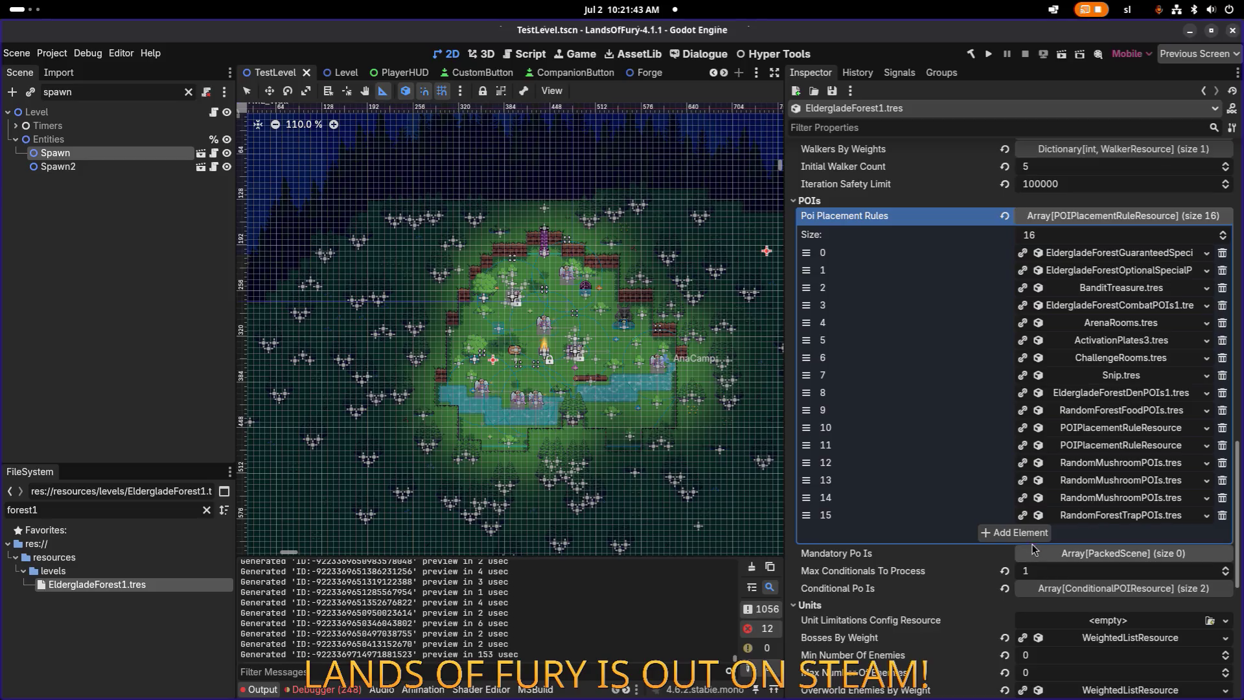
Step: Append a 17th Poi Placement Rules slot and assign EldergladeForestGotharCampPOIs.tres to it
{"action": "left_click", "coordinate": [1206, 532]}
{"action": "left_click", "coordinate": [1108, 576]}
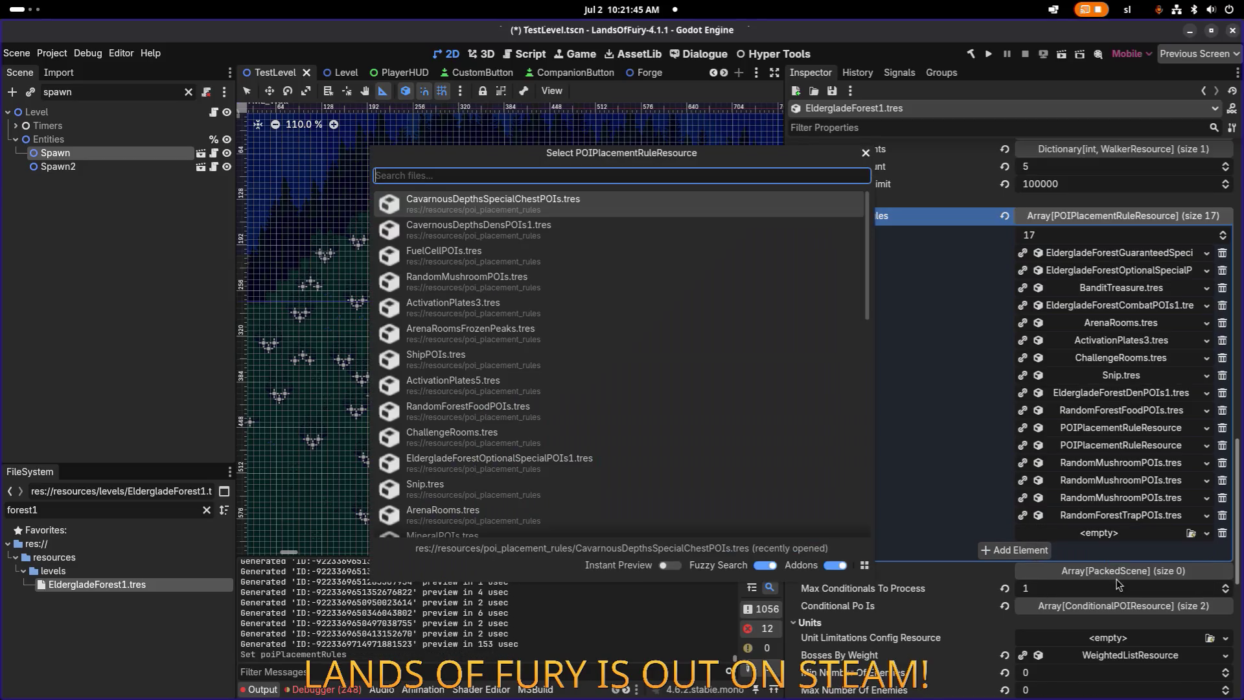
{"action": "type", "text": "giot"}
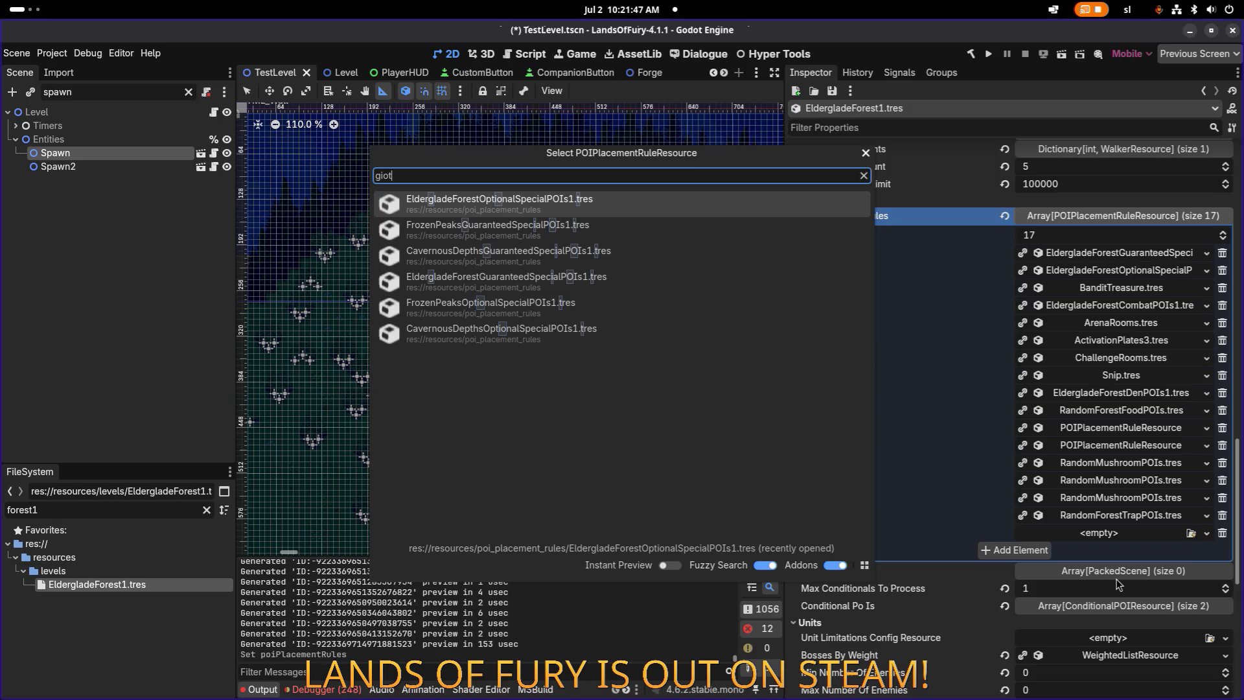
{"action": "key", "text": "BackSpace"}
{"action": "key", "text": "BackSpace"}
{"action": "key", "text": "BackSpace"}
{"action": "type", "text": "o"}
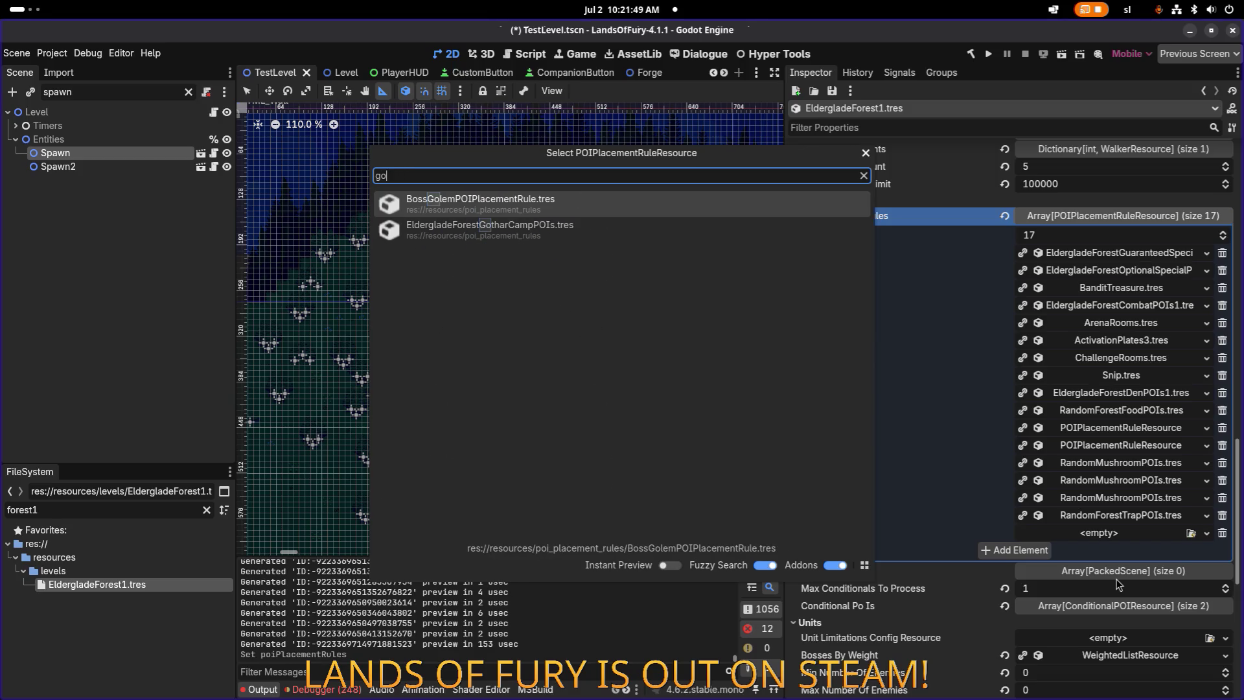
{"action": "type", "text": "ghar"}
{"action": "key", "text": "Return"}
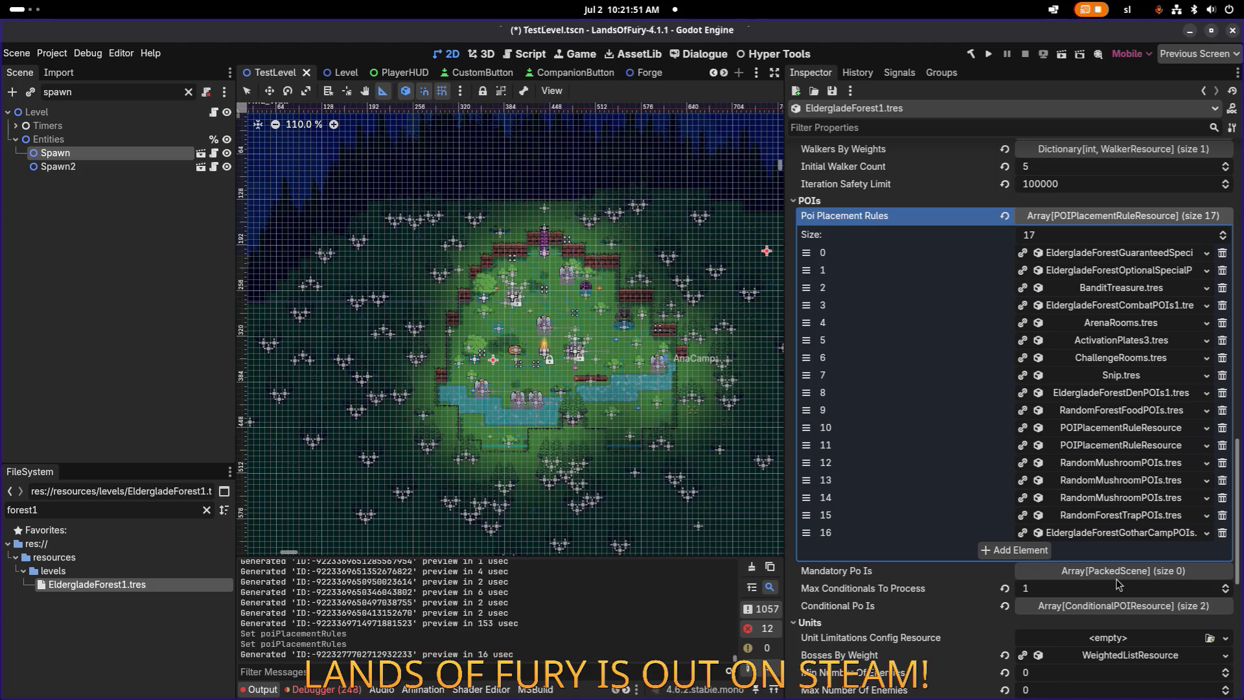
Step: Drag the Gothar camp rule up the list, then back down to sit just after ChallengeRooms.tres
{"action": "left_click_drag", "start_coordinate": [807, 532], "coordinate": [807, 305]}
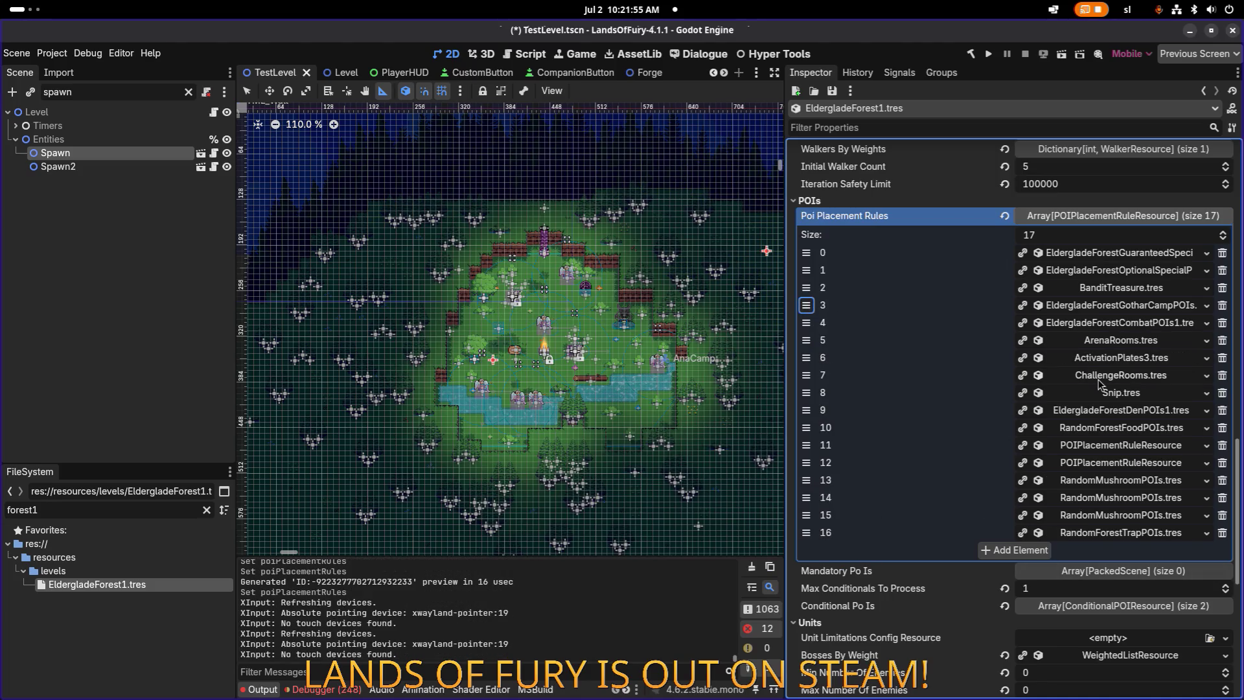
{"action": "left_click", "coordinate": [1131, 311]}
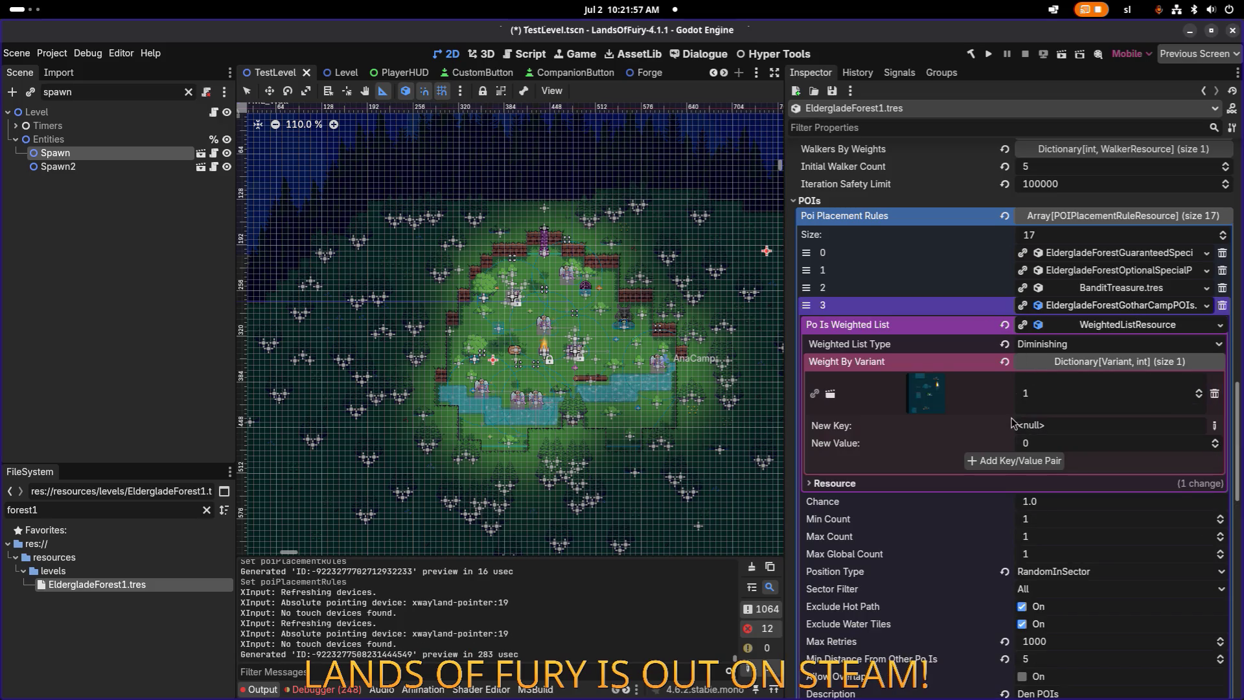
{"action": "left_click", "coordinate": [1090, 306]}
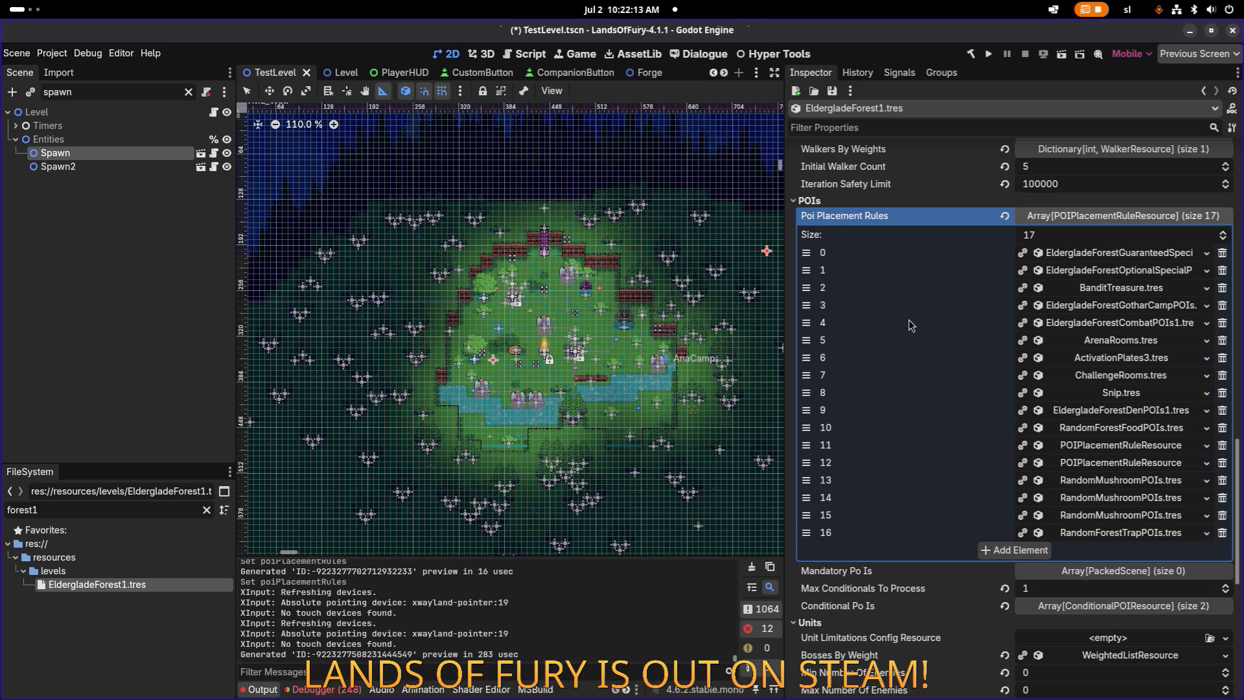
{"action": "left_click_drag", "start_coordinate": [806, 304], "coordinate": [806, 357]}
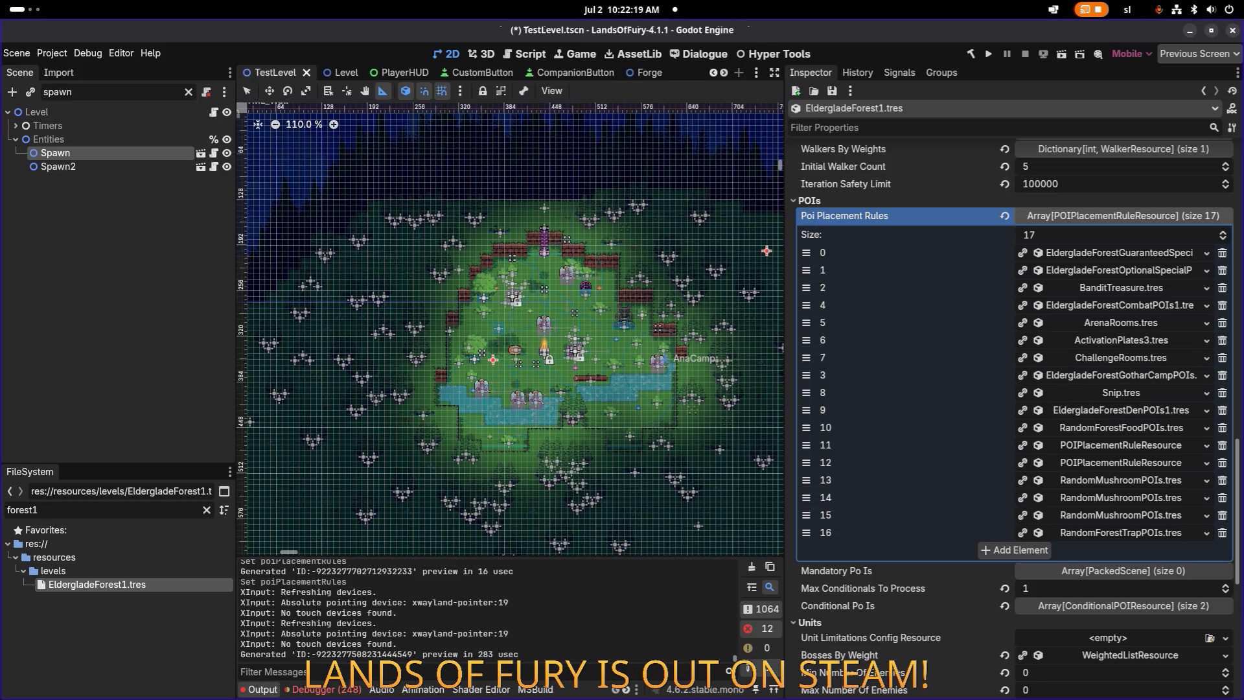
{"action": "left_click", "coordinate": [1104, 358]}
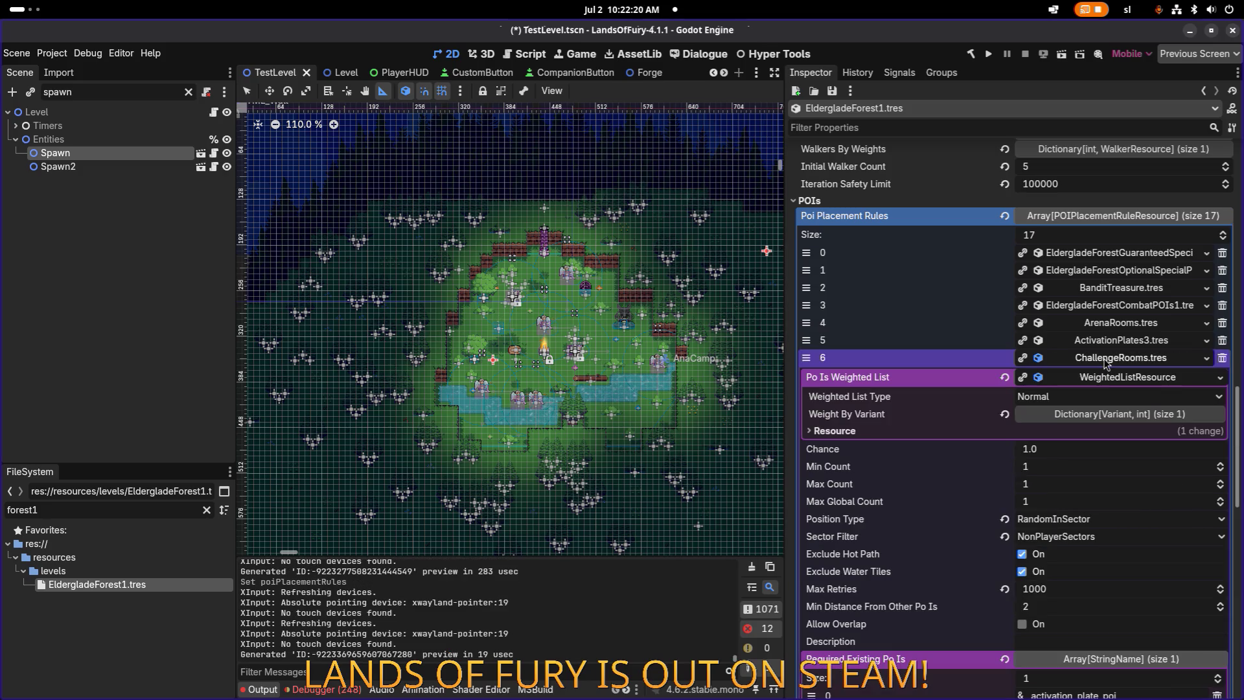
Step: Review ChallengeRooms' weight-by-variant entries, then move Snip.tres above the Gothar camp rule and save
{"action": "left_click", "coordinate": [1106, 422]}
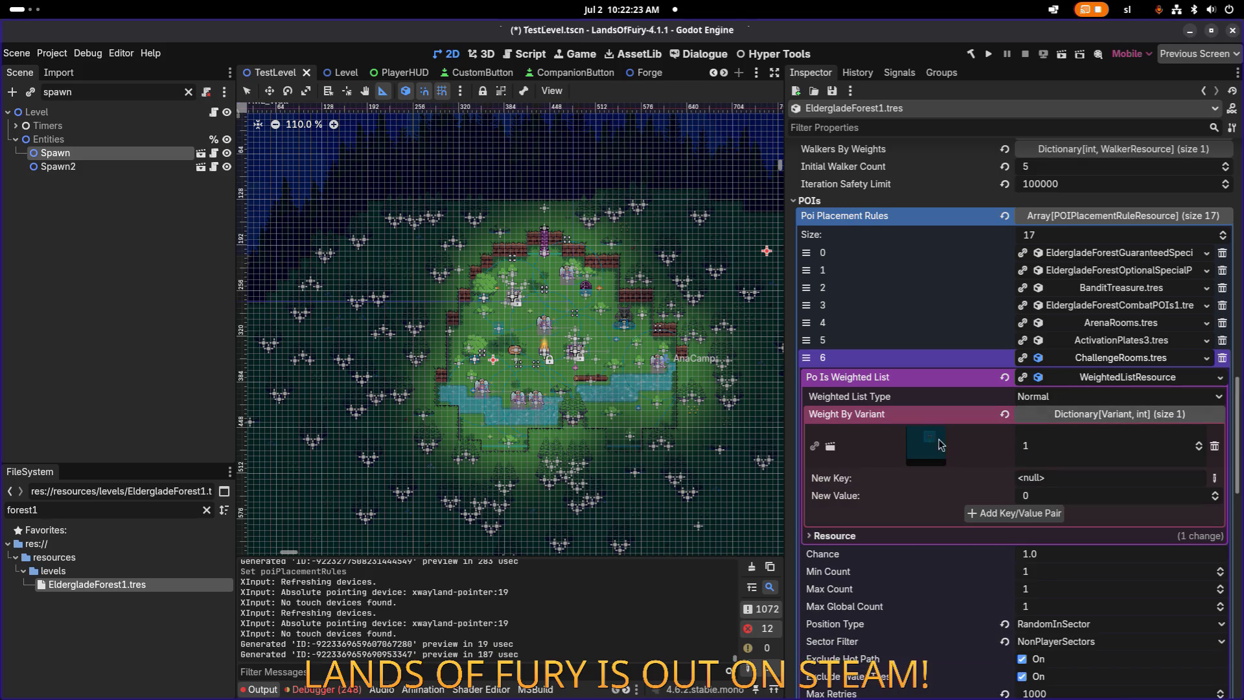
{"action": "mouse_move", "coordinate": [927, 447]}
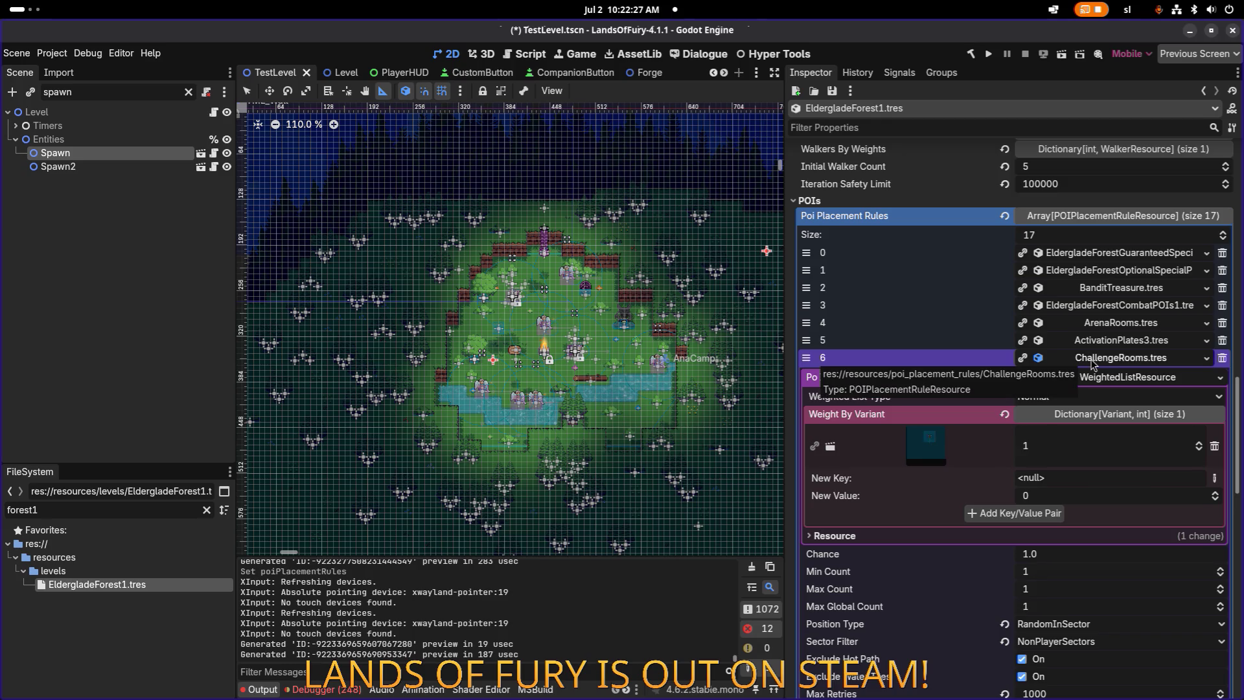
{"action": "left_click", "coordinate": [1093, 362]}
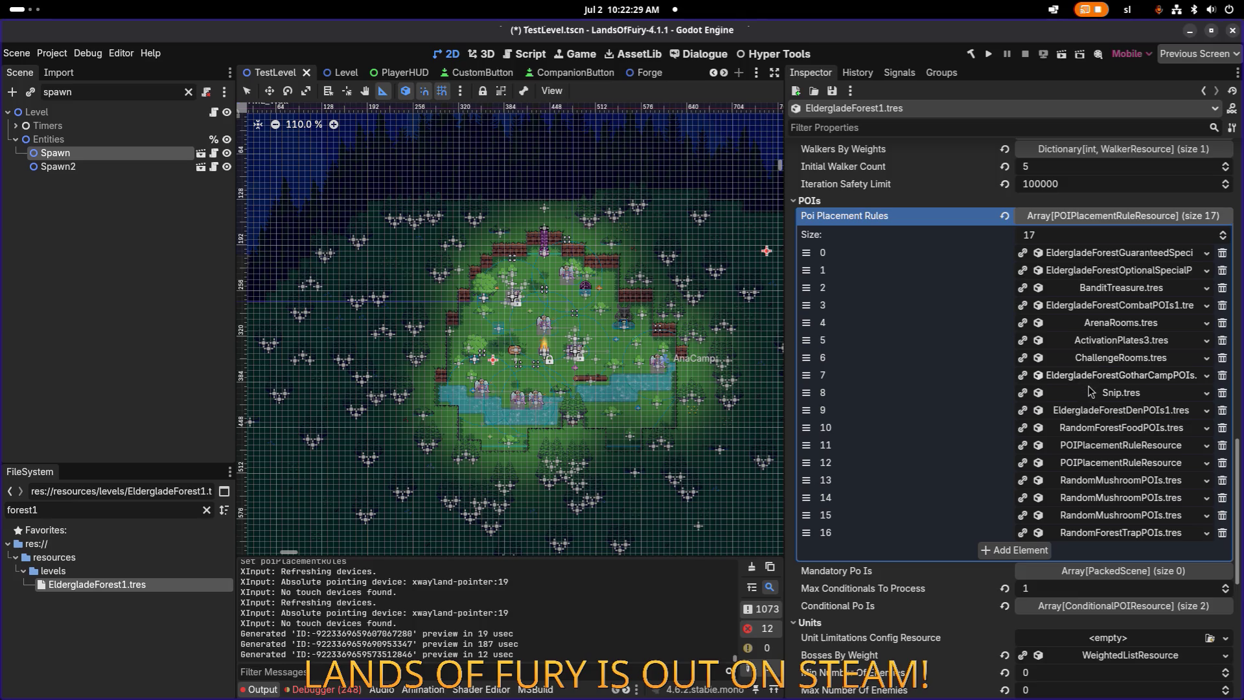
{"action": "left_click_drag", "start_coordinate": [806, 393], "coordinate": [806, 375]}
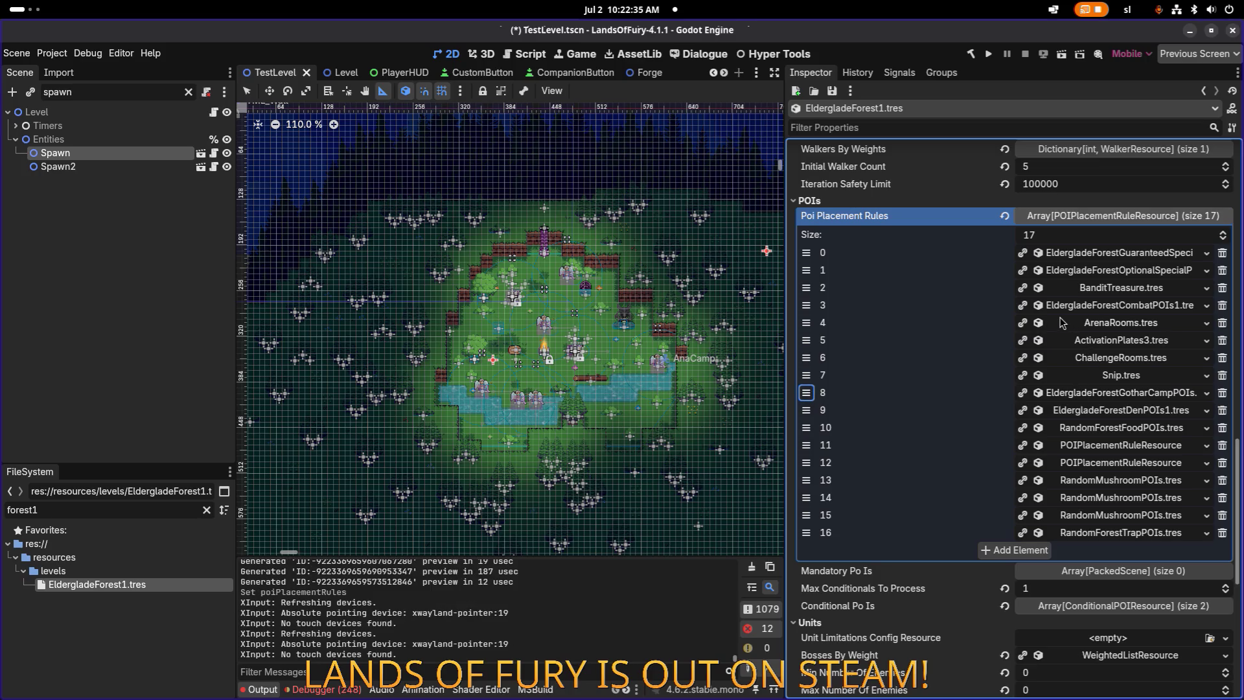
{"action": "key", "text": "ctrl+s"}
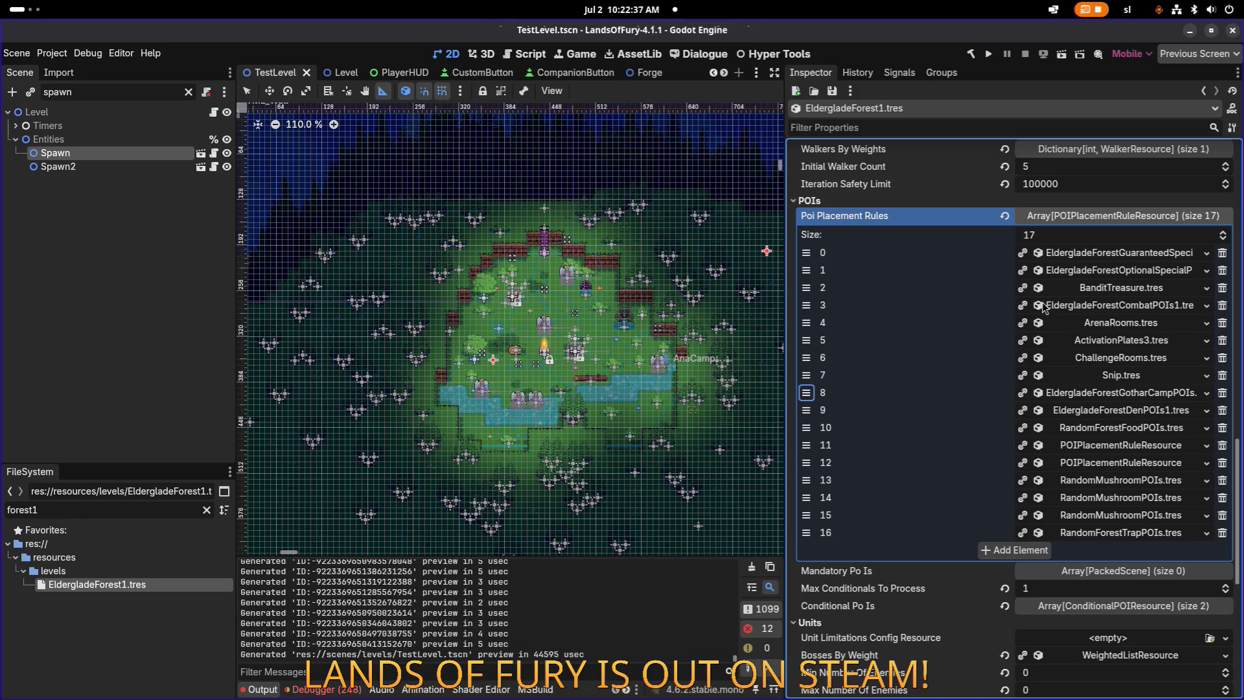
Step: Expand the Gothar camp rule at index 8 to review its settings, then run the project
{"action": "left_click", "coordinate": [1111, 394]}
{"action": "scroll", "coordinate": [1067, 543], "scroll_direction": "down", "scroll_amount": 4}
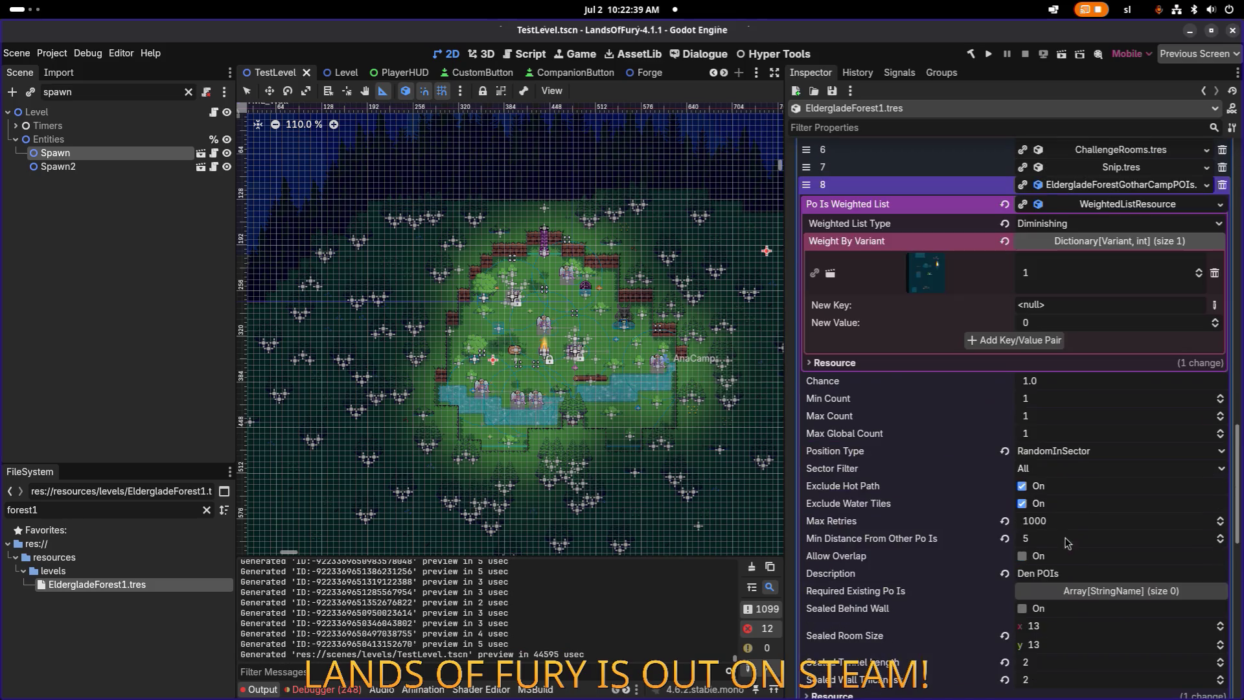
{"action": "scroll", "coordinate": [1086, 498], "scroll_direction": "down", "scroll_amount": 3}
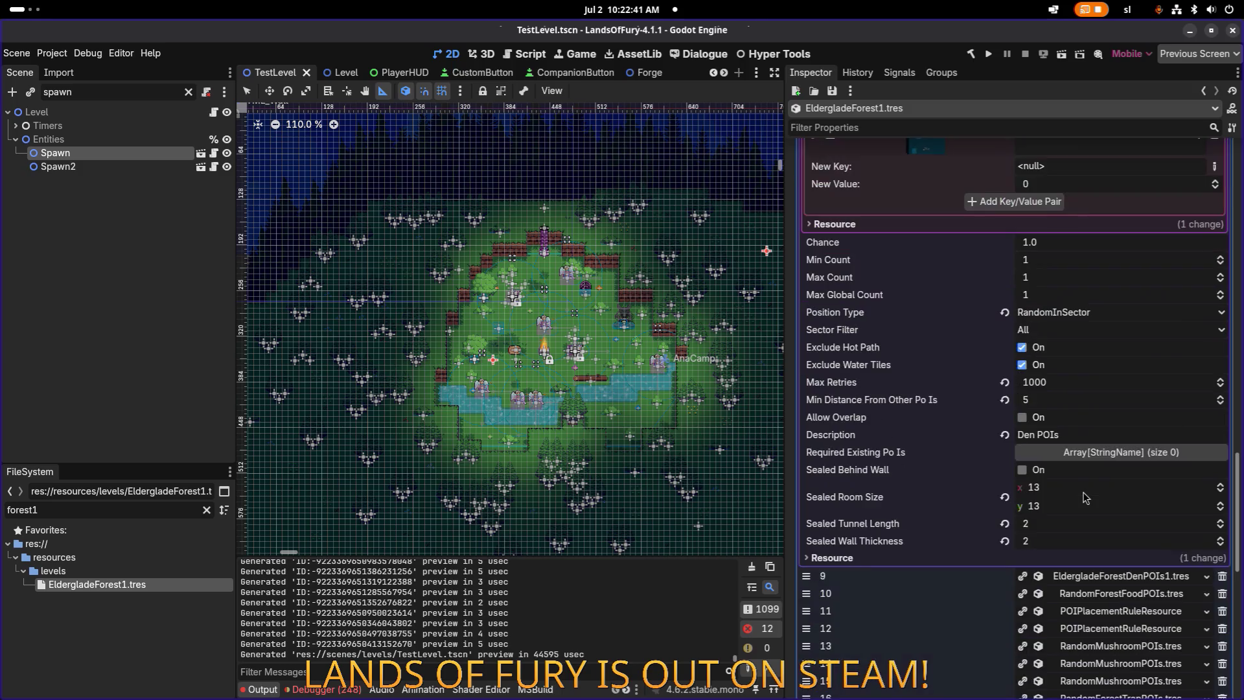
{"action": "left_click", "coordinate": [991, 56]}
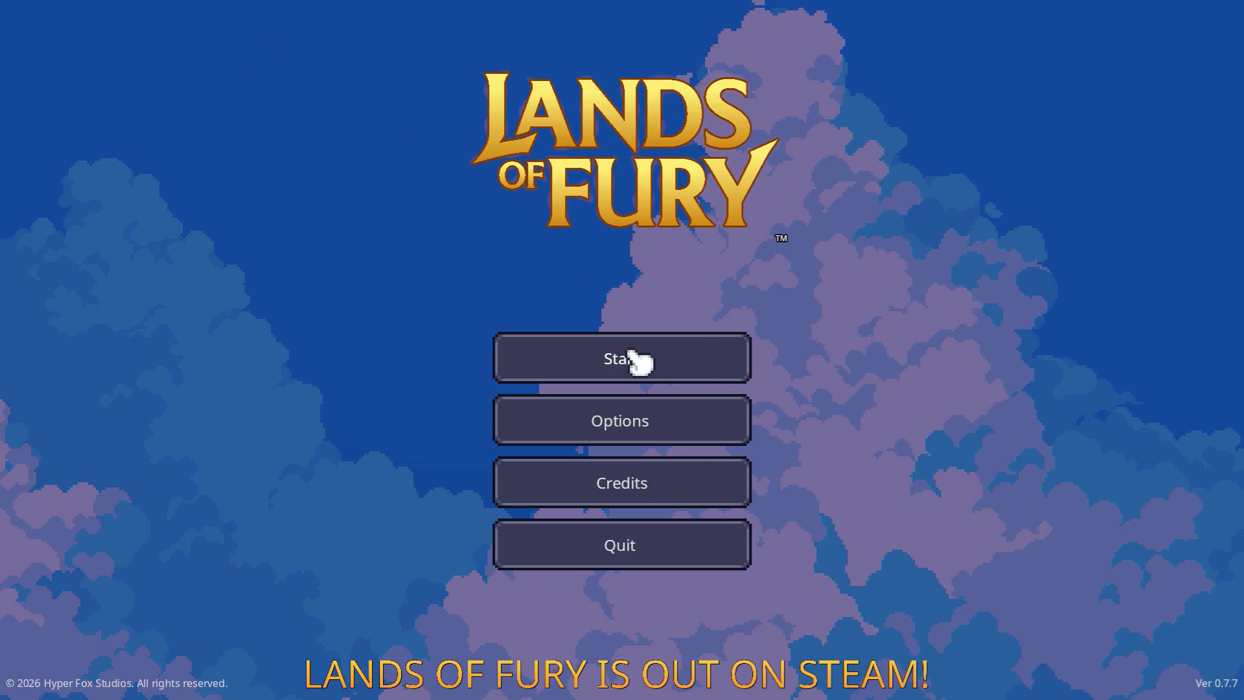
Step: Start the game from the main menu and load the first save profile
{"action": "left_click", "coordinate": [622, 355]}
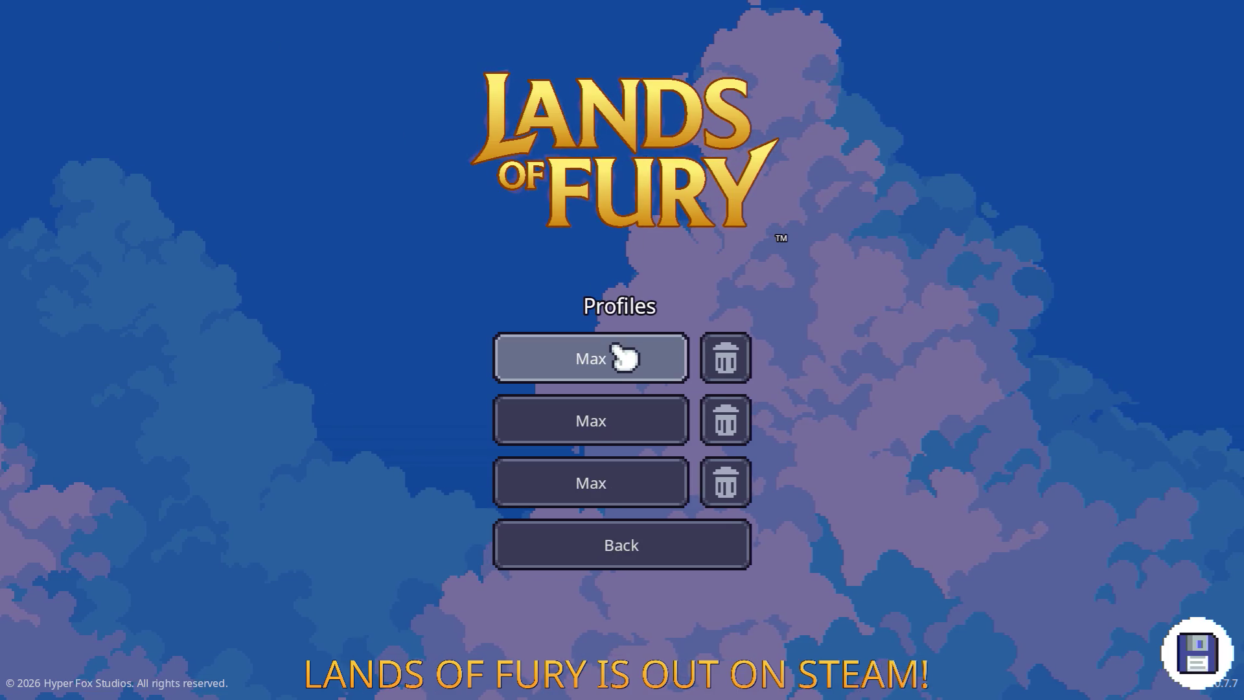
{"action": "left_click", "coordinate": [623, 357]}
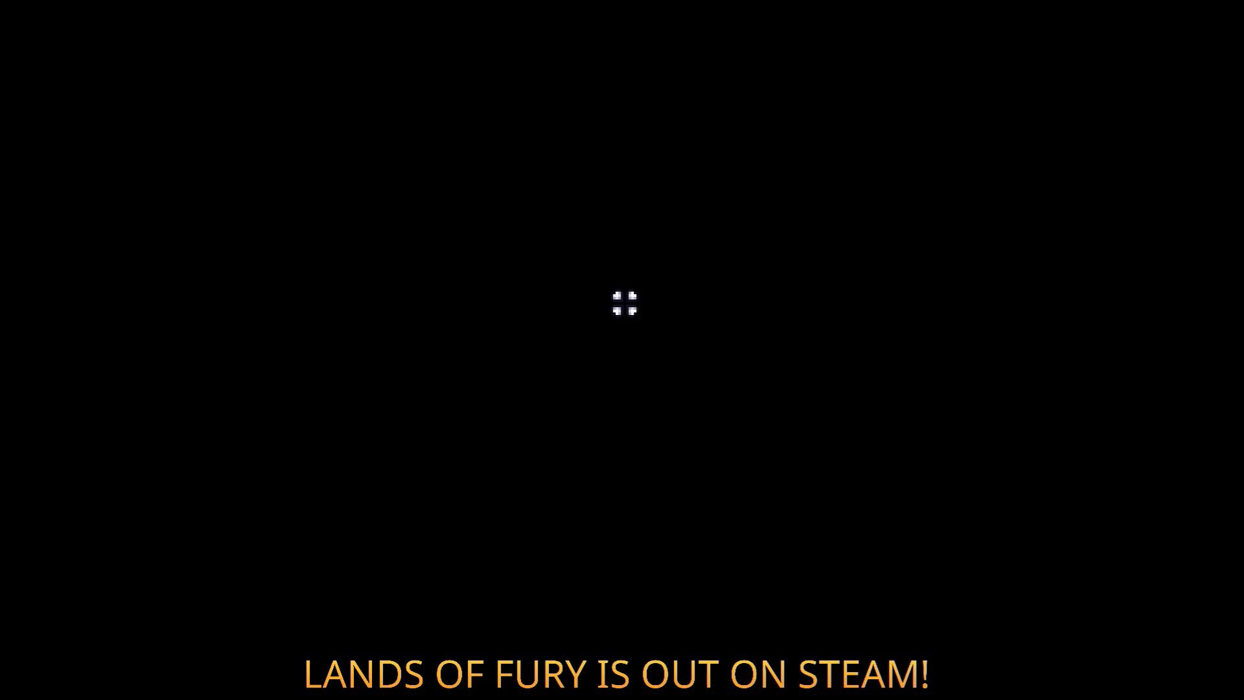
Step: Take the portal into the forest and explore the clearings, lake and campfire camp with axe-wielding enemies
{"action": "key", "text": "w"}
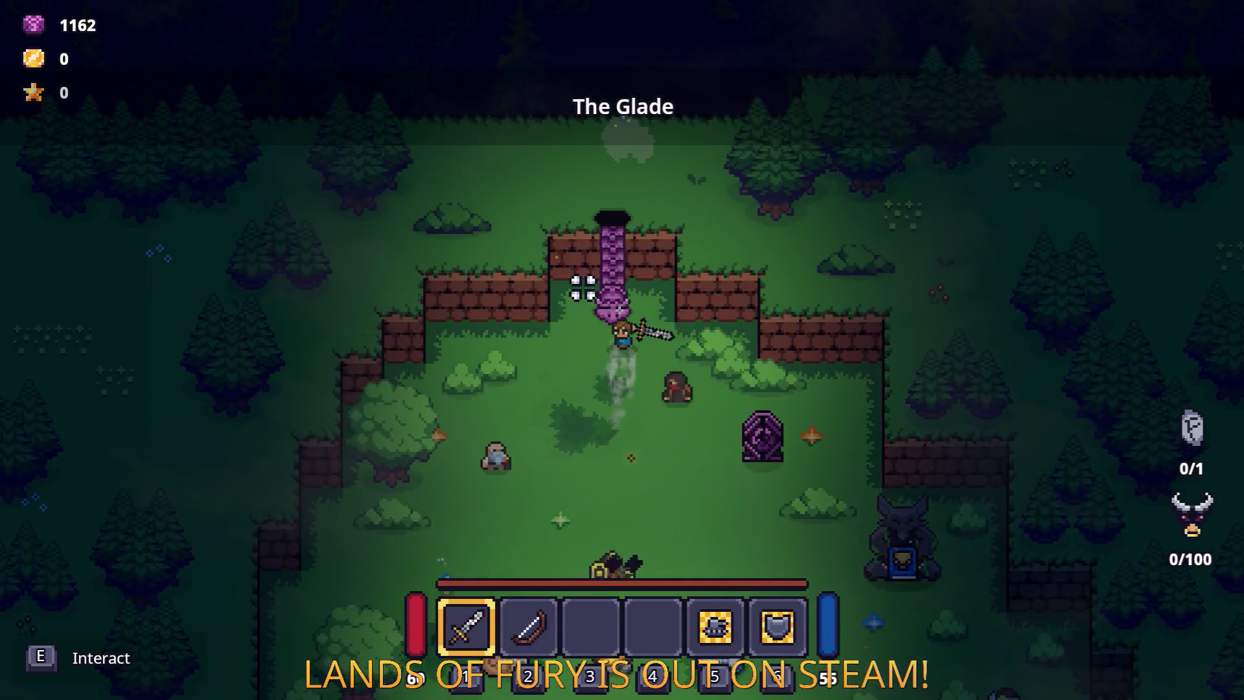
{"action": "key", "text": "e"}
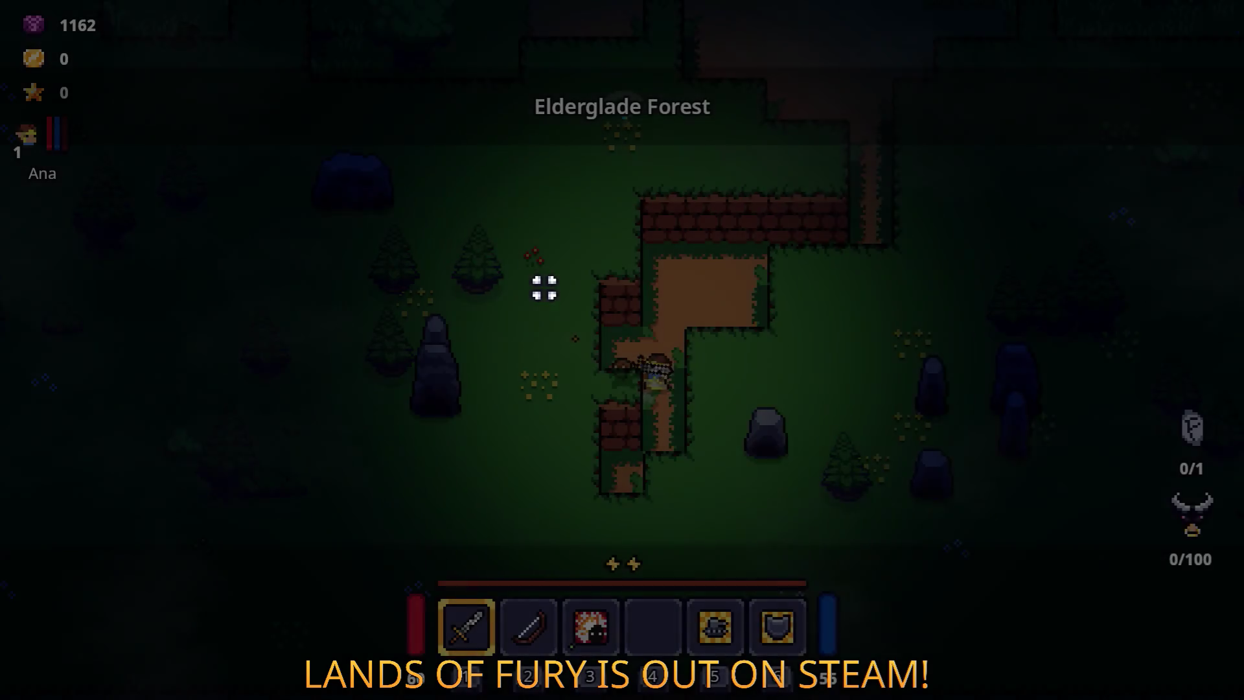
{"action": "key", "text": "w"}
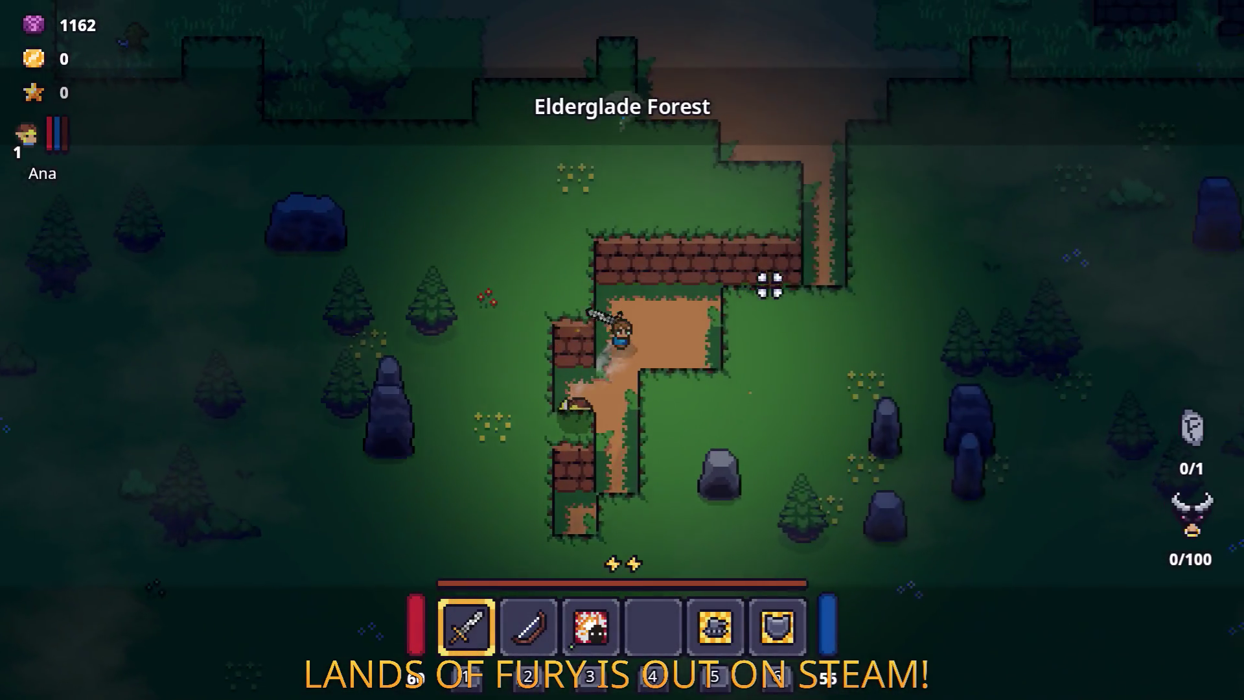
{"action": "key", "text": "w"}
{"action": "key", "text": "d"}
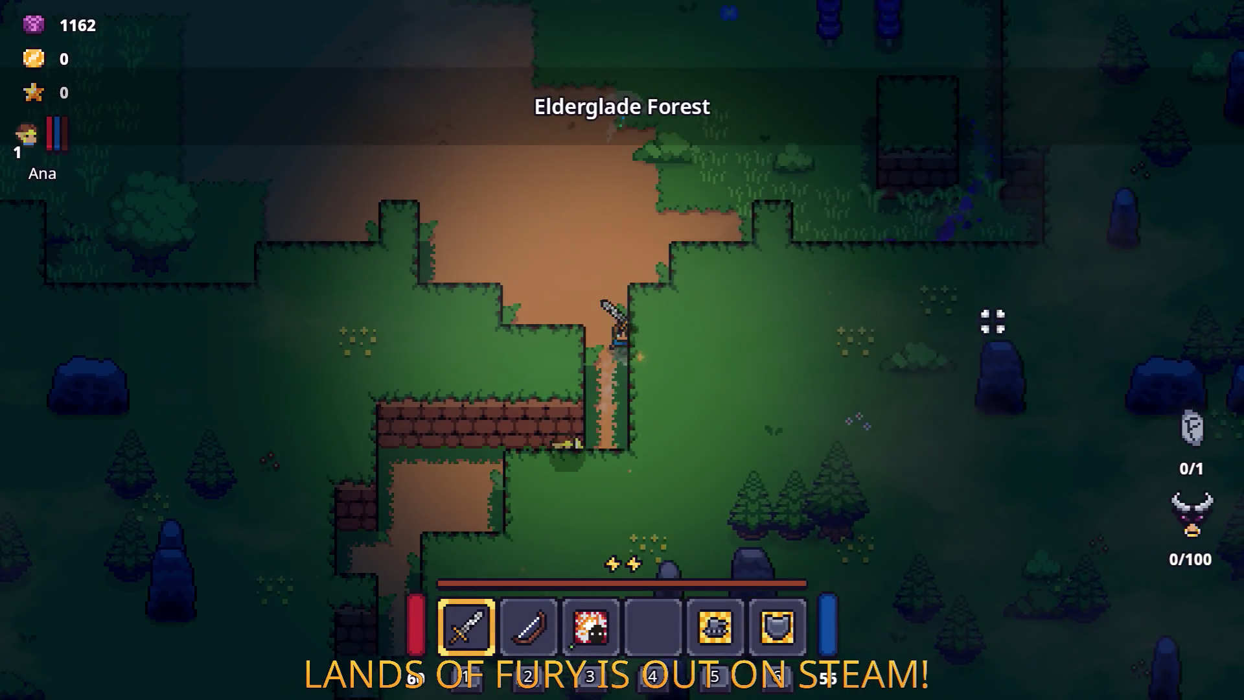
{"action": "key", "text": "w"}
{"action": "key", "text": "a"}
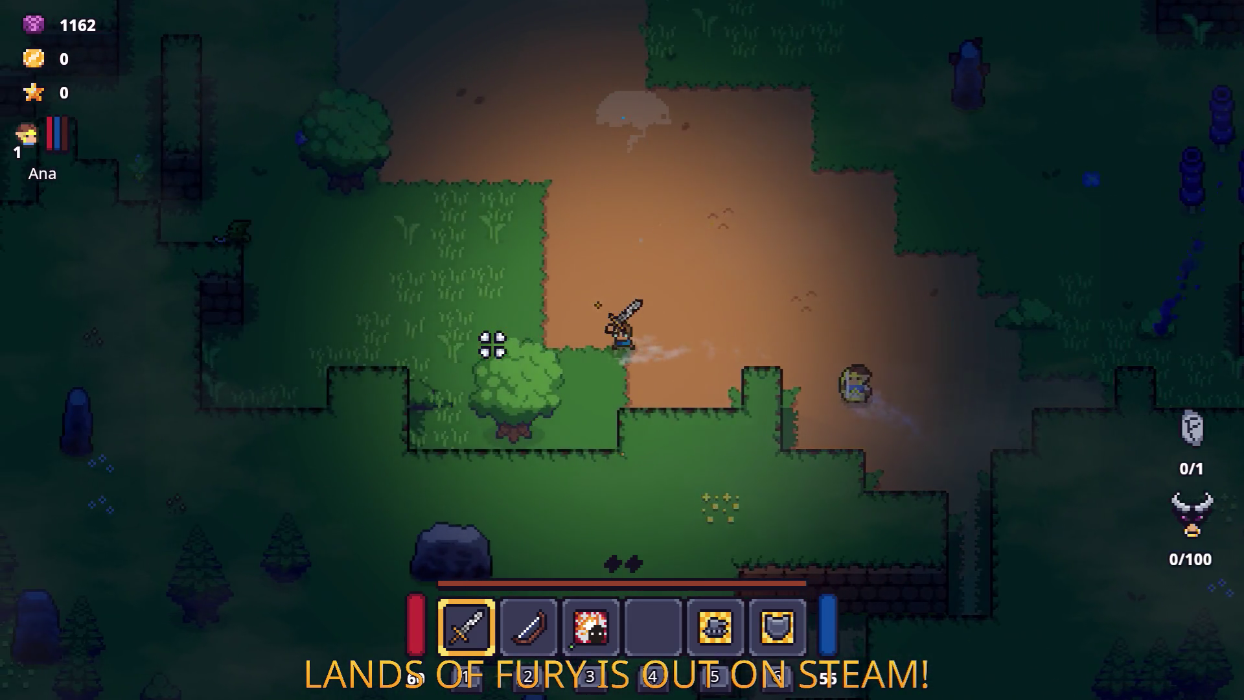
{"action": "key", "text": "a"}
{"action": "key", "text": "w"}
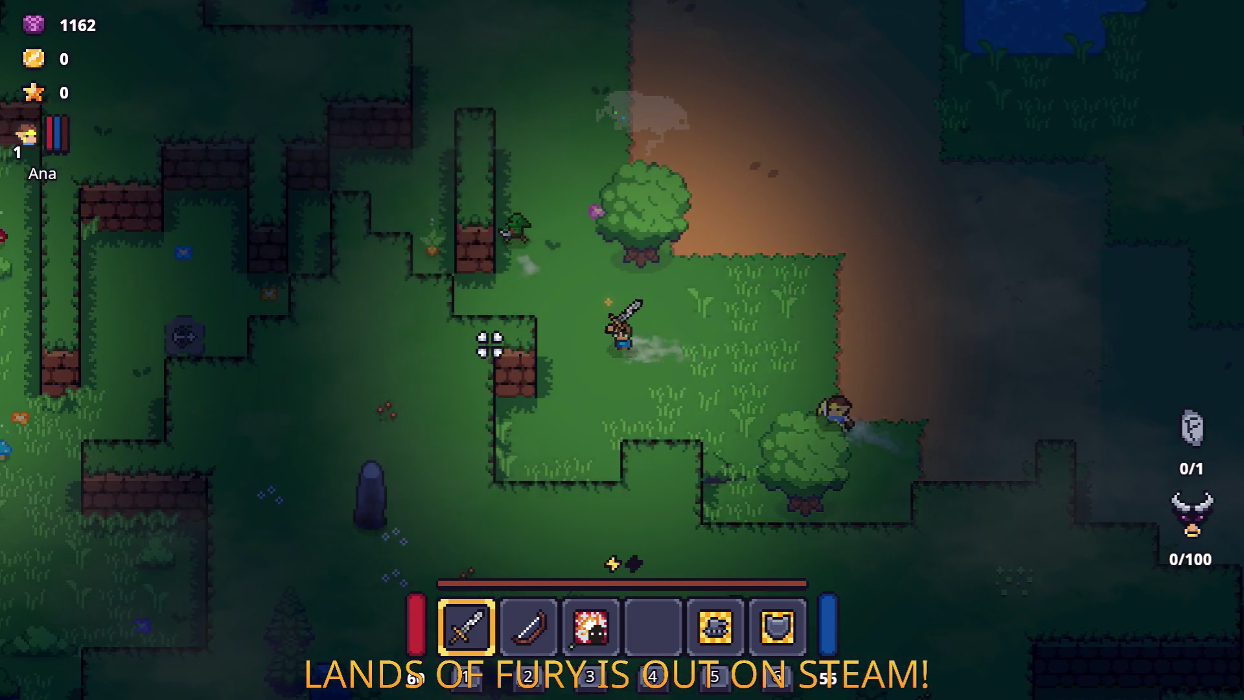
{"action": "key", "text": "a"}
{"action": "key", "text": "w"}
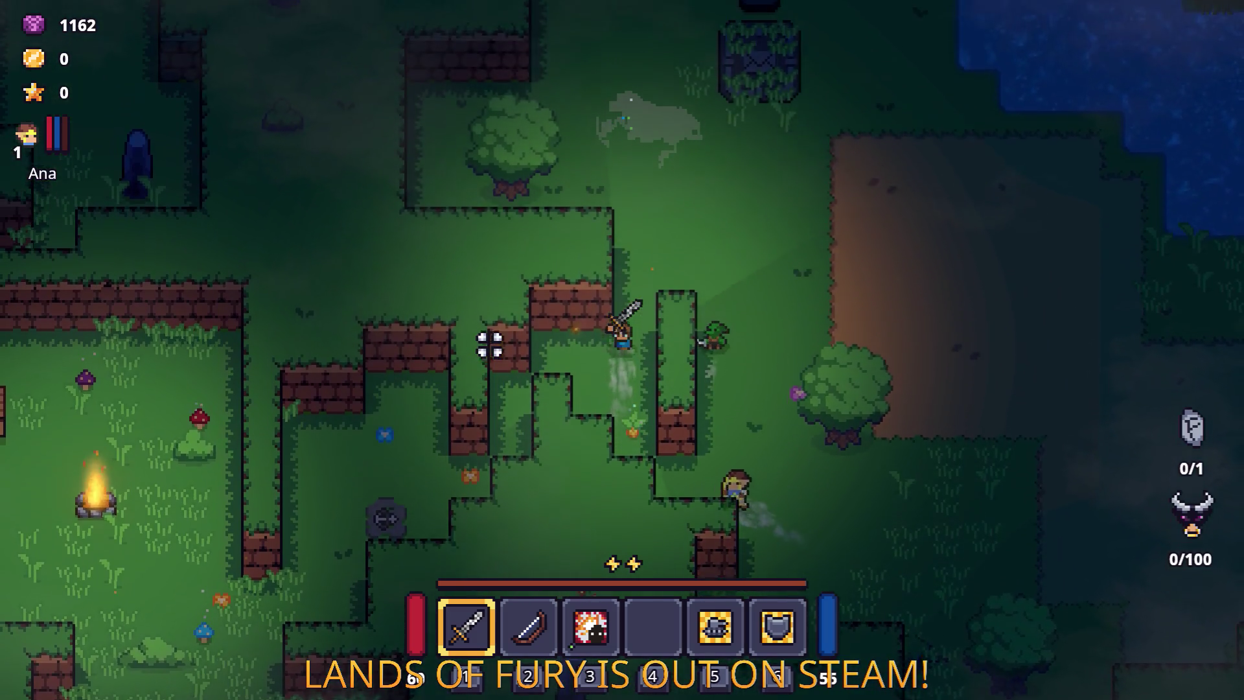
{"action": "key", "text": "a"}
{"action": "key", "text": "s"}
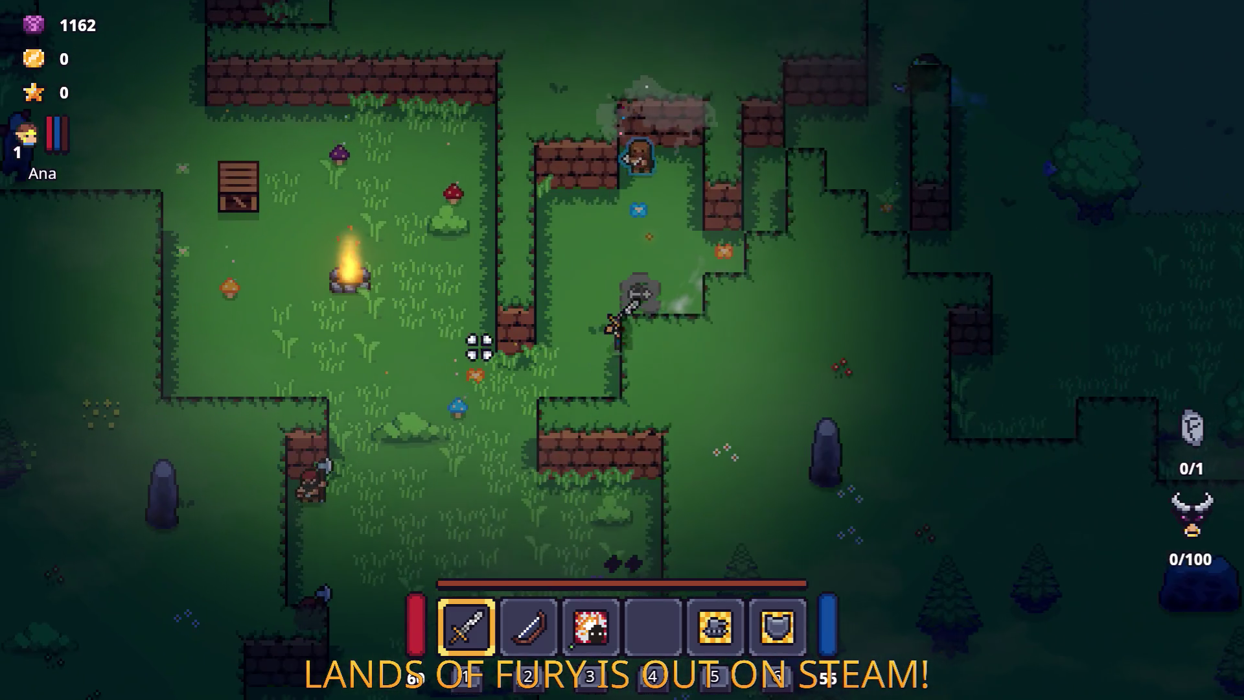
{"action": "key", "text": "a"}
{"action": "key", "text": "s"}
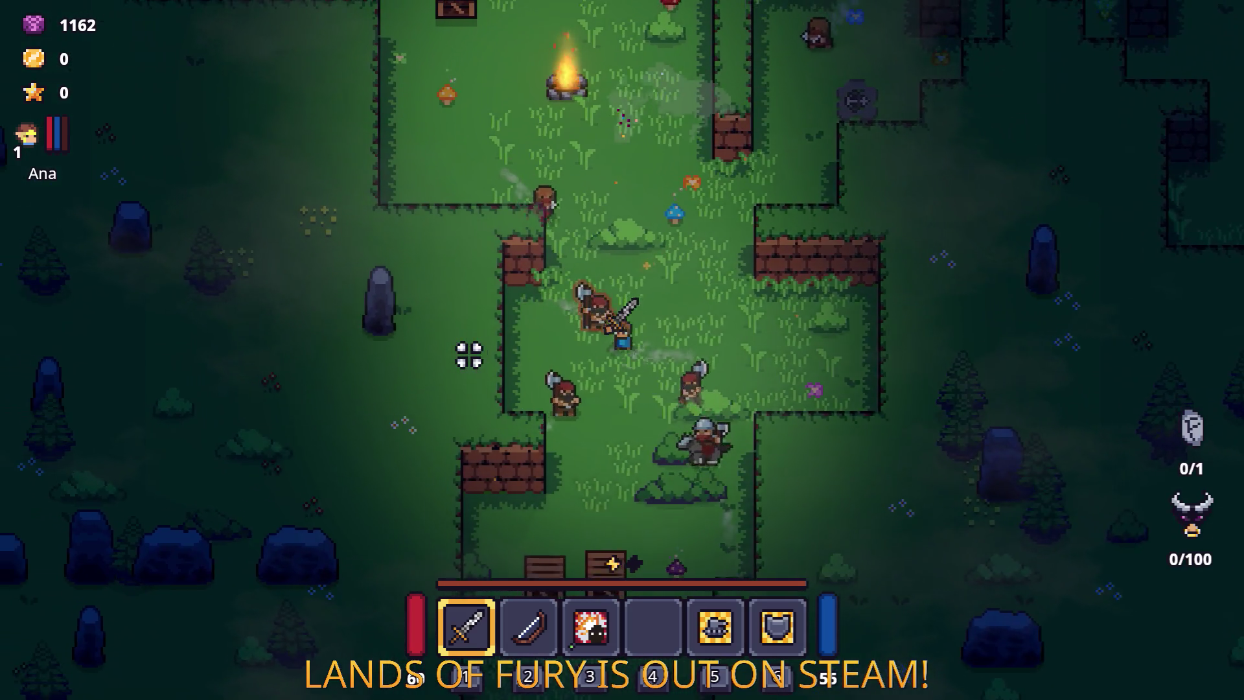
{"action": "key", "text": "w"}
{"action": "key", "text": "a"}
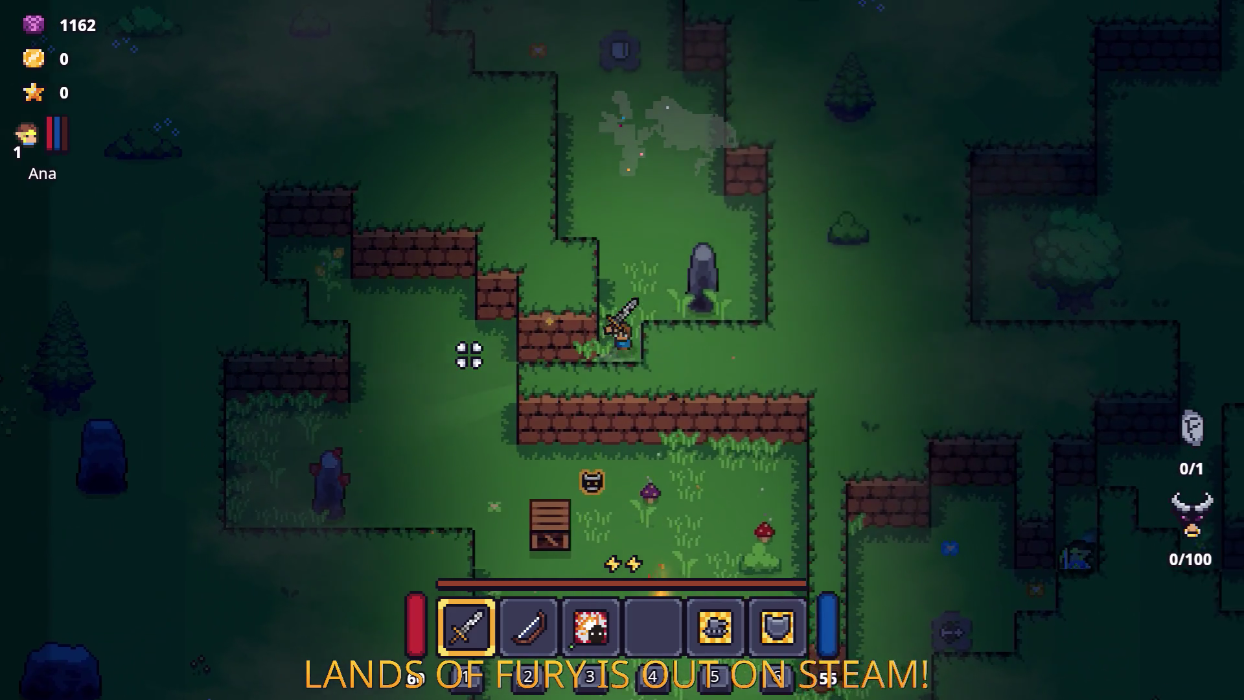
{"action": "key", "text": "w"}
{"action": "key", "text": "a"}
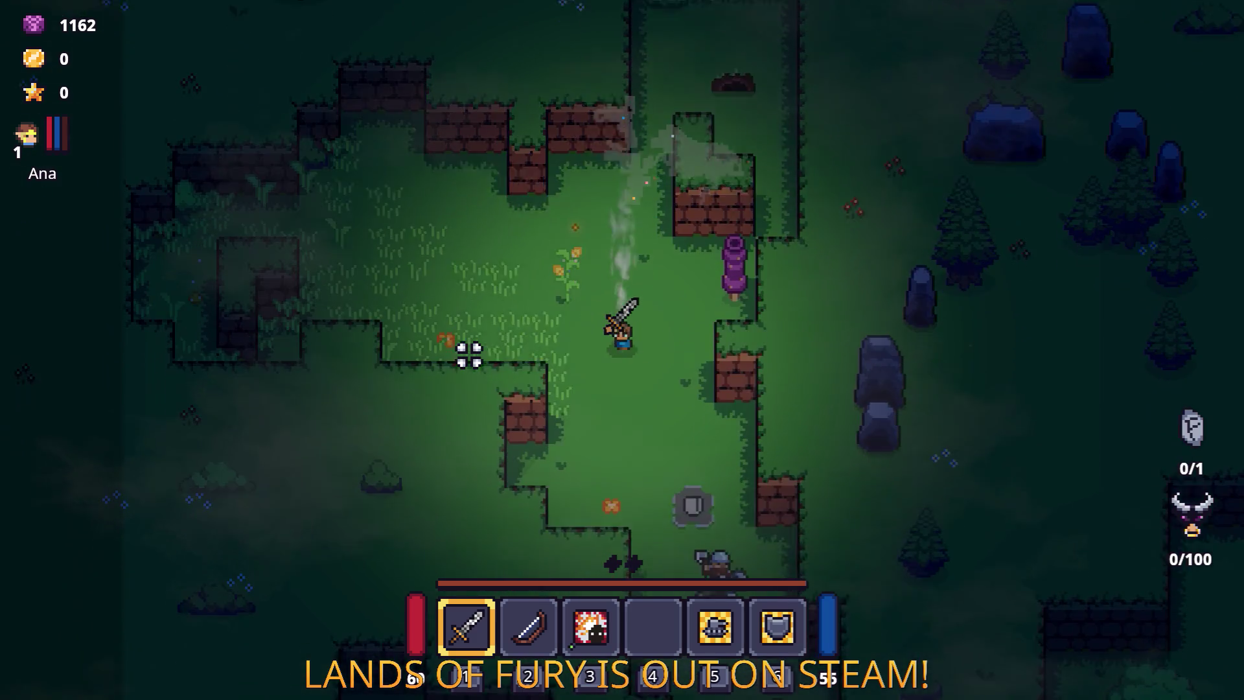
{"action": "key", "text": "s"}
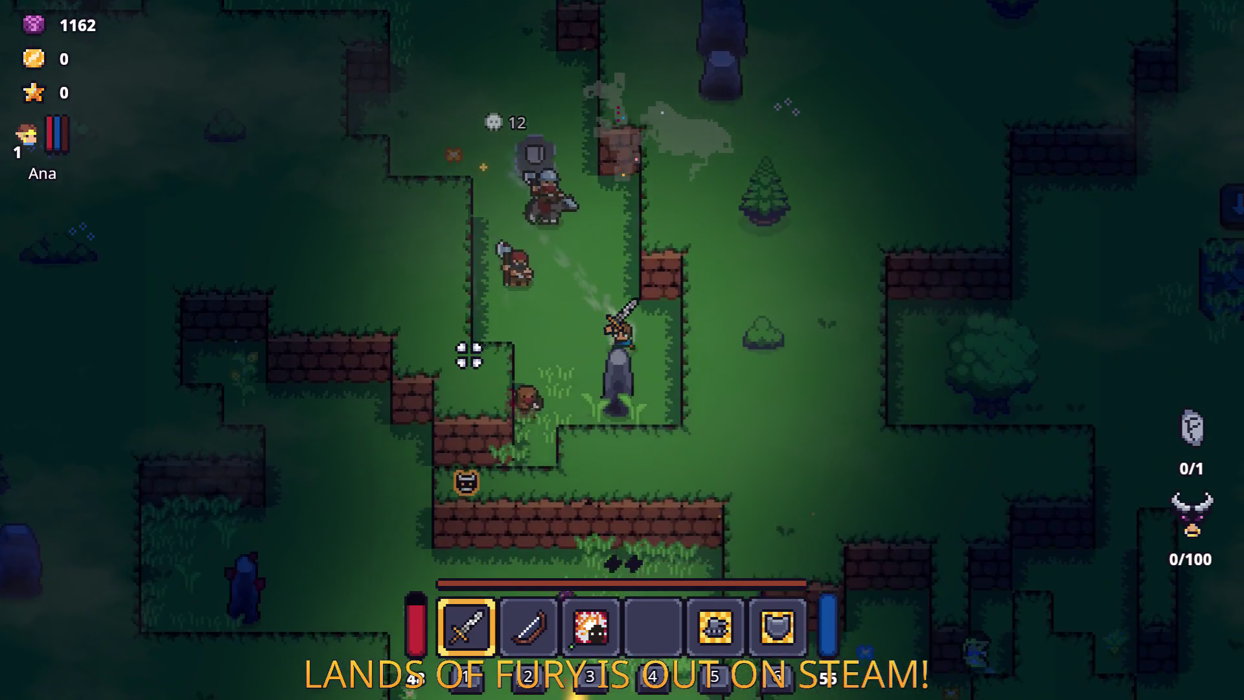
{"action": "key", "text": "a"}
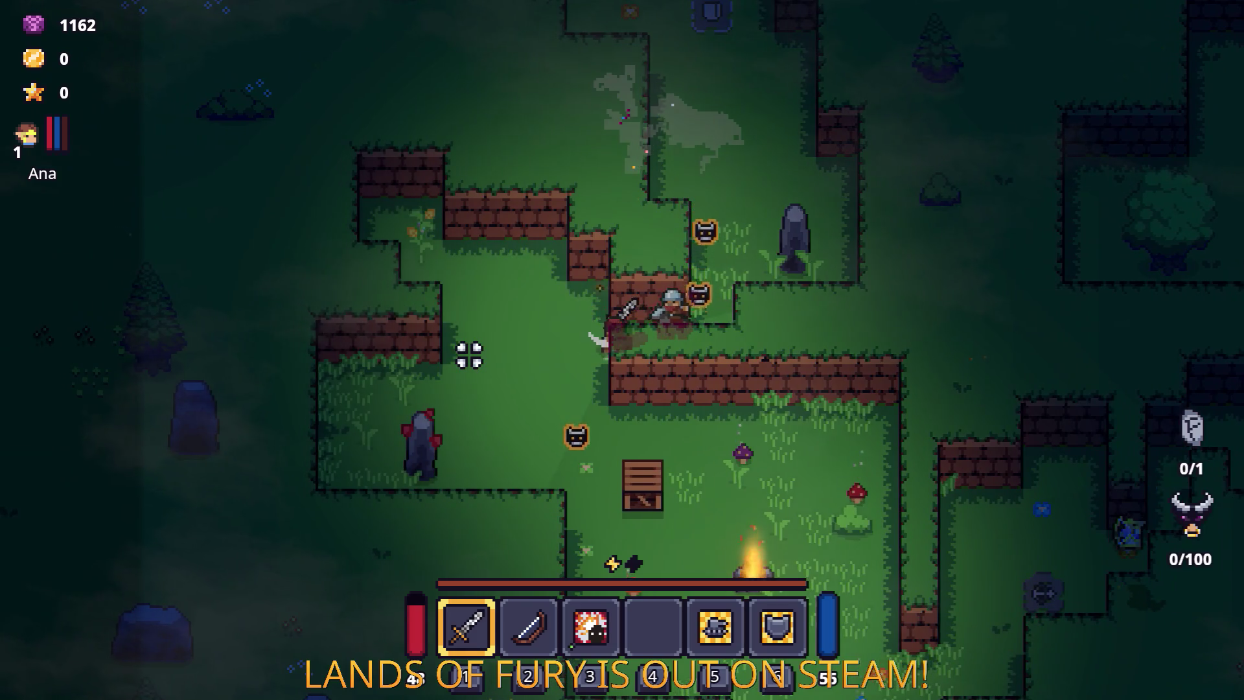
{"action": "key", "text": "s"}
{"action": "key", "text": "d"}
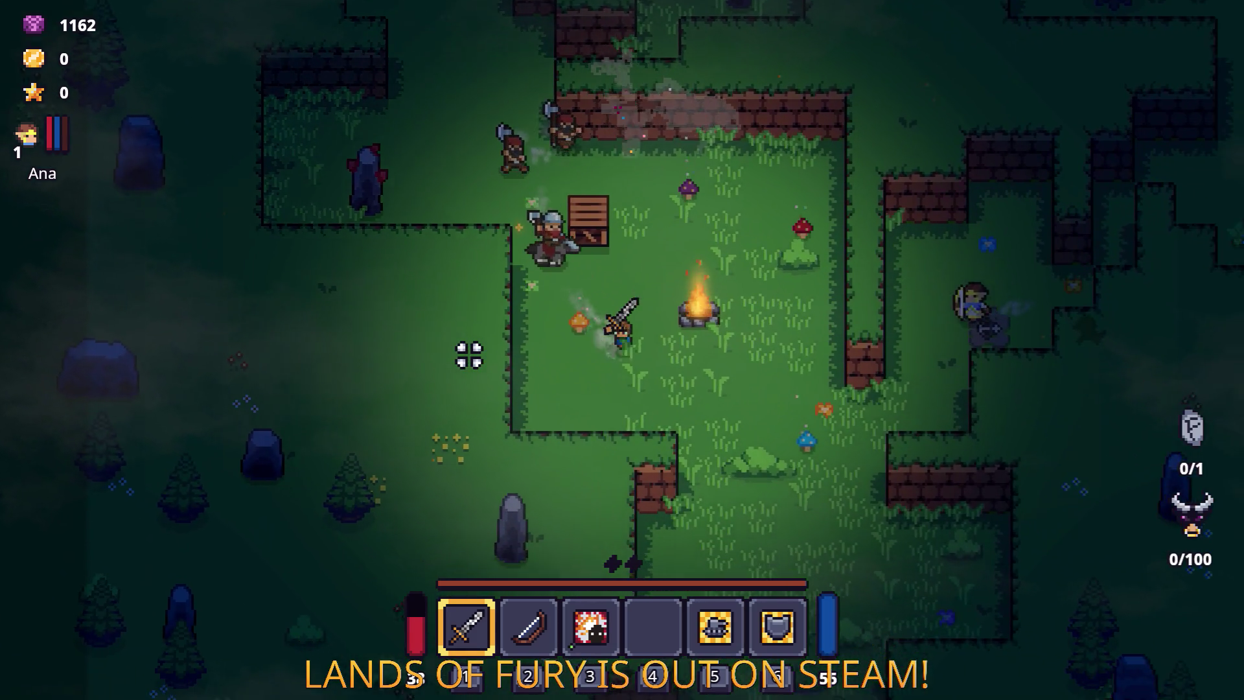
{"action": "key", "text": "w"}
{"action": "key", "text": "d"}
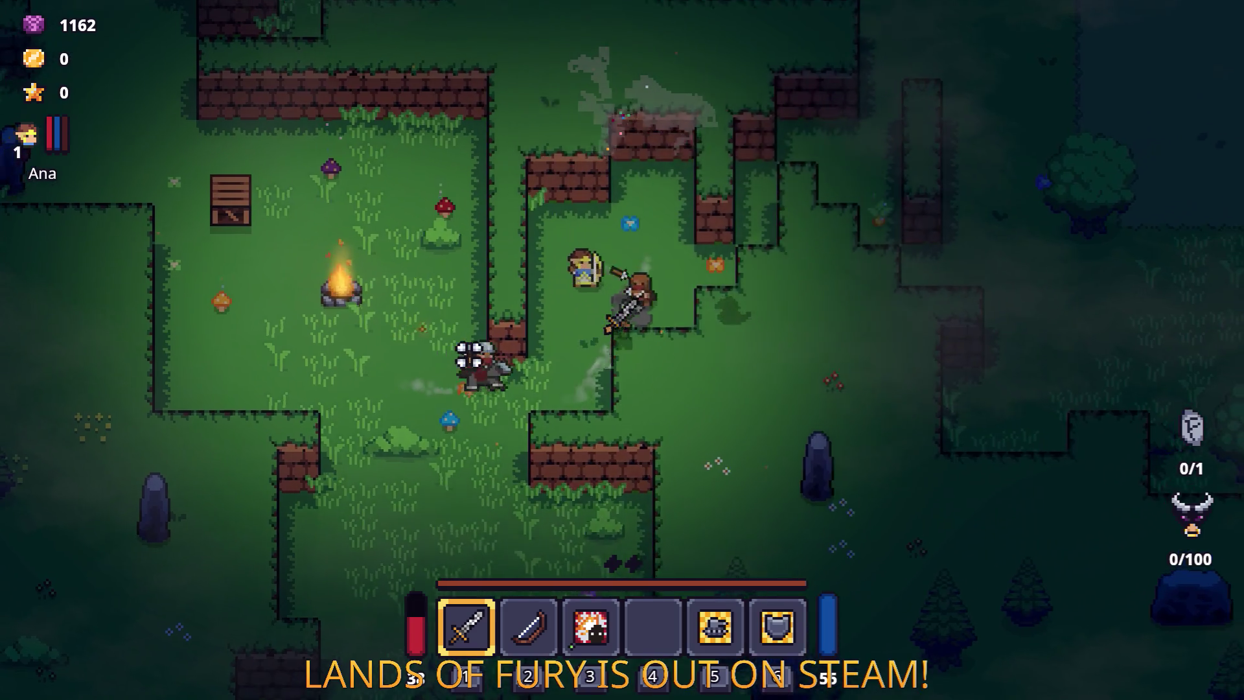
{"action": "key", "text": "w"}
{"action": "key", "text": "d"}
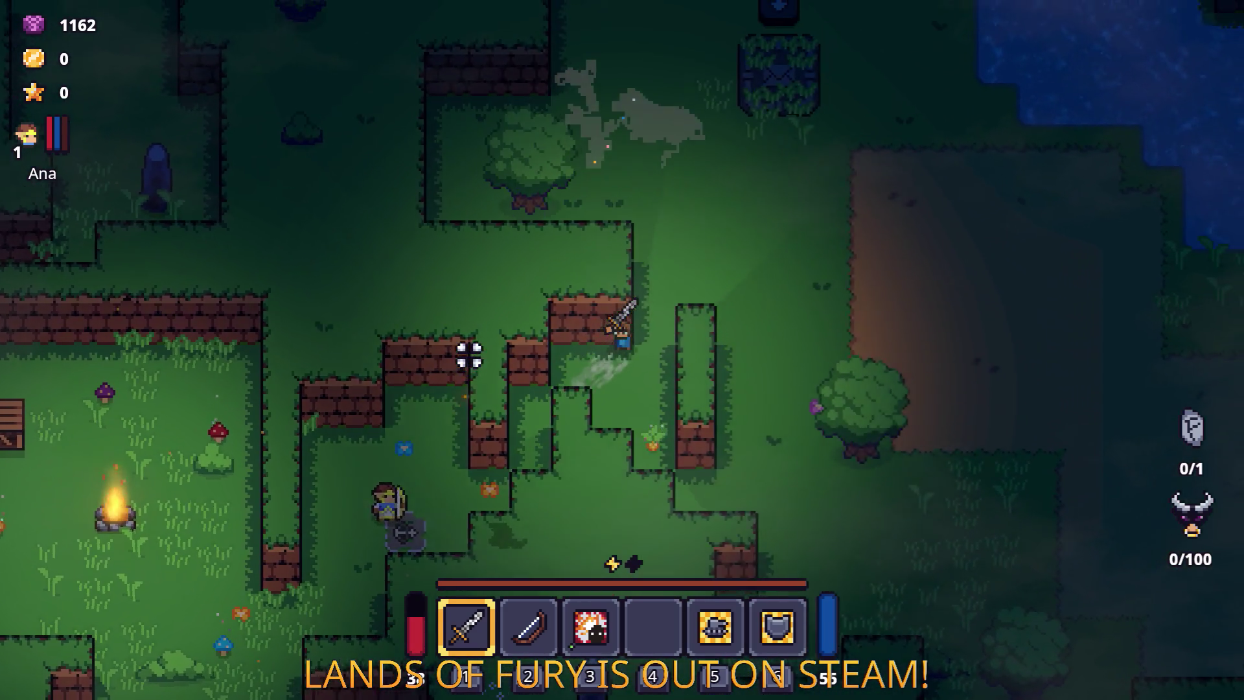
{"action": "key", "text": "w"}
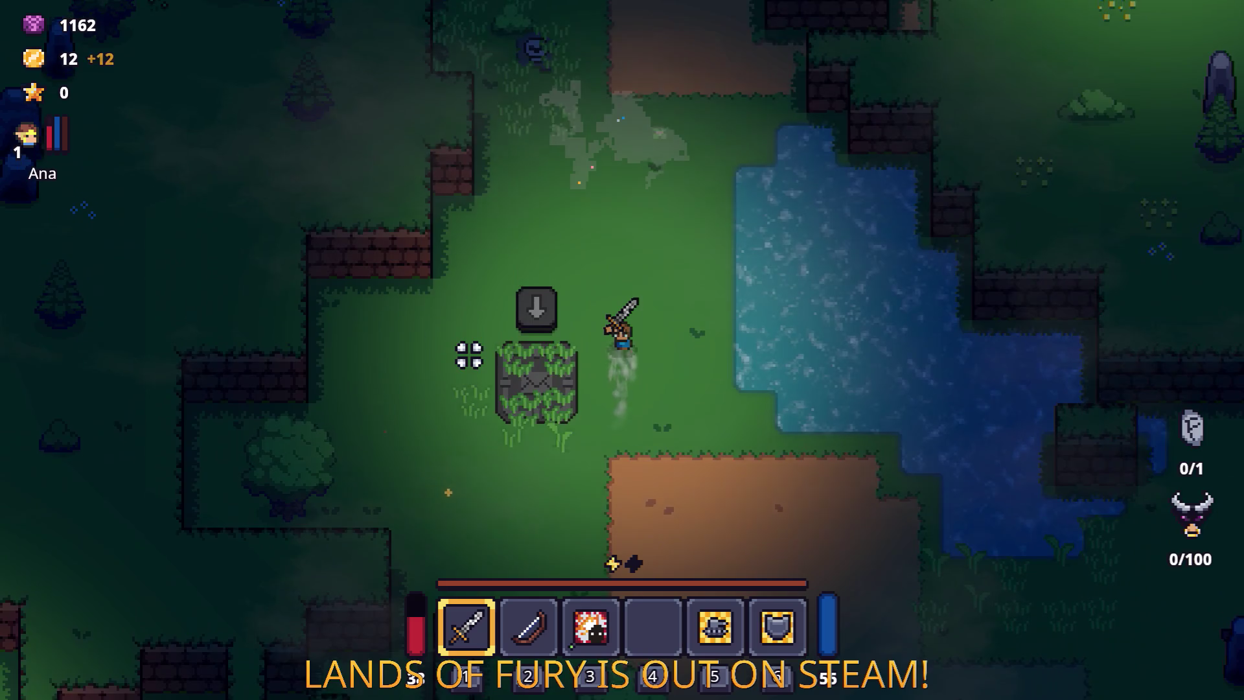
{"action": "key", "text": "w"}
{"action": "key", "text": "d"}
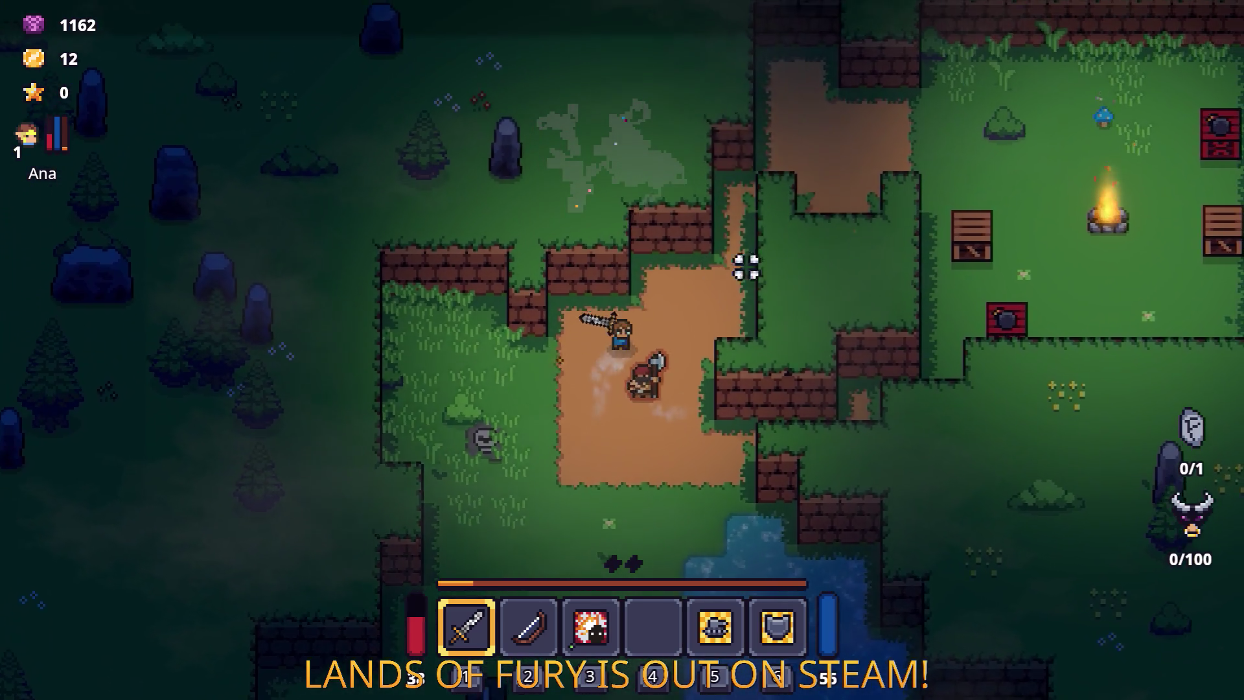
{"action": "key", "text": "s"}
{"action": "key", "text": "a"}
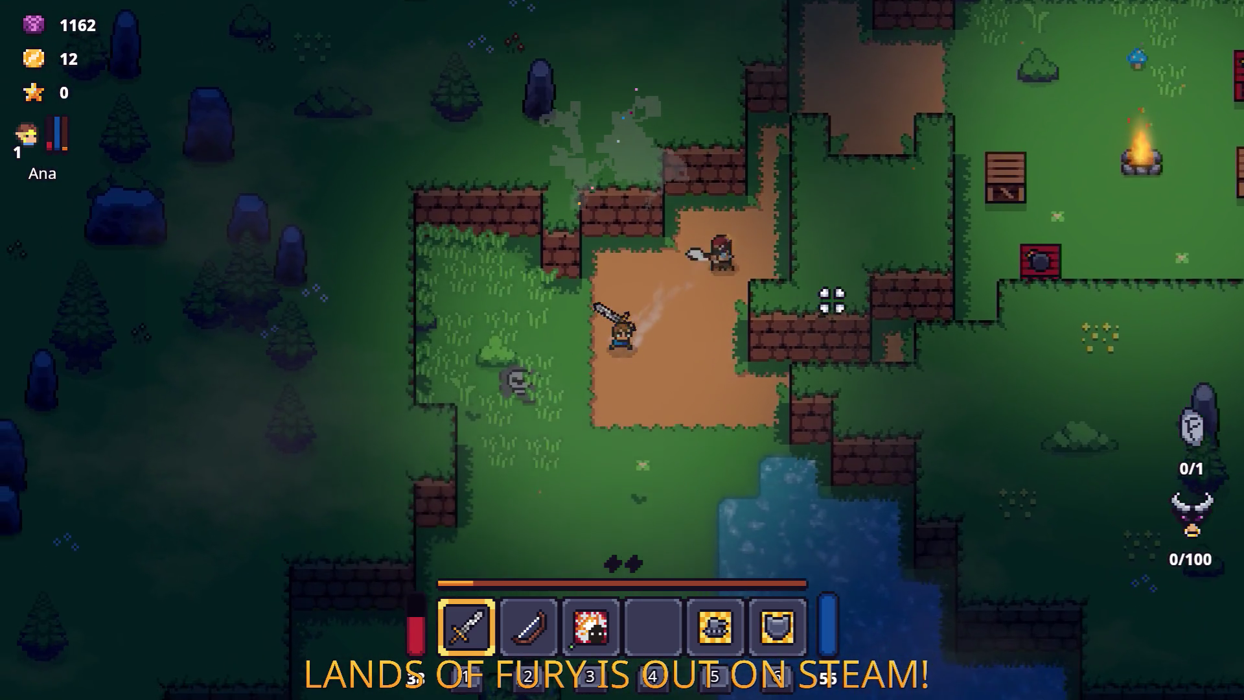
{"action": "key", "text": "s"}
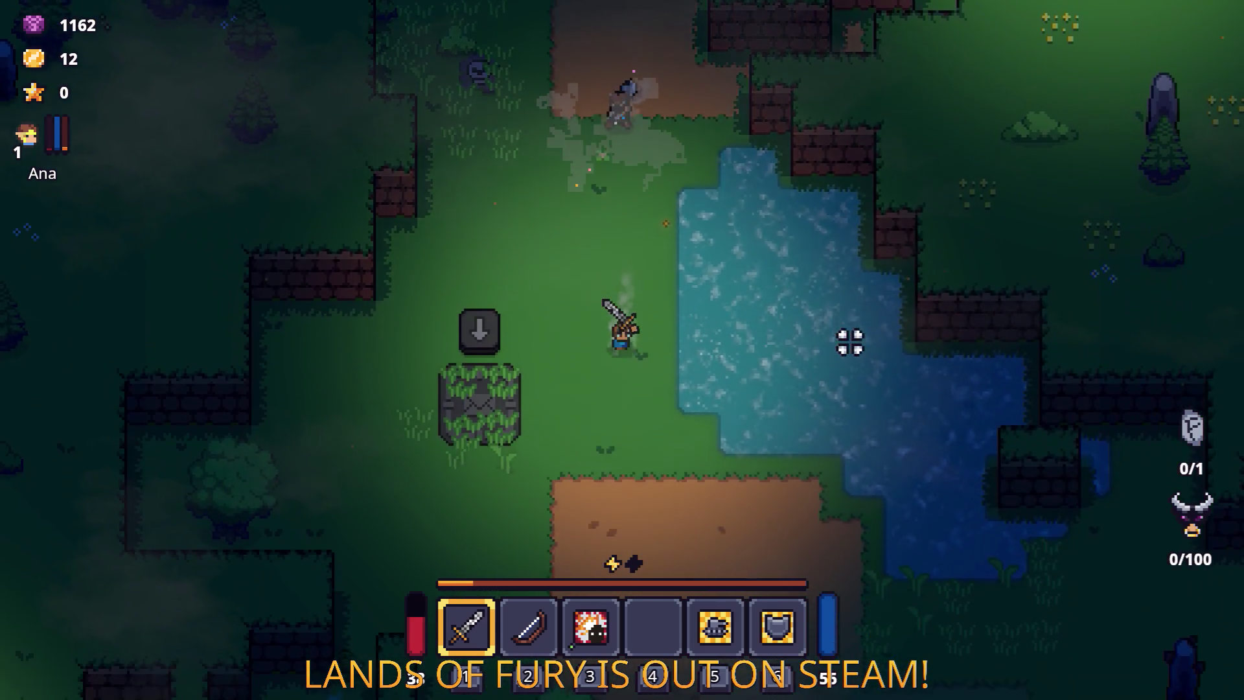
{"action": "key", "text": "d"}
Step: Socket the Berserk Blast Rune into the sword through the inventory's rune management
{"action": "key", "text": "i"}
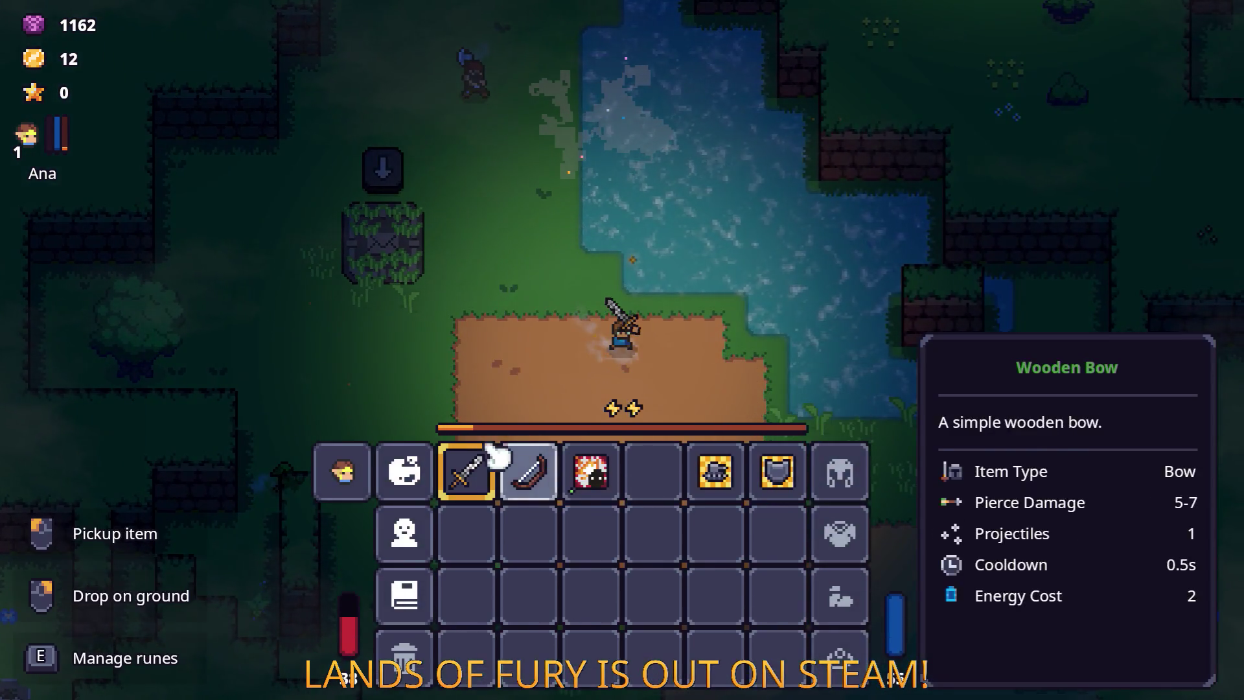
{"action": "key", "text": "r"}
{"action": "left_click", "coordinate": [516, 382]}
{"action": "left_click", "coordinate": [528, 275]}
{"action": "left_click", "coordinate": [637, 430]}
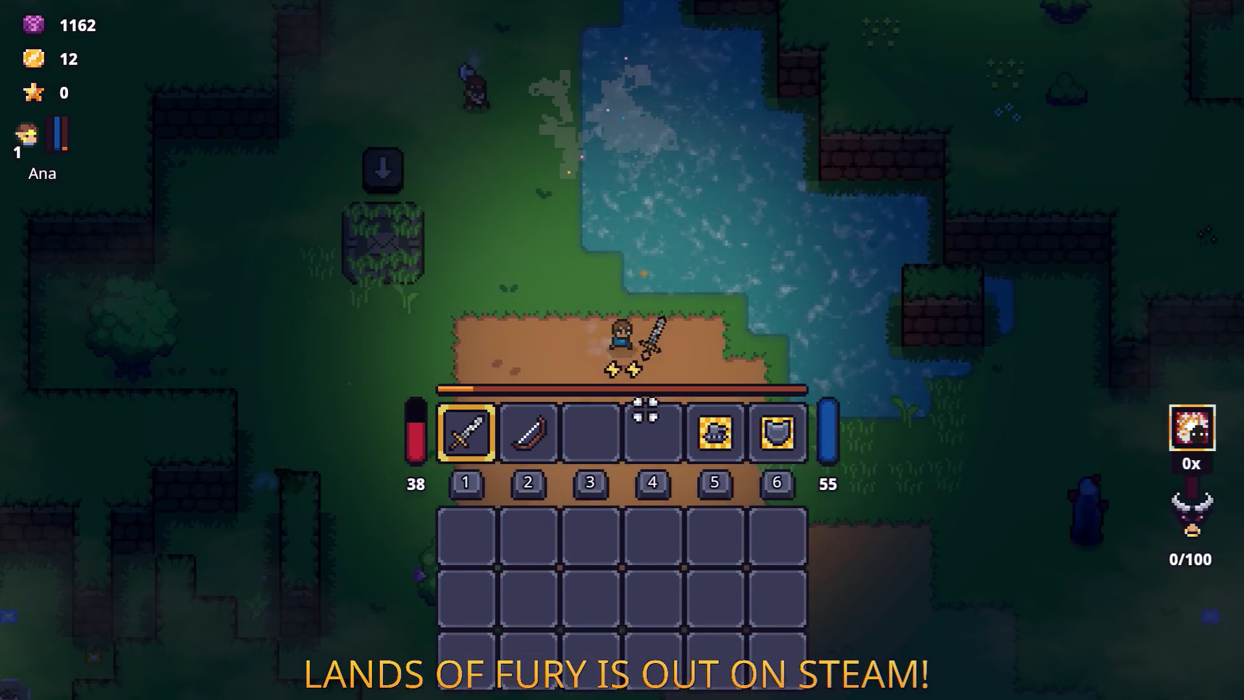
{"action": "key", "text": "i"}
Step: Explore past the brick walls, campfire and ledge, then pause and quit back to the editor
{"action": "key", "text": "d"}
{"action": "key", "text": "s"}
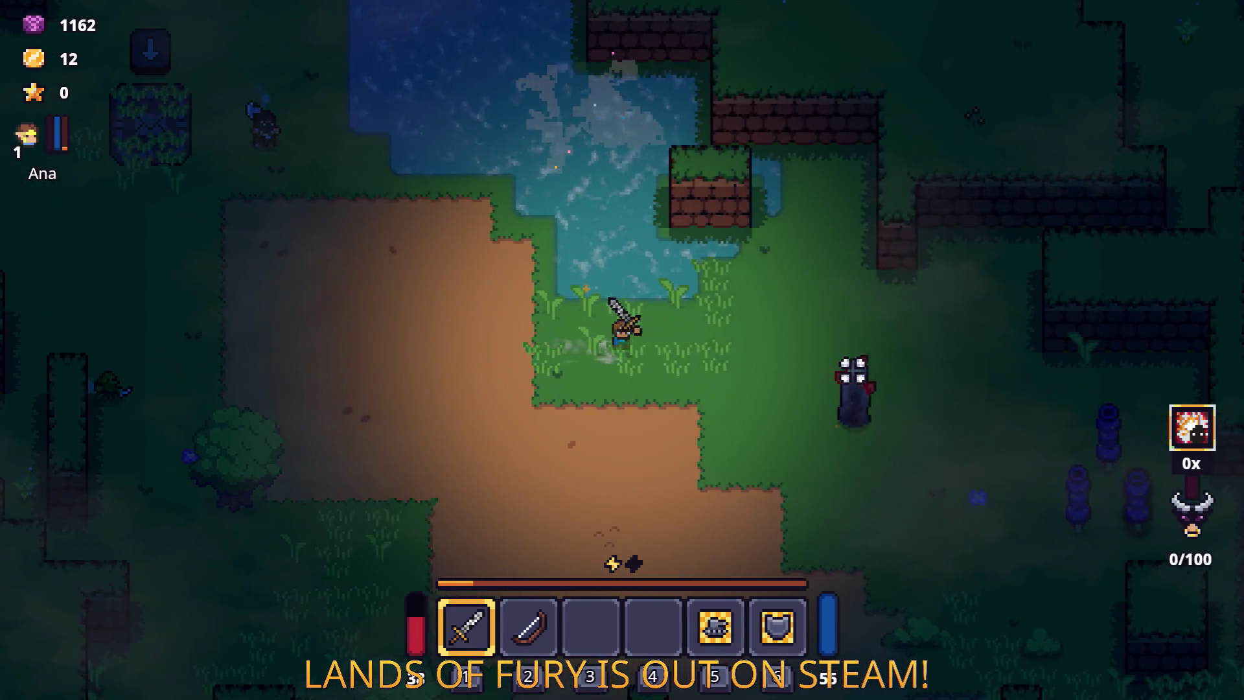
{"action": "key", "text": "d"}
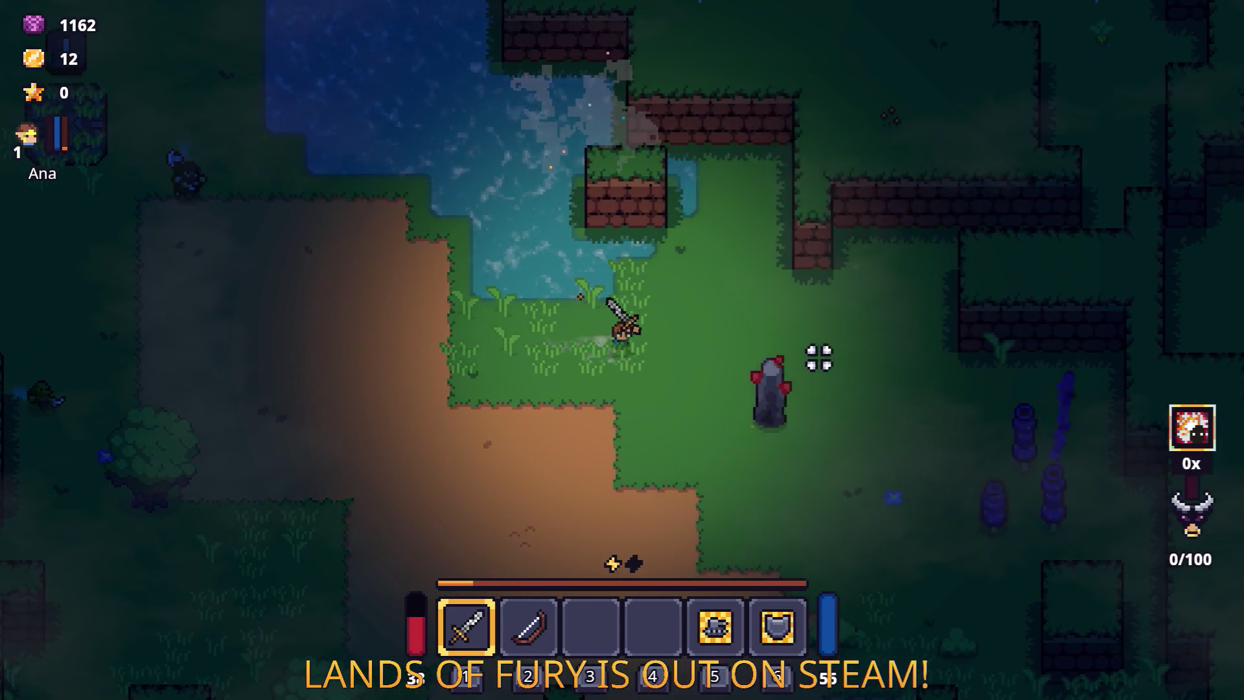
{"action": "key", "text": "w"}
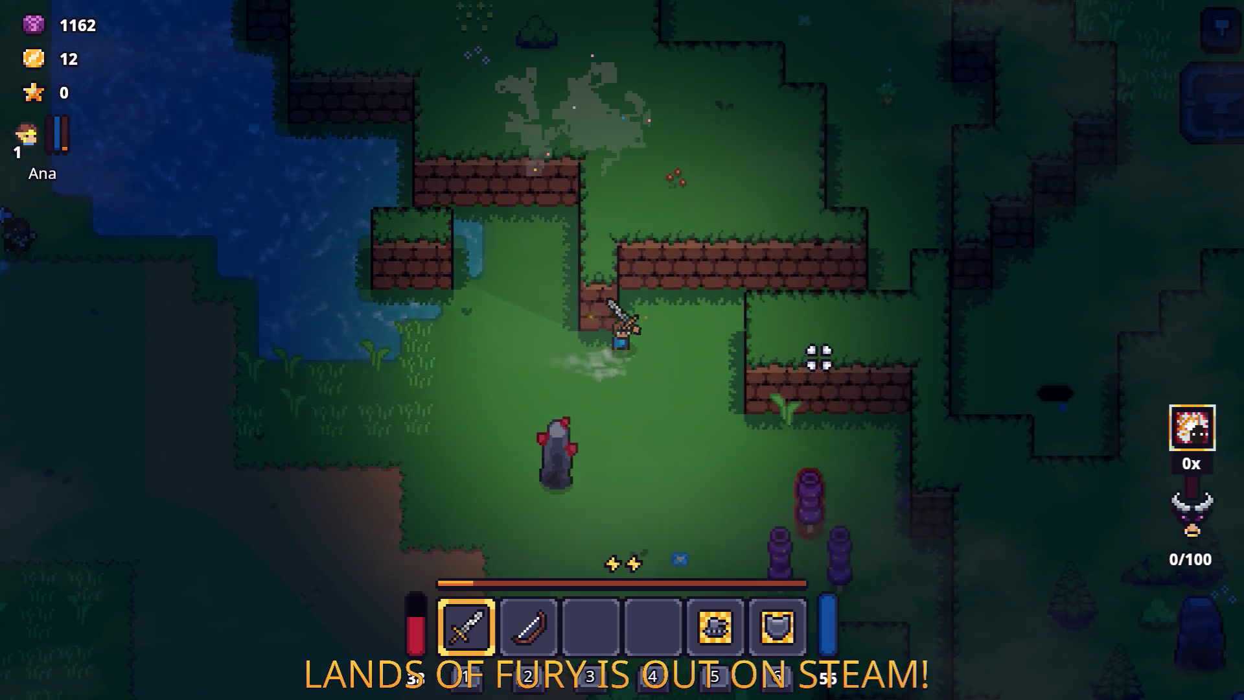
{"action": "key", "text": "d"}
{"action": "key", "text": "w"}
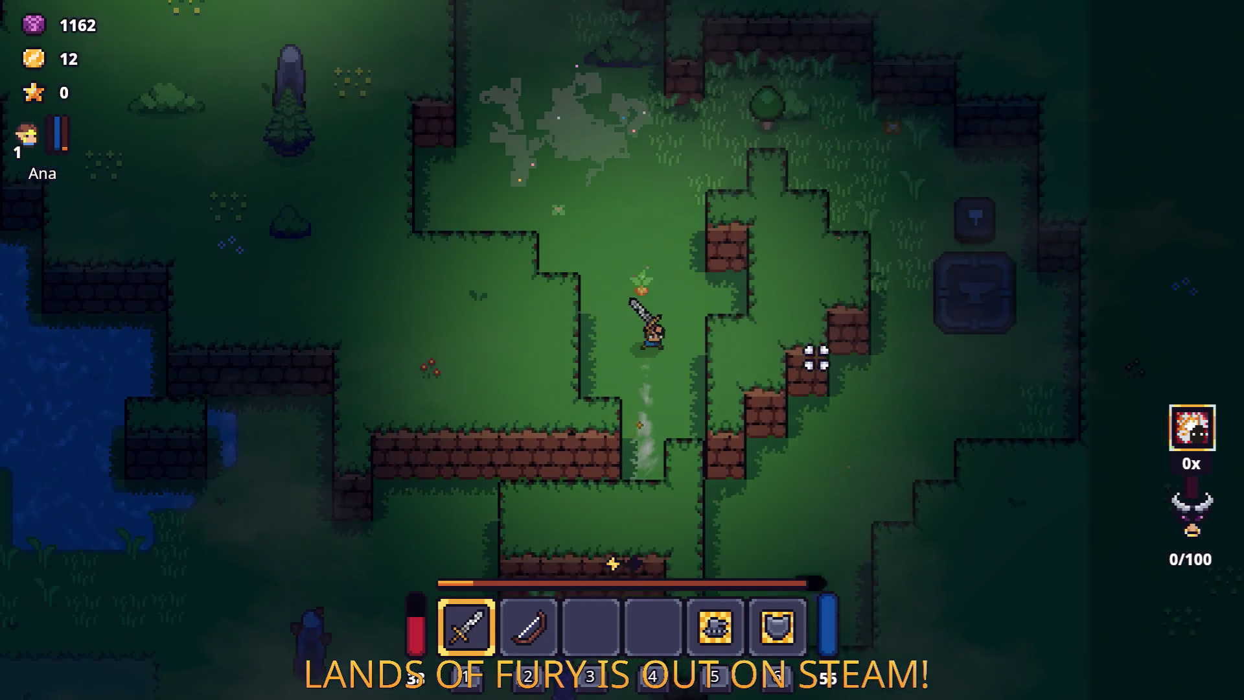
{"action": "key", "text": "w"}
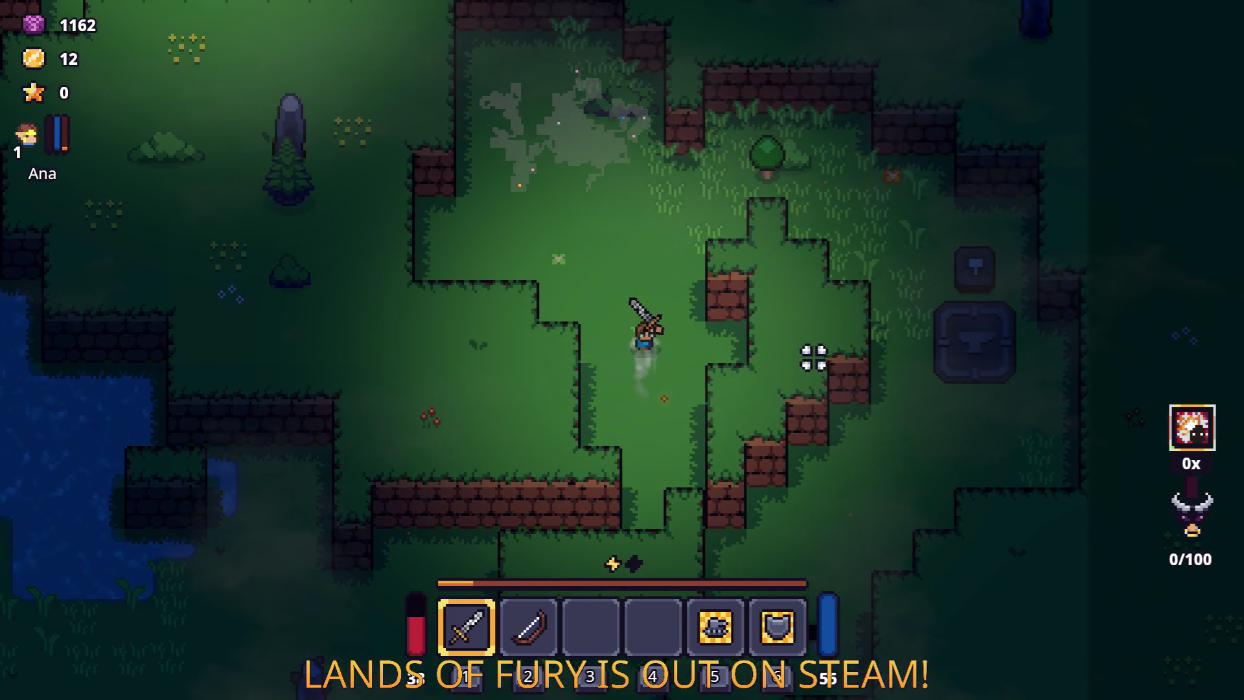
{"action": "key", "text": "d"}
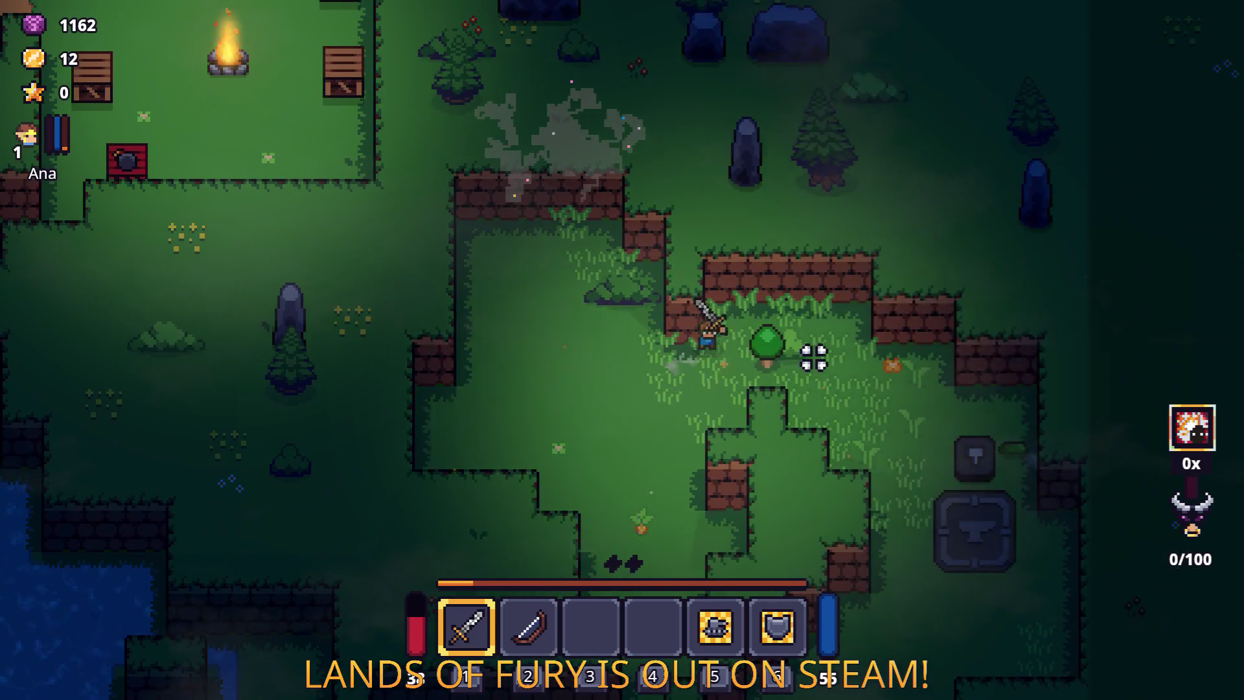
{"action": "key", "text": "d"}
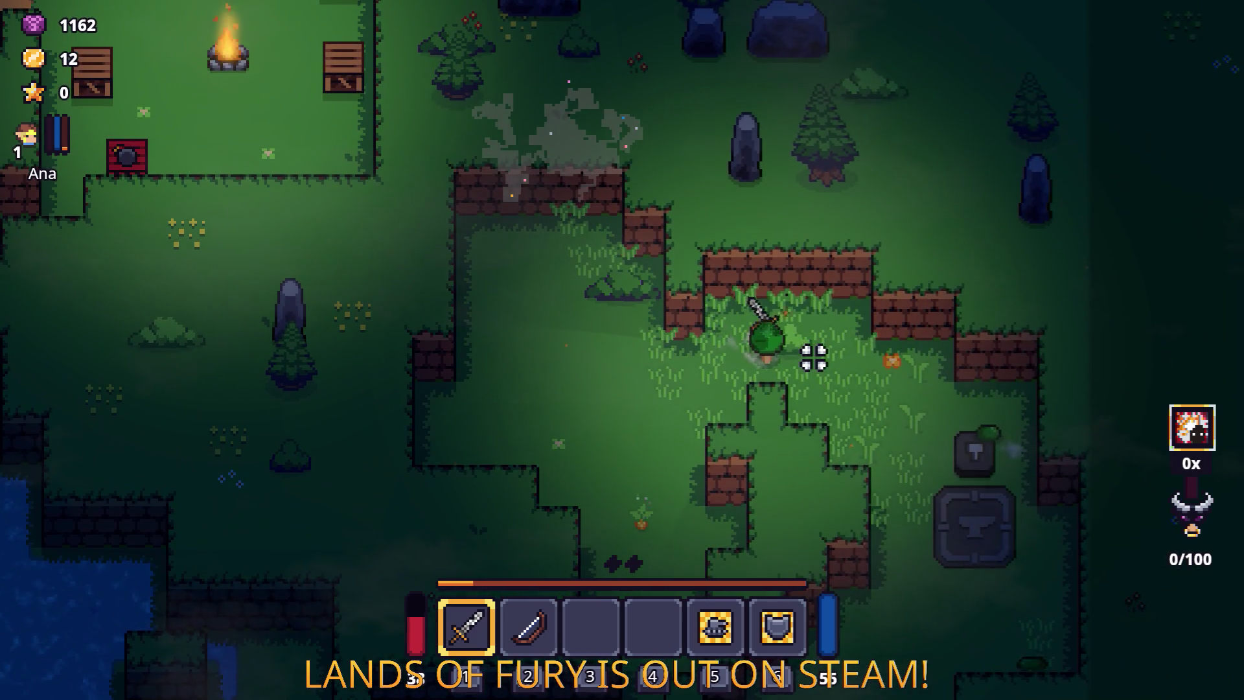
{"action": "key", "text": "s"}
{"action": "key", "text": "d"}
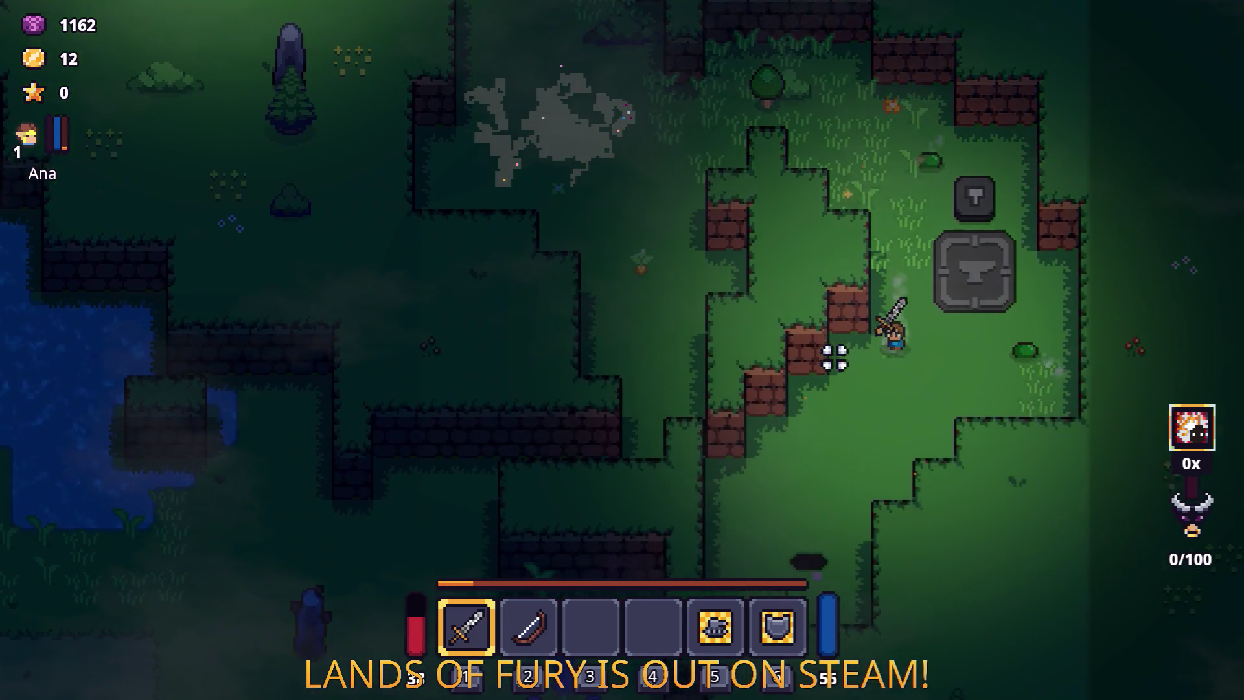
{"action": "key", "text": "s"}
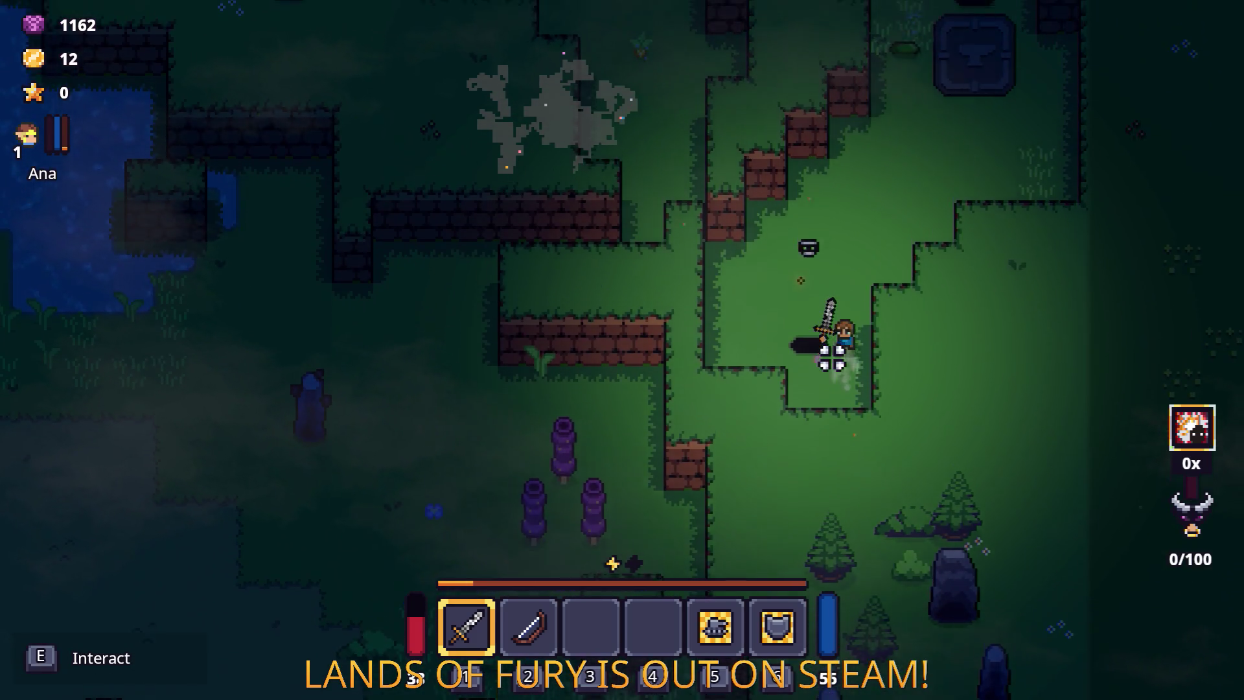
{"action": "key", "text": "w"}
{"action": "key", "text": "w"}
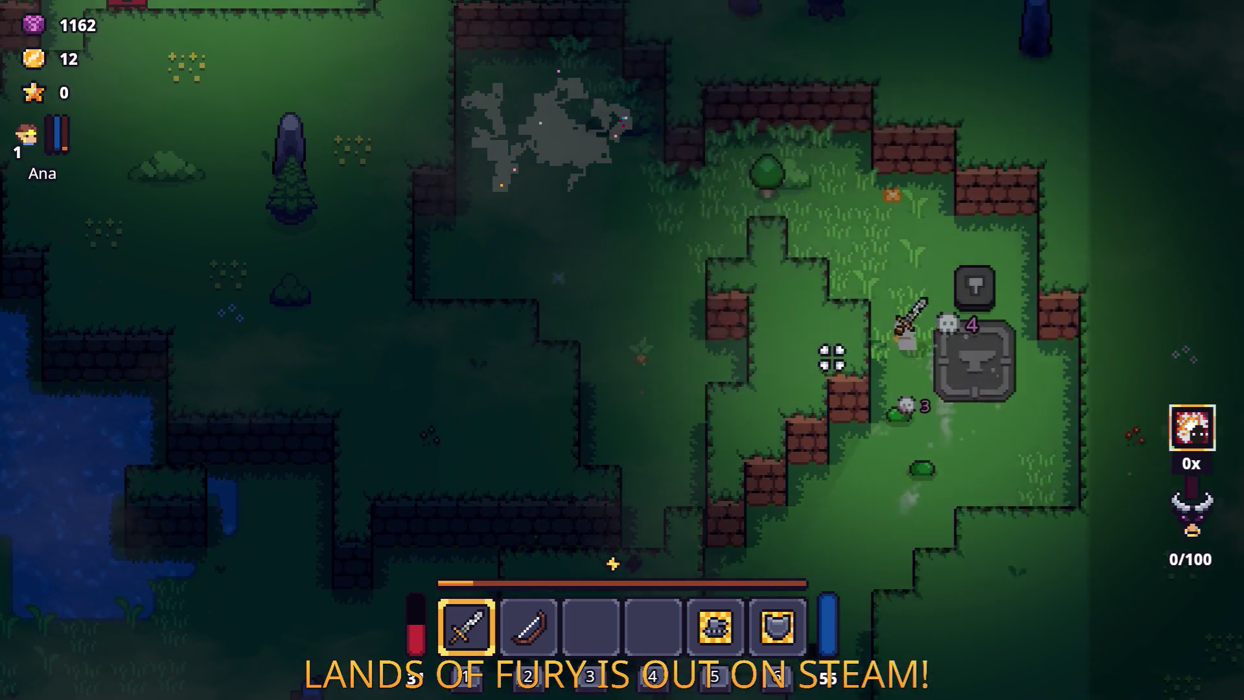
{"action": "key", "text": "a"}
{"action": "key", "text": "s"}
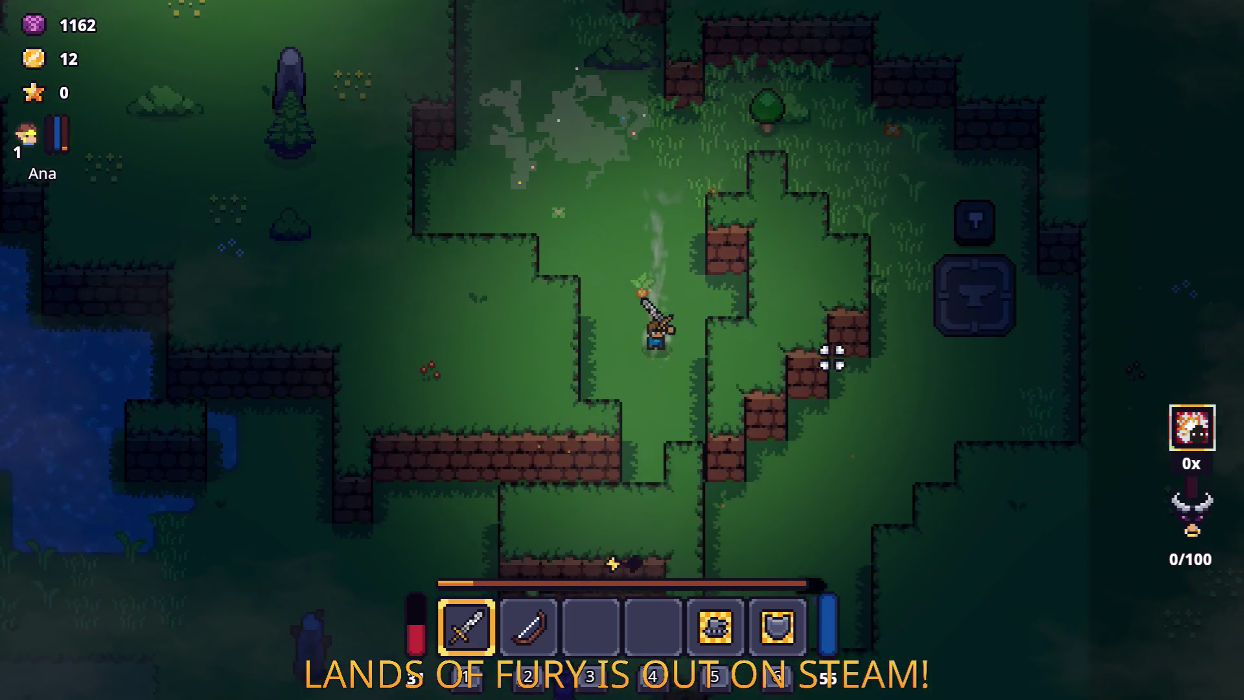
{"action": "key", "text": "s"}
{"action": "key", "text": "a"}
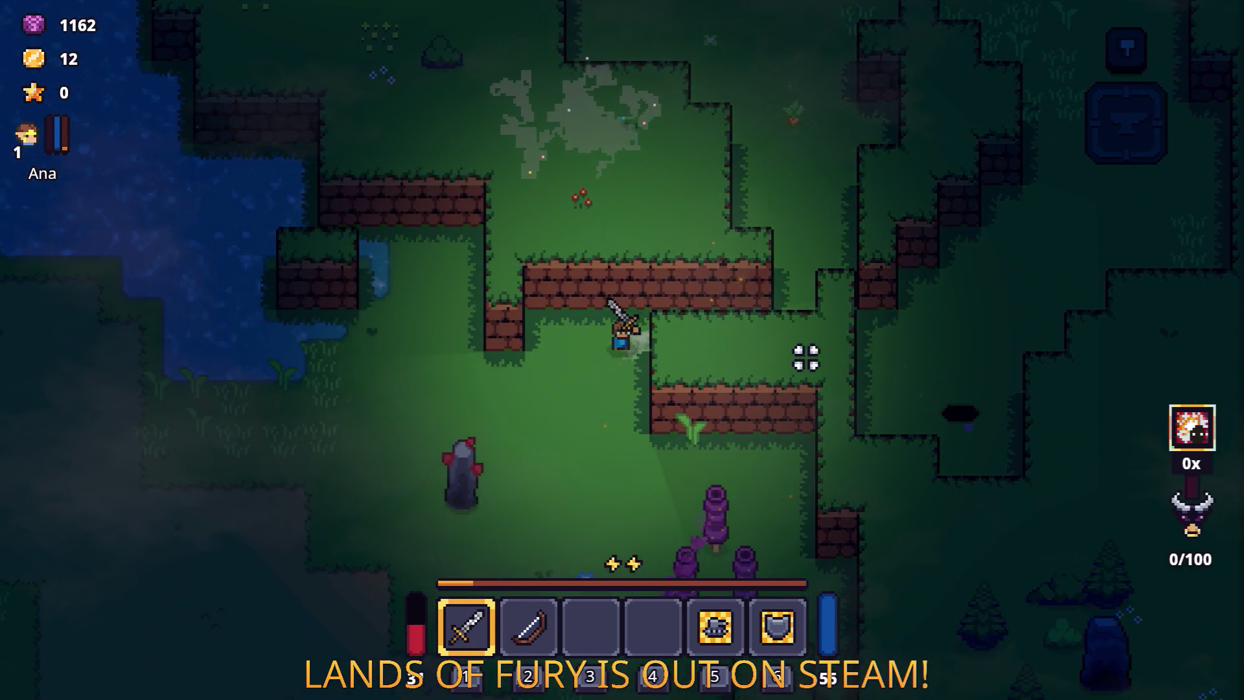
{"action": "key", "text": "s"}
{"action": "key", "text": "a"}
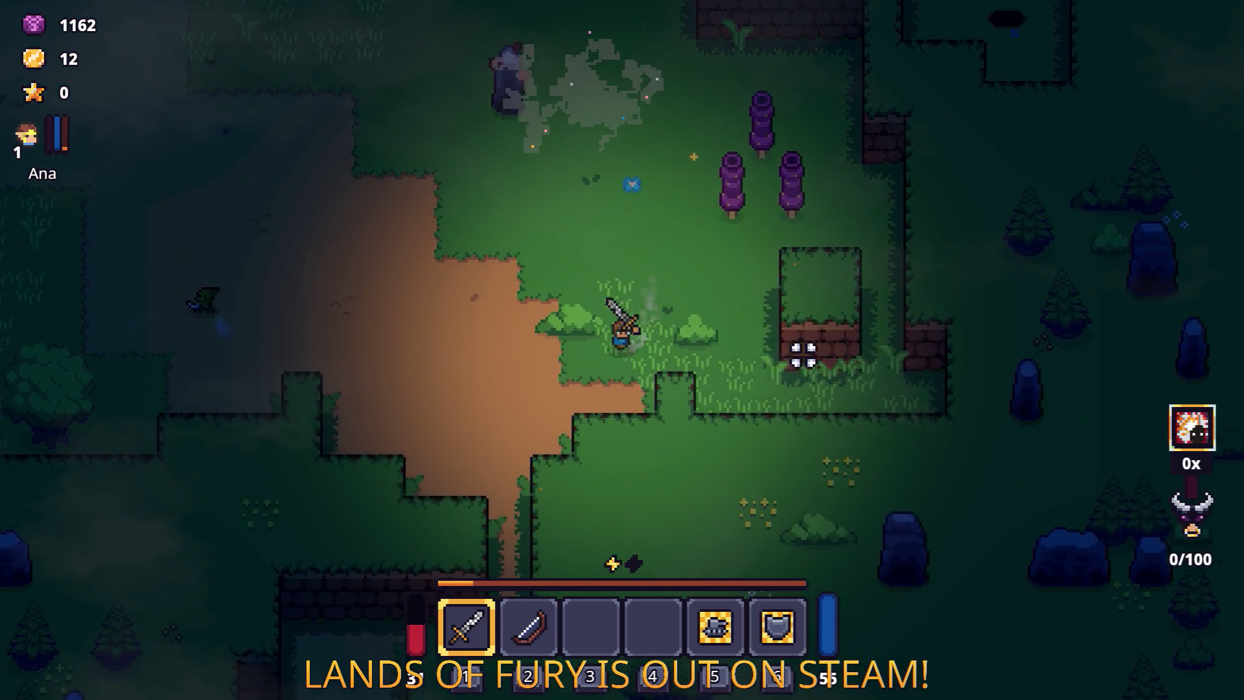
{"action": "key", "text": "s"}
{"action": "key", "text": "a"}
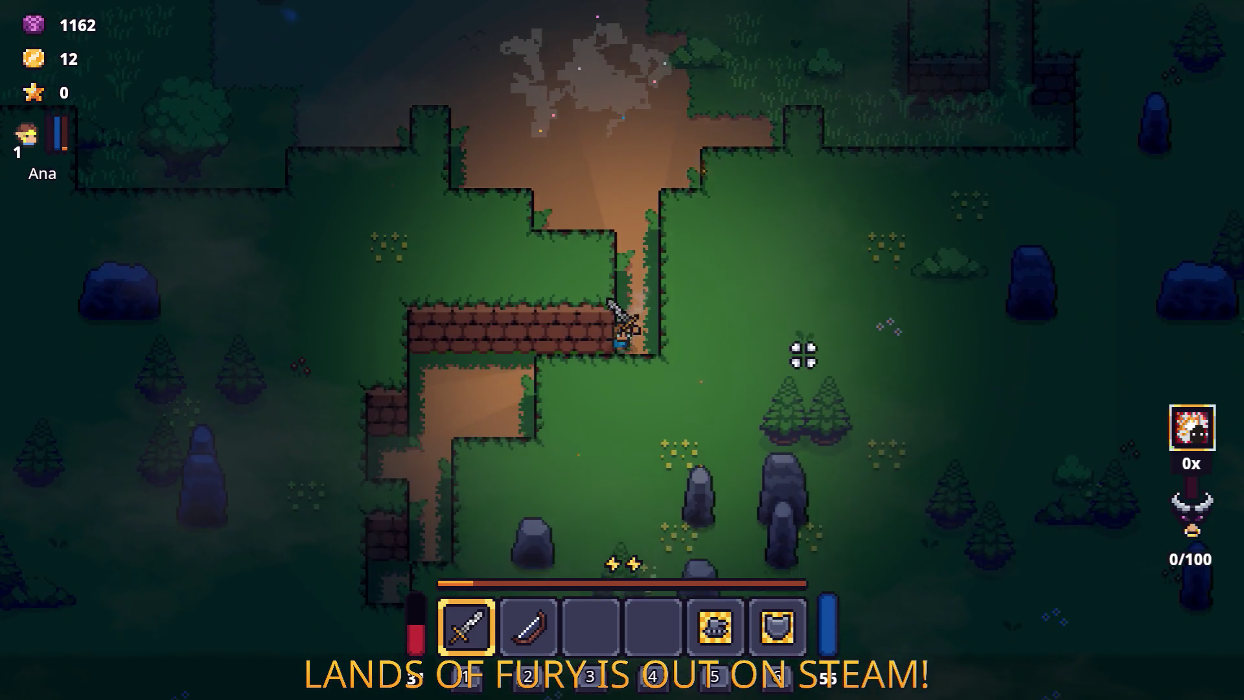
{"action": "key", "text": "a"}
{"action": "key", "text": "d"}
{"action": "key", "text": "w"}
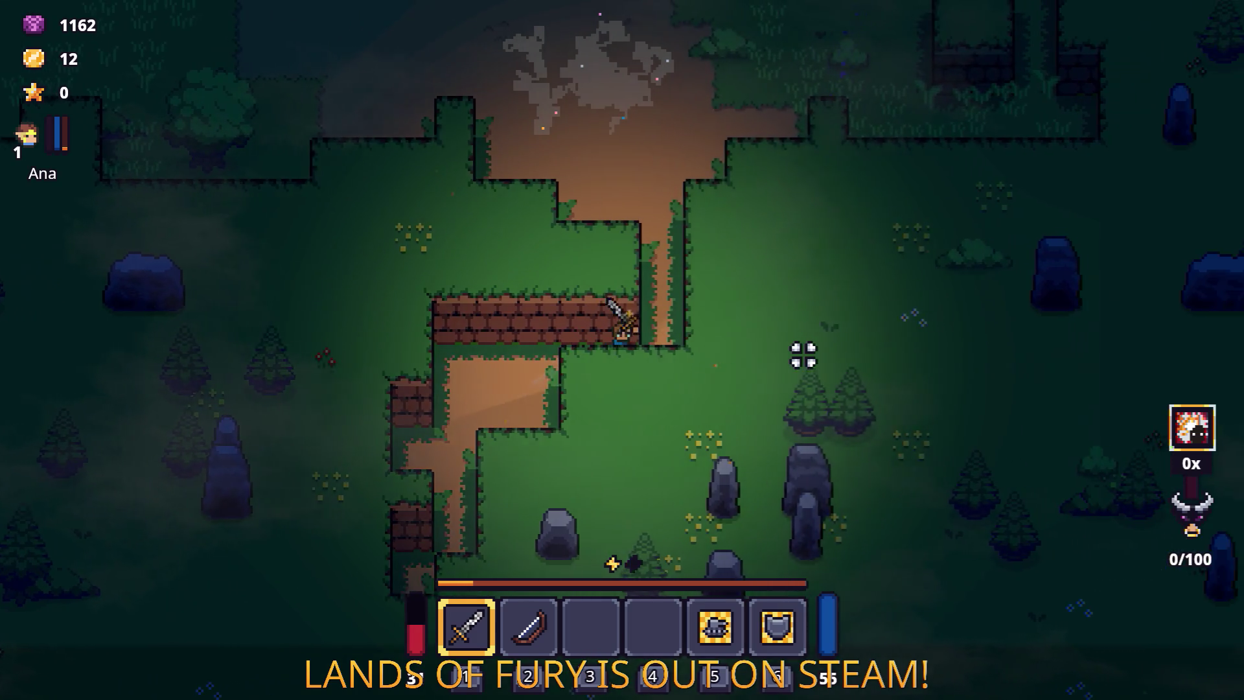
{"action": "key", "text": "w"}
{"action": "key", "text": "a"}
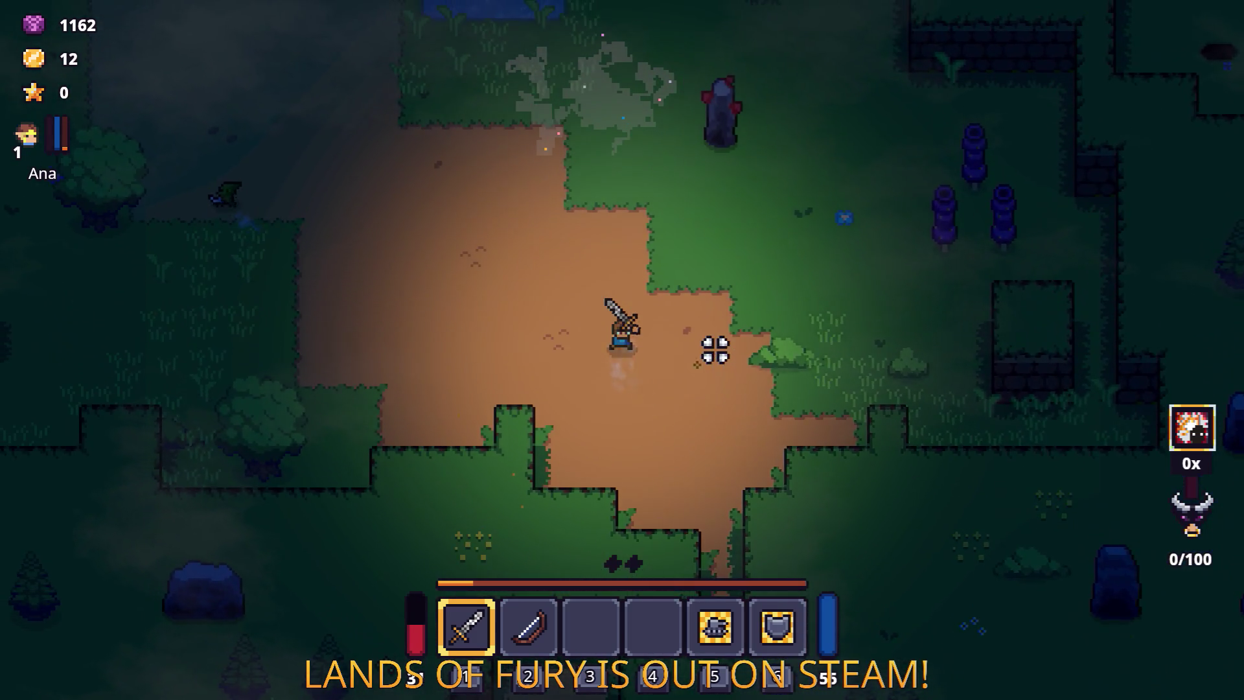
{"action": "key", "text": "Escape"}
{"action": "left_click", "coordinate": [710, 613]}
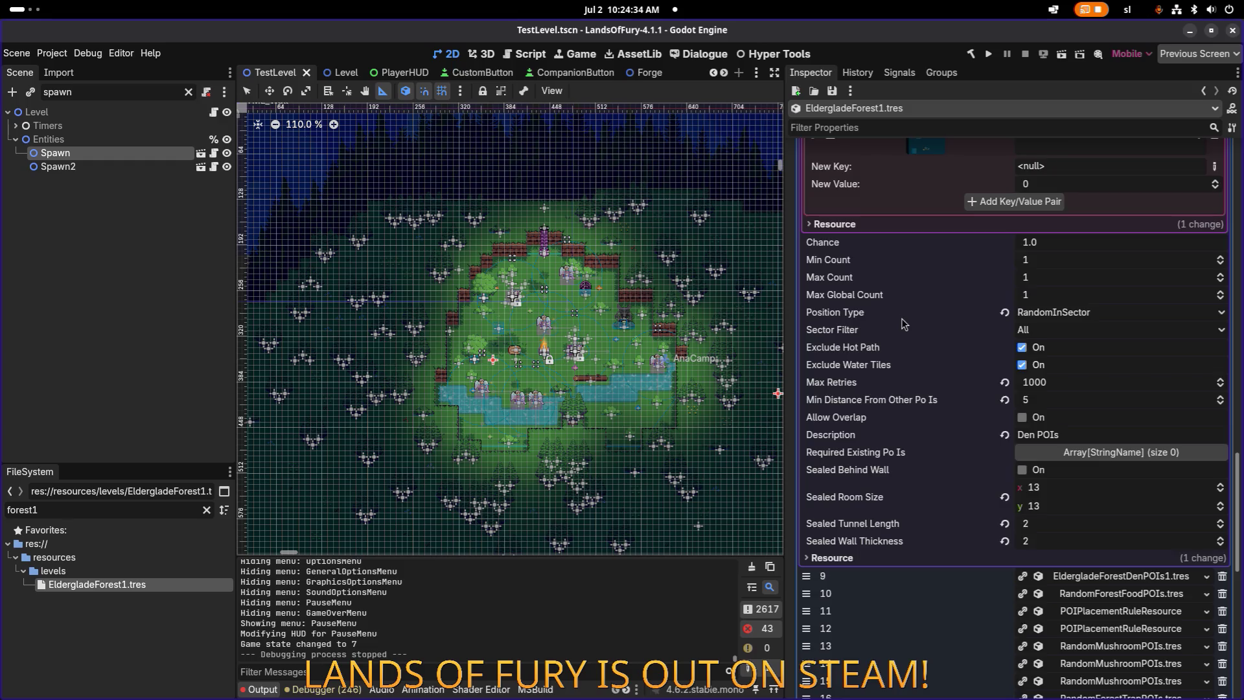
Step: On the Gothar camp rule, disable Exclude Water Tiles, set Min Distance From Other POIs to 12, enable Sealed Behind Wall
{"action": "scroll", "coordinate": [901, 318], "scroll_direction": "up", "scroll_amount": 4}
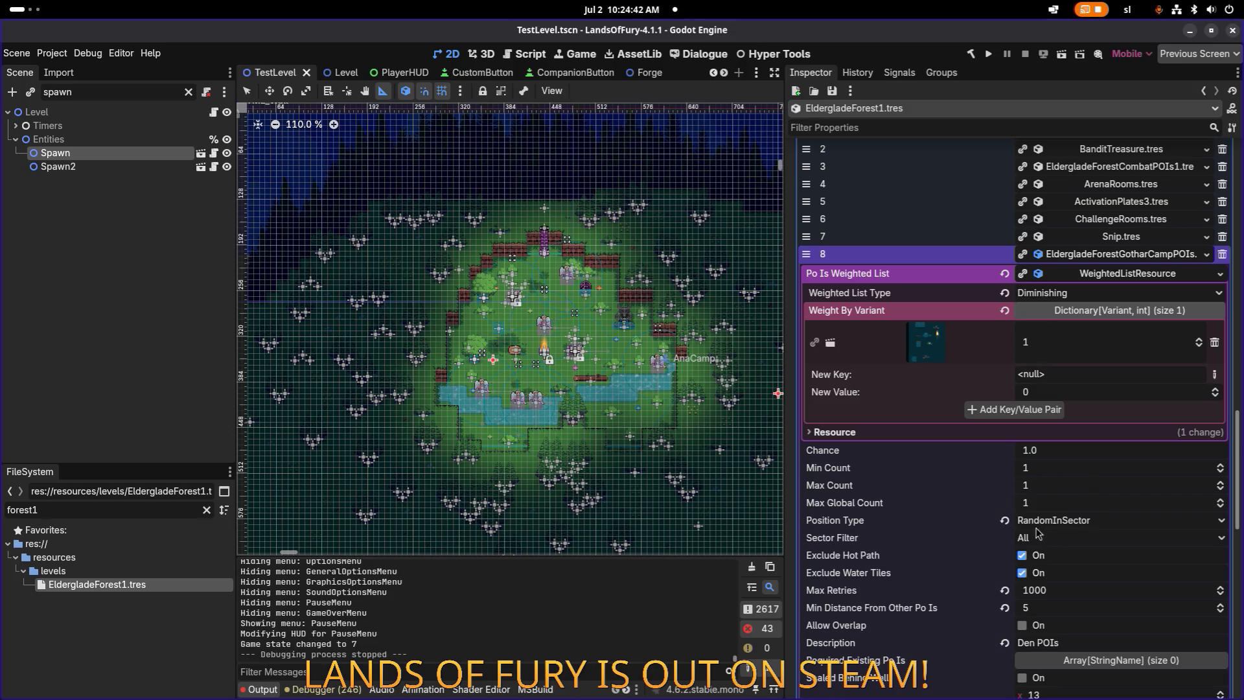
{"action": "left_click", "coordinate": [1022, 573]}
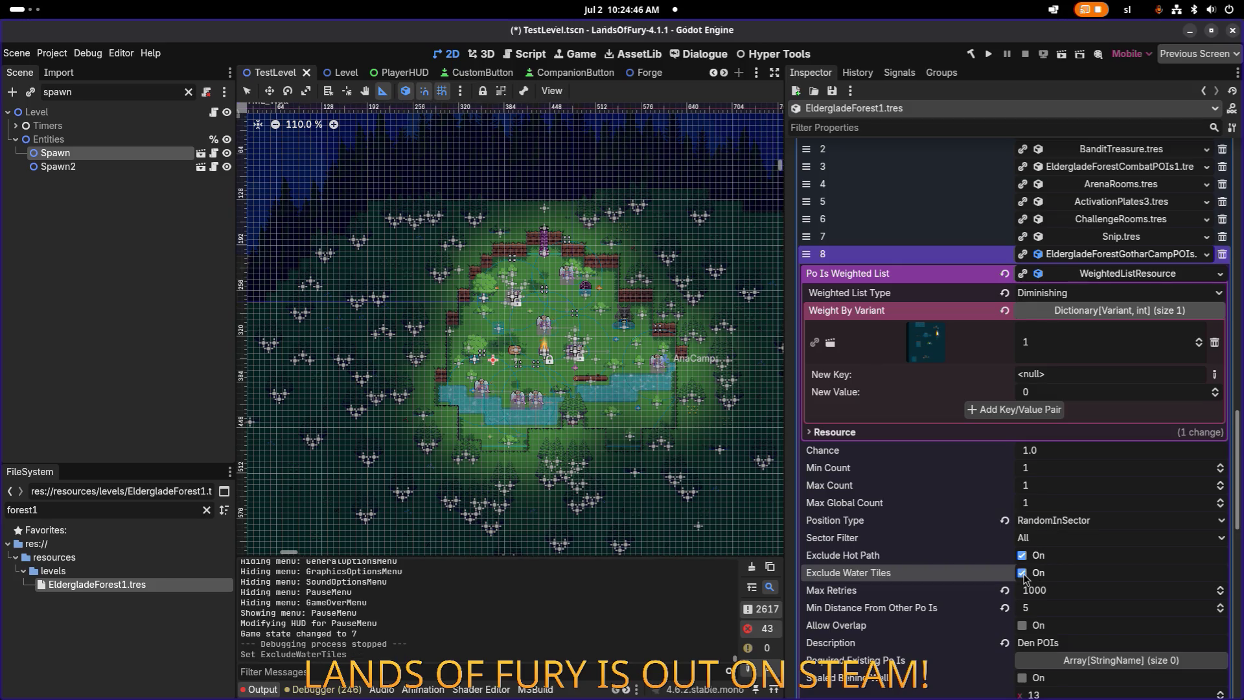
{"action": "left_click", "coordinate": [1022, 573]}
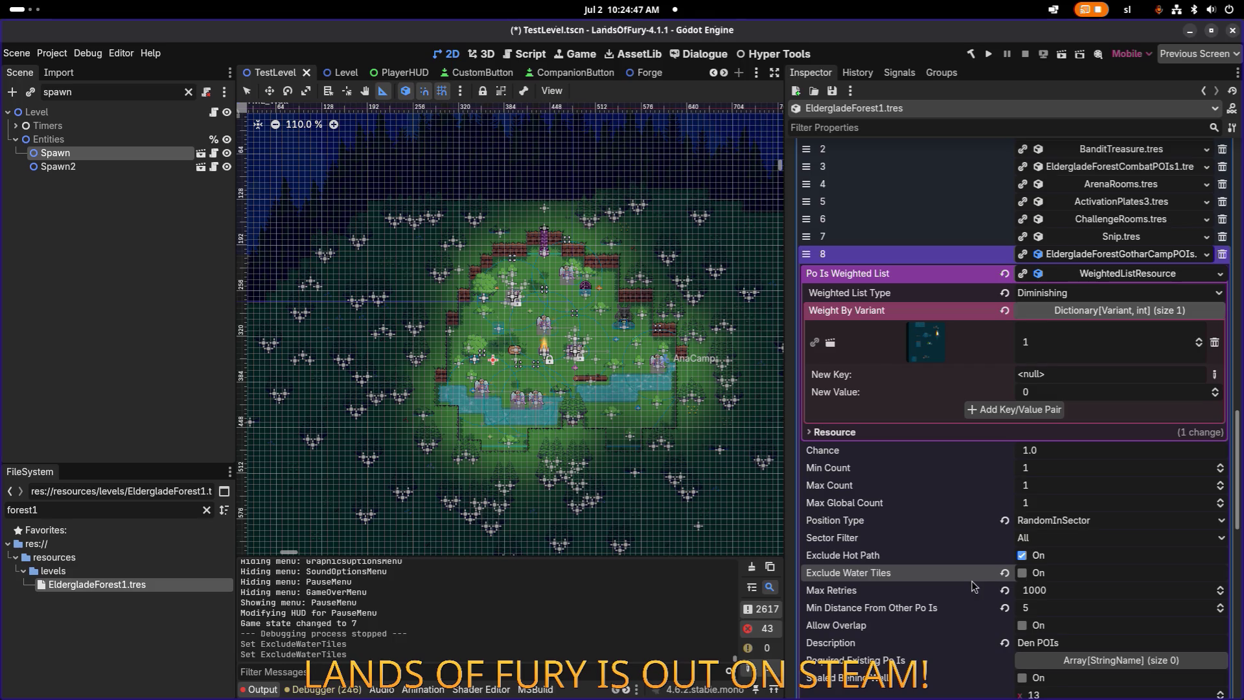
{"action": "left_click", "coordinate": [1057, 608]}
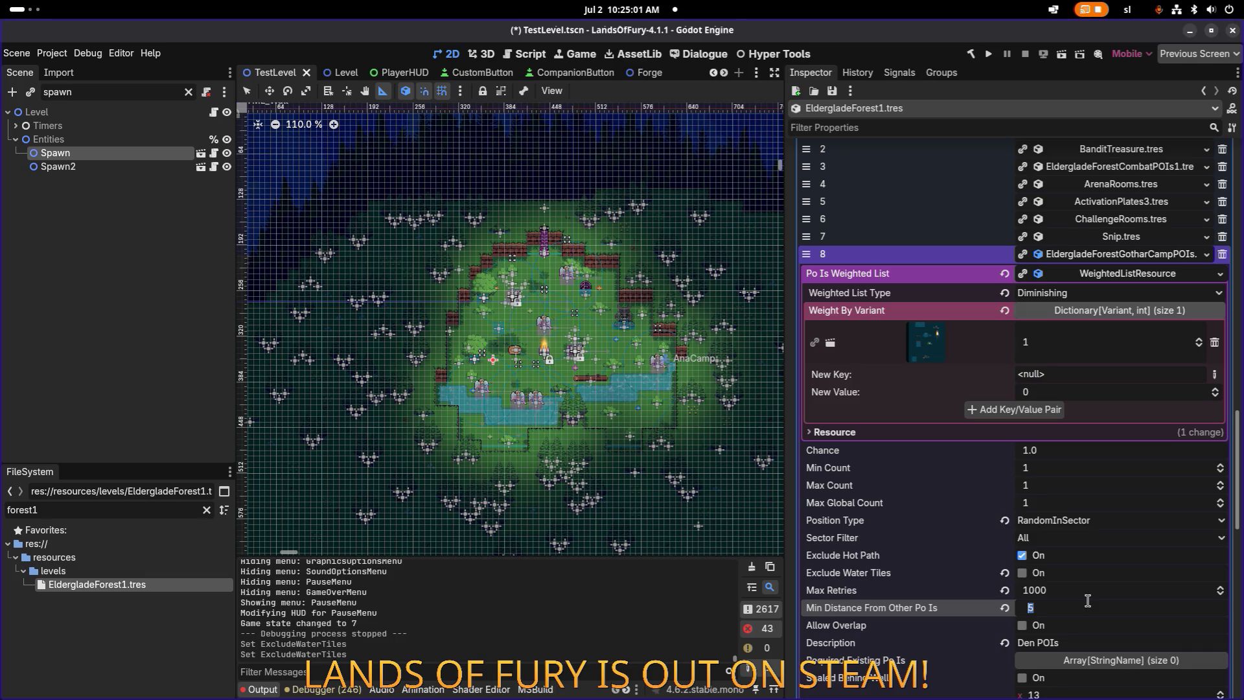
{"action": "type", "text": "12"}
{"action": "key", "text": "Return"}
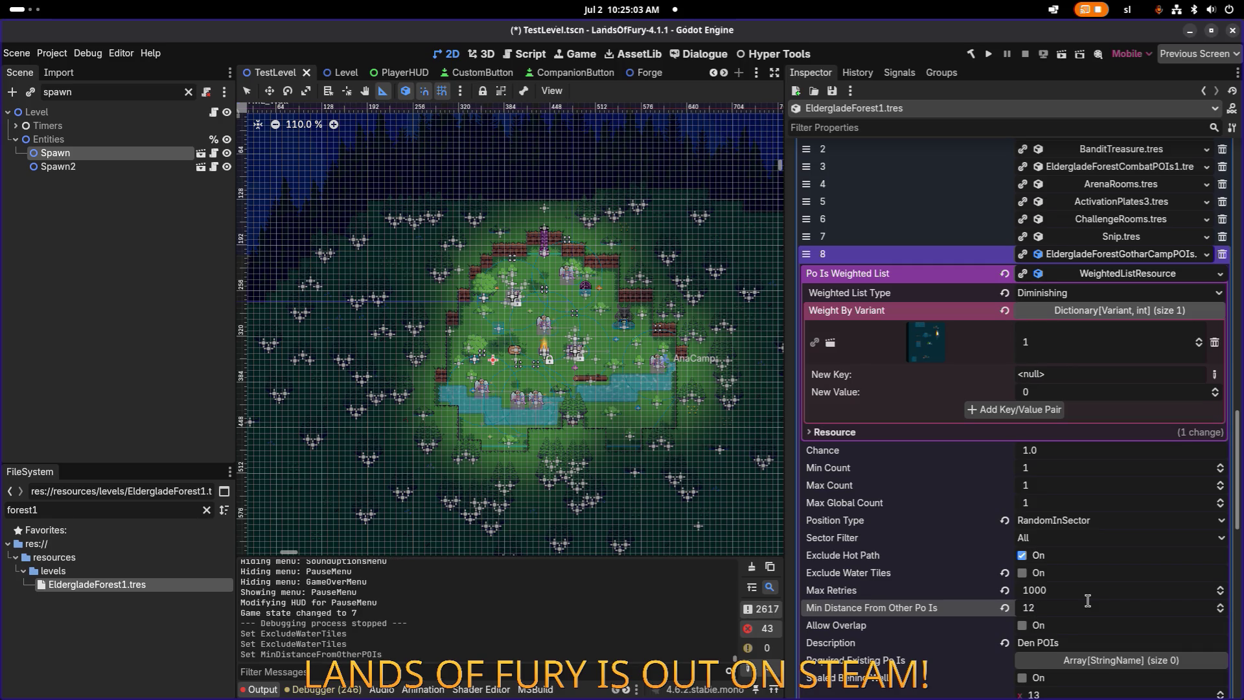
{"action": "left_click", "coordinate": [1088, 600]}
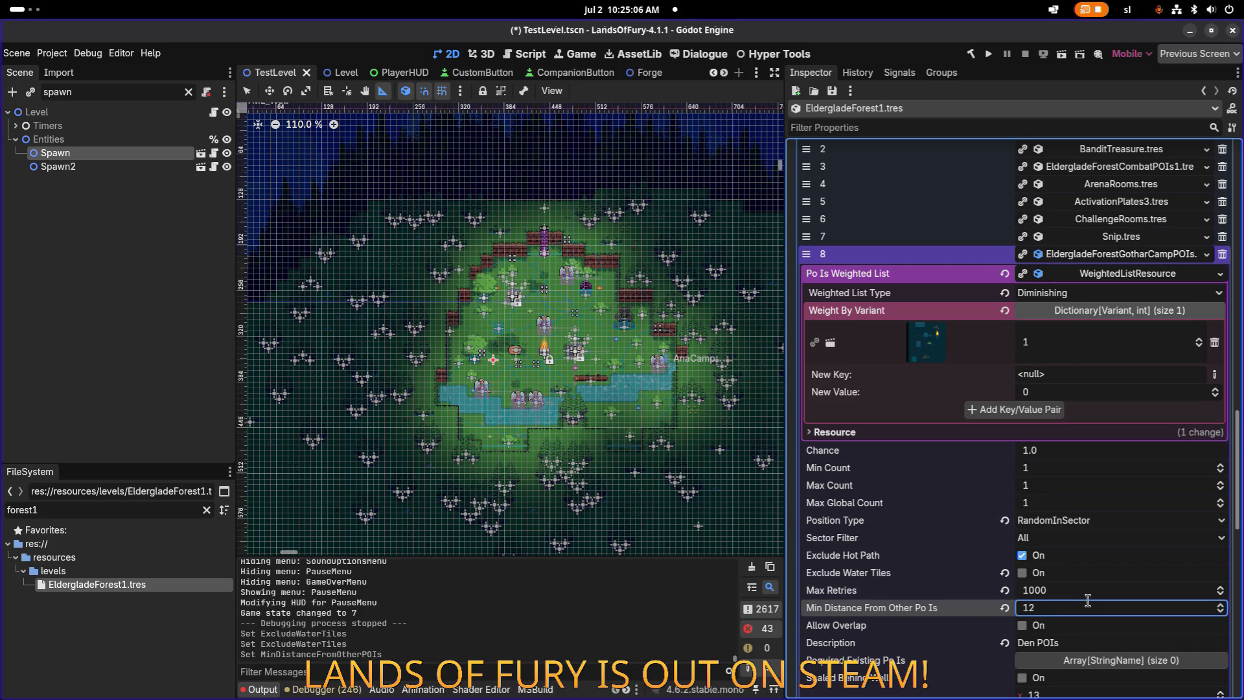
{"action": "scroll", "coordinate": [942, 616], "scroll_direction": "down", "scroll_amount": 2}
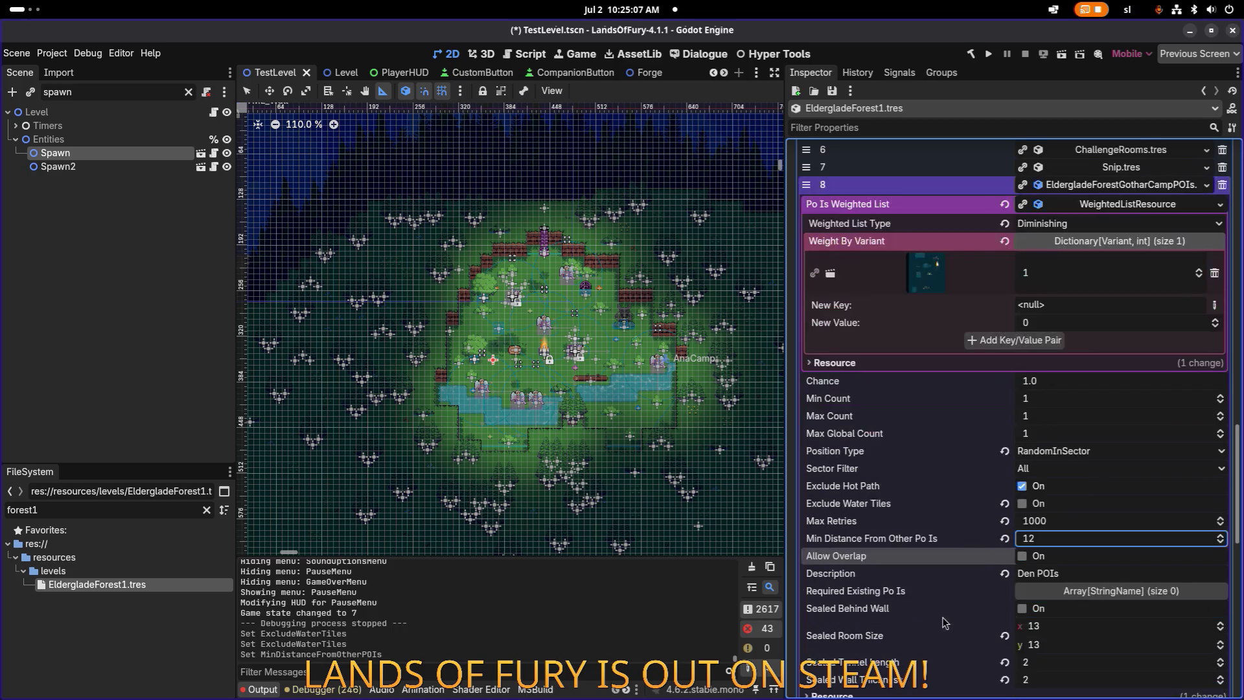
{"action": "left_click", "coordinate": [1021, 609]}
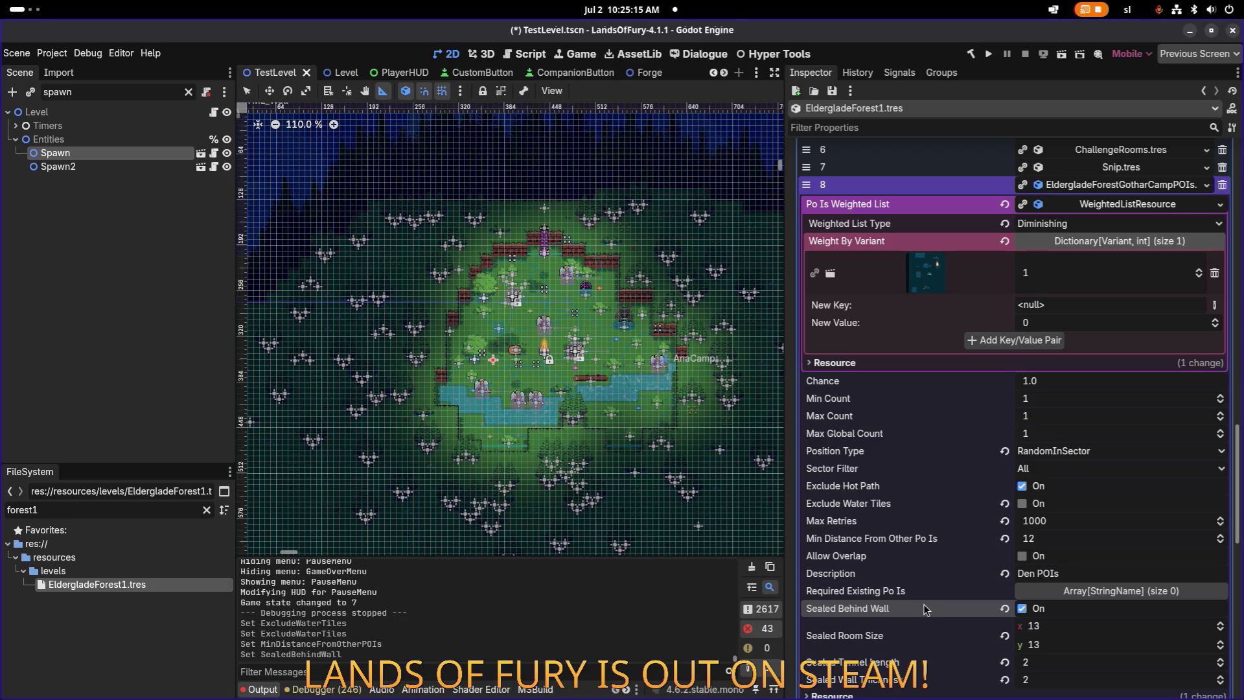
Step: Save the scene and the EldergladeForest1.tres resource, collapse the camp rule, and launch the game with F5
{"action": "key", "text": "ctrl+s"}
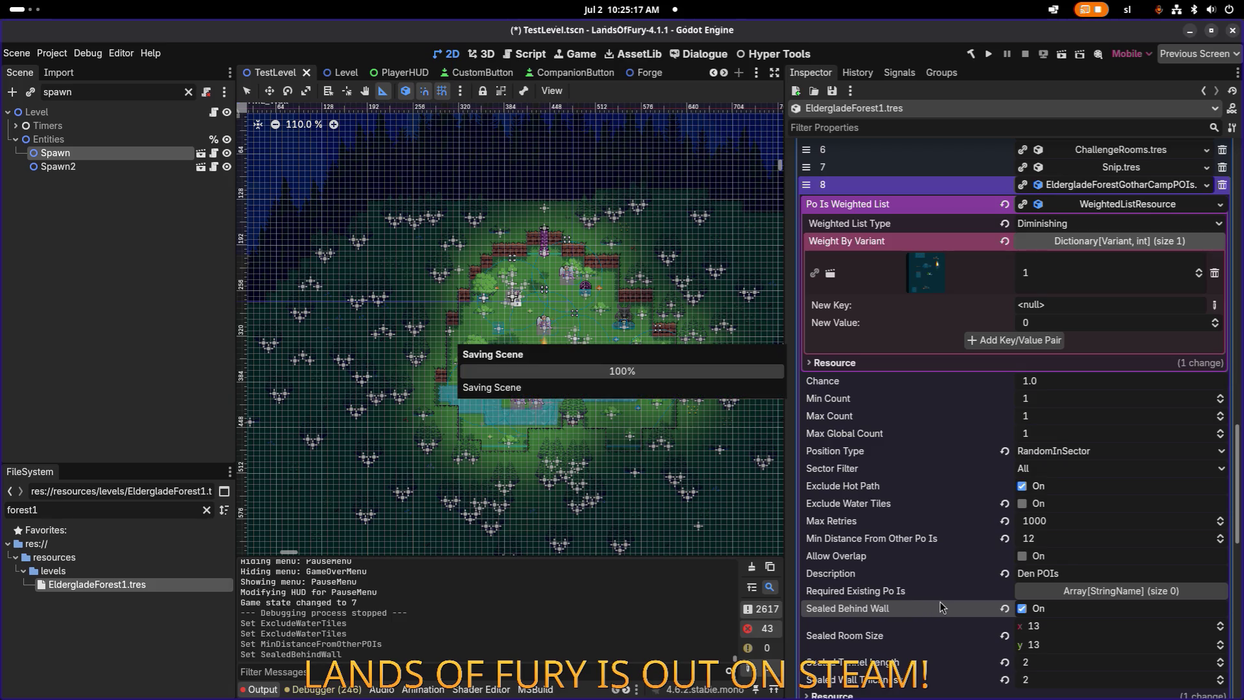
{"action": "scroll", "coordinate": [979, 515], "scroll_direction": "up", "scroll_amount": 2}
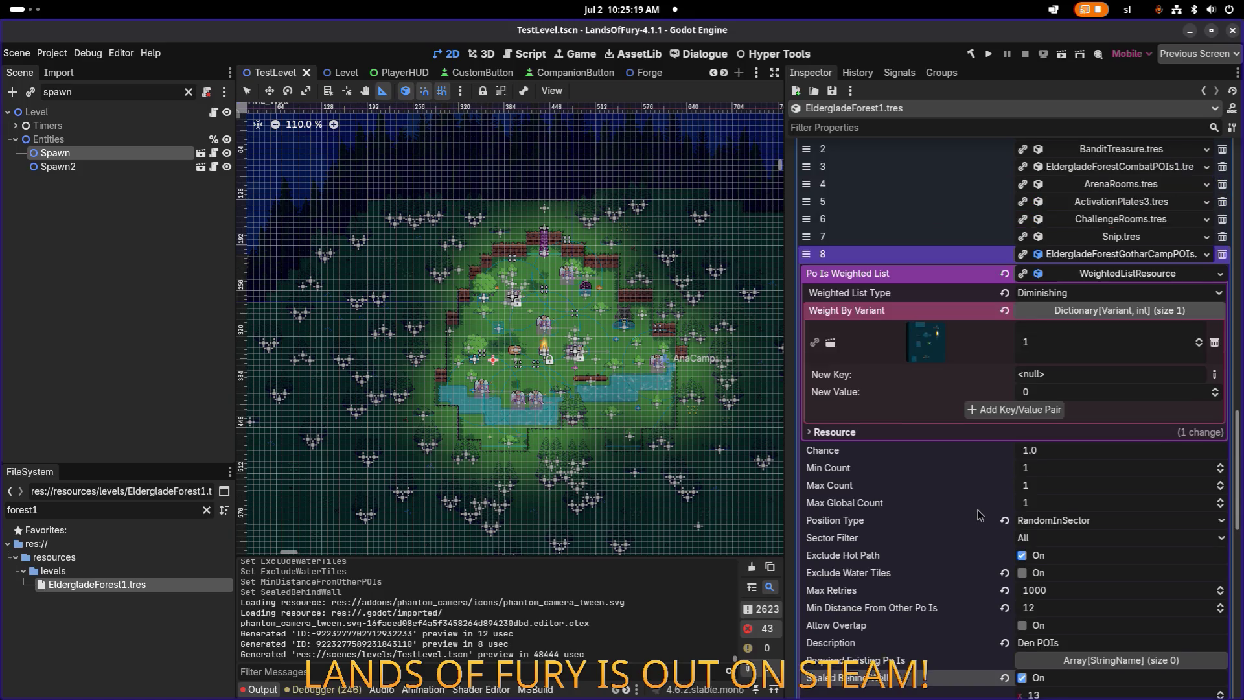
{"action": "left_click", "coordinate": [1103, 254]}
{"action": "scroll", "coordinate": [1072, 357], "scroll_direction": "up", "scroll_amount": 5}
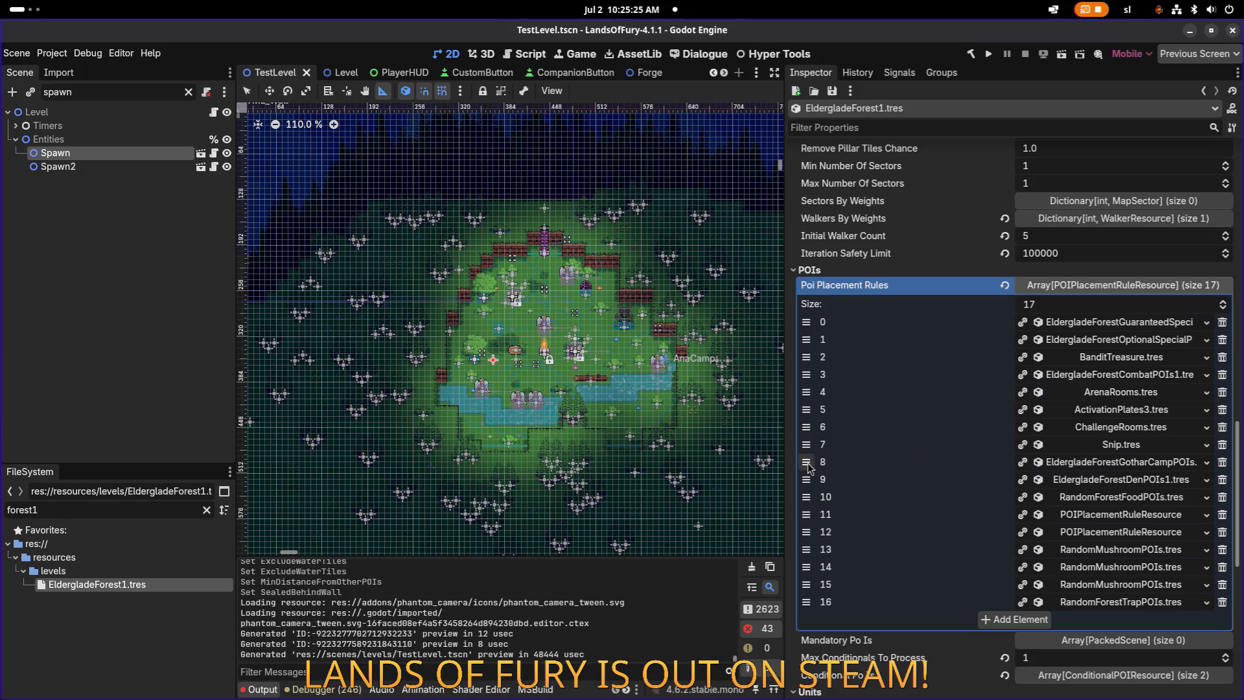
{"action": "left_click_drag", "start_coordinate": [808, 466], "coordinate": [808, 467]}
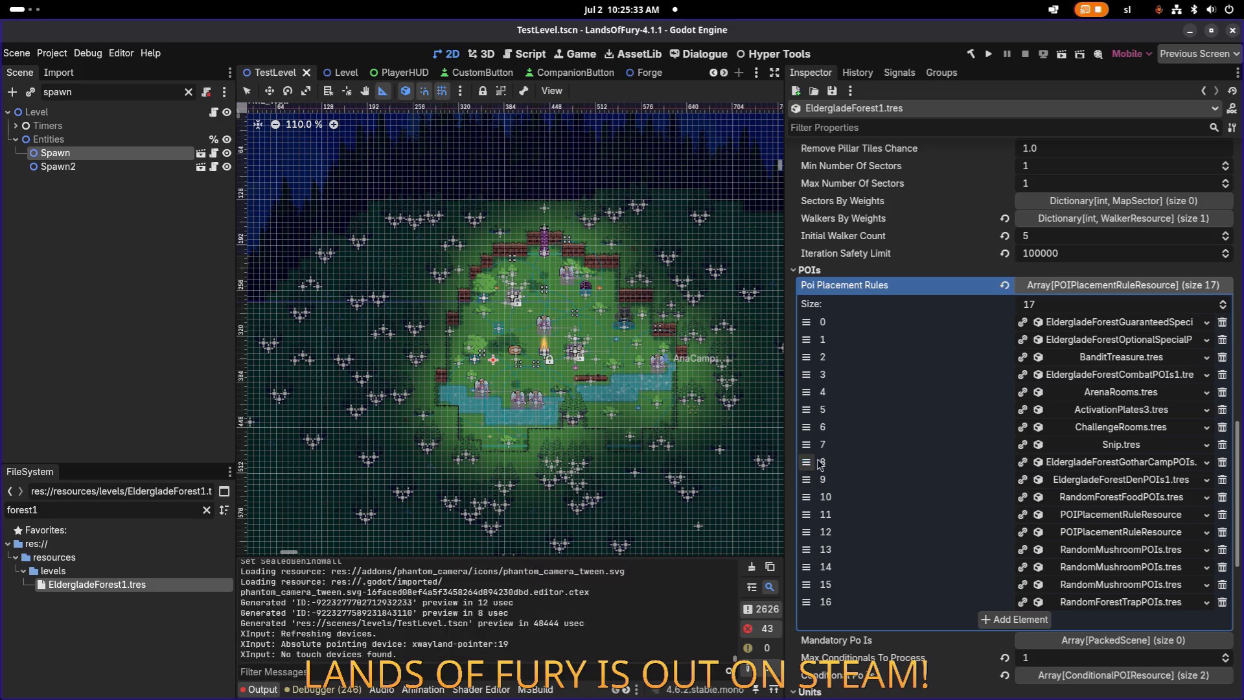
{"action": "key", "text": "ctrl+s"}
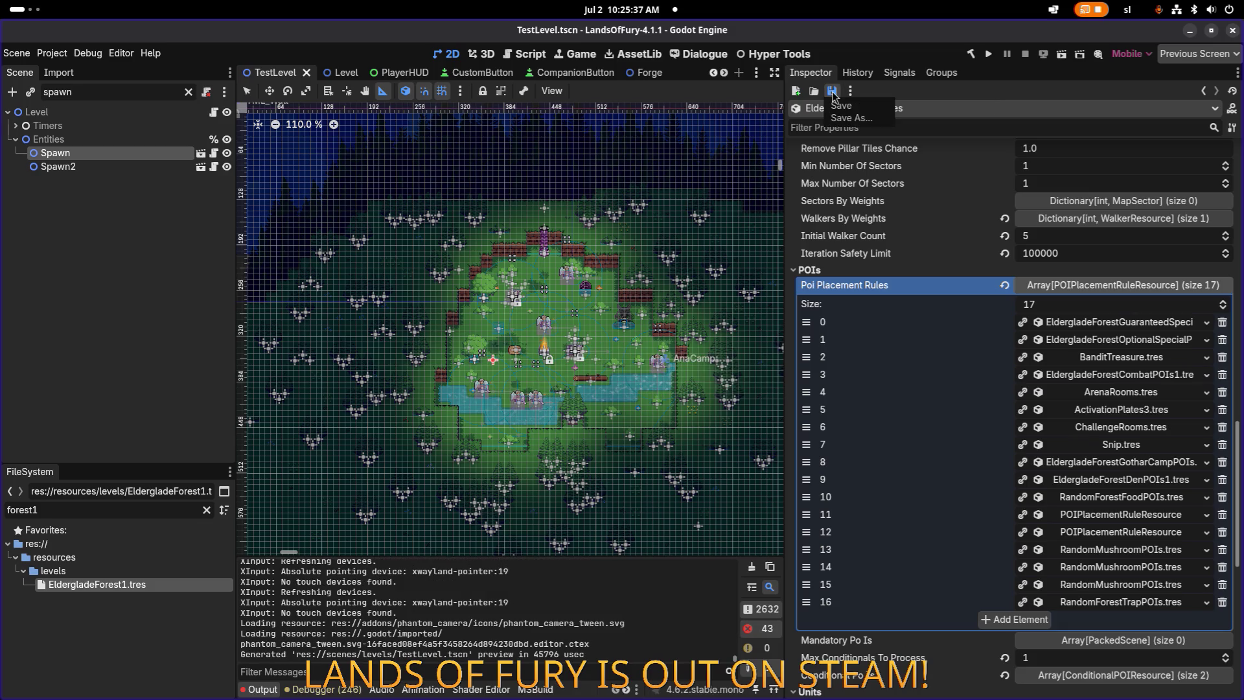
{"action": "left_click", "coordinate": [834, 94]}
{"action": "key", "text": "F5"}
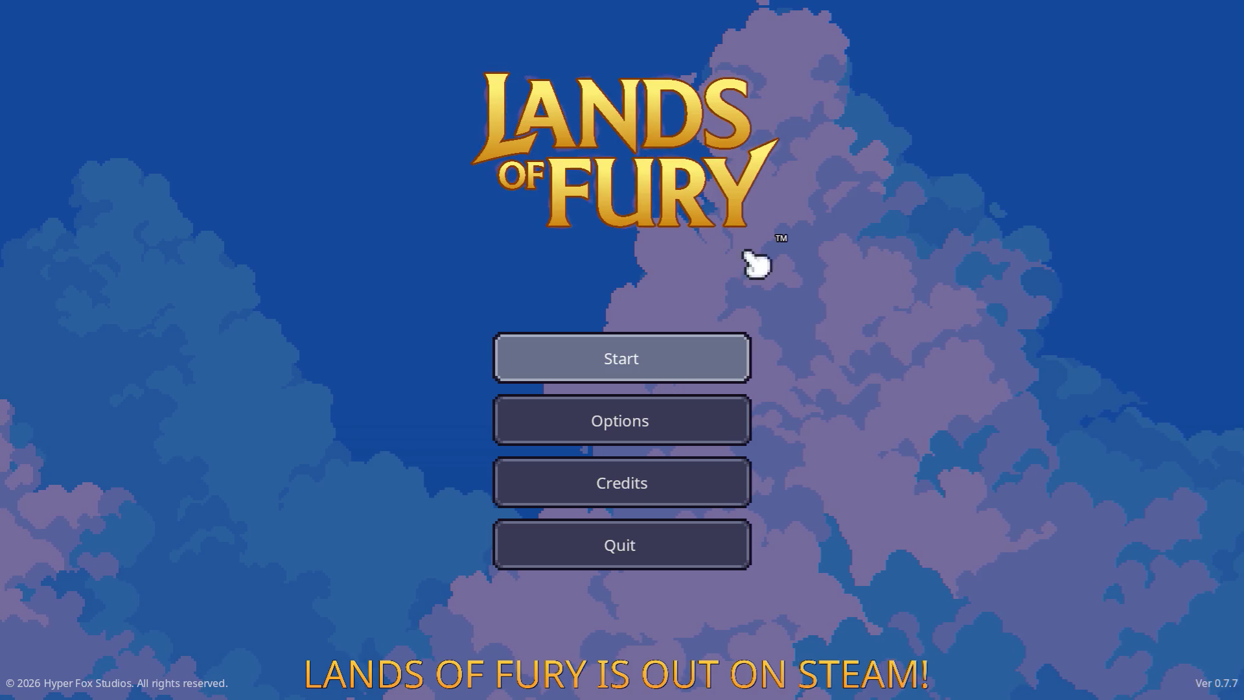
Step: Start a new game, walk into the portal, and dash east past the campfire across the clearing
{"action": "left_click", "coordinate": [712, 357]}
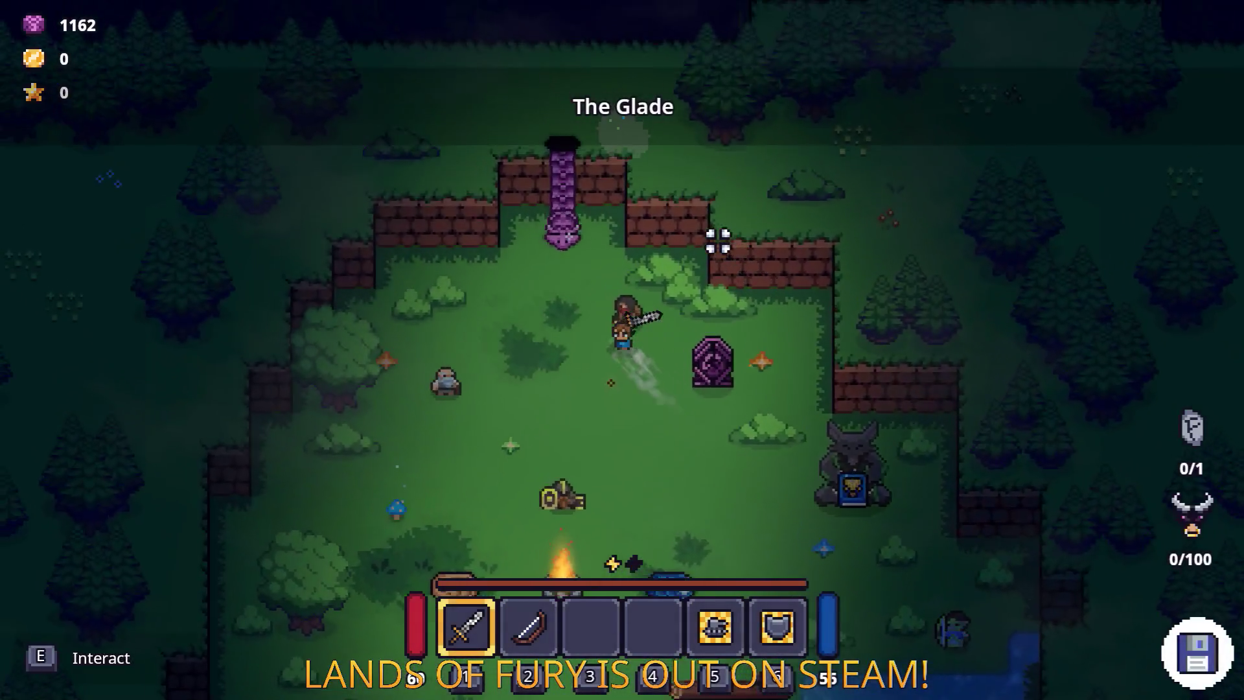
{"action": "key", "text": "w"}
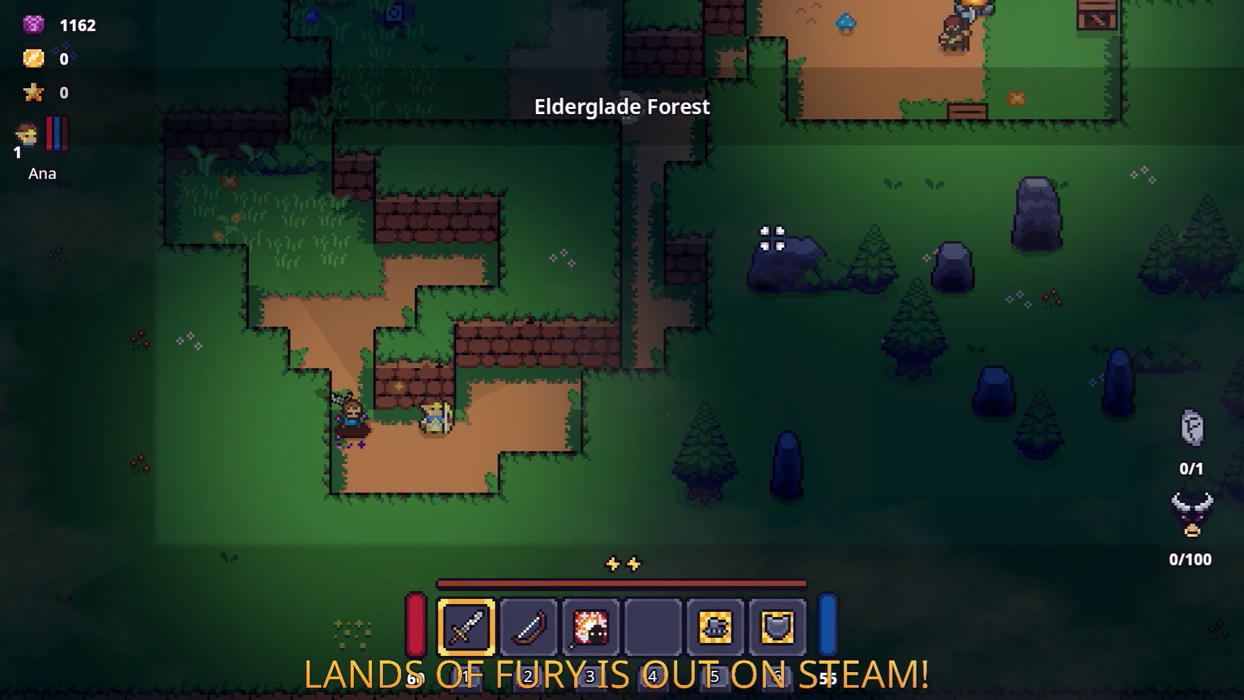
{"action": "key", "text": "d"}
{"action": "key", "text": "space"}
{"action": "key", "text": "w"}
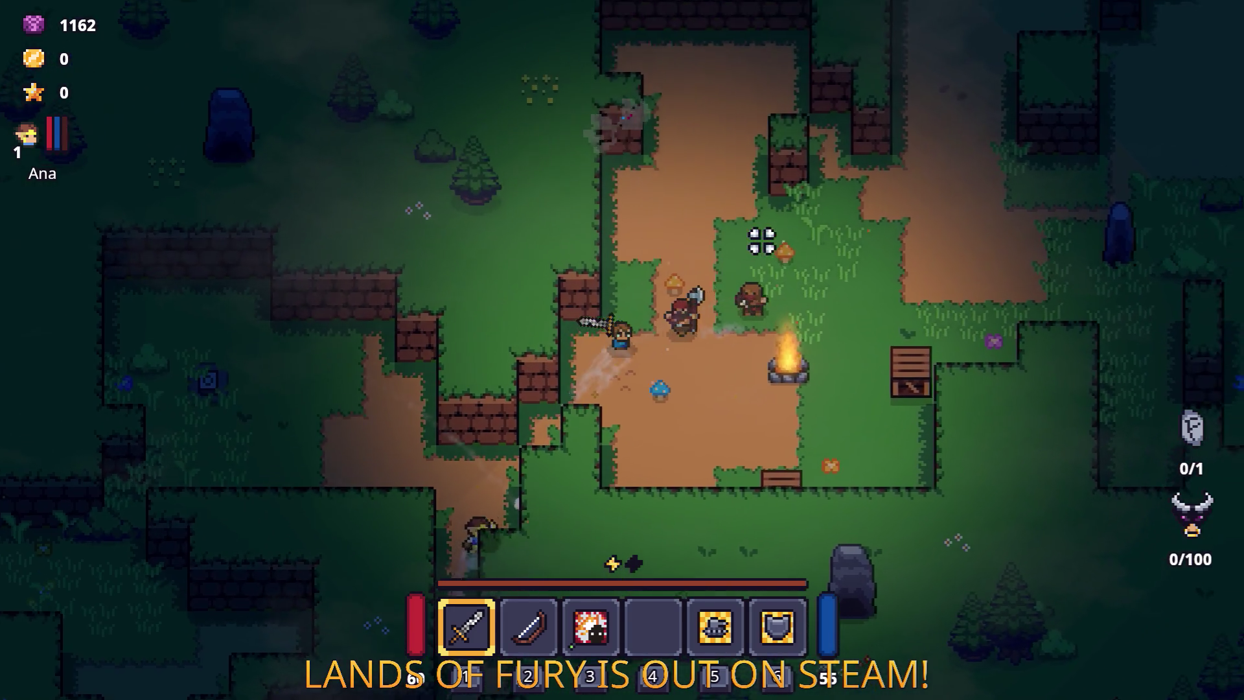
{"action": "key", "text": "d"}
{"action": "key", "text": "space"}
{"action": "key", "text": "d"}
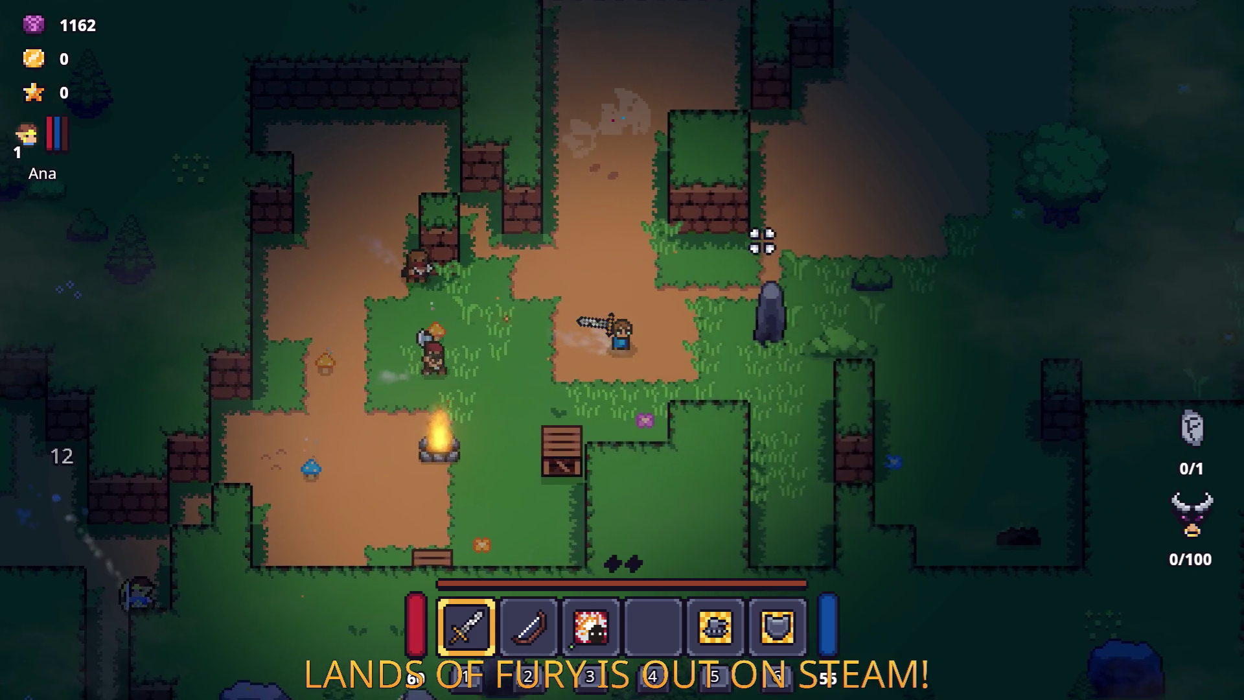
{"action": "key", "text": "d"}
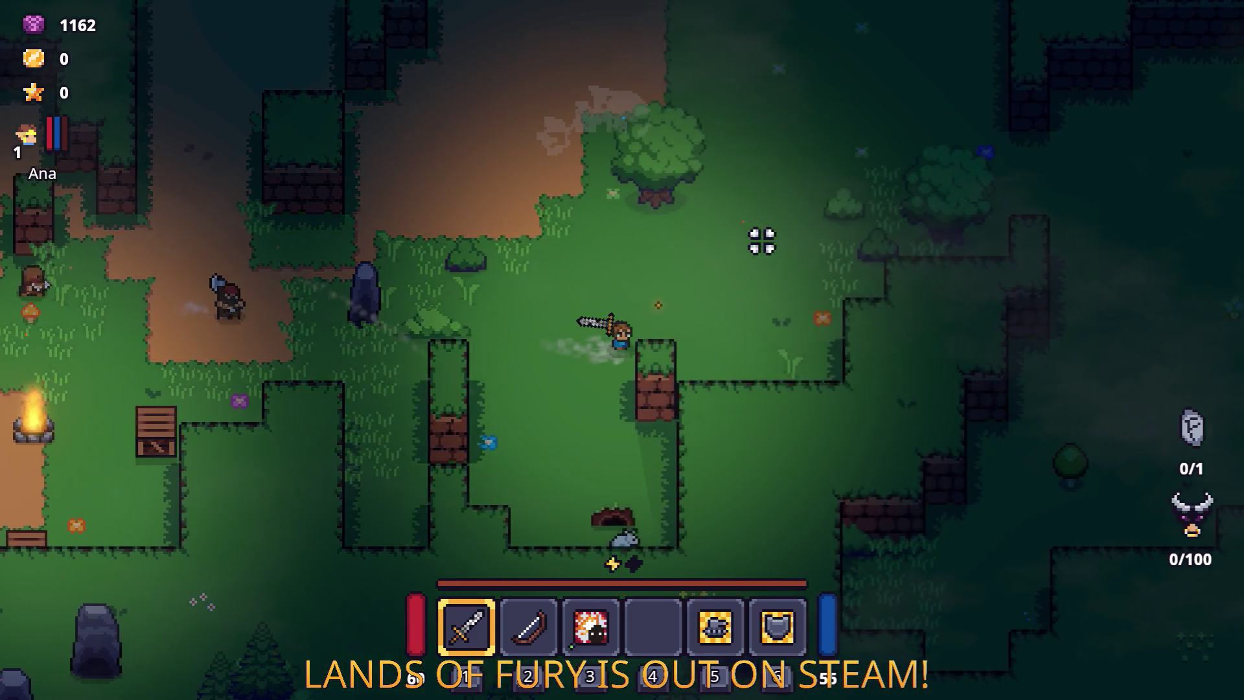
{"action": "key", "text": "w"}
{"action": "key", "text": "d"}
{"action": "key", "text": "w"}
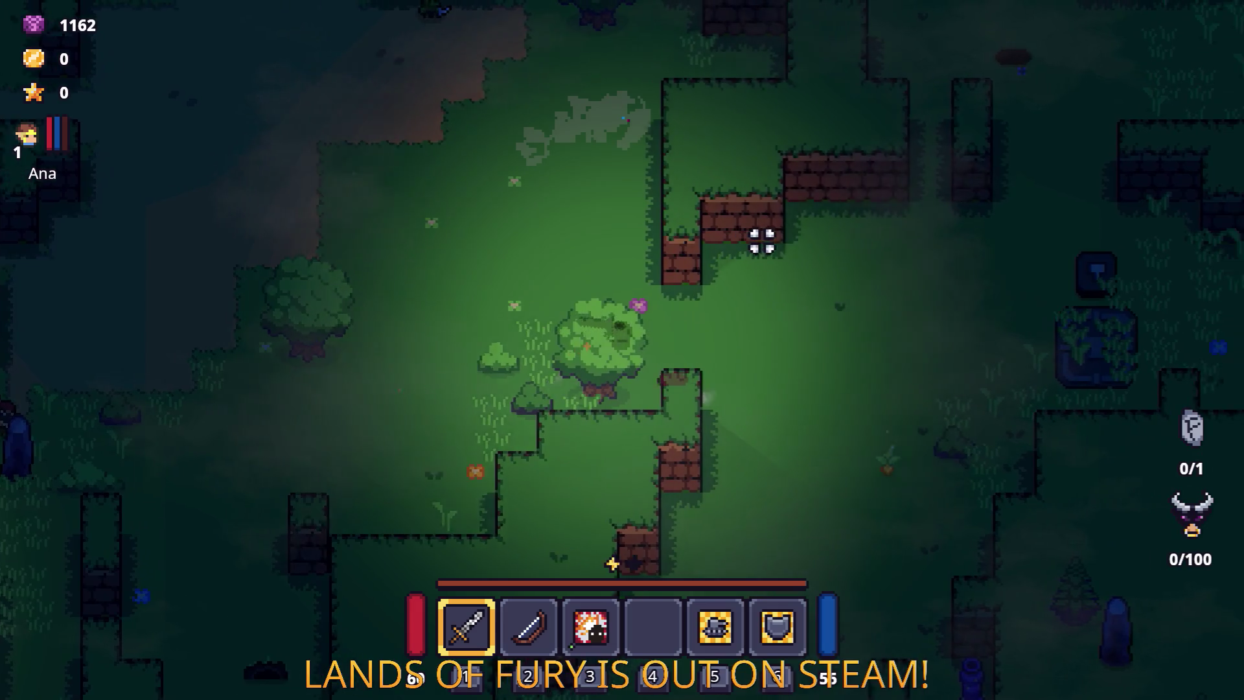
{"action": "key", "text": "w"}
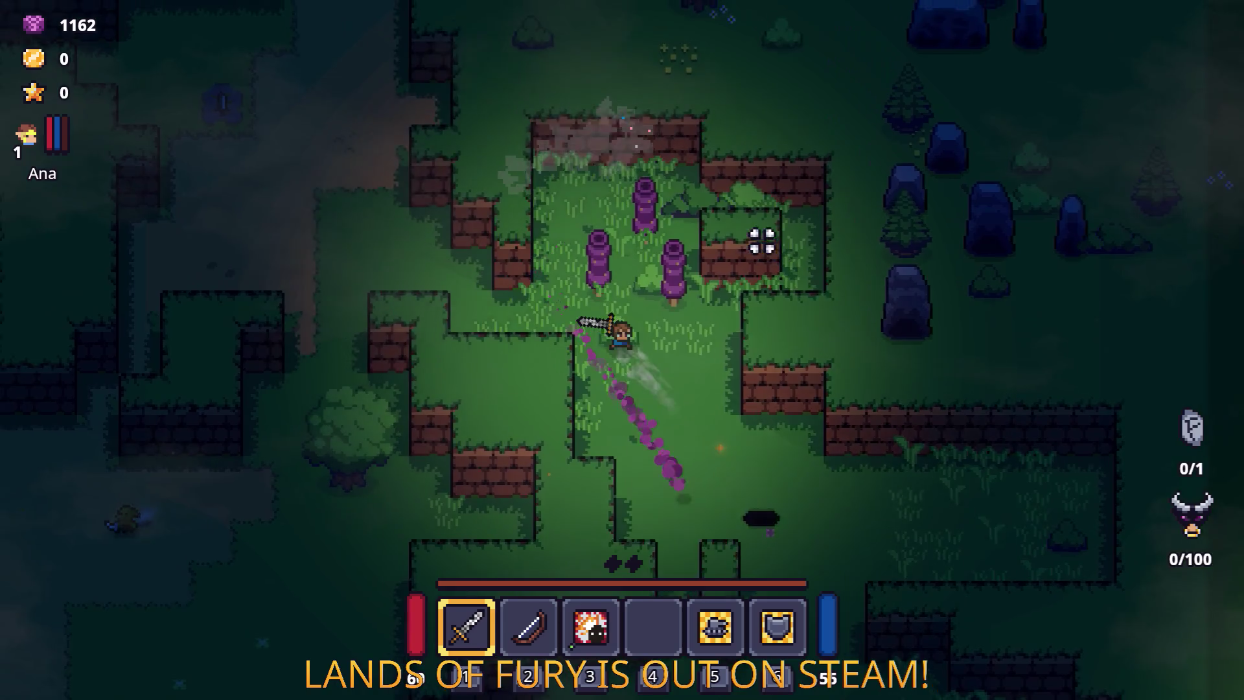
Step: Follow the dirt path north into the Gothar camp, retreat south-west, and pause the game
{"action": "key", "text": "a"}
{"action": "key", "text": "w"}
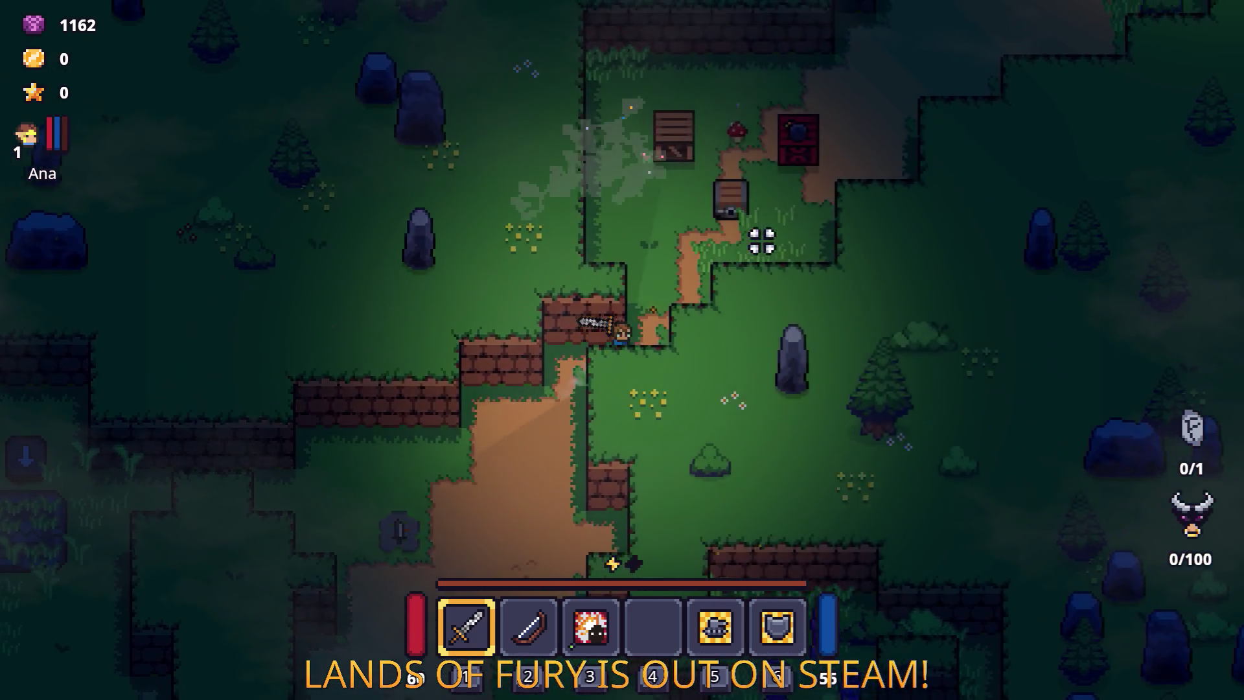
{"action": "key", "text": "d"}
{"action": "key", "text": "w"}
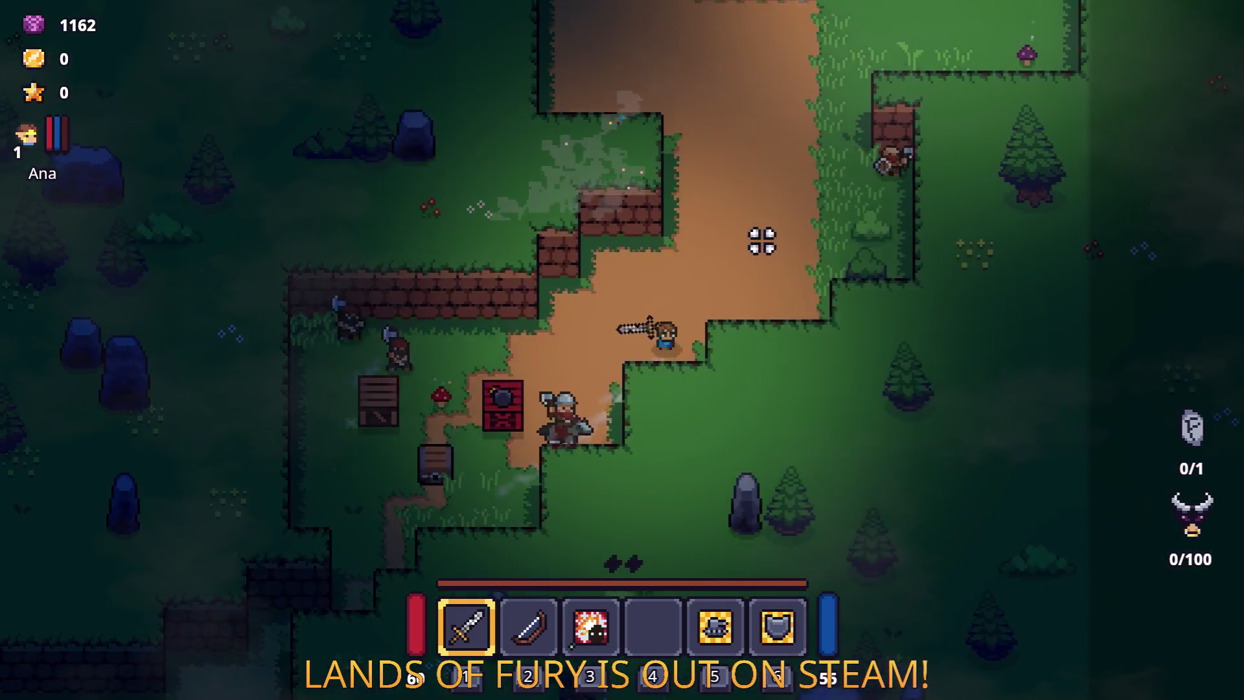
{"action": "key", "text": "w"}
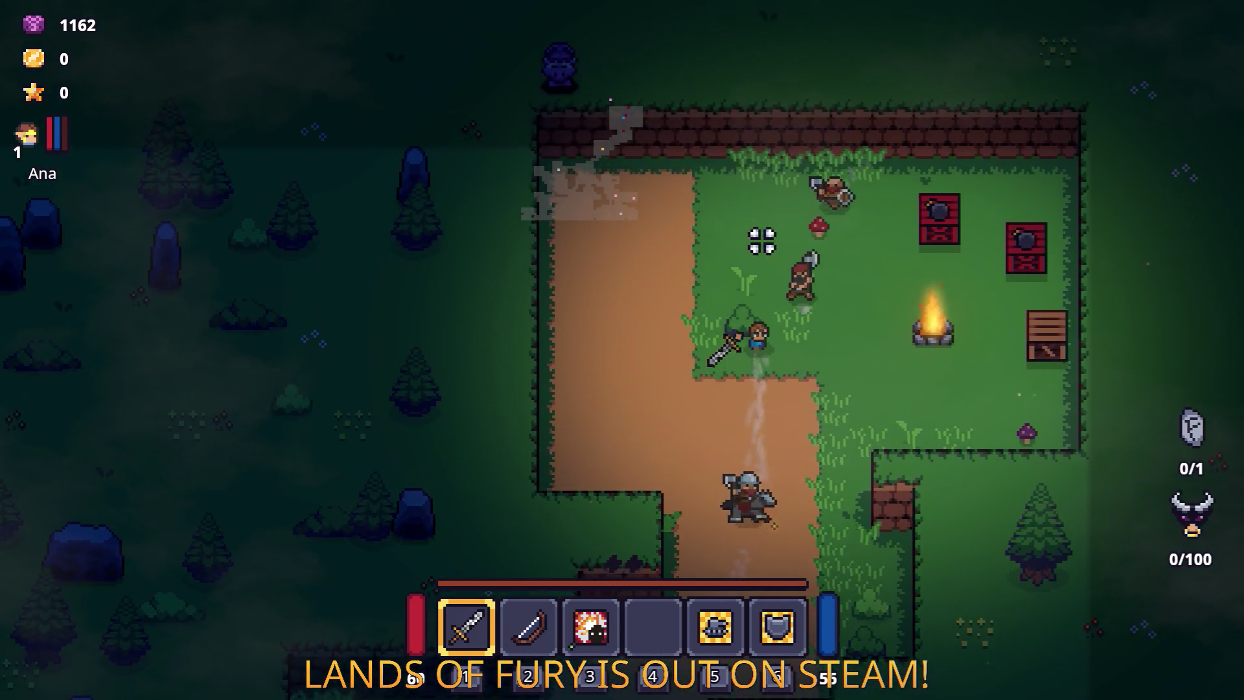
{"action": "key", "text": "s"}
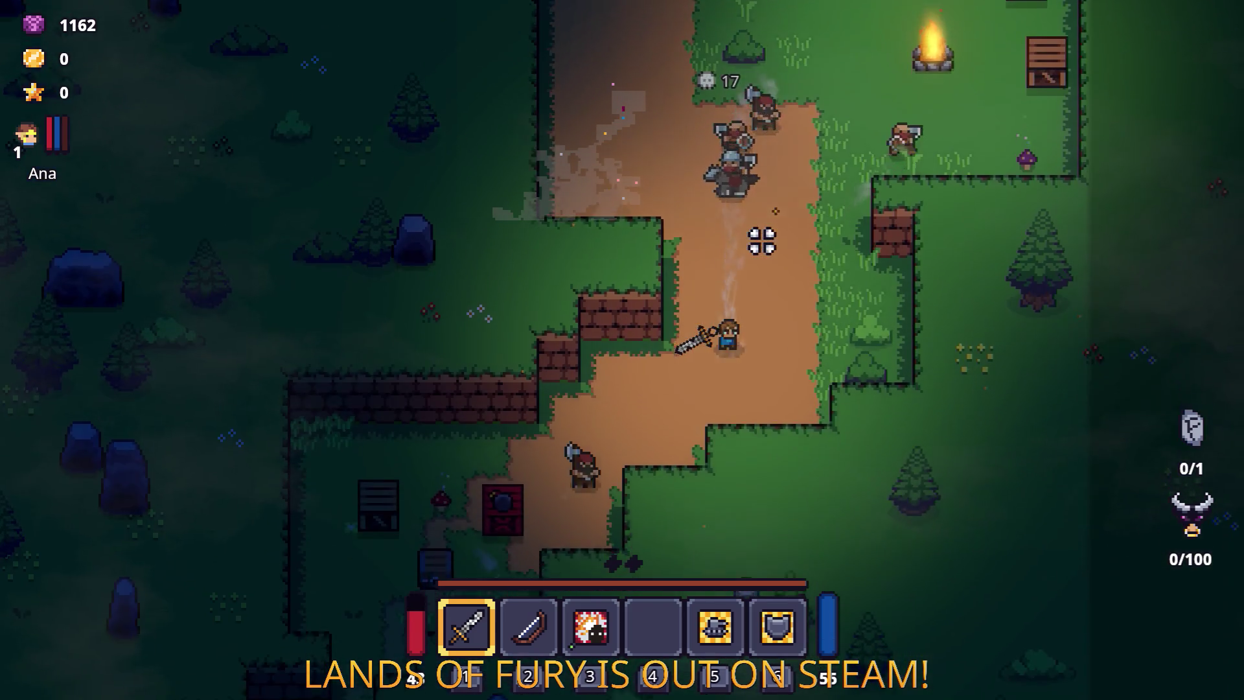
{"action": "key", "text": "s"}
{"action": "key", "text": "a"}
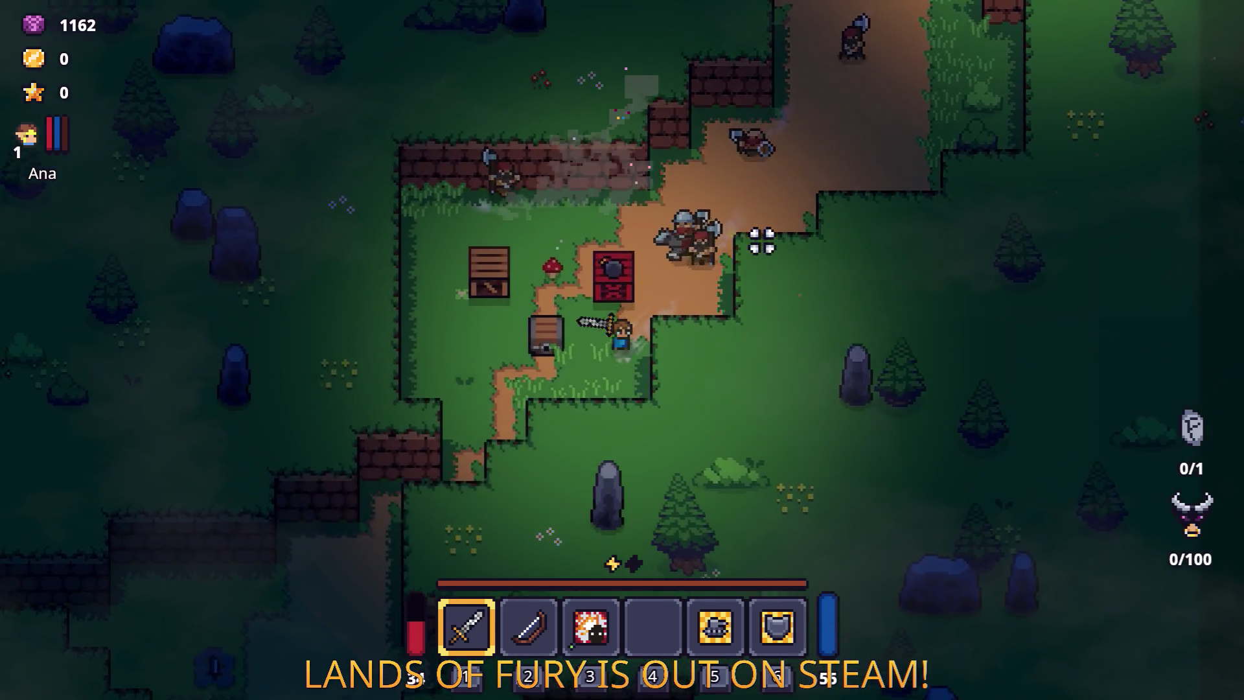
{"action": "key", "text": "s"}
{"action": "key", "text": "a"}
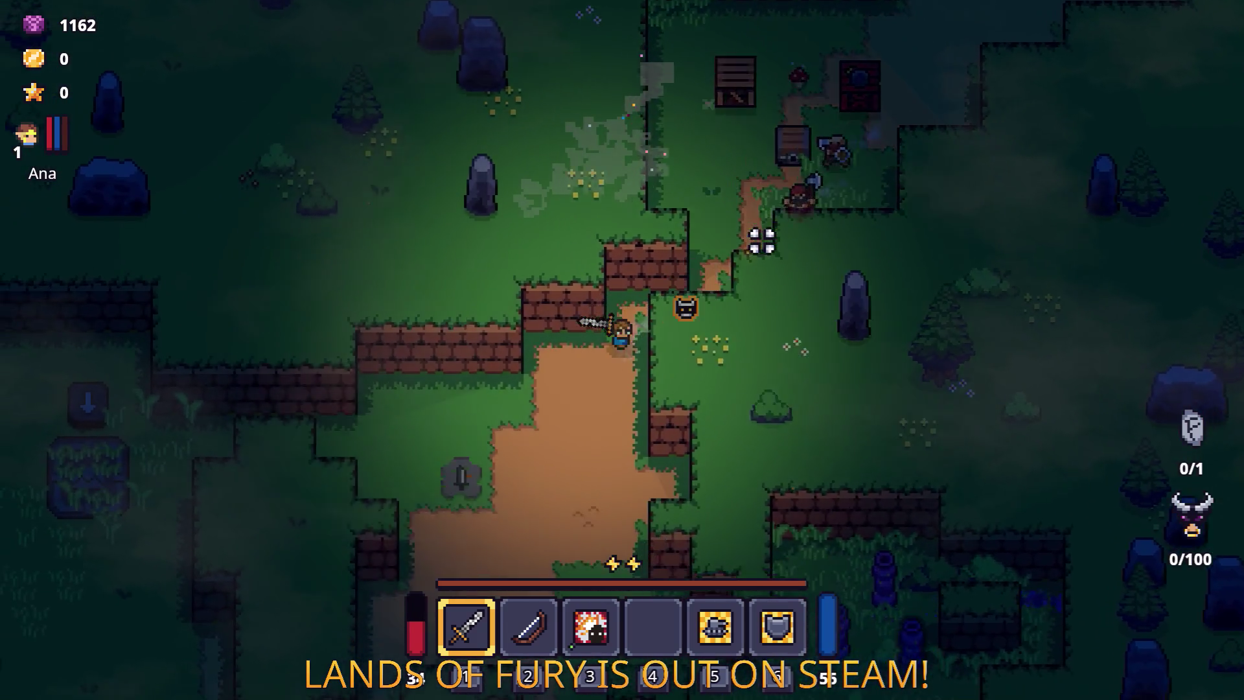
{"action": "key", "text": "s"}
{"action": "key", "text": "a"}
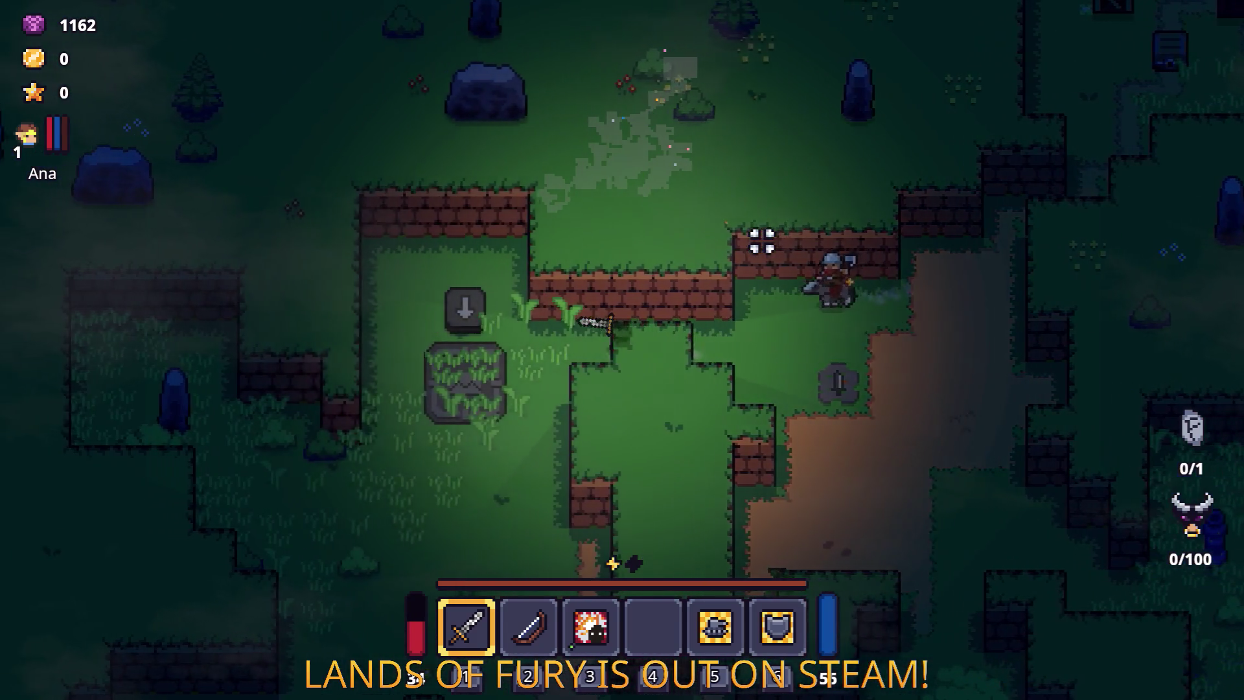
{"action": "key", "text": "a"}
{"action": "key", "text": "Escape"}
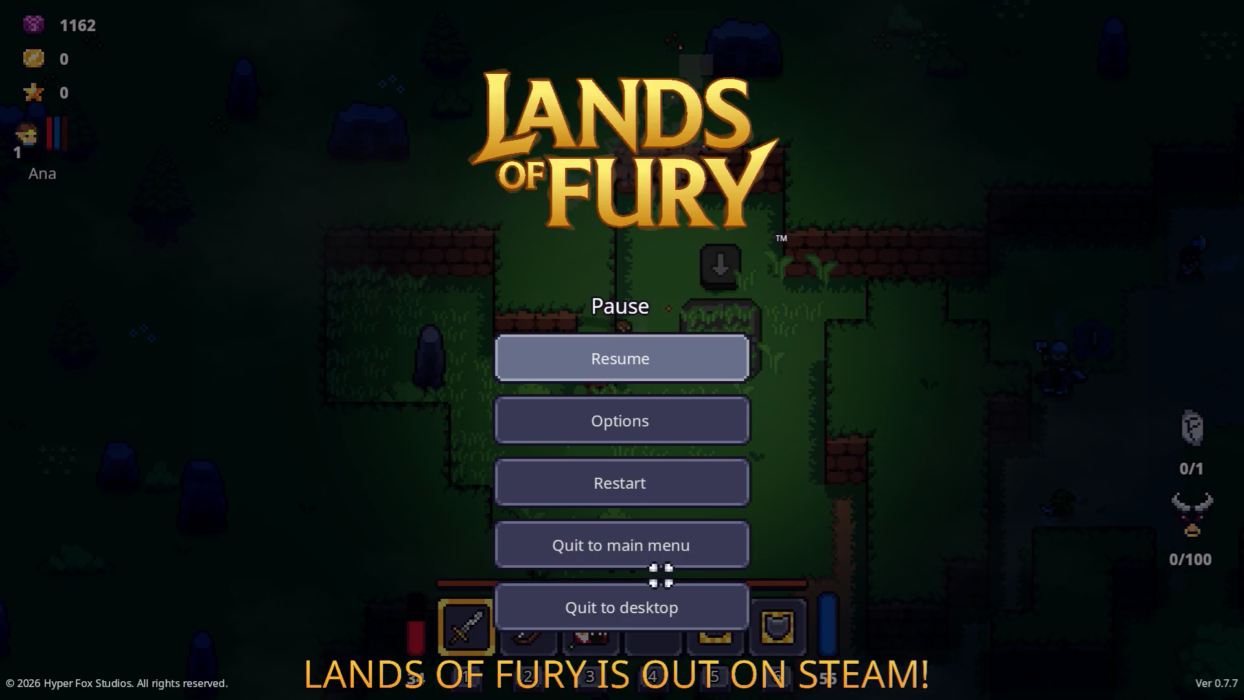
Step: Quit the playtest, drag the Gothar camp rule to index 0 of Poi Placement Rules, and save
{"action": "left_click", "coordinate": [650, 594]}
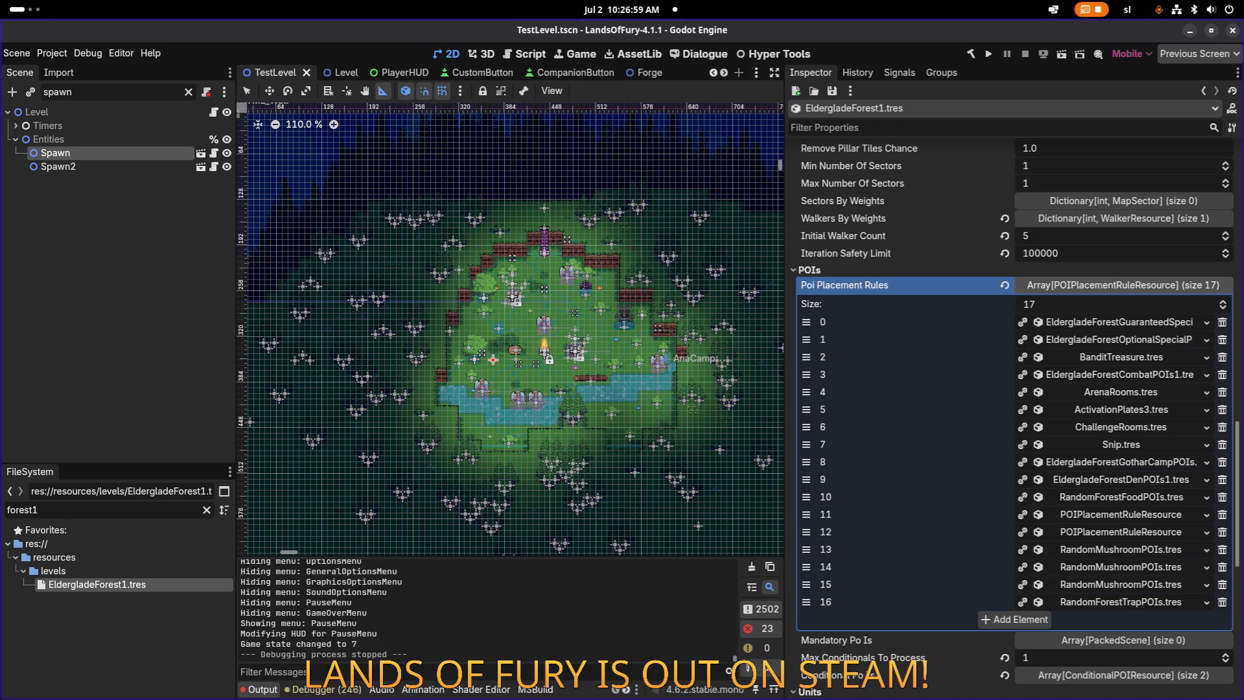
{"action": "left_click_drag", "start_coordinate": [806, 462], "coordinate": [807, 339]}
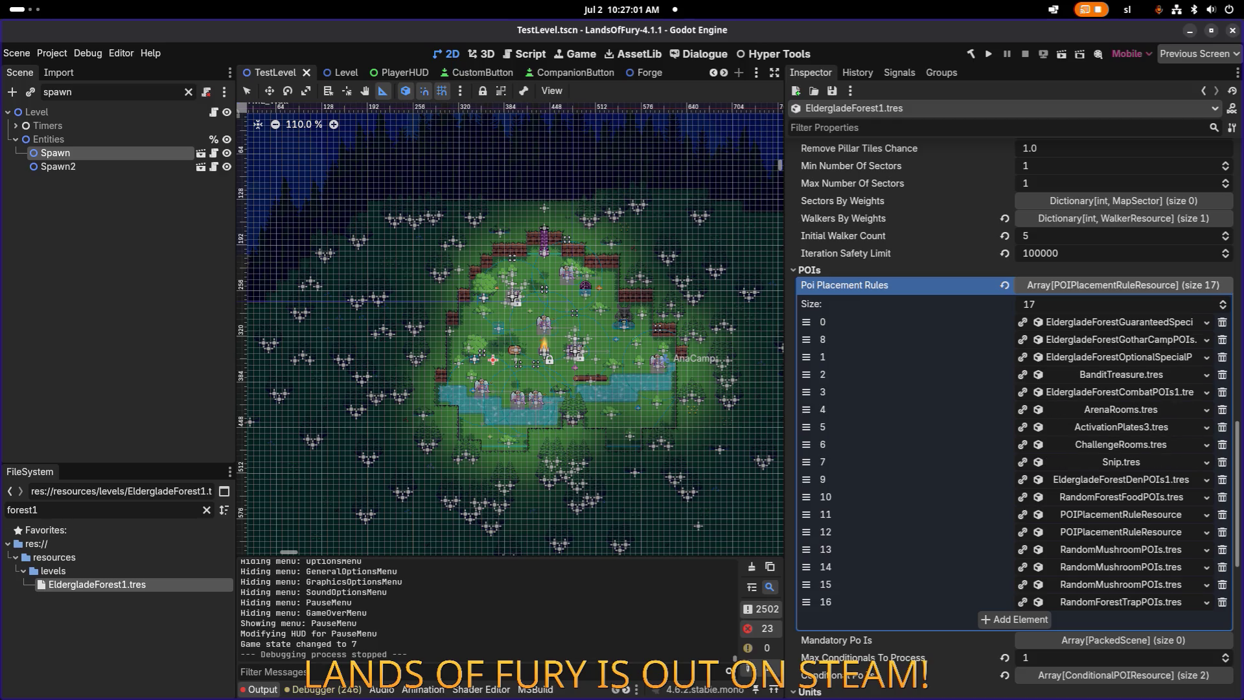
{"action": "key", "text": "ctrl+s"}
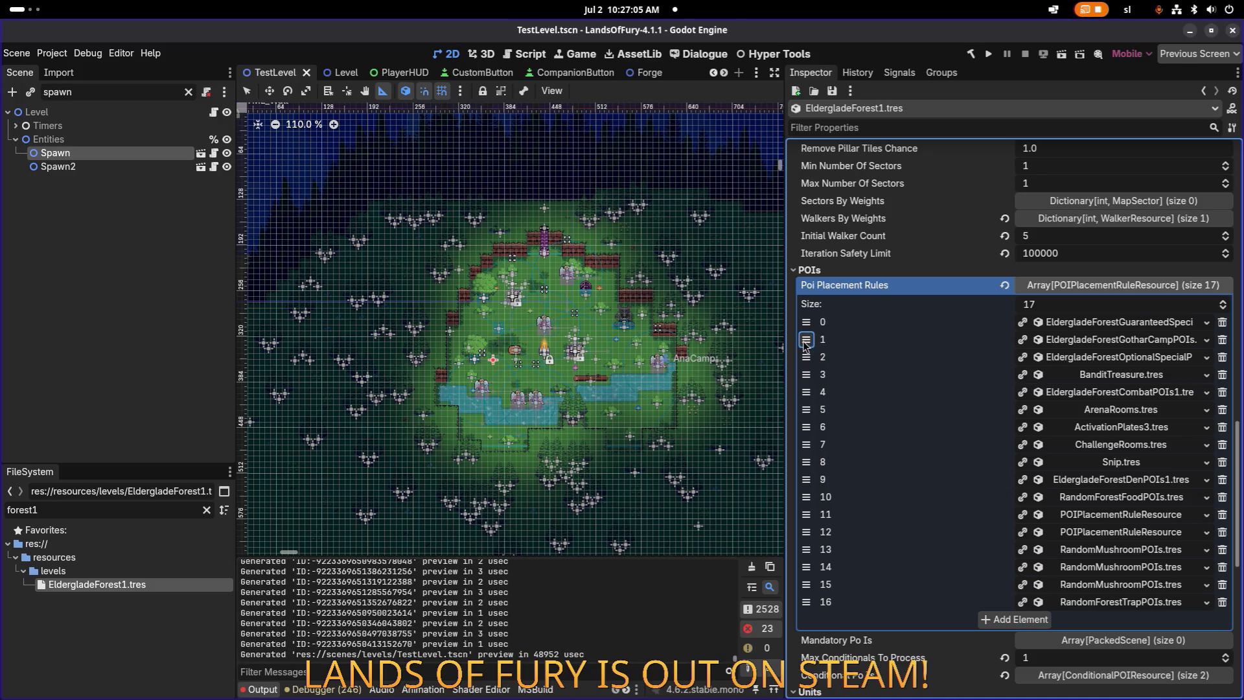
{"action": "left_click_drag", "start_coordinate": [804, 340], "coordinate": [812, 324]}
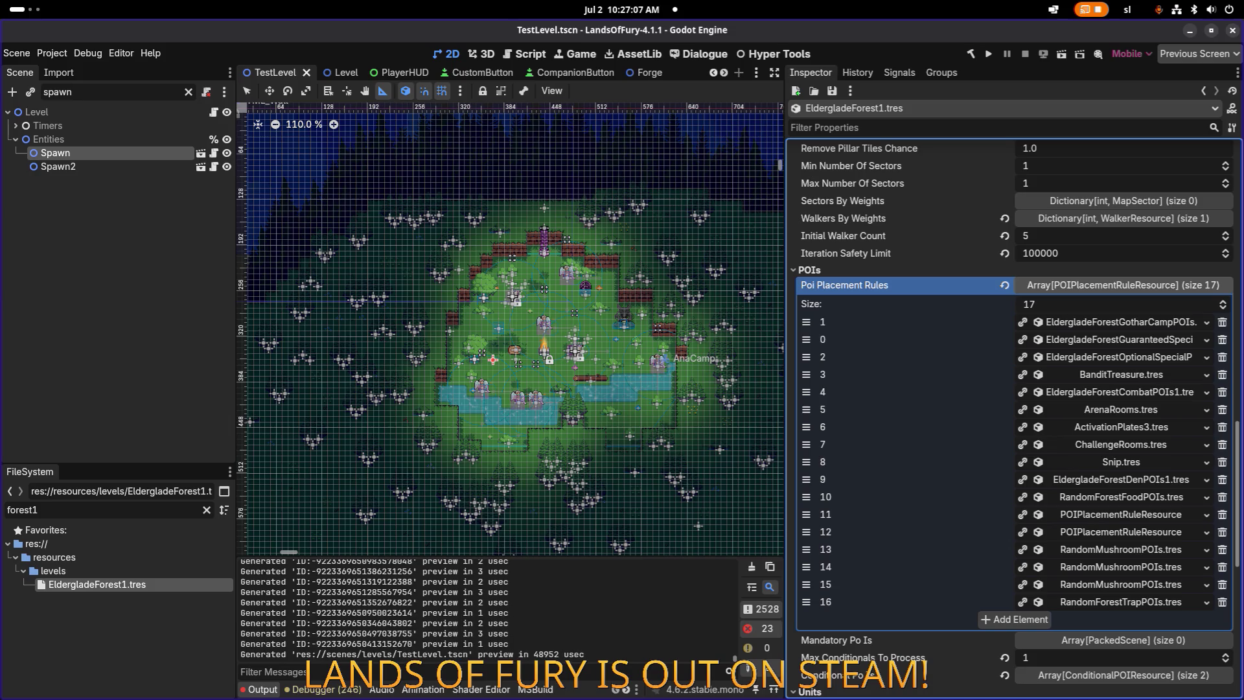
{"action": "key", "text": "ctrl+s"}
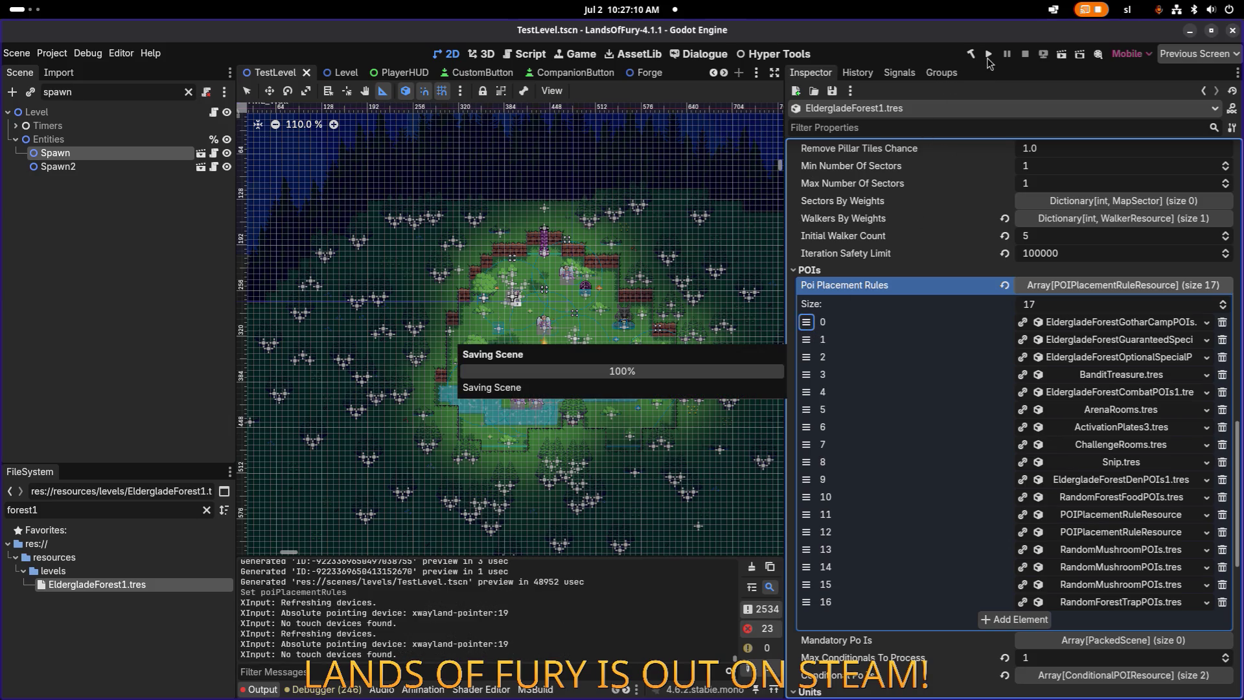
Step: Run the project again, start a new game, and walk into the portal toward Elderglade Forest
{"action": "left_click", "coordinate": [989, 57]}
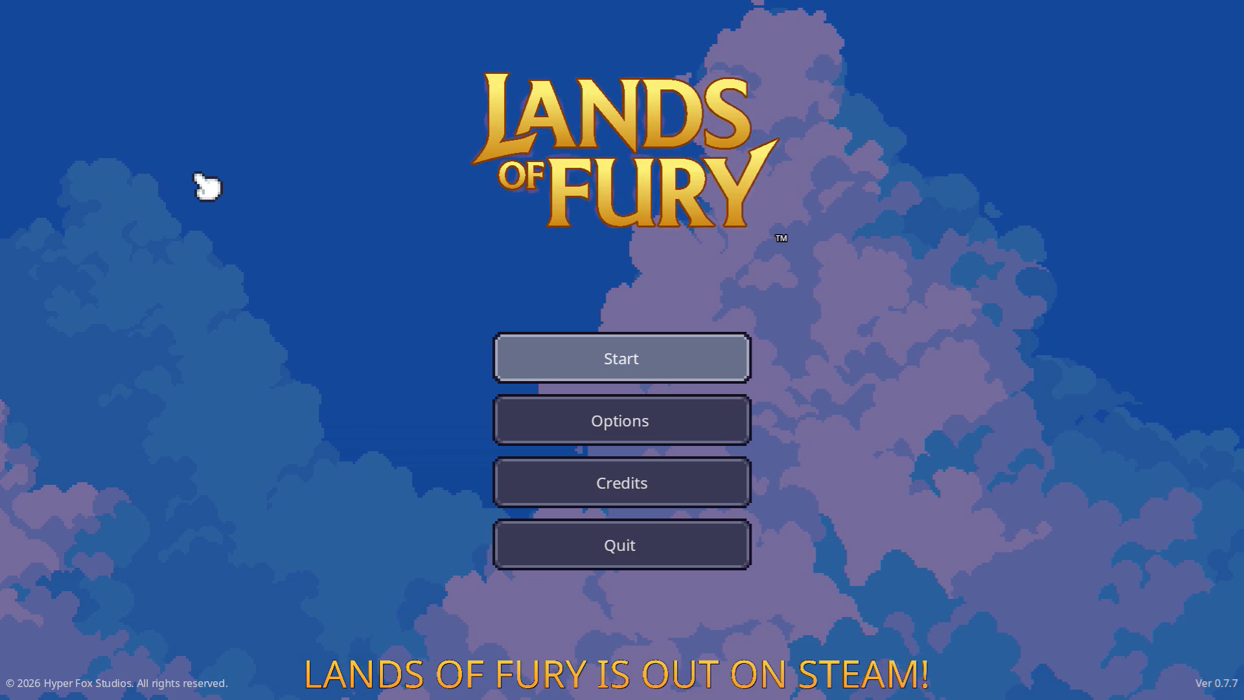
{"action": "key", "text": "Return"}
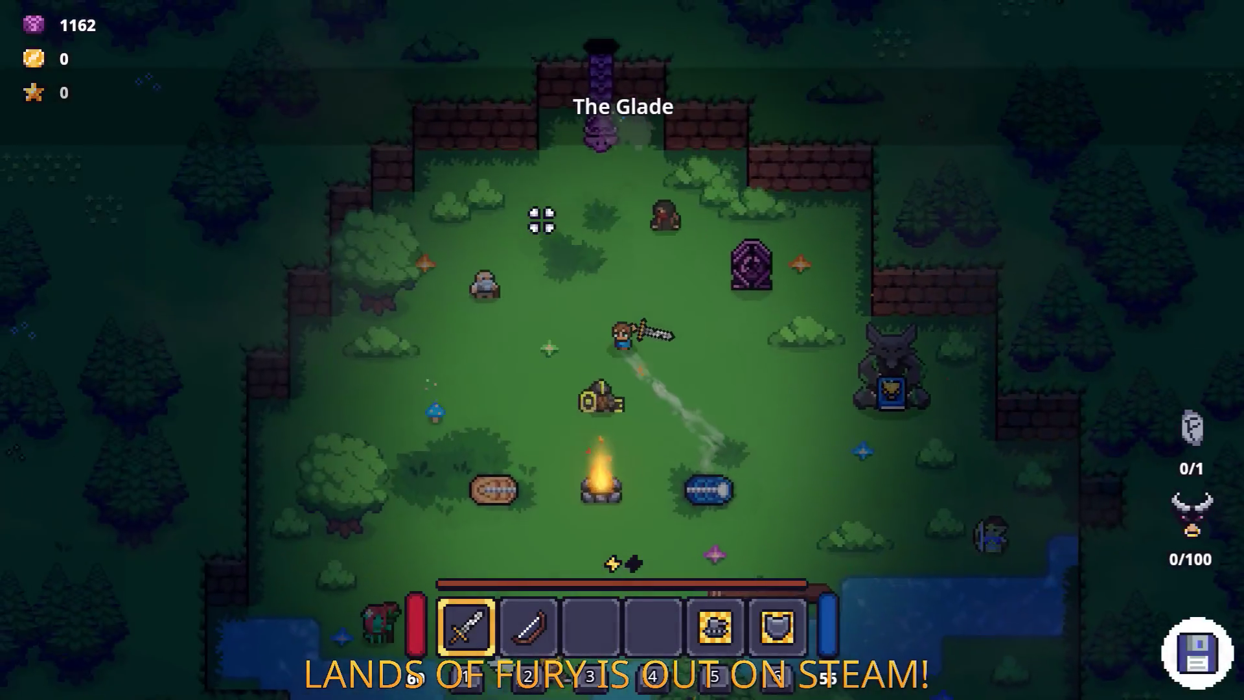
{"action": "key", "text": "w"}
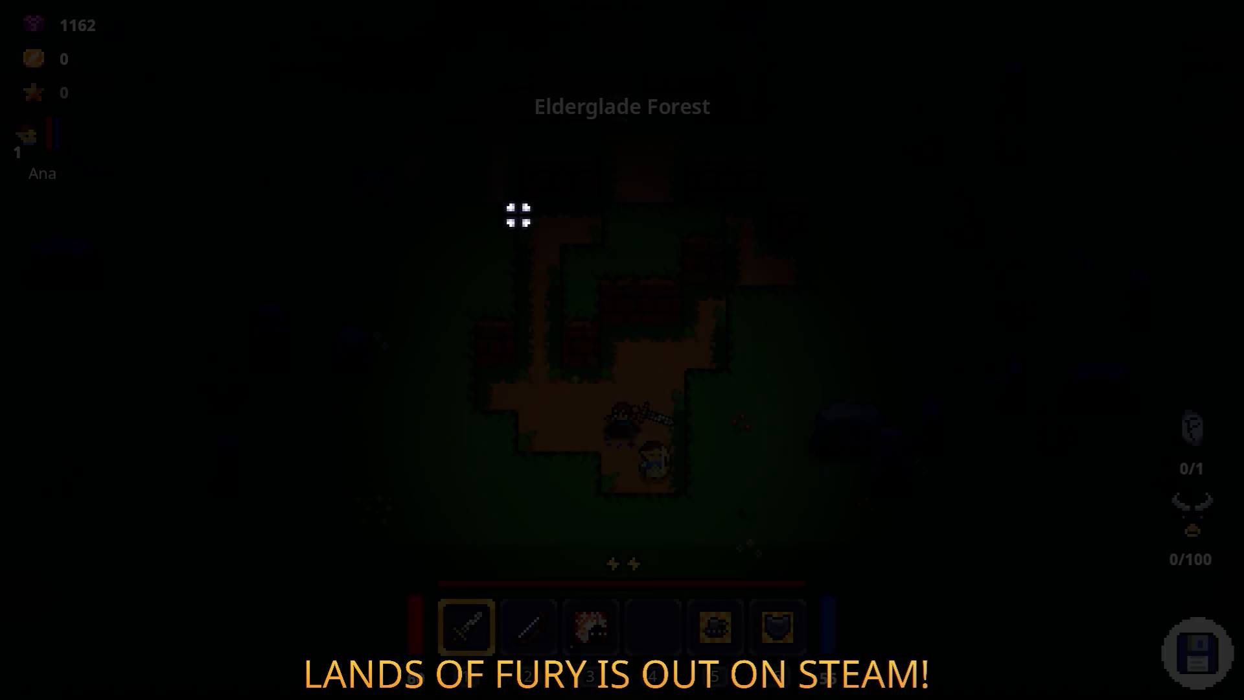
Step: Walk the hero north up the dirt path through Elderglade Forest and around the stone shrine
{"action": "key", "text": "w"}
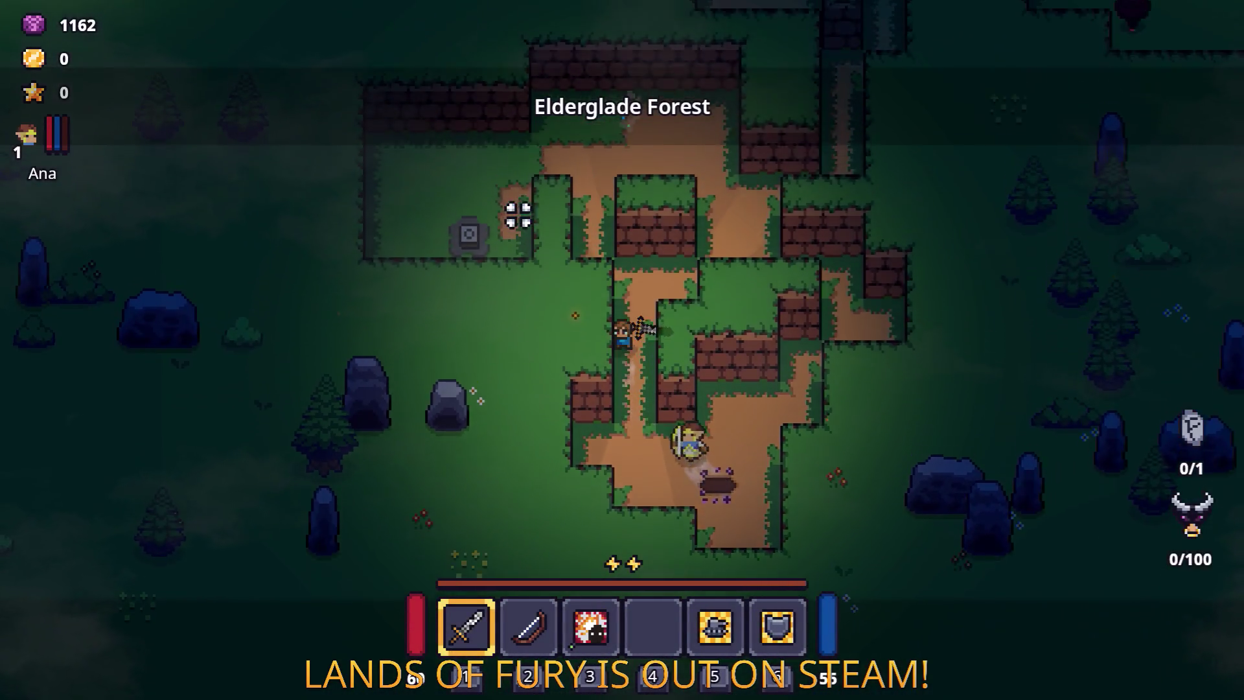
{"action": "key", "text": "w"}
{"action": "key", "text": "d"}
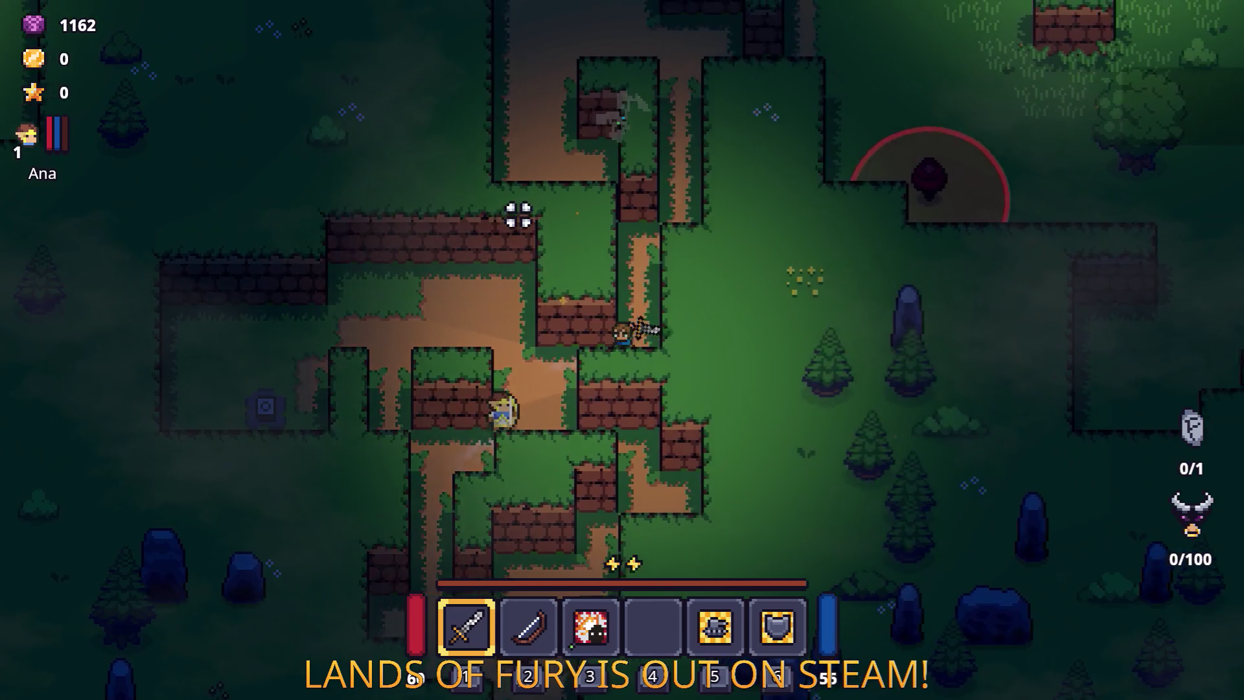
{"action": "key", "text": "w"}
{"action": "key", "text": "a"}
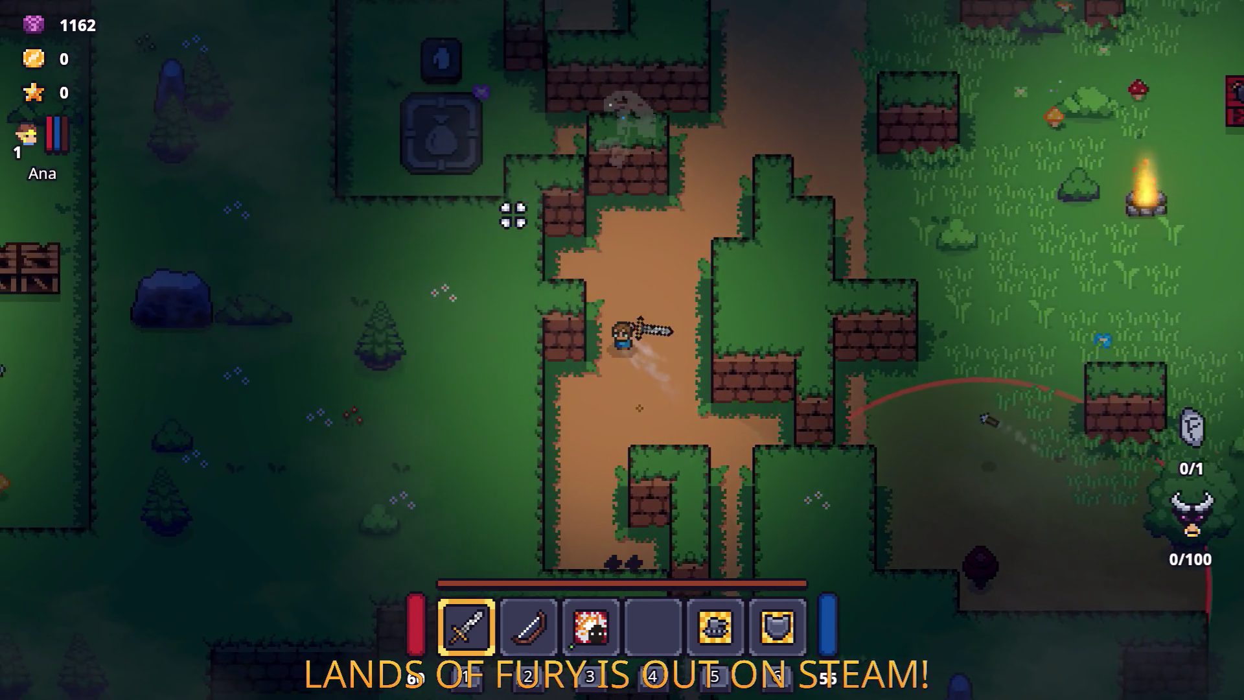
{"action": "key", "text": "a"}
{"action": "key", "text": "d"}
{"action": "key", "text": "w"}
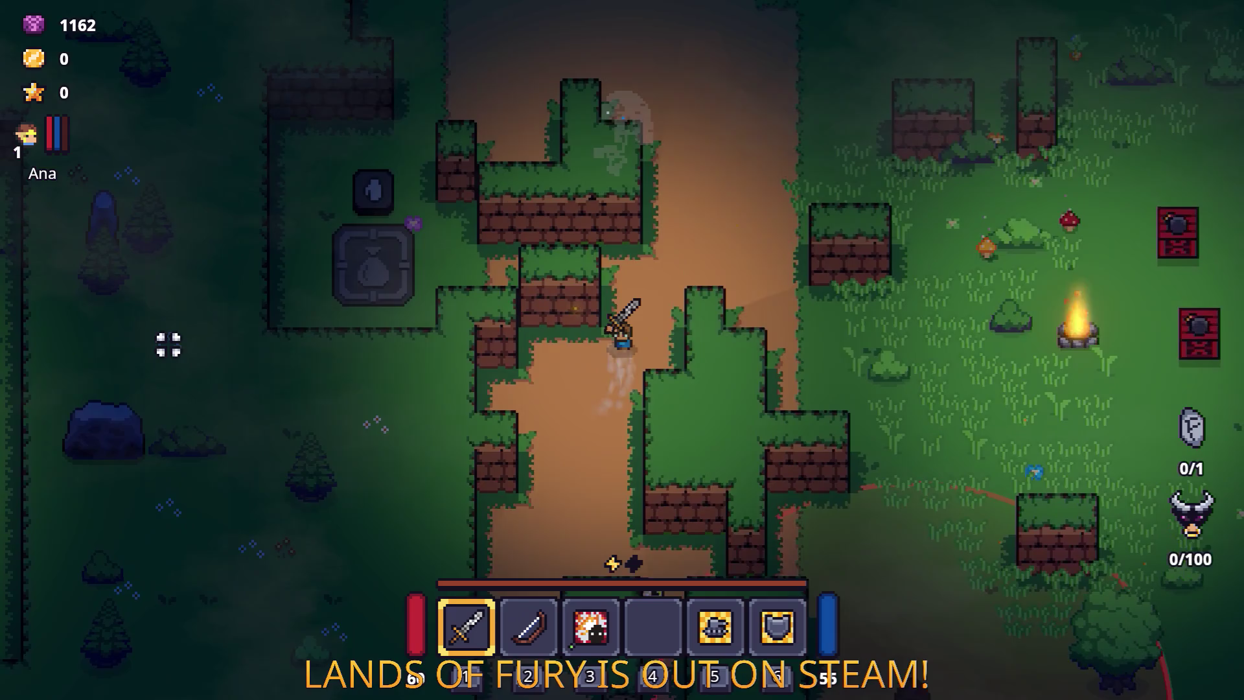
{"action": "key", "text": "w"}
{"action": "key", "text": "a"}
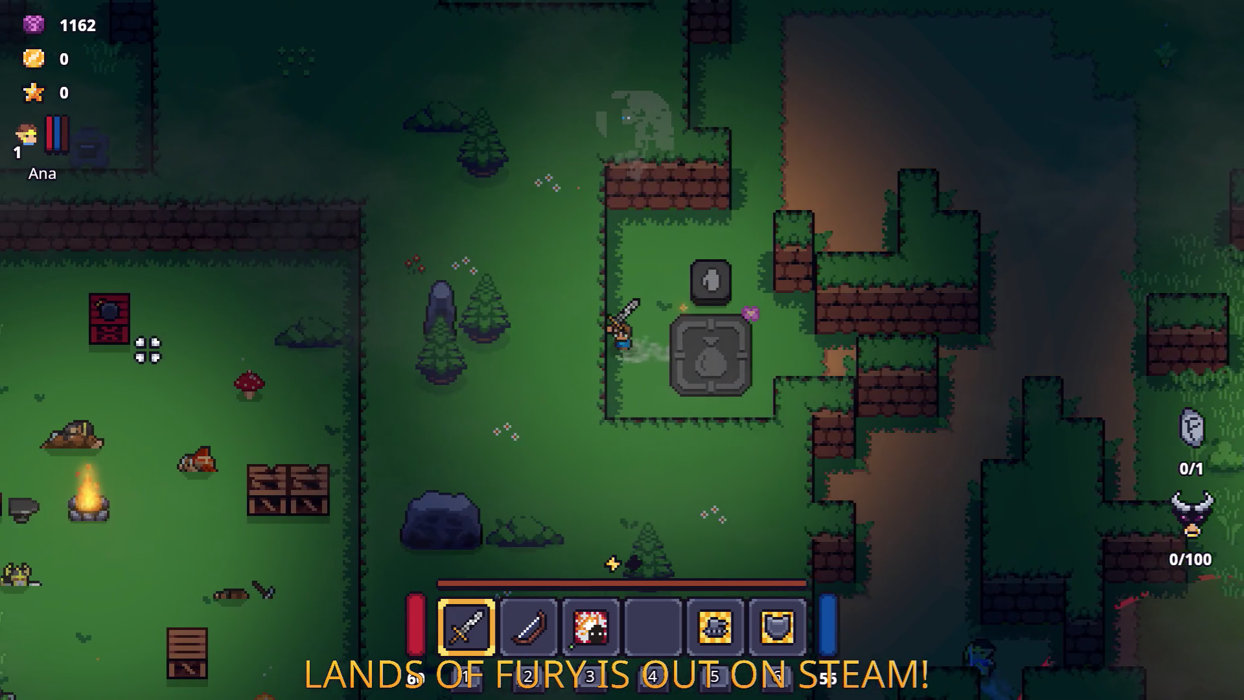
{"action": "key", "text": "s"}
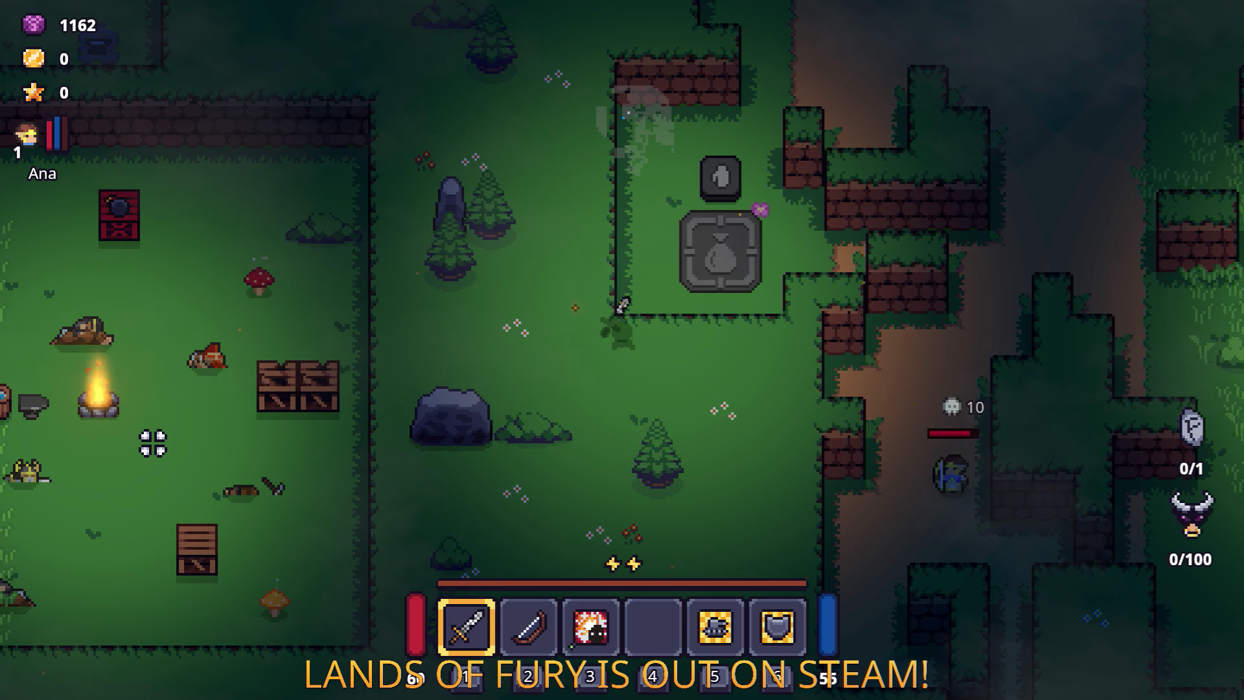
Step: Equip the Berserk Blast rune on the sword from the inventory and resume play
{"action": "key", "text": "i"}
{"action": "right_click", "coordinate": [477, 477]}
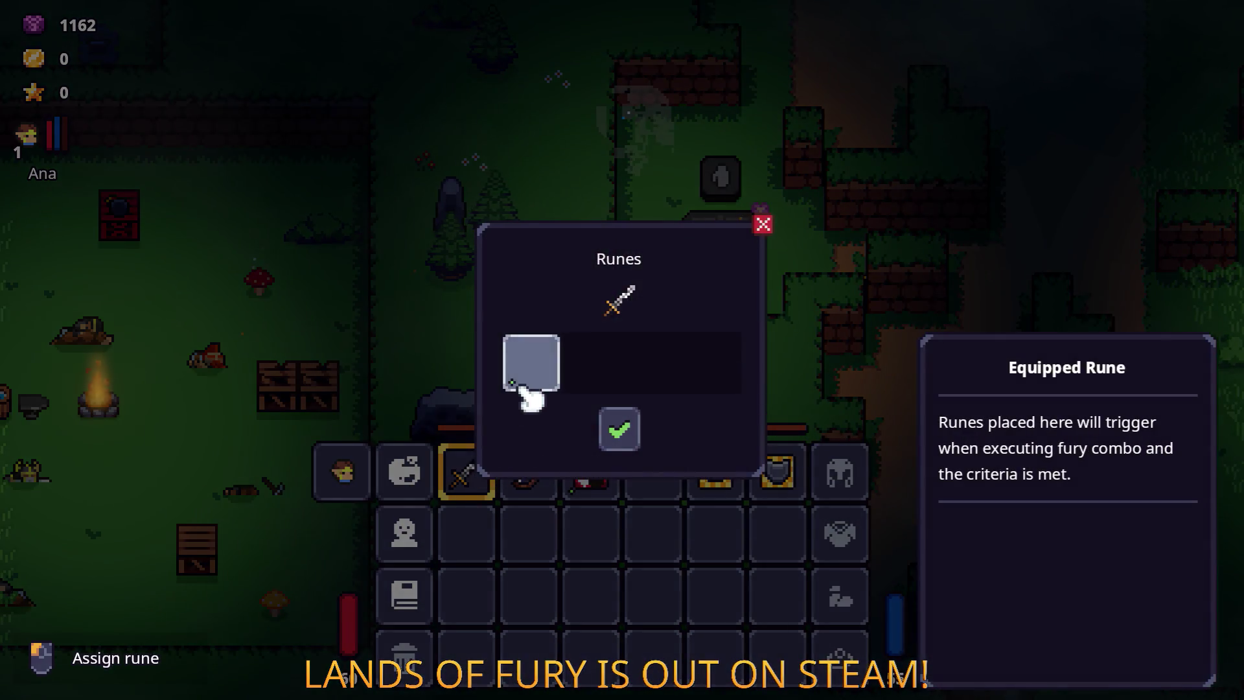
{"action": "left_click", "coordinate": [526, 376]}
{"action": "left_click", "coordinate": [531, 277]}
{"action": "key", "text": "Escape"}
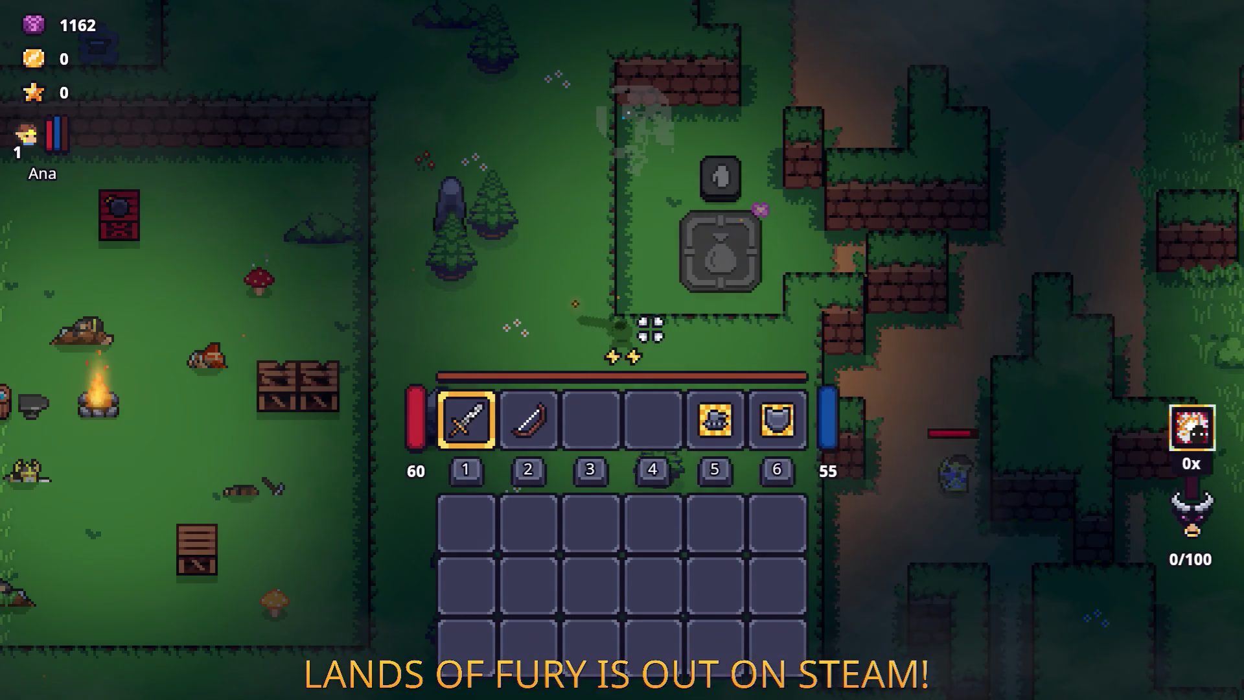
Step: Walk north collecting coins, then head west toward the wolf and other enemies
{"action": "key", "text": "w"}
{"action": "key", "text": "d"}
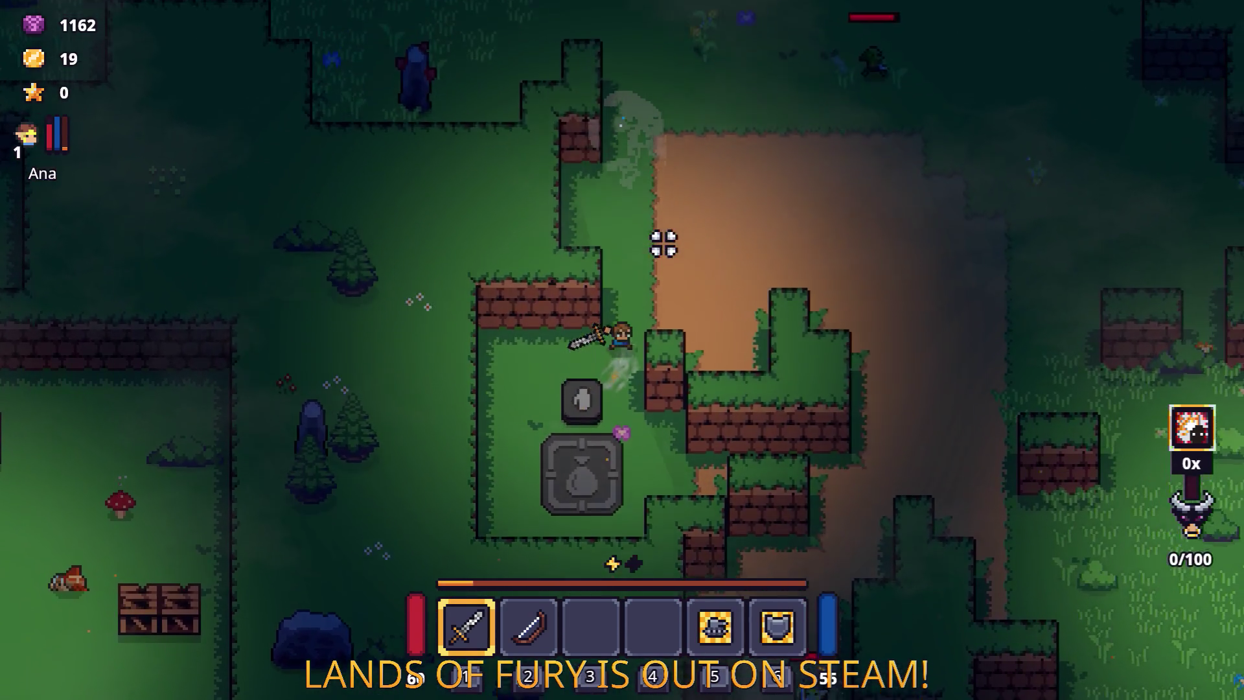
{"action": "key", "text": "w"}
{"action": "key", "text": "a"}
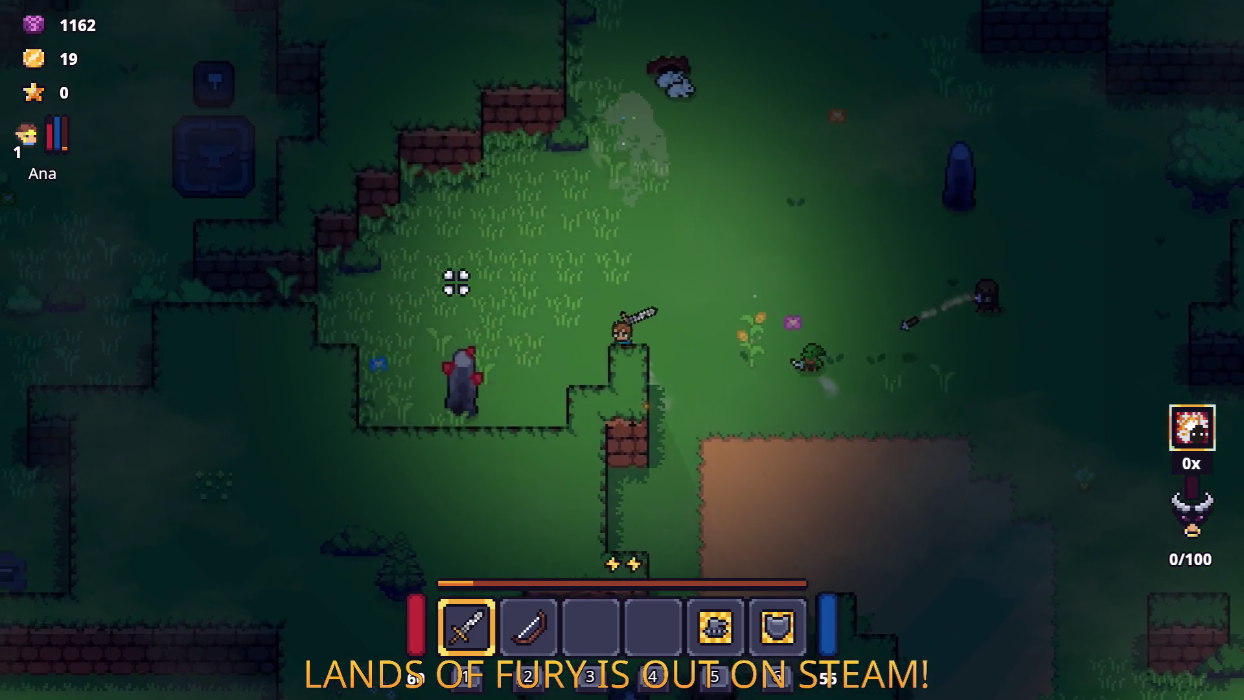
{"action": "key", "text": "a"}
{"action": "key", "text": "w"}
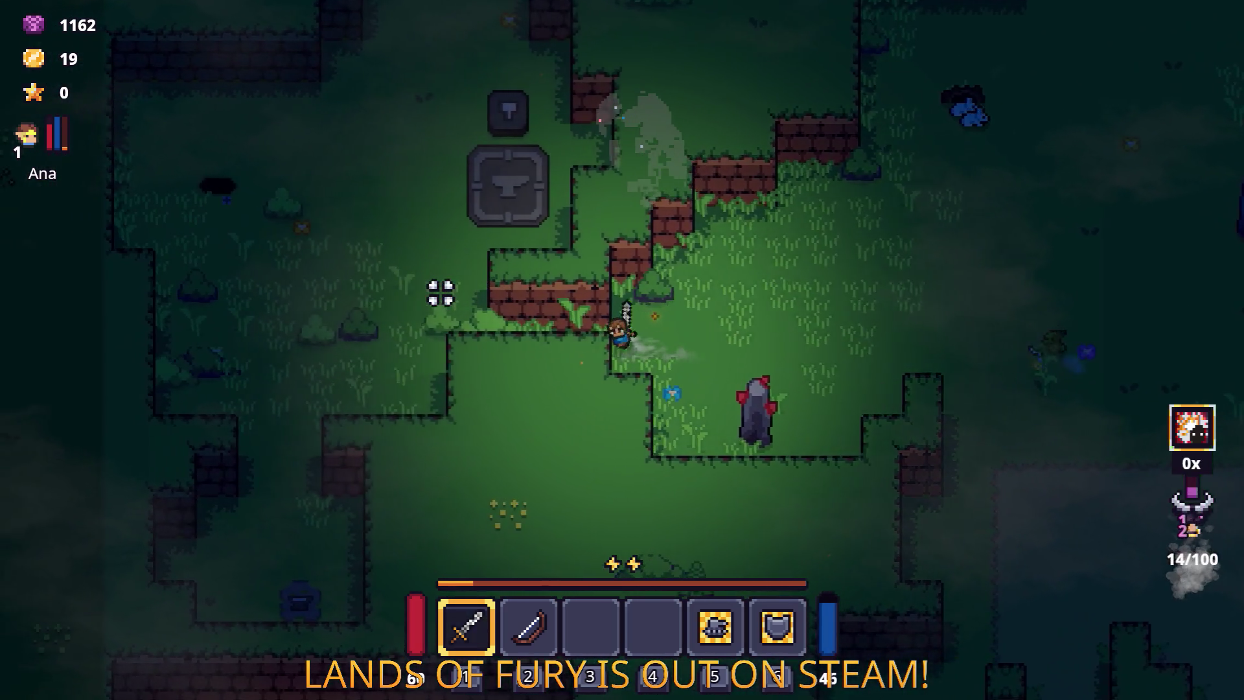
{"action": "key", "text": "a"}
Step: Swing the sword at nearby enemies while moving south-west past the anvil, filling the fury gauge
{"action": "left_click", "coordinate": [355, 305]}
{"action": "key", "text": "s"}
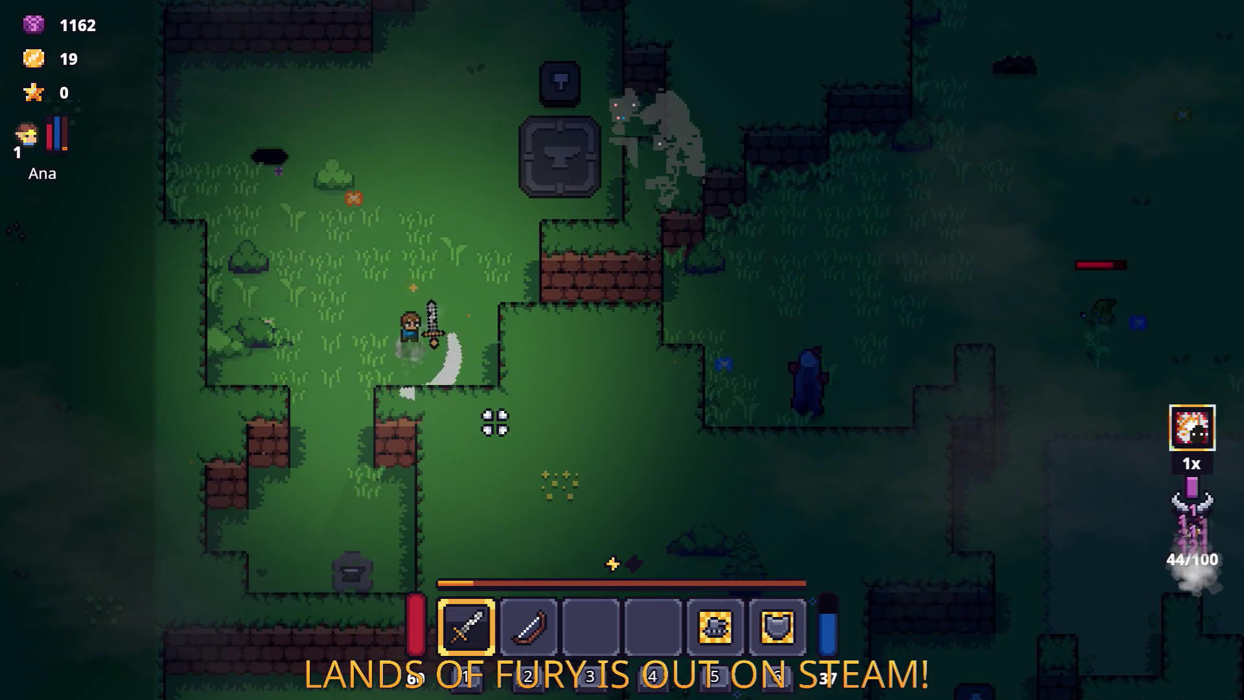
{"action": "left_click", "coordinate": [387, 351]}
{"action": "key", "text": "a"}
{"action": "key", "text": "s"}
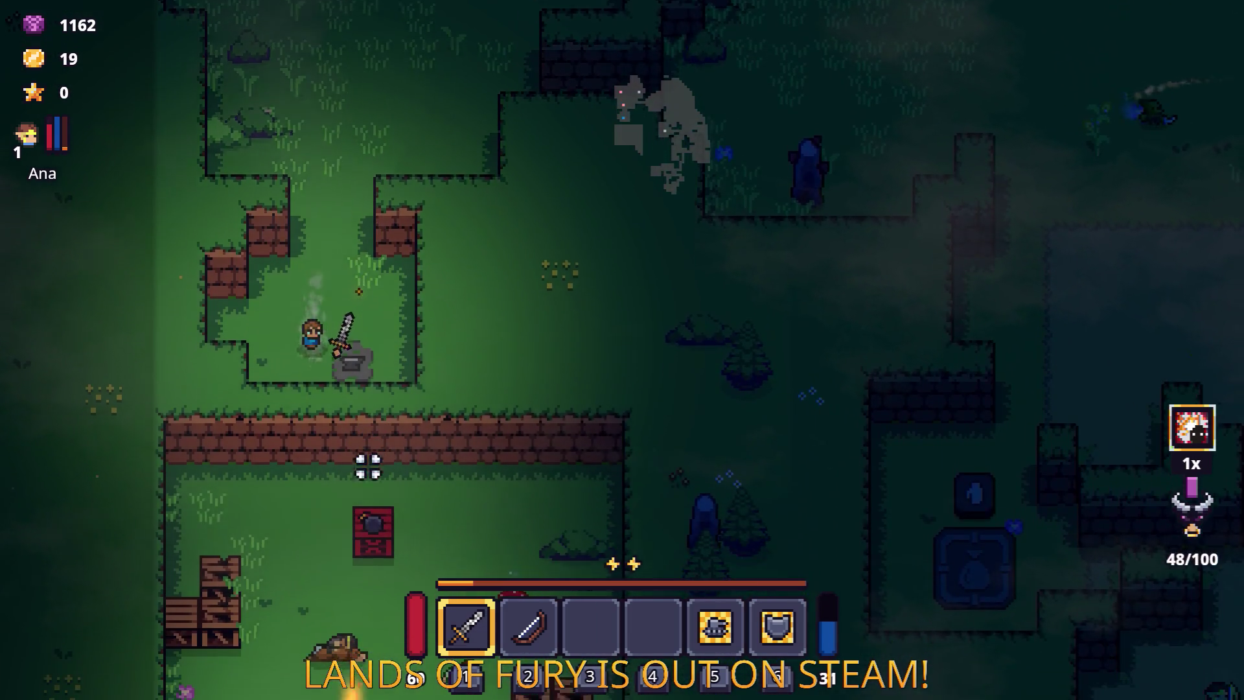
{"action": "left_click", "coordinate": [329, 495]}
Step: Approach the deer creature by the campfire and kill it with the sword
{"action": "key", "text": "s"}
{"action": "key", "text": "d"}
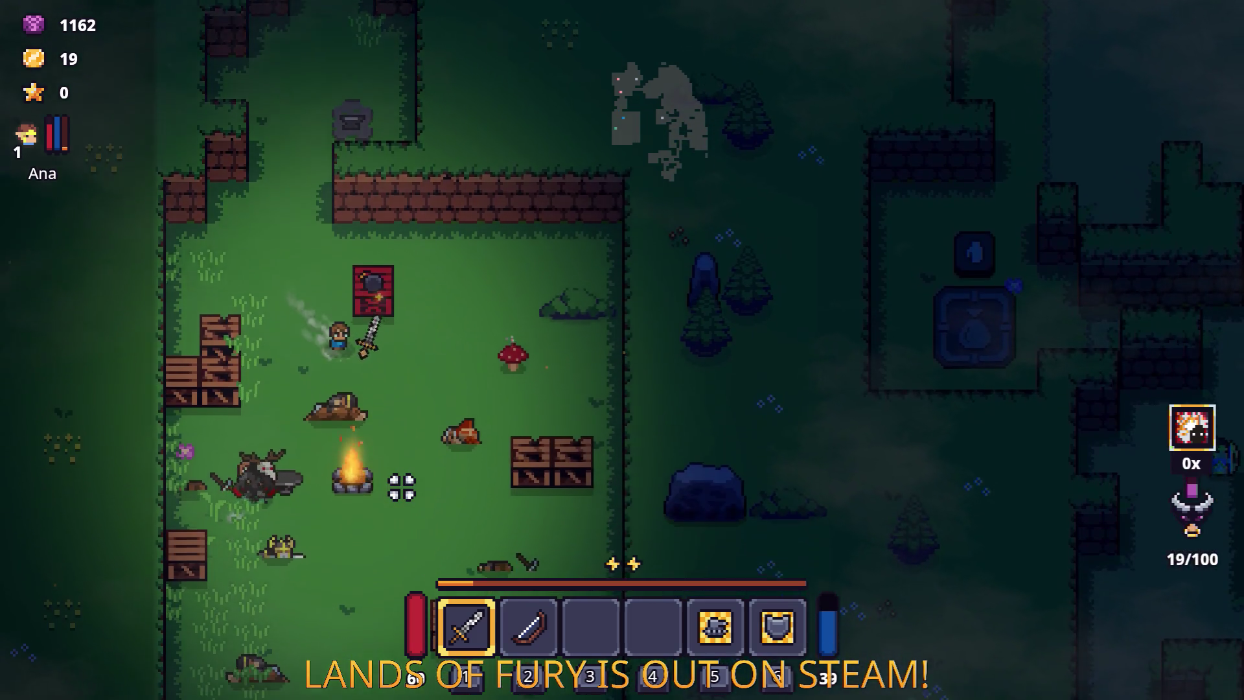
{"action": "key", "text": "s"}
{"action": "key", "text": "d"}
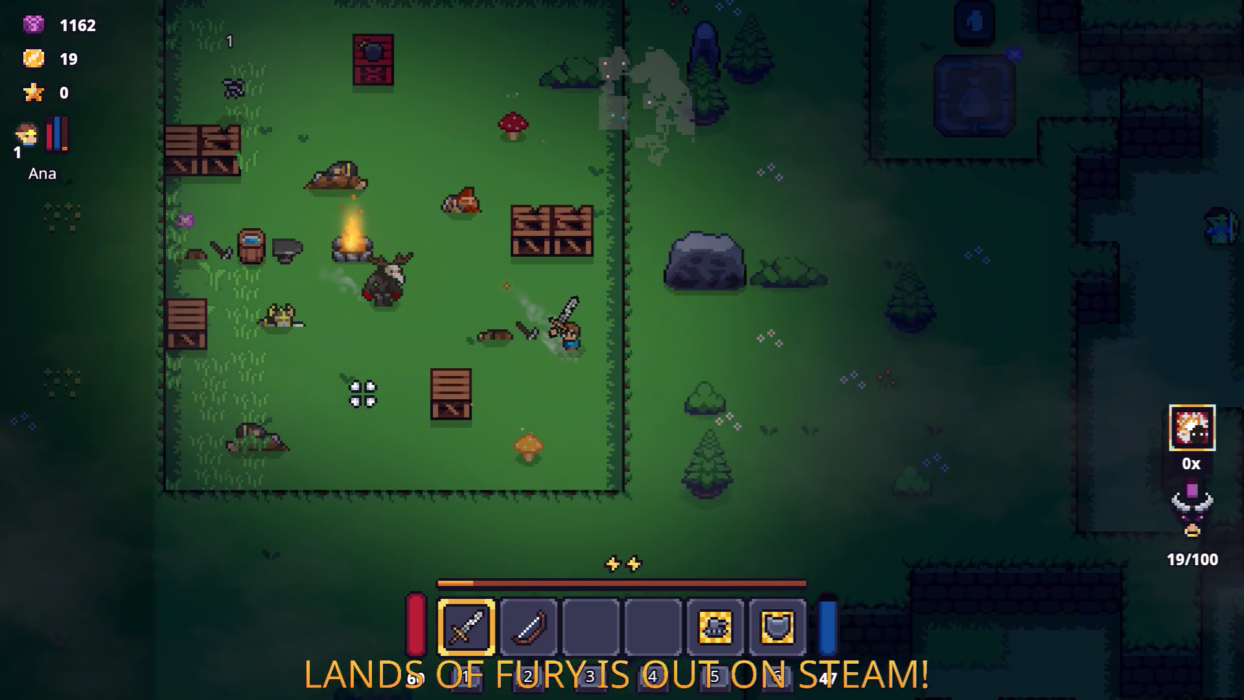
{"action": "key", "text": "s"}
{"action": "key", "text": "a"}
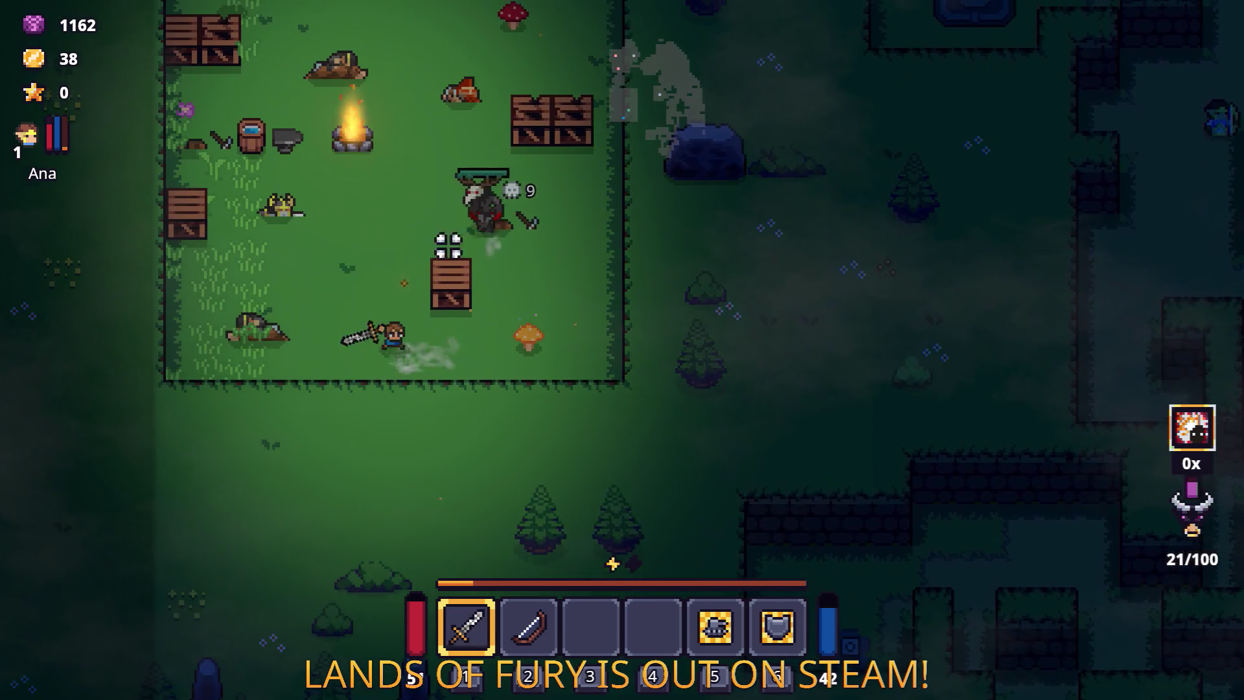
{"action": "left_click", "coordinate": [550, 275]}
{"action": "key", "text": "d"}
{"action": "left_click", "coordinate": [375, 256]}
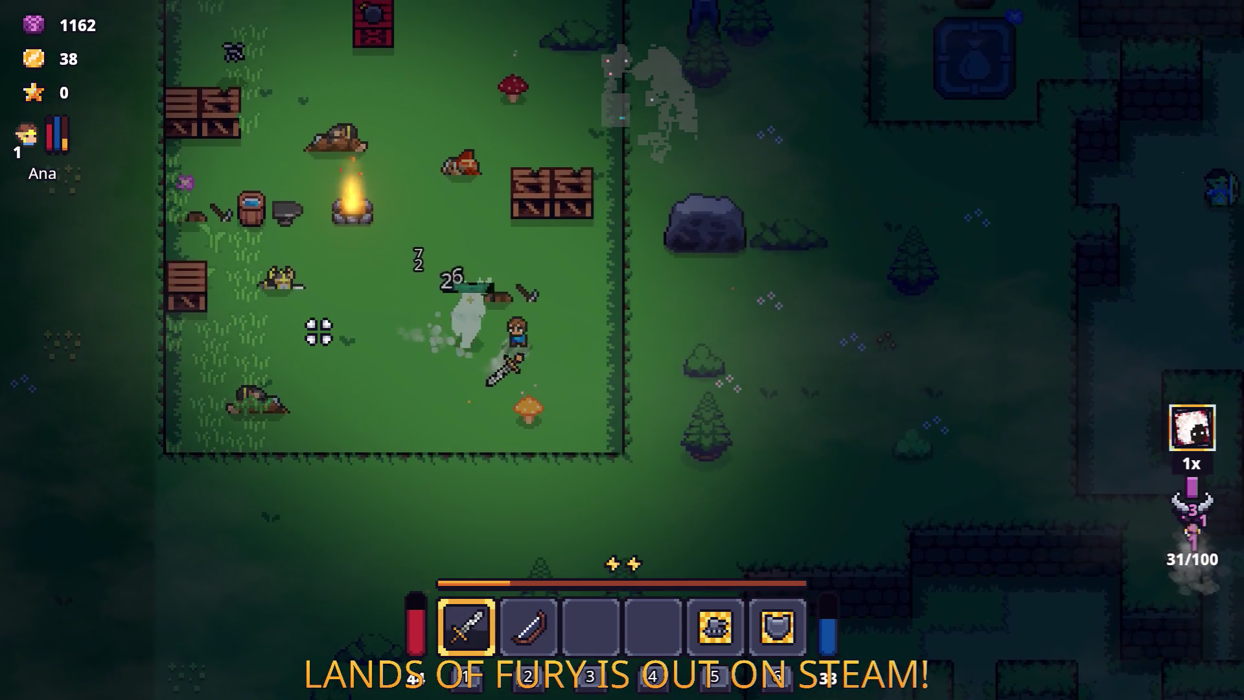
Step: Pick up the stick and walk north past the brick wall through its opening
{"action": "key", "text": "e"}
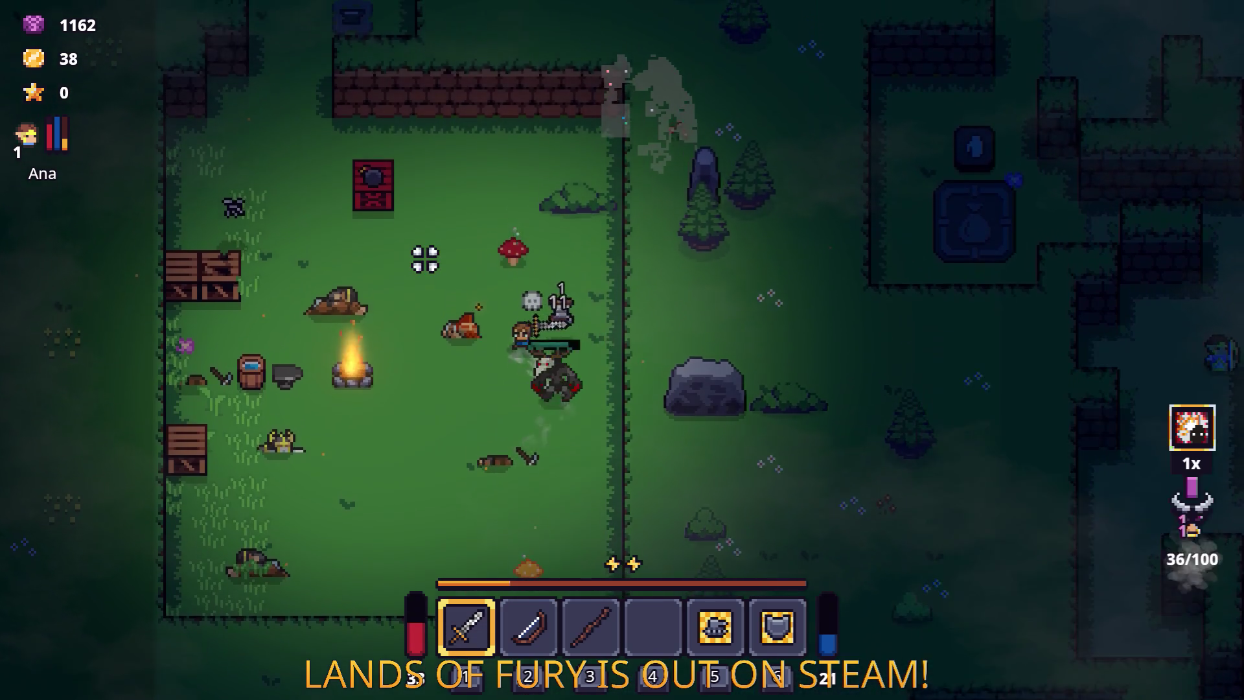
{"action": "key", "text": "w"}
{"action": "key", "text": "w"}
{"action": "key", "text": "a"}
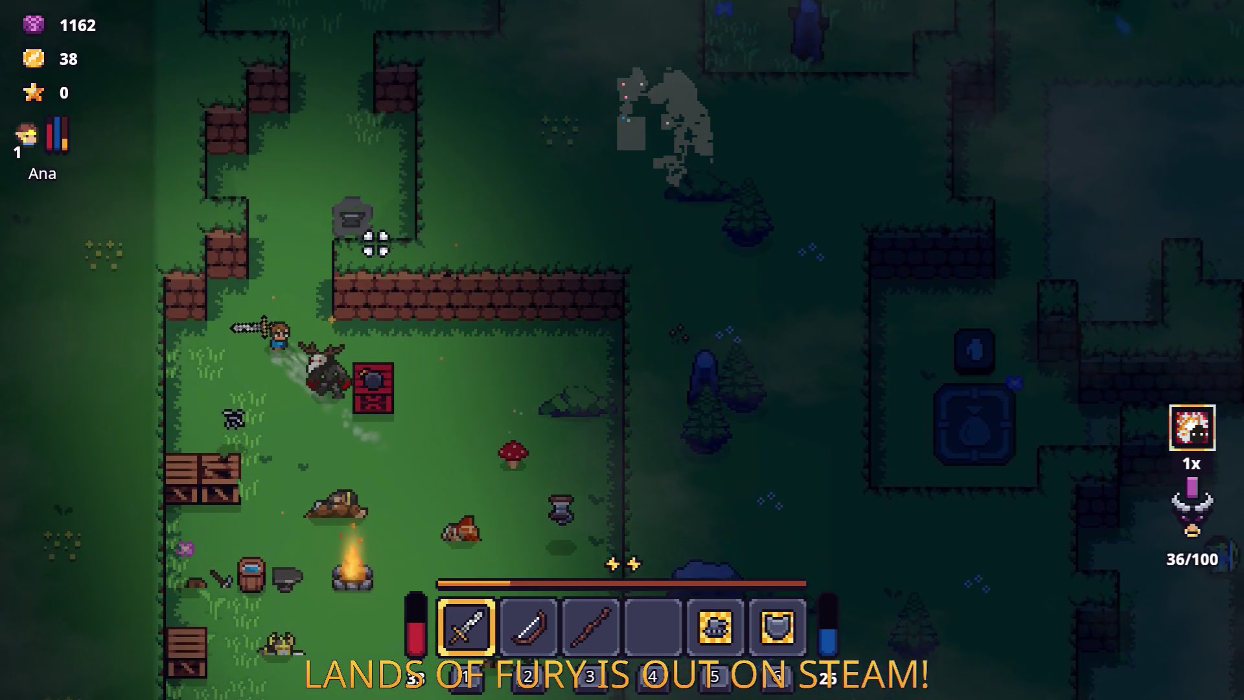
{"action": "key", "text": "w"}
{"action": "key", "text": "d"}
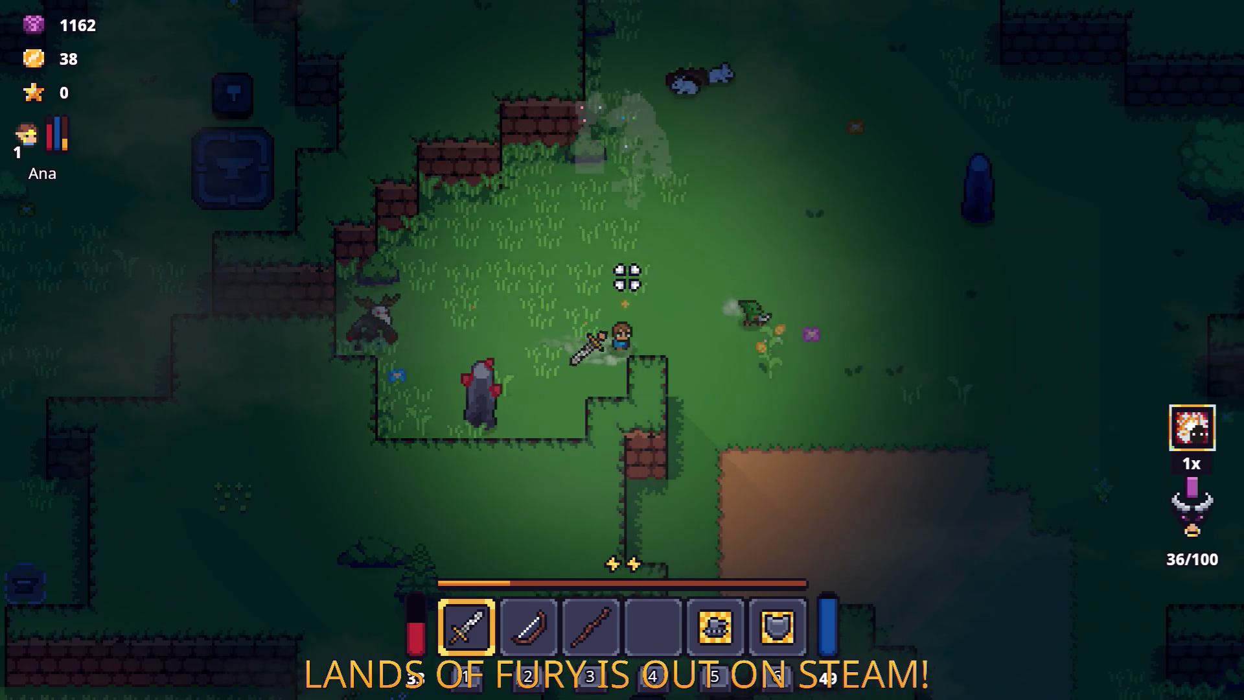
Step: Explore around the clearing toward the interactable, moving in several directions
{"action": "key", "text": "d"}
{"action": "key", "text": "w"}
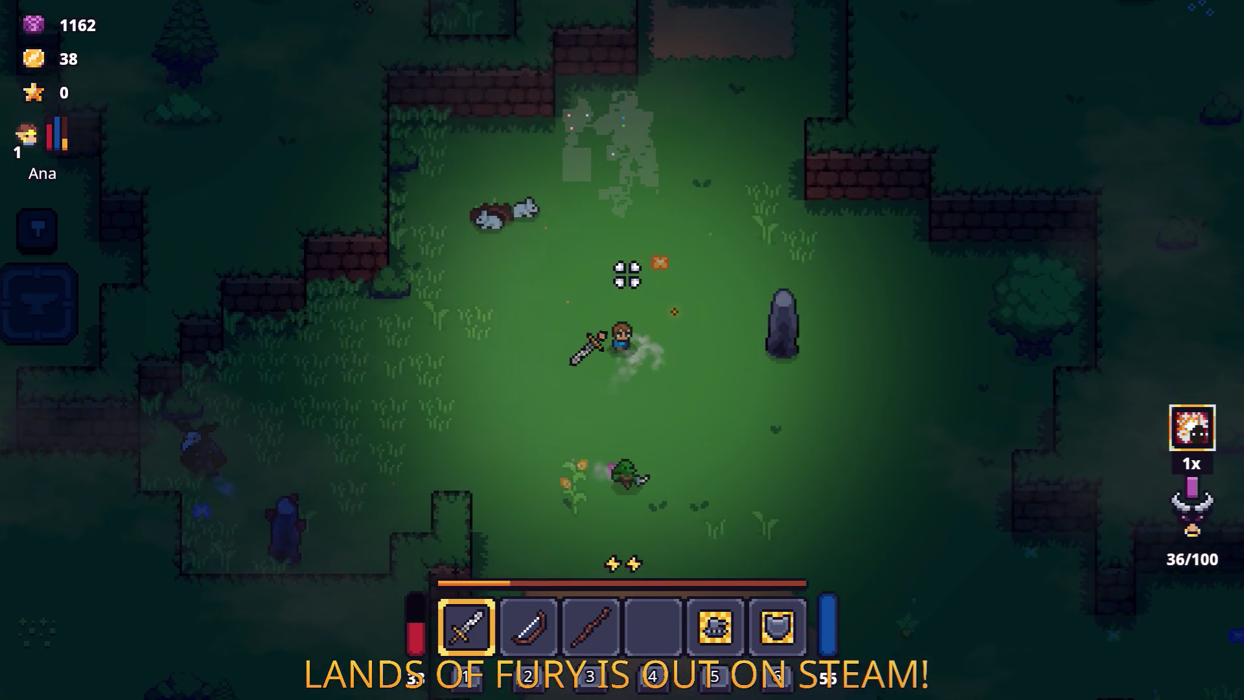
{"action": "key", "text": "a"}
{"action": "key", "text": "s"}
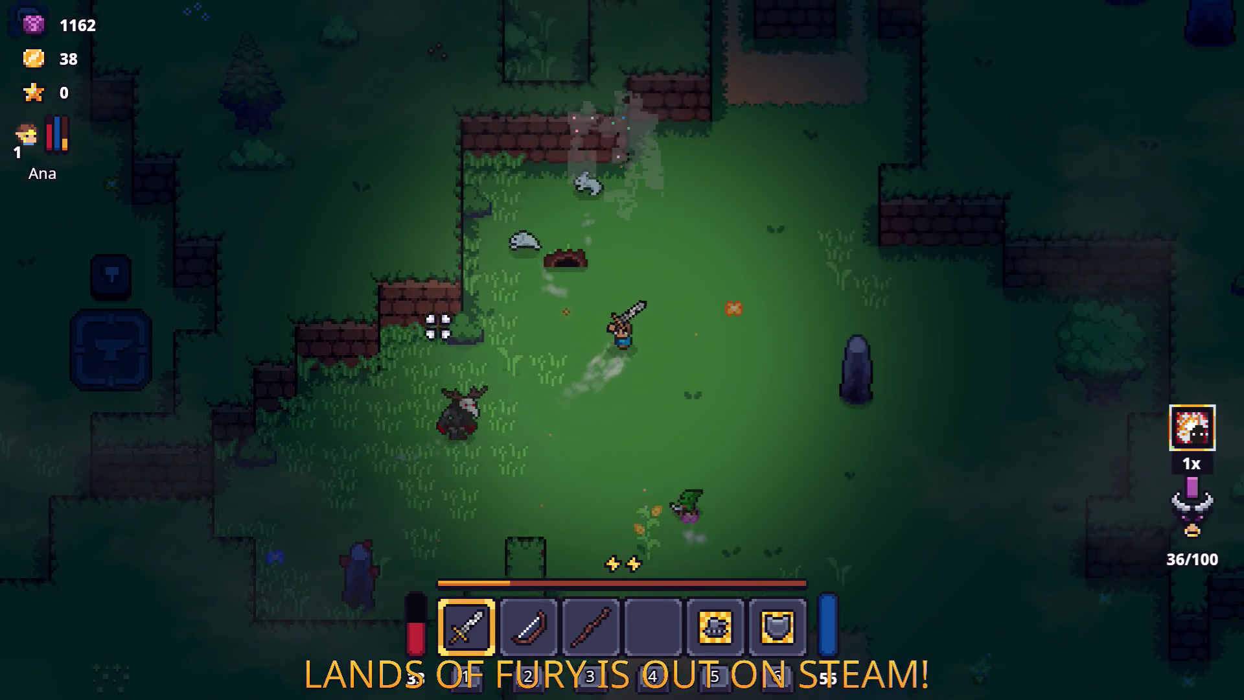
{"action": "key", "text": "w"}
{"action": "key", "text": "a"}
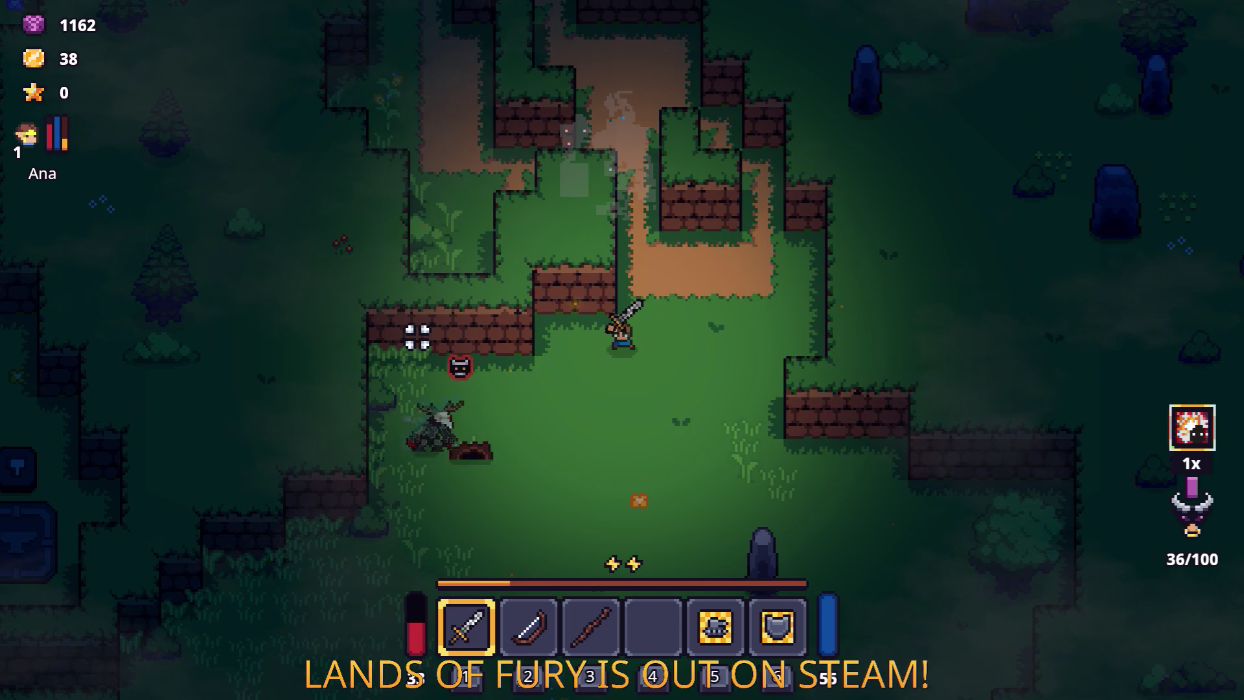
{"action": "key", "text": "s"}
{"action": "key", "text": "d"}
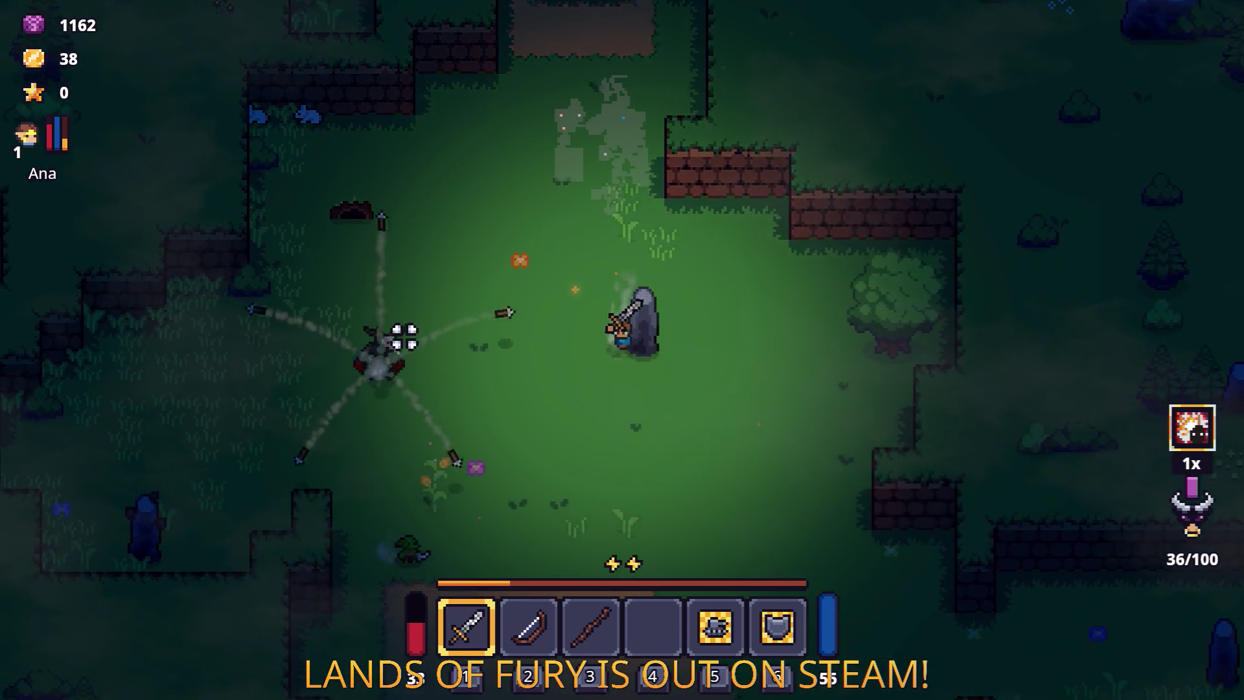
Step: Walk south-east across the map and collect the dropped staff
{"action": "key", "text": "s"}
{"action": "key", "text": "d"}
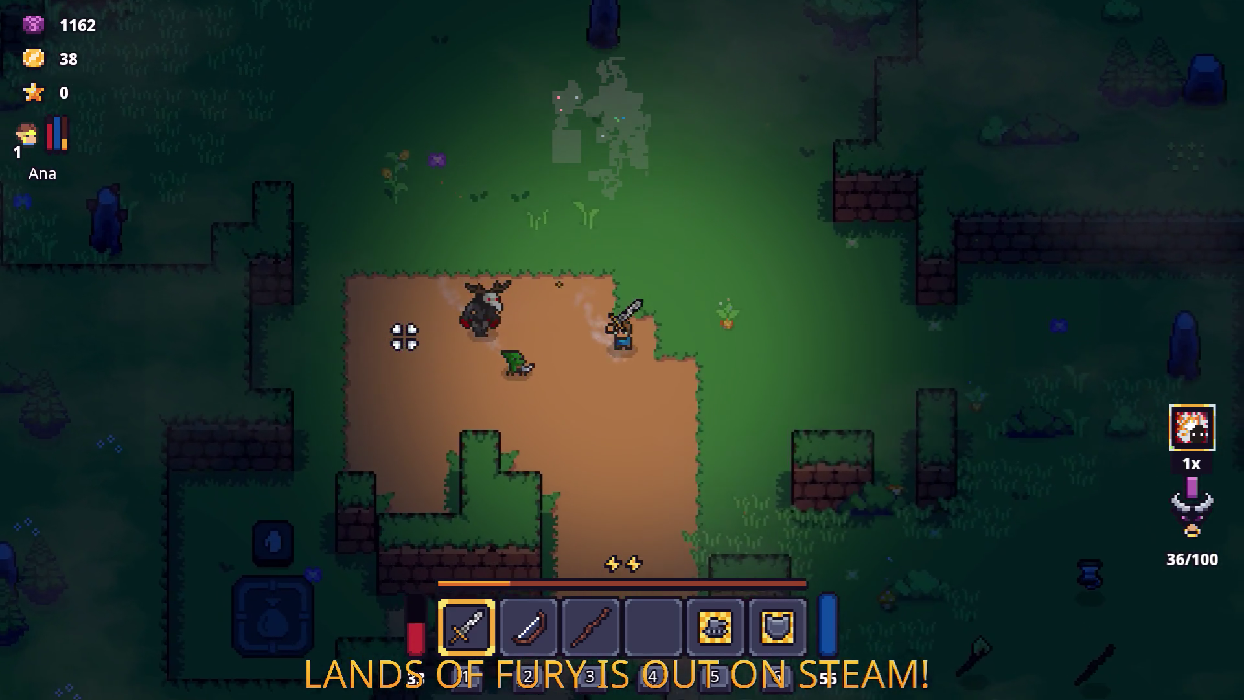
{"action": "key", "text": "s"}
{"action": "key", "text": "d"}
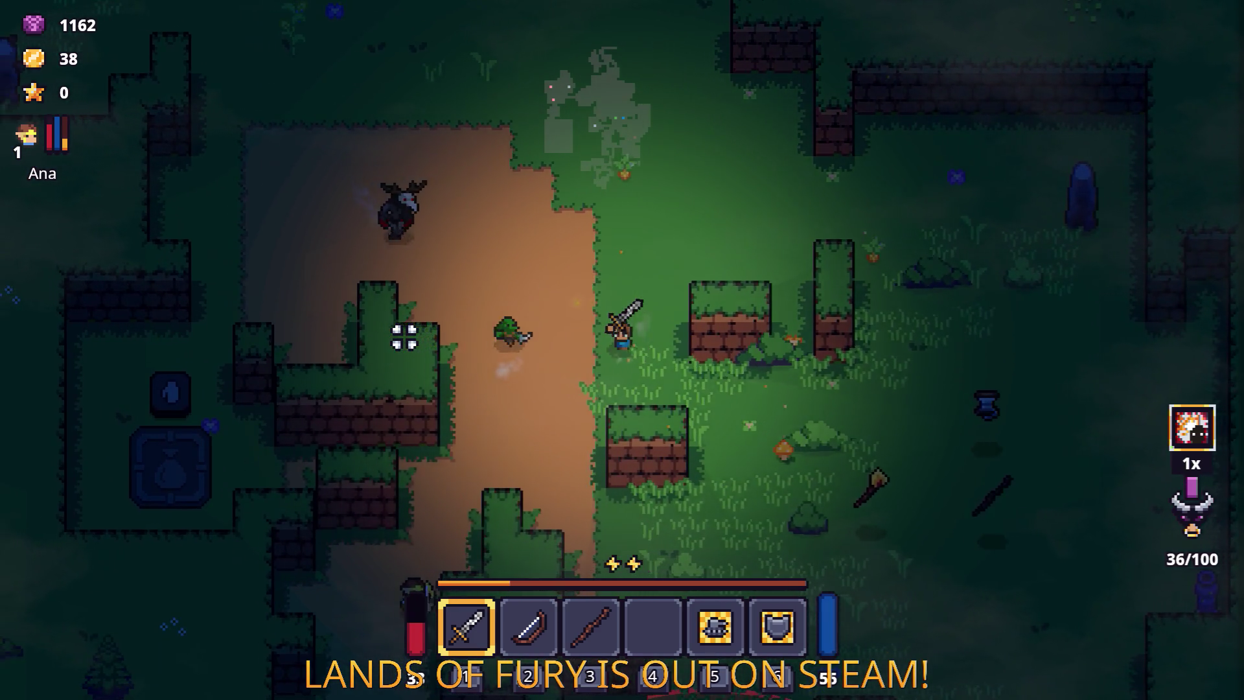
{"action": "key", "text": "d"}
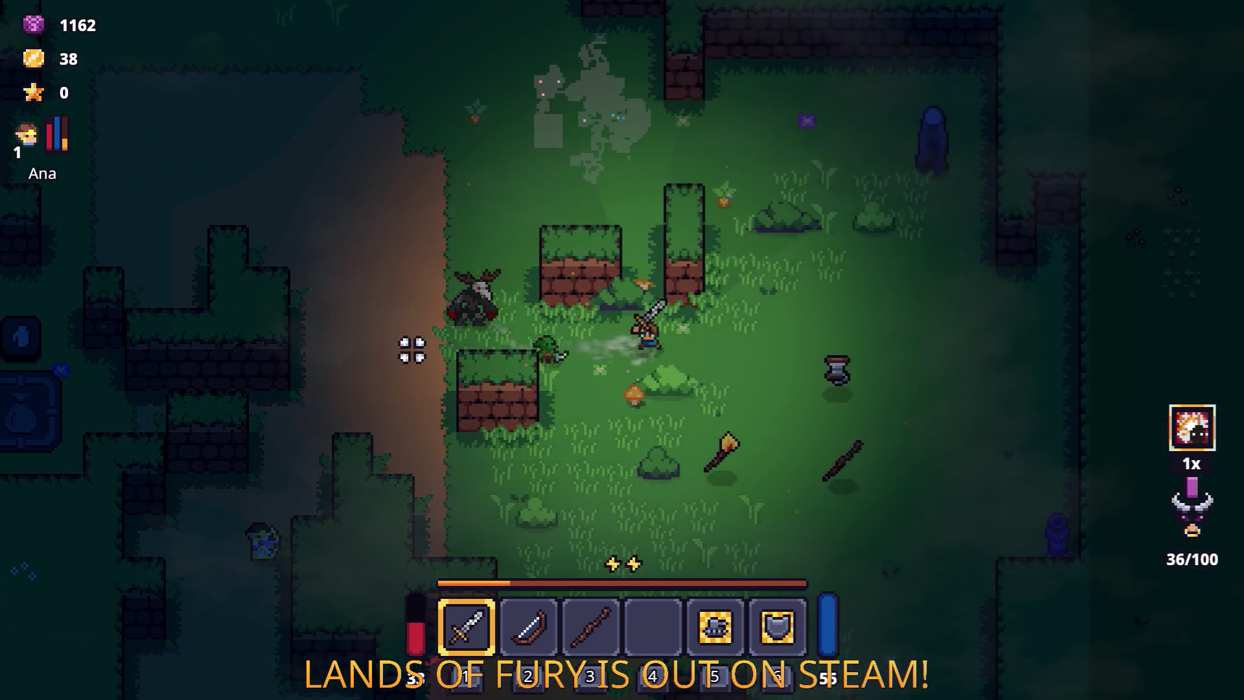
{"action": "key", "text": "s"}
{"action": "key", "text": "d"}
{"action": "key", "text": "d"}
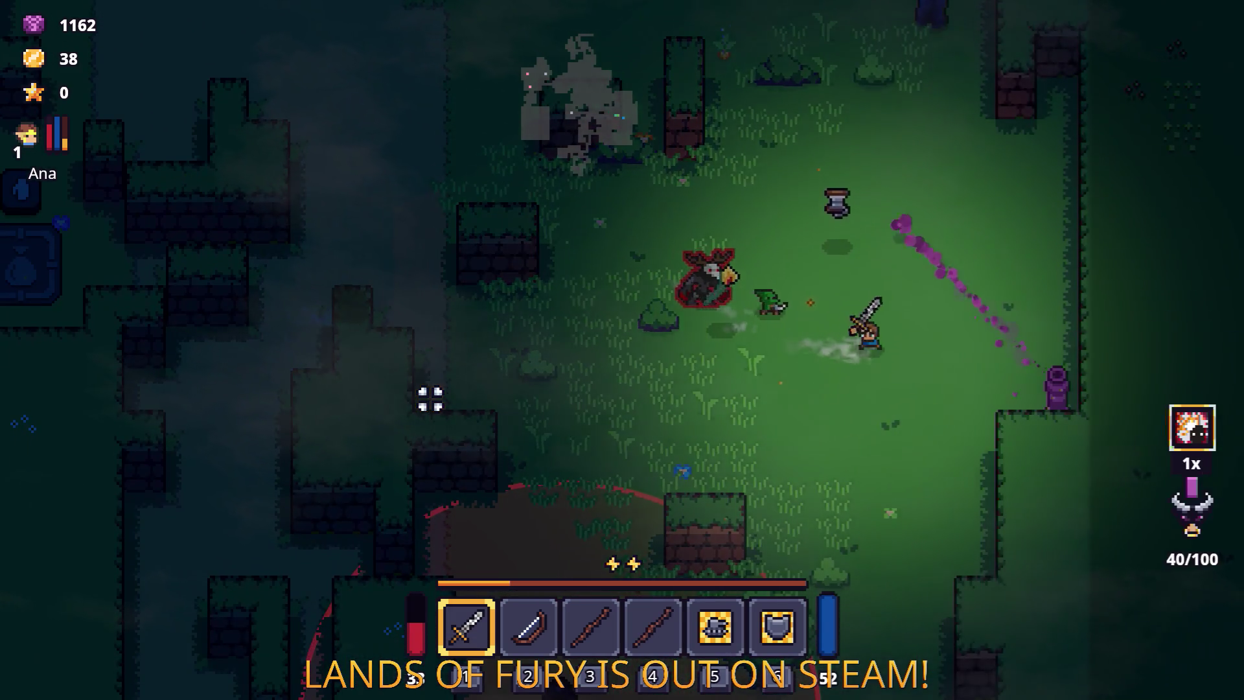
{"action": "key", "text": "d"}
Step: Destroy the purple statue beside the hero and move on down-right
{"action": "left_click", "coordinate": [1095, 363]}
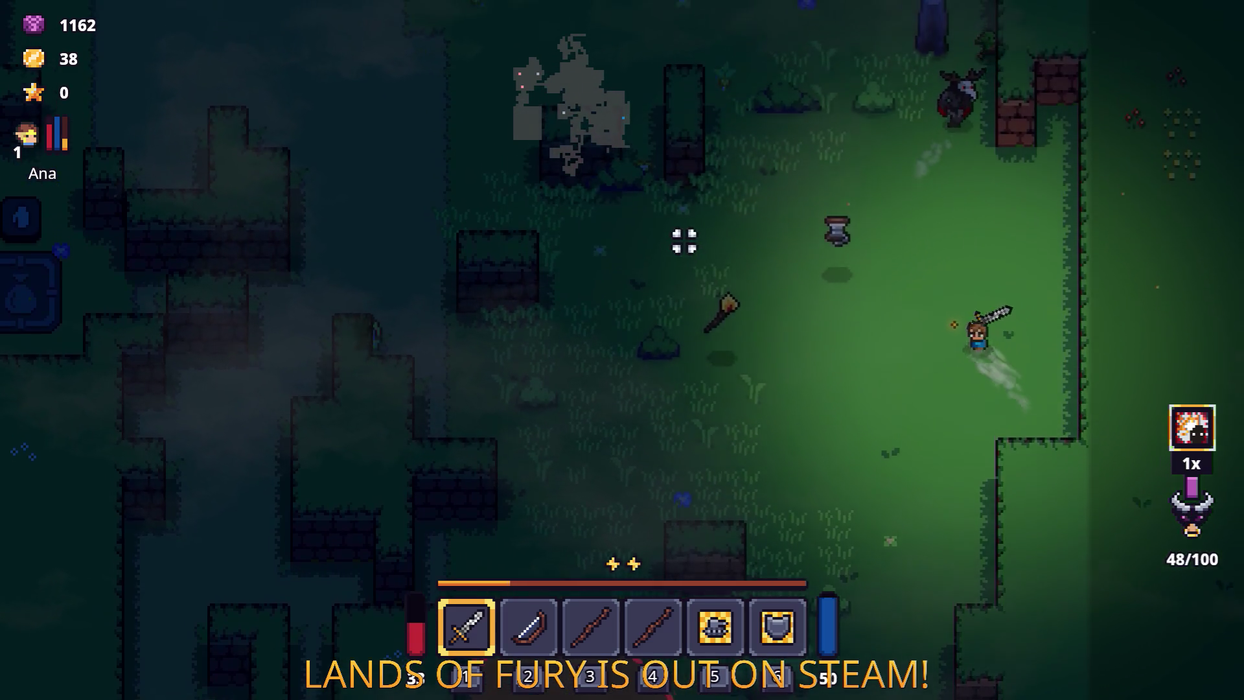
{"action": "key", "text": "w+a"}
{"action": "key", "text": "s"}
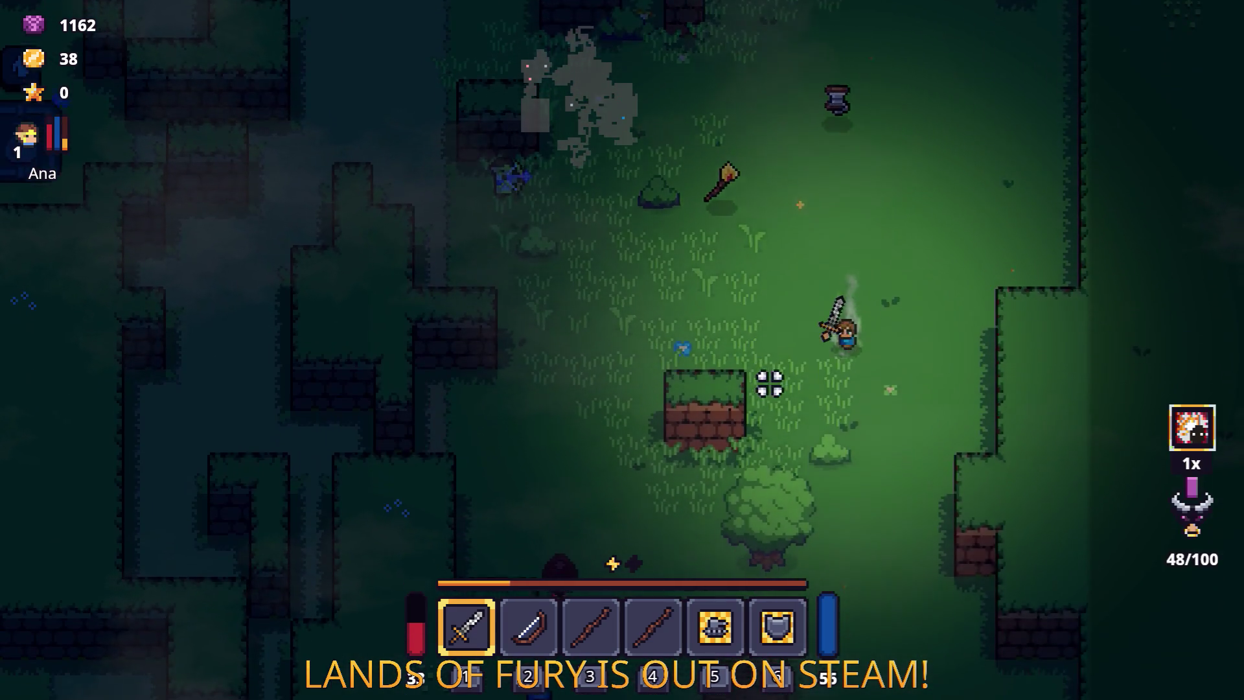
{"action": "key", "text": "s+d"}
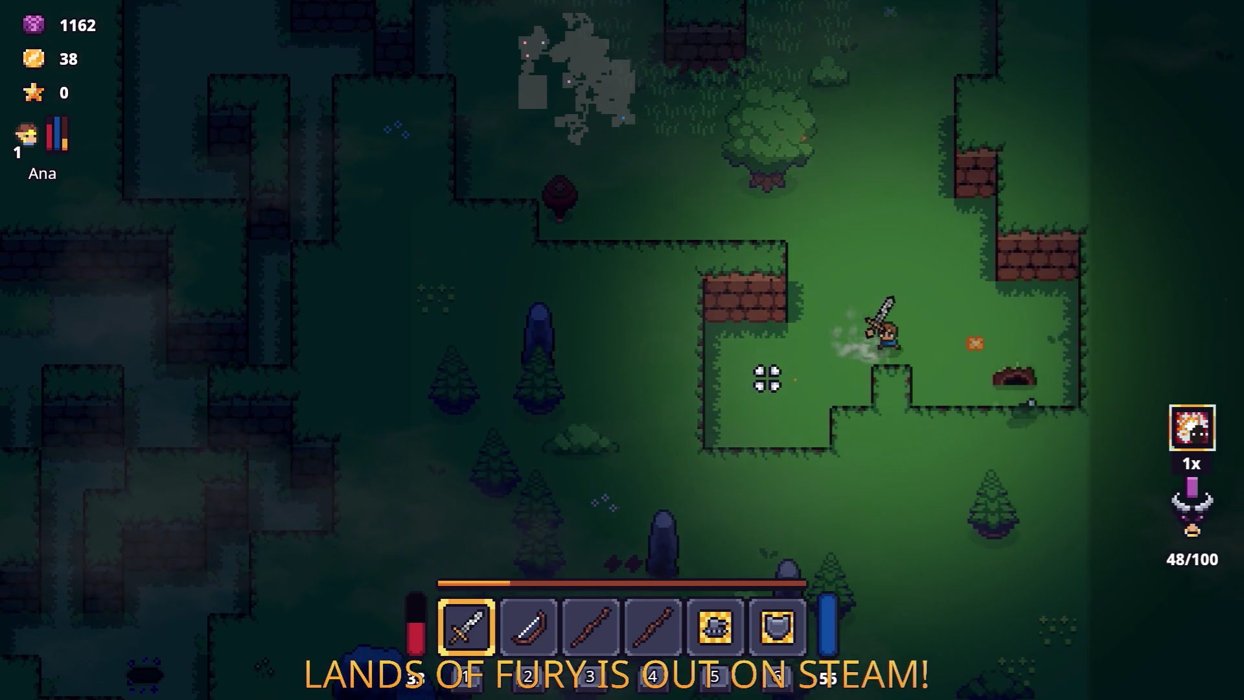
Step: Check the sword in the inventory, then walk north and west before heading south-east toward an enemy
{"action": "key", "text": "i"}
{"action": "key", "text": "i"}
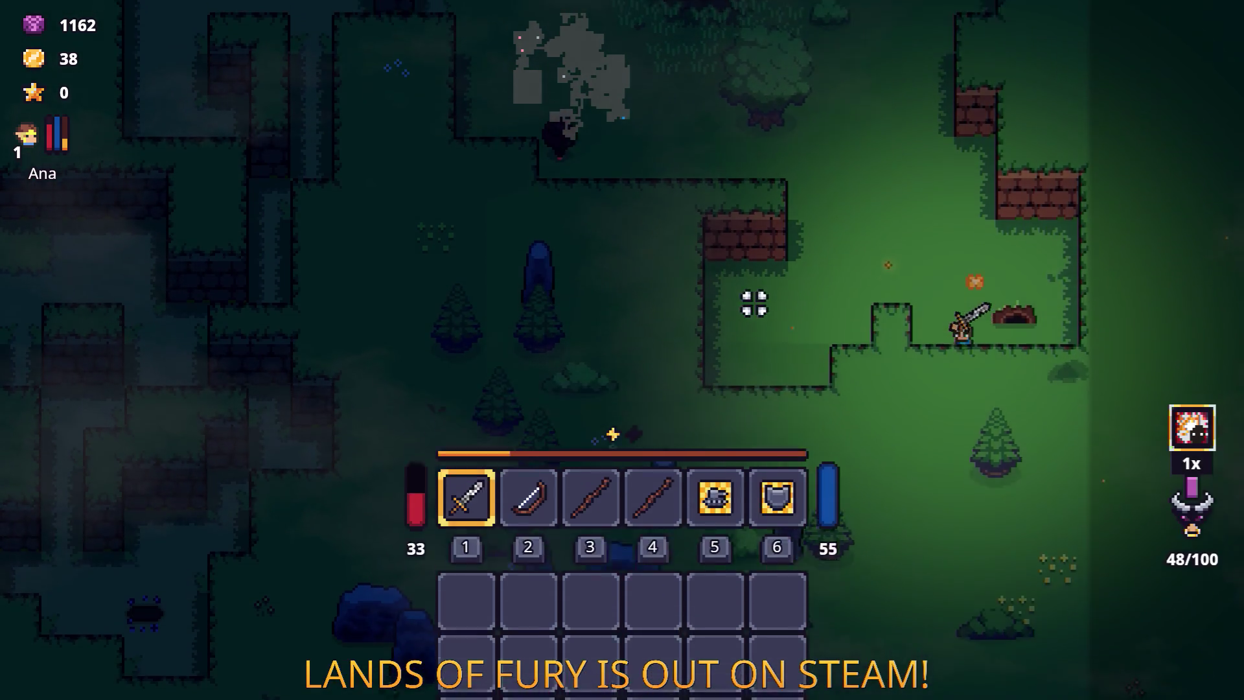
{"action": "key", "text": "w+a"}
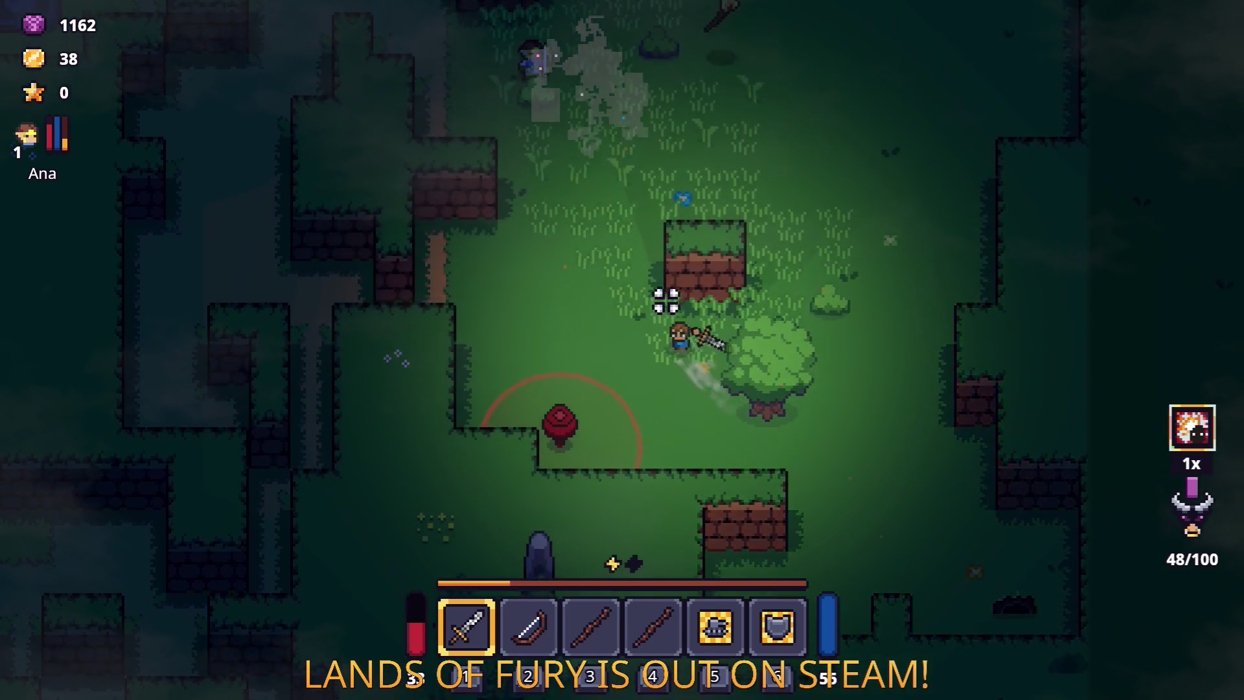
{"action": "key", "text": "w+a"}
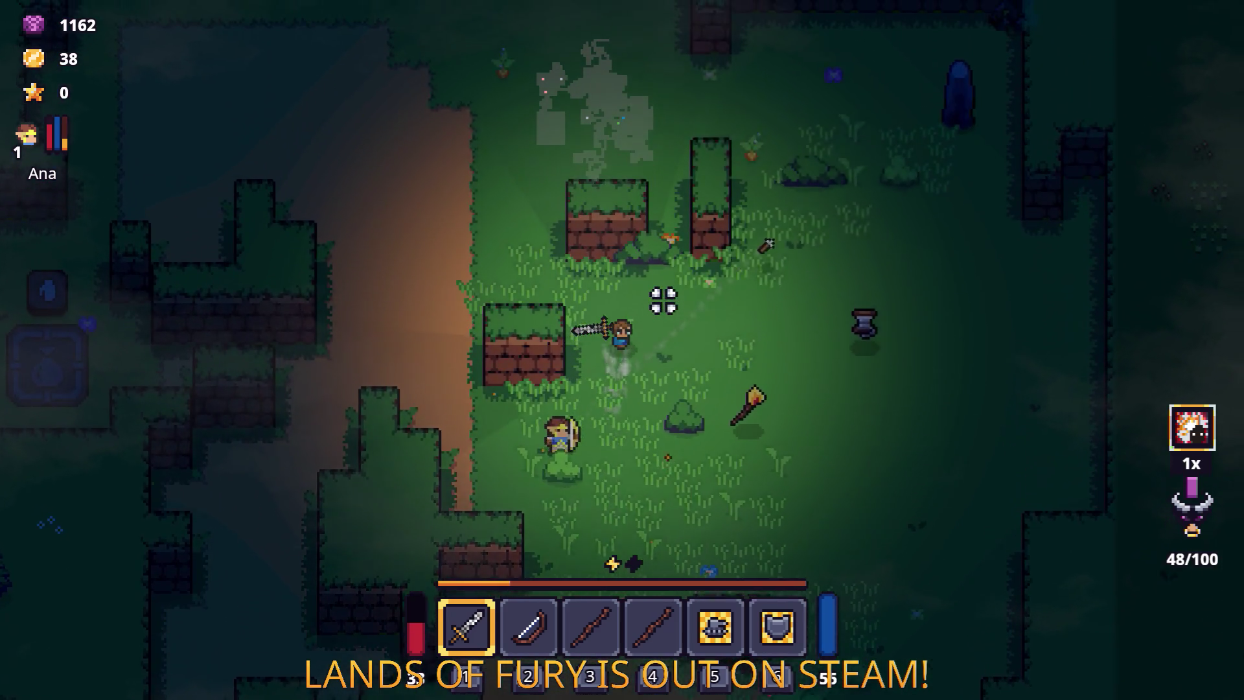
{"action": "key", "text": "w+d"}
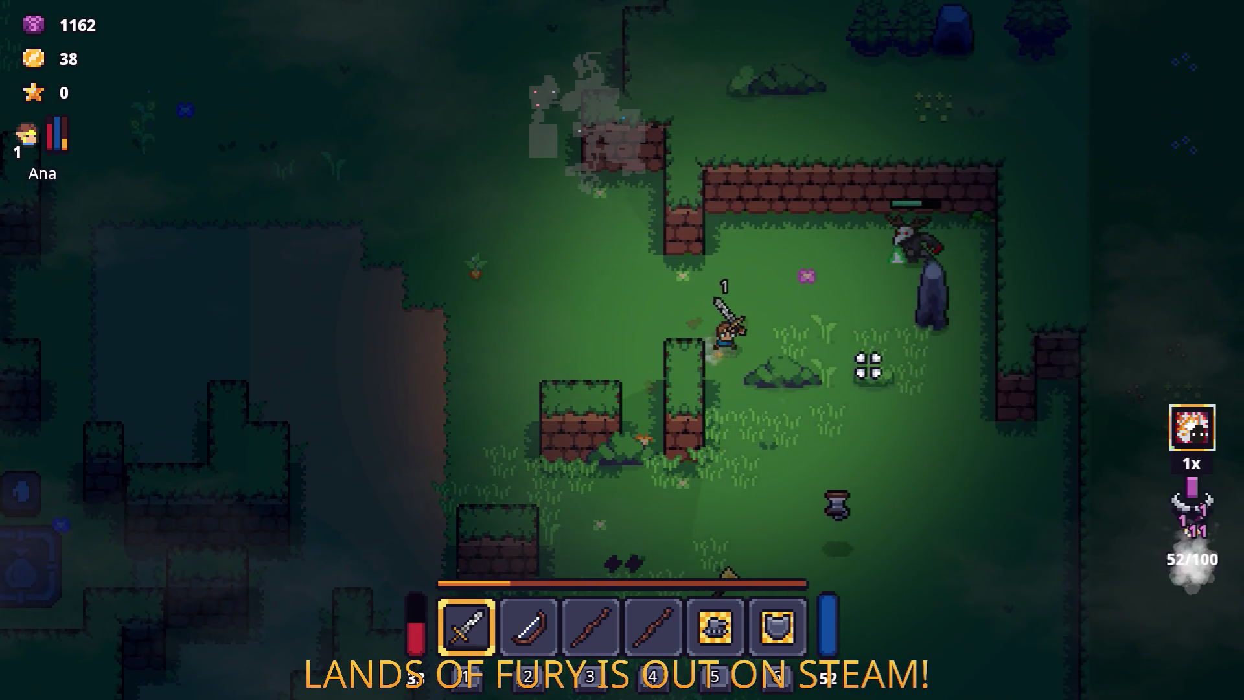
{"action": "key", "text": "w+a"}
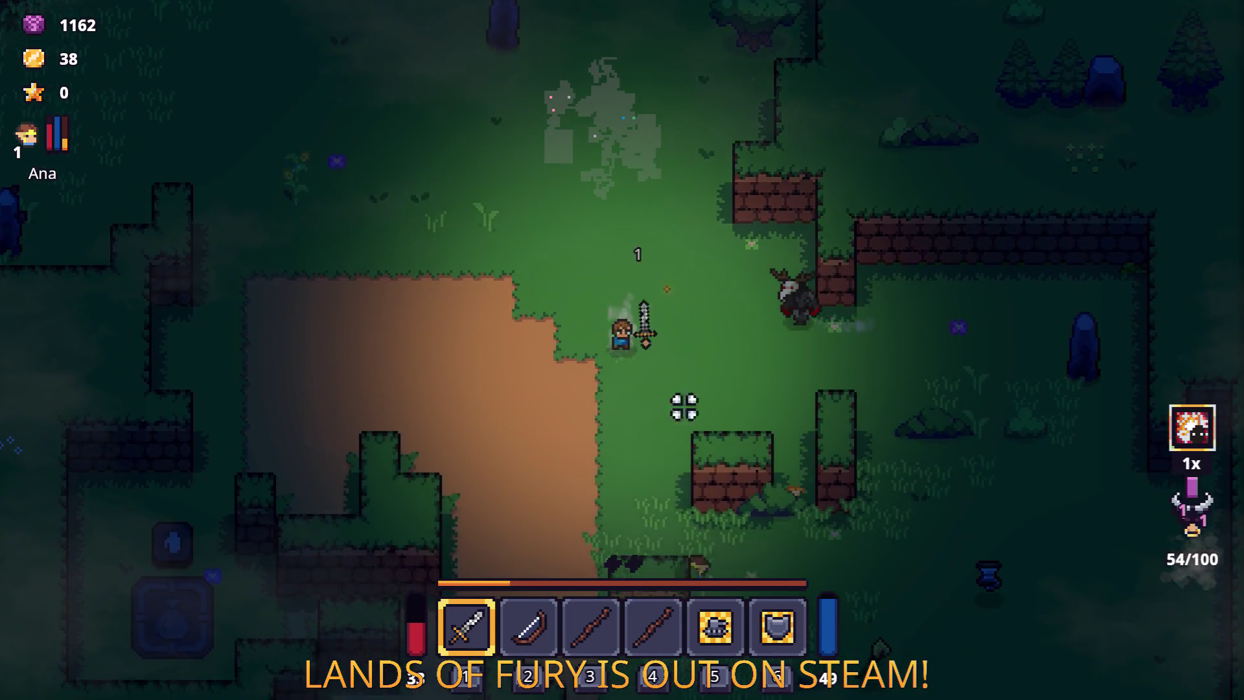
{"action": "key", "text": "s+d"}
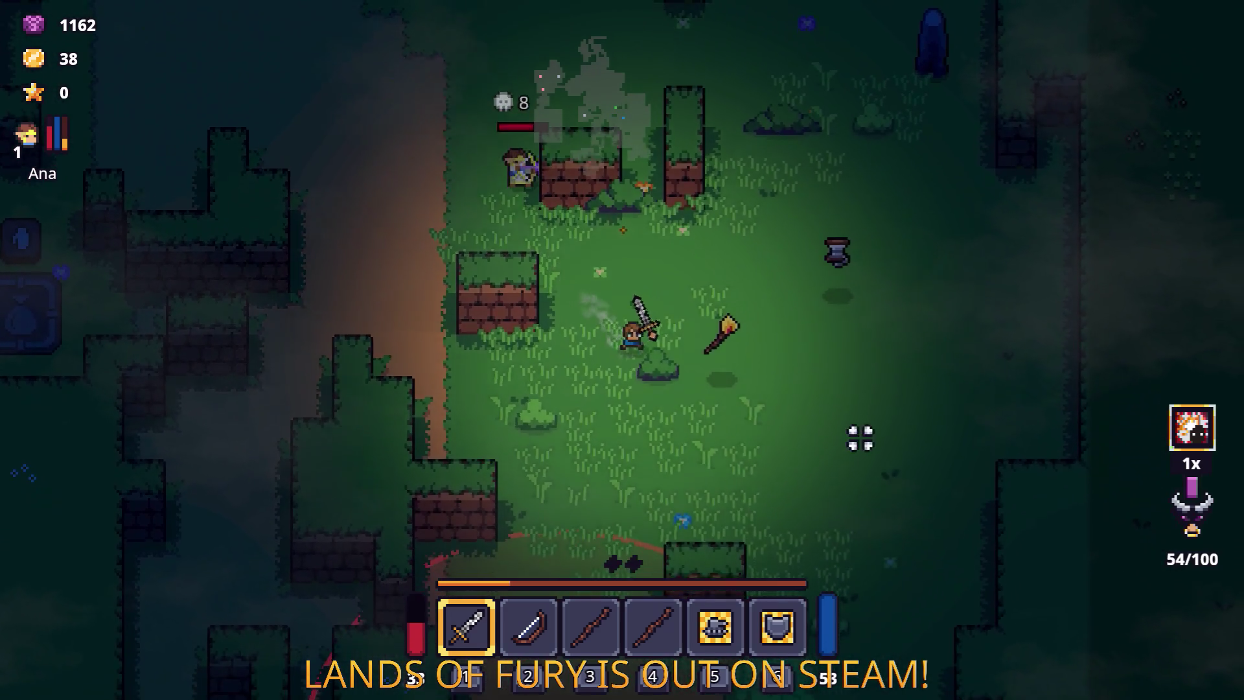
{"action": "key", "text": "s+d"}
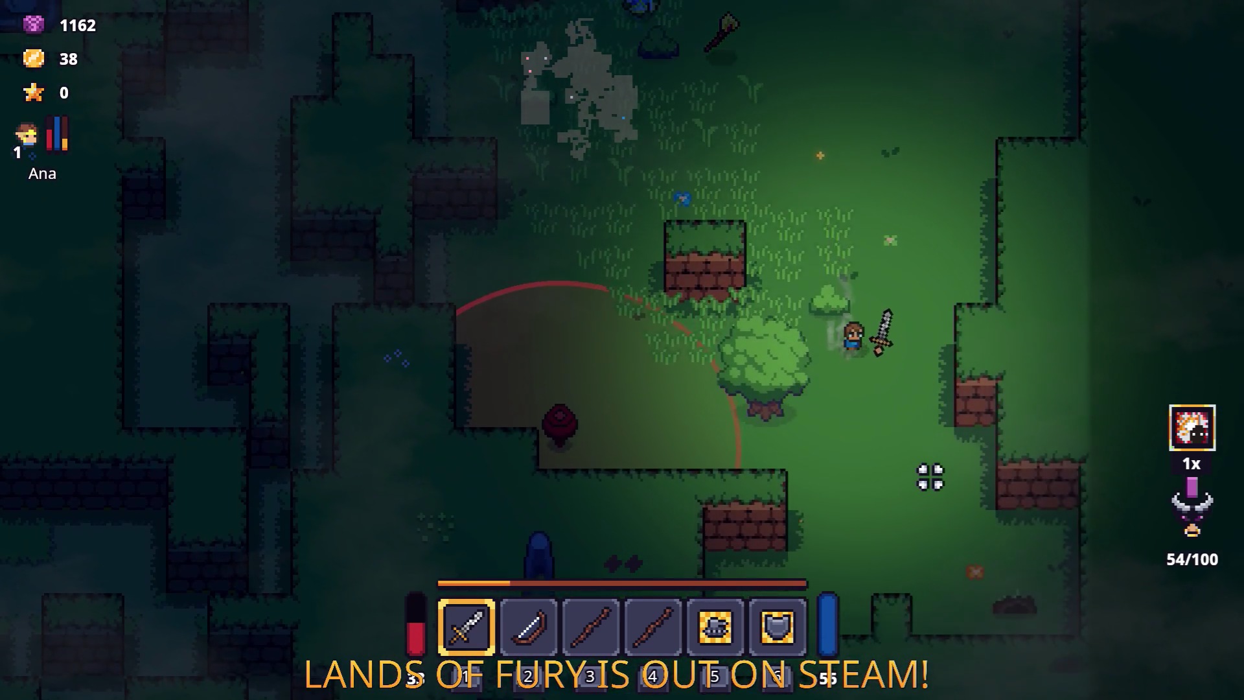
Step: Review items in the inventory, then walk north-west and attack the nearby enemy
{"action": "key", "text": "s+d"}
{"action": "key", "text": "i"}
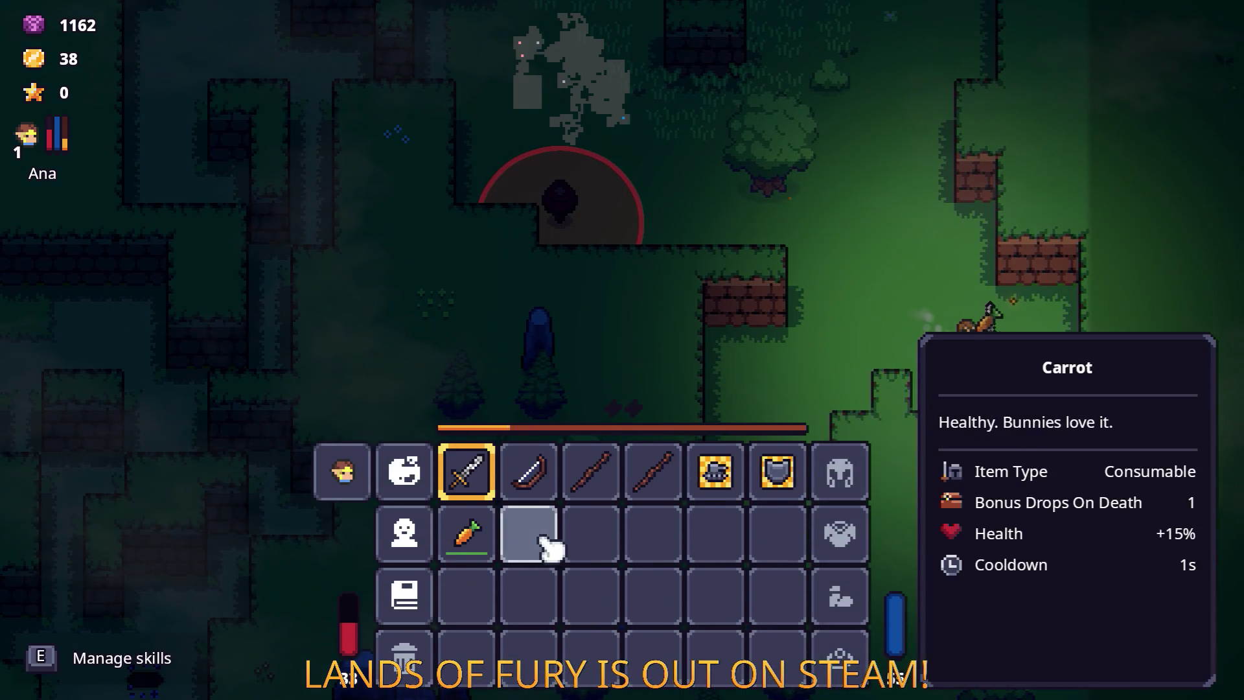
{"action": "key", "text": "i"}
{"action": "key", "text": "w"}
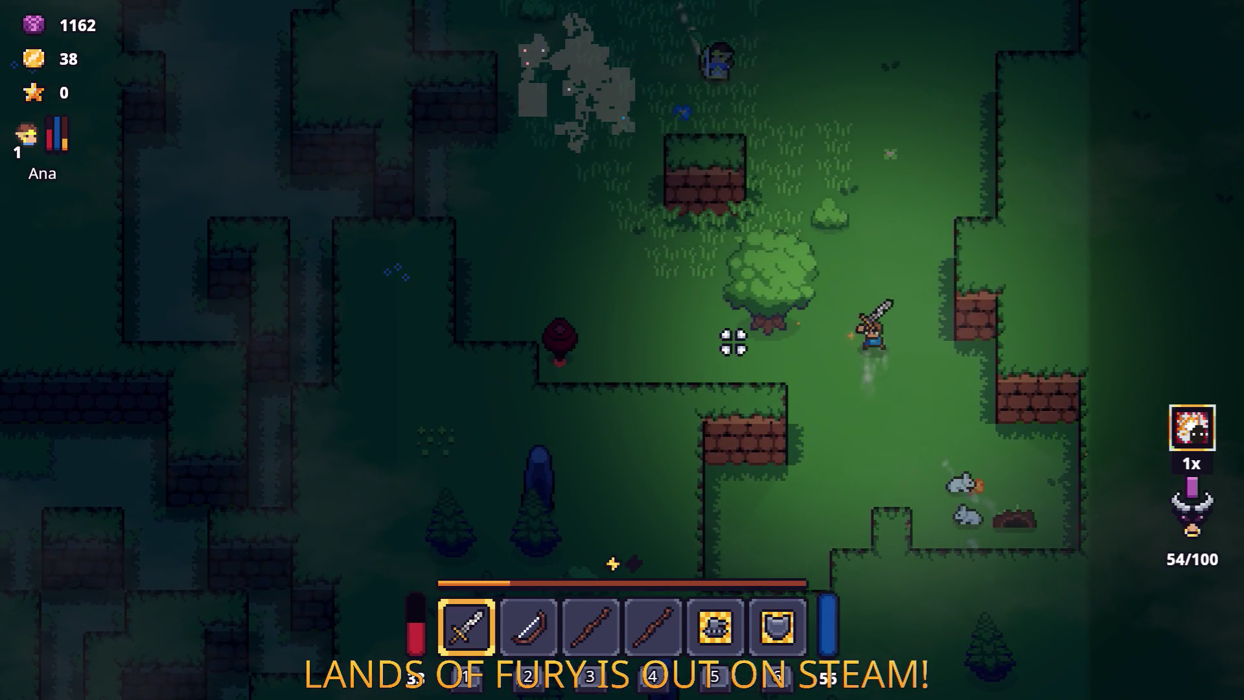
{"action": "key", "text": "w"}
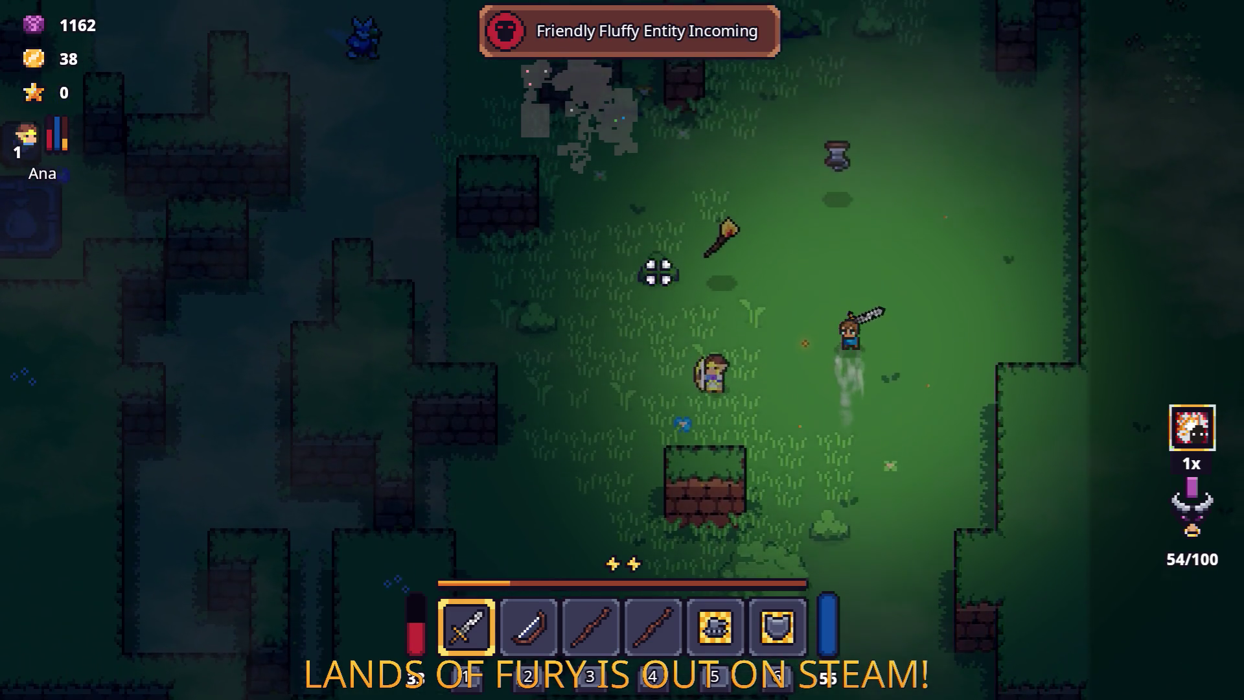
{"action": "key", "text": "w+a"}
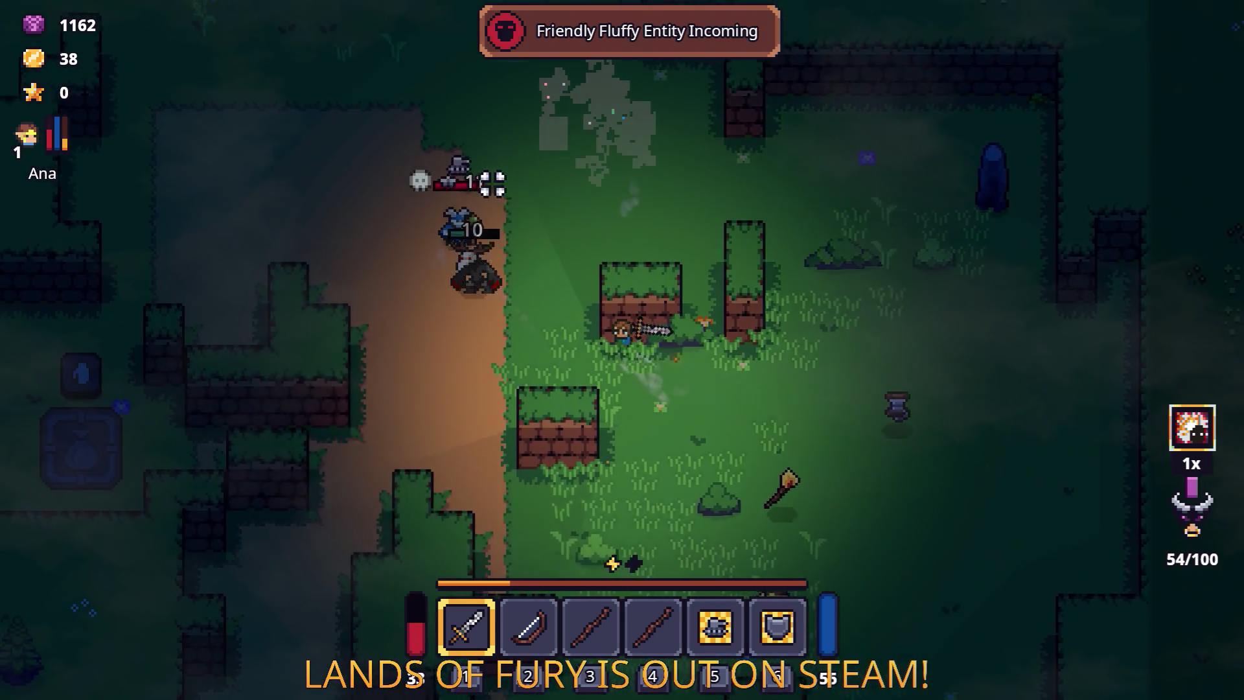
{"action": "key", "text": "a"}
{"action": "left_click", "coordinate": [789, 218]}
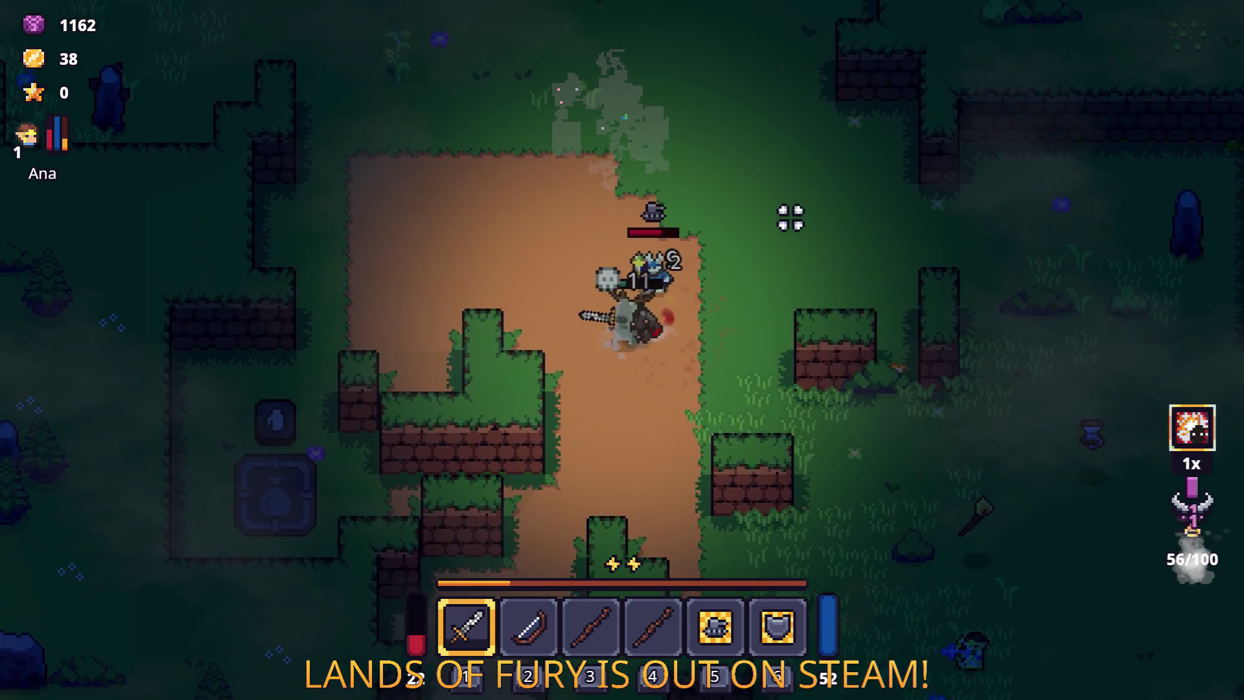
Step: Pick up the corn, check it in the inventory, and head south-east toward the enemy
{"action": "key", "text": "w"}
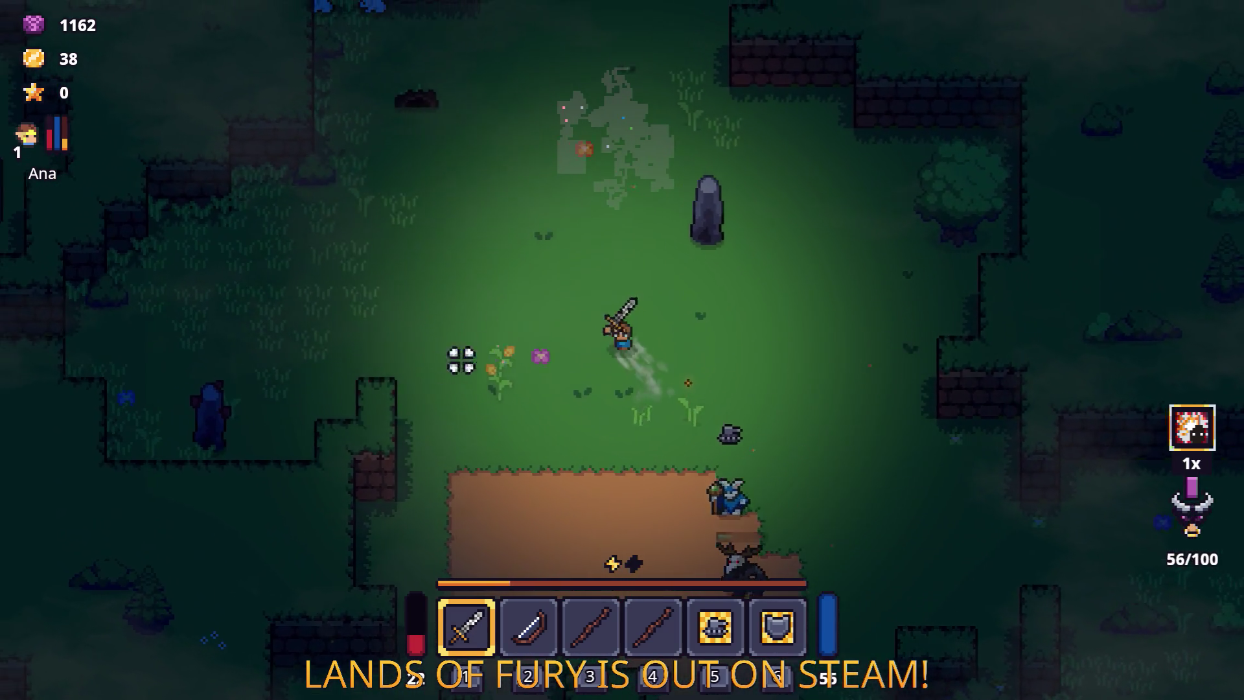
{"action": "key", "text": "a"}
{"action": "key", "text": "Tab"}
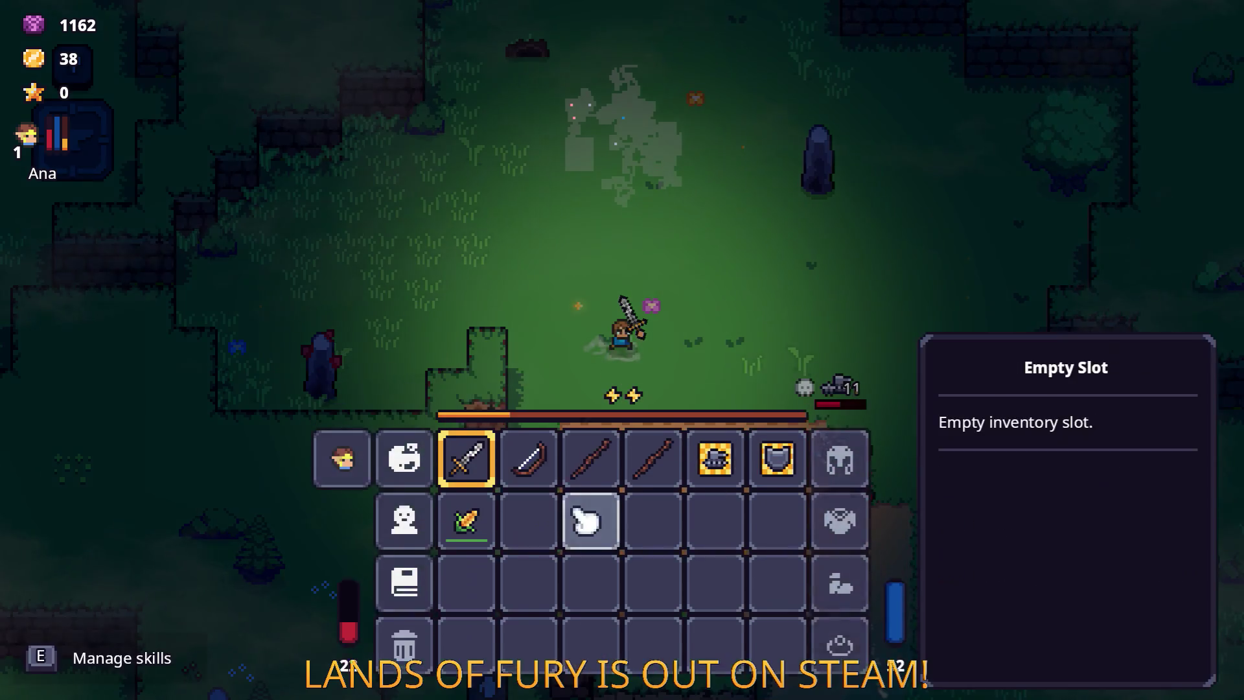
{"action": "key", "text": "Tab"}
{"action": "key", "text": "s"}
{"action": "key", "text": "d"}
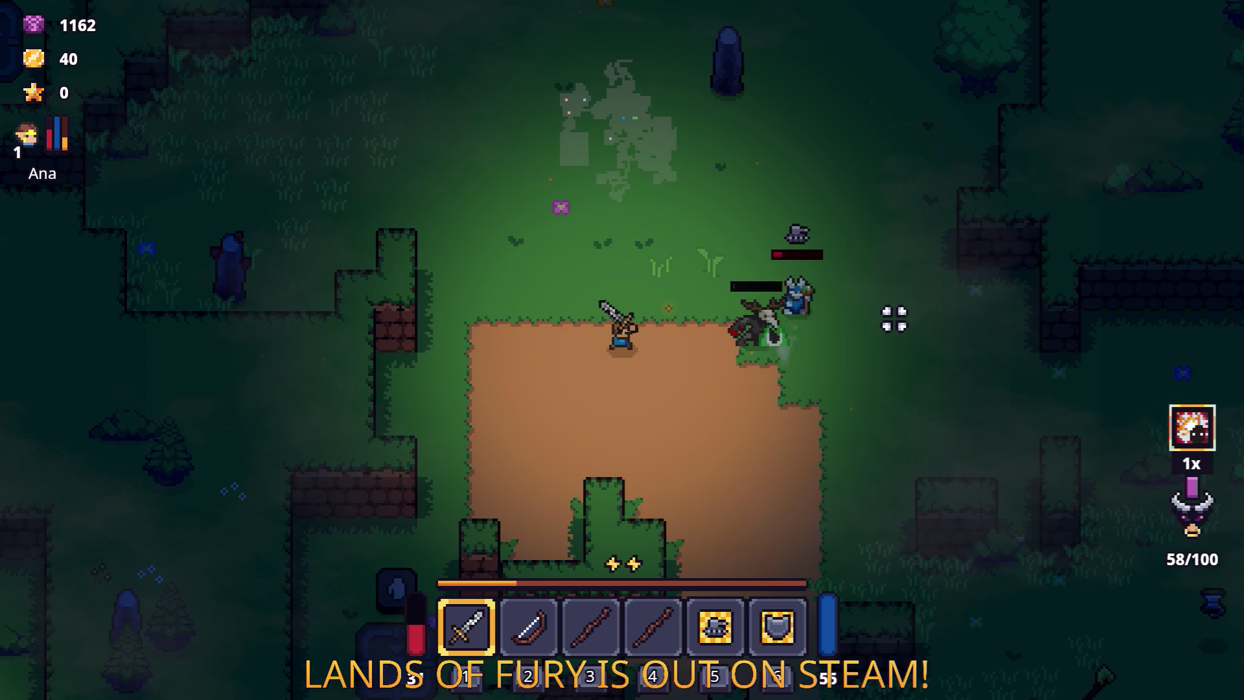
Step: Move the hero north-west away from the wolf-skull enemy, then circle east and back west
{"action": "key", "text": "a"}
{"action": "key", "text": "w"}
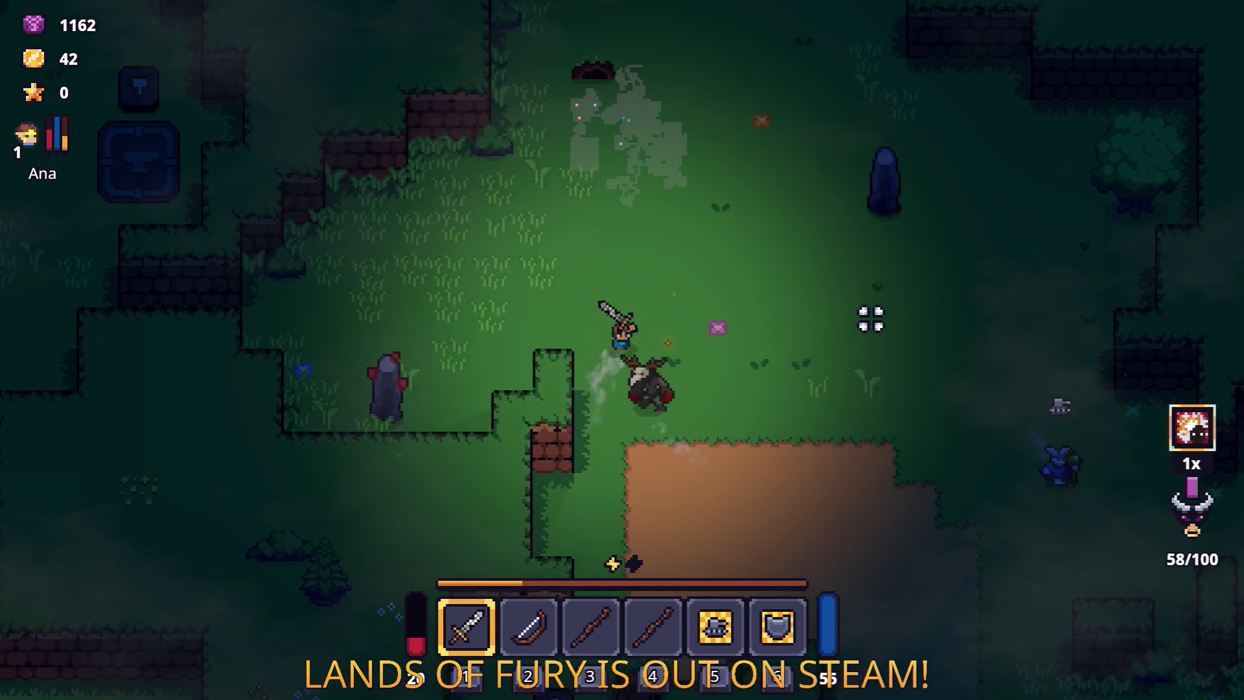
{"action": "key", "text": "d"}
{"action": "key", "text": "s"}
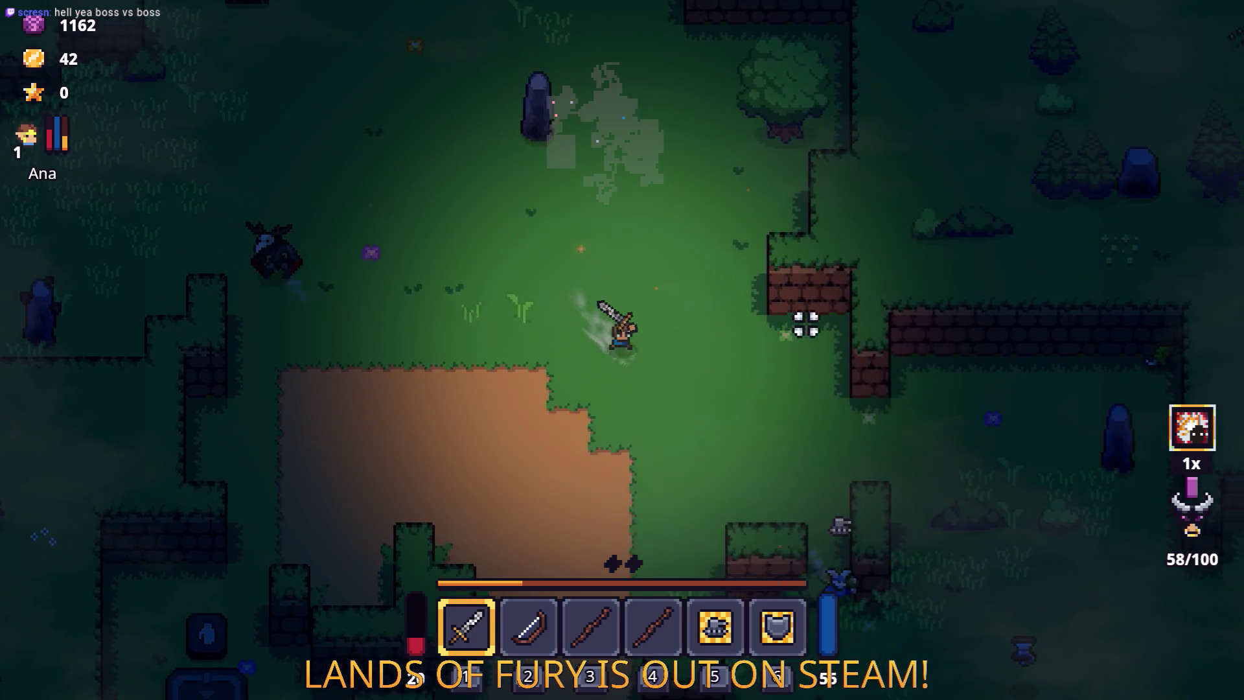
{"action": "key", "text": "s"}
{"action": "key", "text": "d"}
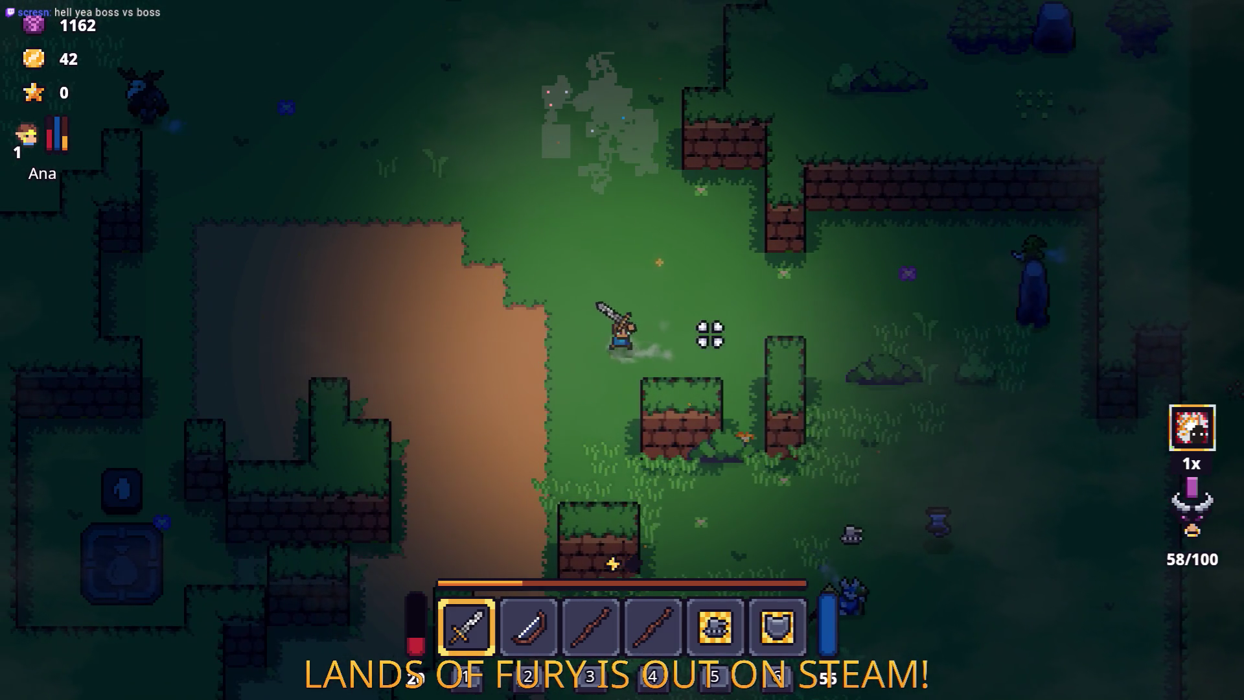
{"action": "key", "text": "a"}
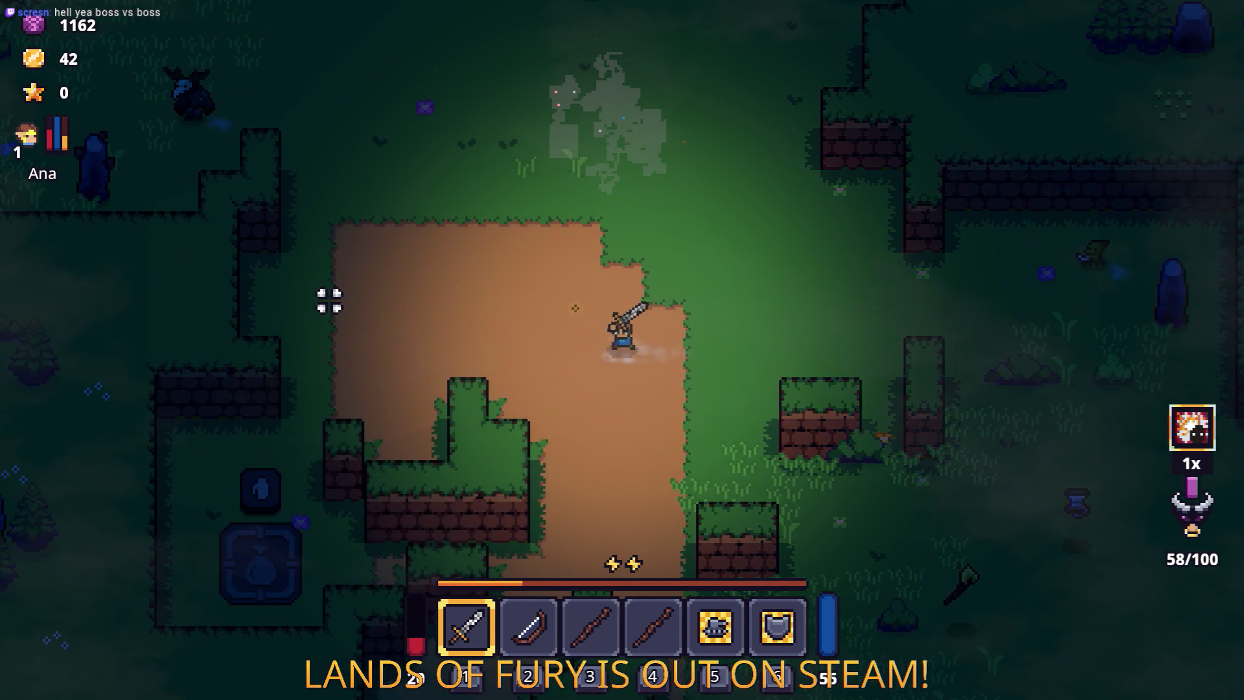
Step: Switch to the bow and walk north past the standing stone, then back toward the dirt area
{"action": "key", "text": "2"}
{"action": "key", "text": "w"}
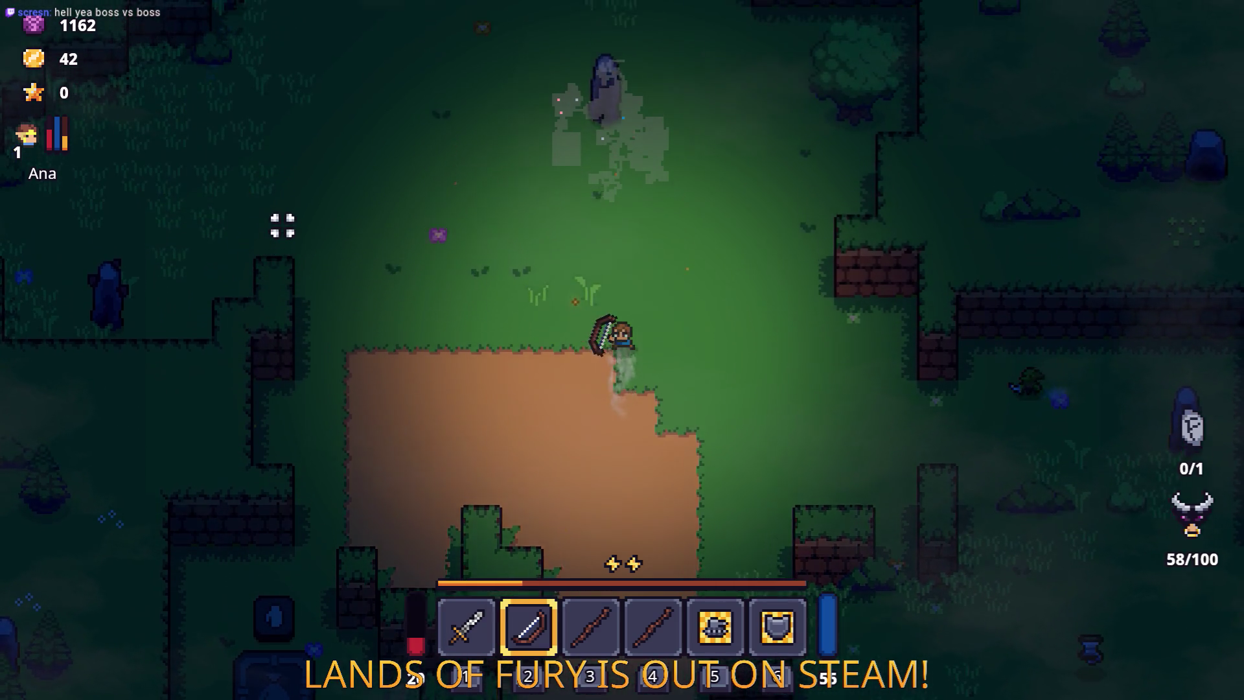
{"action": "key", "text": "w"}
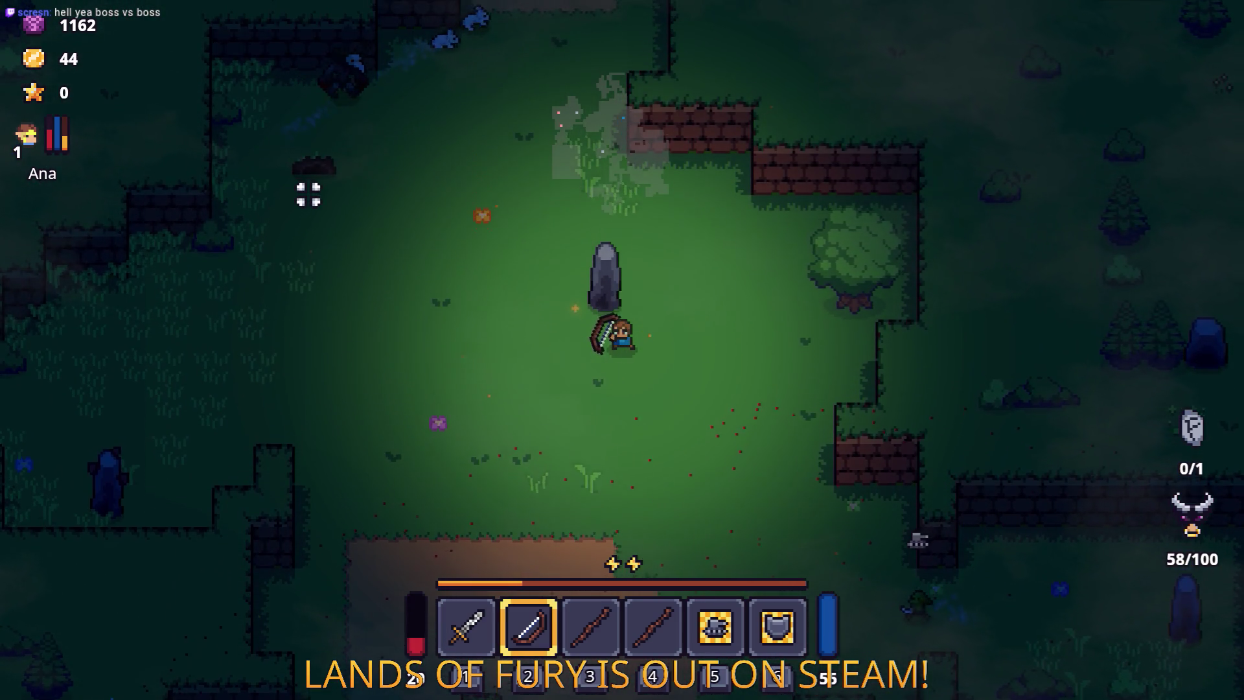
{"action": "key", "text": "w"}
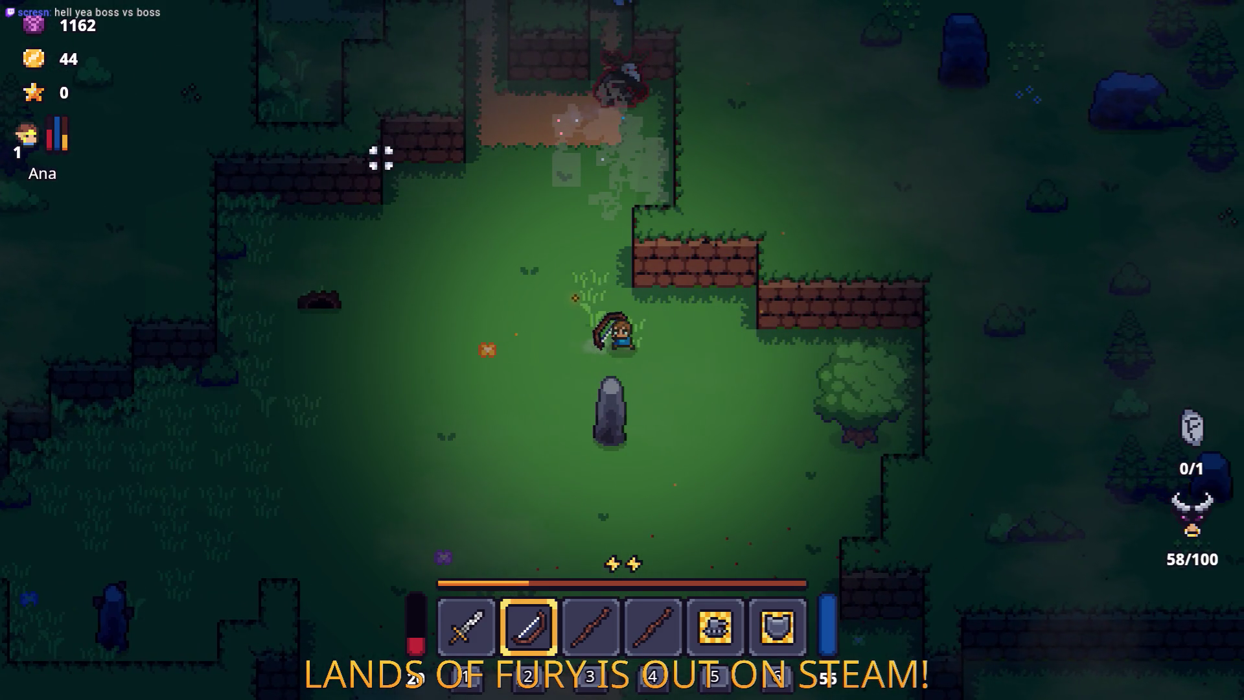
{"action": "key", "text": "a"}
{"action": "key", "text": "s"}
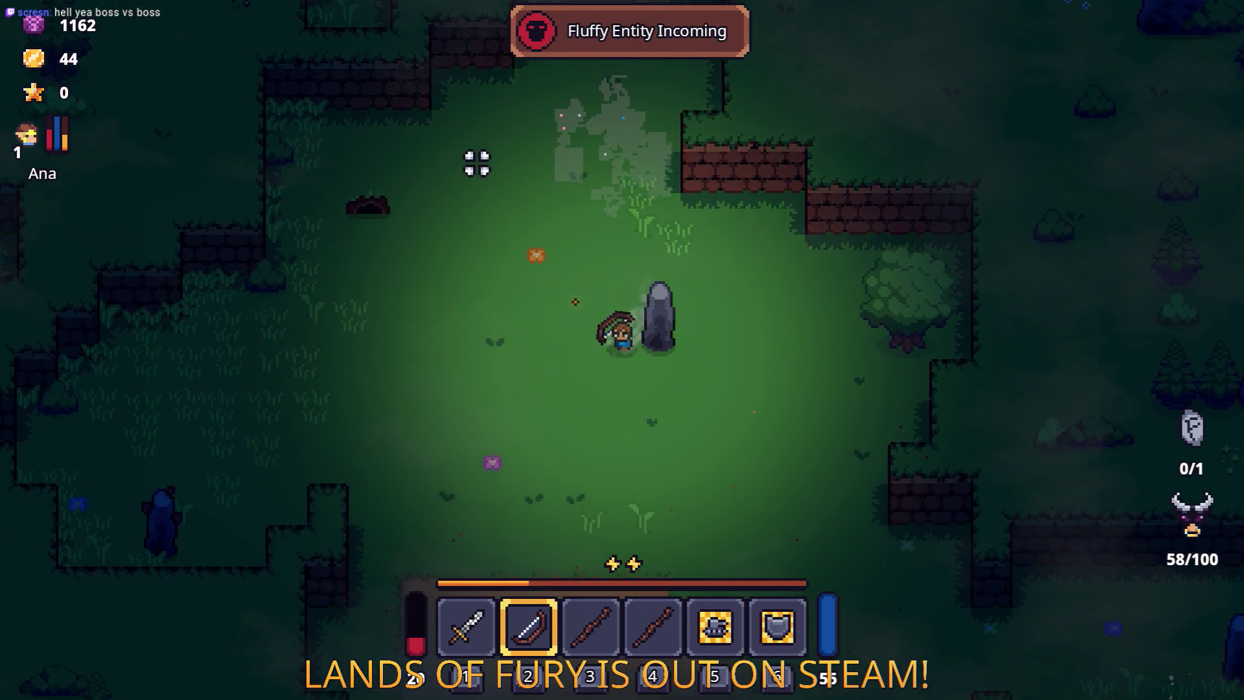
{"action": "key", "text": "s"}
{"action": "key", "text": "d"}
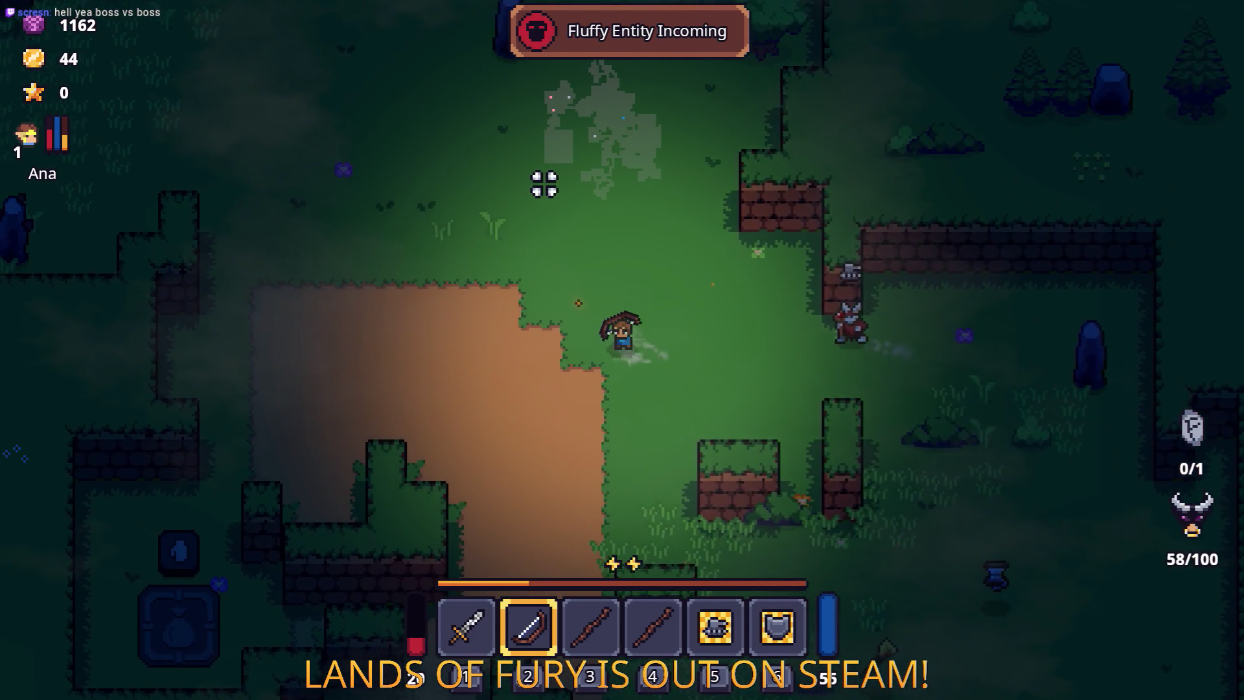
Step: Walk around the standing stone and into the walled boss arena
{"action": "key", "text": "a"}
{"action": "key", "text": "w"}
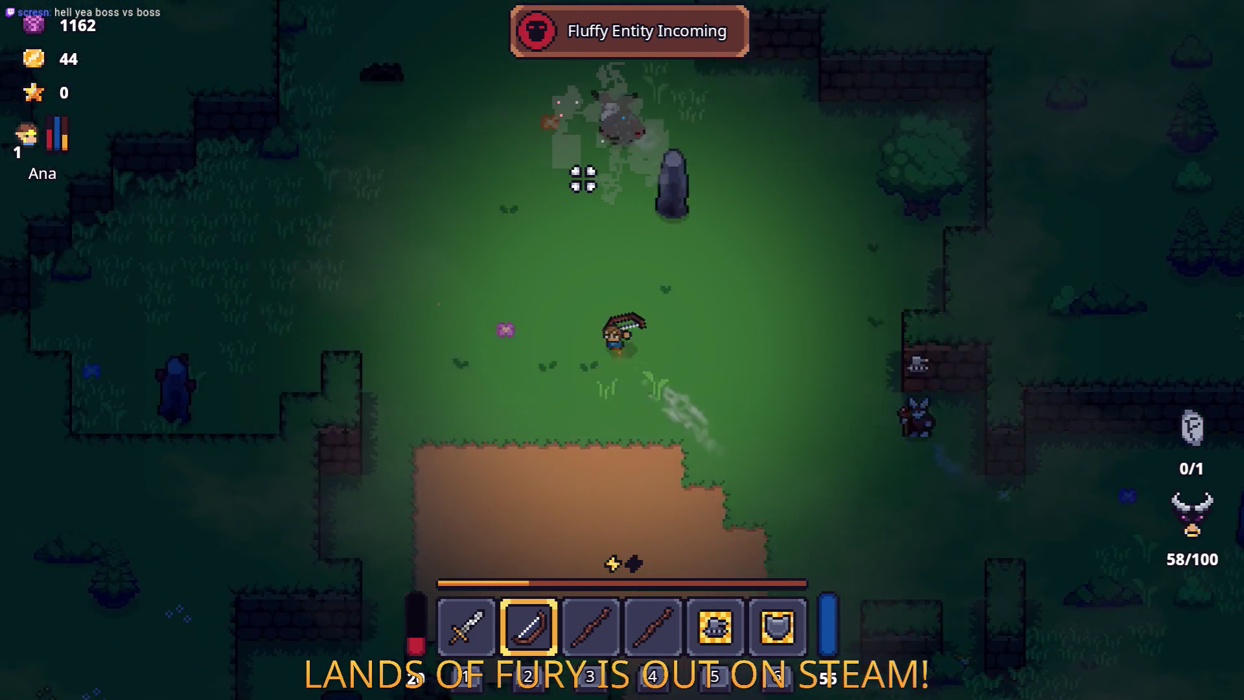
{"action": "key", "text": "s"}
{"action": "key", "text": "d"}
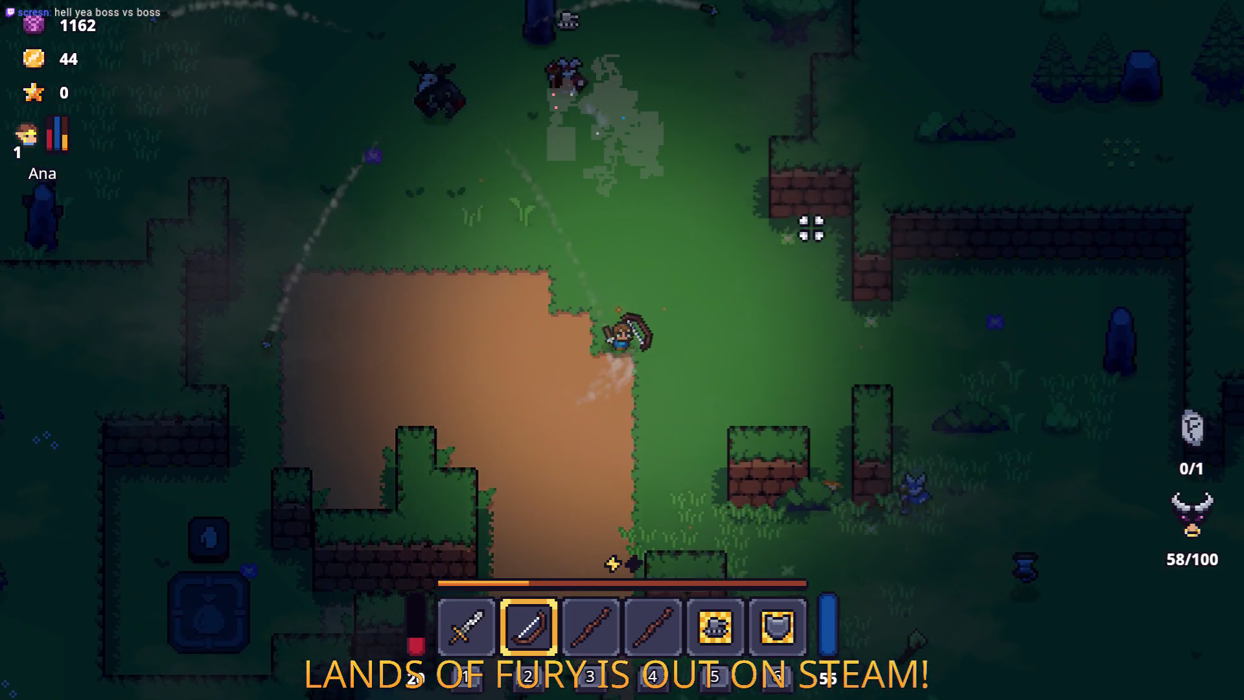
{"action": "key", "text": "d"}
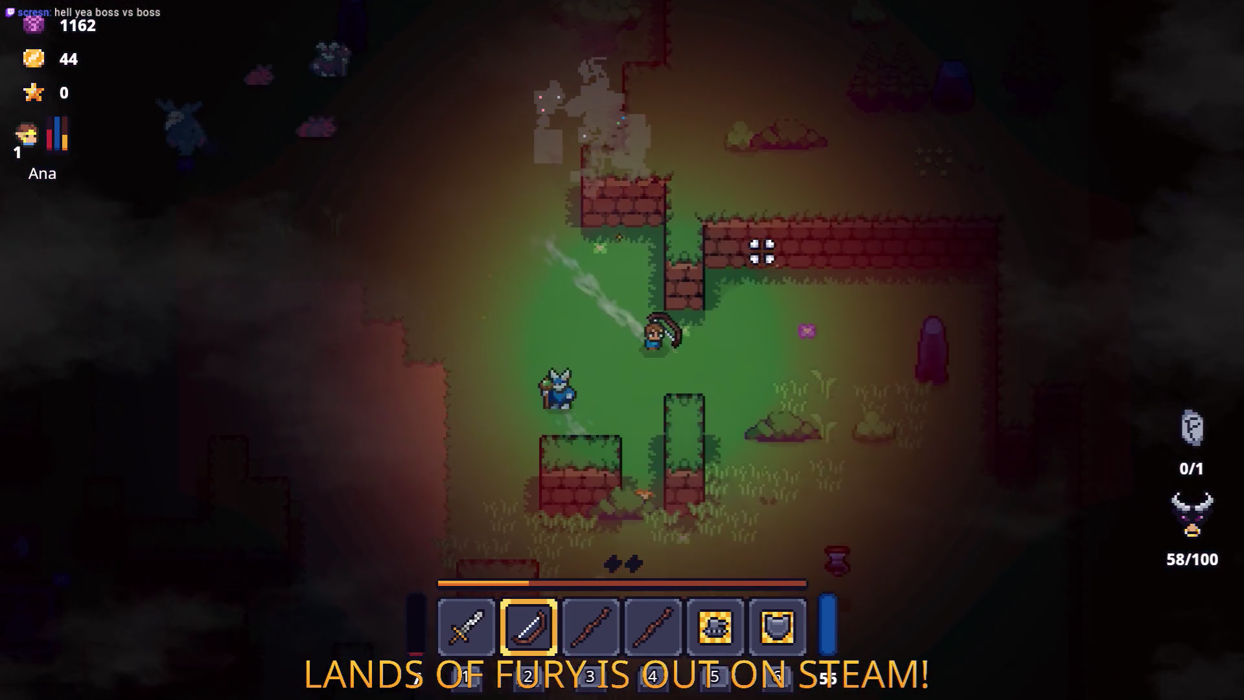
Step: Switch back to the sword, leave the arena, and strike the enemies near the tree
{"action": "key", "text": "1"}
{"action": "key", "text": "w"}
{"action": "key", "text": "a"}
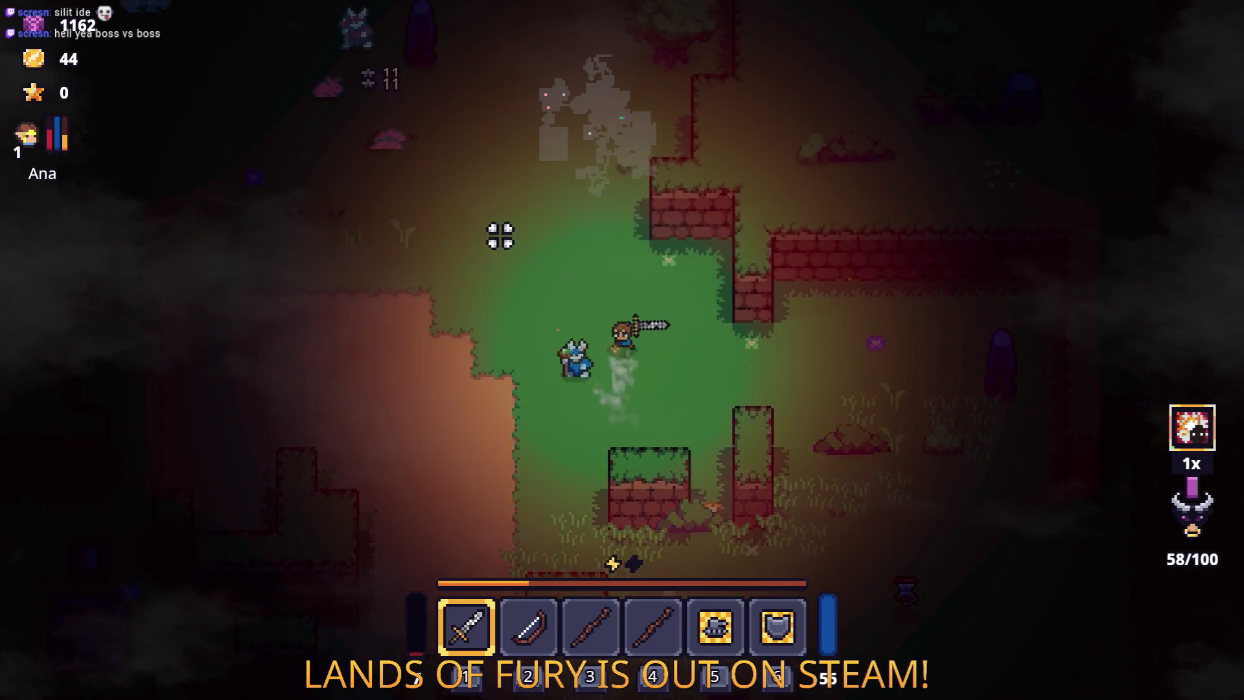
{"action": "key", "text": "w"}
{"action": "key", "text": "a"}
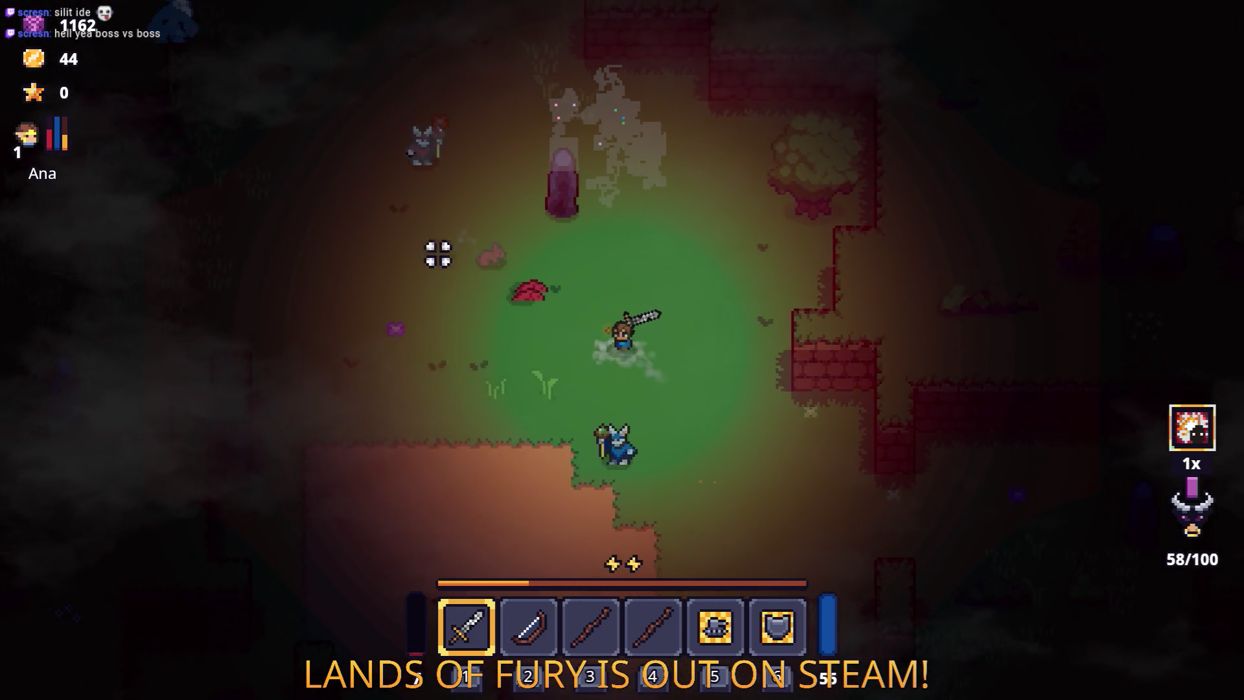
{"action": "key", "text": "d"}
{"action": "key", "text": "w"}
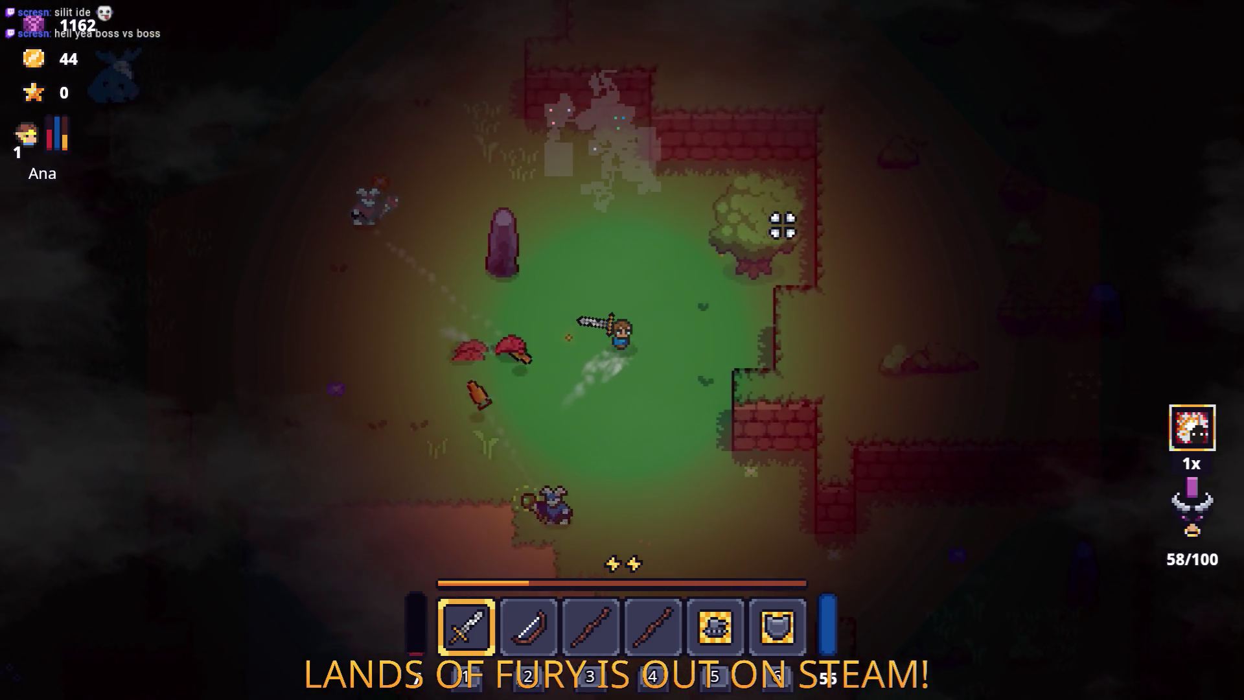
{"action": "left_click", "coordinate": [764, 249]}
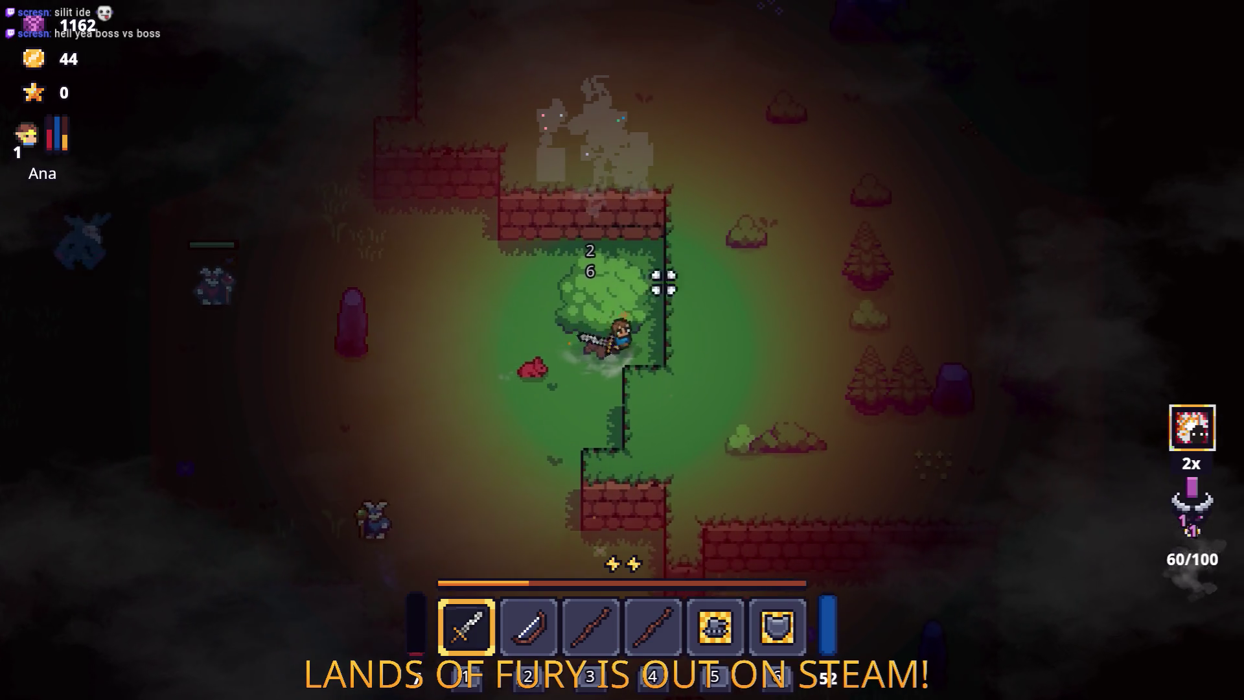
Step: Dodge around the enemies, pick up the horned helmet, and drop the held boots in the inventory
{"action": "key", "text": "w"}
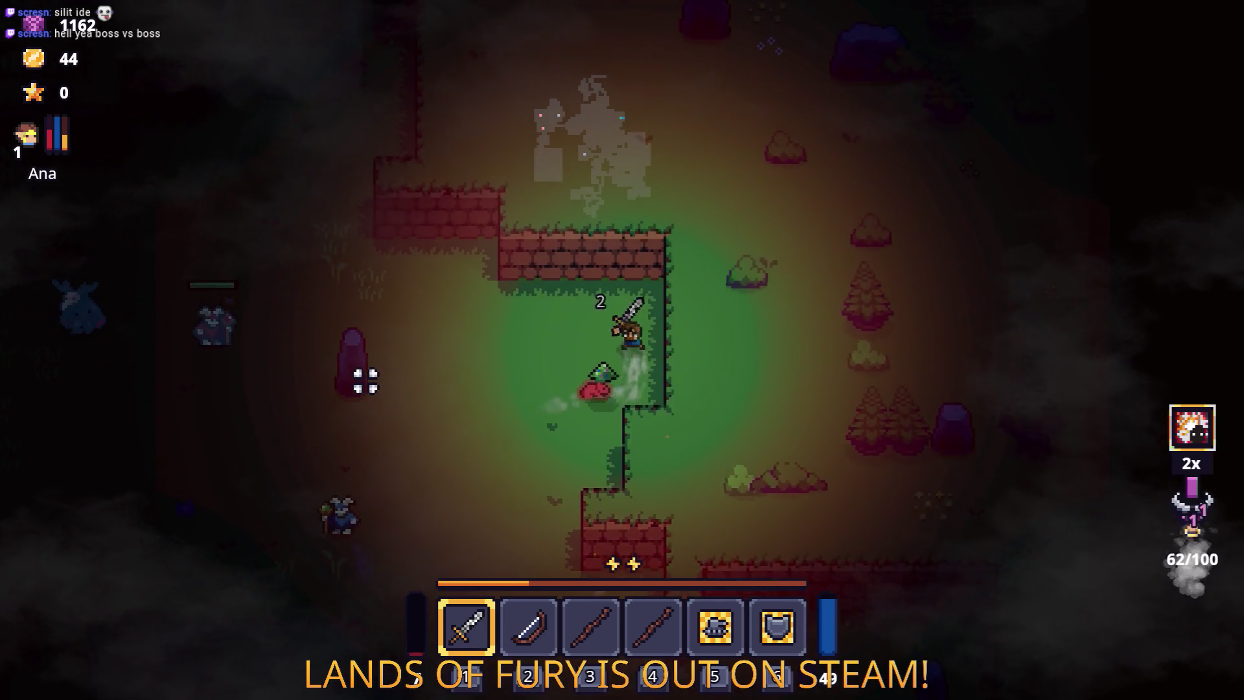
{"action": "key", "text": "a"}
{"action": "key", "text": "s"}
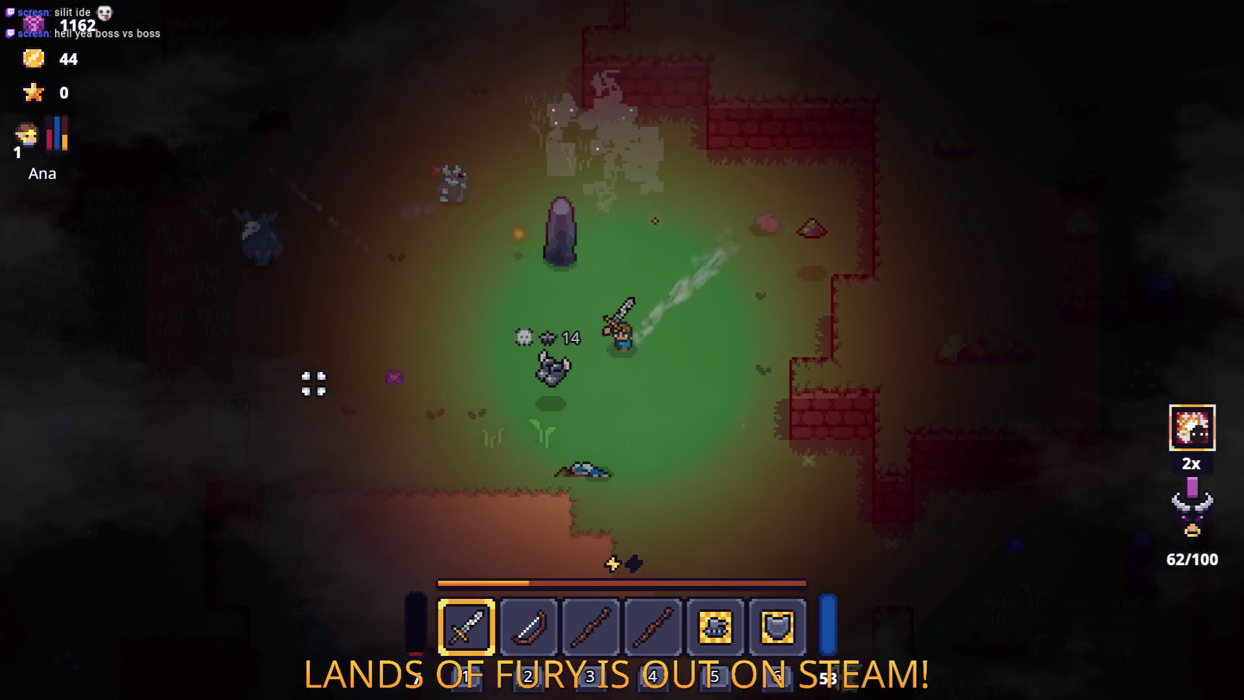
{"action": "key", "text": "s"}
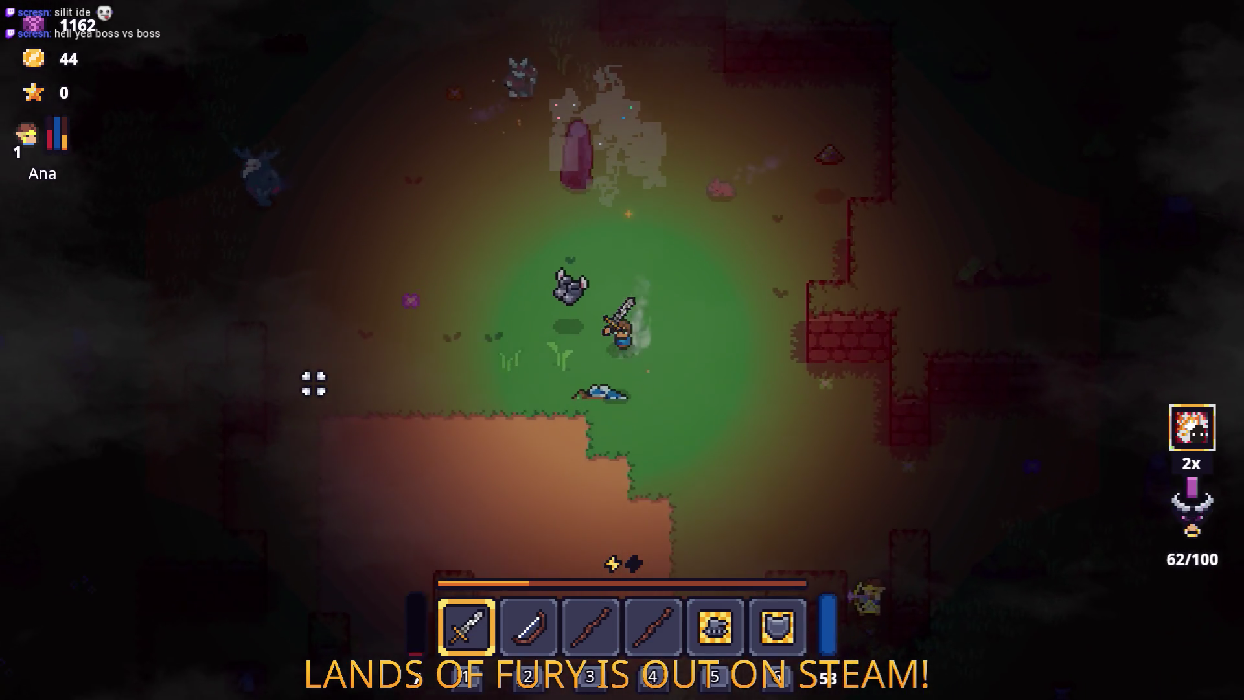
{"action": "key", "text": "w"}
{"action": "key", "text": "a"}
{"action": "key", "text": "s"}
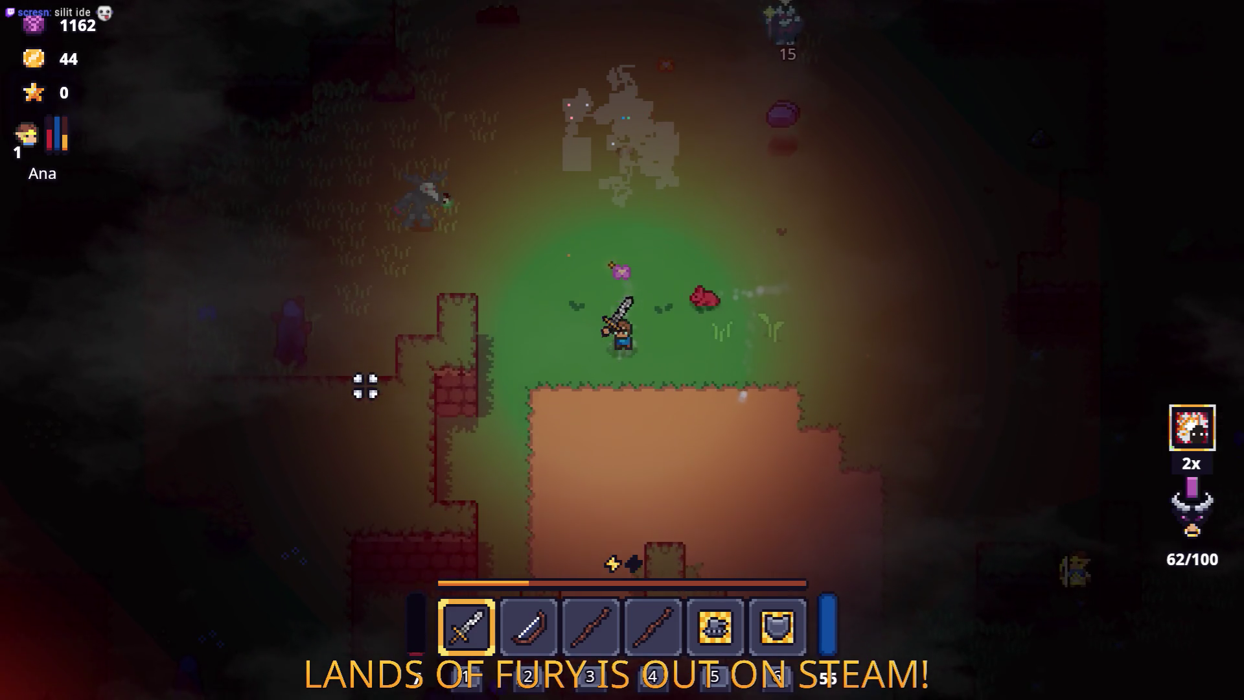
{"action": "key", "text": "e"}
{"action": "mouse_move", "coordinate": [496, 547]}
{"action": "left_click", "coordinate": [849, 606]}
Step: Follow the dirt path down and right into the grassy clearing
{"action": "key", "text": "e"}
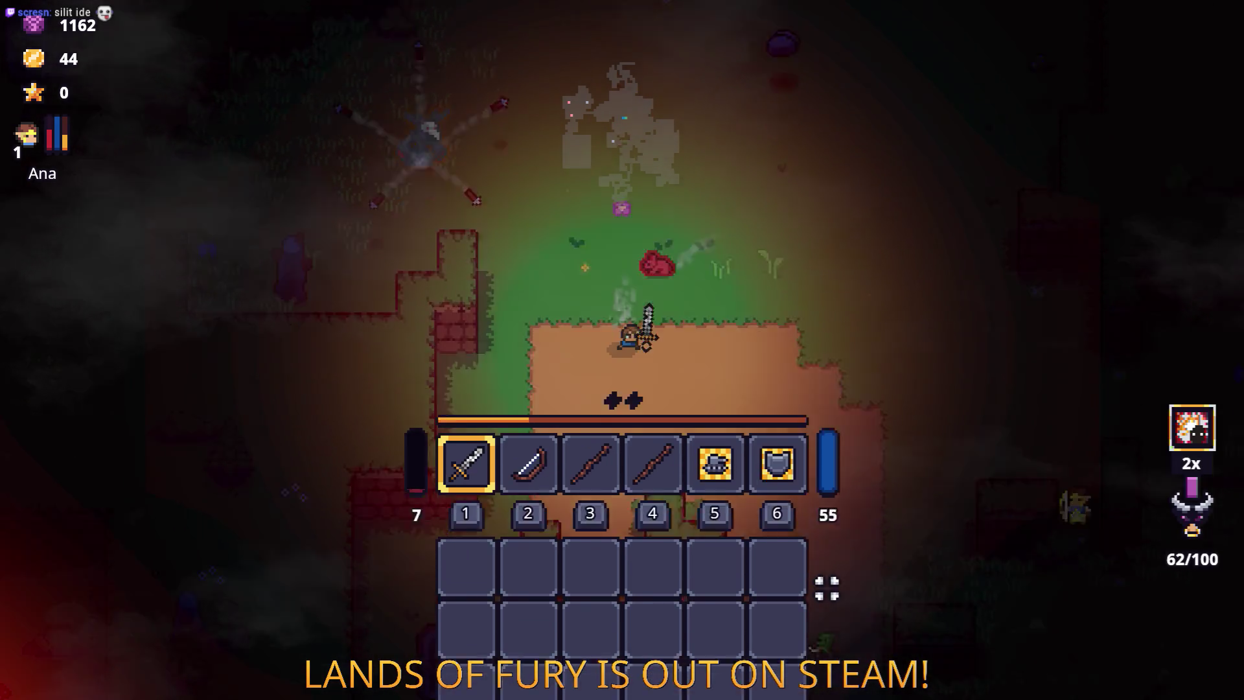
{"action": "key", "text": "w"}
{"action": "key", "text": "a"}
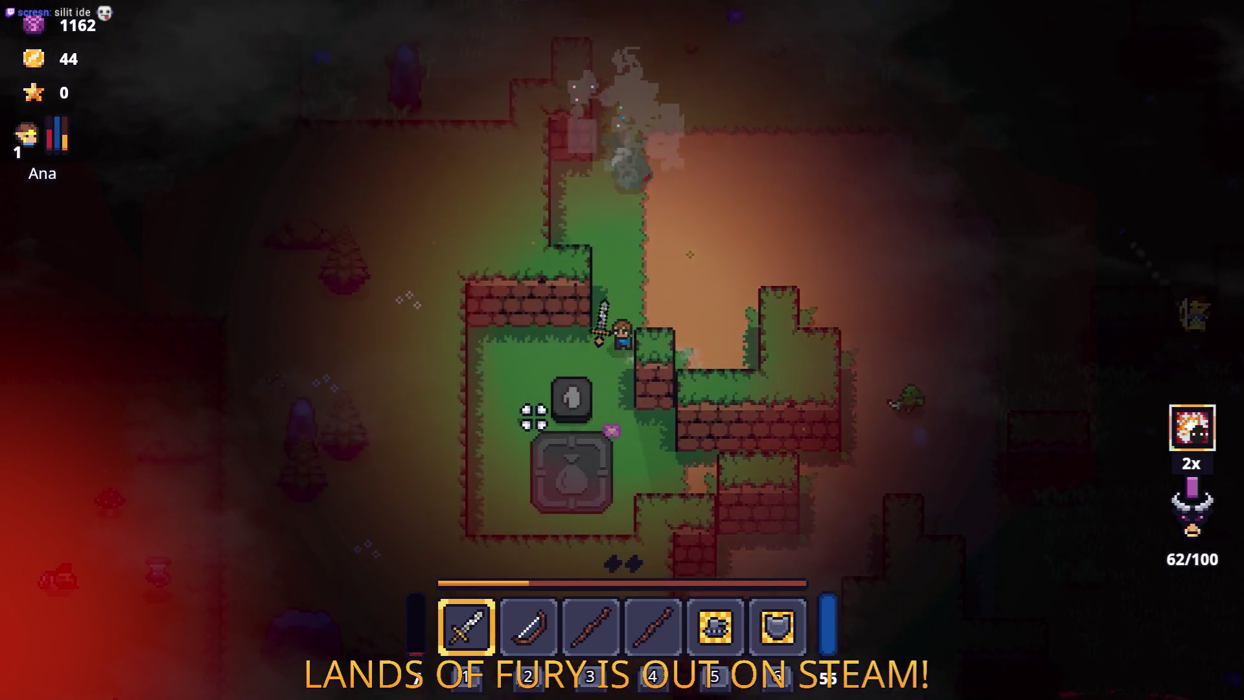
{"action": "key", "text": "s"}
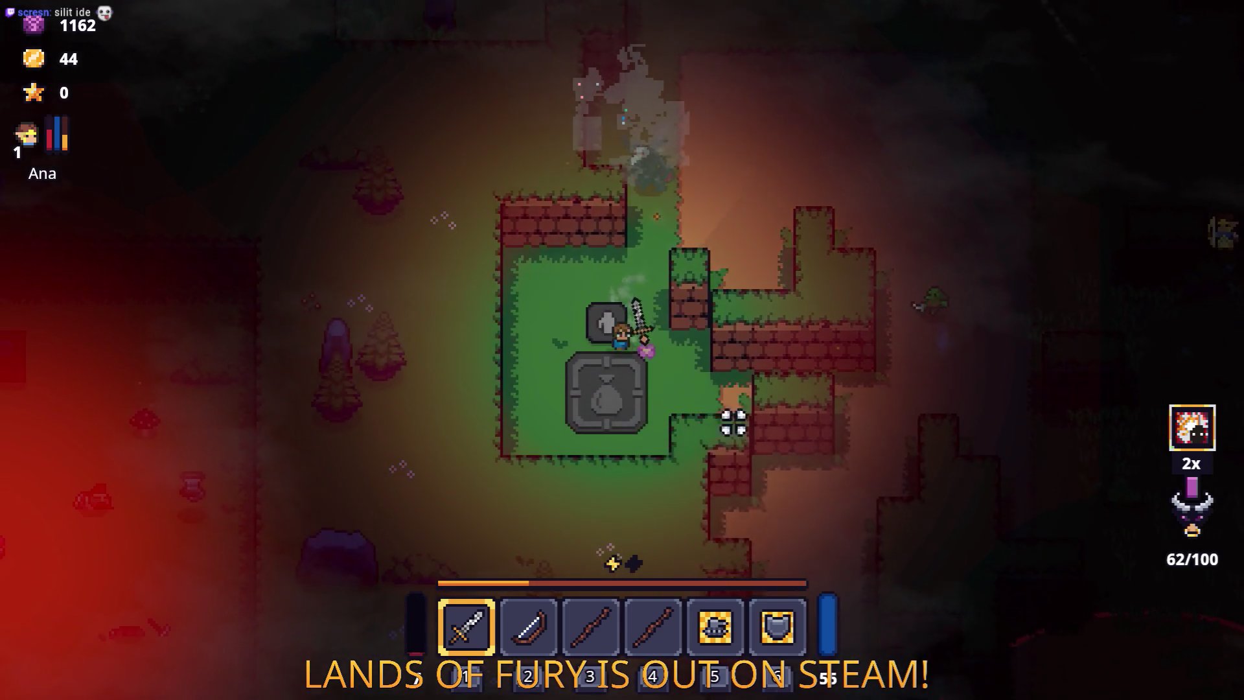
{"action": "key", "text": "d"}
{"action": "key", "text": "s"}
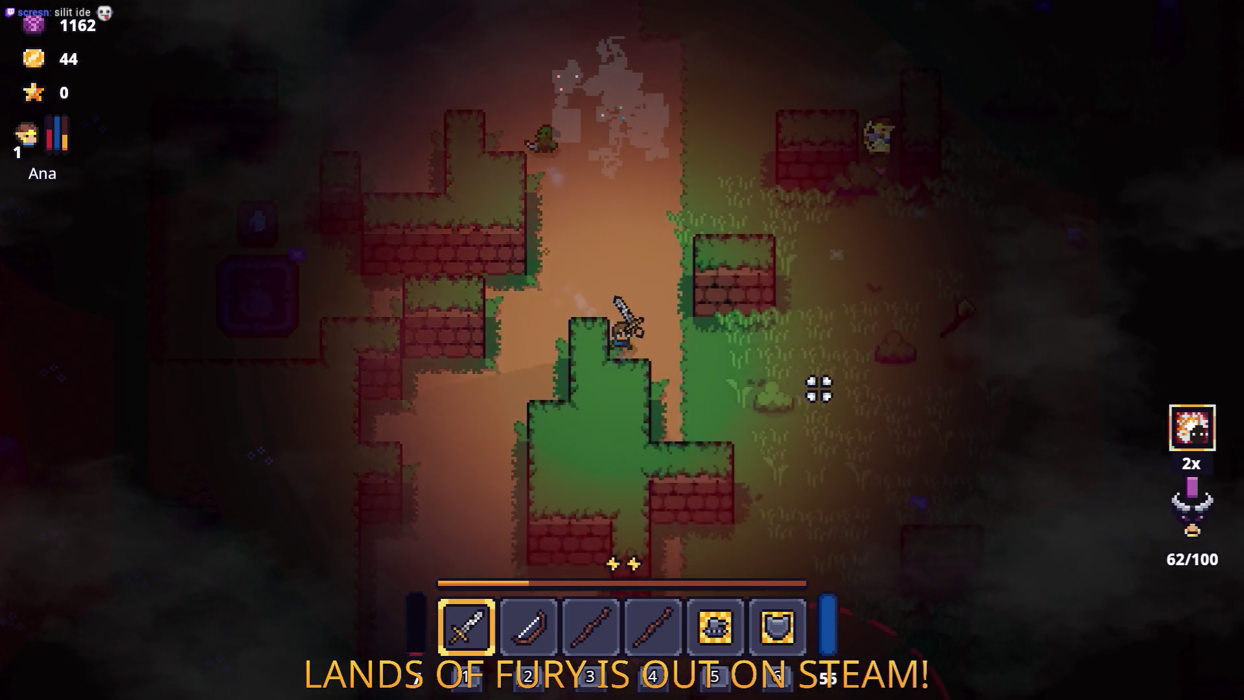
{"action": "key", "text": "d"}
{"action": "key", "text": "d"}
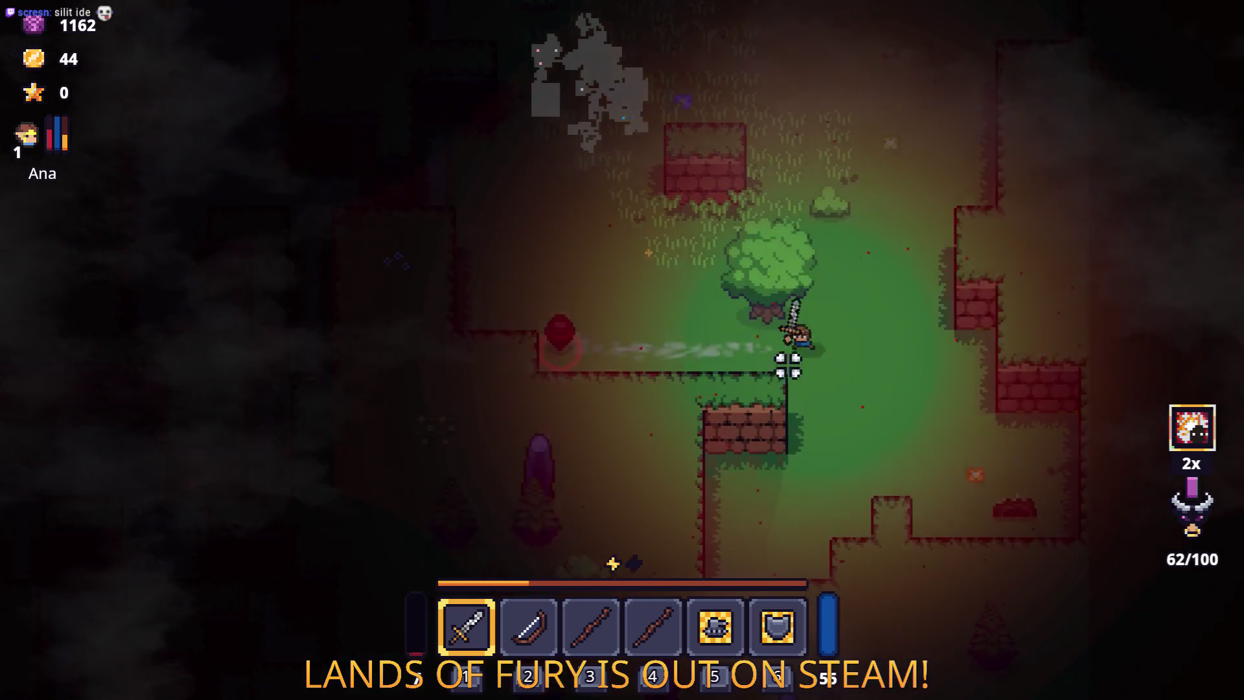
Step: Strike the tree and continue walking north through the forest
{"action": "key", "text": "a"}
{"action": "left_click", "coordinate": [626, 344]}
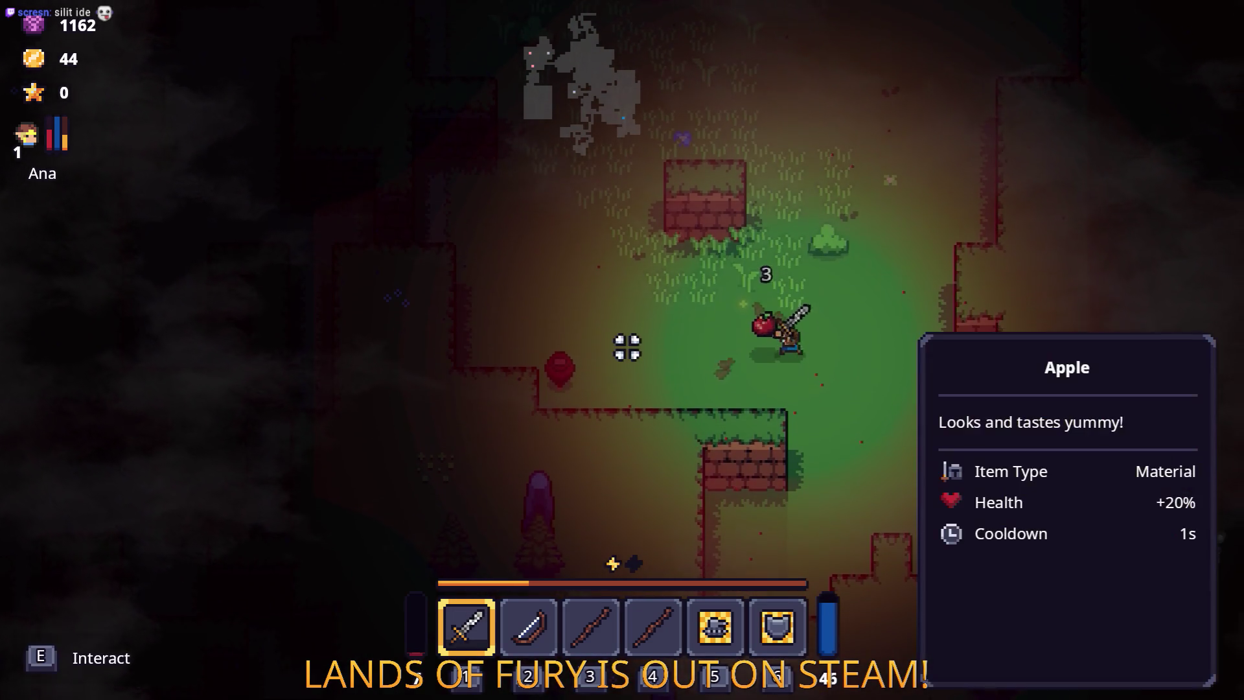
{"action": "key", "text": "w"}
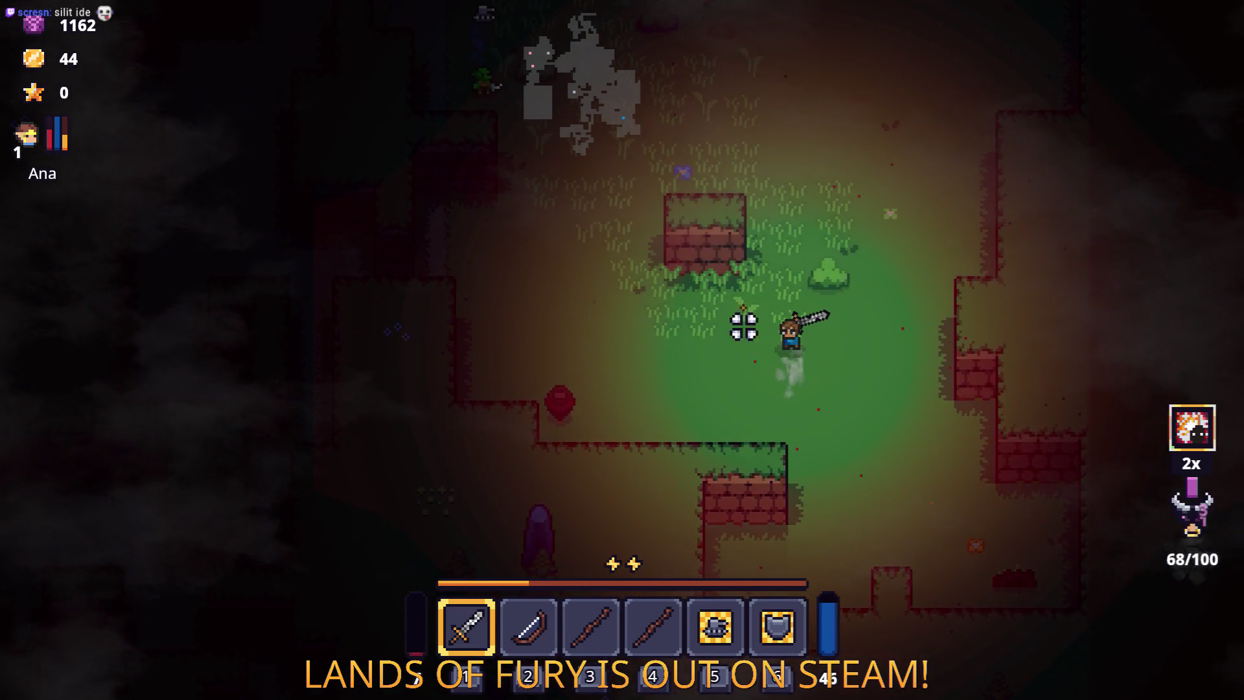
{"action": "key", "text": "Tab"}
Step: Walk up into the walled clearing, strike an enemy, and collect the crafting stone
{"action": "key", "text": "w"}
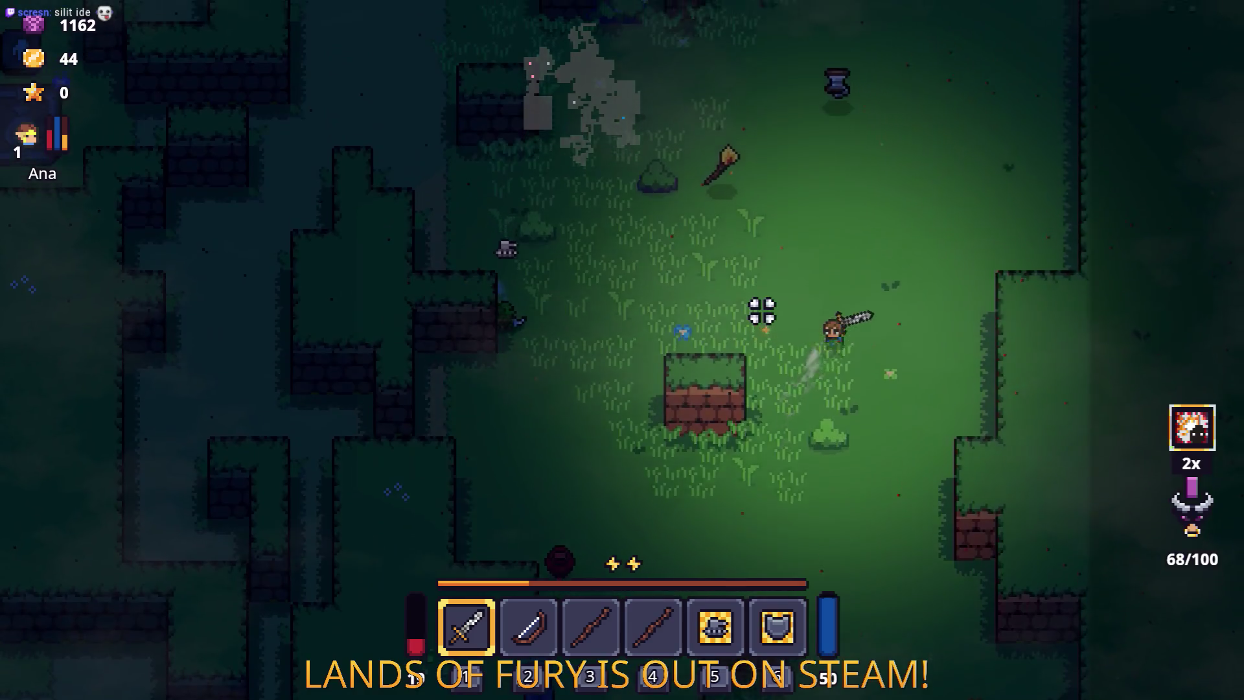
{"action": "key", "text": "w"}
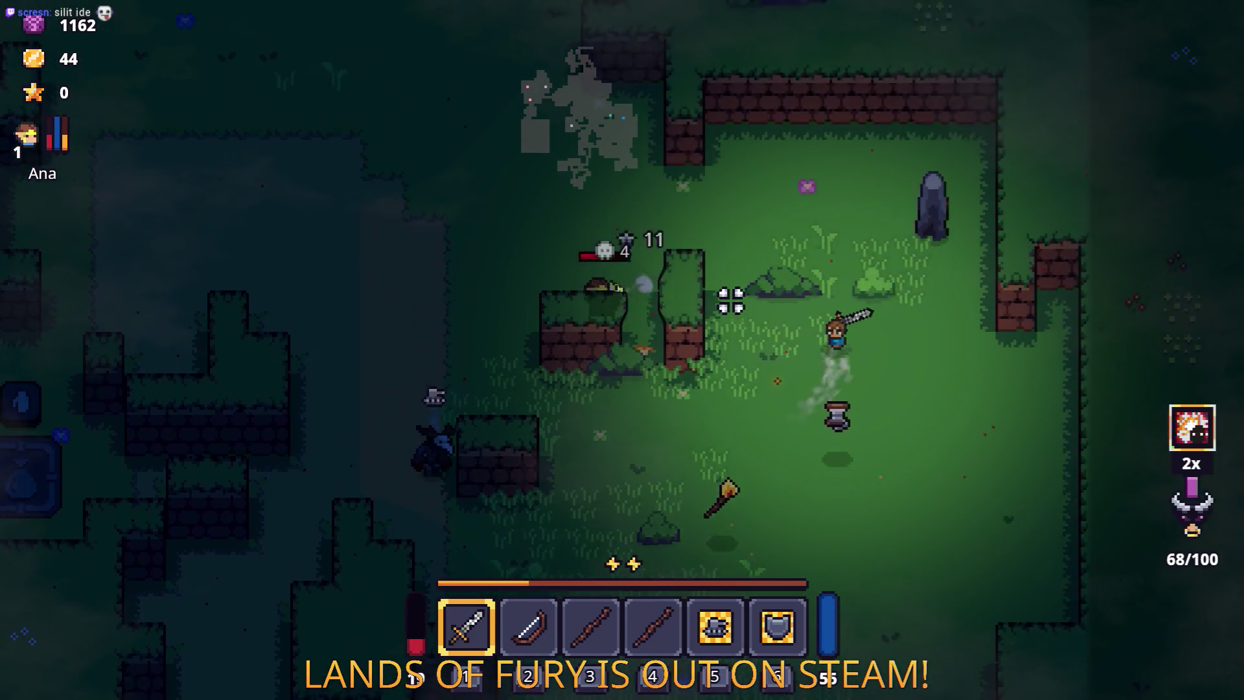
{"action": "key", "text": "w"}
{"action": "key", "text": "a"}
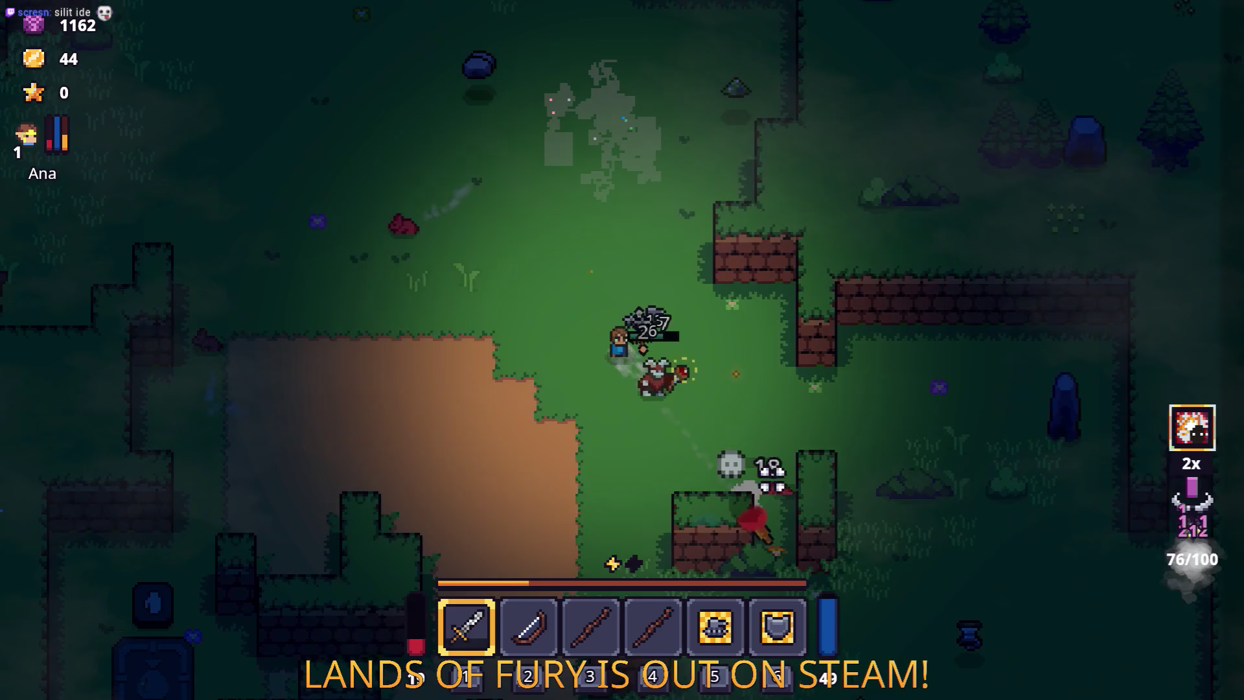
{"action": "key", "text": "w"}
{"action": "key", "text": "a"}
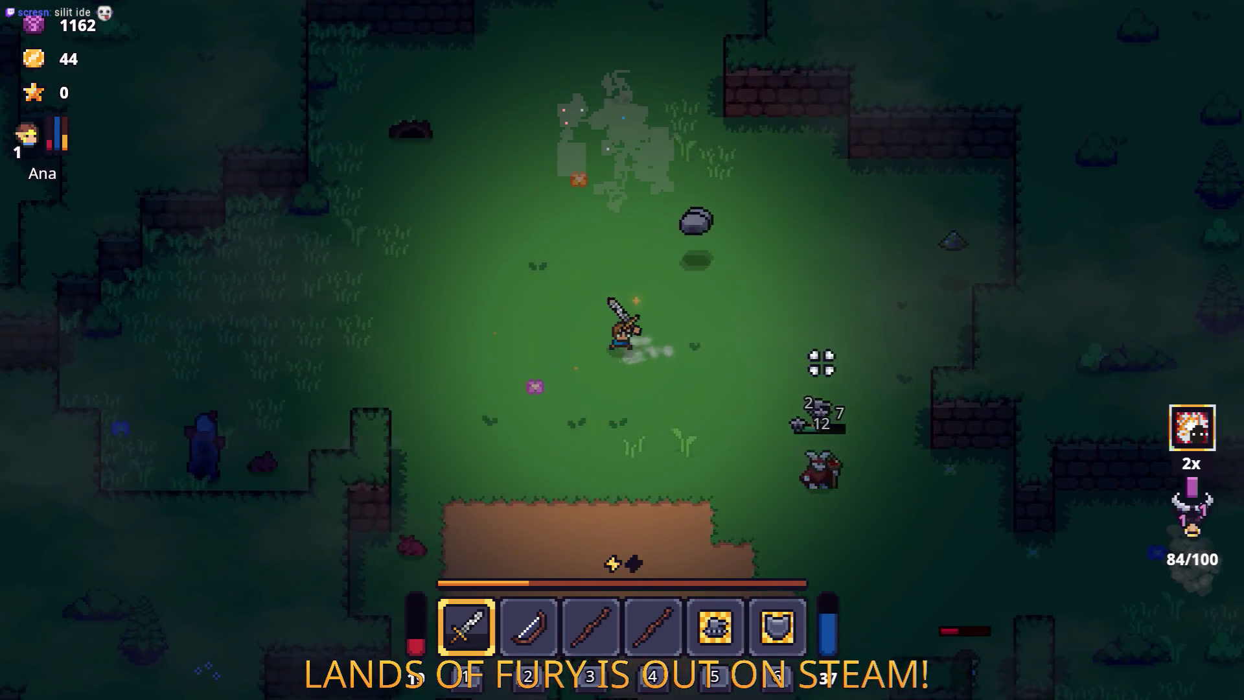
{"action": "key", "text": "w"}
{"action": "key", "text": "d"}
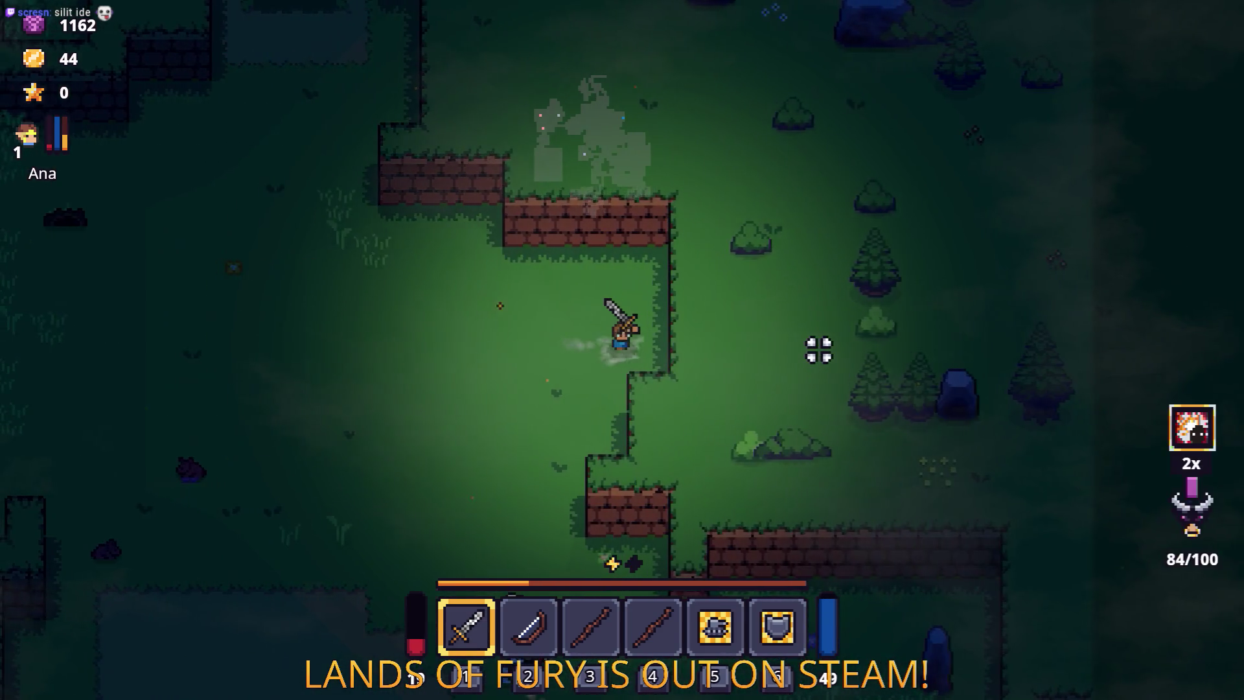
Step: Head down-left toward the enemies, then check the collected items in the inventory
{"action": "key", "text": "s"}
{"action": "key", "text": "a"}
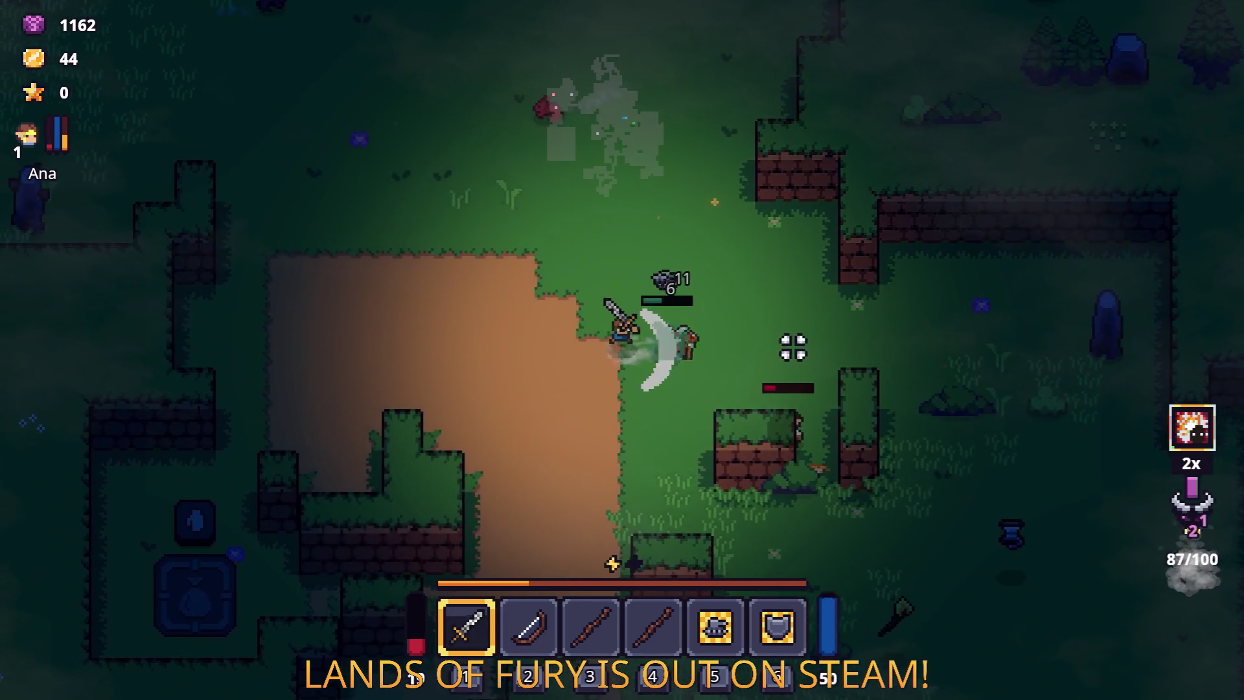
{"action": "key", "text": "w"}
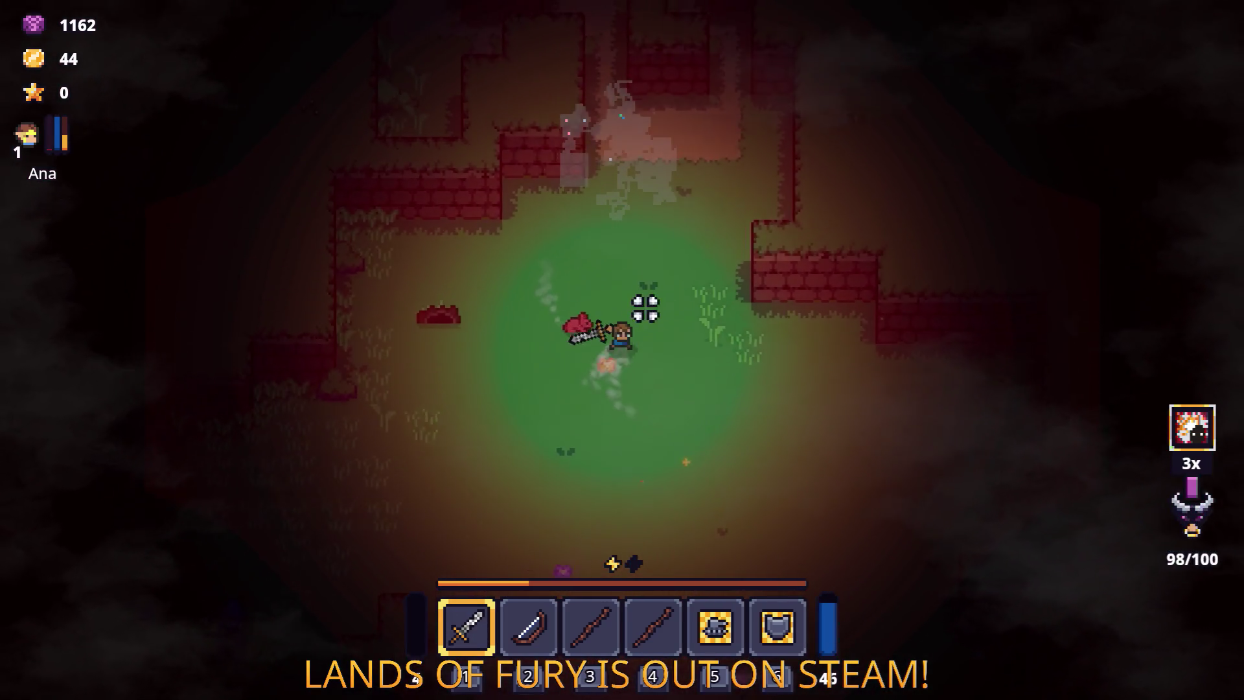
{"action": "key", "text": "w"}
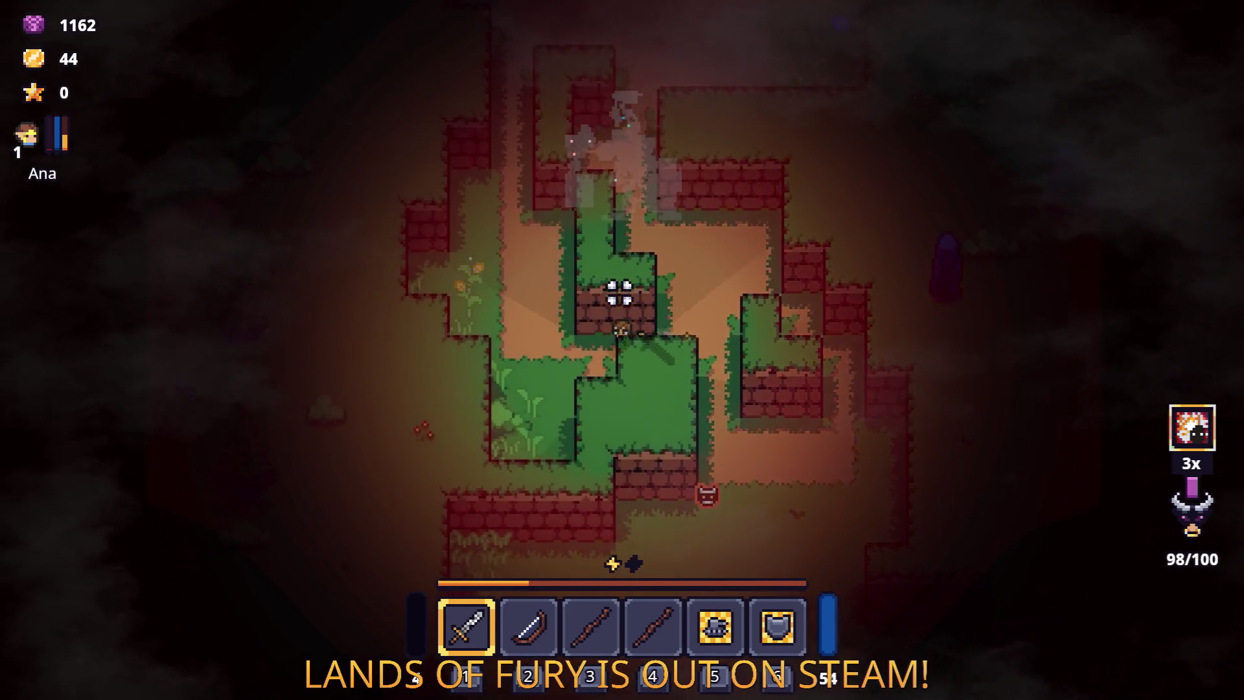
{"action": "key", "text": "Tab"}
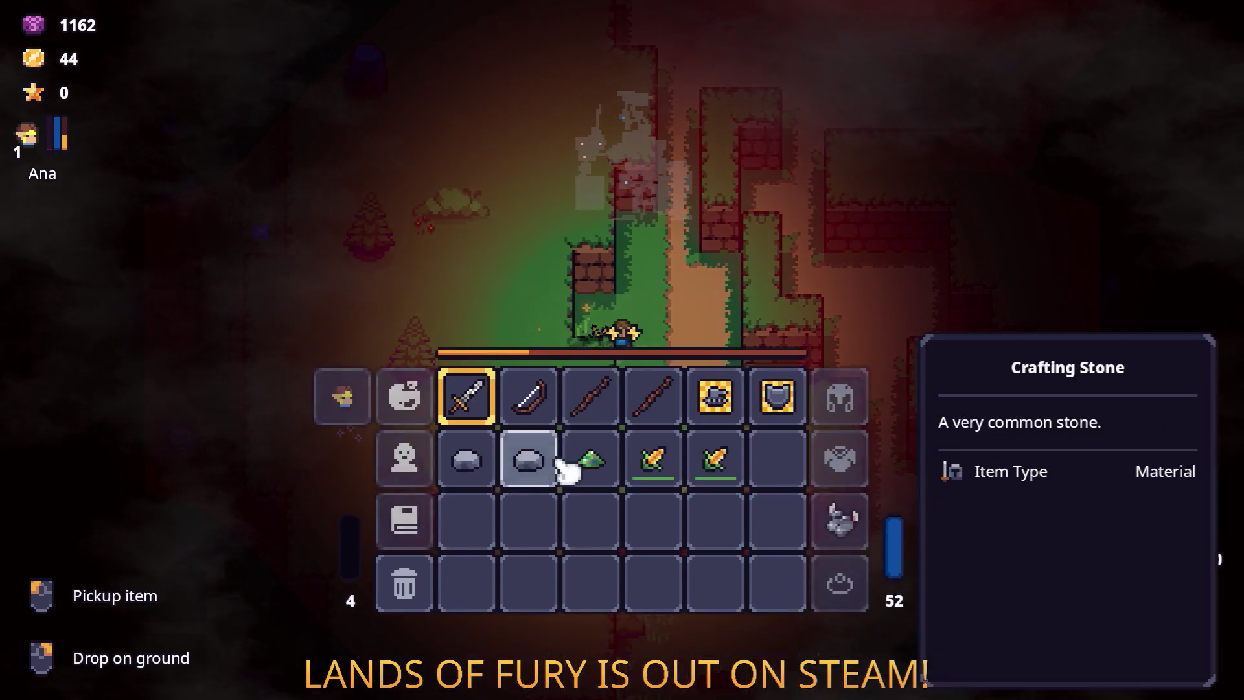
{"action": "key", "text": "Tab"}
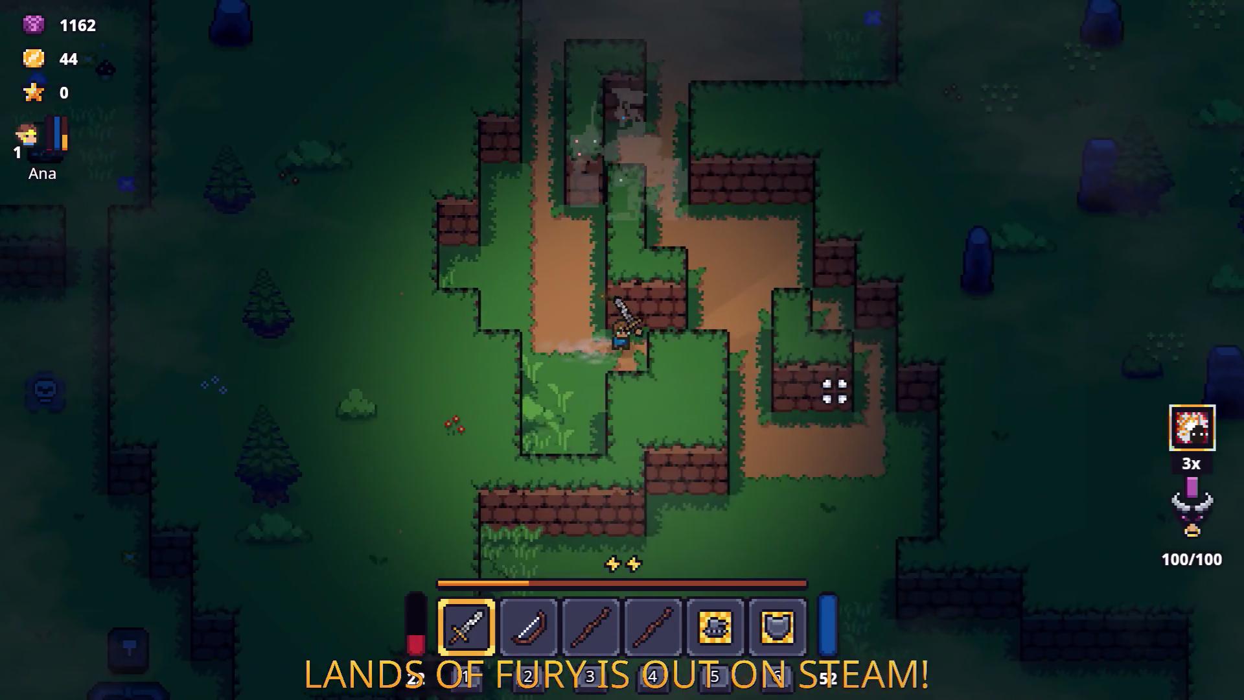
Step: Run down-right along the dirt path, then circle and kill the moose enemy
{"action": "key", "text": "s"}
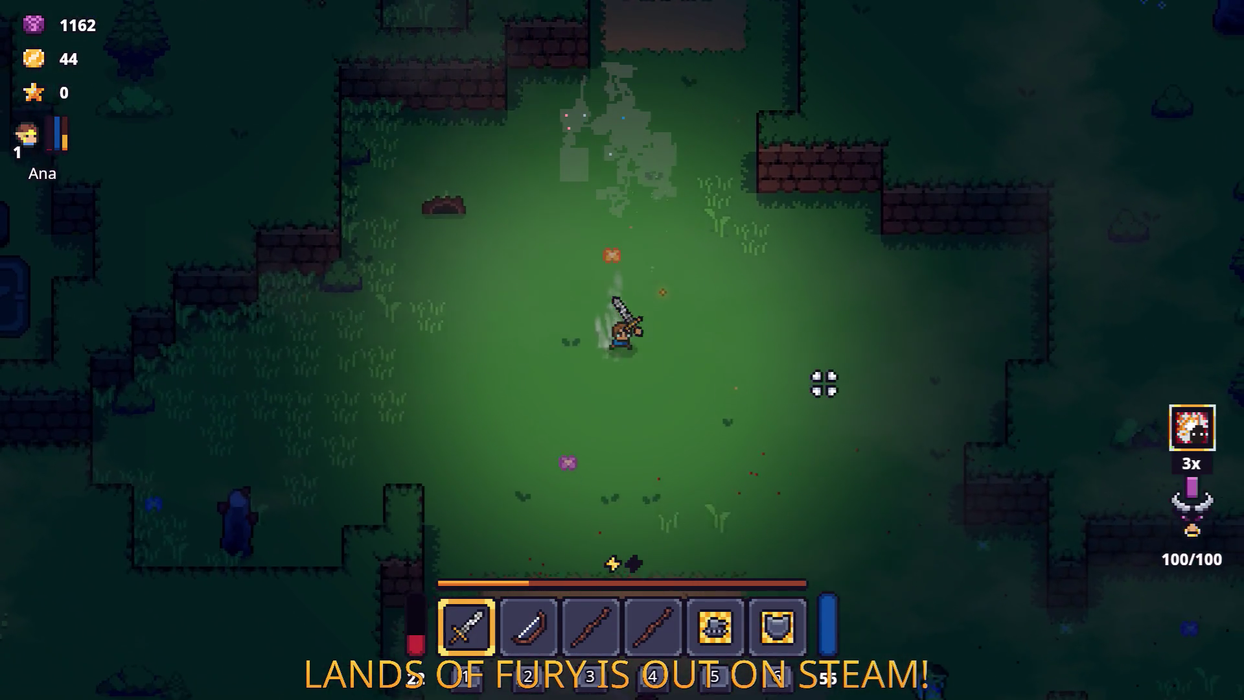
{"action": "key", "text": "d"}
{"action": "key", "text": "s"}
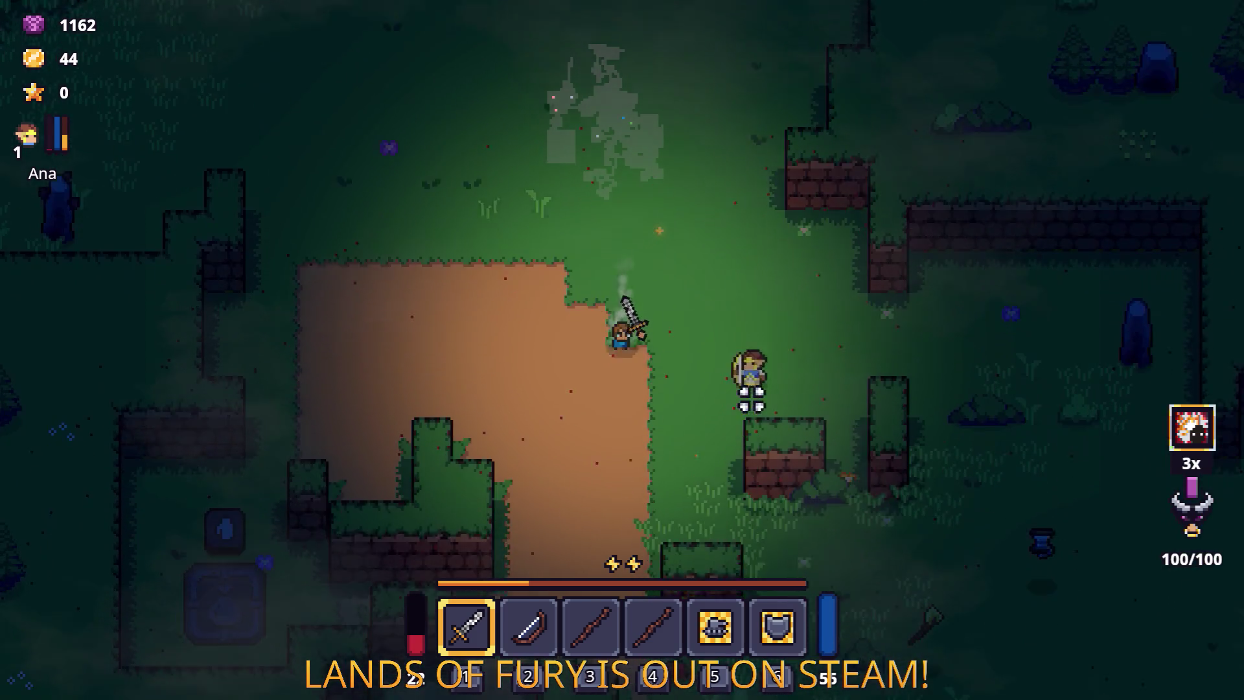
{"action": "key", "text": "s"}
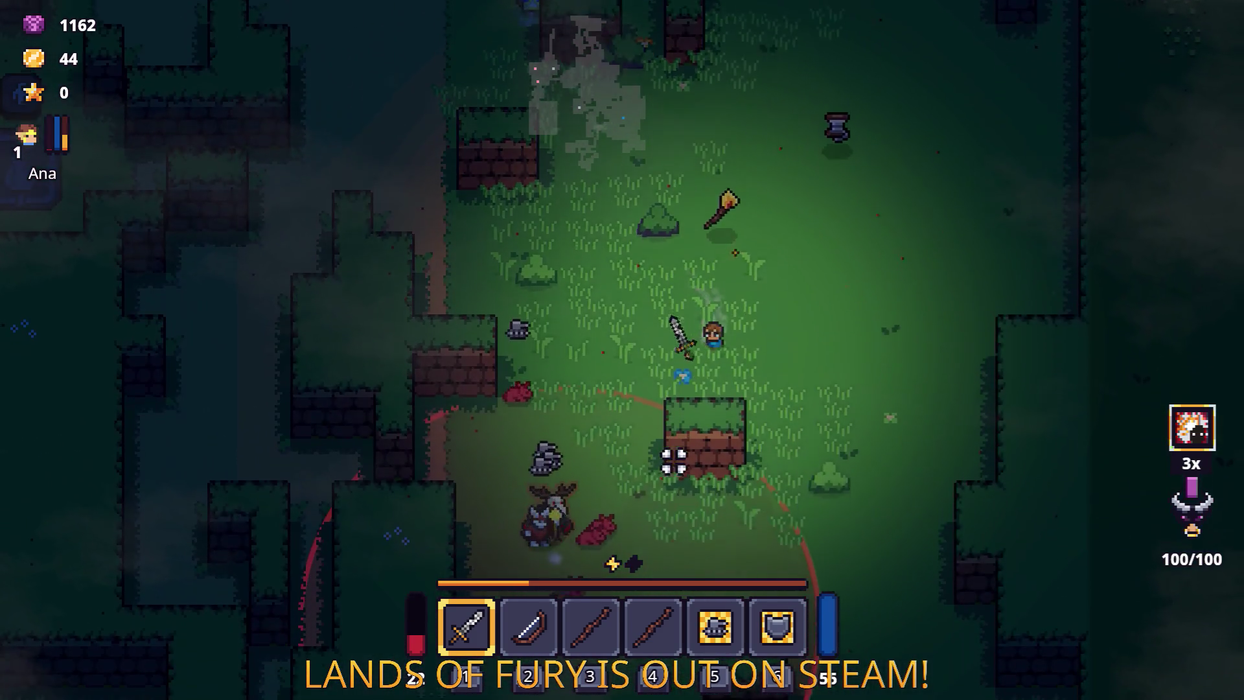
{"action": "key", "text": "d"}
{"action": "key", "text": "w"}
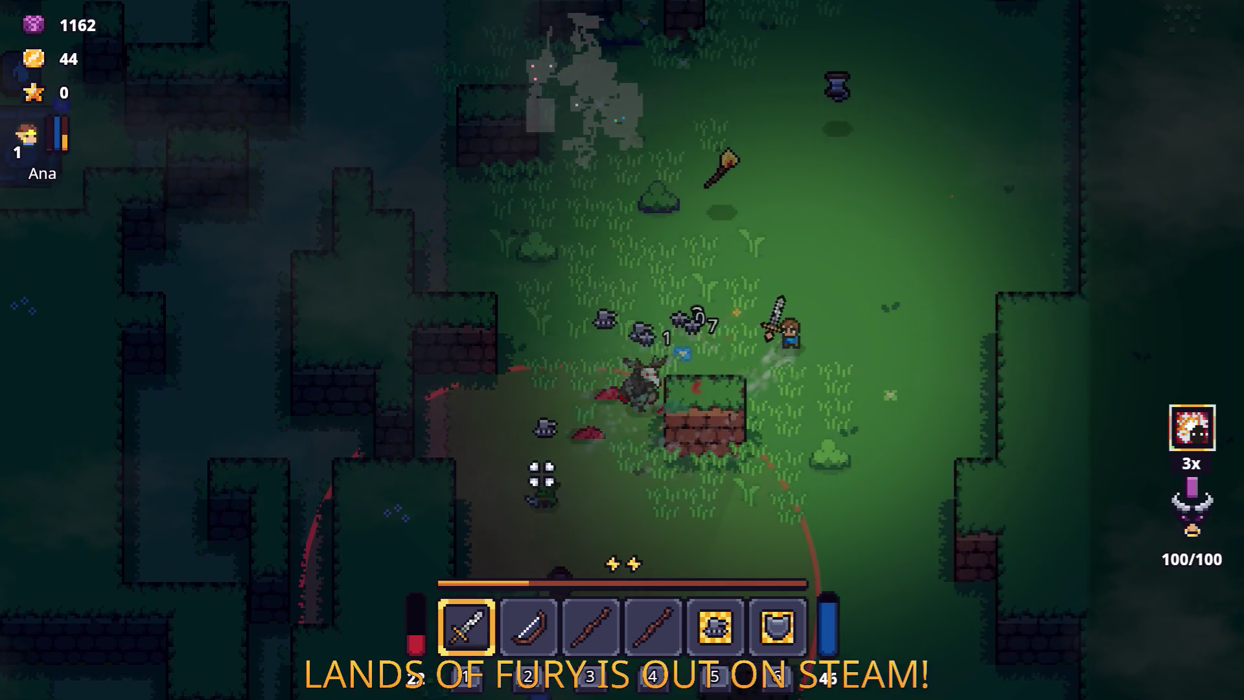
{"action": "key", "text": "w"}
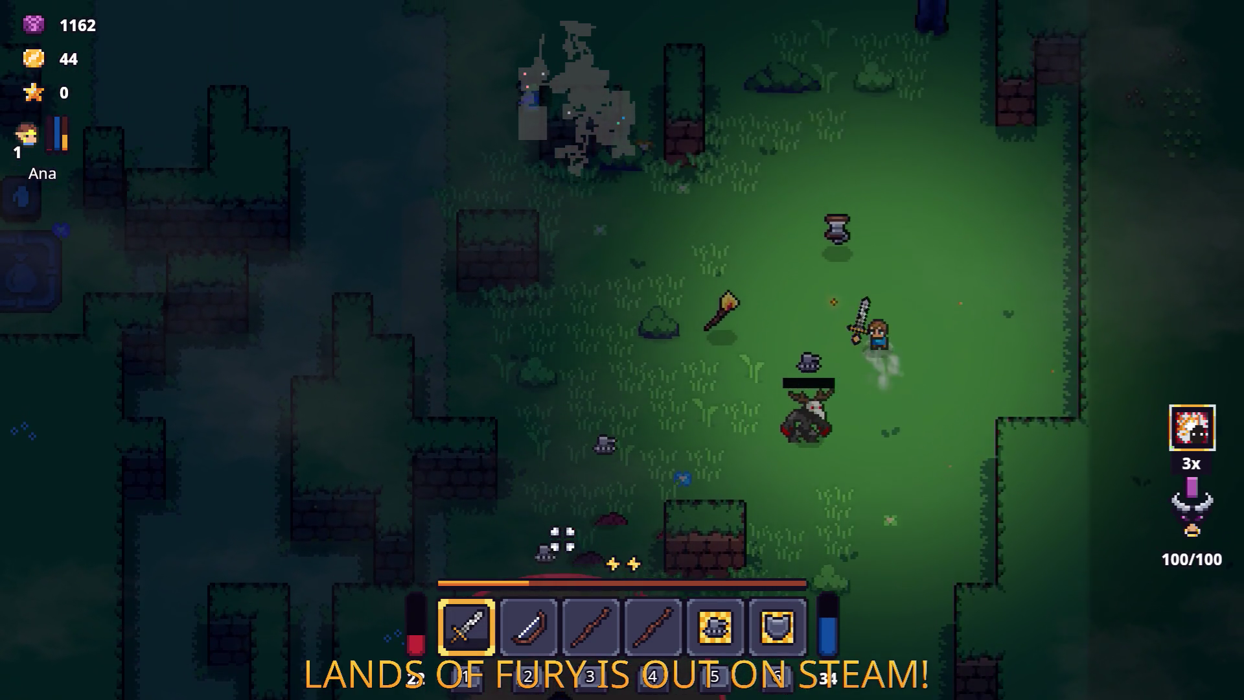
{"action": "key", "text": "a"}
{"action": "left_click", "coordinate": [808, 520]}
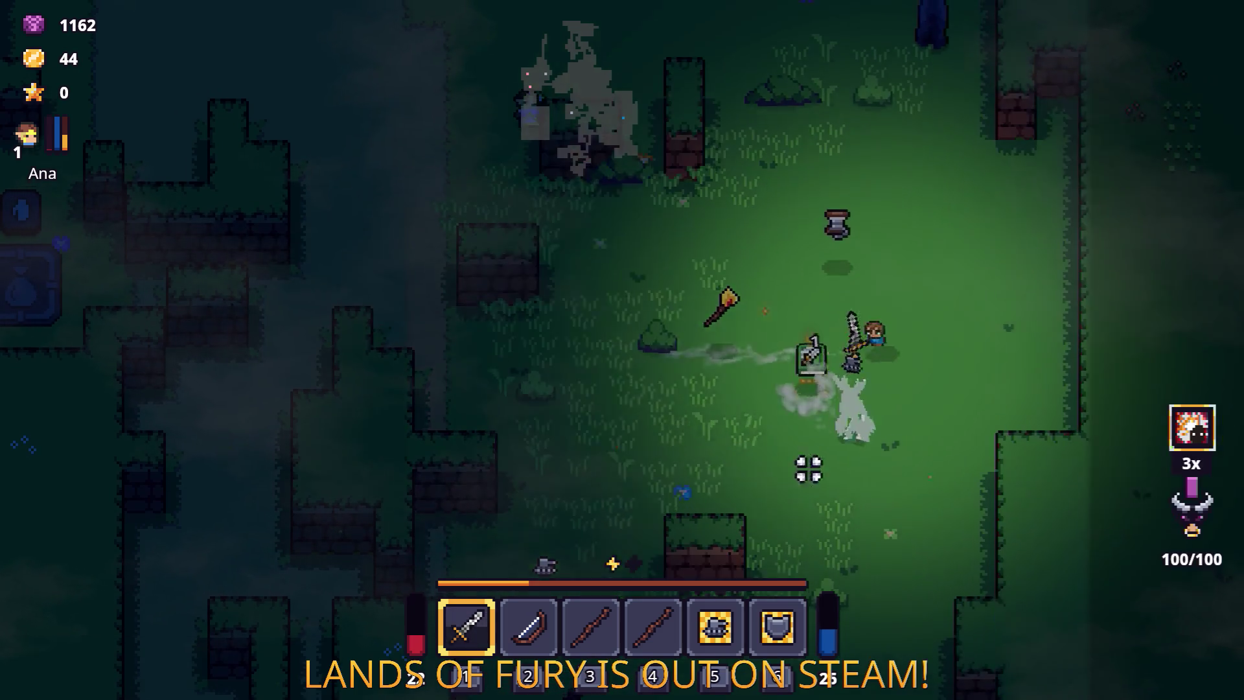
{"action": "key", "text": "d"}
Step: Grab the Book of Attack Speed, fight on until game over, then restart the run
{"action": "key", "text": "a"}
{"action": "key", "text": "i"}
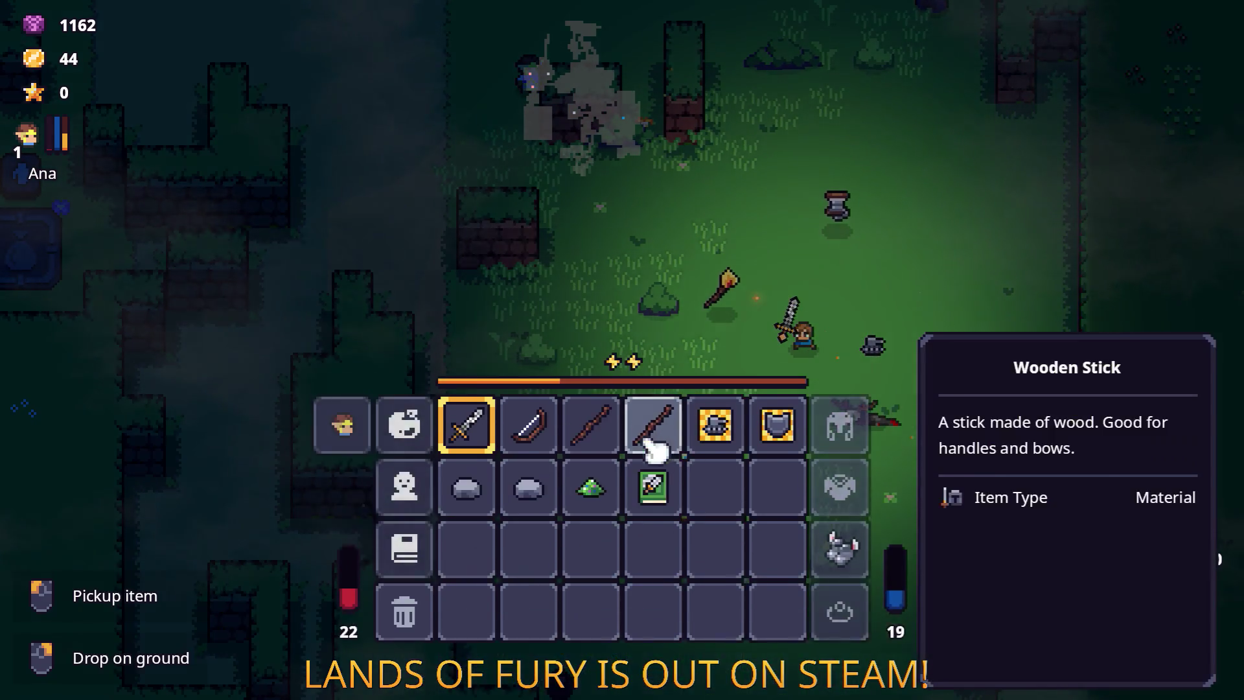
{"action": "key", "text": "i"}
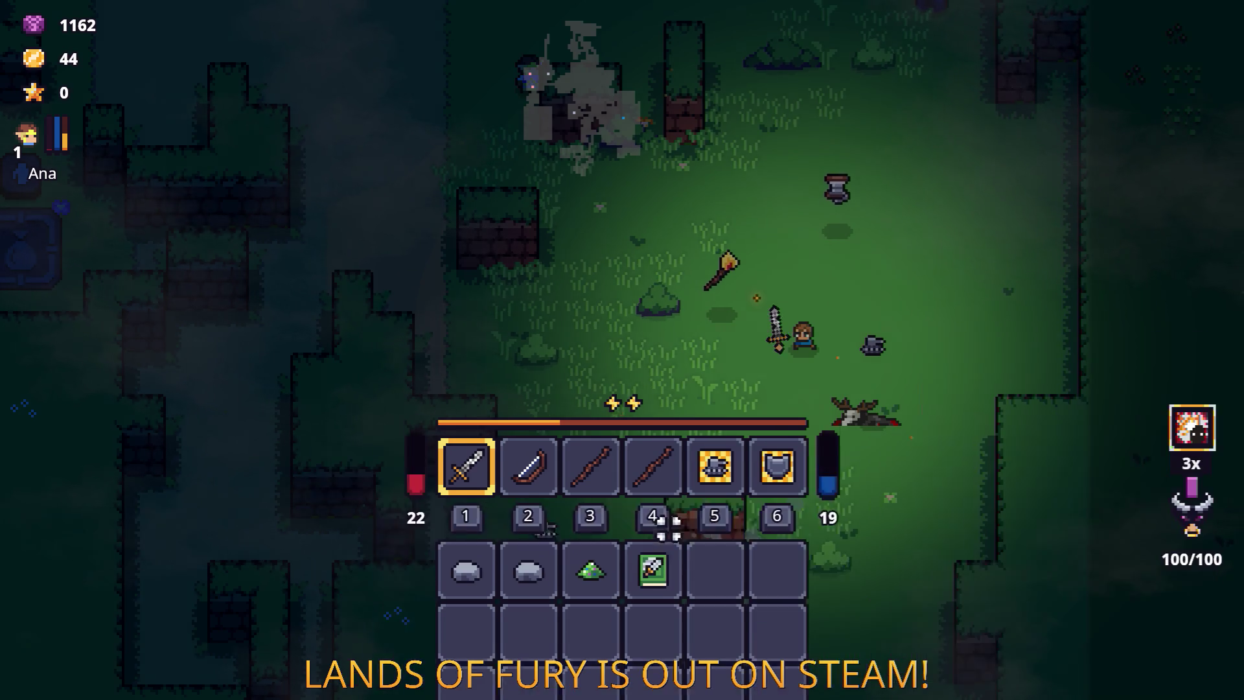
{"action": "key", "text": "w"}
{"action": "left_click", "coordinate": [708, 238]}
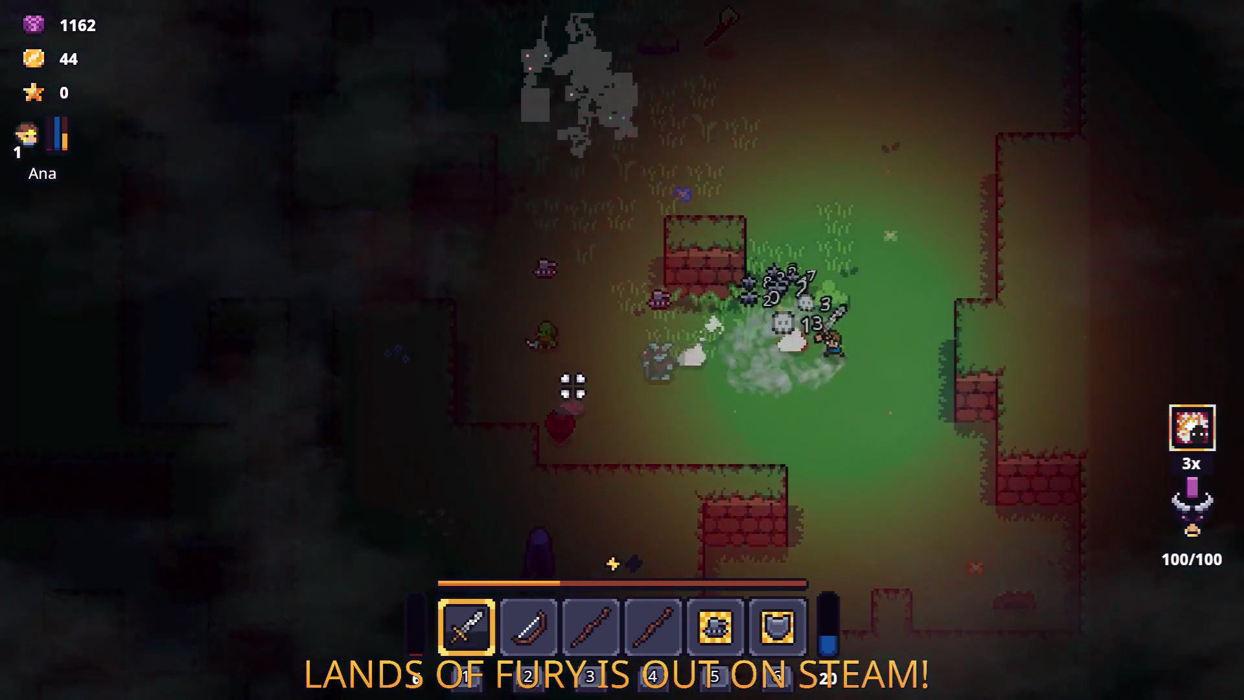
{"action": "key", "text": "d"}
{"action": "key", "text": "a"}
{"action": "key", "text": "a"}
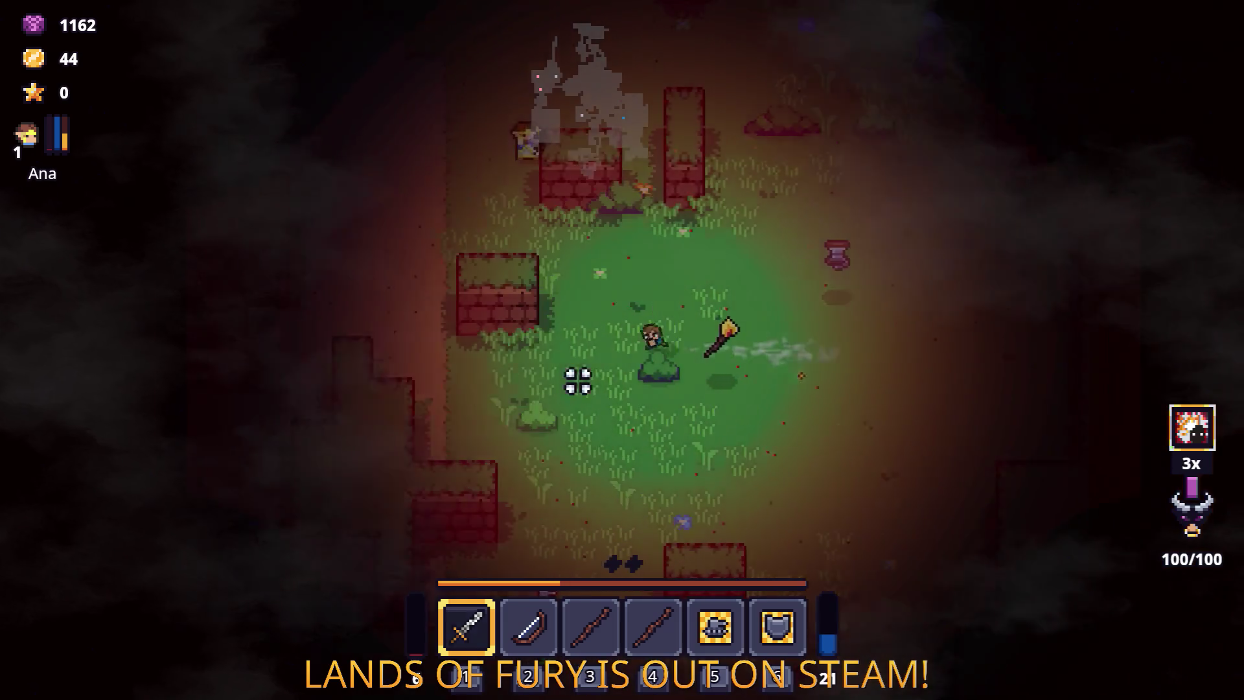
{"action": "key", "text": "s"}
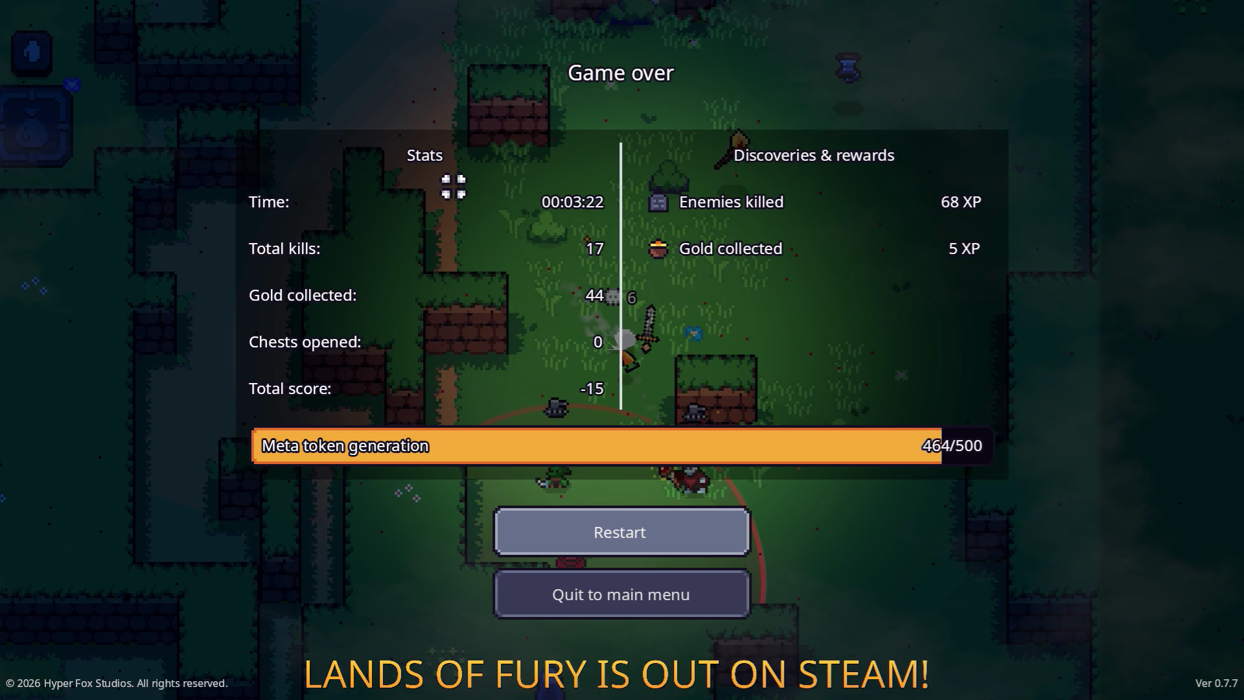
{"action": "left_click", "coordinate": [676, 531]}
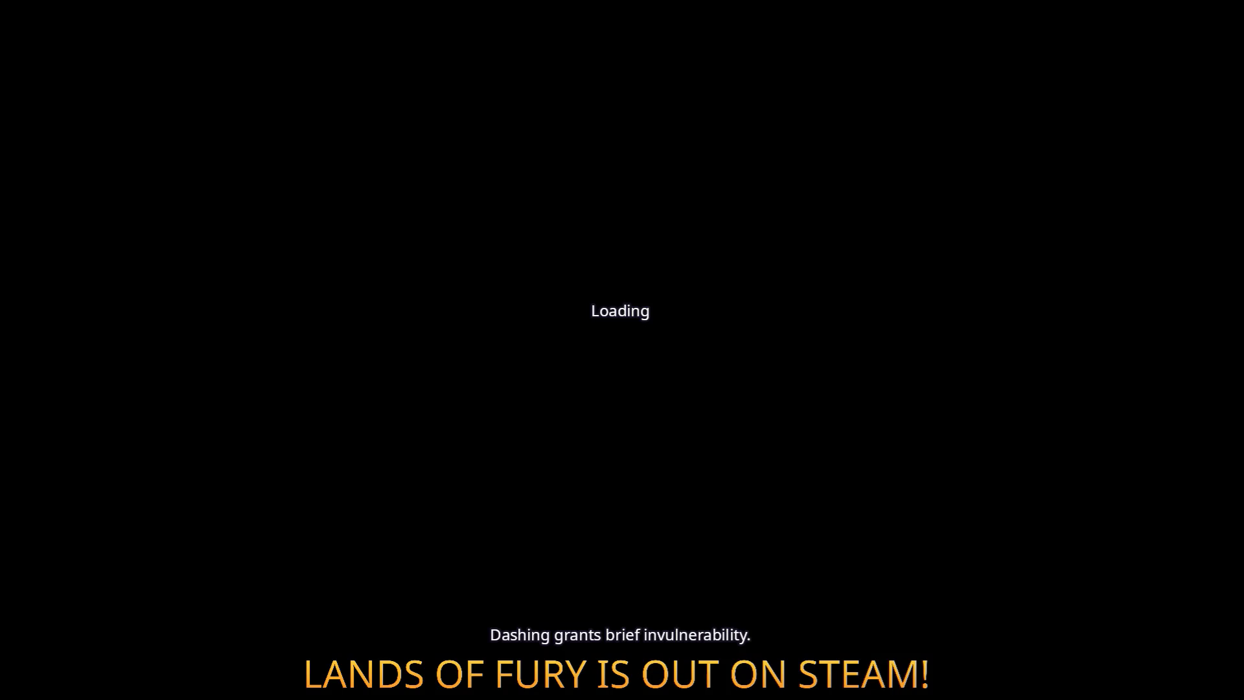
{"action": "key", "text": "alt+Tab"}
{"action": "key", "text": "alt+Tab"}
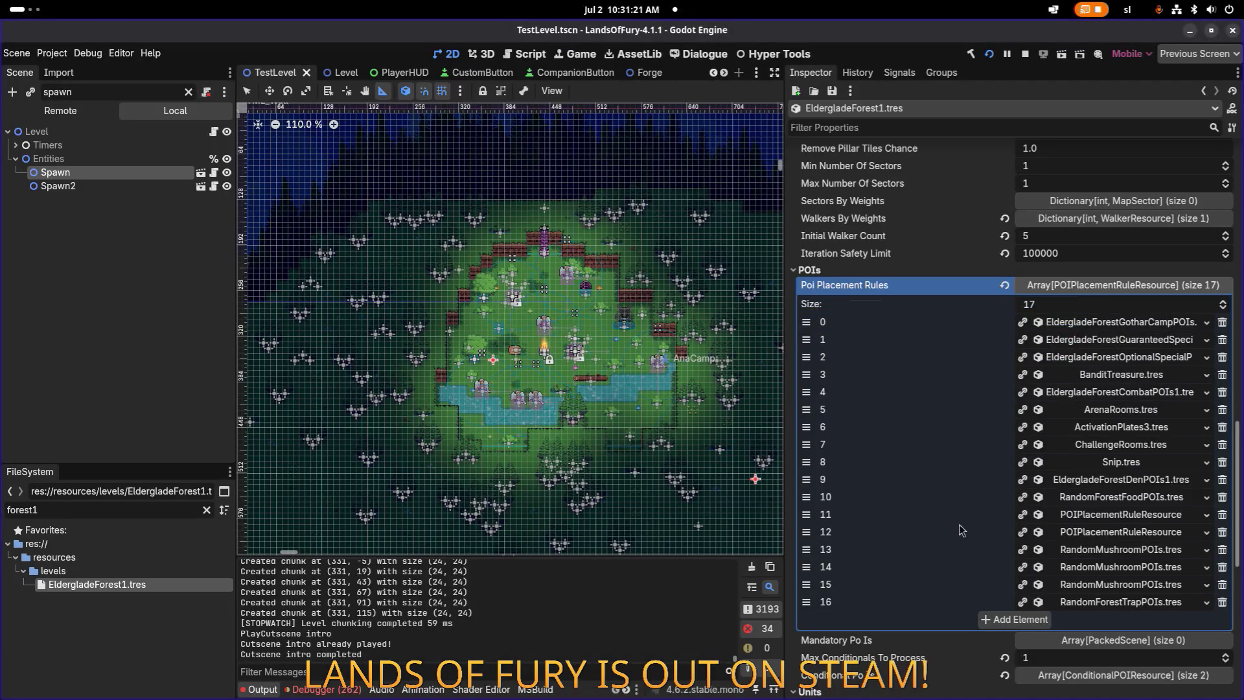
Step: Expand the Gothar camp rule at element 0, scroll through its placement settings, then collapse it
{"action": "left_click", "coordinate": [1082, 322]}
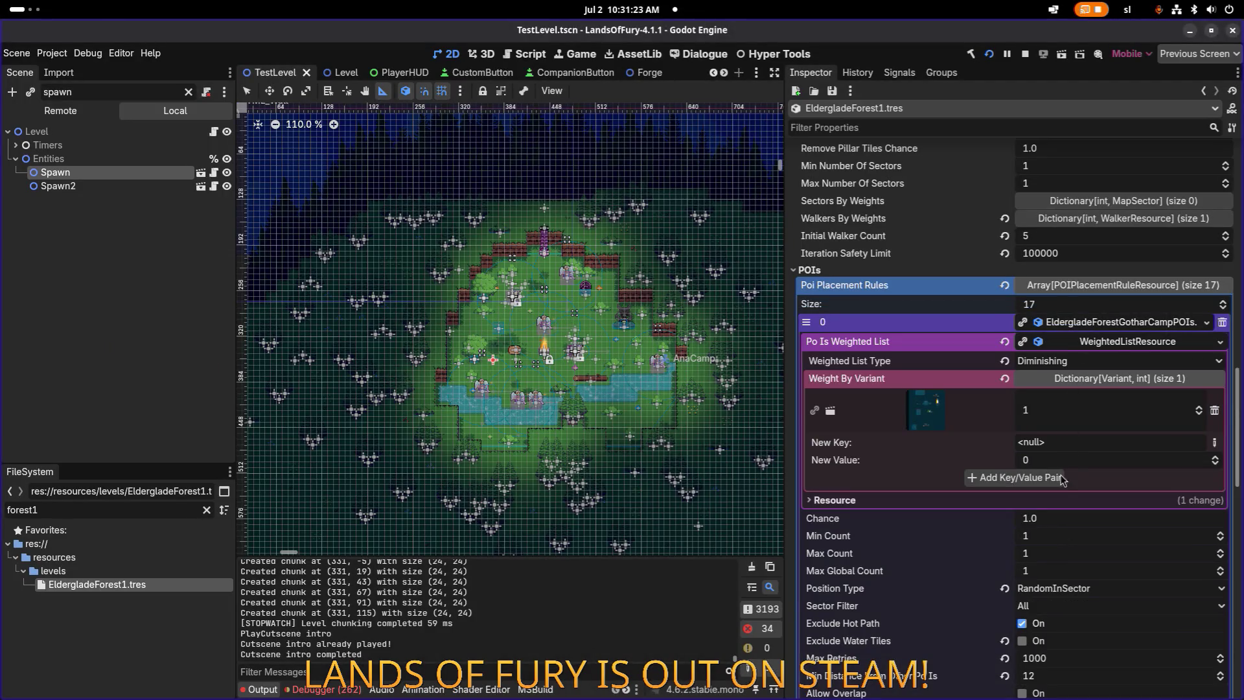
{"action": "scroll", "coordinate": [1060, 481], "scroll_direction": "down", "scroll_amount": 3}
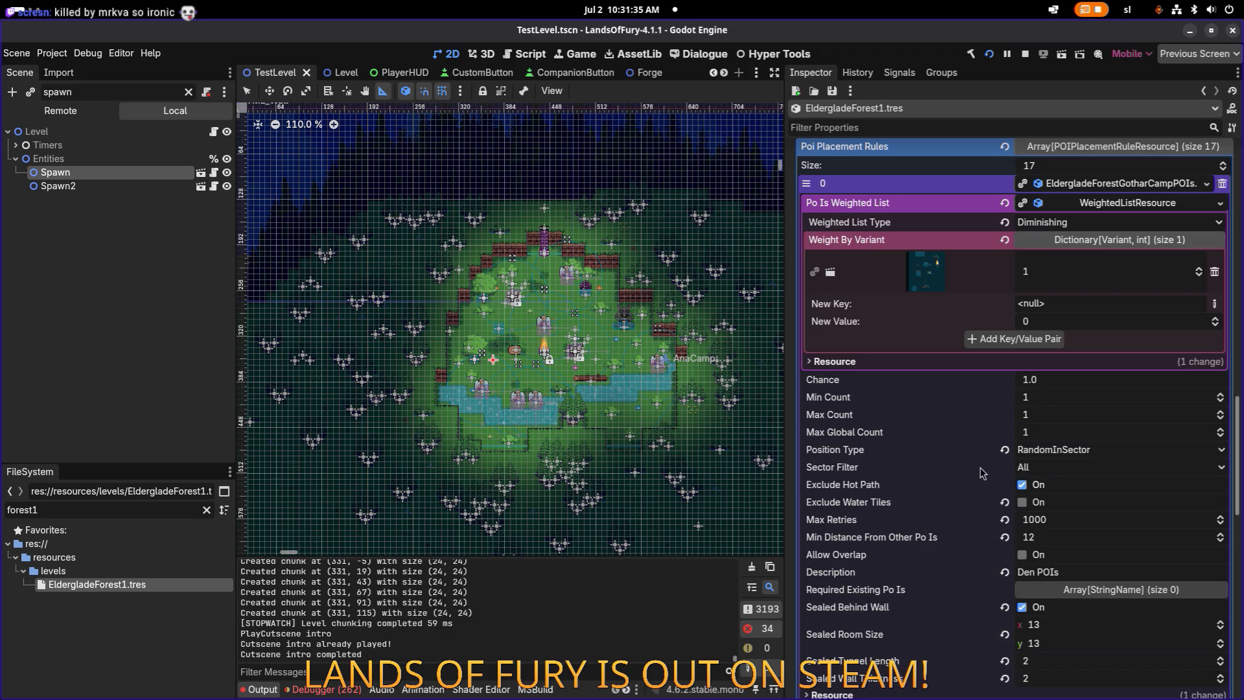
{"action": "scroll", "coordinate": [980, 441], "scroll_direction": "up", "scroll_amount": 3}
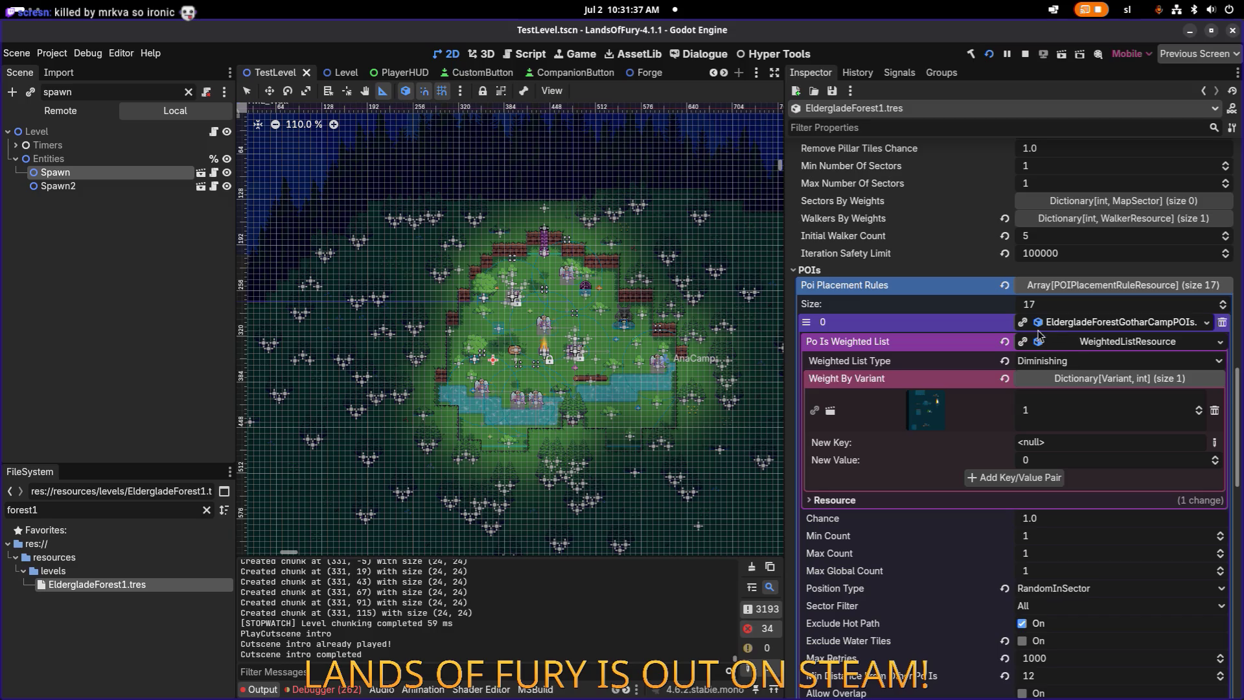
{"action": "scroll", "coordinate": [916, 387], "scroll_direction": "down", "scroll_amount": 3}
{"action": "scroll", "coordinate": [1003, 383], "scroll_direction": "up", "scroll_amount": 3}
{"action": "left_click", "coordinate": [1094, 322]}
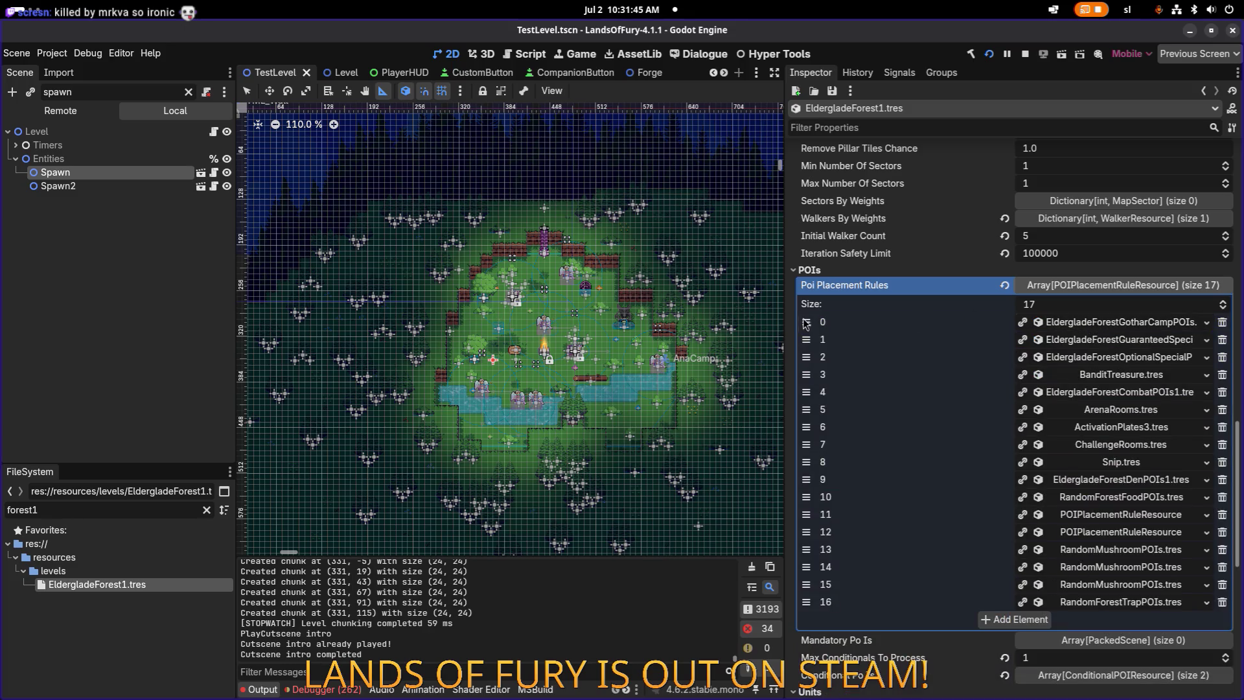
Step: Drag the Gothar camp rule from element 0 down to element 8, after Snip.tres, and expand it
{"action": "mouse_move", "coordinate": [806, 322]}
{"action": "left_mouse_down"}
{"action": "mouse_move", "coordinate": [807, 479]}
{"action": "mouse_move", "coordinate": [806, 391]}
{"action": "left_mouse_up"}
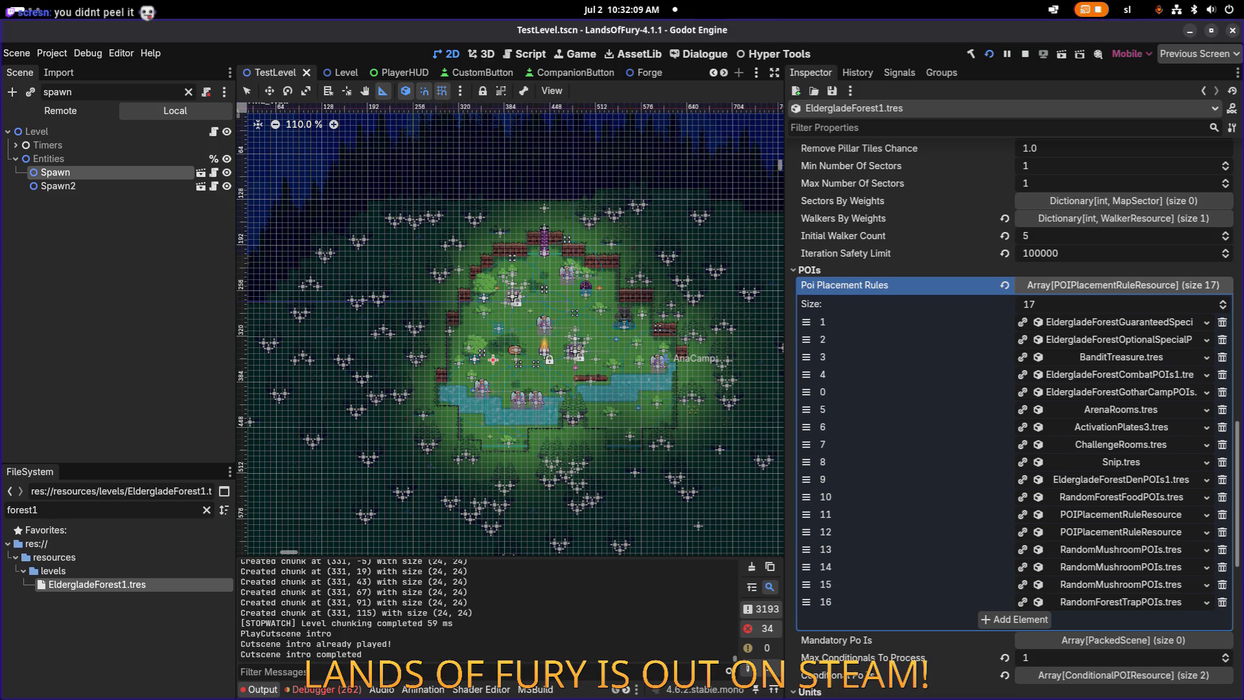
{"action": "left_click_drag", "start_coordinate": [1094, 392], "coordinate": [1094, 463]}
{"action": "left_click", "coordinate": [1094, 467]}
Step: Turn off the camp rule's hot-path exclusion and set its Max Retries to 2000
{"action": "scroll", "coordinate": [1094, 466], "scroll_direction": "down", "scroll_amount": 3}
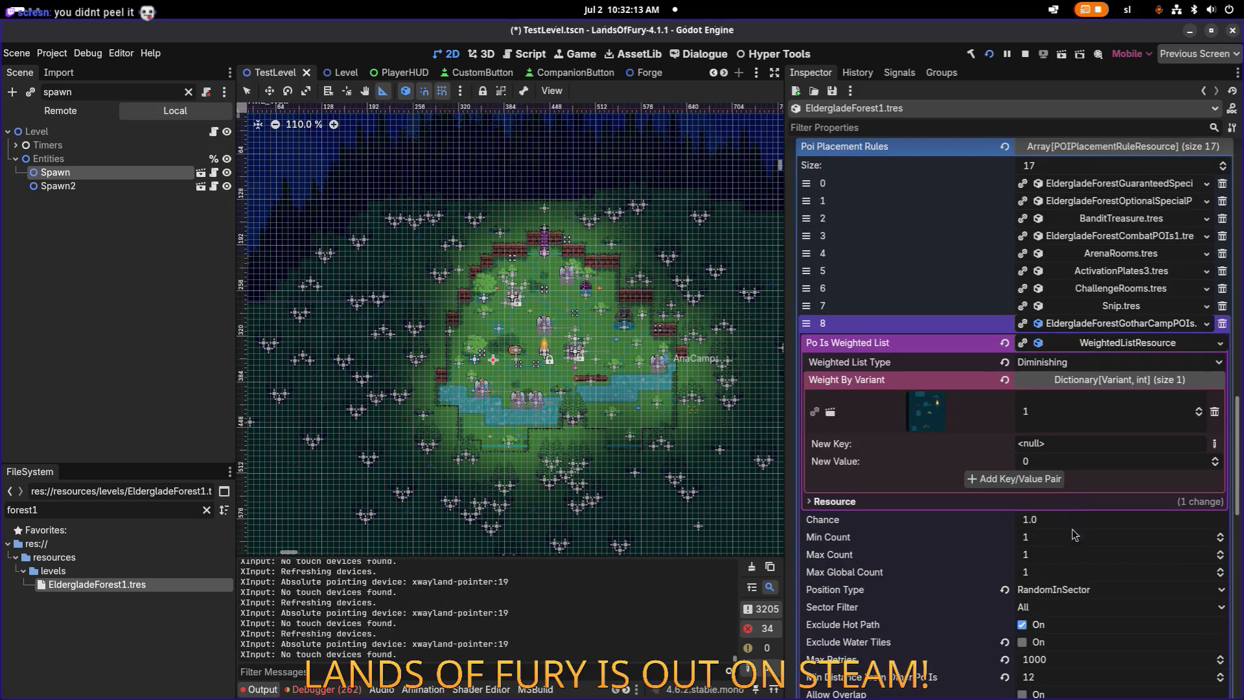
{"action": "scroll", "coordinate": [1088, 470], "scroll_direction": "down", "scroll_amount": 7}
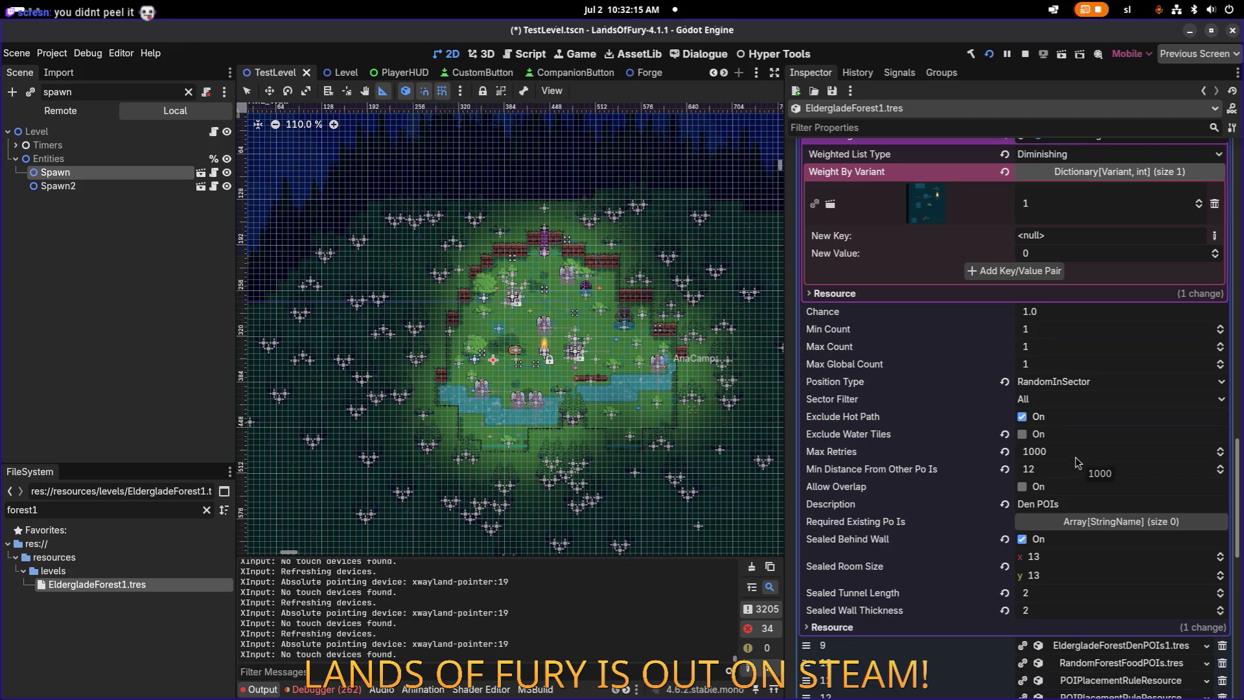
{"action": "left_click", "coordinate": [1022, 417]}
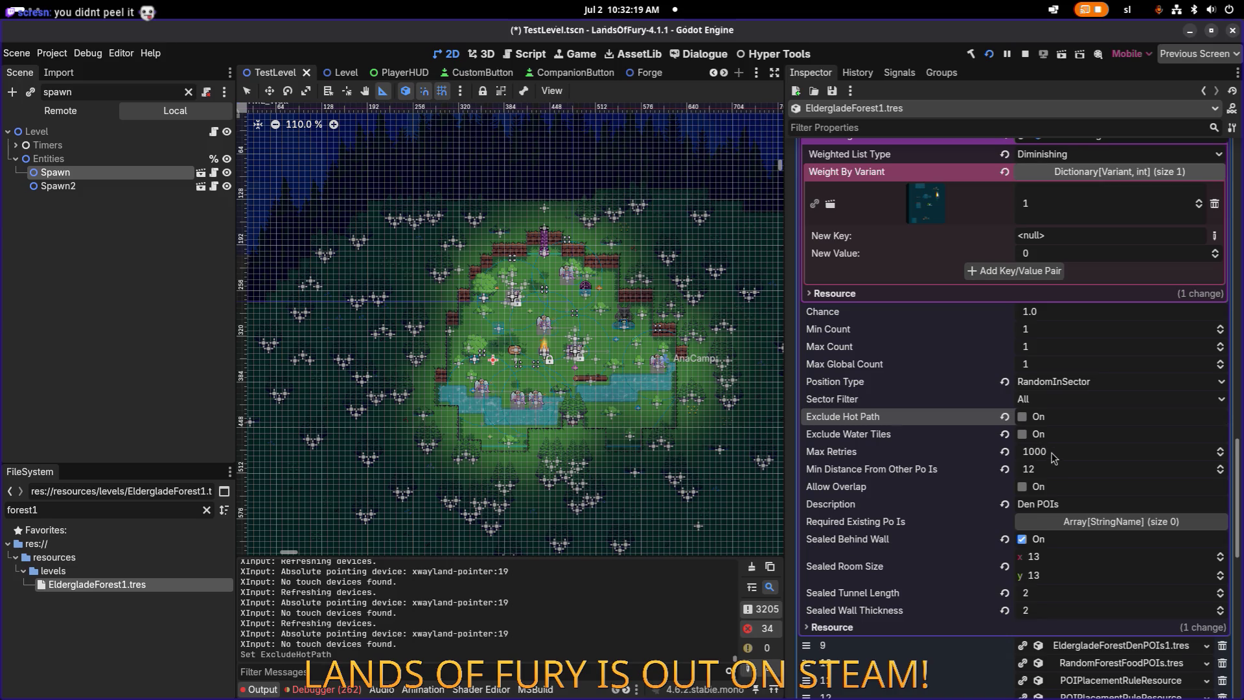
{"action": "left_click", "coordinate": [1089, 458]}
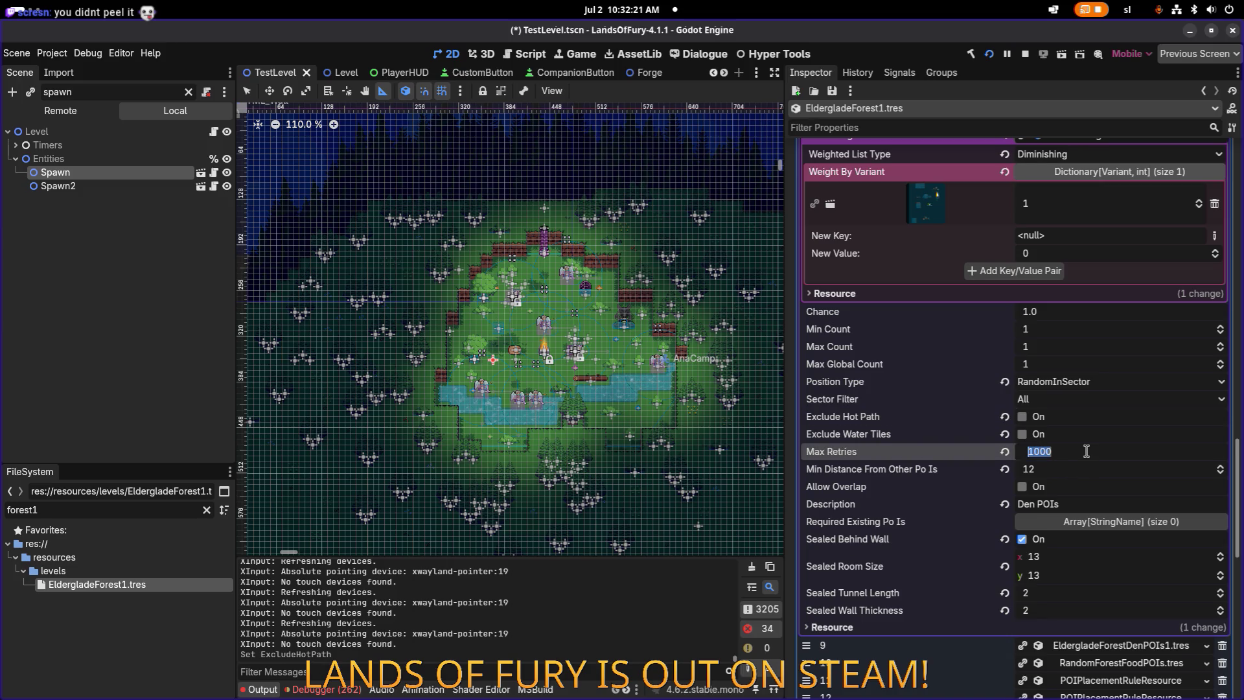
{"action": "type", "text": "2000"}
{"action": "key", "text": "Return"}
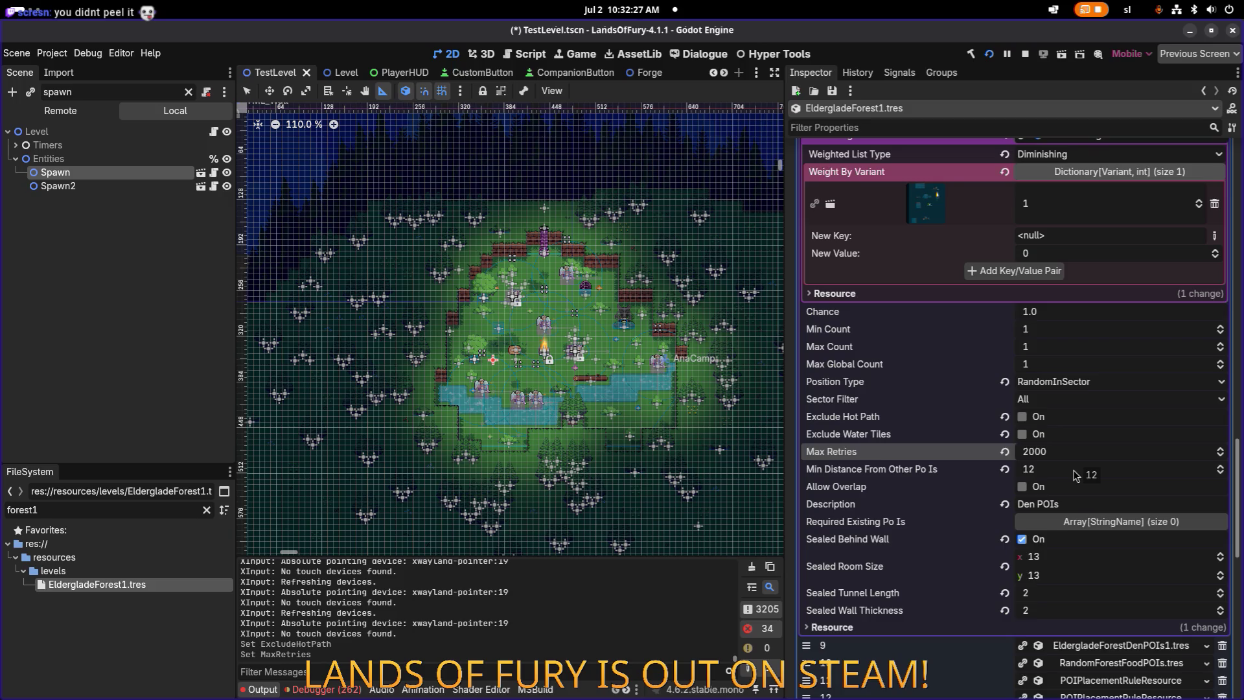
Step: Set Min Distance From Other POIs to 2 and save the TestLevel scene
{"action": "left_click", "coordinate": [1075, 475]}
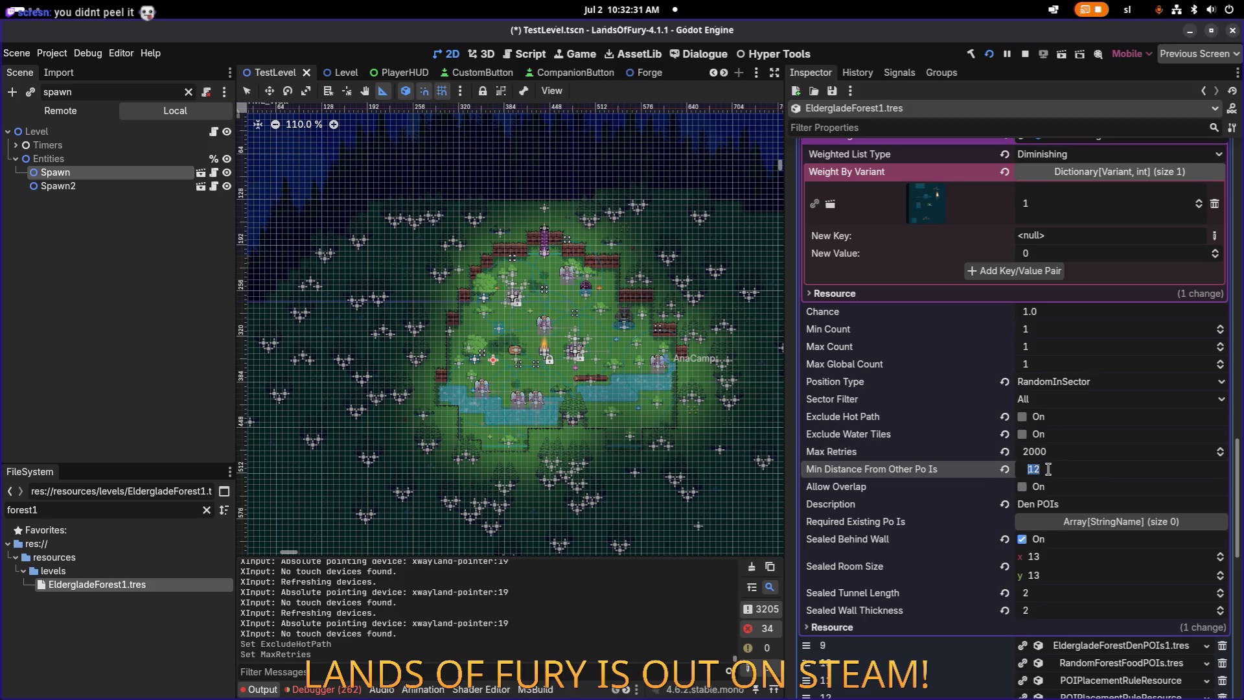
{"action": "type", "text": "2"}
{"action": "key", "text": "Return"}
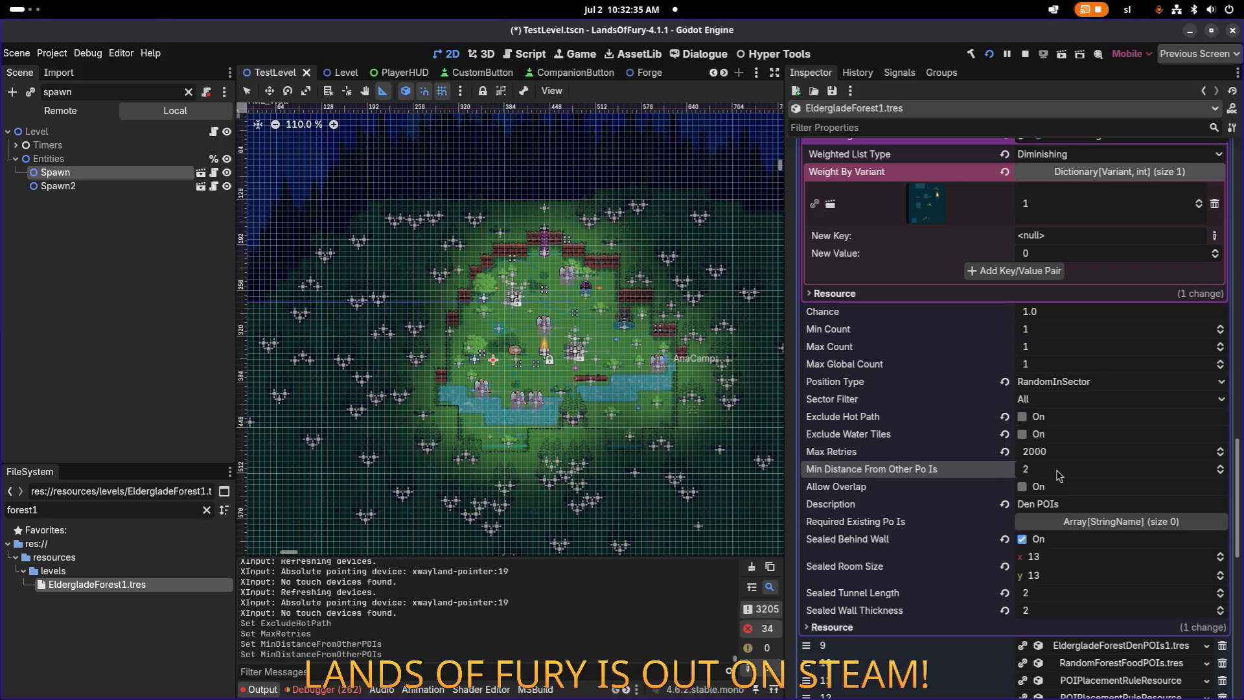
{"action": "key", "text": "ctrl+s"}
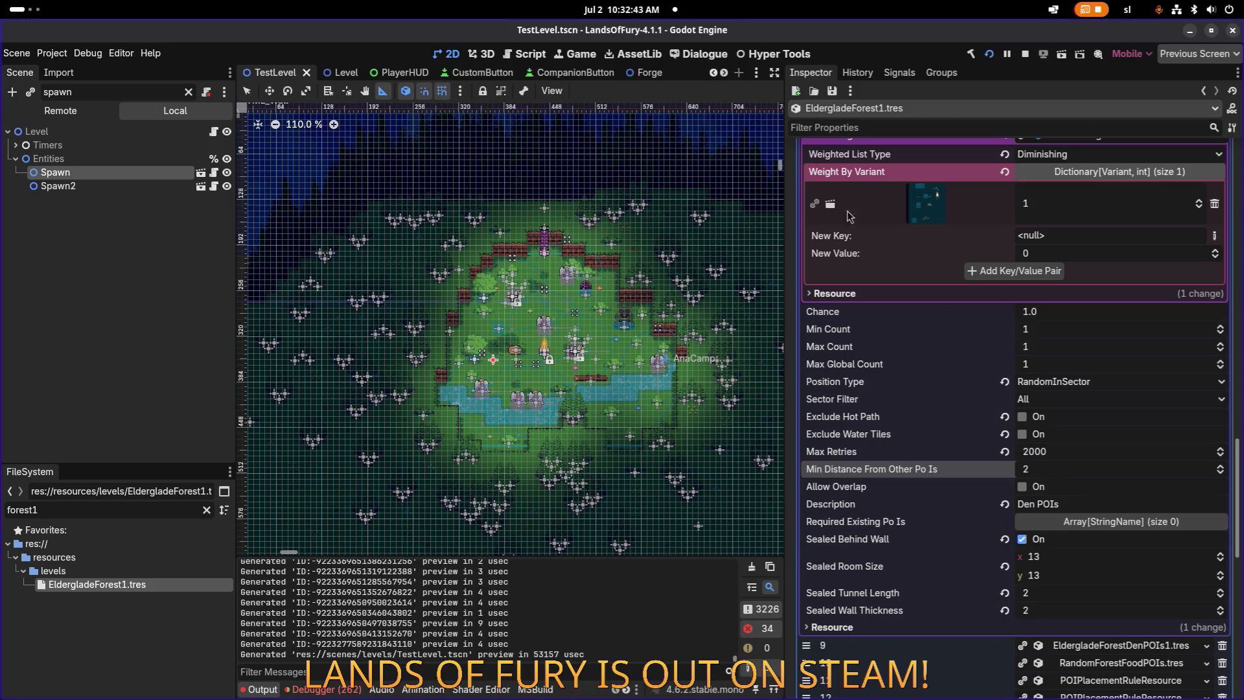
Step: Run the project, start from the main menu, and take The Glade's portal into Elderglade Forest
{"action": "left_click", "coordinate": [988, 54]}
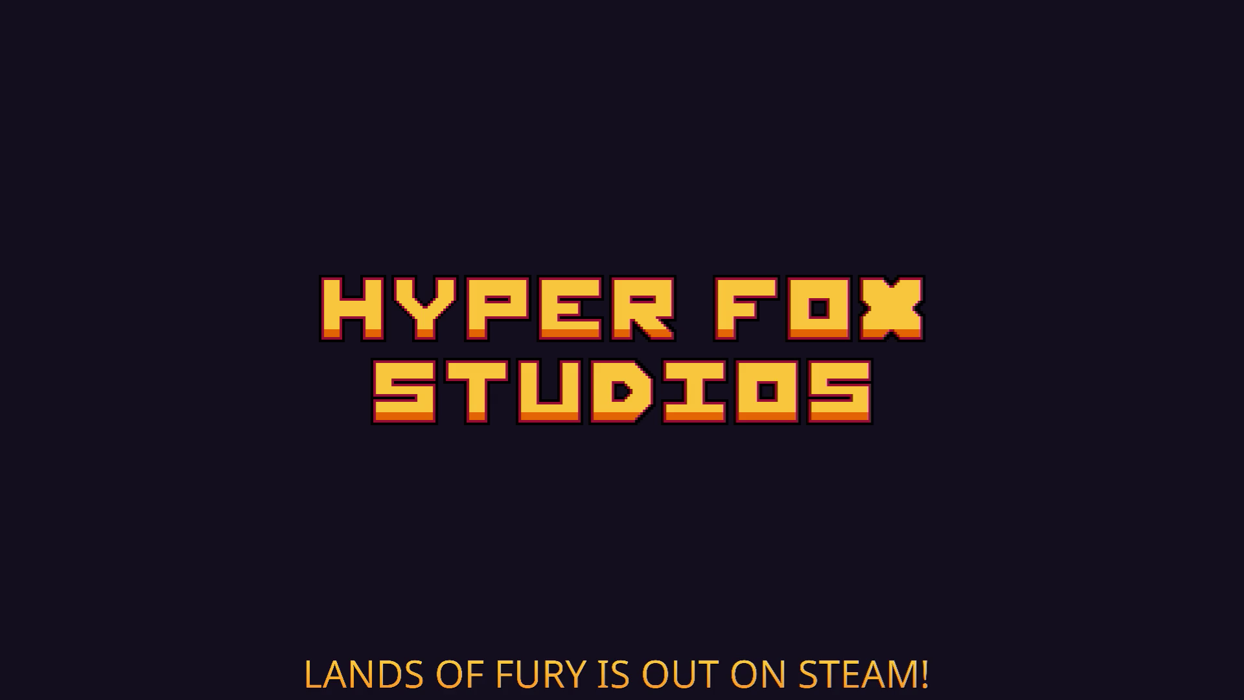
{"action": "key", "text": "Return"}
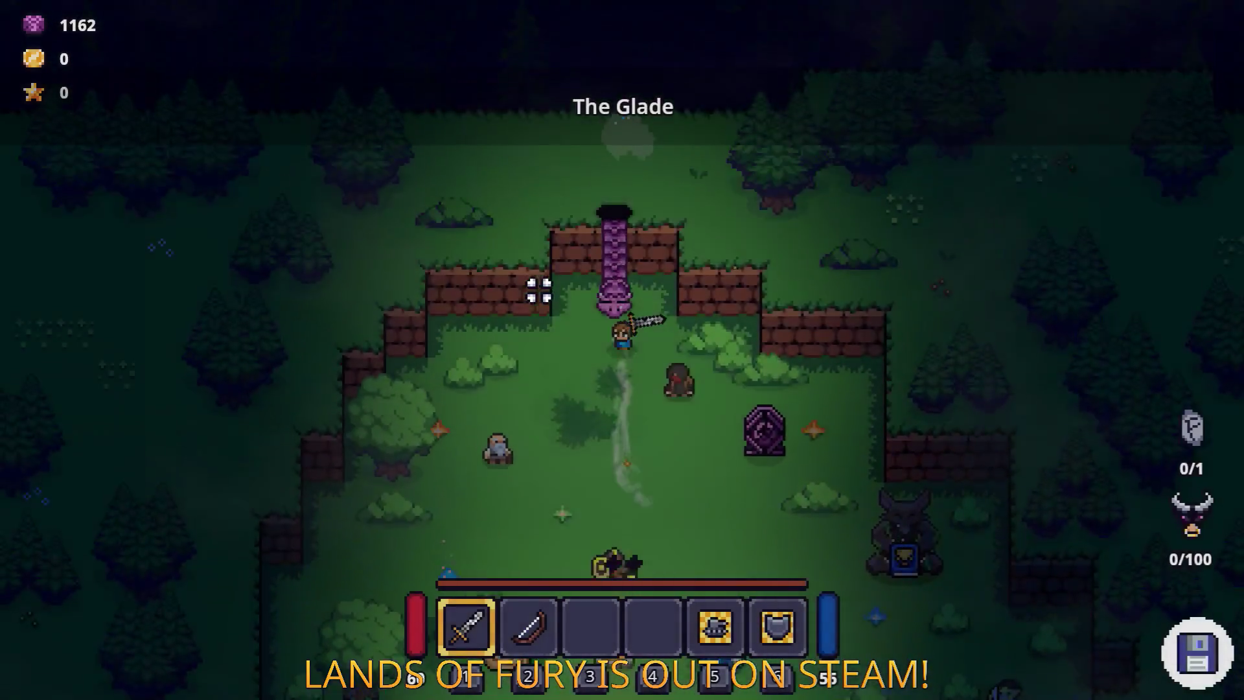
{"action": "key", "text": "e"}
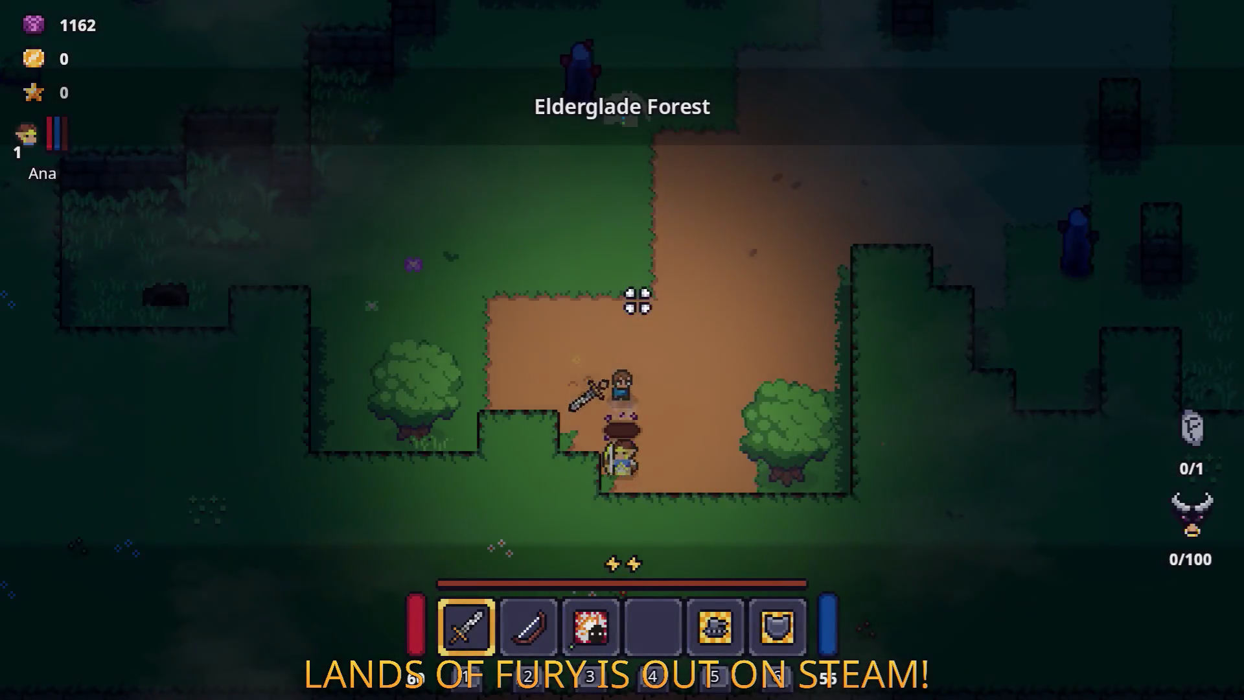
Step: Walk north-east into Elderglade Forest, swinging at nearby enemies along the dirt path
{"action": "key", "text": "w"}
{"action": "key", "text": "d"}
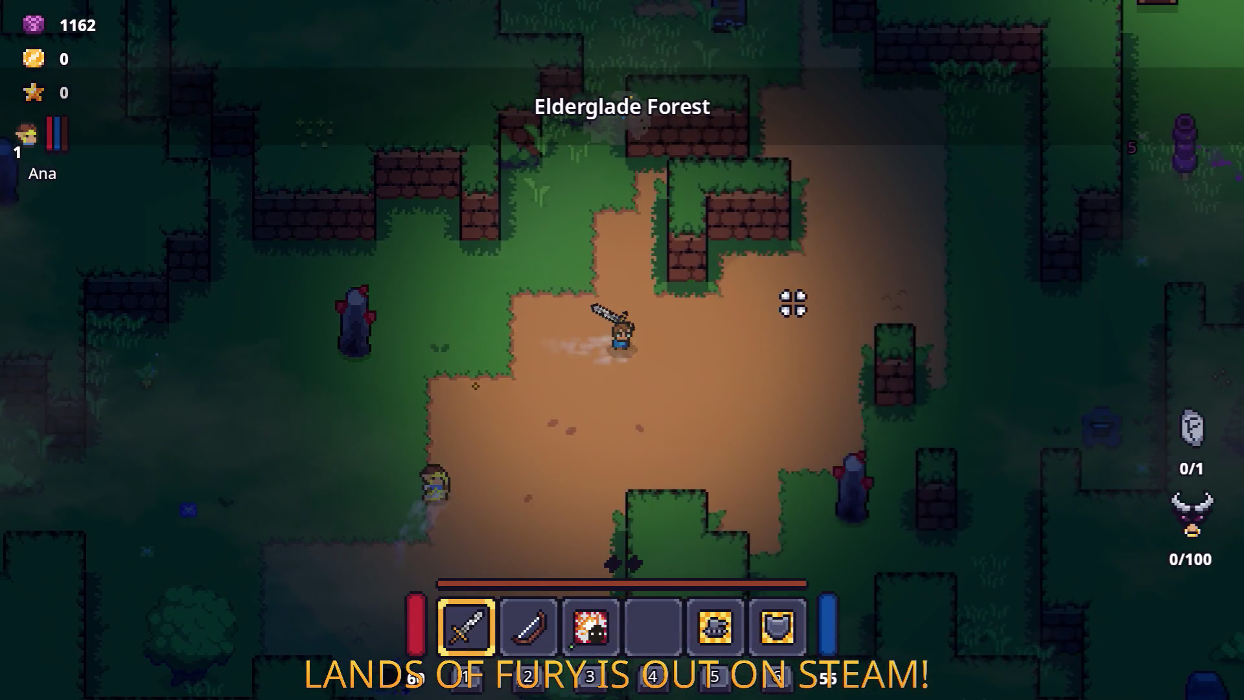
{"action": "key", "text": "w"}
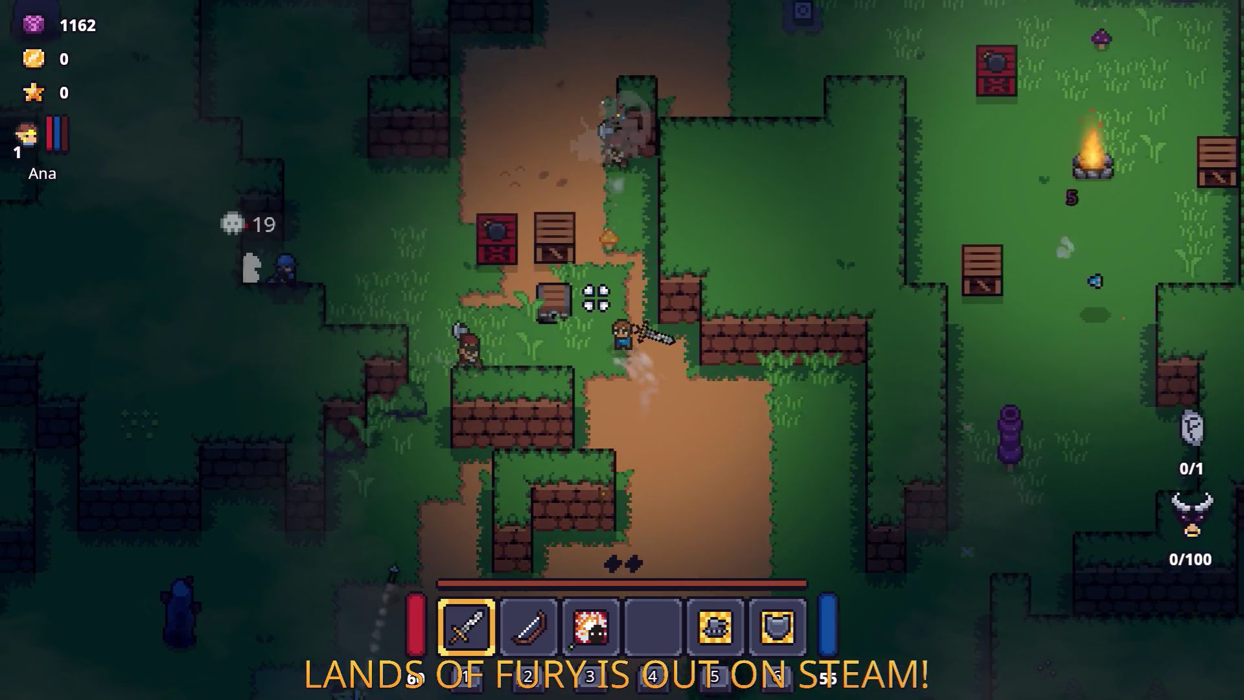
{"action": "left_click", "coordinate": [593, 298]}
{"action": "key", "text": "w"}
{"action": "key", "text": "a"}
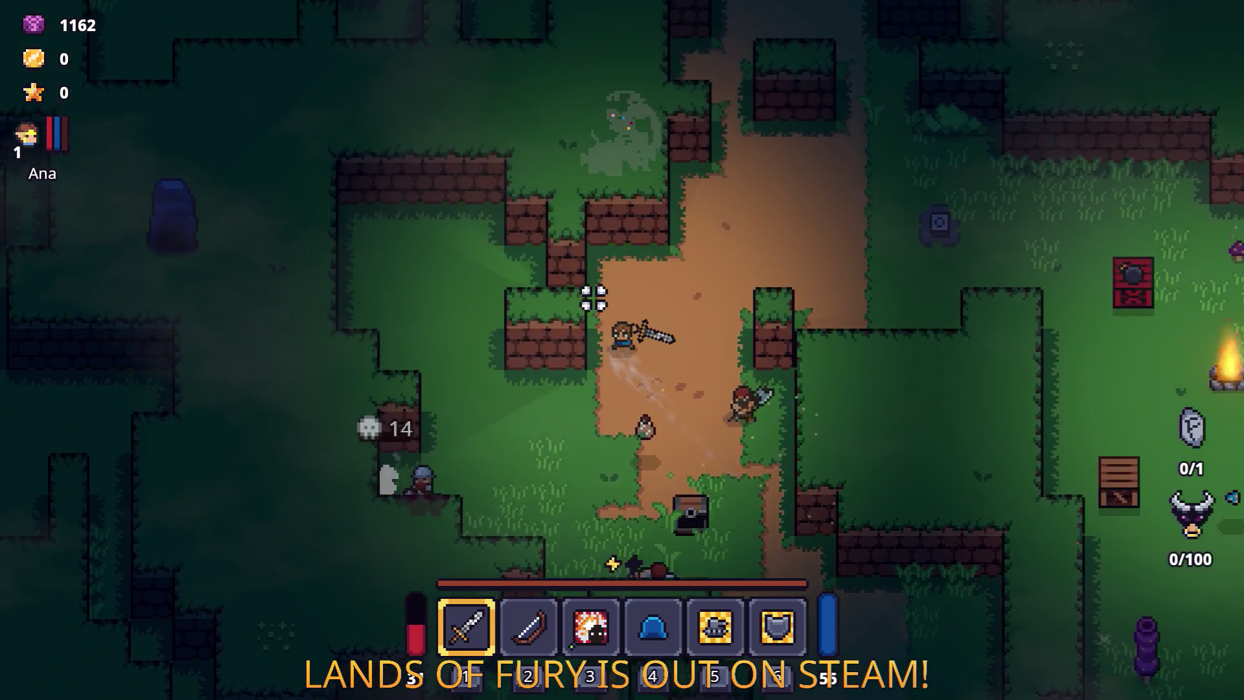
{"action": "key", "text": "d"}
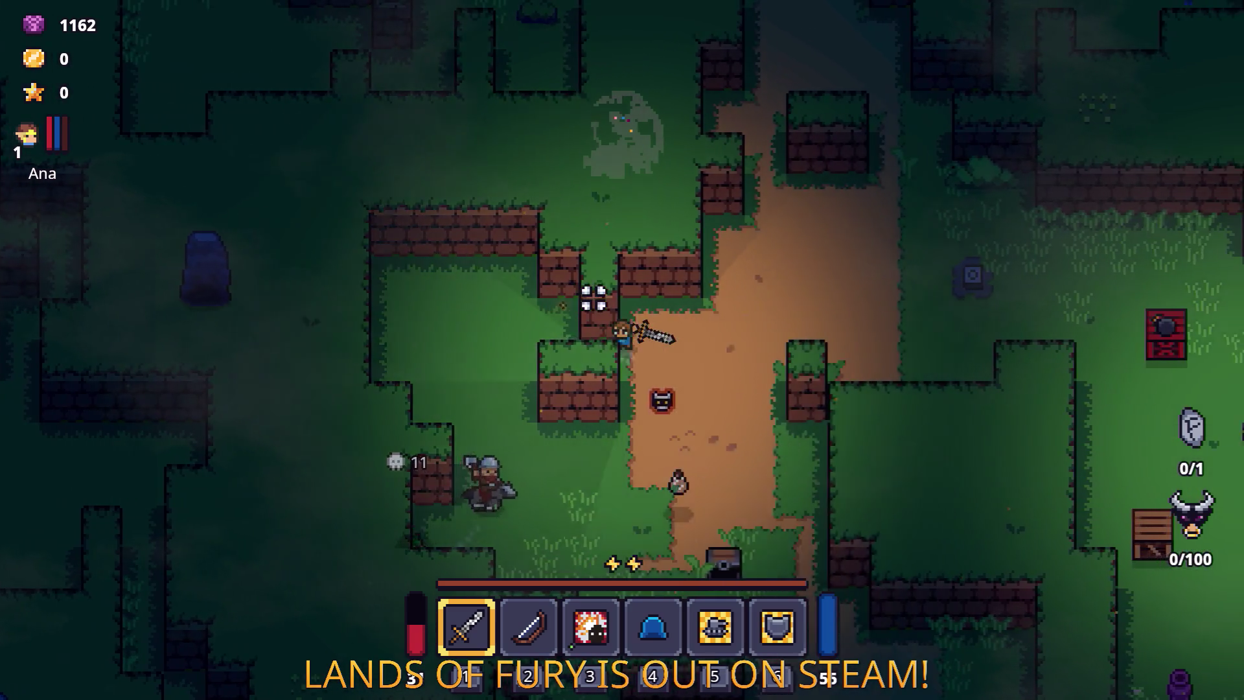
{"action": "key", "text": "w"}
{"action": "key", "text": "w"}
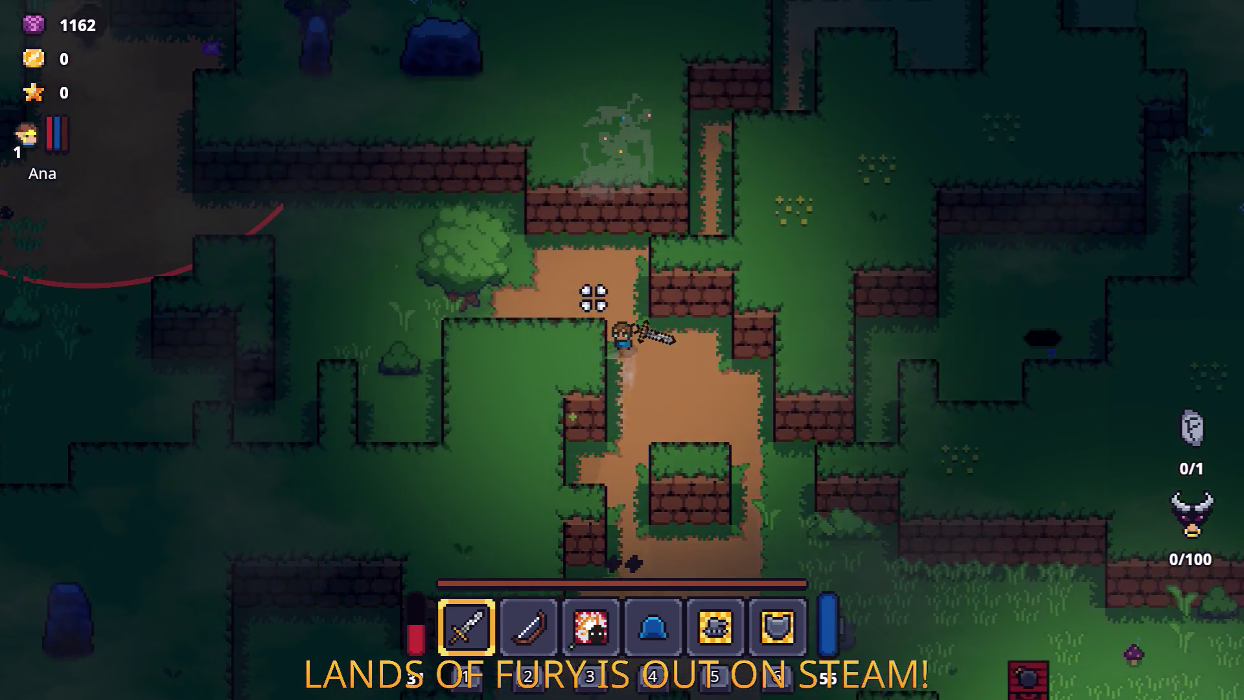
{"action": "key", "text": "w"}
{"action": "key", "text": "a"}
Step: Circle west from under the tree, then dash back east toward the enemies
{"action": "key", "text": "s"}
{"action": "key", "text": "a"}
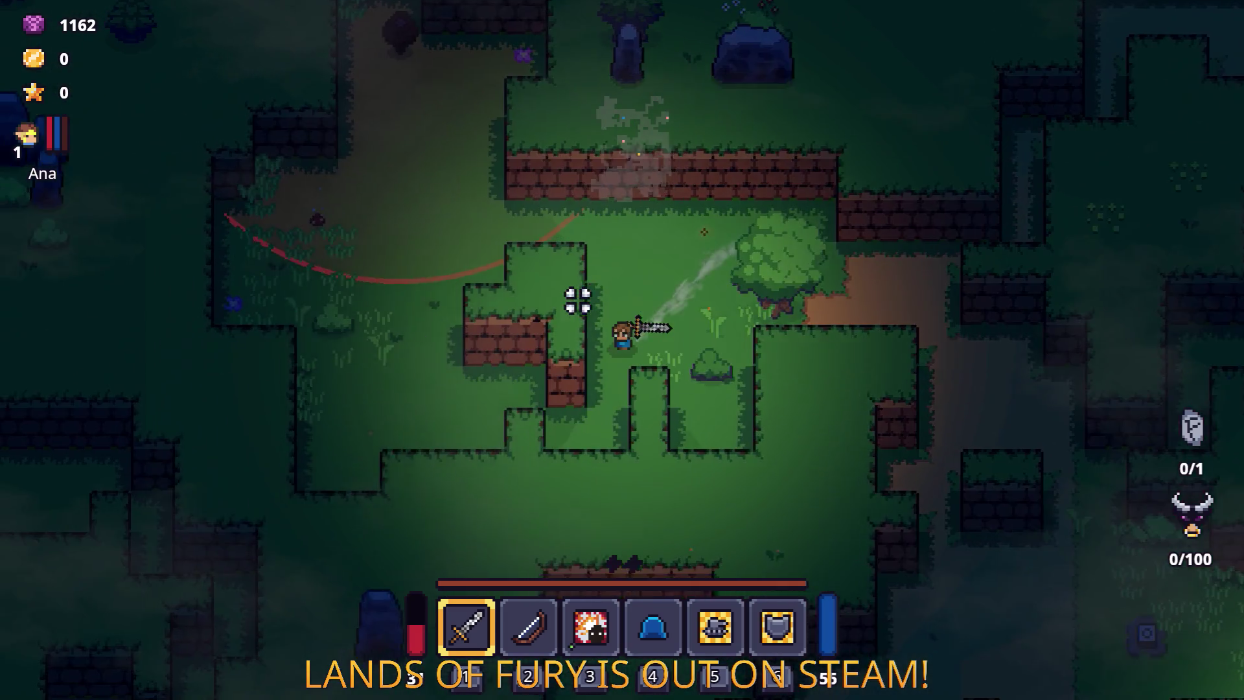
{"action": "key", "text": "a"}
{"action": "key", "text": "s"}
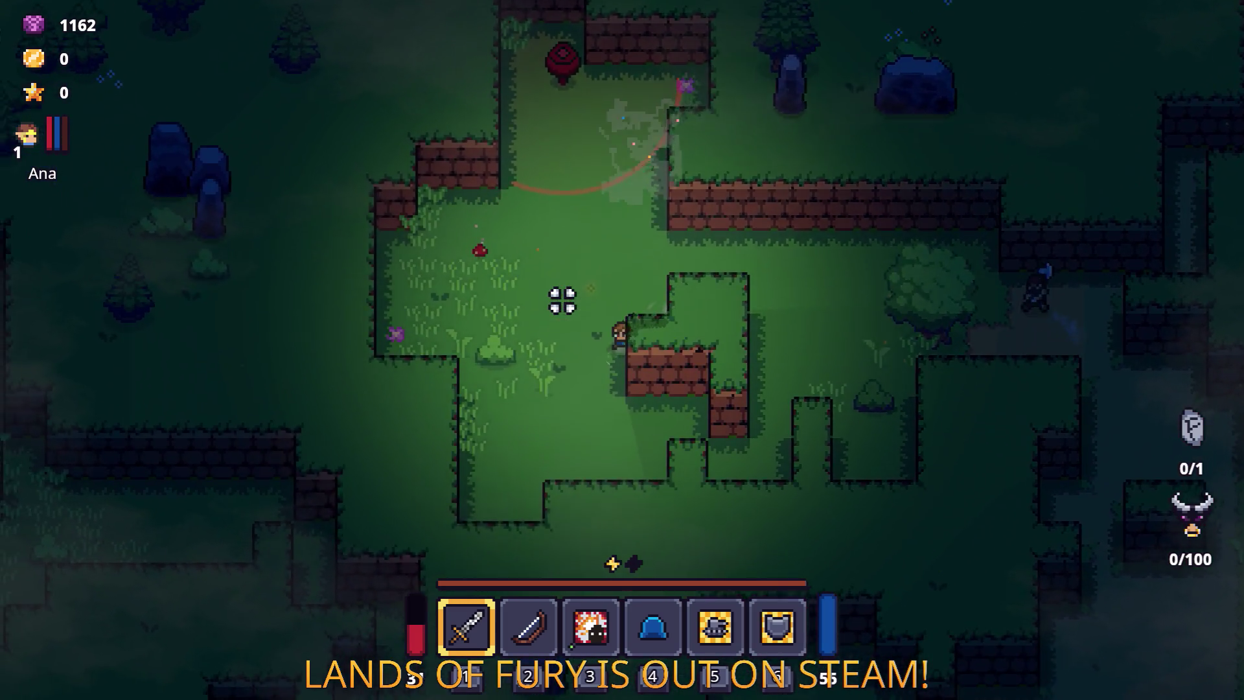
{"action": "key", "text": "d"}
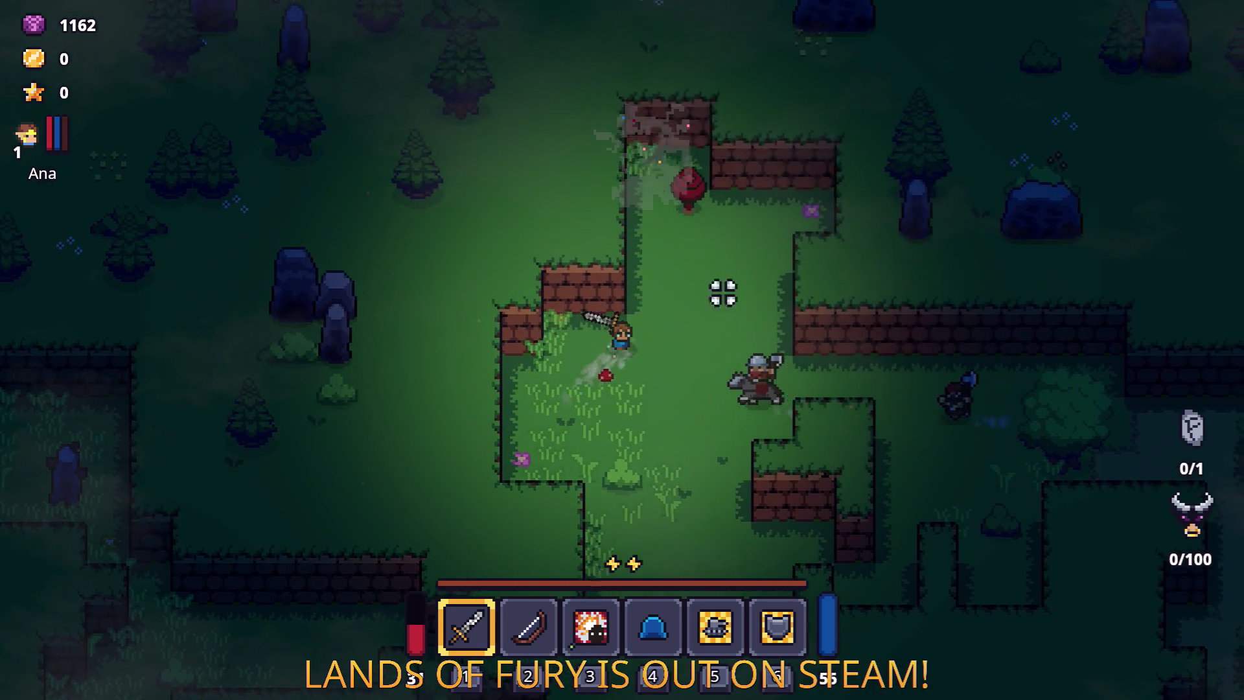
{"action": "key", "text": "space"}
{"action": "key", "text": "d"}
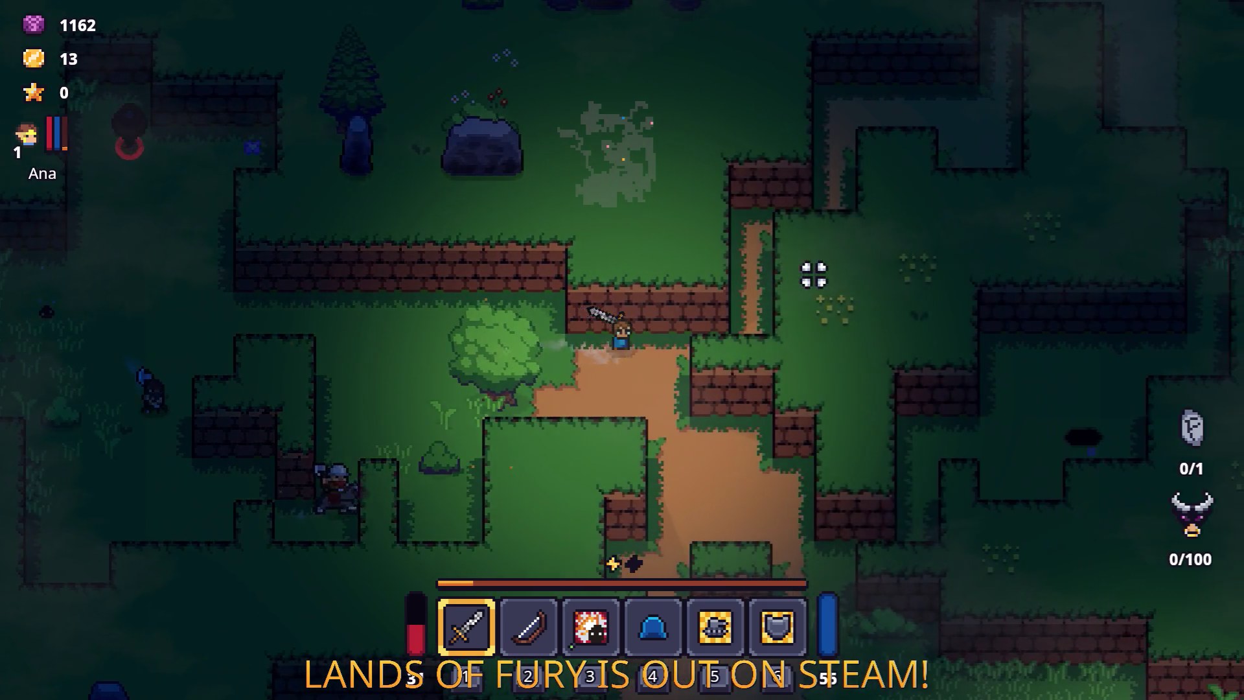
{"action": "key", "text": "w"}
{"action": "key", "text": "d"}
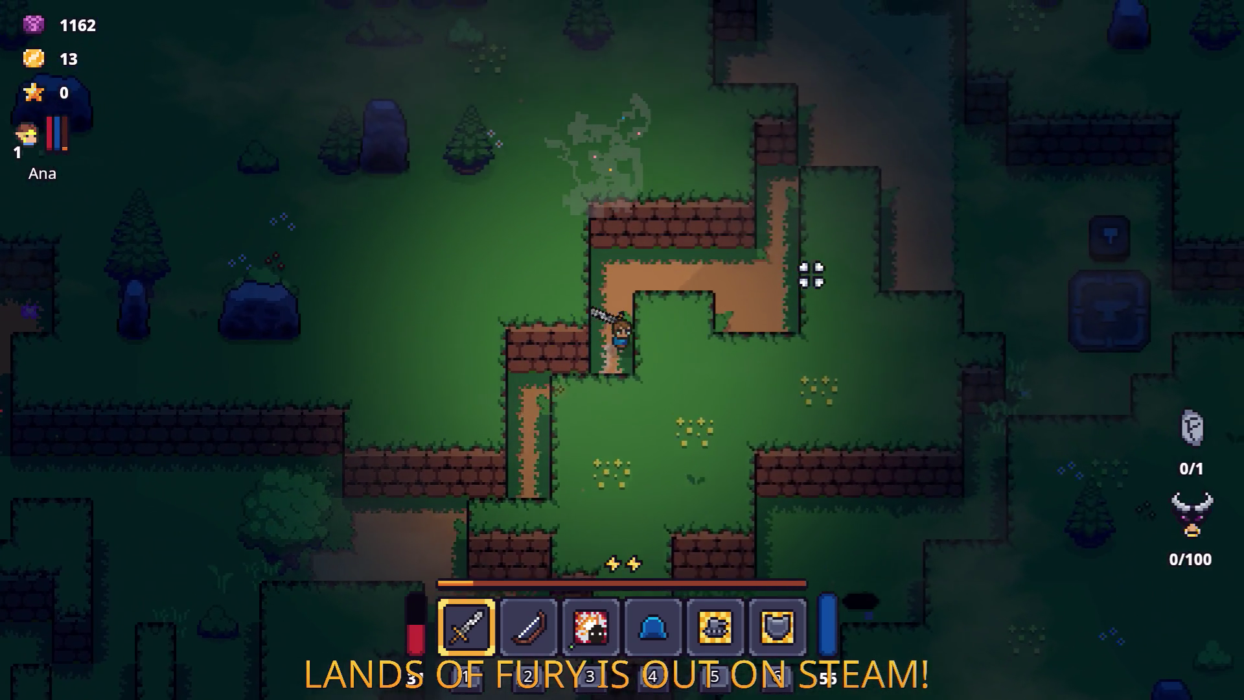
Step: Head east past the anvil, then dash back south-west
{"action": "key", "text": "w"}
{"action": "key", "text": "d"}
{"action": "key", "text": "s"}
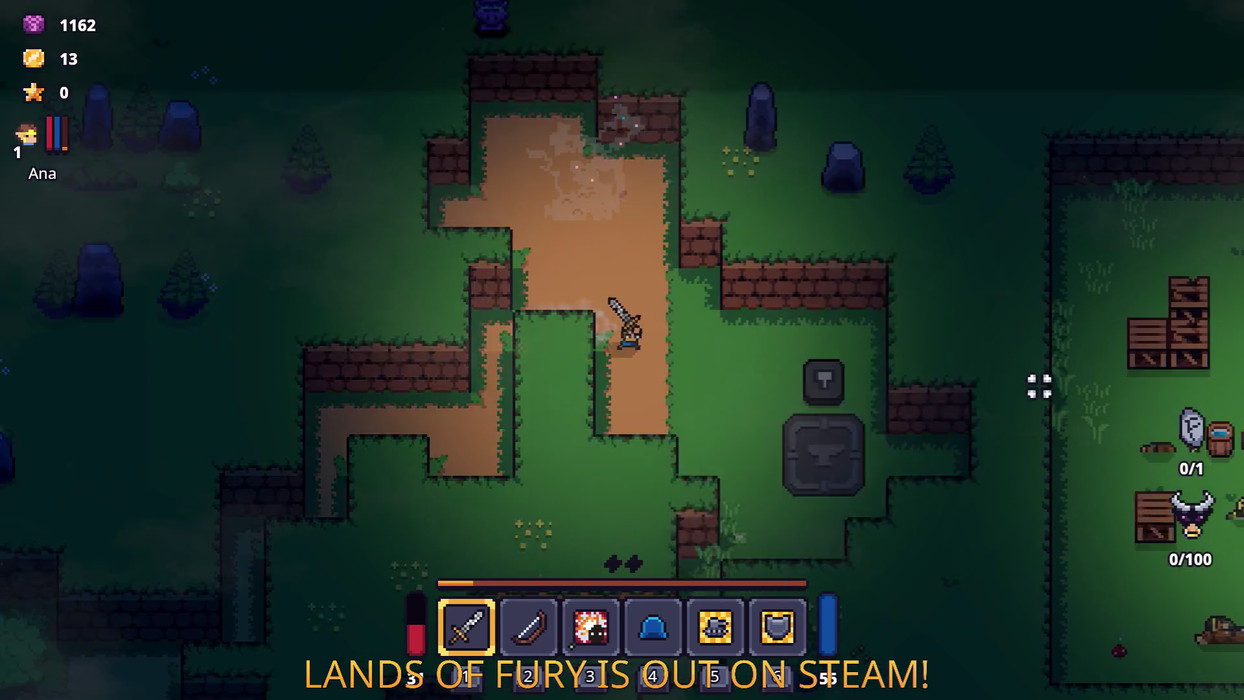
{"action": "key", "text": "d"}
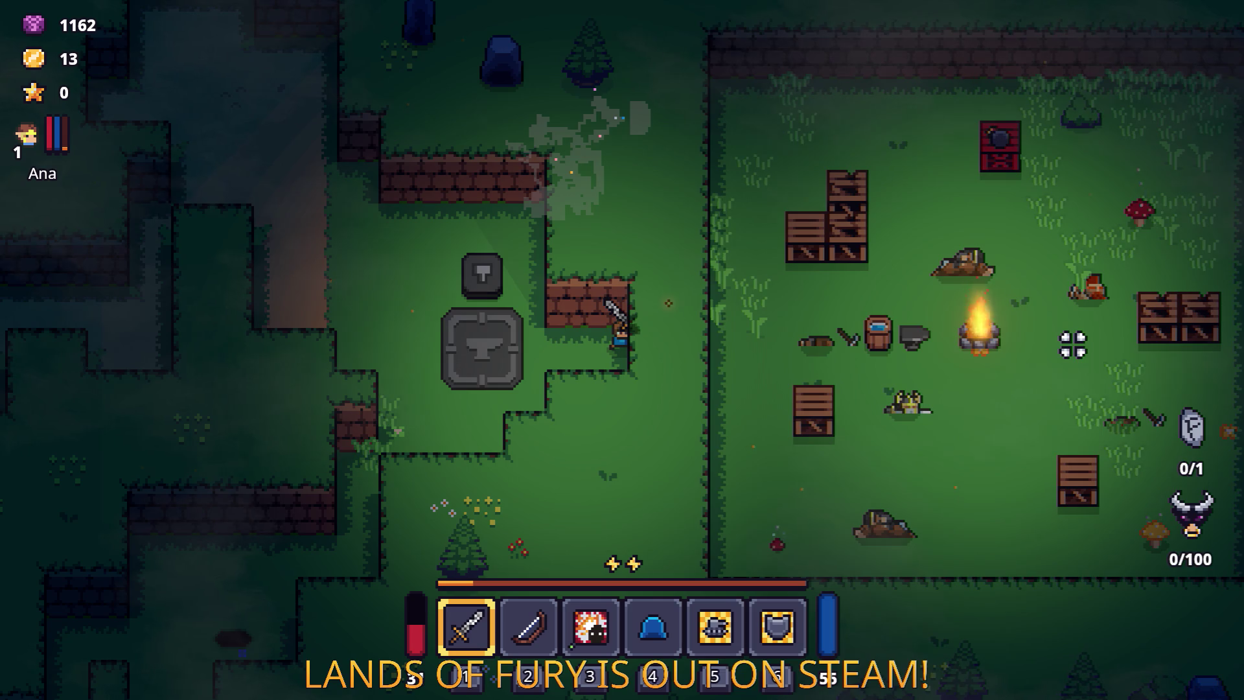
{"action": "key", "text": "s"}
{"action": "key", "text": "a"}
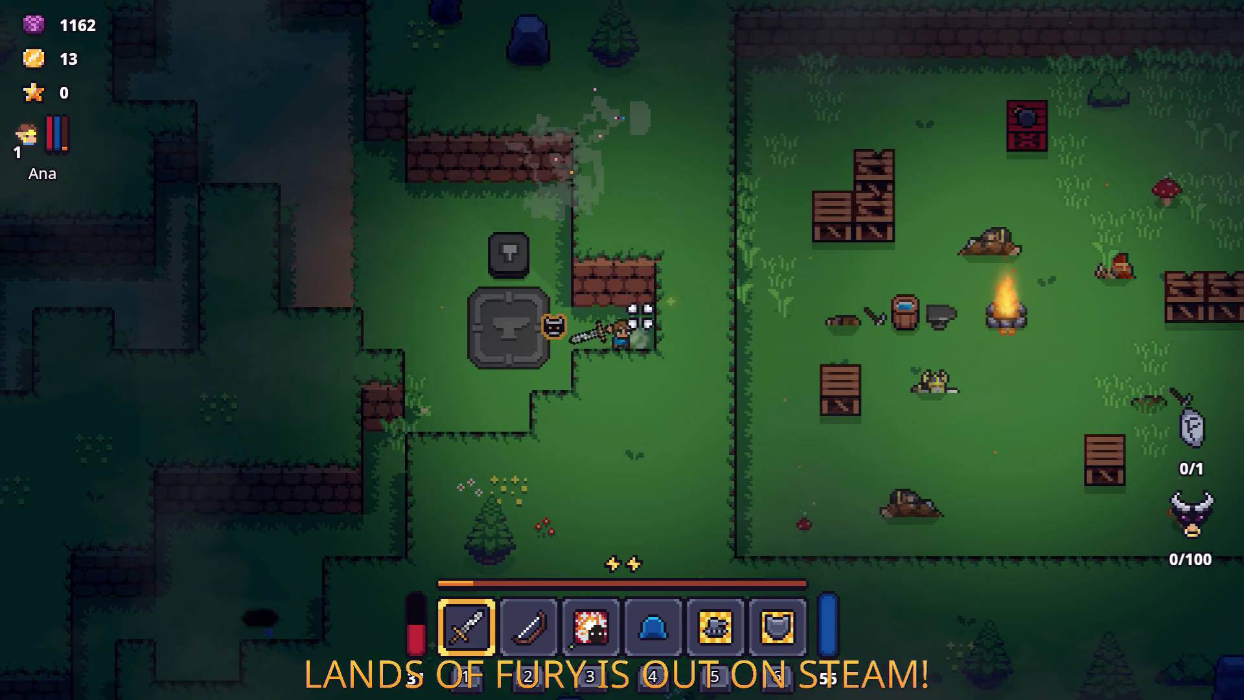
{"action": "key", "text": "space"}
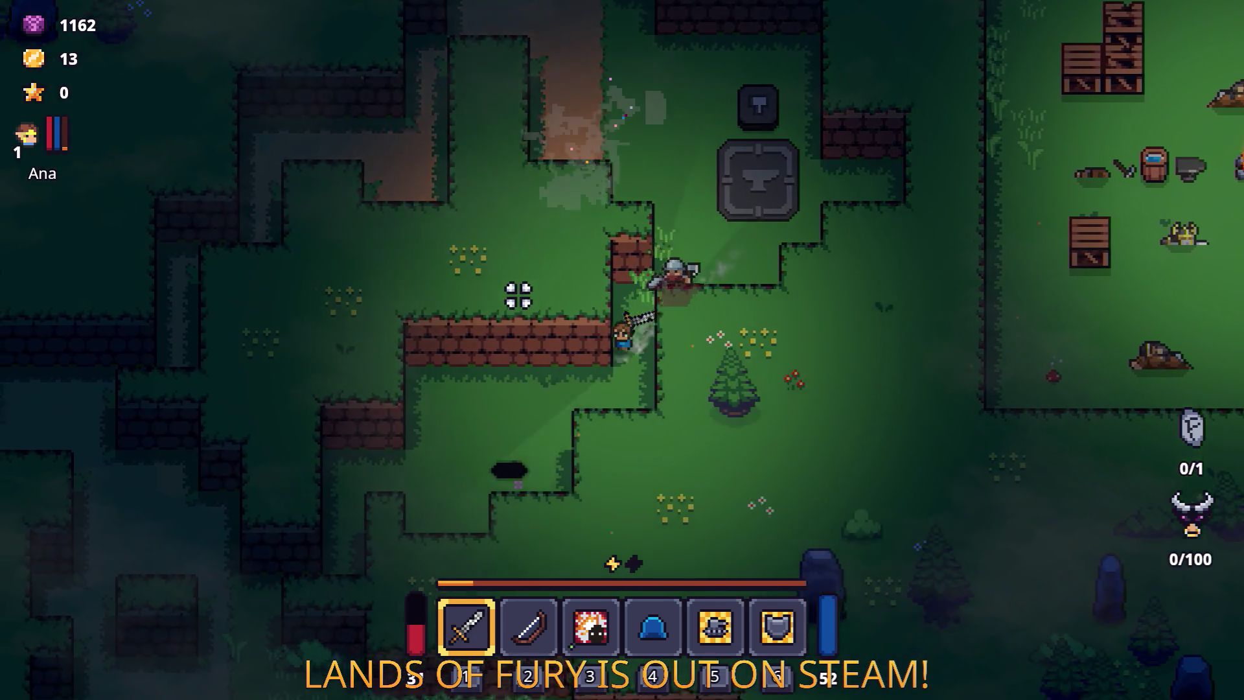
{"action": "key", "text": "s"}
{"action": "key", "text": "a"}
{"action": "key", "text": "space"}
Step: Choose and confirm a rune for the Rusty Sword, then close the runes dialog
{"action": "key", "text": "e"}
{"action": "left_click", "coordinate": [531, 276]}
{"action": "left_click", "coordinate": [621, 426]}
{"action": "left_click", "coordinate": [621, 522]}
{"action": "key", "text": "e"}
Step: Dodge around the enemies with dashes south-east and back west
{"action": "key", "text": "a"}
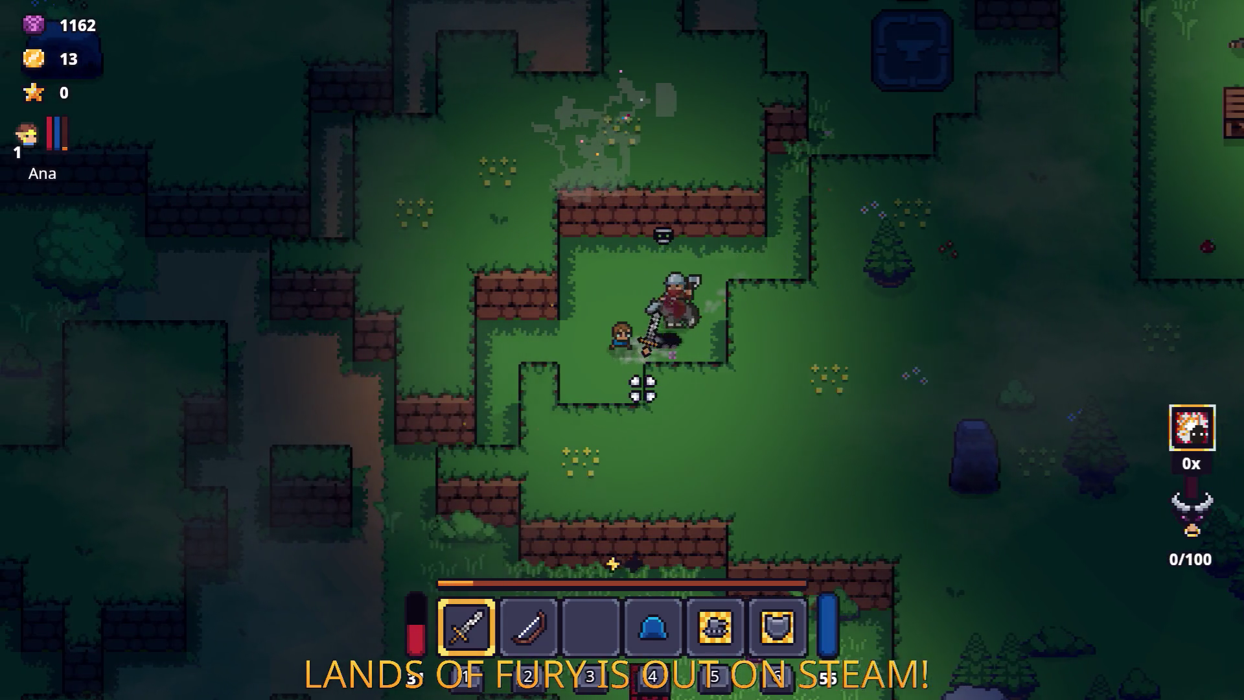
{"action": "key", "text": "s"}
{"action": "key", "text": "s"}
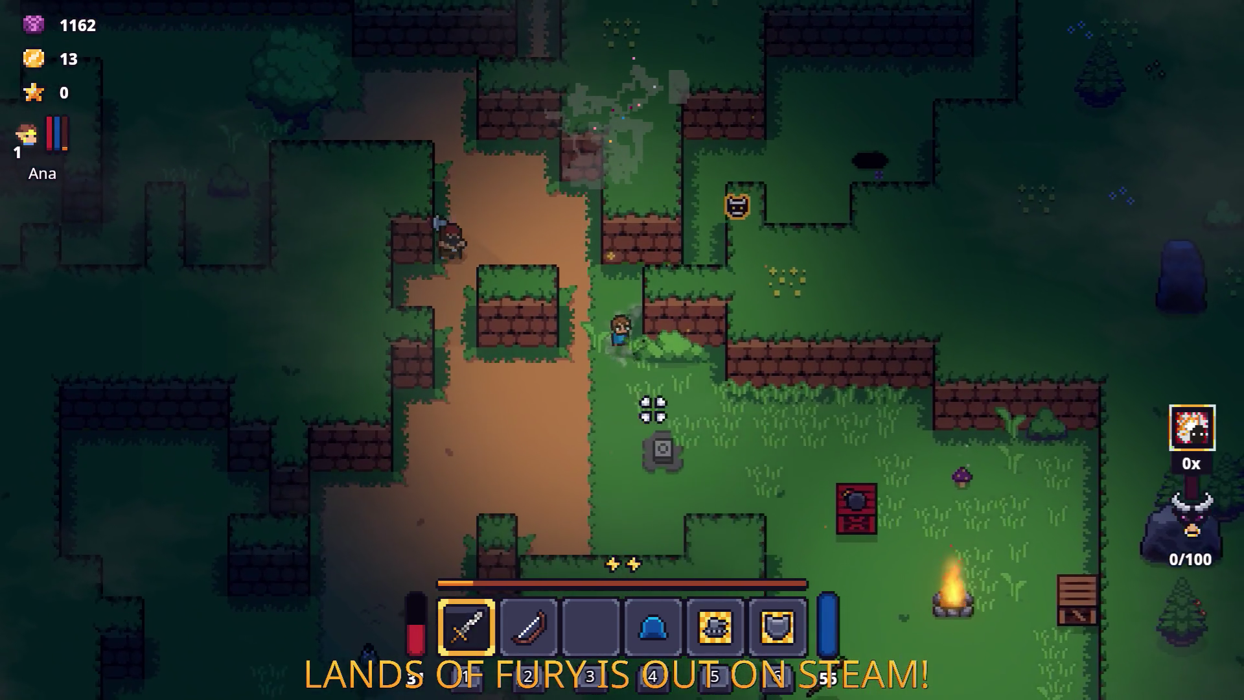
{"action": "key", "text": "d"}
{"action": "key", "text": "space"}
{"action": "key", "text": "d"}
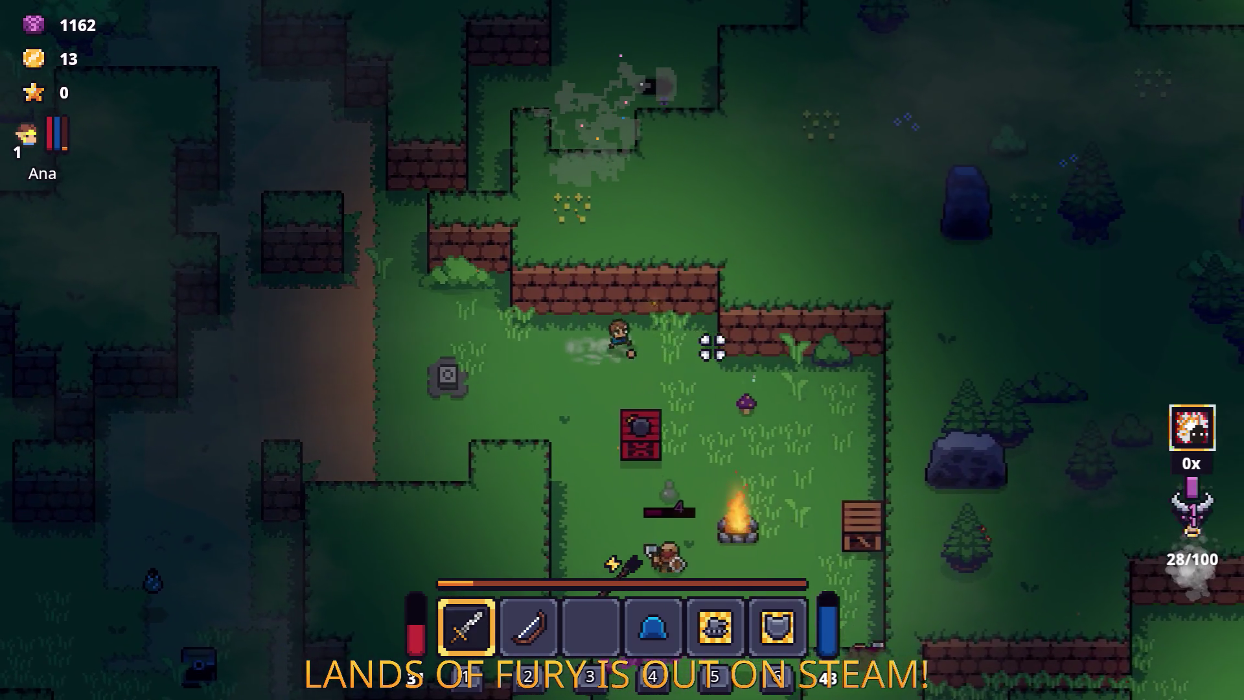
{"action": "key", "text": "a"}
{"action": "key", "text": "space"}
{"action": "key", "text": "w"}
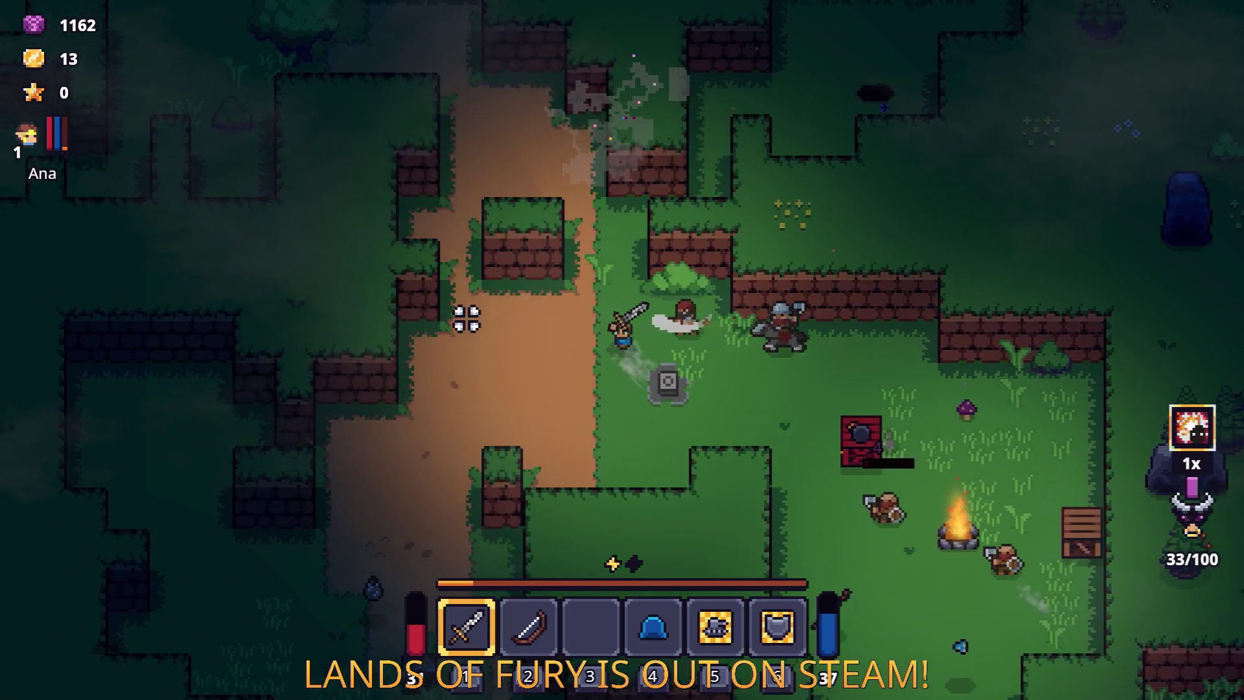
Step: Dash north-east toward the anvil, then back south-west at the armoured enemy
{"action": "key", "text": "d"}
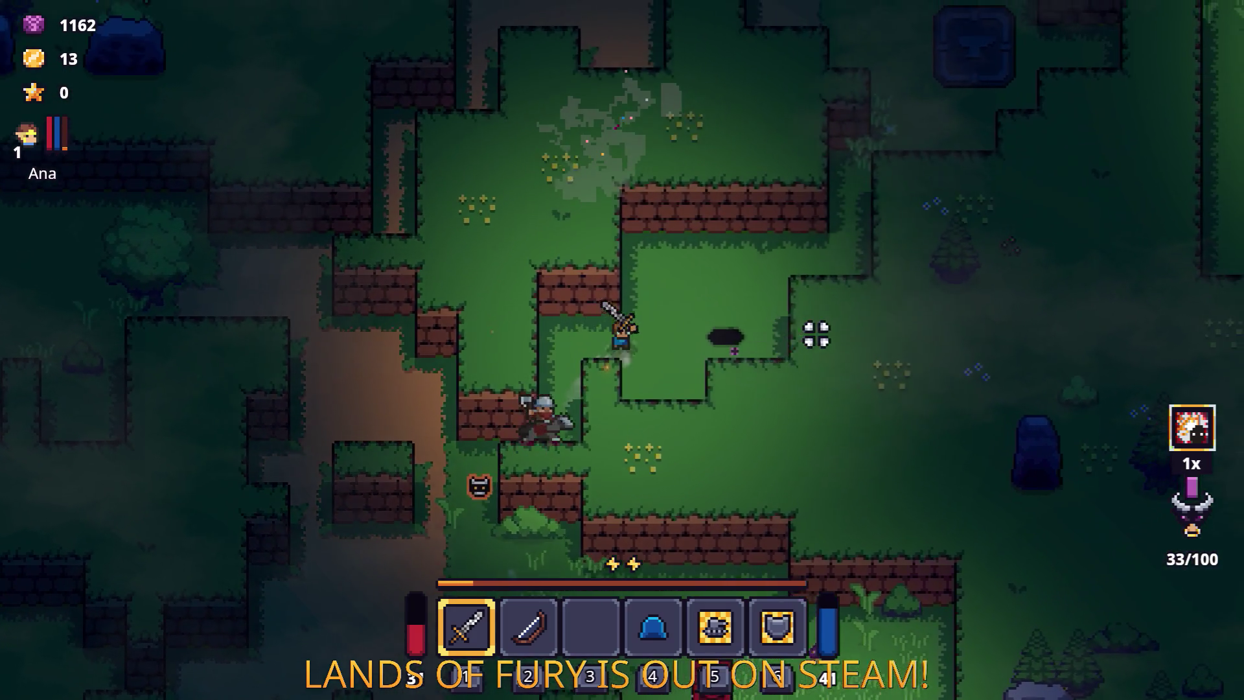
{"action": "key", "text": "space"}
{"action": "key", "text": "d"}
{"action": "key", "text": "w"}
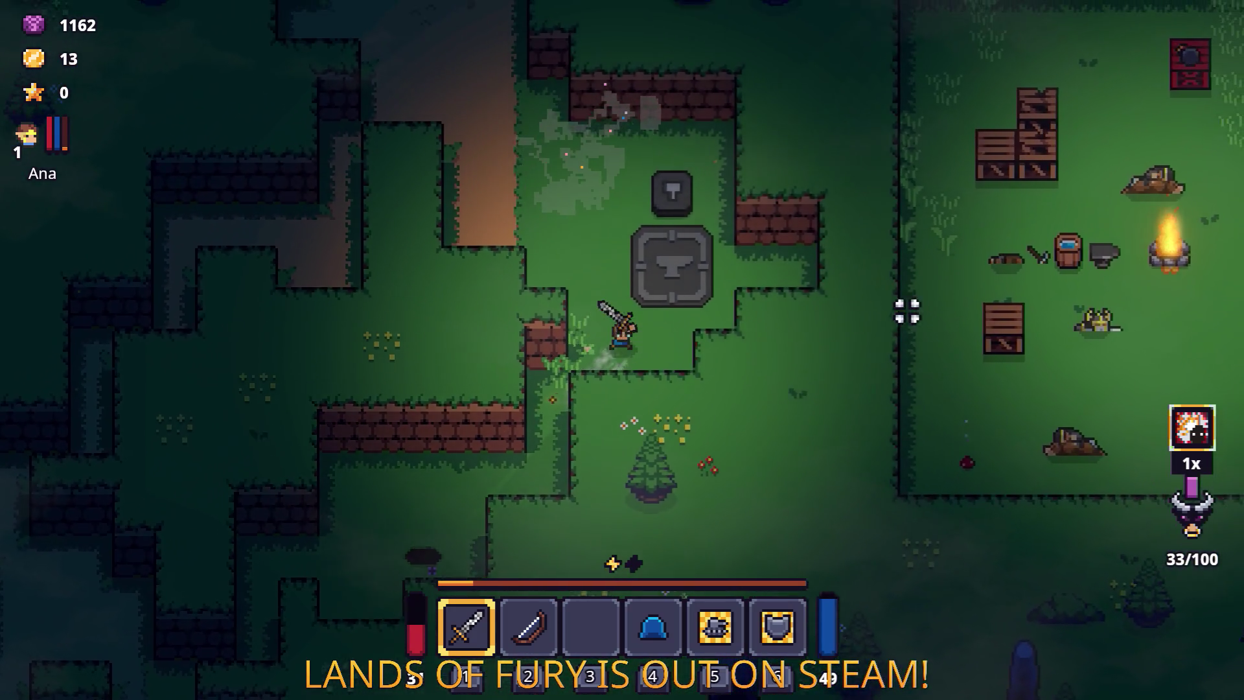
{"action": "key", "text": "s"}
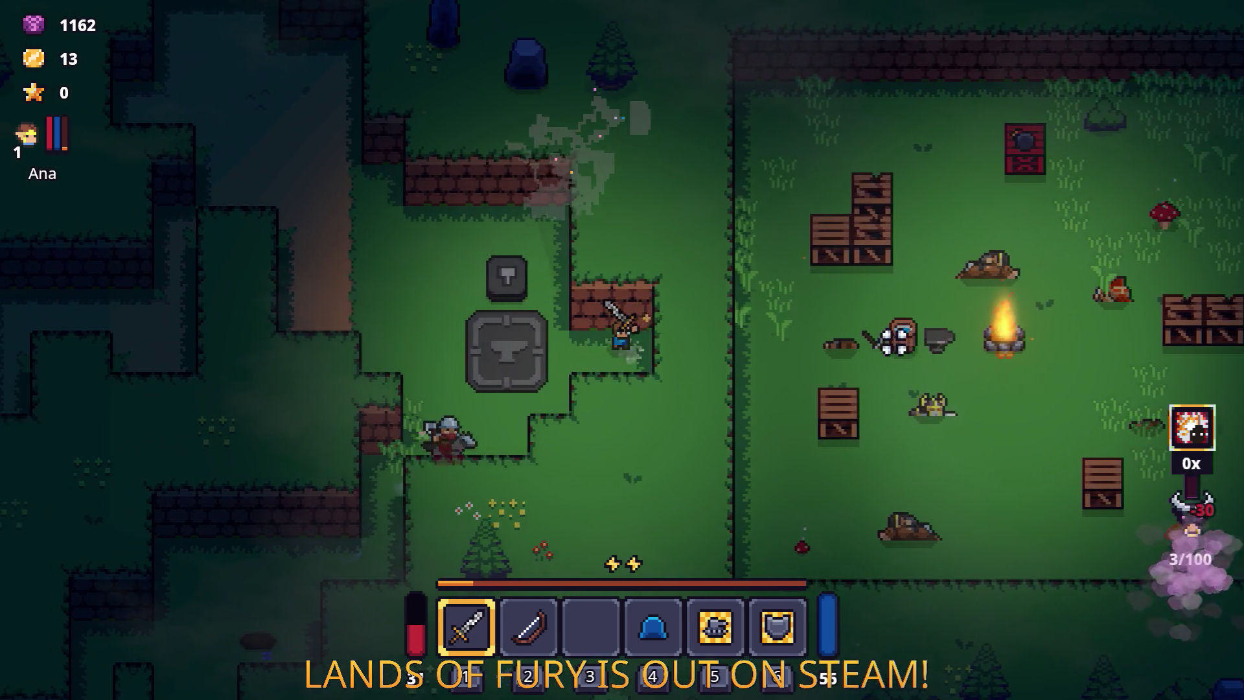
{"action": "key", "text": "a"}
{"action": "key", "text": "space"}
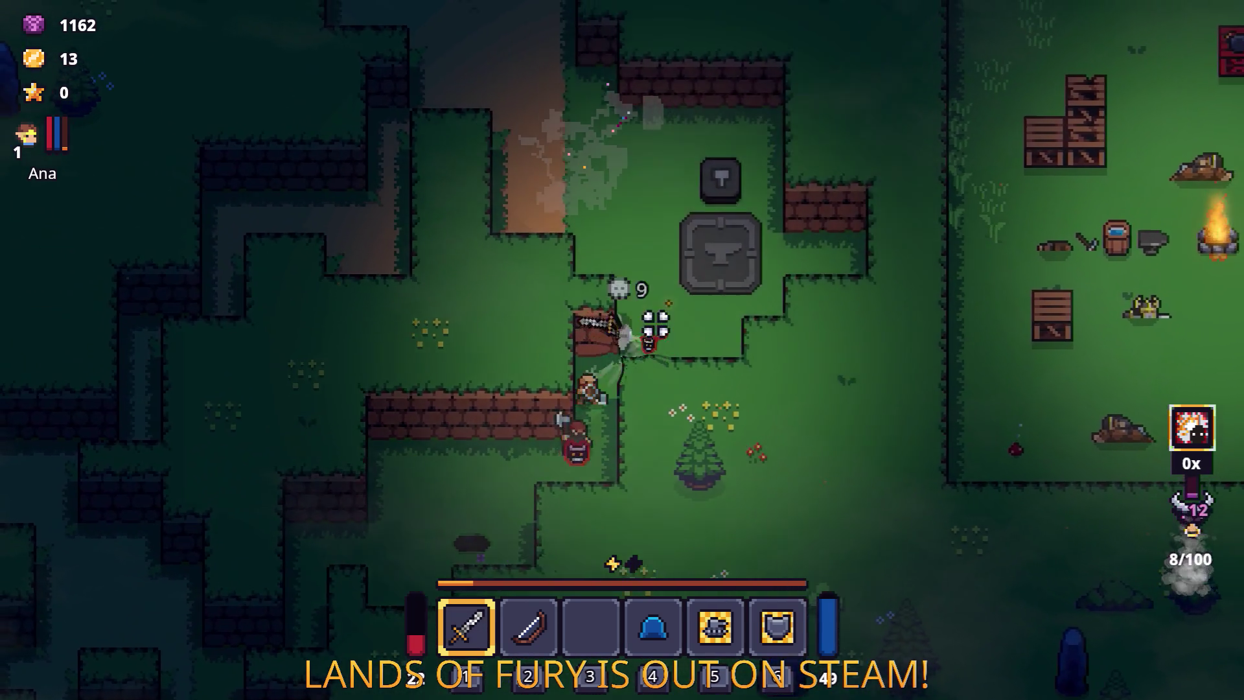
Step: Defeat the armoured enemy and finish off the remaining nearby enemies
{"action": "key", "text": "w"}
{"action": "key", "text": "a"}
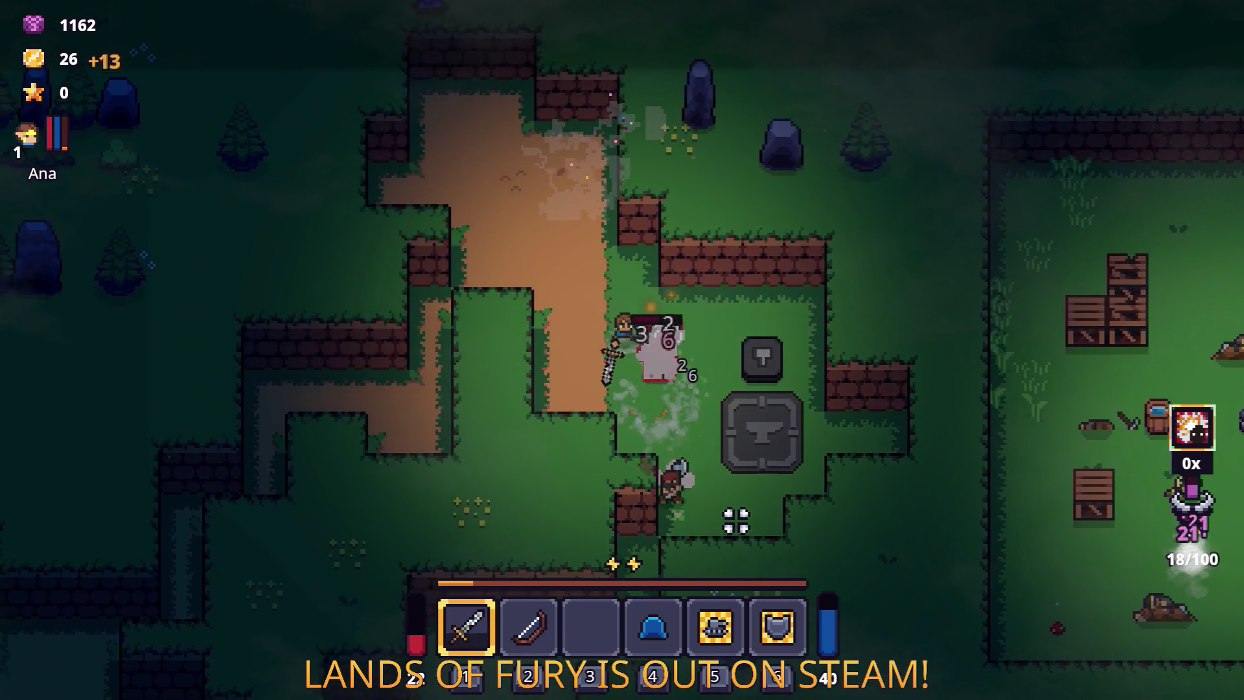
{"action": "key", "text": "w"}
{"action": "key", "text": "a"}
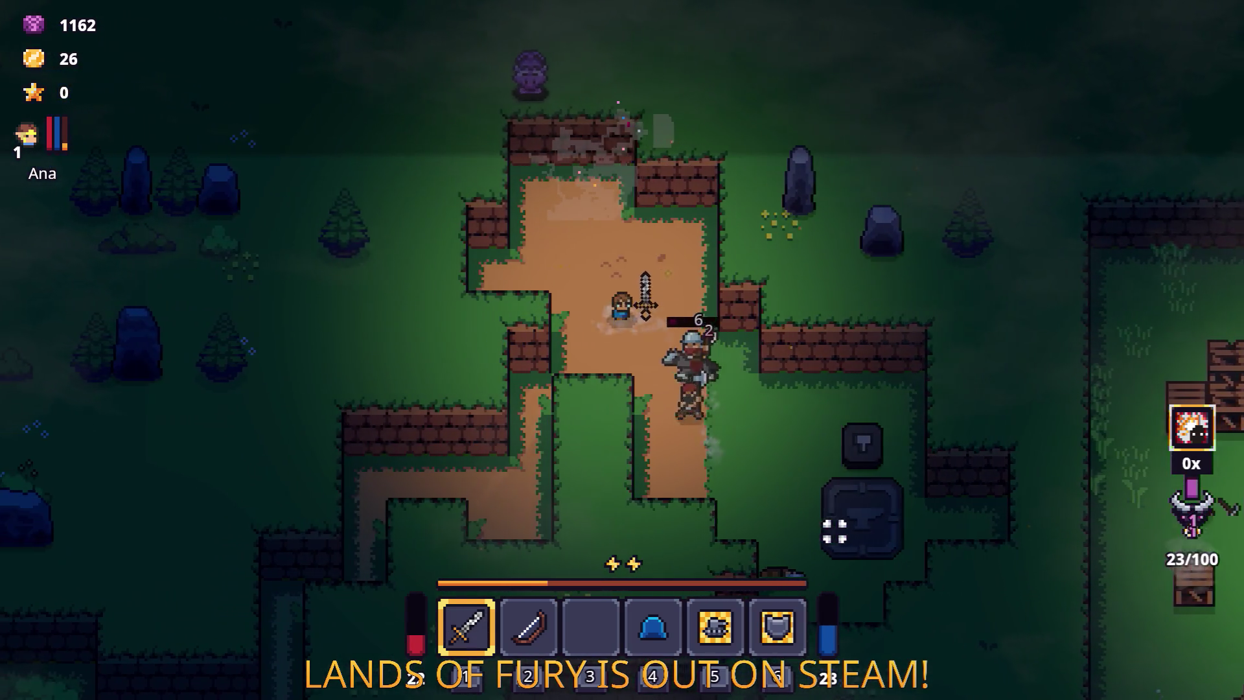
{"action": "key", "text": "a"}
{"action": "key", "text": "d"}
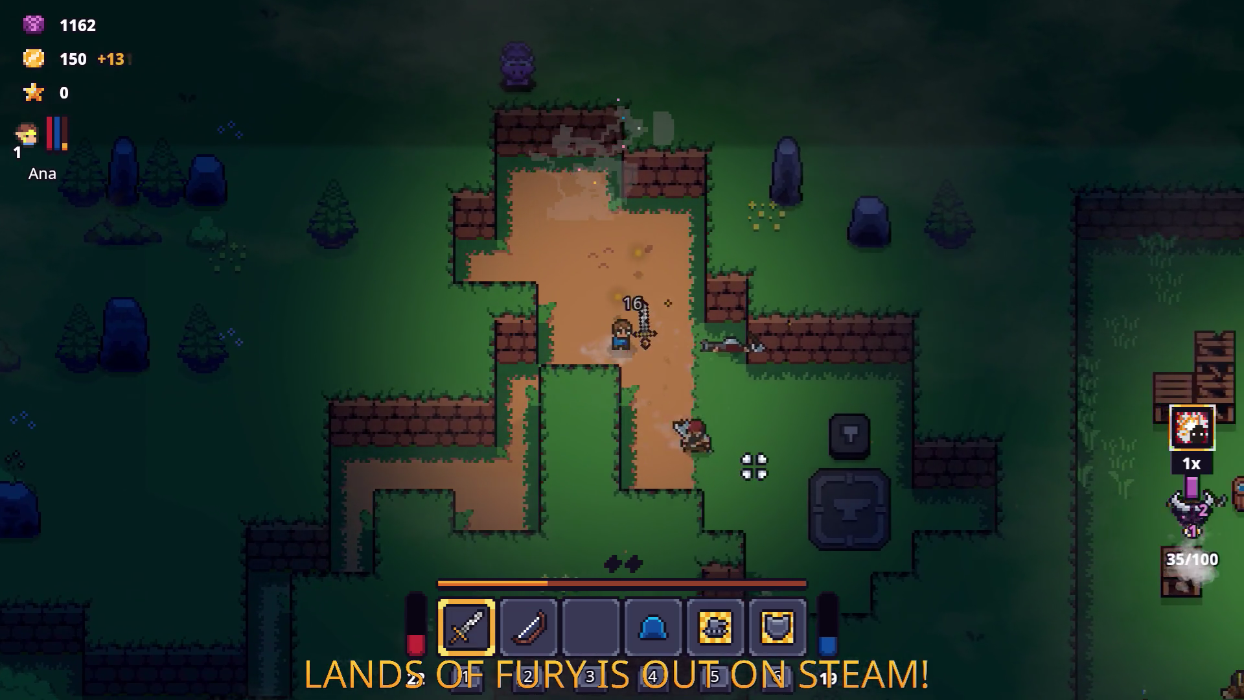
{"action": "key", "text": "d"}
{"action": "key", "text": "s"}
Step: Walk east into the campfire camp and swing the sword at its enemies
{"action": "key", "text": "d"}
{"action": "key", "text": "s"}
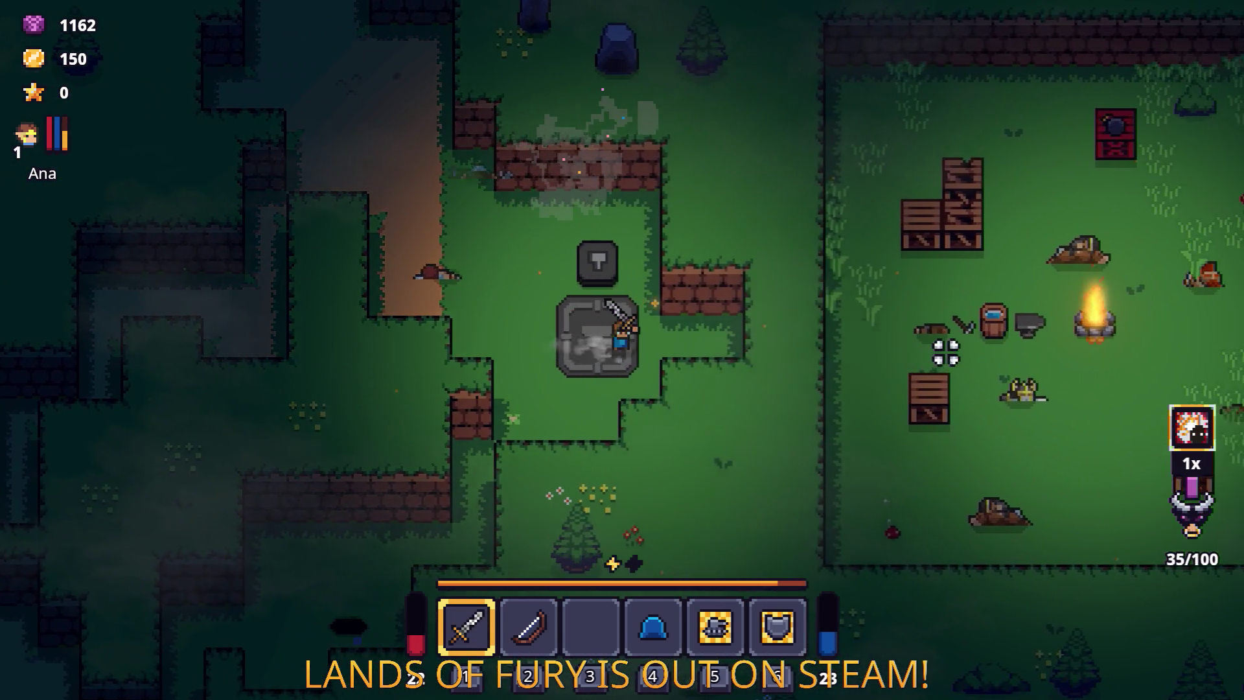
{"action": "key", "text": "d"}
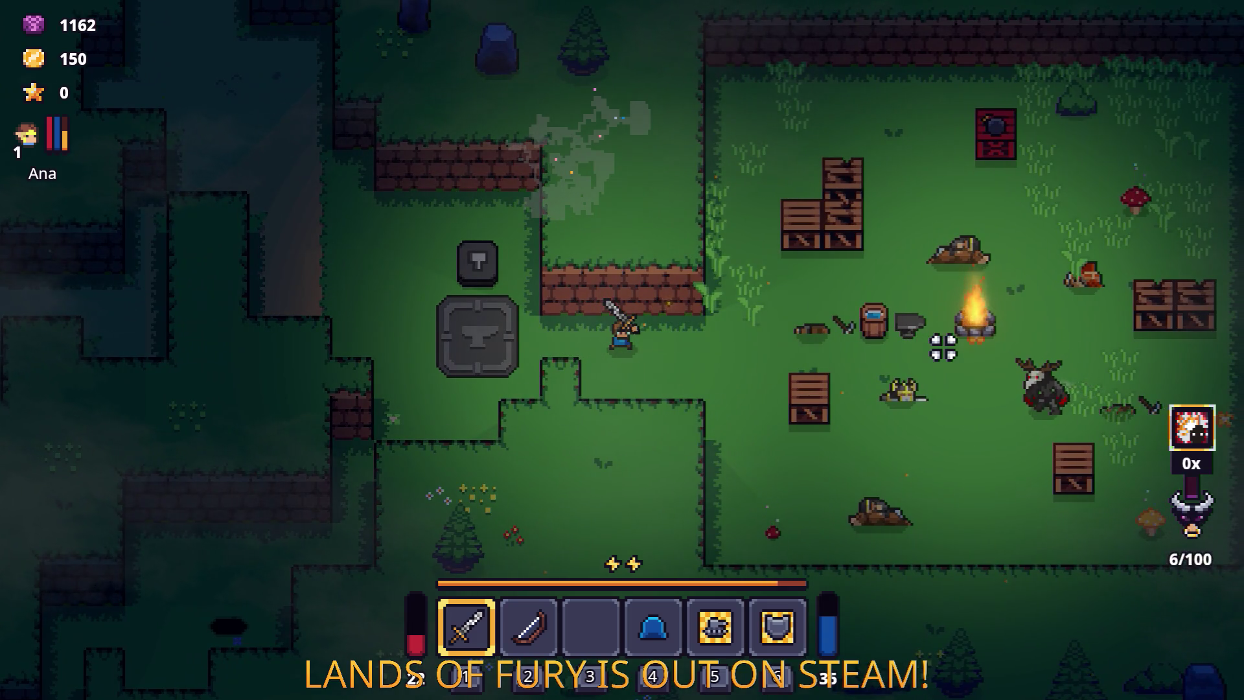
{"action": "key", "text": "d"}
{"action": "key", "text": "w"}
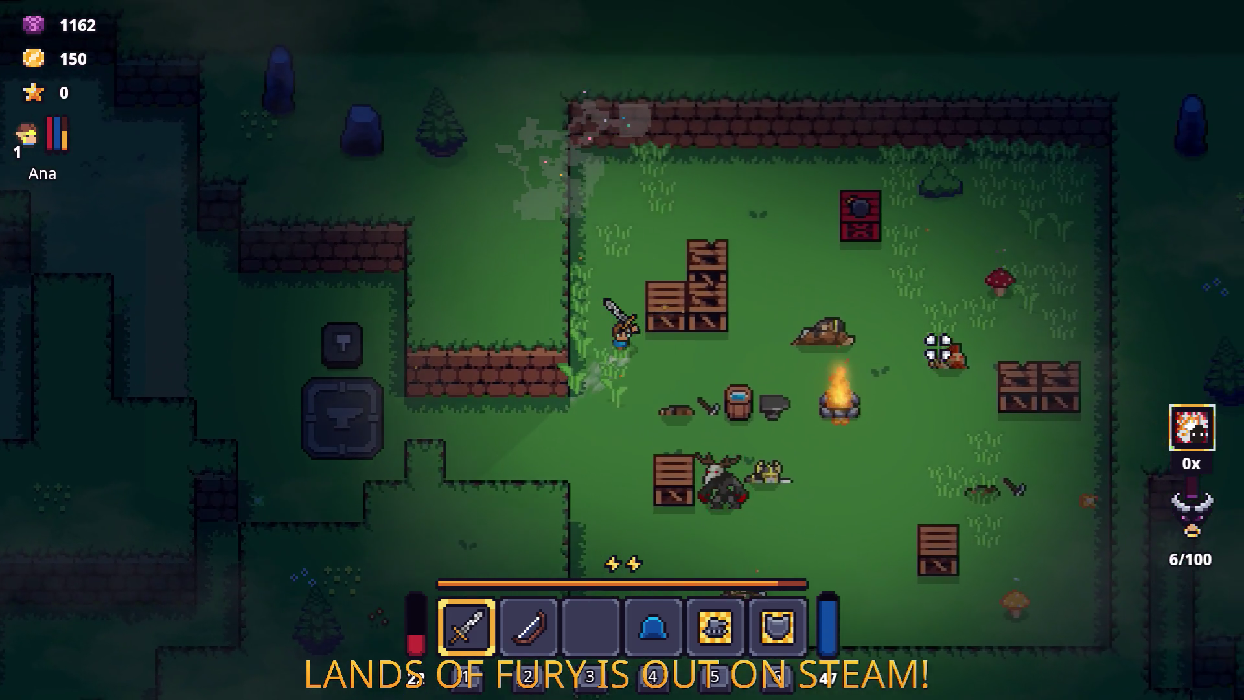
{"action": "left_click", "coordinate": [863, 469]}
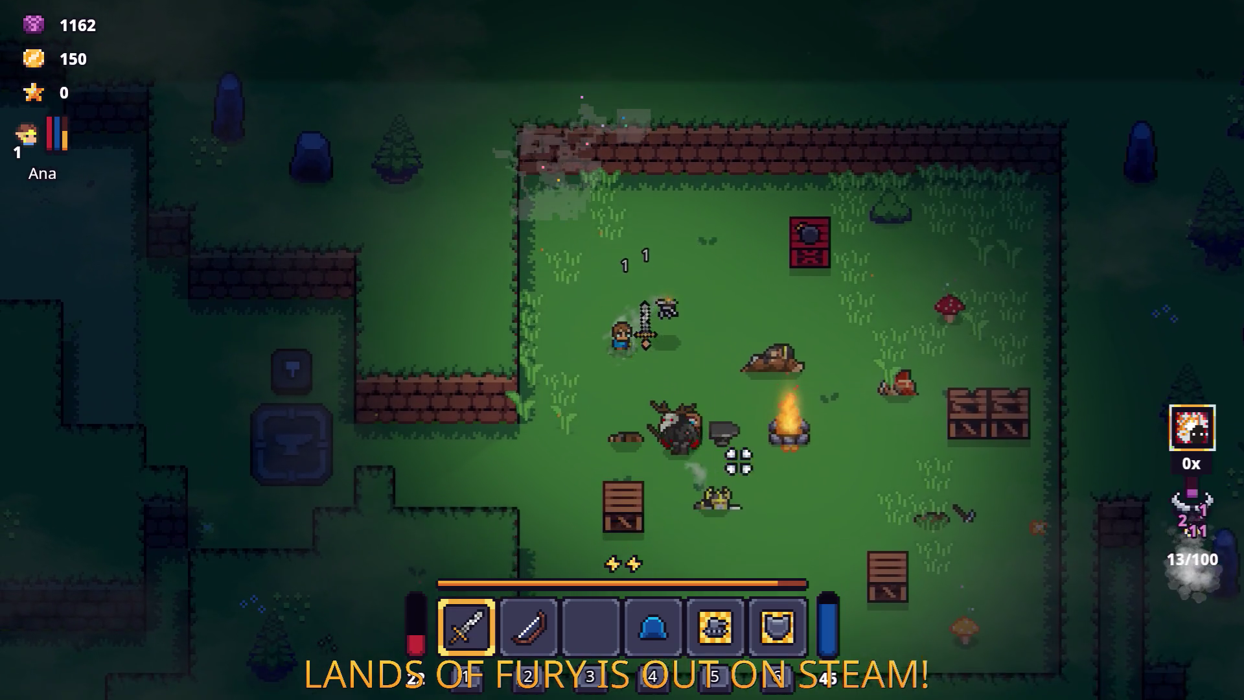
Step: Walk east for the nails, past the Red Spore, and start attacking the antlered enemy
{"action": "key", "text": "d"}
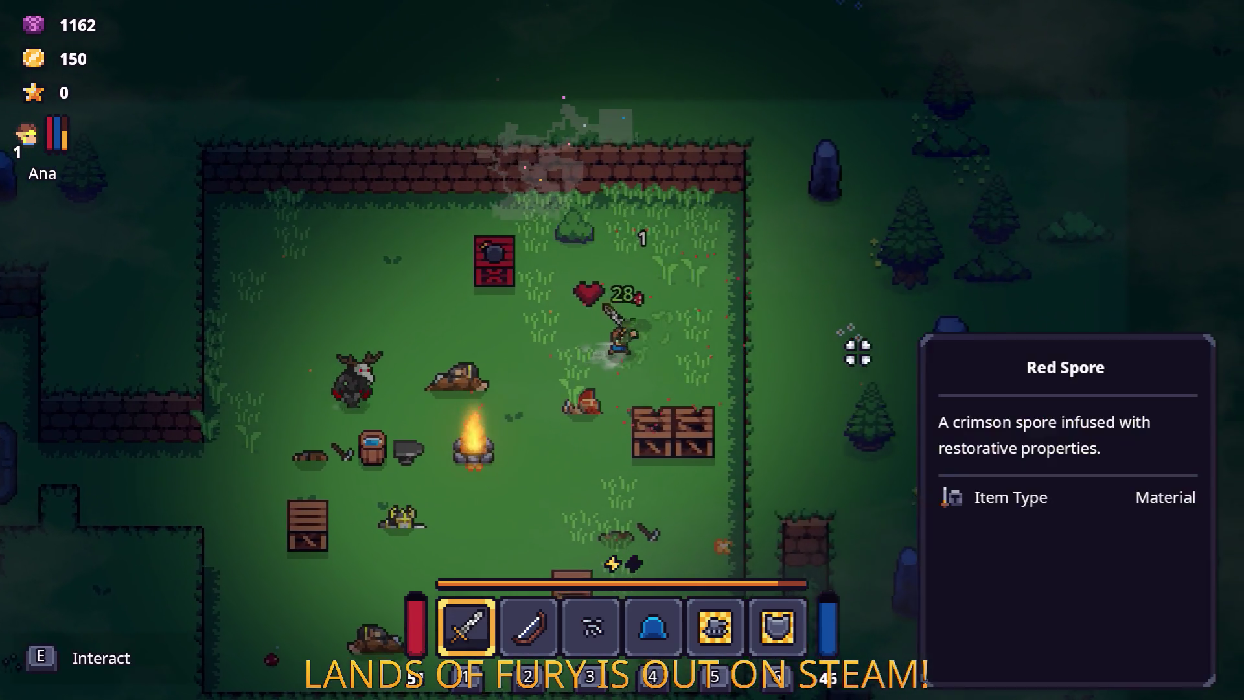
{"action": "key", "text": "d"}
{"action": "key", "text": "s"}
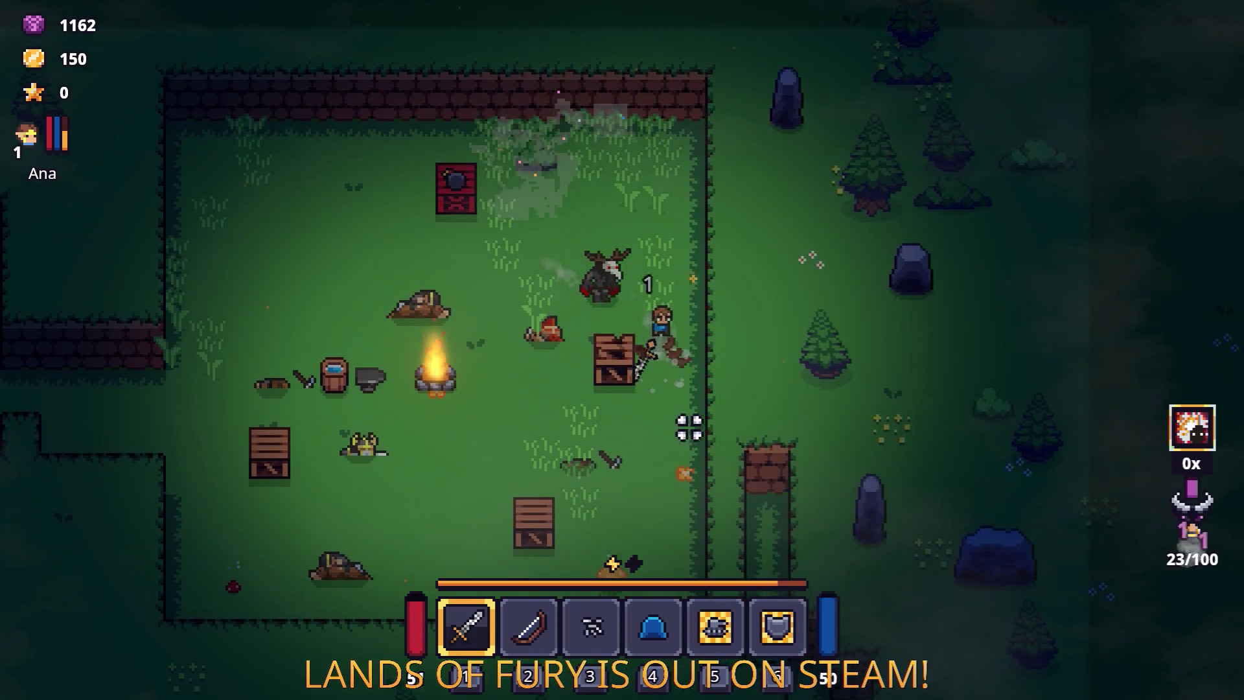
{"action": "key", "text": "s"}
{"action": "key", "text": "a"}
{"action": "key", "text": "d"}
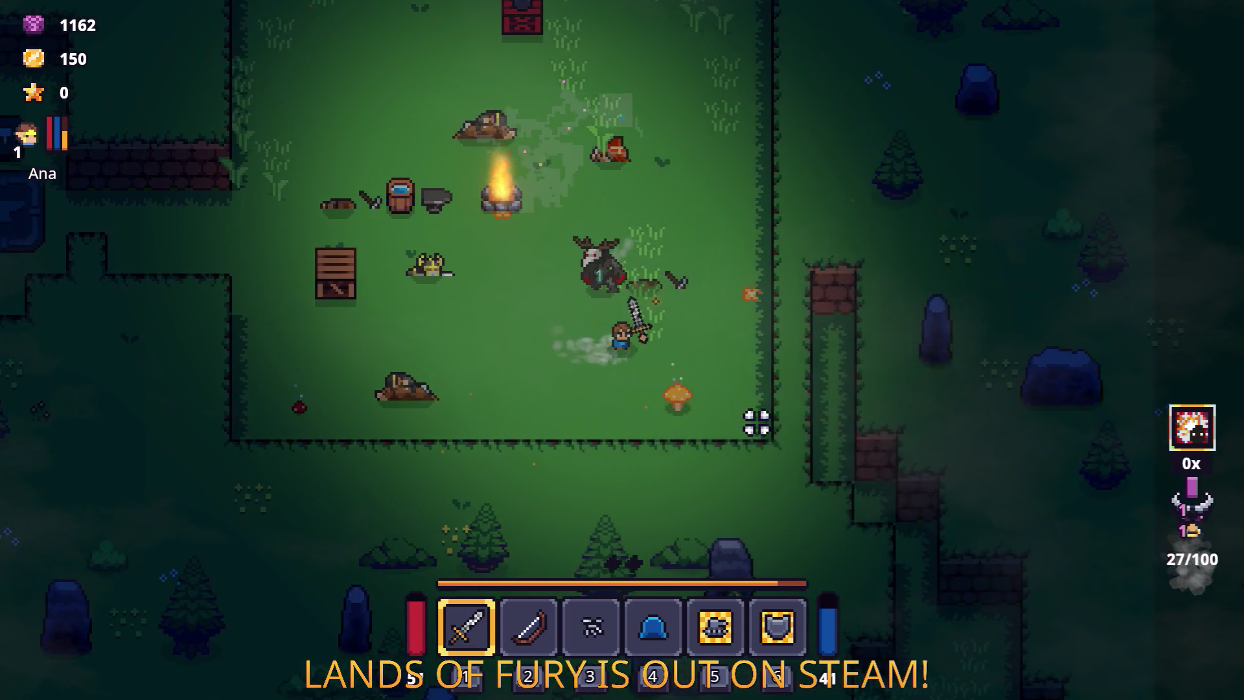
Step: Circle the campfire camp dodging the antlered enemy and landing more sword hits
{"action": "key", "text": "s"}
{"action": "key", "text": "a"}
{"action": "key", "text": "w"}
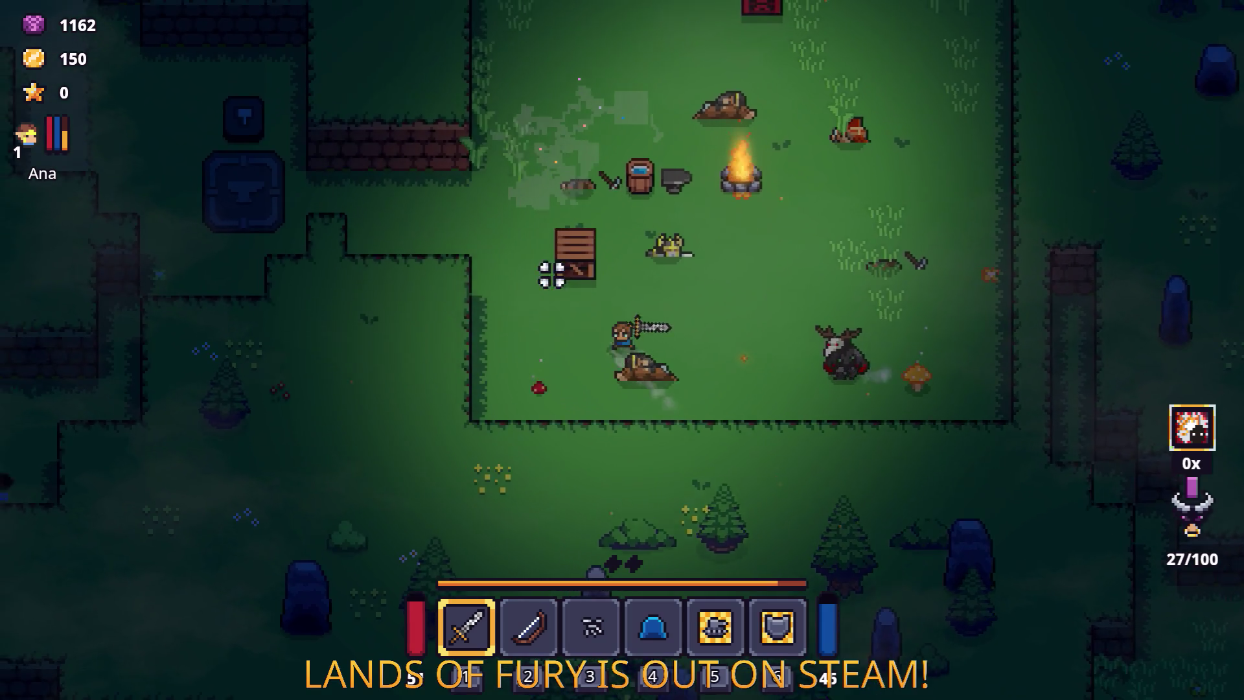
{"action": "key", "text": "w"}
{"action": "key", "text": "d"}
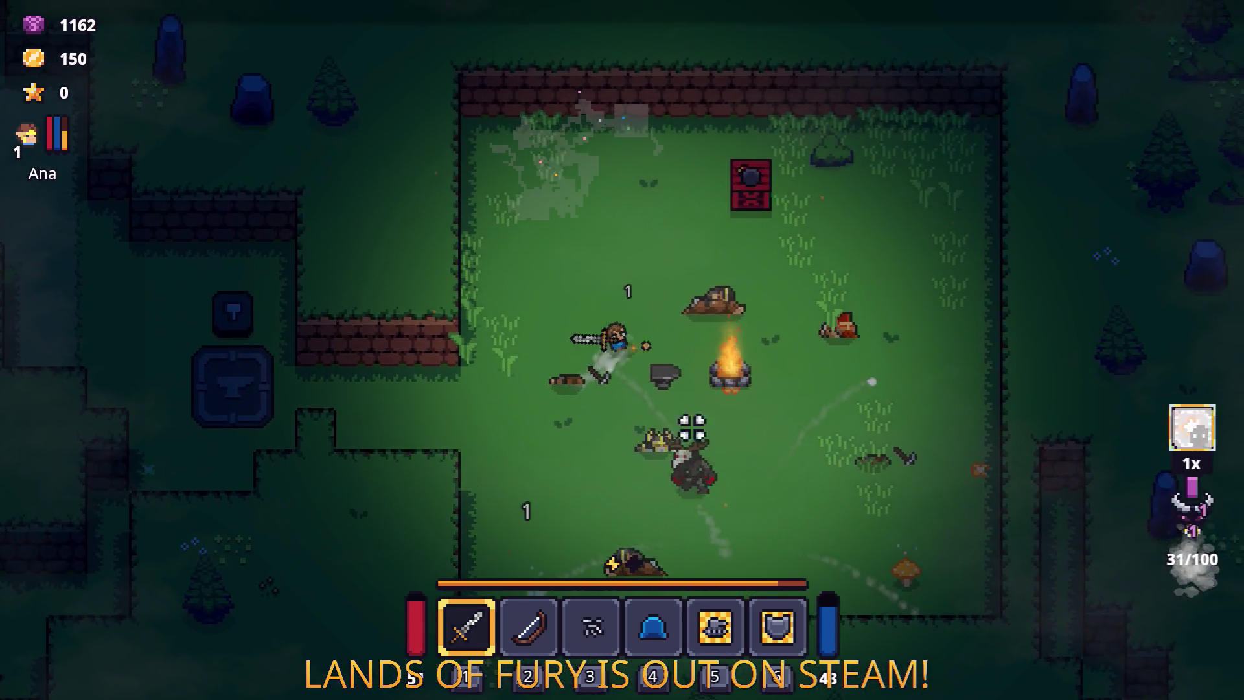
{"action": "key", "text": "d"}
{"action": "key", "text": "w"}
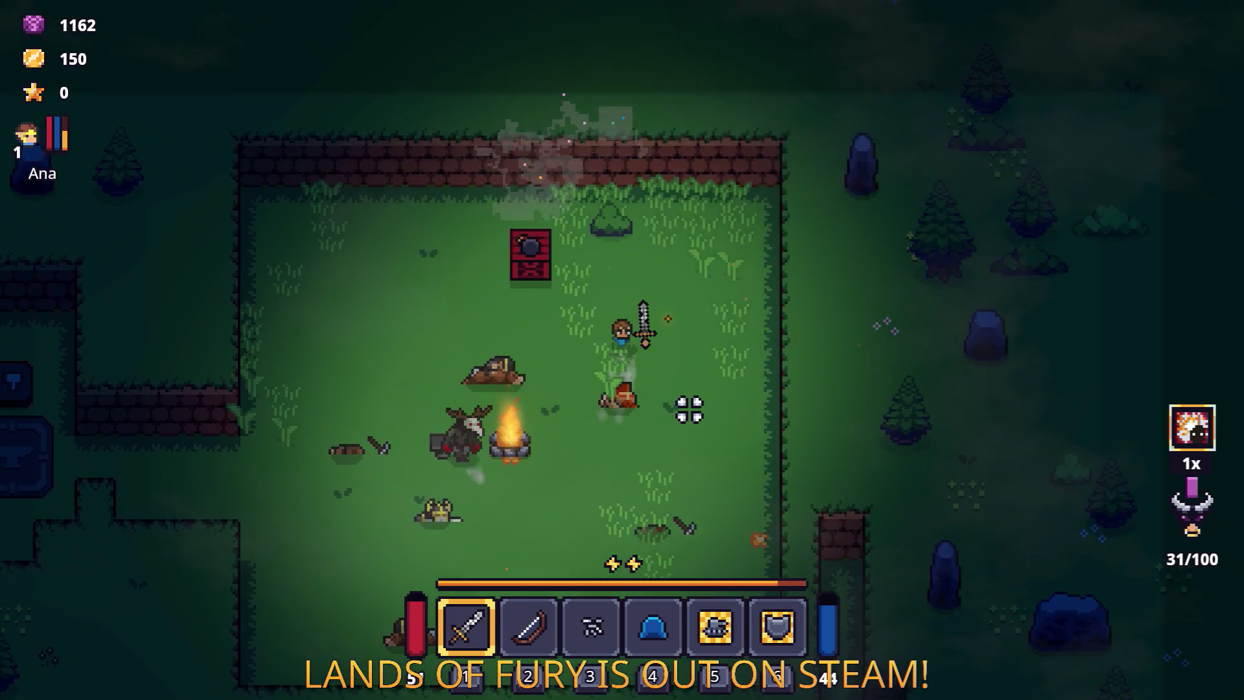
{"action": "key", "text": "w"}
{"action": "key", "text": "d"}
{"action": "key", "text": "s"}
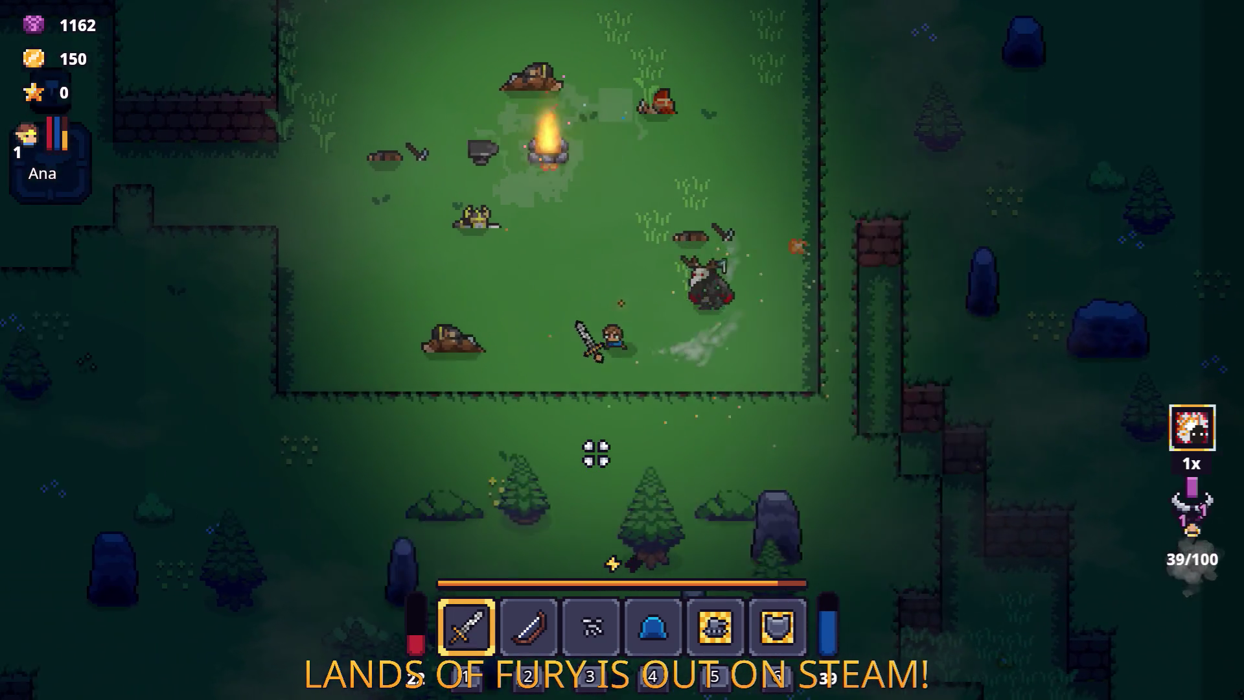
Step: Cross the camp west and north, then over to its right wall
{"action": "key", "text": "a"}
{"action": "key", "text": "w"}
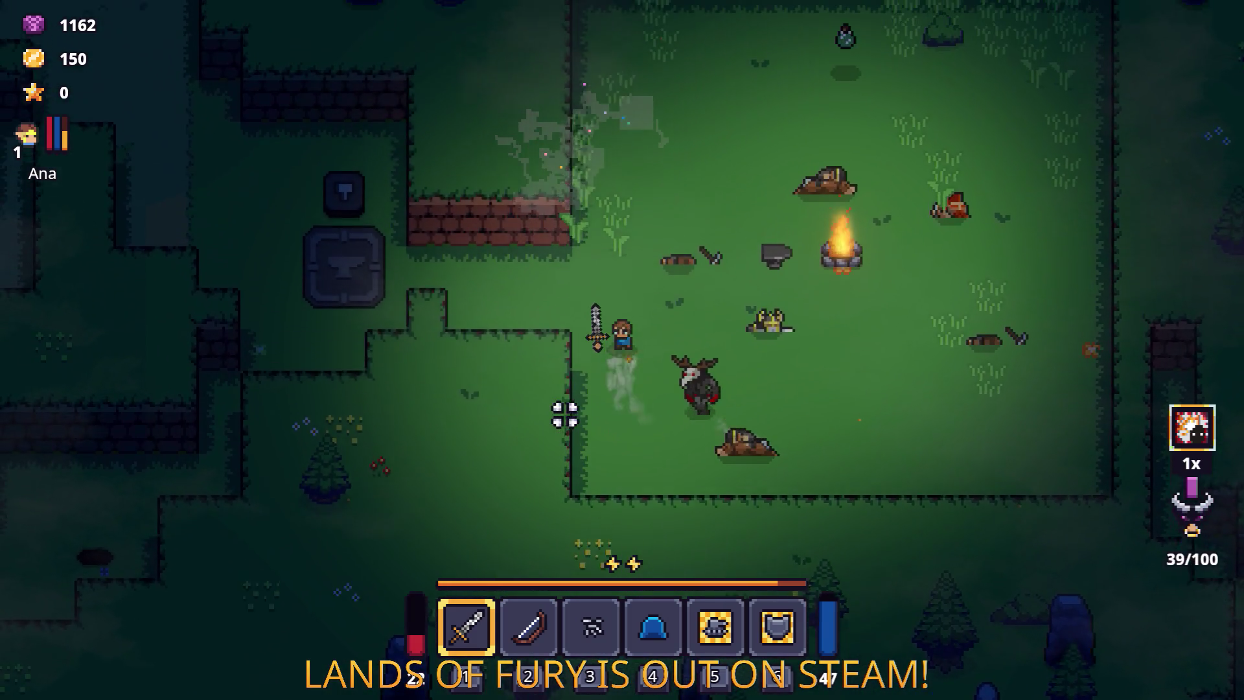
{"action": "key", "text": "w"}
{"action": "key", "text": "d"}
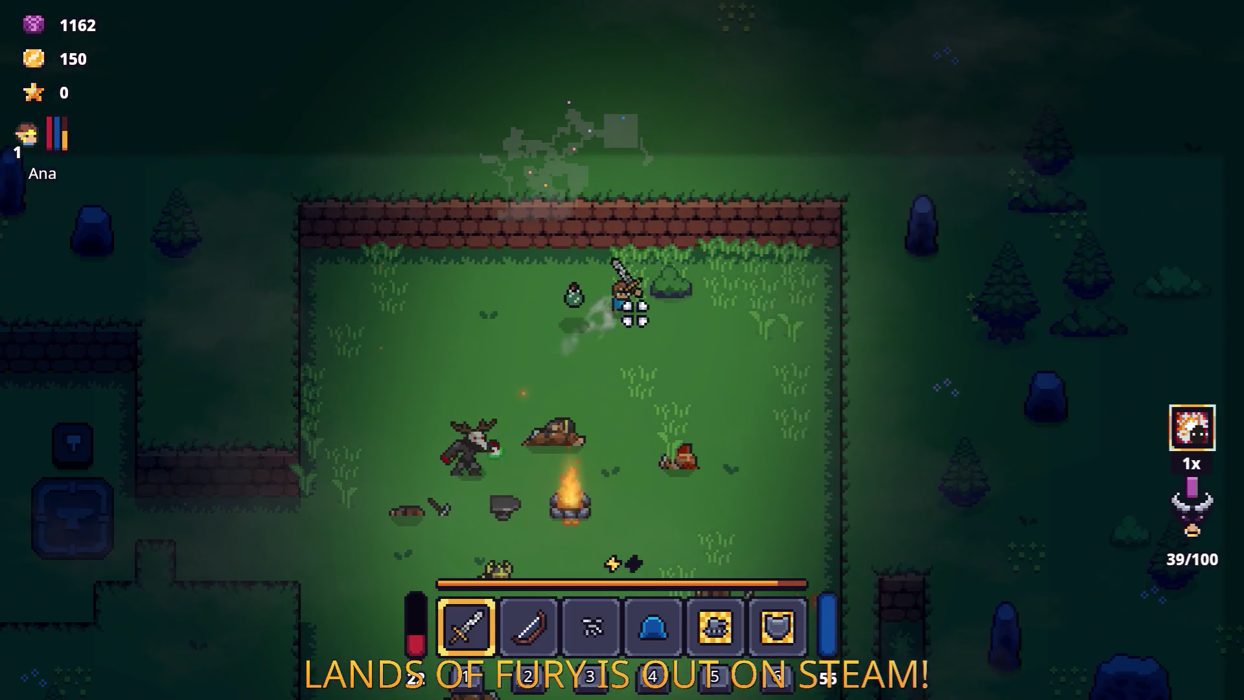
{"action": "key", "text": "d"}
{"action": "key", "text": "s"}
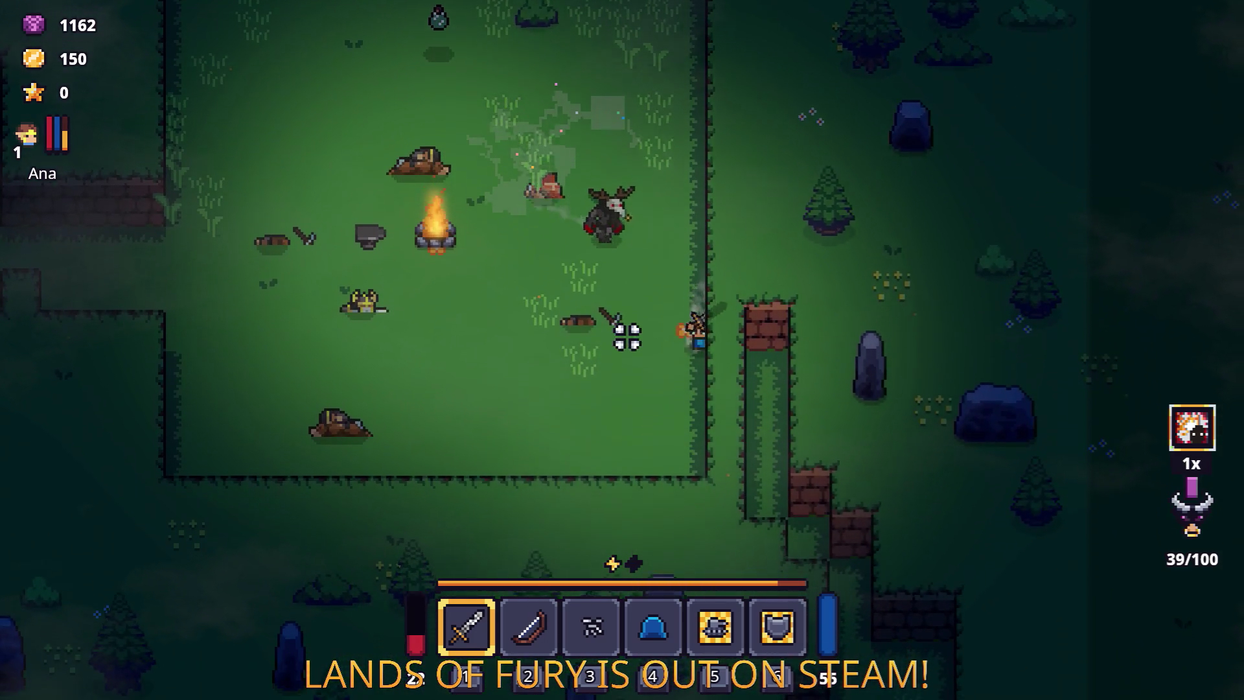
Step: Step toward the enemy, then leave the Gothar camp heading west past the anvil
{"action": "key", "text": "a"}
{"action": "key", "text": "a"}
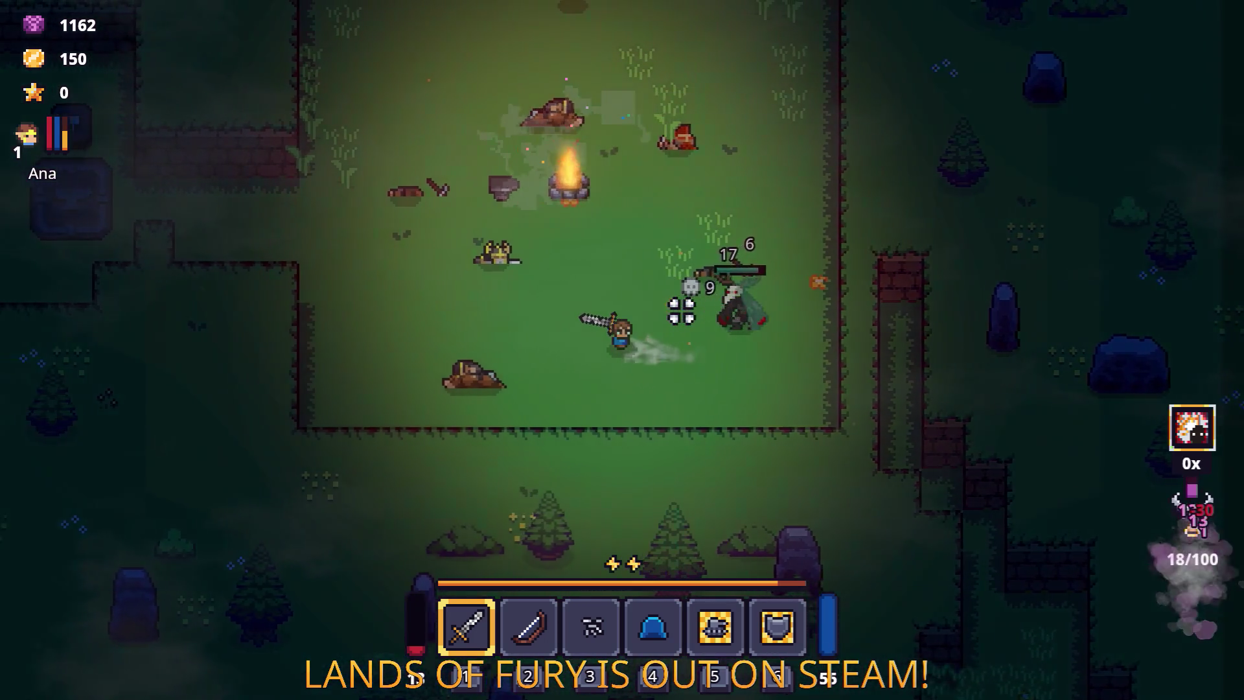
{"action": "key", "text": "w"}
{"action": "key", "text": "a"}
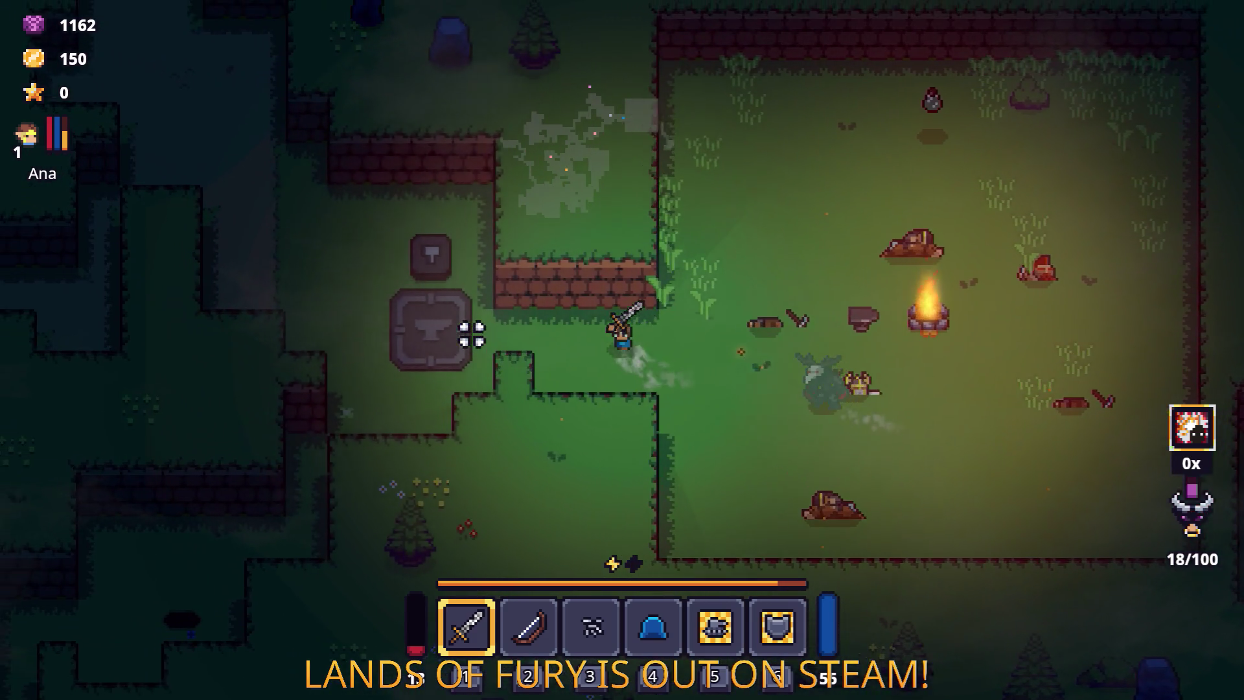
{"action": "key", "text": "s"}
{"action": "key", "text": "a"}
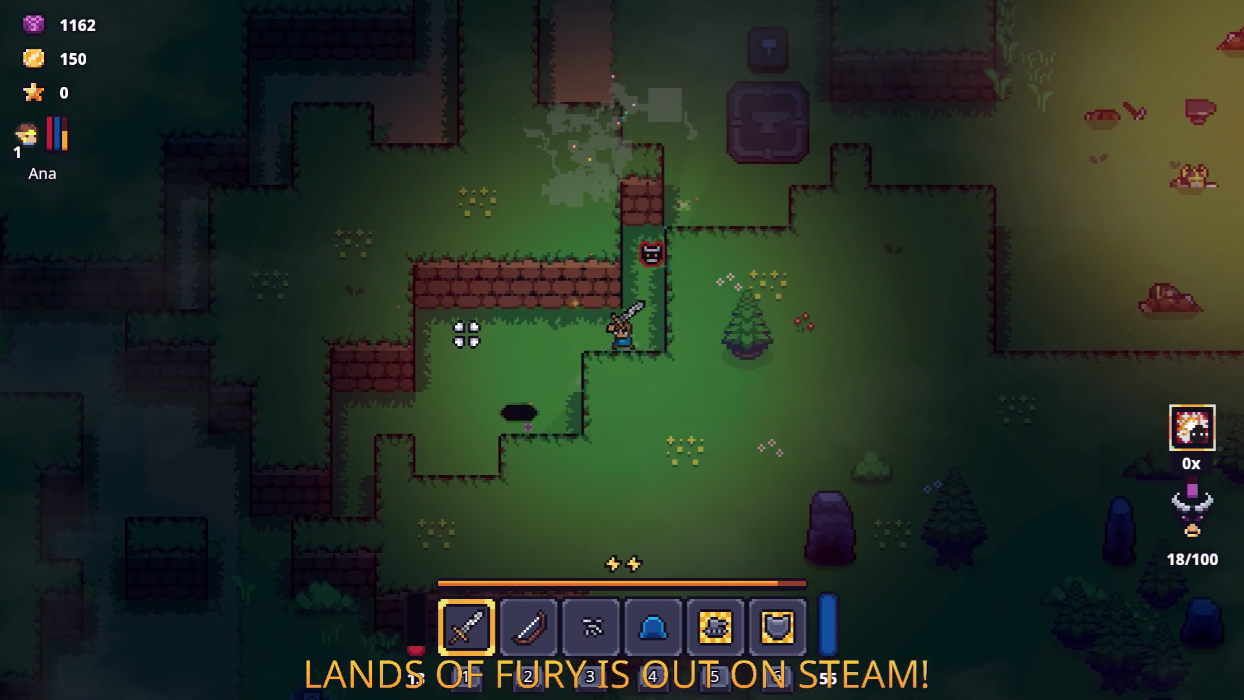
Step: Spend an energy charge on the special ability and walk south through the red-tinted area
{"action": "key", "text": "space"}
{"action": "key", "text": "s"}
{"action": "key", "text": "a"}
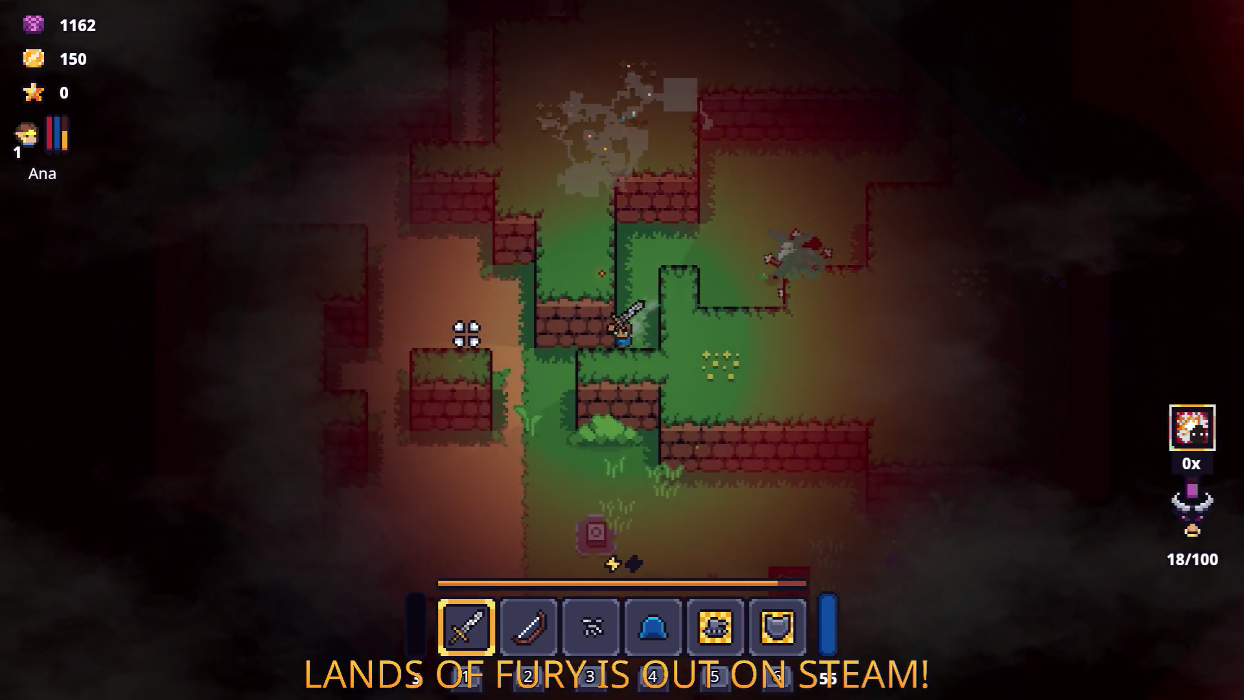
{"action": "key", "text": "s"}
{"action": "key", "text": "d"}
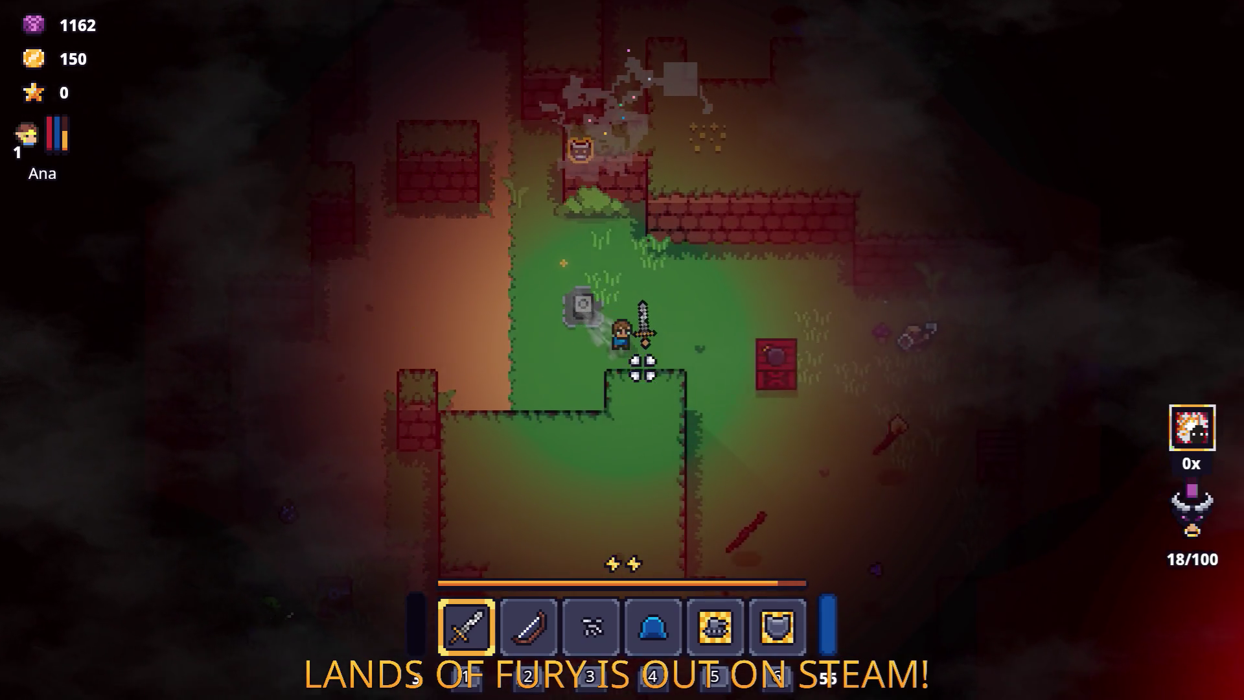
Step: Close the inventory and walk on toward the antlered enemy
{"action": "key", "text": "Tab"}
{"action": "key", "text": "d"}
{"action": "key", "text": "s"}
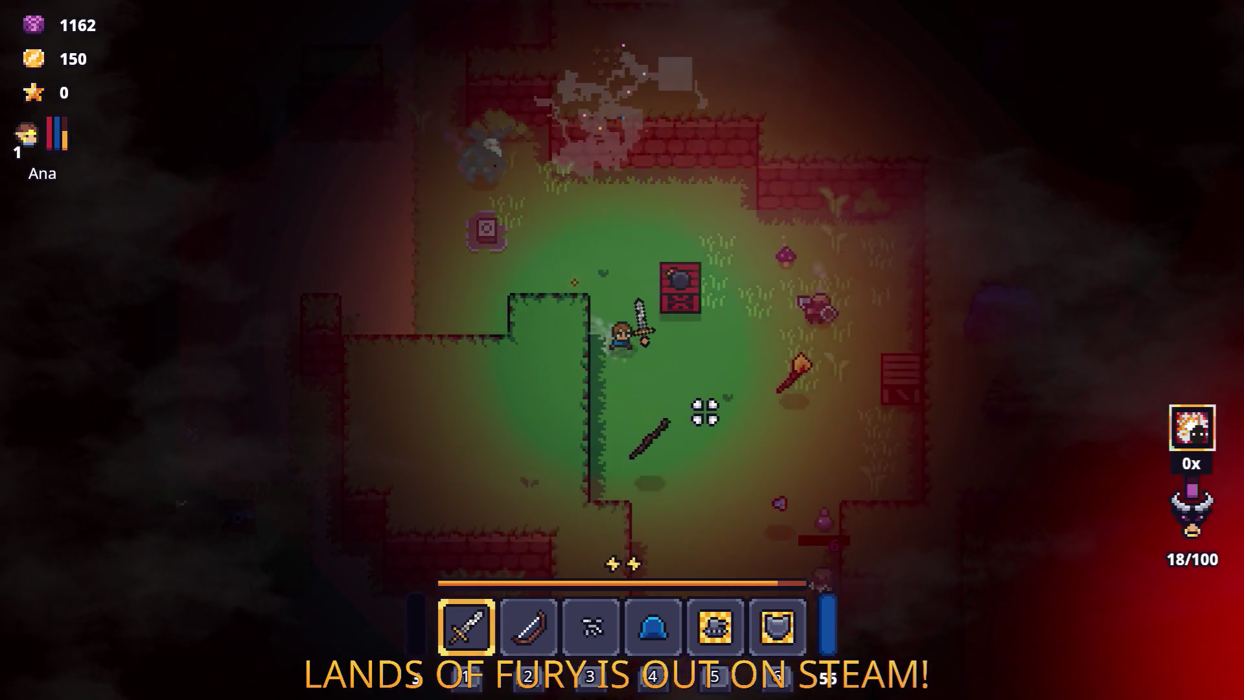
{"action": "key", "text": "w"}
{"action": "key", "text": "w"}
{"action": "key", "text": "a"}
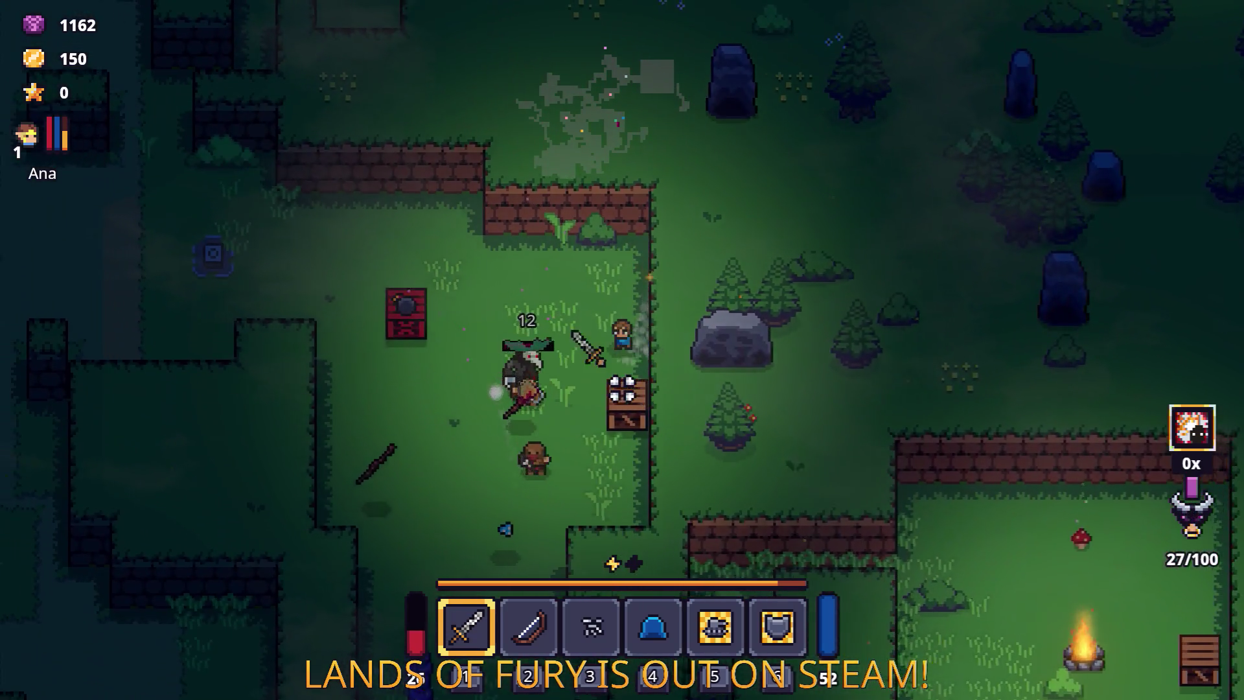
Step: Walk far west and down the dirt path, then back east across the map
{"action": "key", "text": "a"}
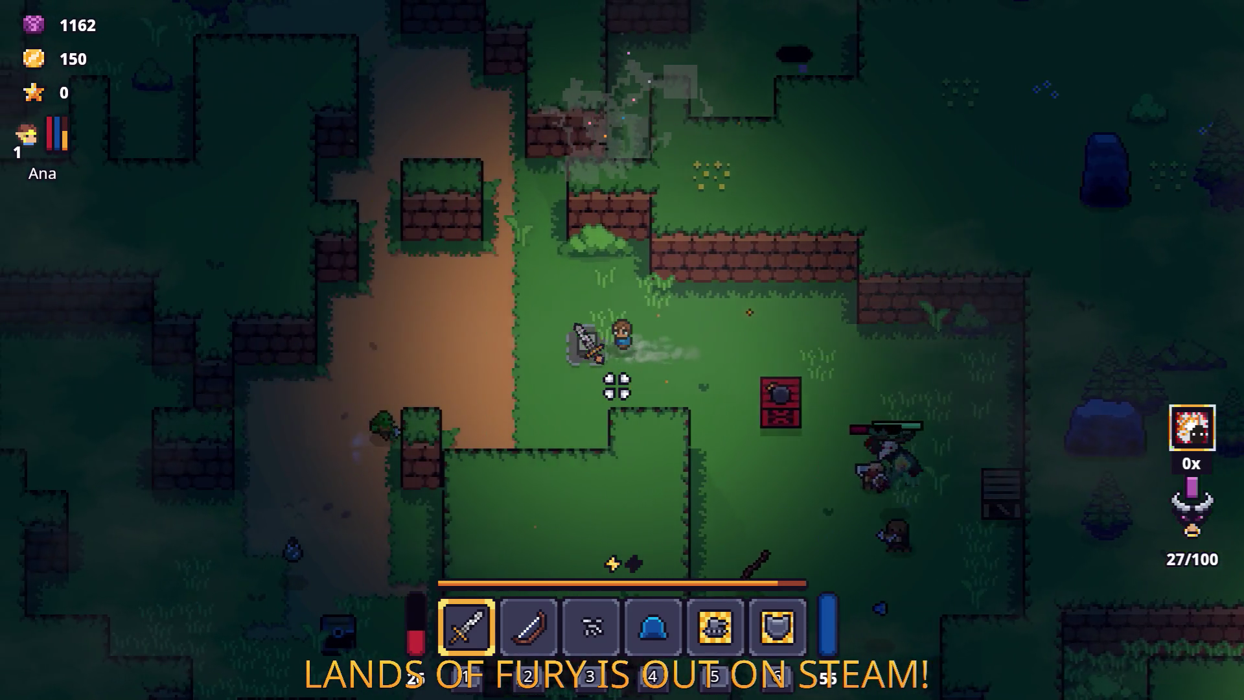
{"action": "key", "text": "a"}
{"action": "key", "text": "s"}
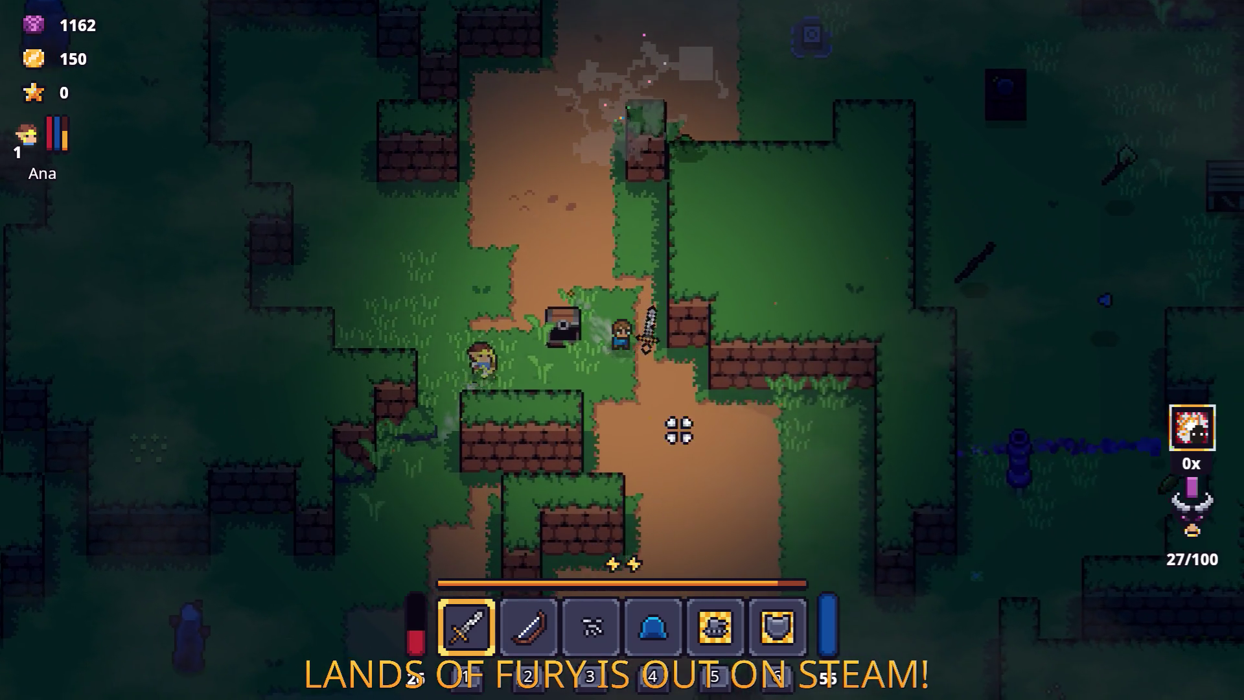
{"action": "key", "text": "d"}
{"action": "key", "text": "s"}
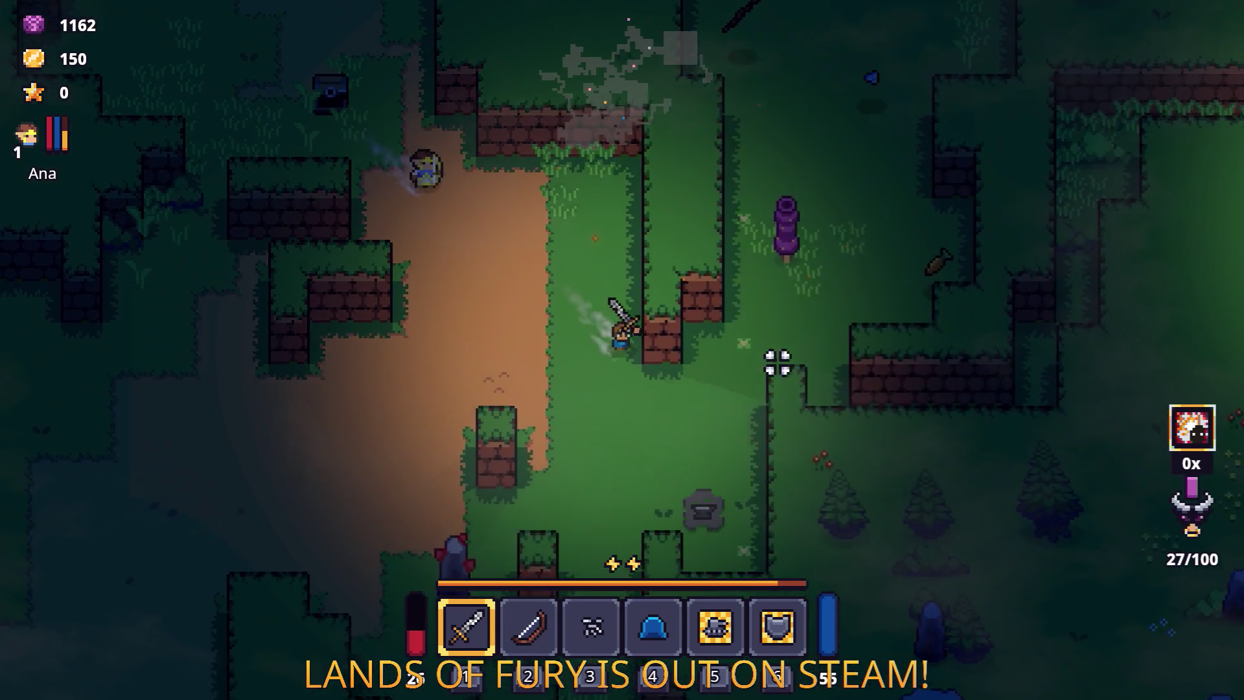
{"action": "key", "text": "w"}
Step: Head up into the clearing beside the grey boulder
{"action": "key", "text": "d"}
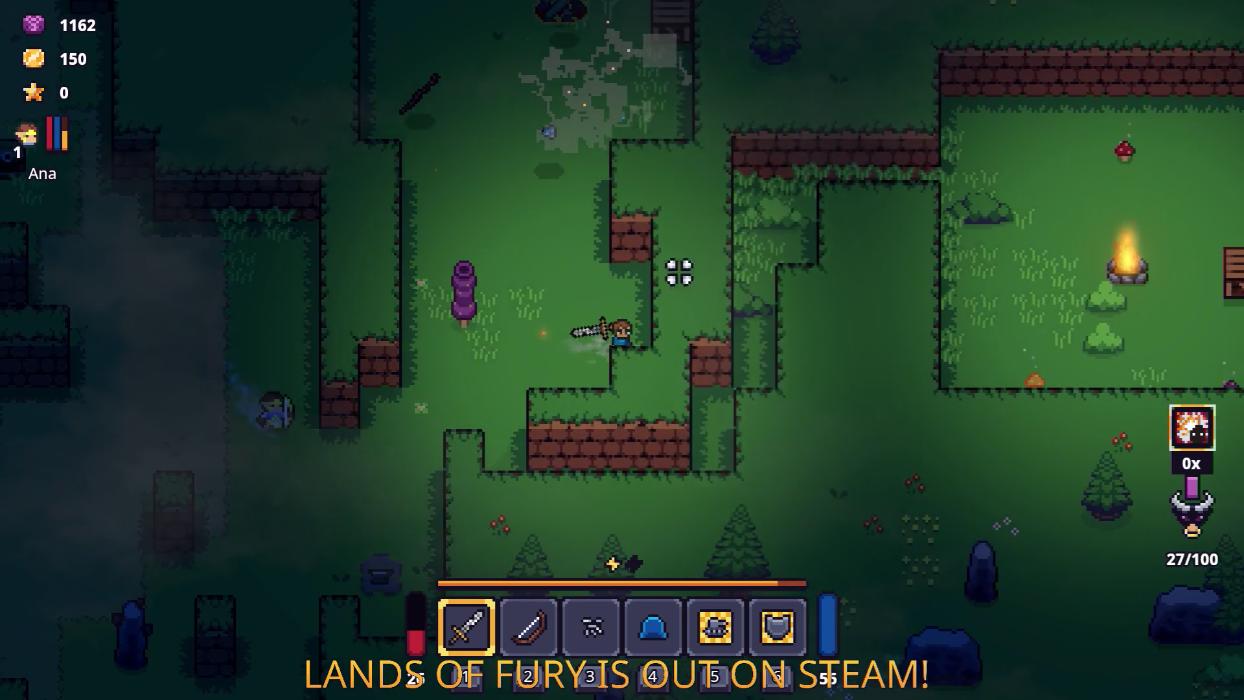
{"action": "key", "text": "w"}
{"action": "key", "text": "a"}
{"action": "key", "text": "w"}
{"action": "key", "text": "a"}
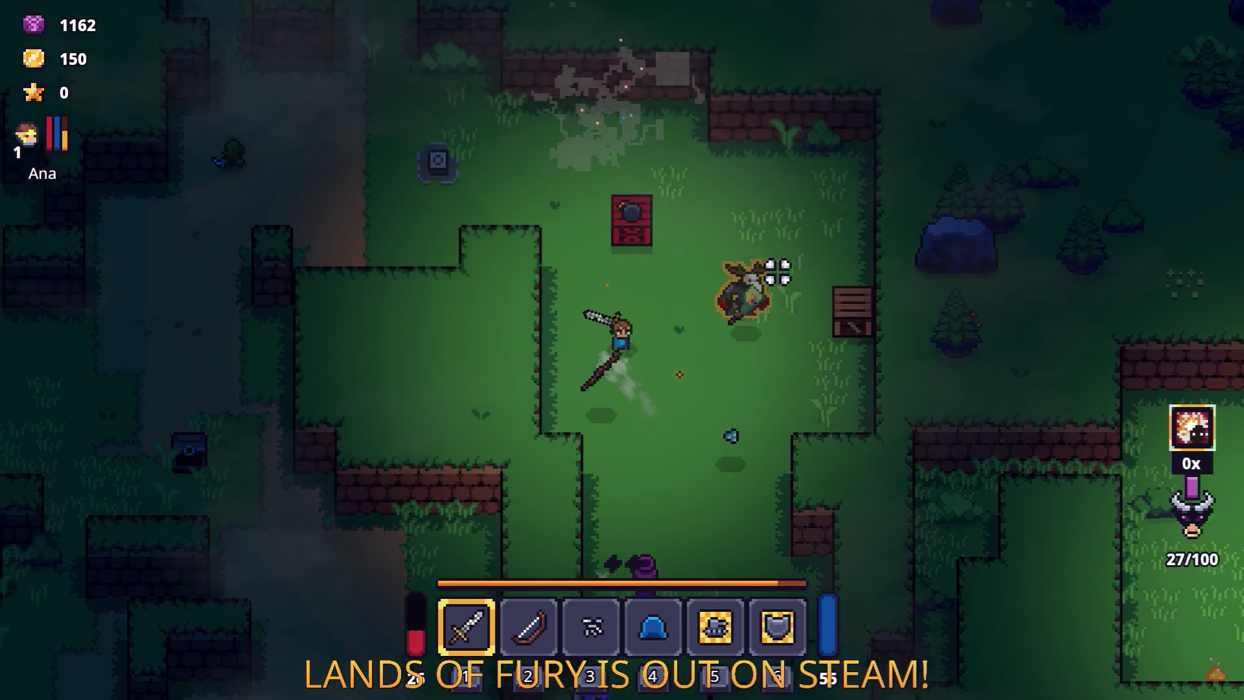
{"action": "key", "text": "d"}
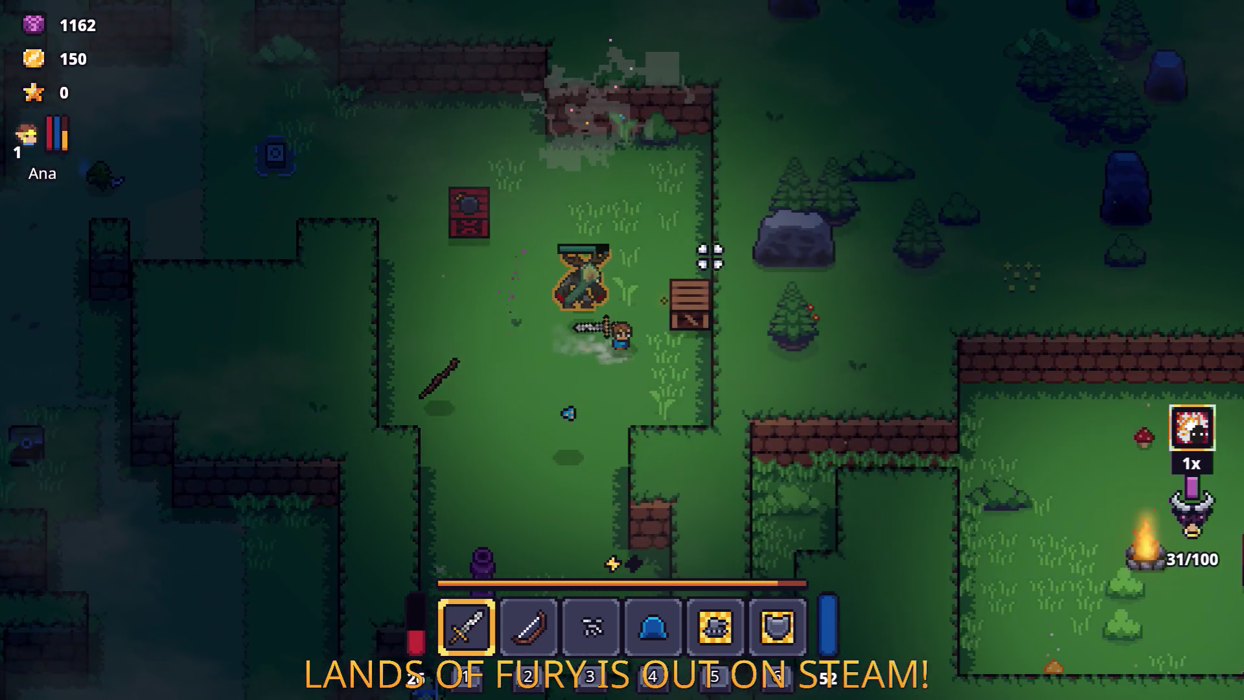
{"action": "key", "text": "d"}
Step: Break the wooden crate, pass the Burning Stick, and close in on the antlered enemy
{"action": "left_click", "coordinate": [710, 257]}
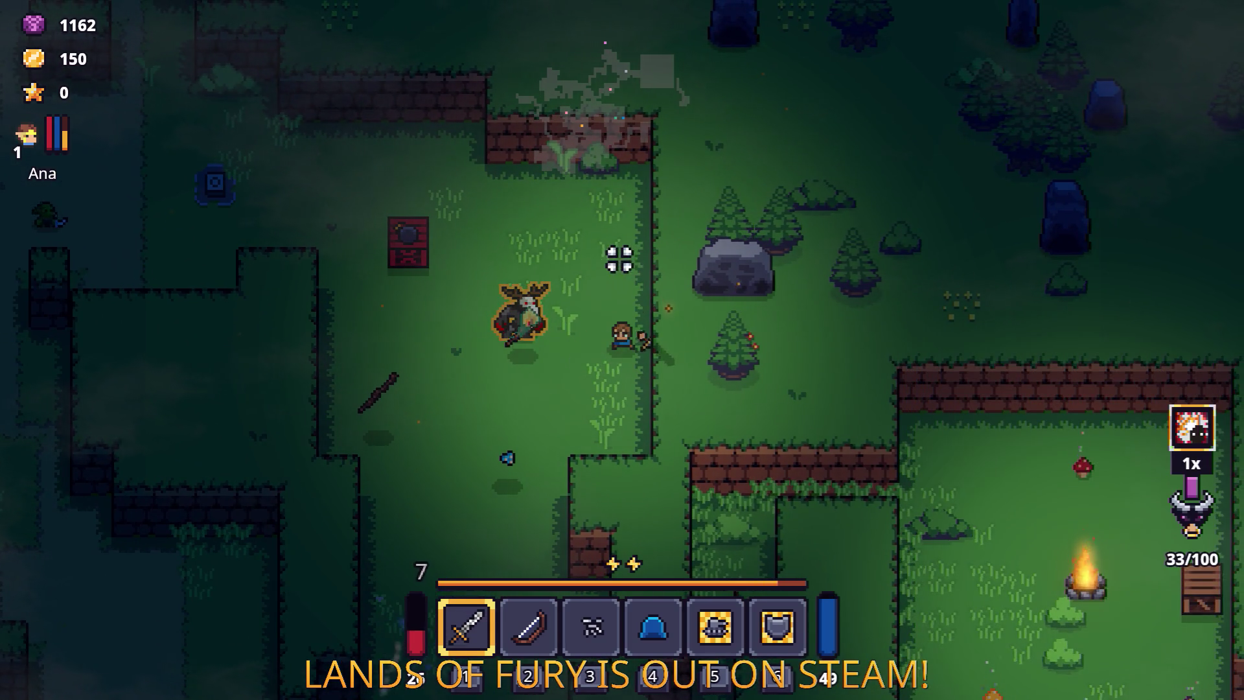
{"action": "key", "text": "a"}
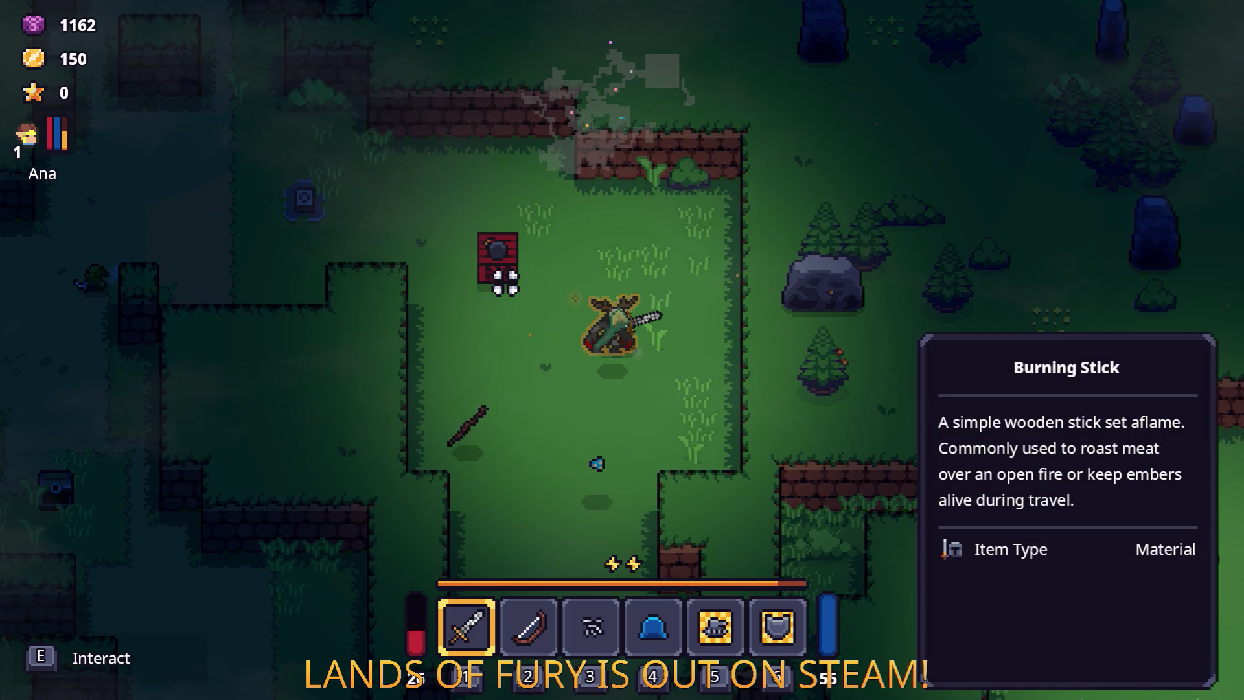
{"action": "key", "text": "d"}
{"action": "key", "text": "s"}
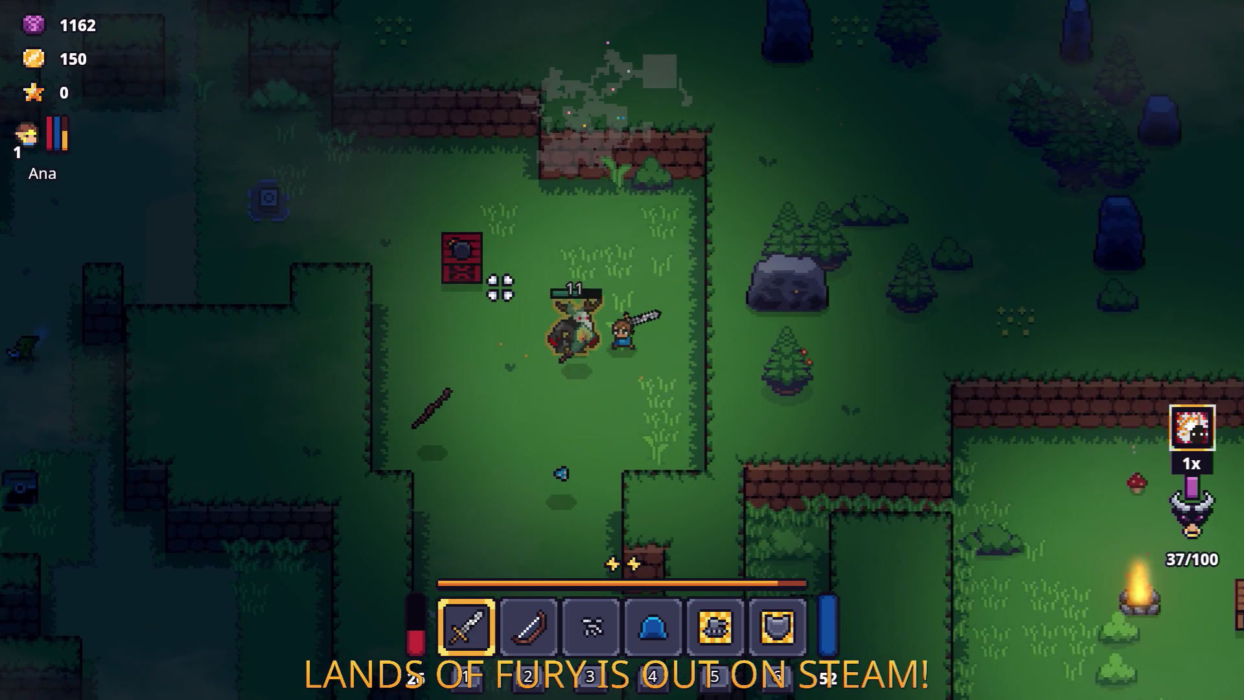
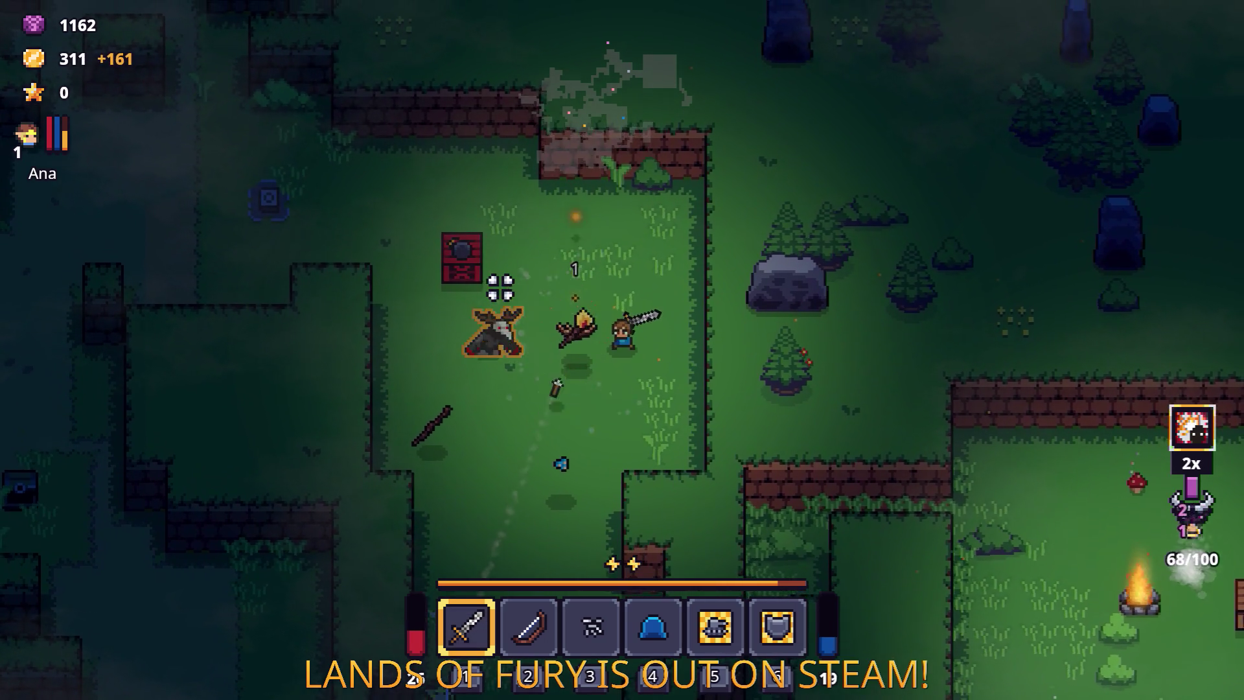
Step: Pick up the dropped Antlers helmet and check it in the inventory
{"action": "key", "text": "a"}
{"action": "key", "text": "i"}
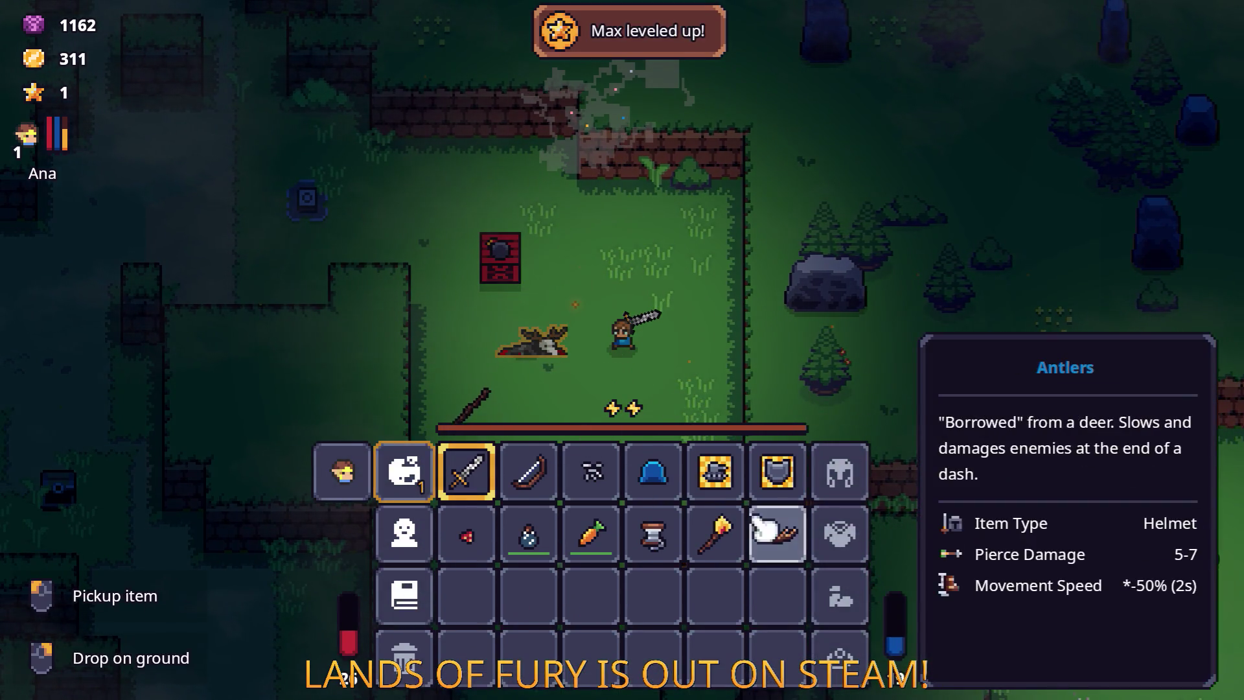
{"action": "key", "text": "i"}
Step: Walk down and right into the campfire room
{"action": "key", "text": "s"}
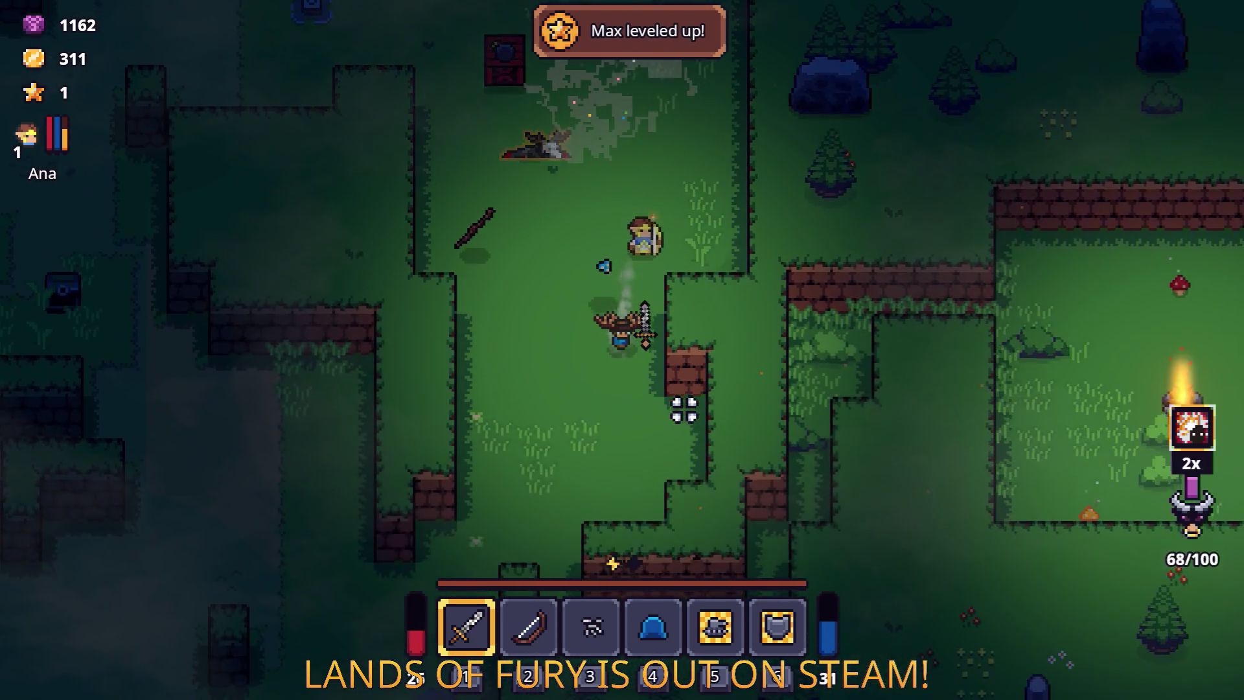
{"action": "key", "text": "s"}
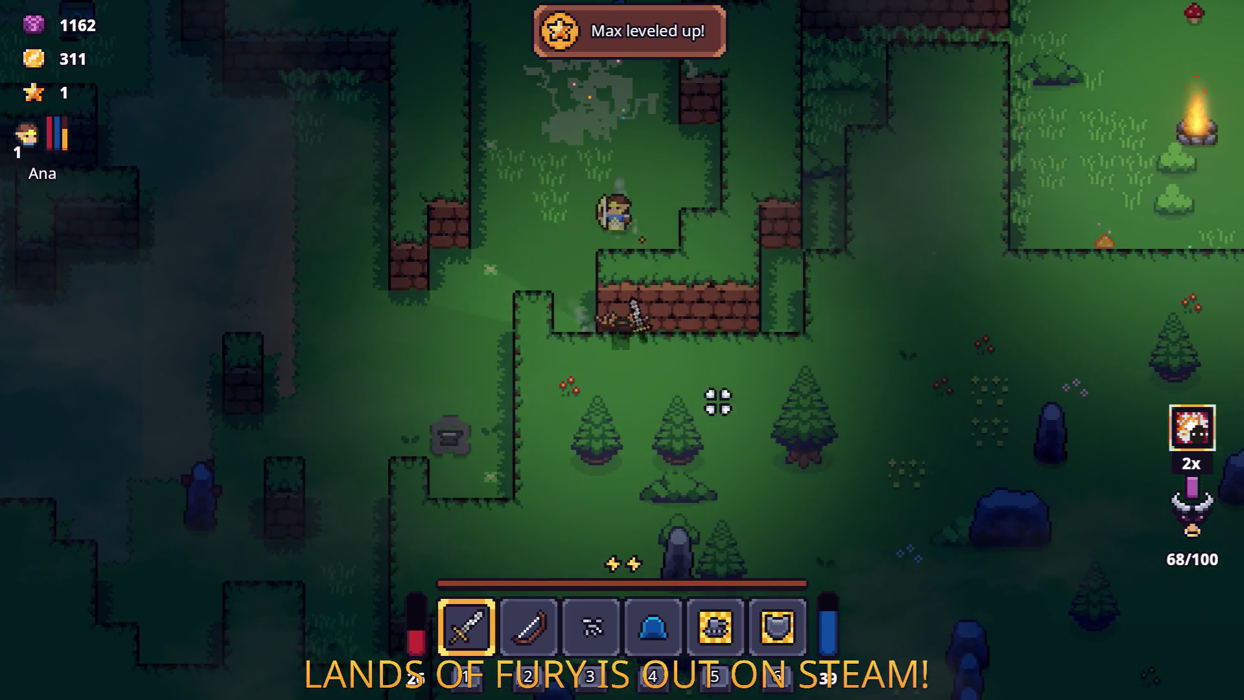
{"action": "key", "text": "d"}
{"action": "key", "text": "d"}
{"action": "key", "text": "w"}
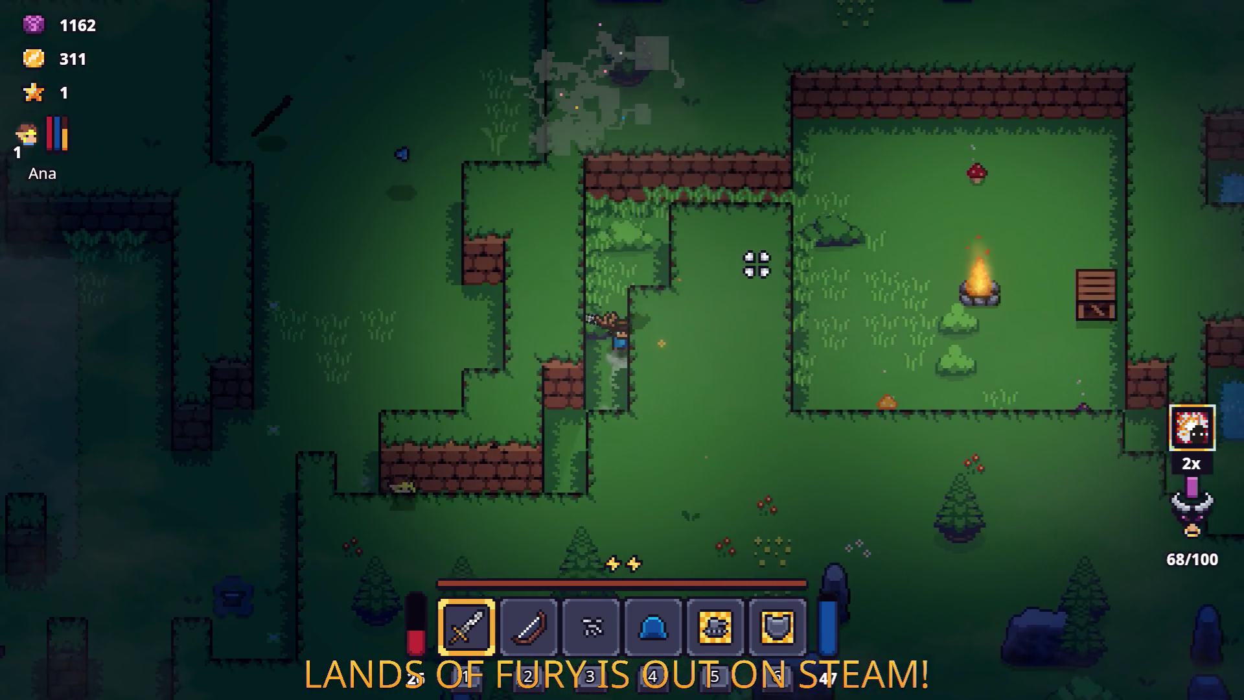
{"action": "key", "text": "d"}
{"action": "key", "text": "w"}
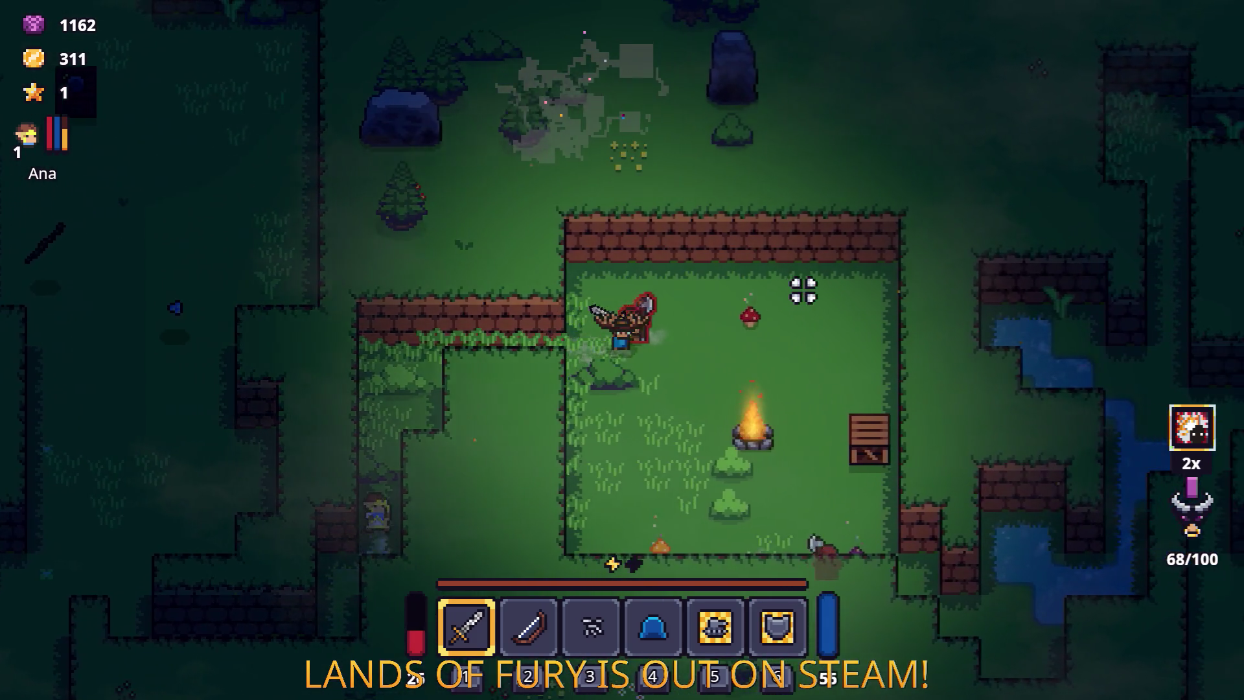
Step: Kill the enemy beside the campfire, walk out left, and pause the game
{"action": "key", "text": "d"}
{"action": "key", "text": "a"}
{"action": "left_click", "coordinate": [458, 305]}
{"action": "key", "text": "d"}
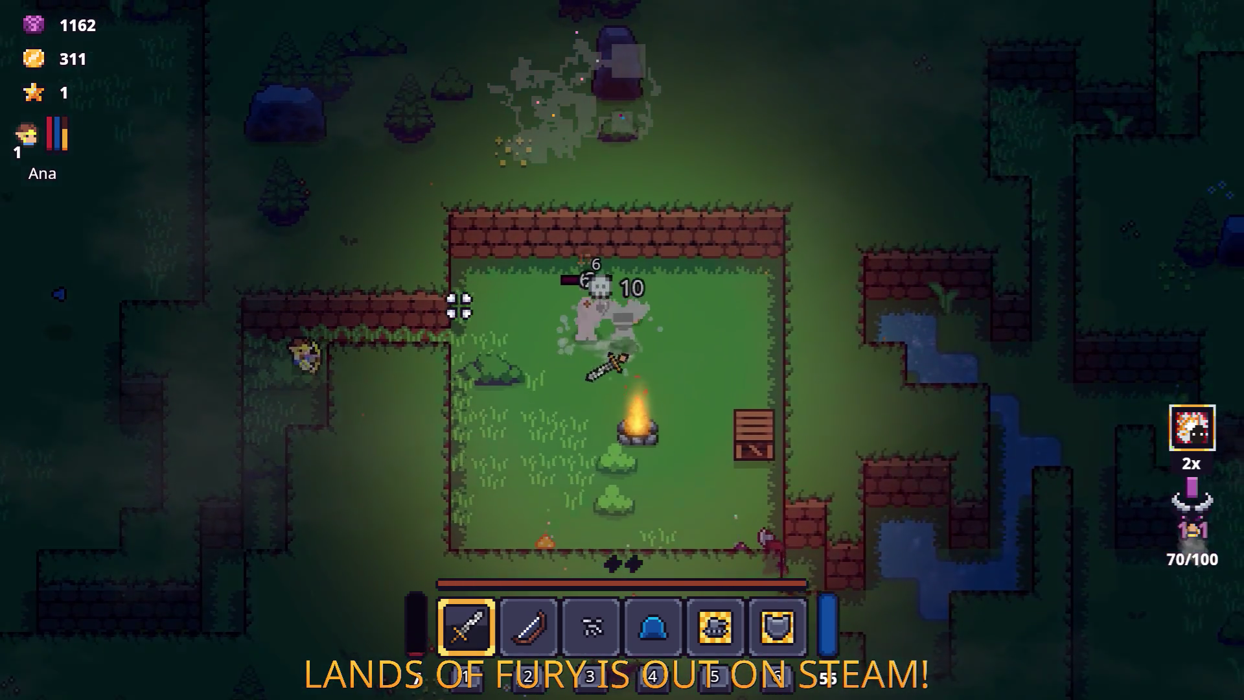
{"action": "key", "text": "s"}
{"action": "key", "text": "d"}
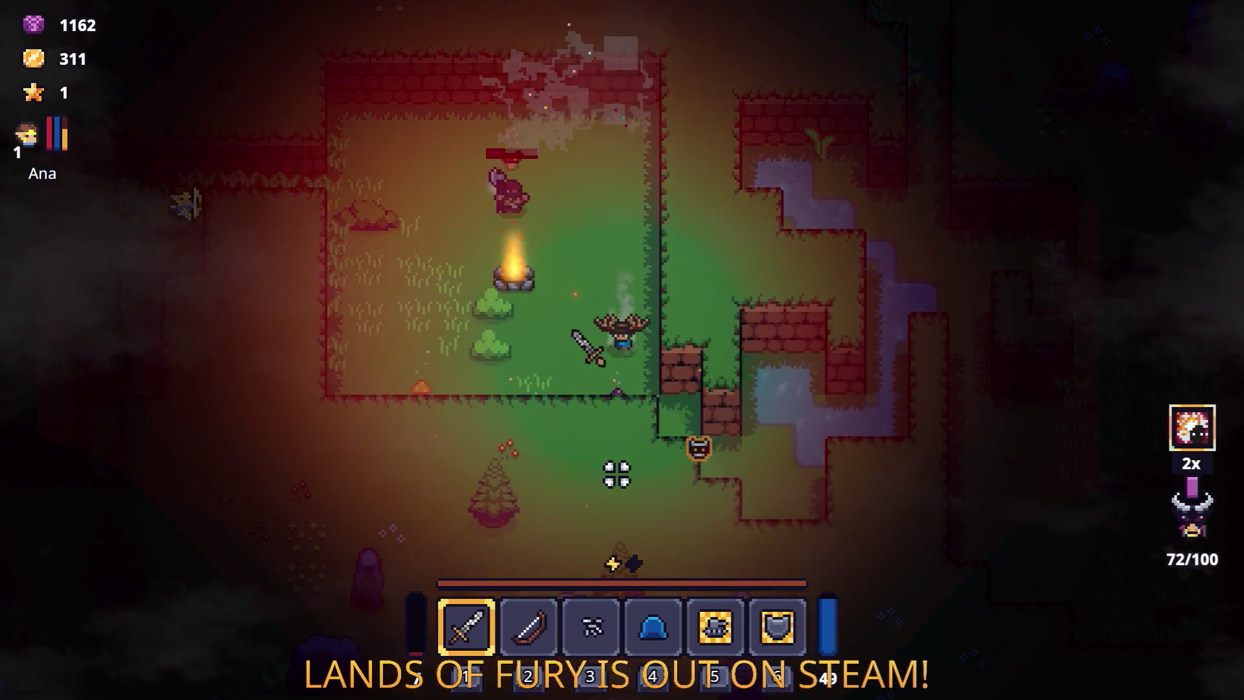
{"action": "key", "text": "a"}
{"action": "key", "text": "Escape"}
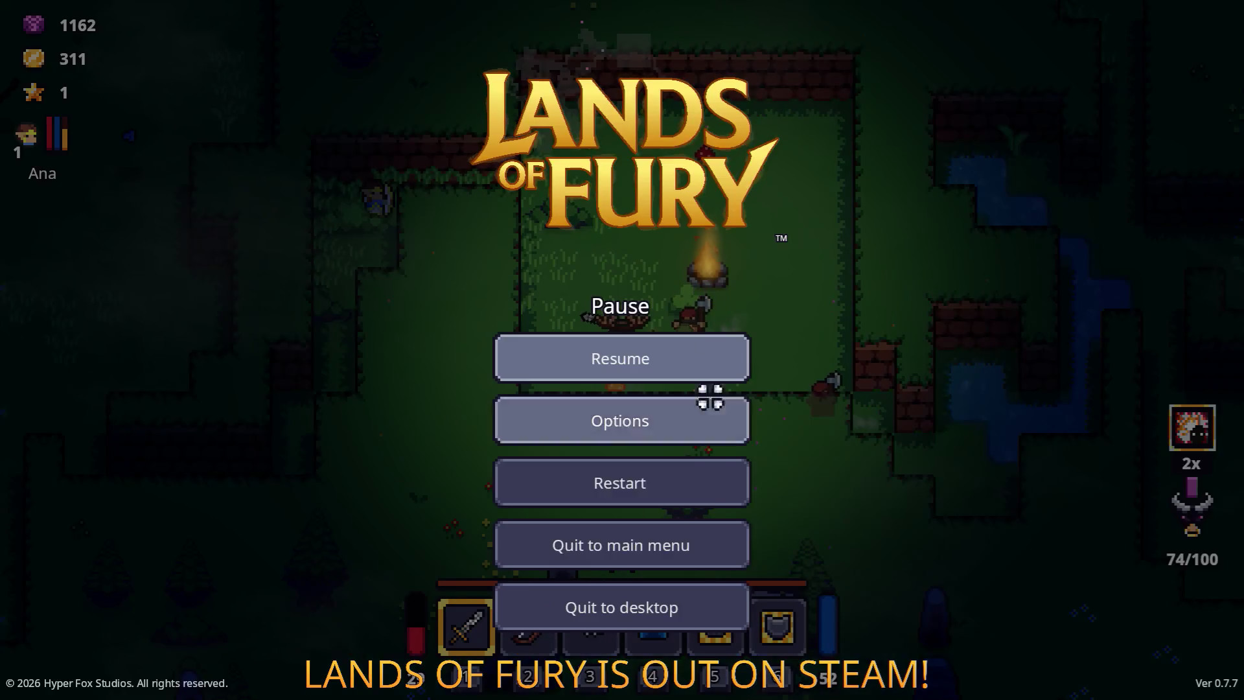
Step: Quit to the editor, open GotharsFriendsCampPOI.tscn via a 'friend' filter, and select its CollisionShape2D
{"action": "left_click", "coordinate": [681, 608]}
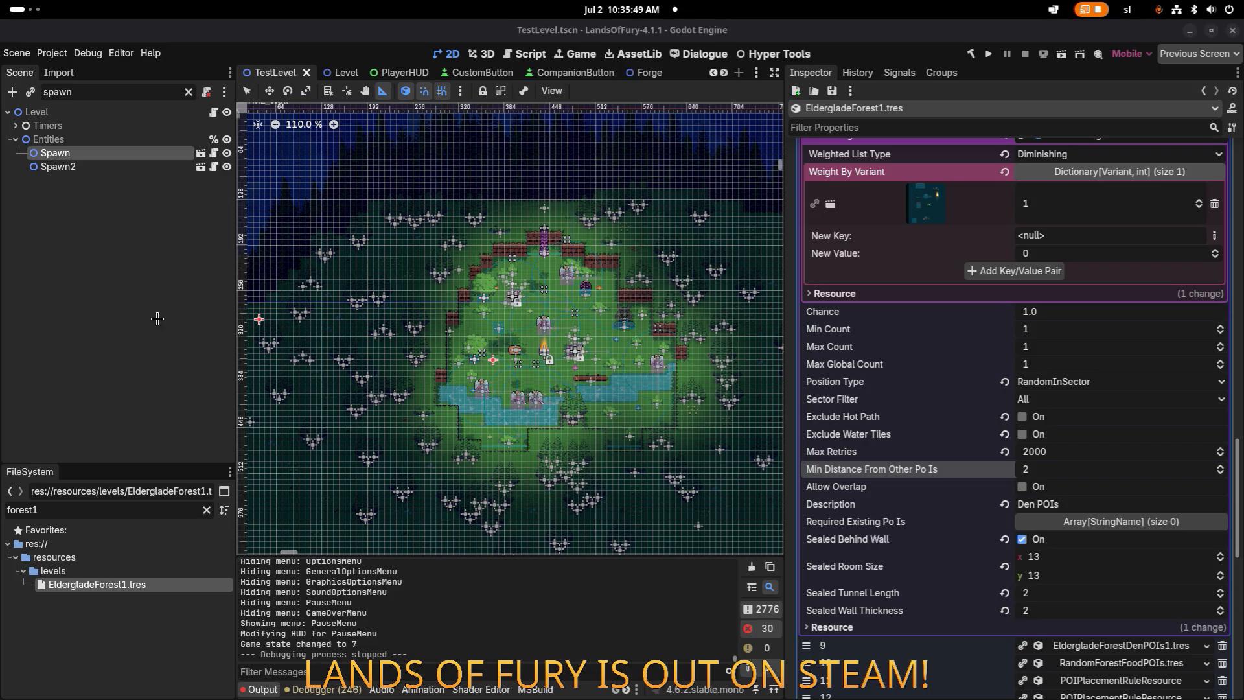
{"action": "type", "text": "friend"}
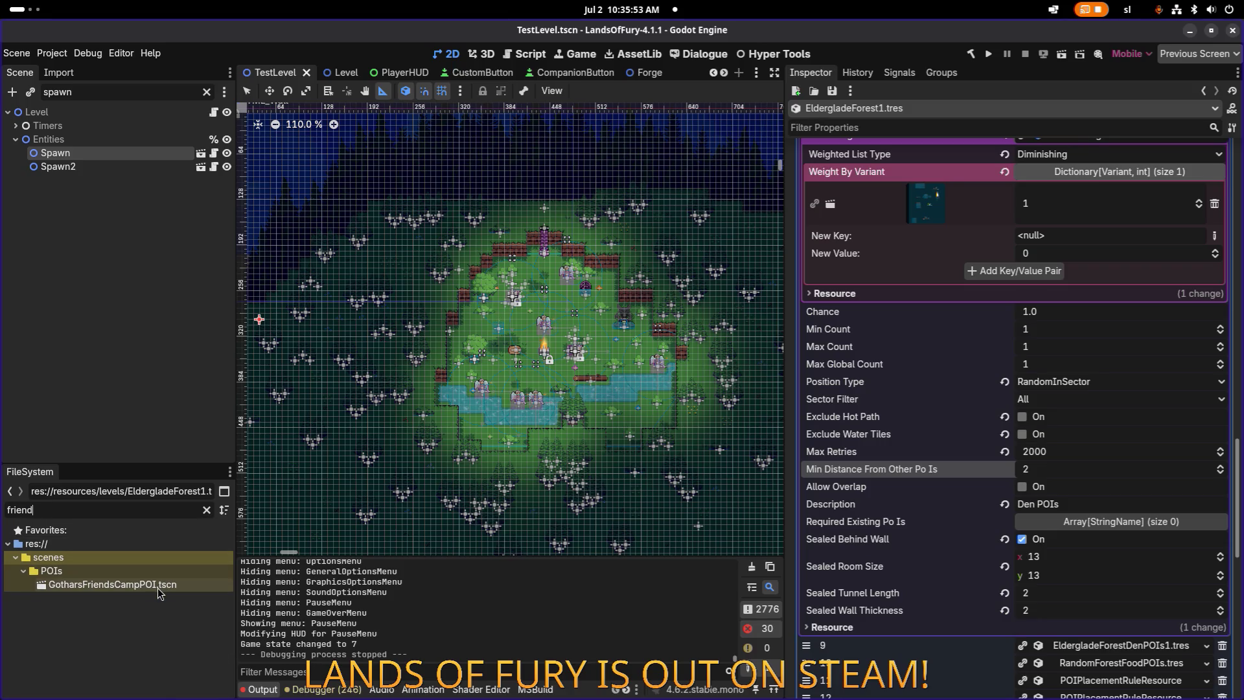
{"action": "double_click", "coordinate": [157, 586]}
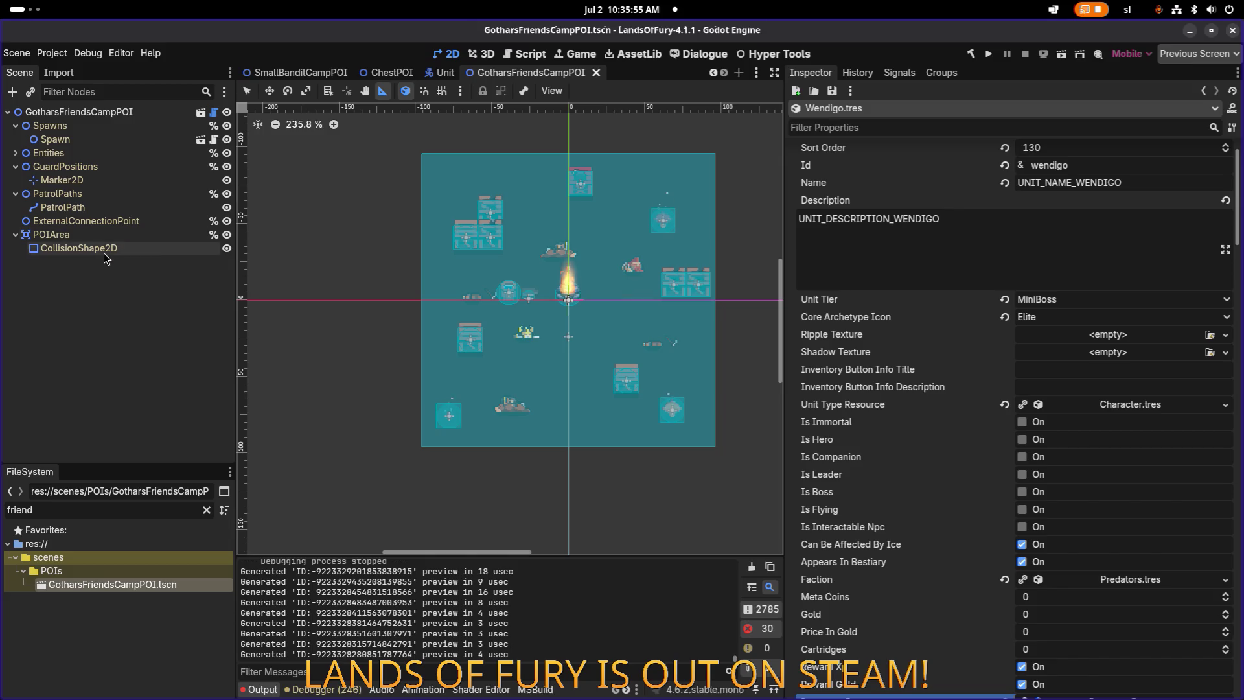
{"action": "left_click", "coordinate": [104, 251]}
{"action": "left_click", "coordinate": [109, 237]}
{"action": "left_click", "coordinate": [121, 250]}
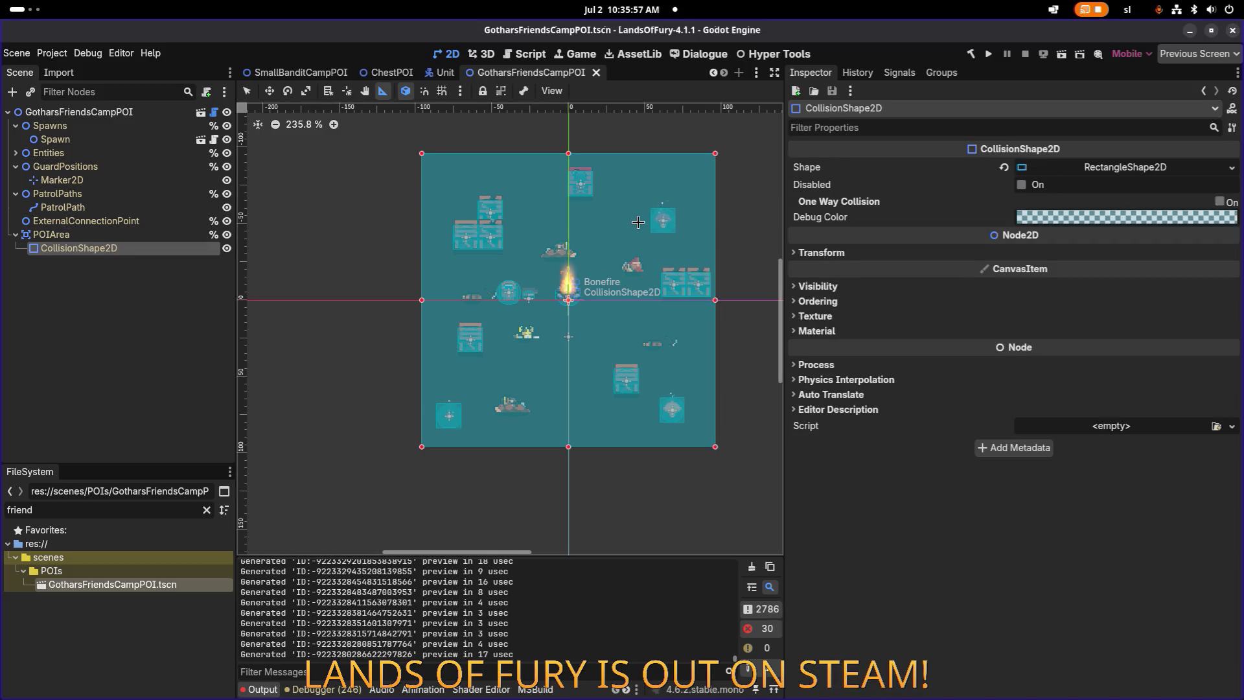
Step: Reduce the RectangleShape2D size to 160×160 px
{"action": "left_click", "coordinate": [1104, 171]}
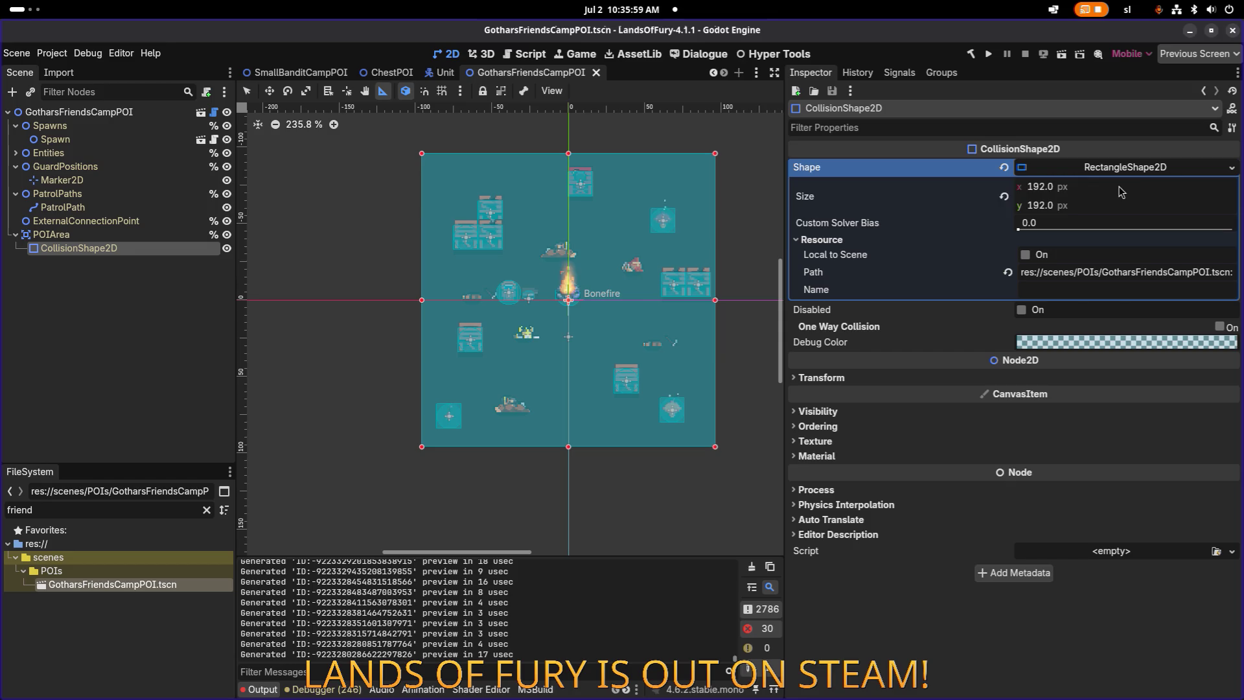
{"action": "left_click", "coordinate": [1154, 186]}
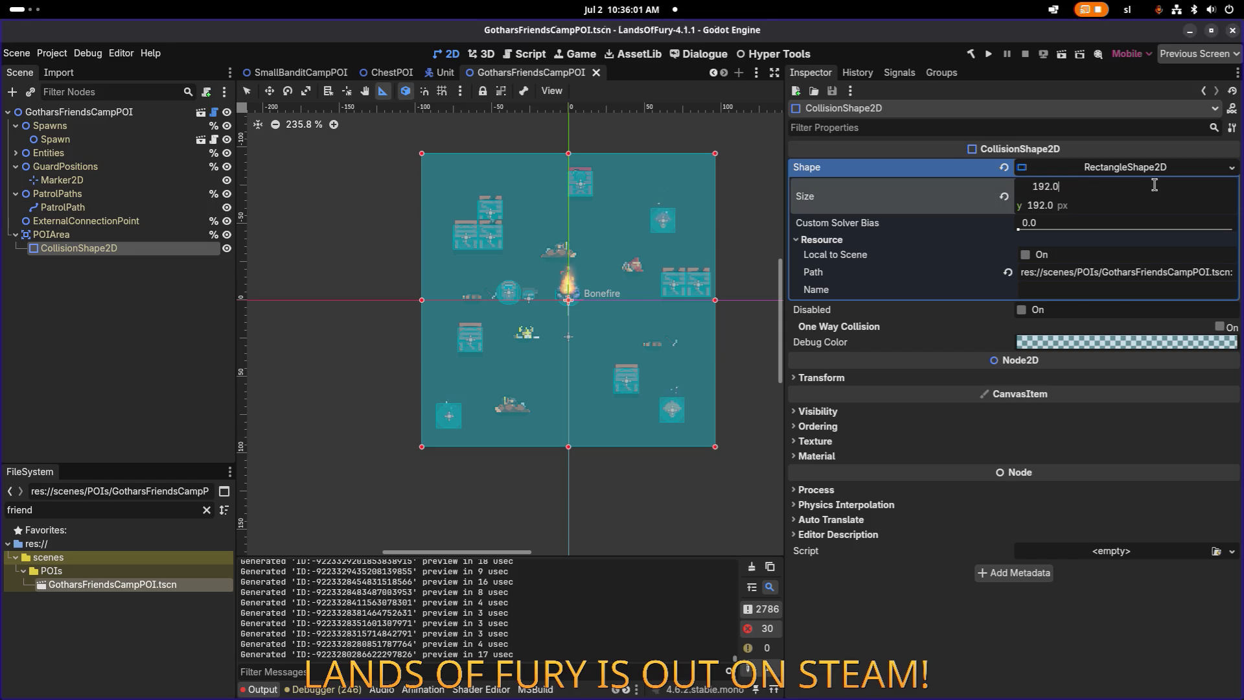
{"action": "type", "text": "-32"}
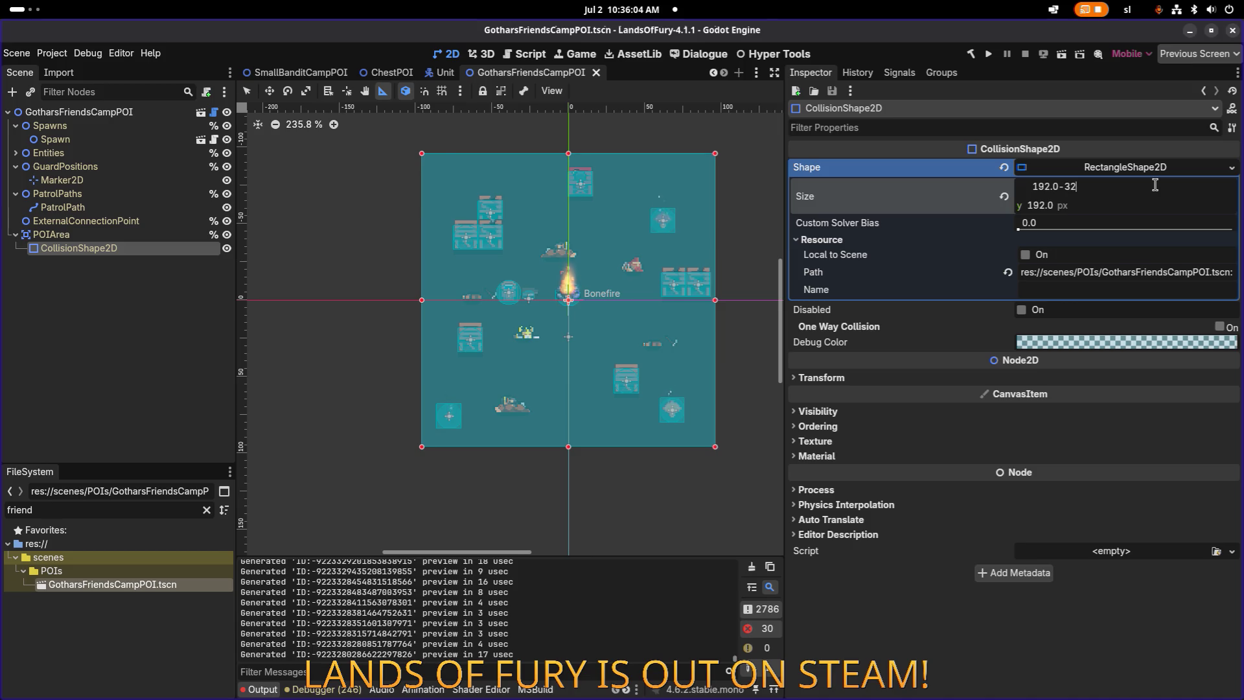
{"action": "type", "text": "160"}
{"action": "key", "text": "Return"}
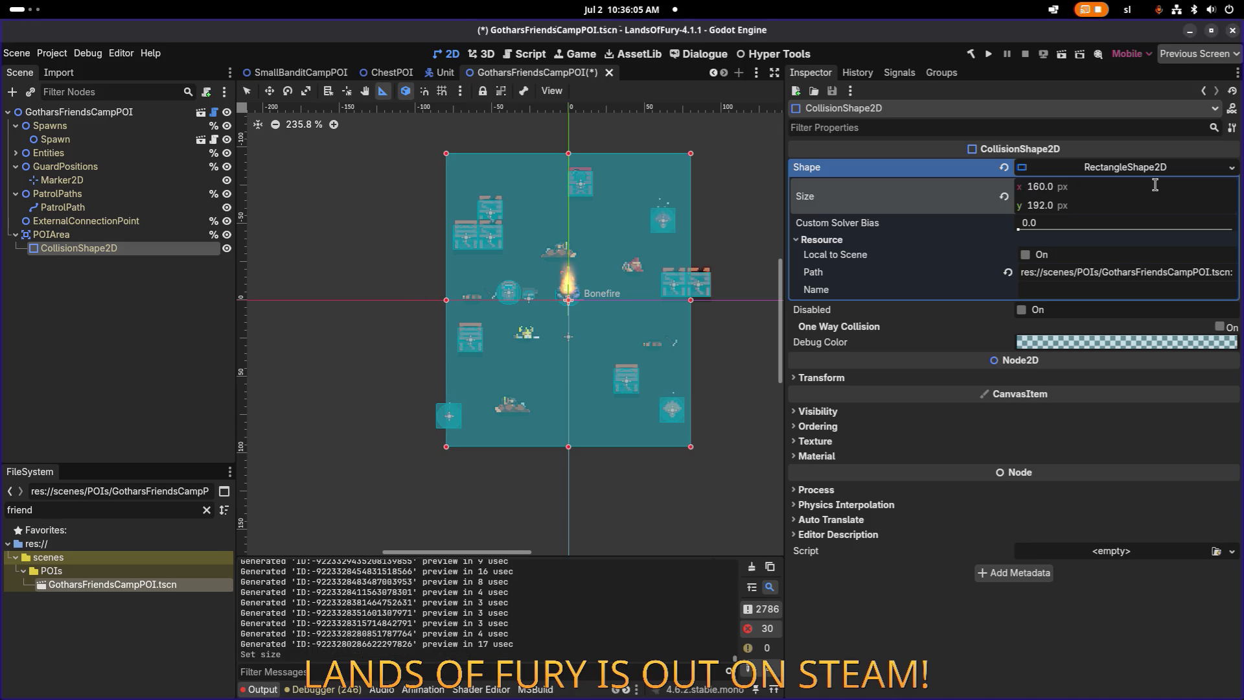
{"action": "key", "text": "Tab"}
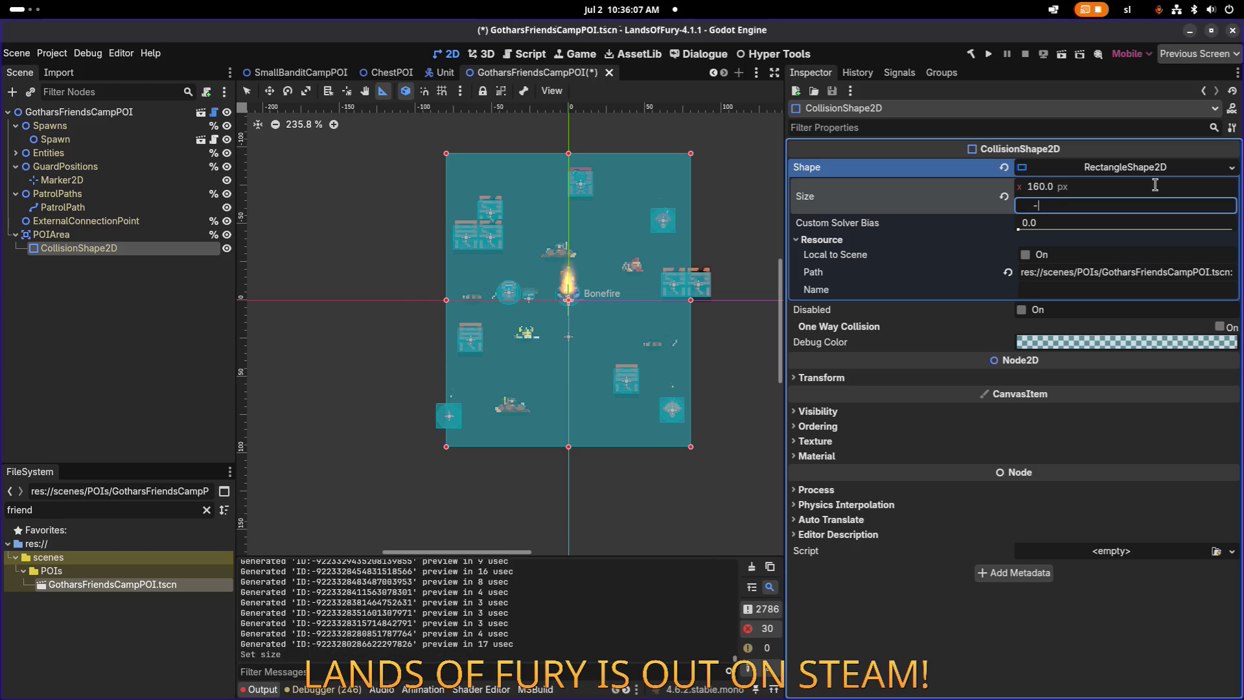
{"action": "type", "text": "160"}
{"action": "key", "text": "Return"}
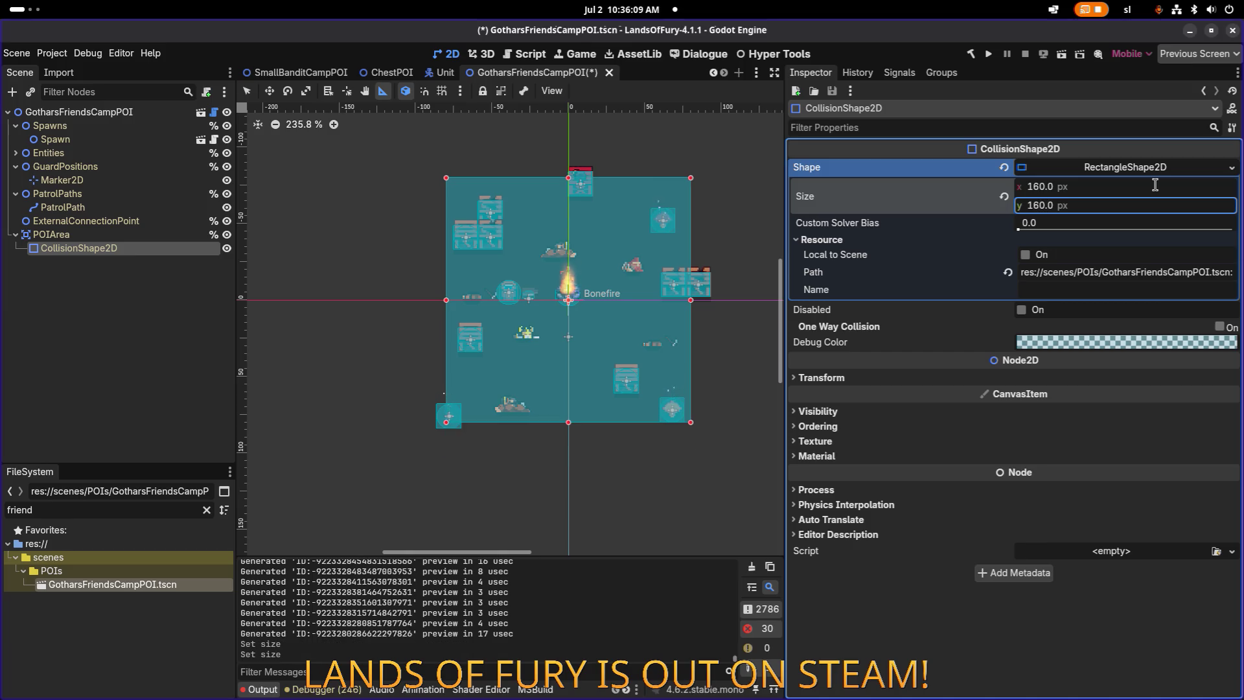
Step: Shrink the shape further to 144×144 px and reselect POIArea
{"action": "left_click", "coordinate": [1097, 186]}
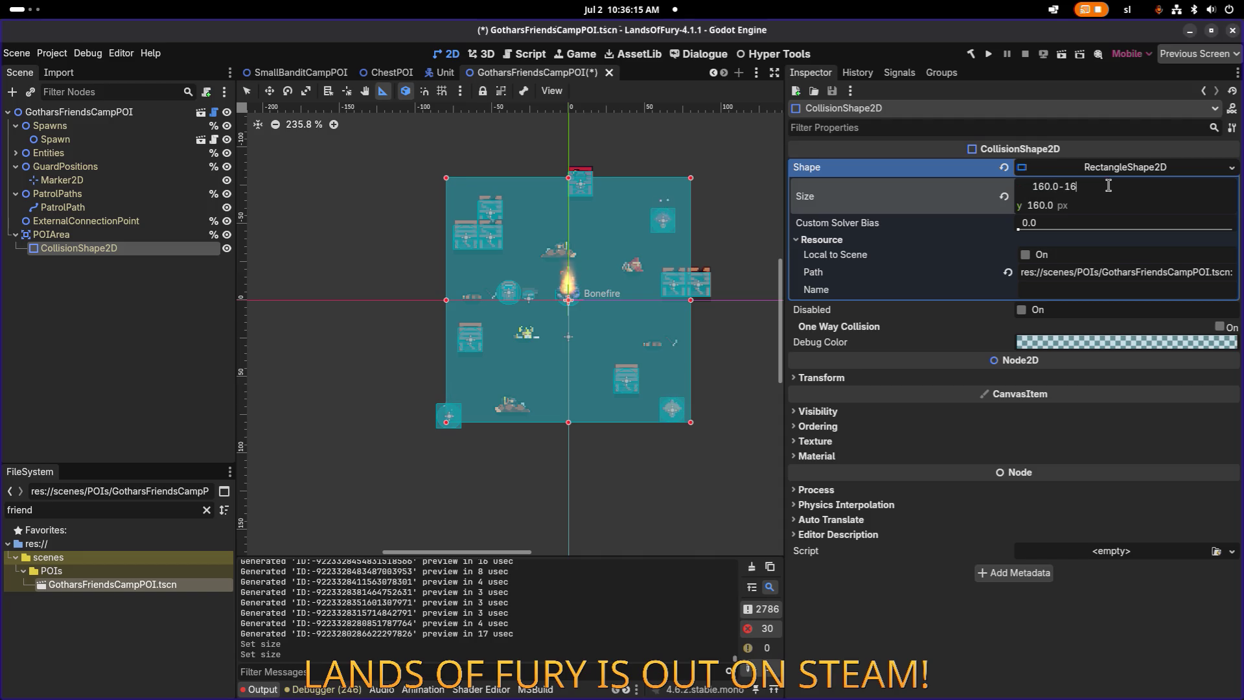
{"action": "key", "text": "Return"}
{"action": "key", "text": "Tab"}
{"action": "type", "text": "-1"}
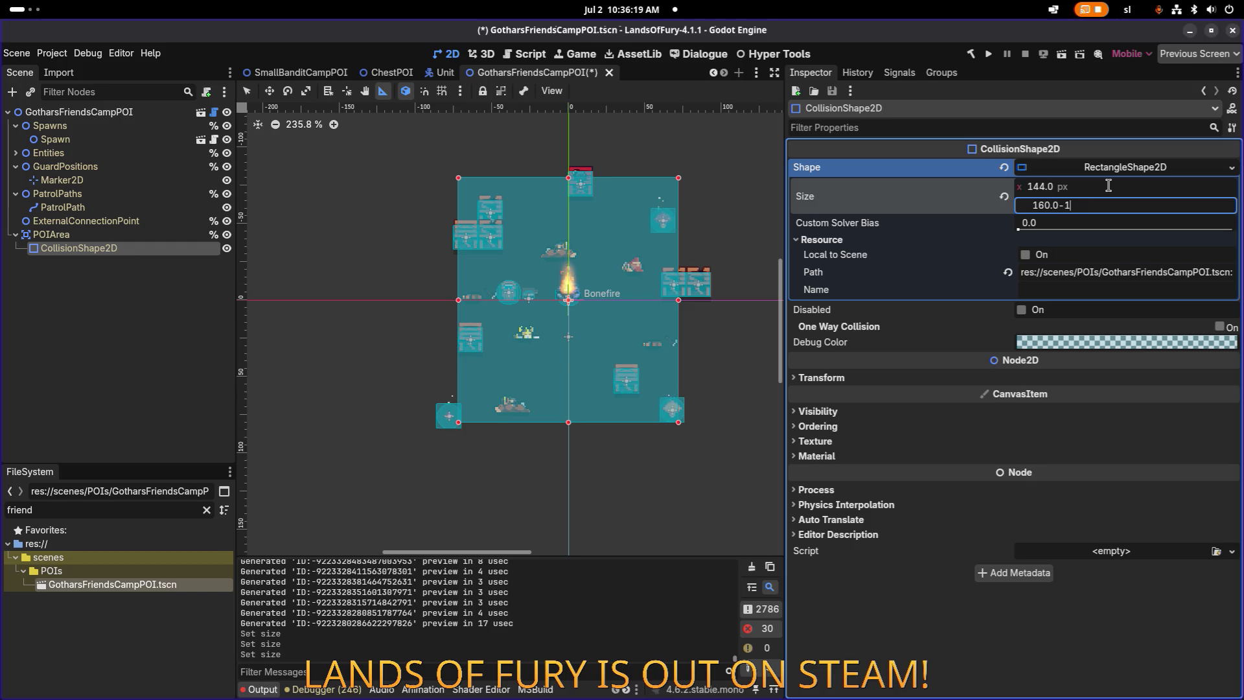
{"action": "type", "text": "6"}
{"action": "key", "text": "Return"}
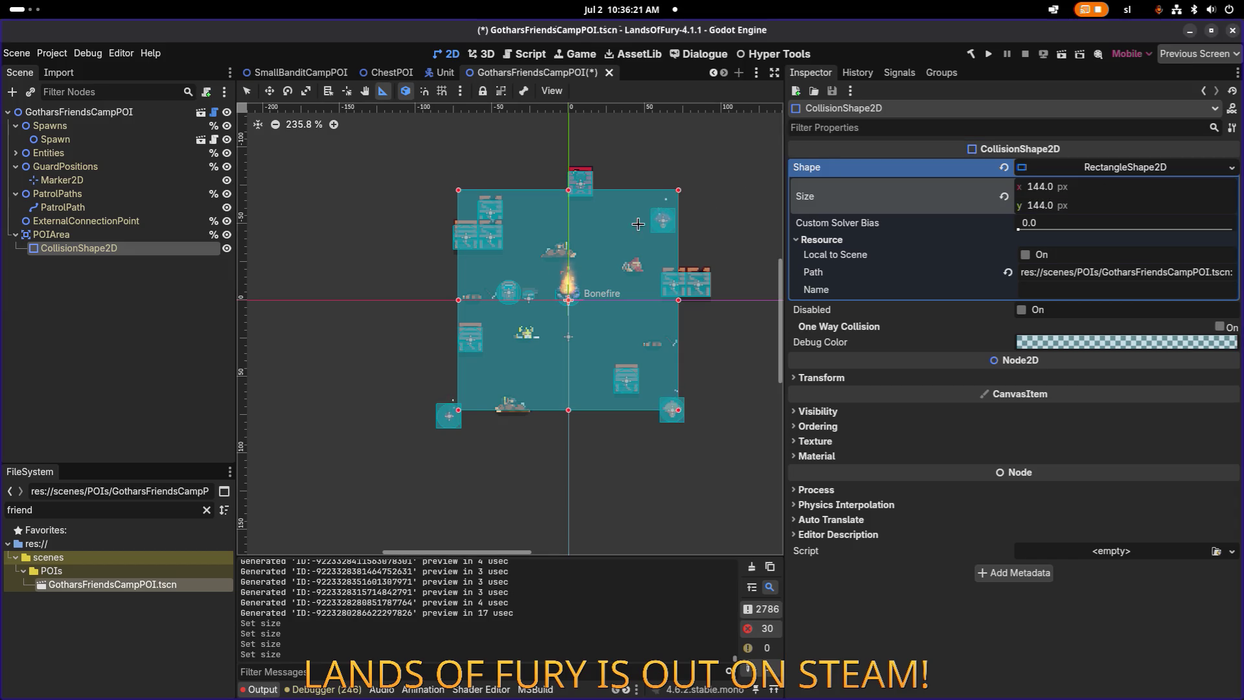
{"action": "scroll", "coordinate": [440, 313], "scroll_direction": "up", "scroll_amount": 6}
{"action": "scroll", "coordinate": [403, 324], "scroll_direction": "down", "scroll_amount": 7}
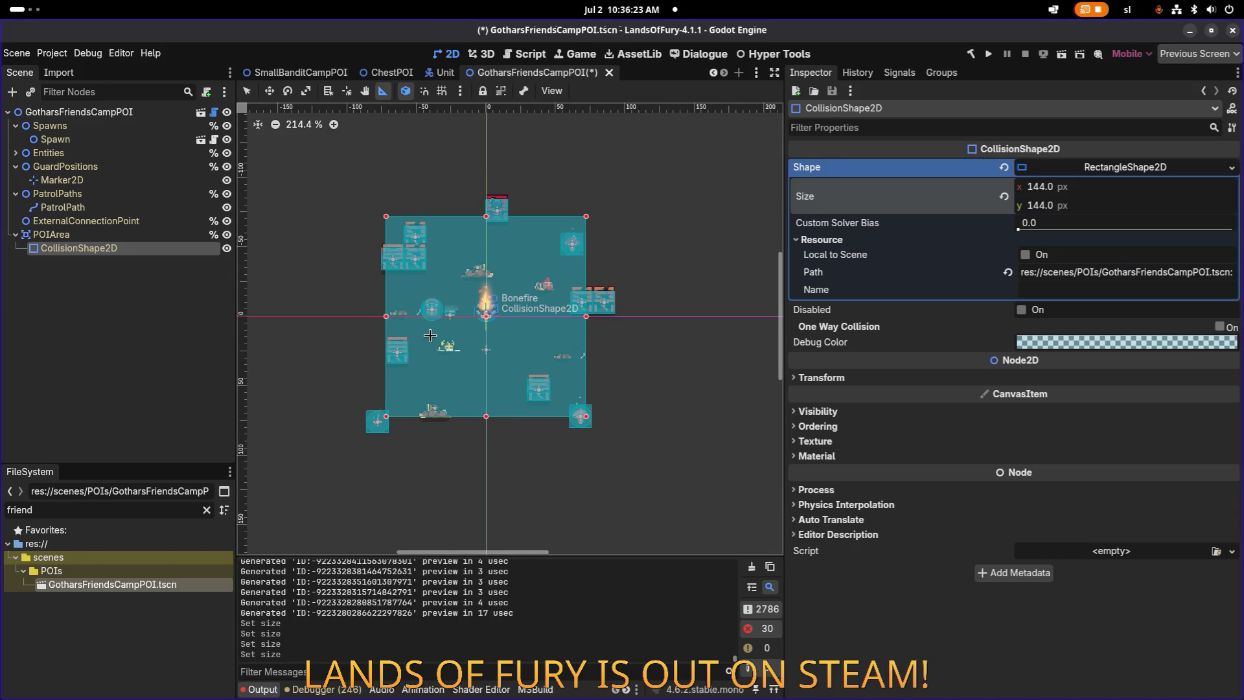
{"action": "left_click", "coordinate": [51, 233]}
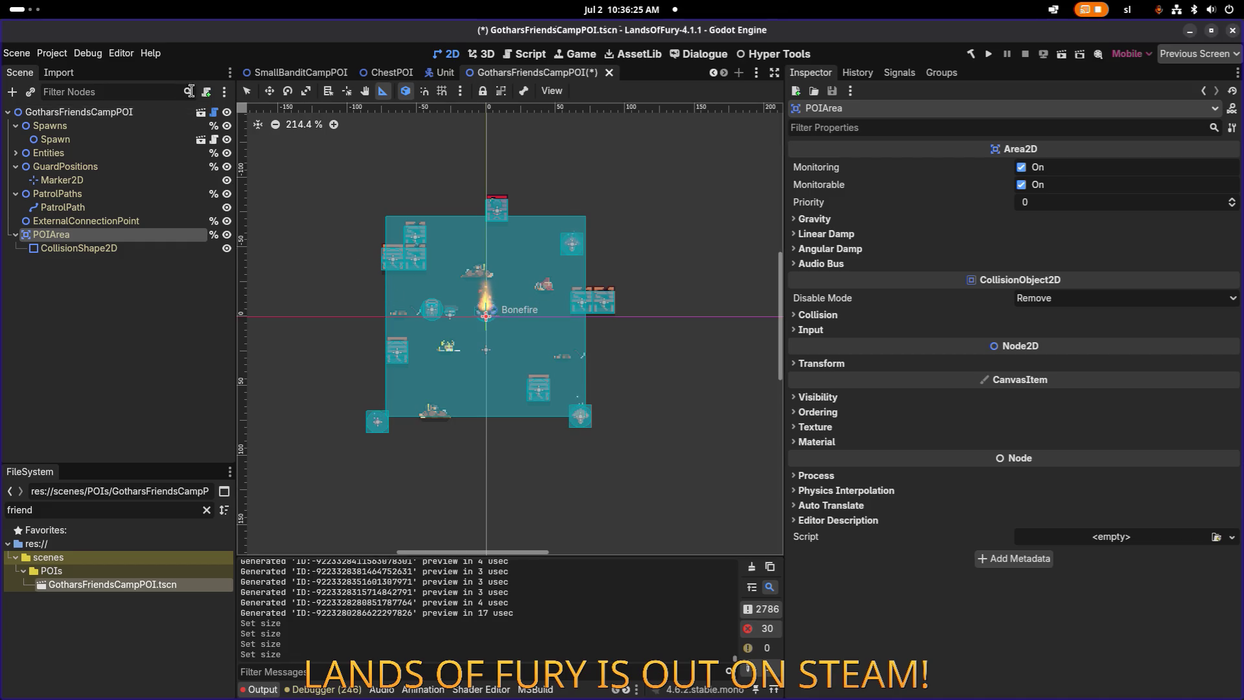
{"action": "scroll", "coordinate": [452, 382], "scroll_direction": "up", "scroll_amount": 4}
Step: Move the top BombCrate down into the room and duplicate it as BombCrate2 in the lower middle
{"action": "key", "text": "q"}
{"action": "left_click", "coordinate": [523, 151]}
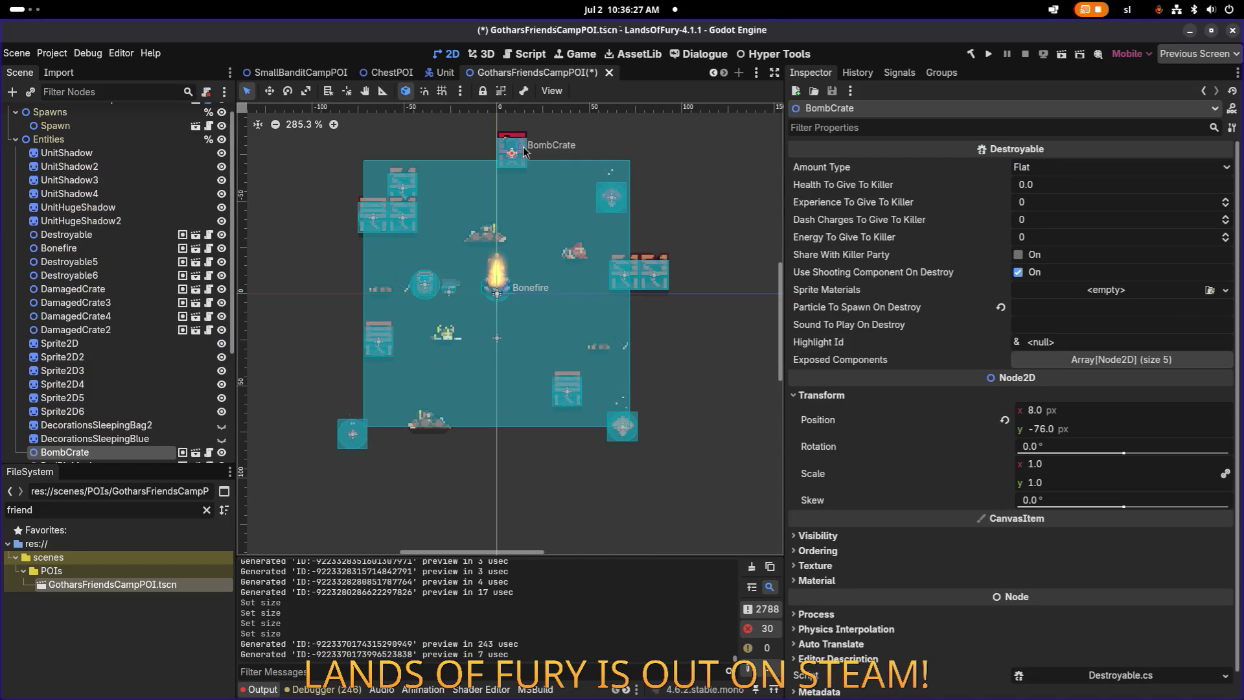
{"action": "scroll", "coordinate": [144, 333], "scroll_direction": "down", "scroll_amount": 3}
{"action": "left_click_drag", "start_coordinate": [143, 350], "coordinate": [285, 347]}
{"action": "key", "text": "w"}
{"action": "mouse_move", "coordinate": [516, 159]}
{"action": "left_mouse_down"}
{"action": "mouse_move", "coordinate": [538, 220]}
{"action": "mouse_move", "coordinate": [518, 344]}
{"action": "mouse_move", "coordinate": [470, 389]}
{"action": "mouse_move", "coordinate": [521, 371]}
{"action": "mouse_move", "coordinate": [468, 386]}
{"action": "mouse_move", "coordinate": [485, 394]}
{"action": "left_mouse_up"}
{"action": "key", "text": "ctrl+d"}
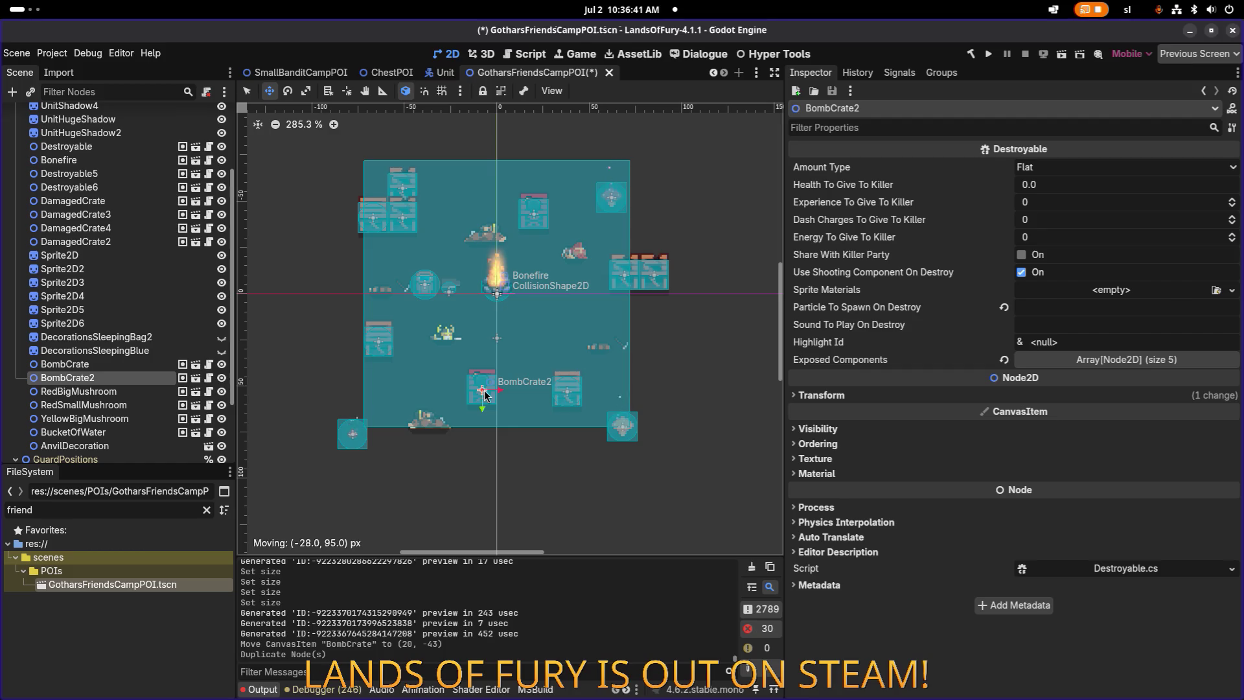
{"action": "left_click_drag", "start_coordinate": [484, 393], "coordinate": [484, 393]}
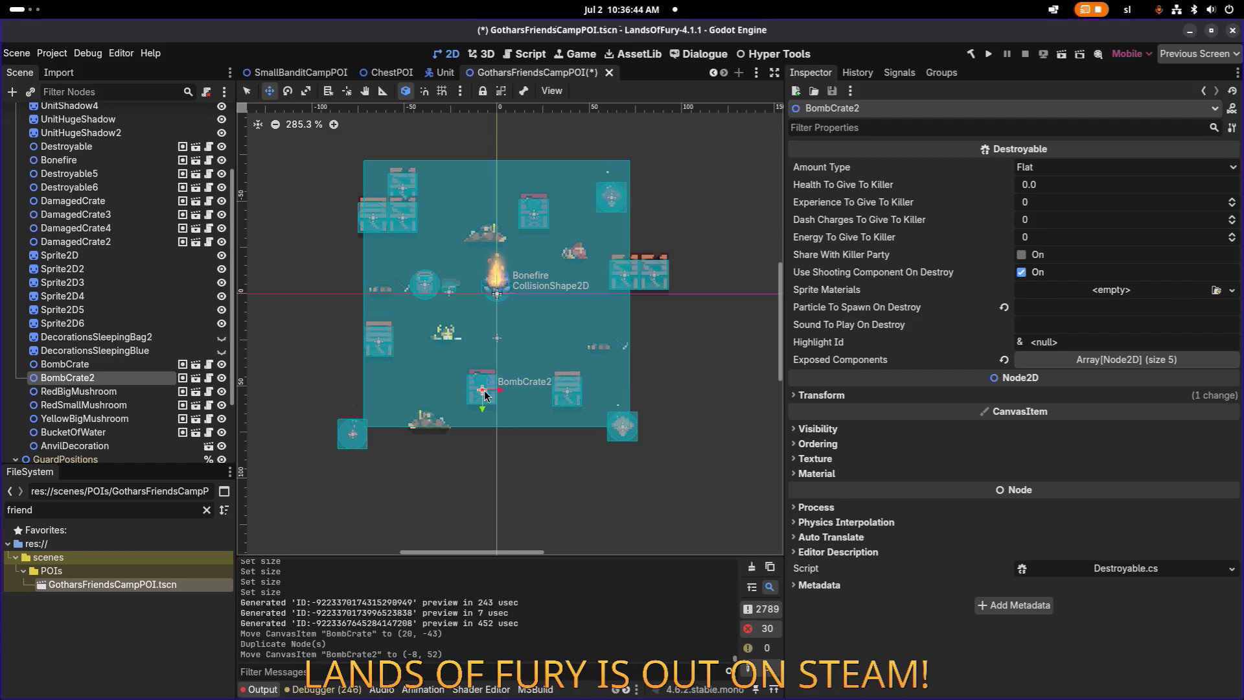
Step: Duplicate RedBigMushroom toward the centre, and move YellowBigMushroom to (60, 60) and RedSmallMushroom to (-27, -55)
{"action": "left_click", "coordinate": [606, 223]}
{"action": "key", "text": "ctrl+d"}
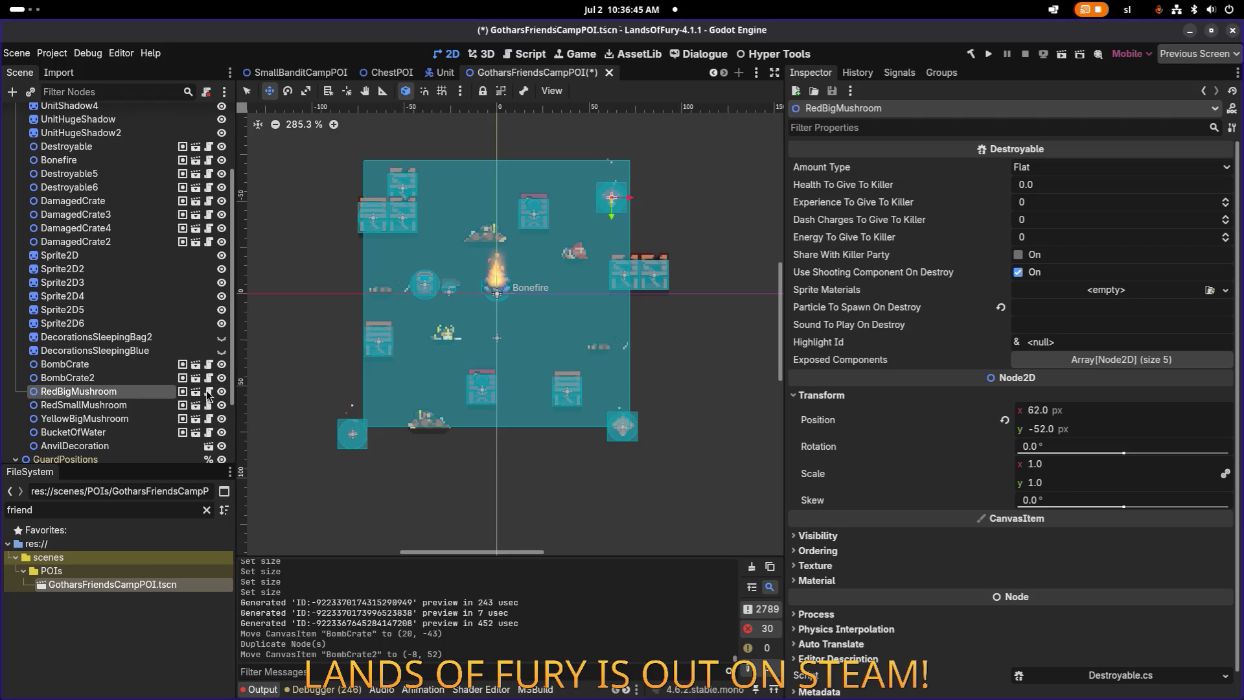
{"action": "mouse_move", "coordinate": [606, 223]}
{"action": "left_mouse_down"}
{"action": "mouse_move", "coordinate": [493, 358]}
{"action": "mouse_move", "coordinate": [418, 363]}
{"action": "mouse_move", "coordinate": [421, 379]}
{"action": "left_mouse_up"}
{"action": "left_click", "coordinate": [116, 434]}
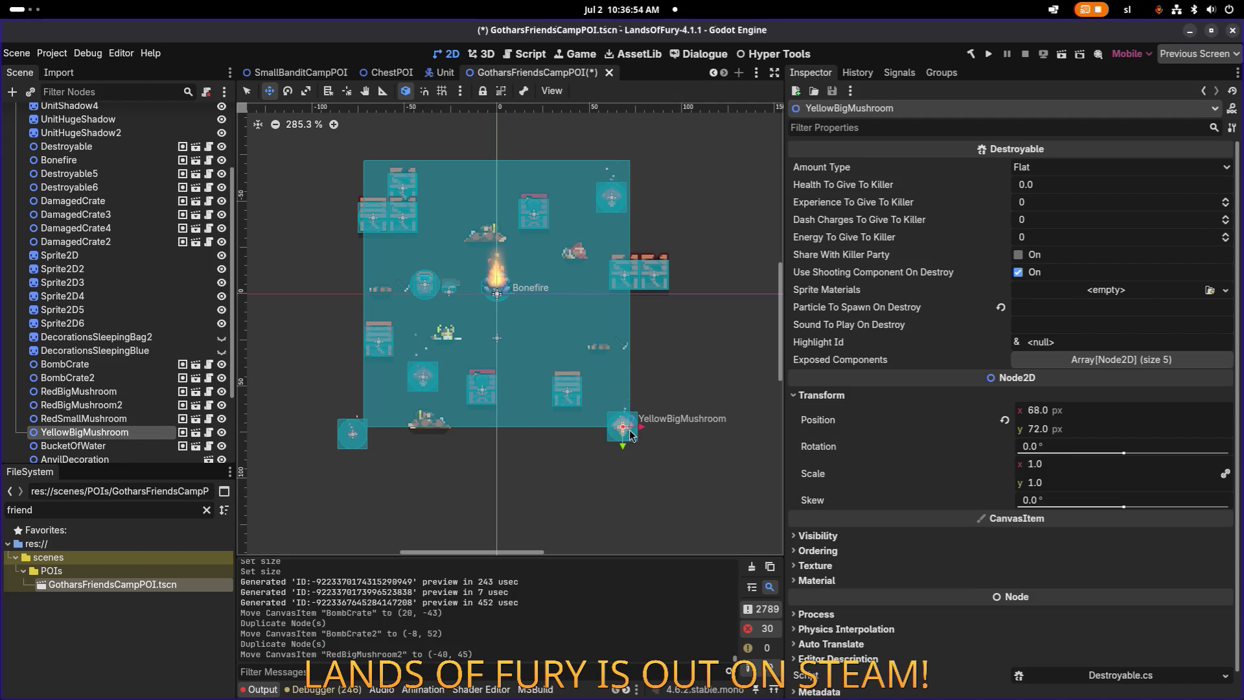
{"action": "mouse_move", "coordinate": [627, 434]}
{"action": "left_mouse_down"}
{"action": "mouse_move", "coordinate": [555, 346]}
{"action": "mouse_move", "coordinate": [612, 412]}
{"action": "left_mouse_up"}
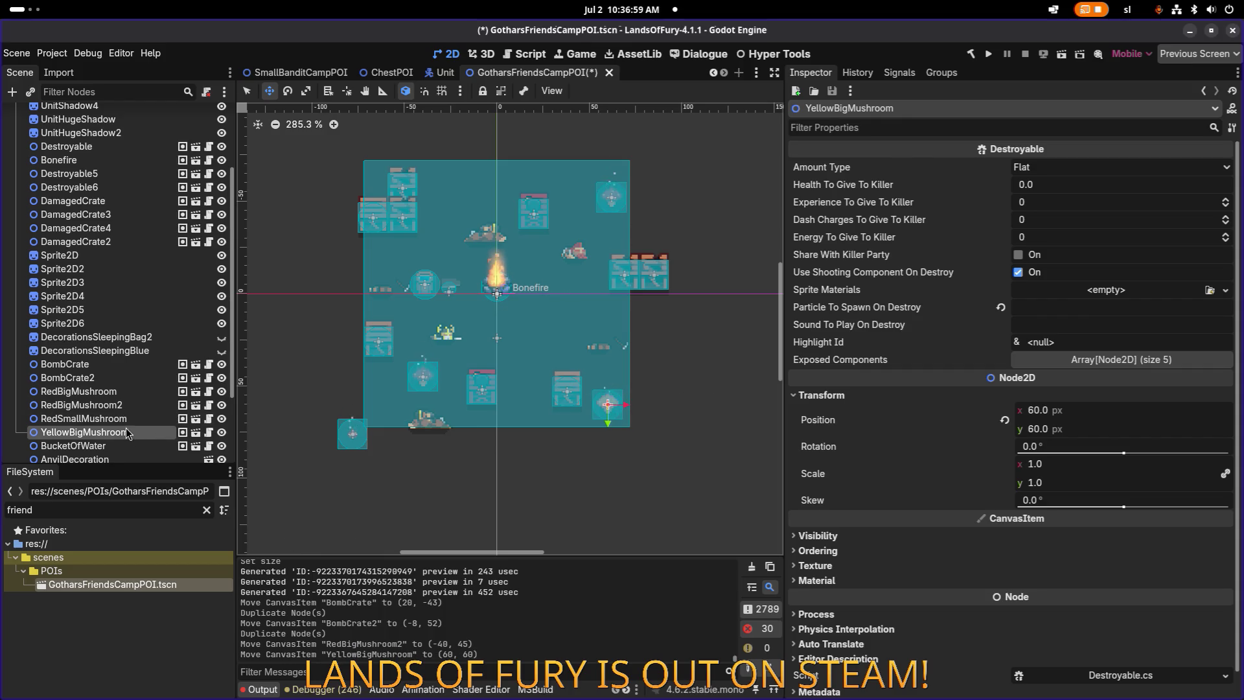
{"action": "left_click", "coordinate": [350, 433]}
{"action": "left_click_drag", "start_coordinate": [354, 440], "coordinate": [446, 196]}
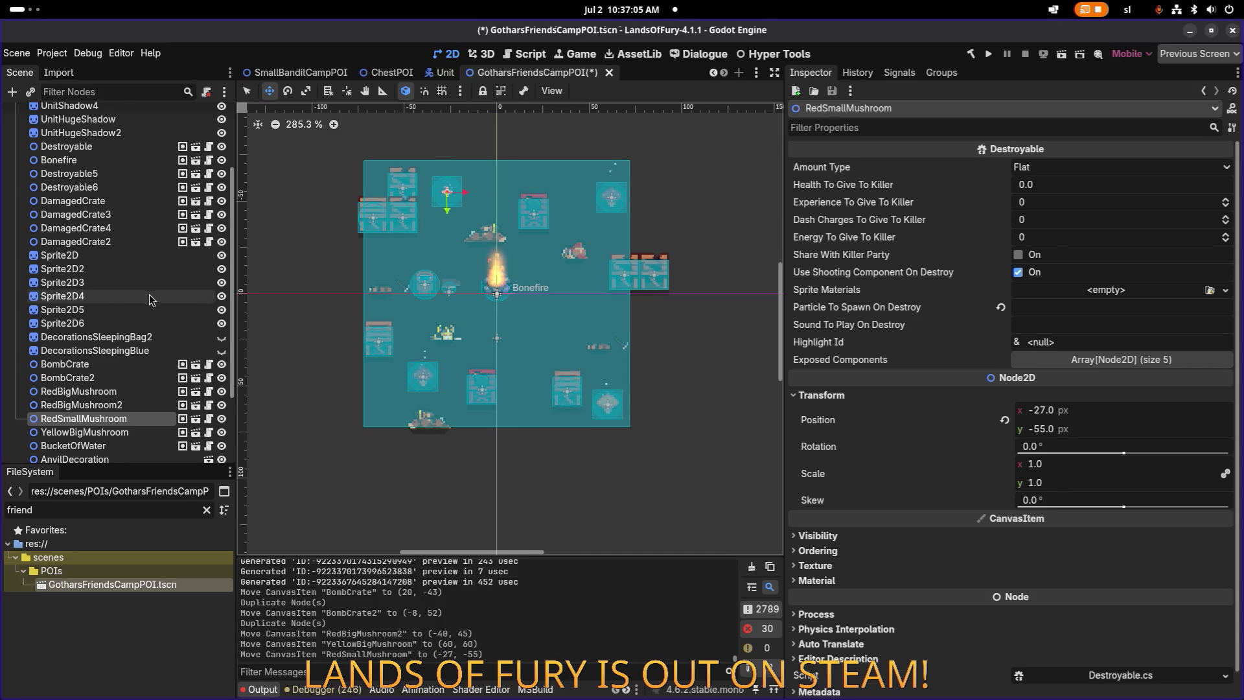
{"action": "scroll", "coordinate": [421, 182], "scroll_direction": "up", "scroll_amount": 3}
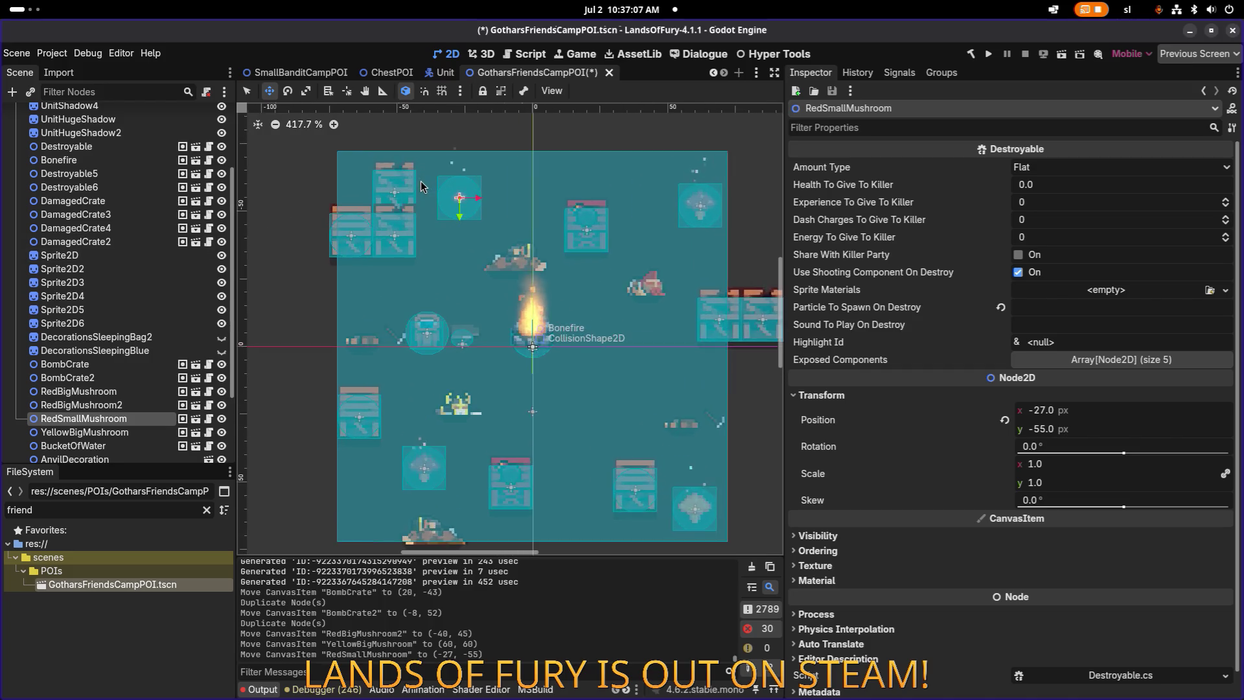
{"action": "scroll", "coordinate": [421, 182], "scroll_direction": "down", "scroll_amount": 2}
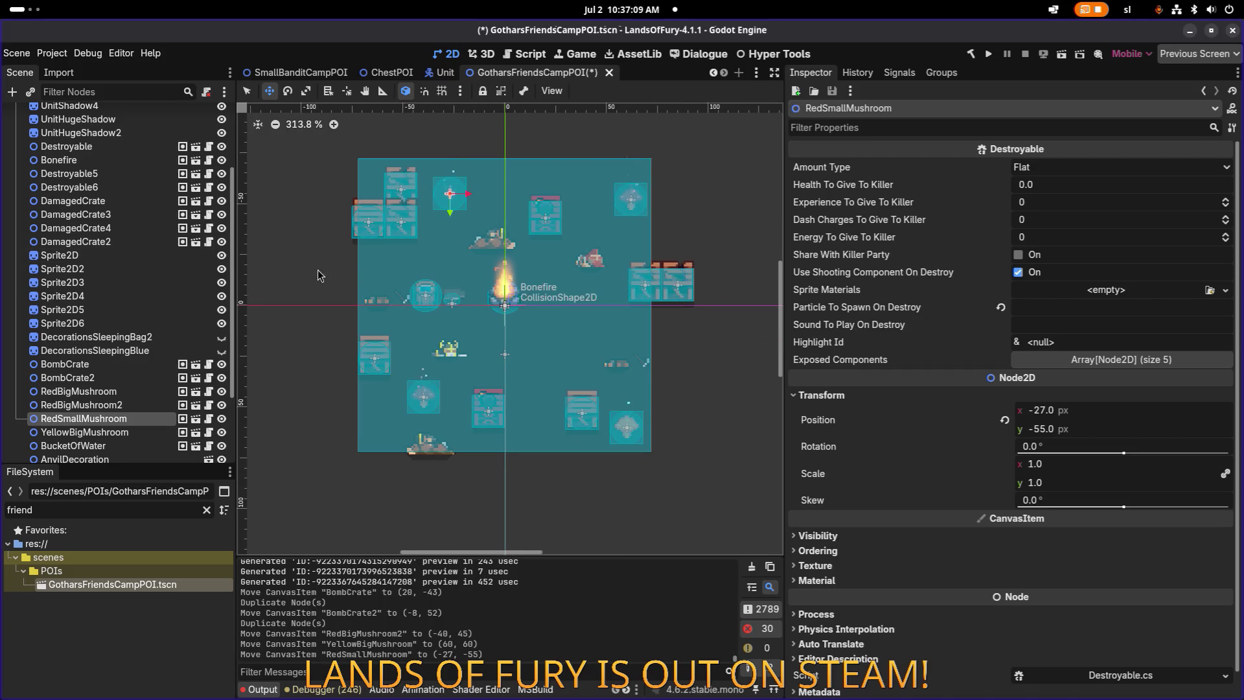
Step: Turn on grid snapping and settle DamagedCrate2 inward at (32, 16)
{"action": "left_click", "coordinate": [126, 214]}
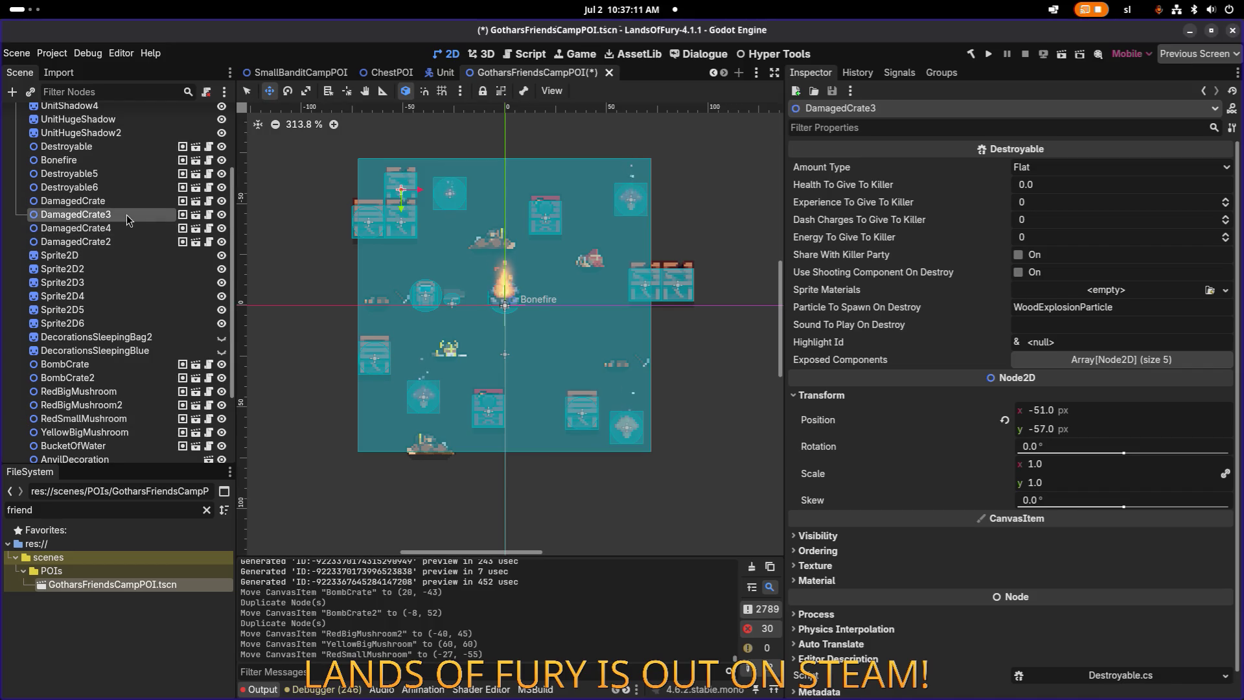
{"action": "left_click", "coordinate": [119, 241]}
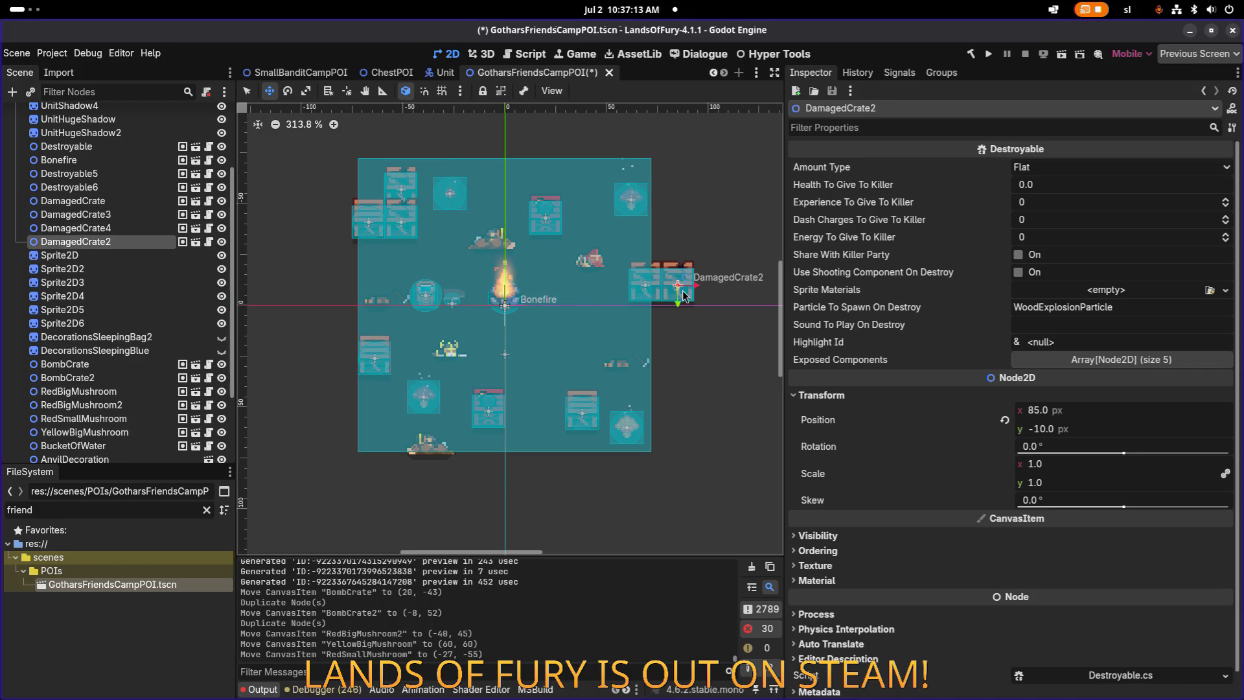
{"action": "left_click_drag", "start_coordinate": [667, 299], "coordinate": [580, 337]}
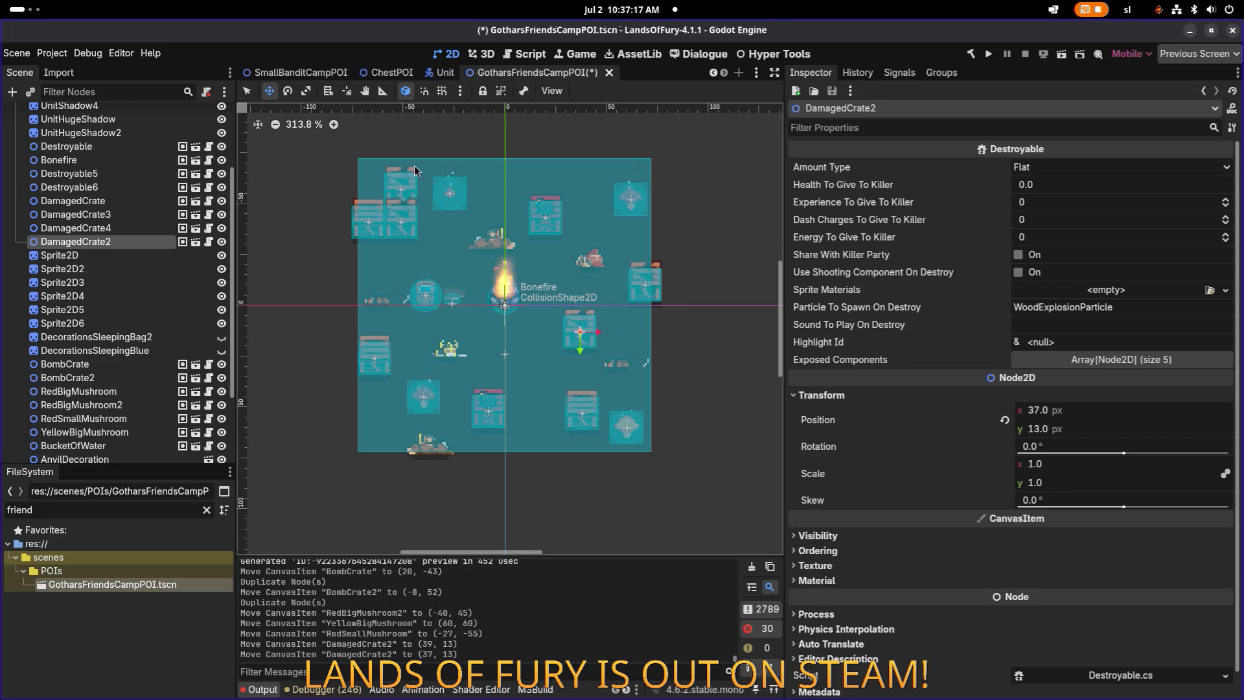
{"action": "left_click", "coordinate": [446, 92]}
{"action": "left_click_drag", "start_coordinate": [586, 339], "coordinate": [590, 342]}
{"action": "key", "text": "shift+g"}
{"action": "key", "text": "Escape"}
{"action": "key", "text": "shift+s"}
{"action": "key", "text": "shift+g"}
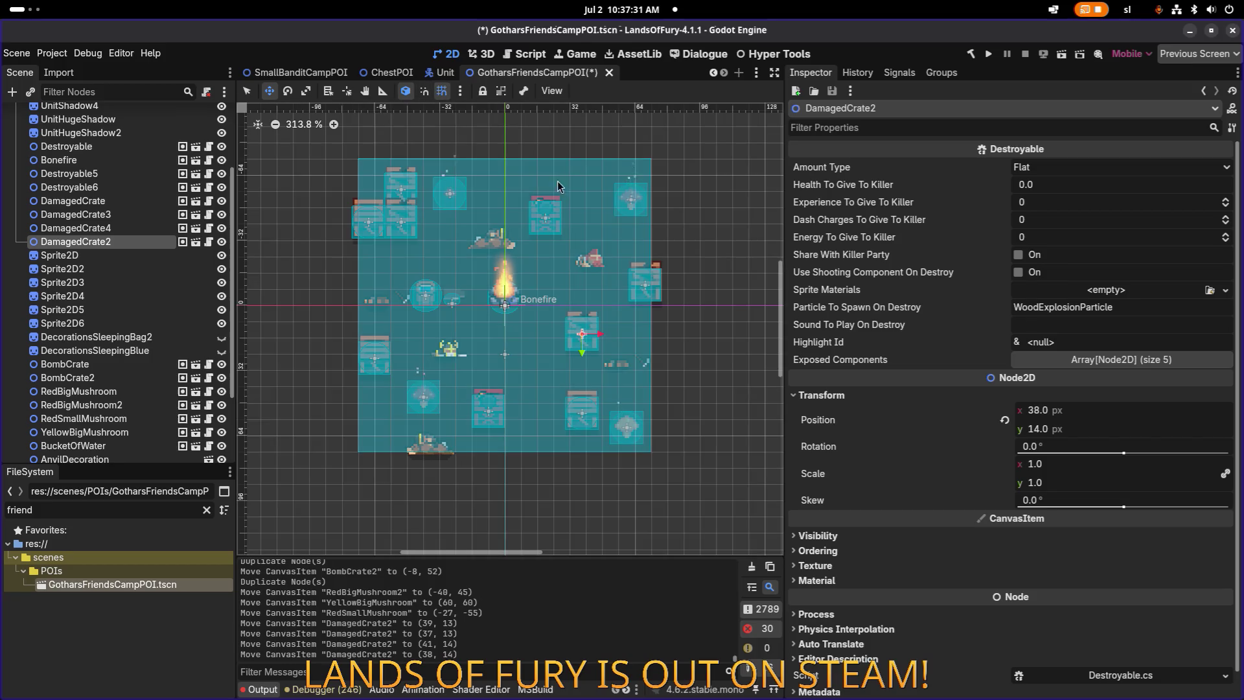
{"action": "left_click_drag", "start_coordinate": [600, 336], "coordinate": [593, 337]}
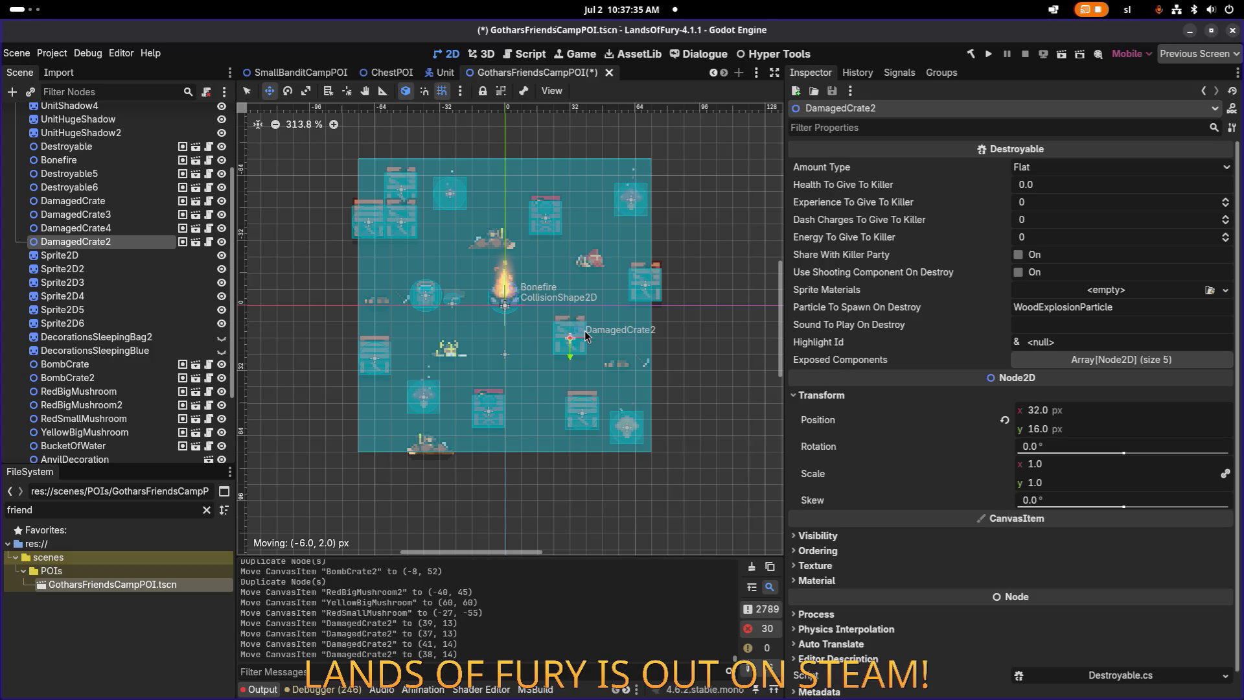
{"action": "left_click_drag", "start_coordinate": [585, 335], "coordinate": [585, 335]}
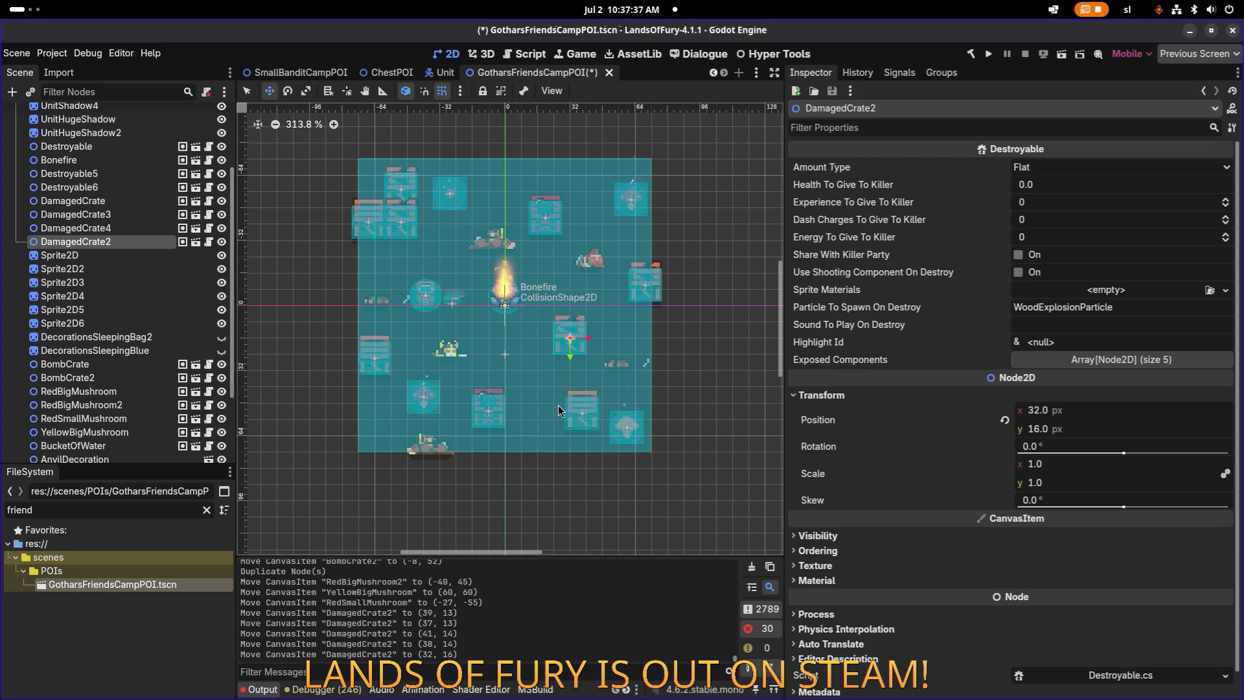
Step: Move DamagedCrate4 to (-48, -32), DamagedCrate3 to (-48, -48), and DamagedCrate to (64, 0)
{"action": "left_click", "coordinate": [75, 228]}
{"action": "left_click_drag", "start_coordinate": [405, 222], "coordinate": [418, 242]}
{"action": "left_click_drag", "start_coordinate": [409, 197], "coordinate": [415, 216]}
{"action": "left_click", "coordinate": [131, 200]}
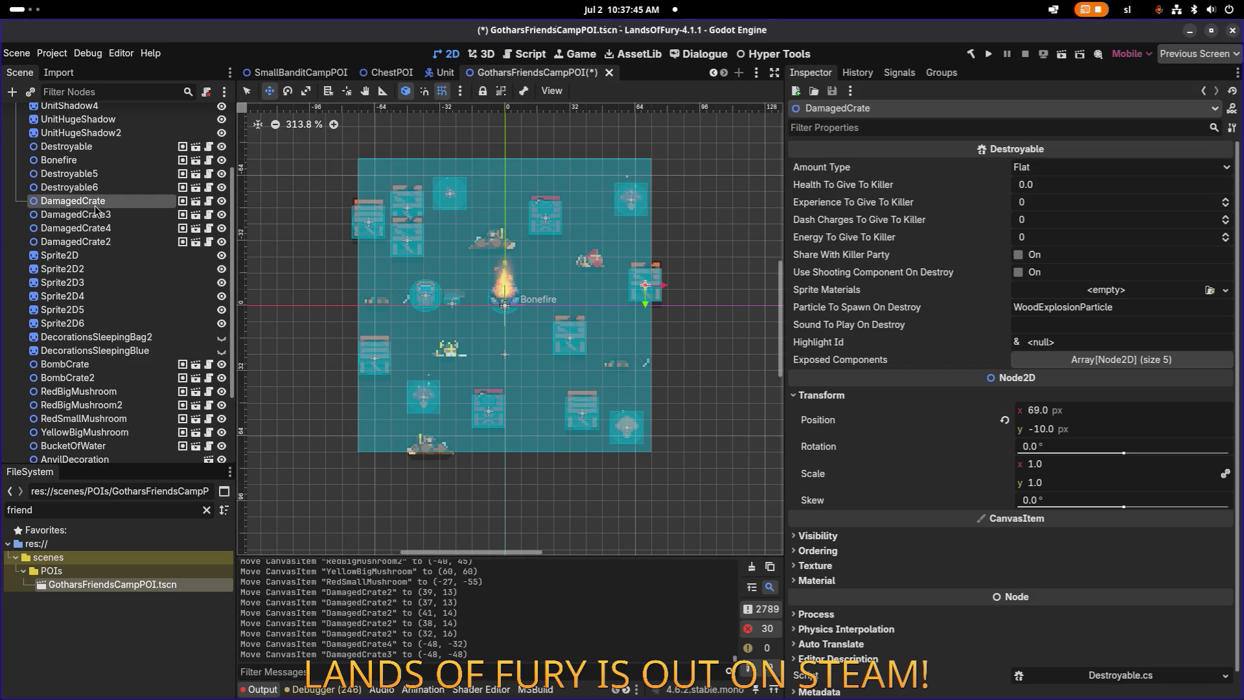
{"action": "left_click_drag", "start_coordinate": [646, 284], "coordinate": [635, 305]}
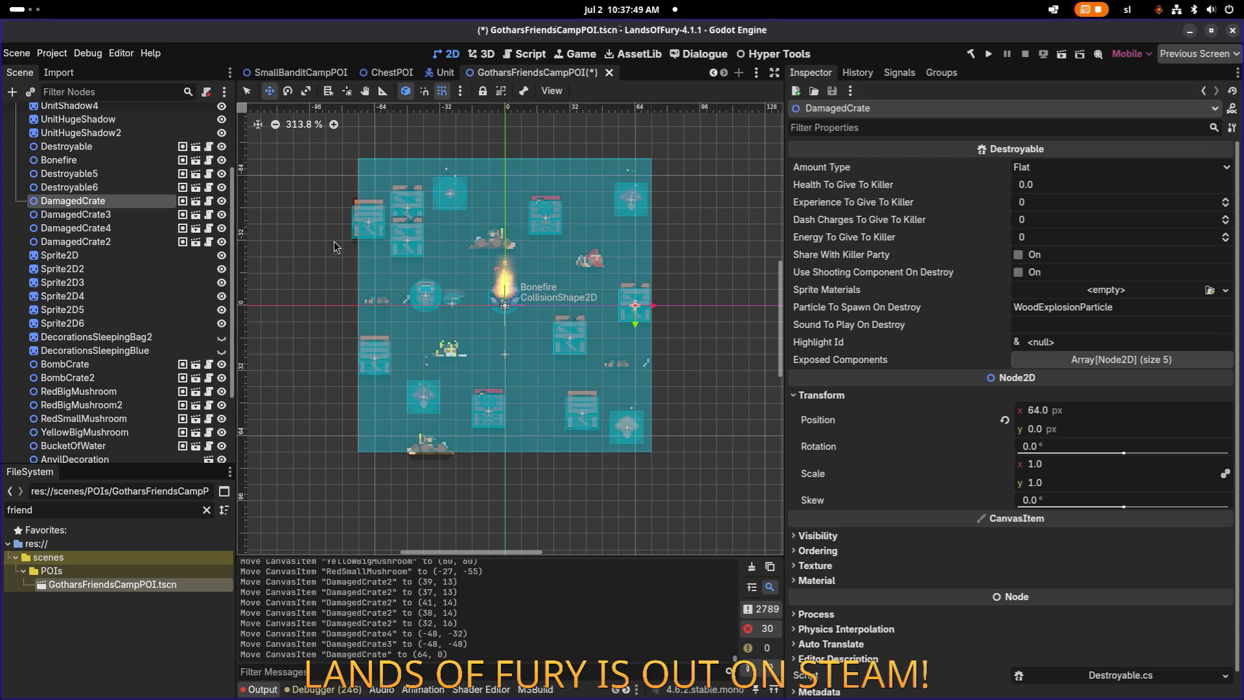
{"action": "left_click", "coordinate": [409, 211]}
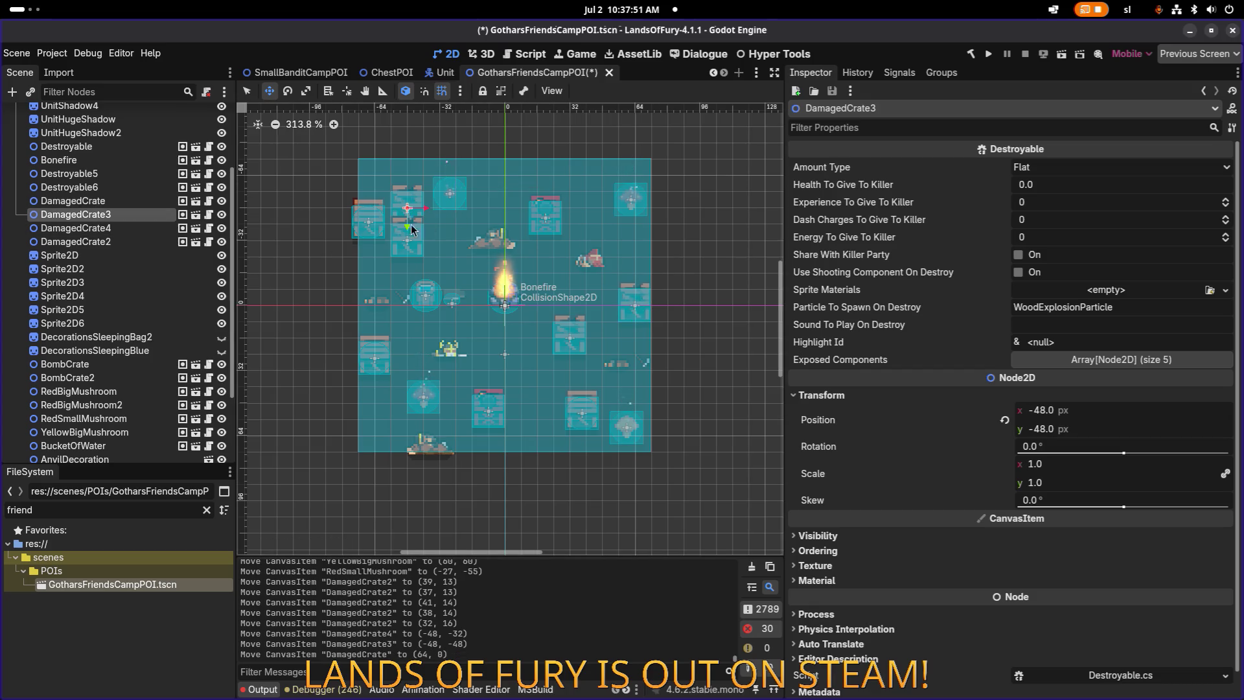
{"action": "scroll", "coordinate": [412, 229], "scroll_direction": "up", "scroll_amount": 4}
{"action": "left_click", "coordinate": [140, 228]}
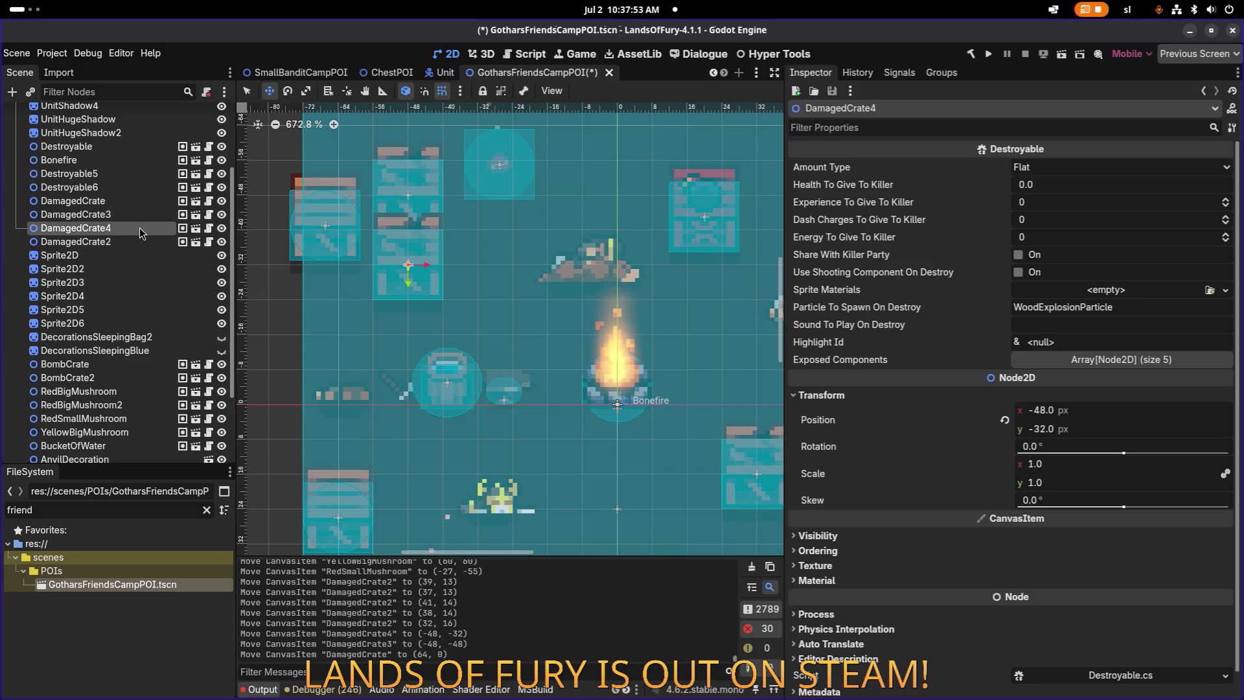
Step: Move Destroyable5 onto the grid at (40, 56)
{"action": "left_click", "coordinate": [126, 192]}
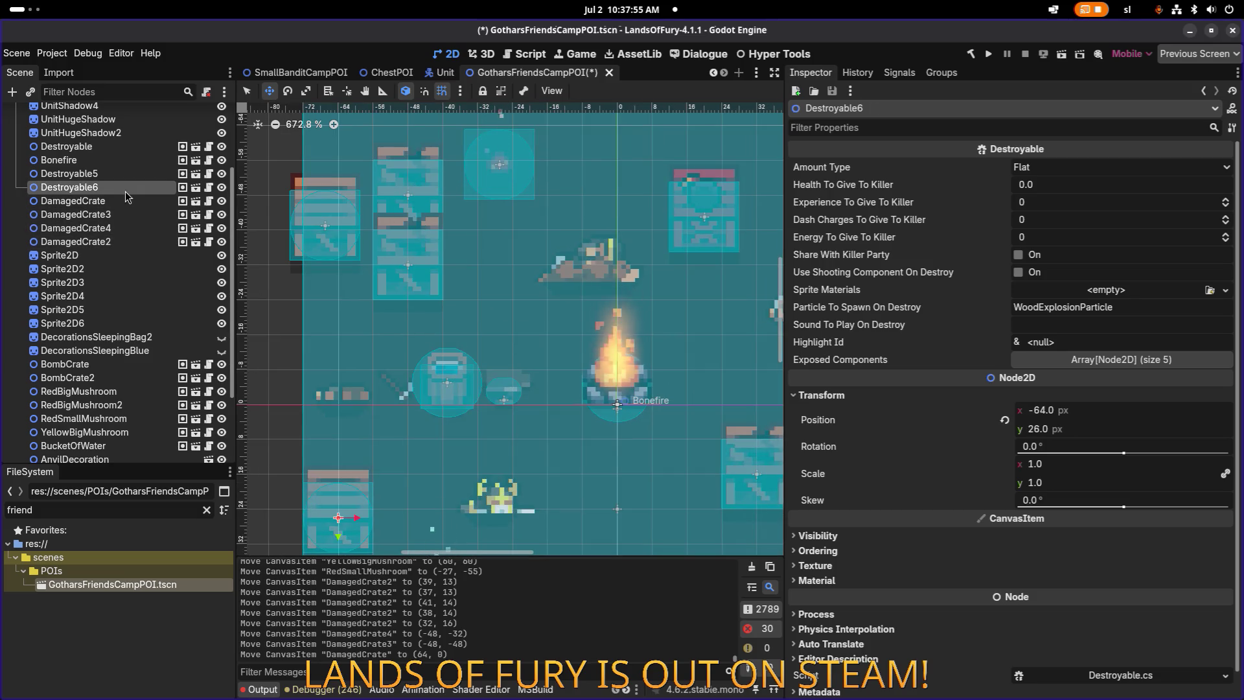
{"action": "left_click", "coordinate": [123, 173]}
{"action": "scroll", "coordinate": [501, 252], "scroll_direction": "down", "scroll_amount": 6}
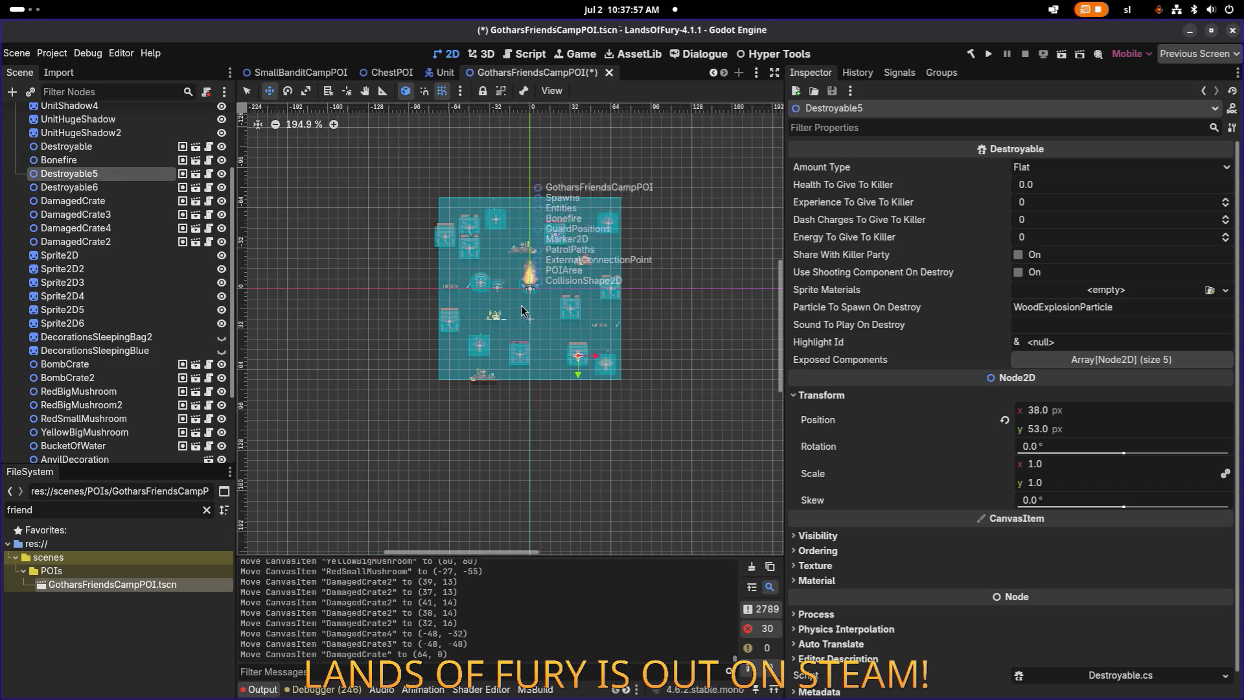
{"action": "scroll", "coordinate": [525, 308], "scroll_direction": "up", "scroll_amount": 2}
{"action": "left_click_drag", "start_coordinate": [599, 377], "coordinate": [604, 383]}
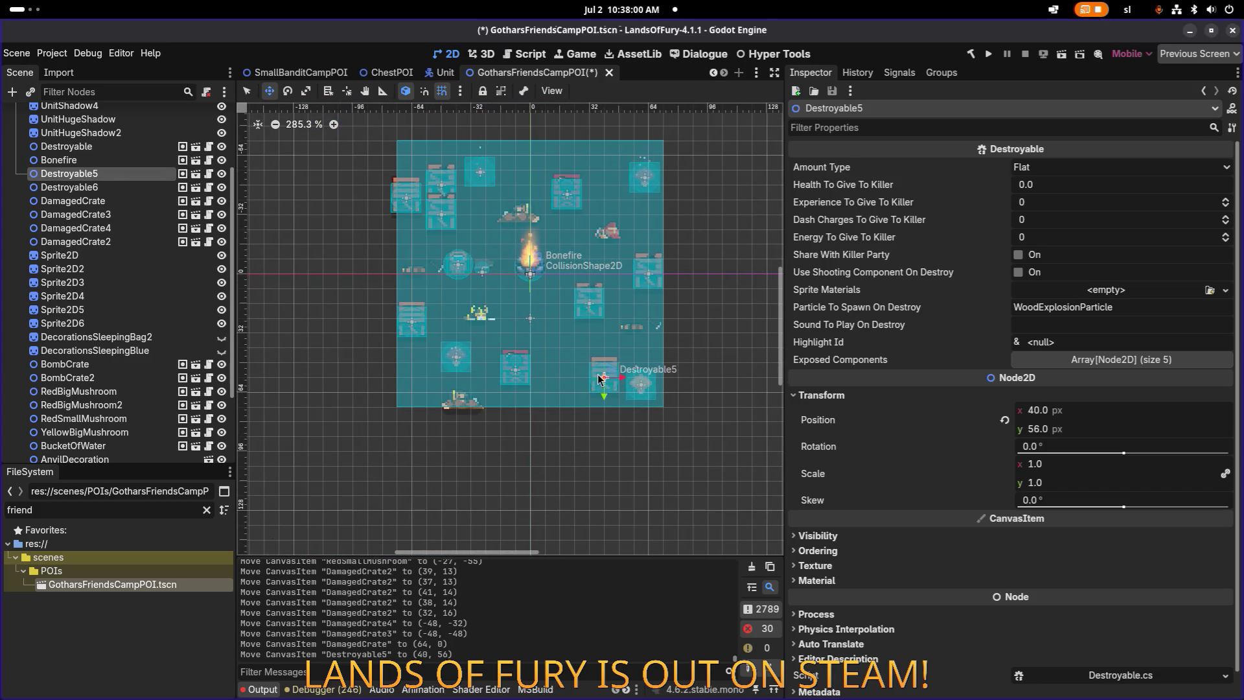
Step: Raise DamagedCrate3 one grid step to (-48, -56)
{"action": "left_click", "coordinate": [105, 188]}
{"action": "left_click", "coordinate": [77, 202]}
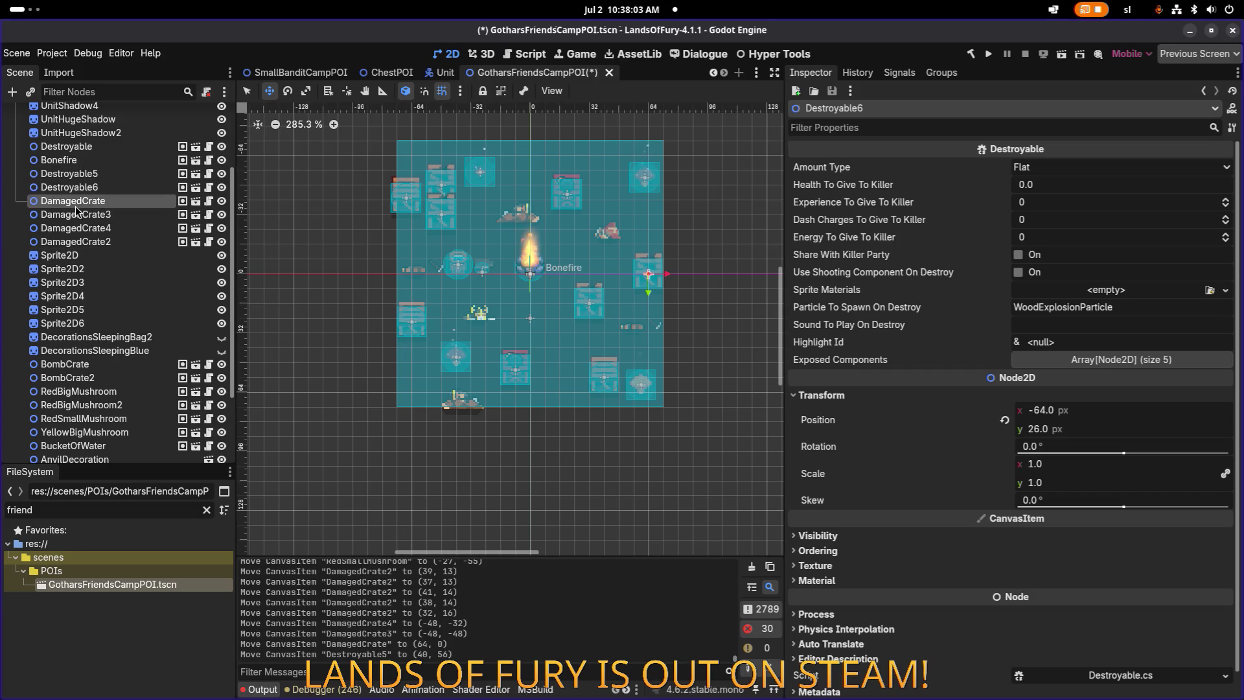
{"action": "key", "text": "Down"}
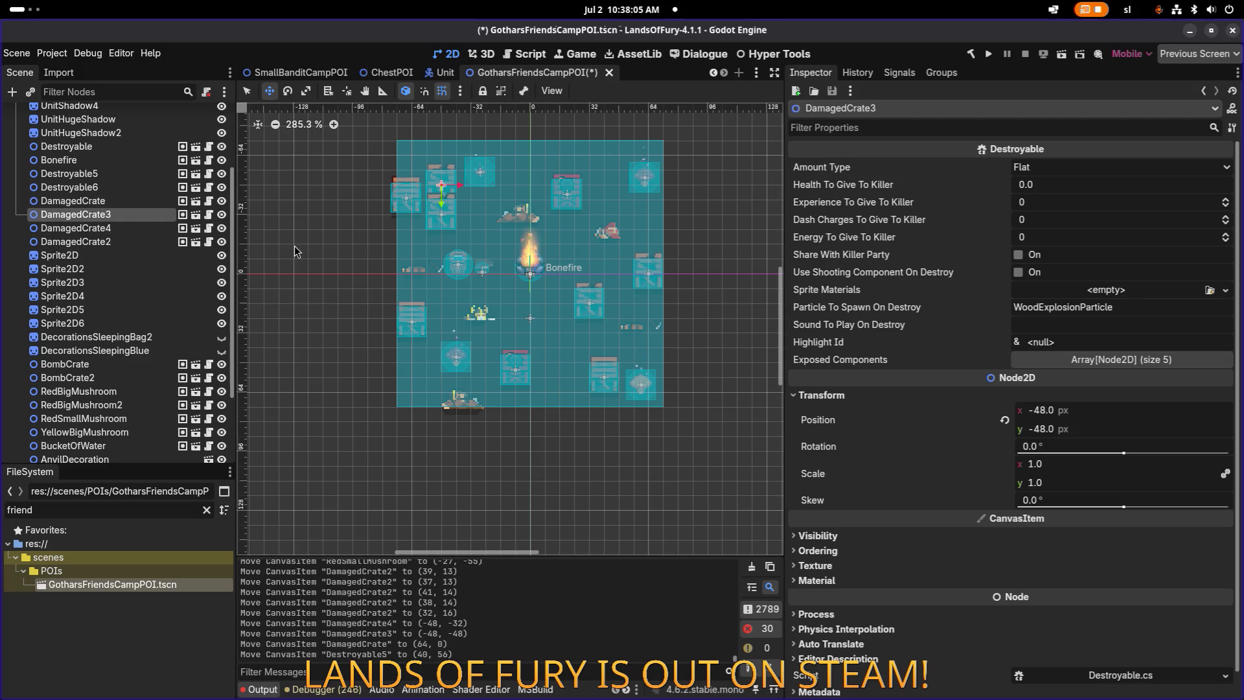
{"action": "scroll", "coordinate": [452, 189], "scroll_direction": "up", "scroll_amount": 3}
{"action": "left_click_drag", "start_coordinate": [452, 190], "coordinate": [454, 164]}
{"action": "scroll", "coordinate": [469, 293], "scroll_direction": "up", "scroll_amount": 1}
{"action": "scroll", "coordinate": [465, 290], "scroll_direction": "down", "scroll_amount": 3}
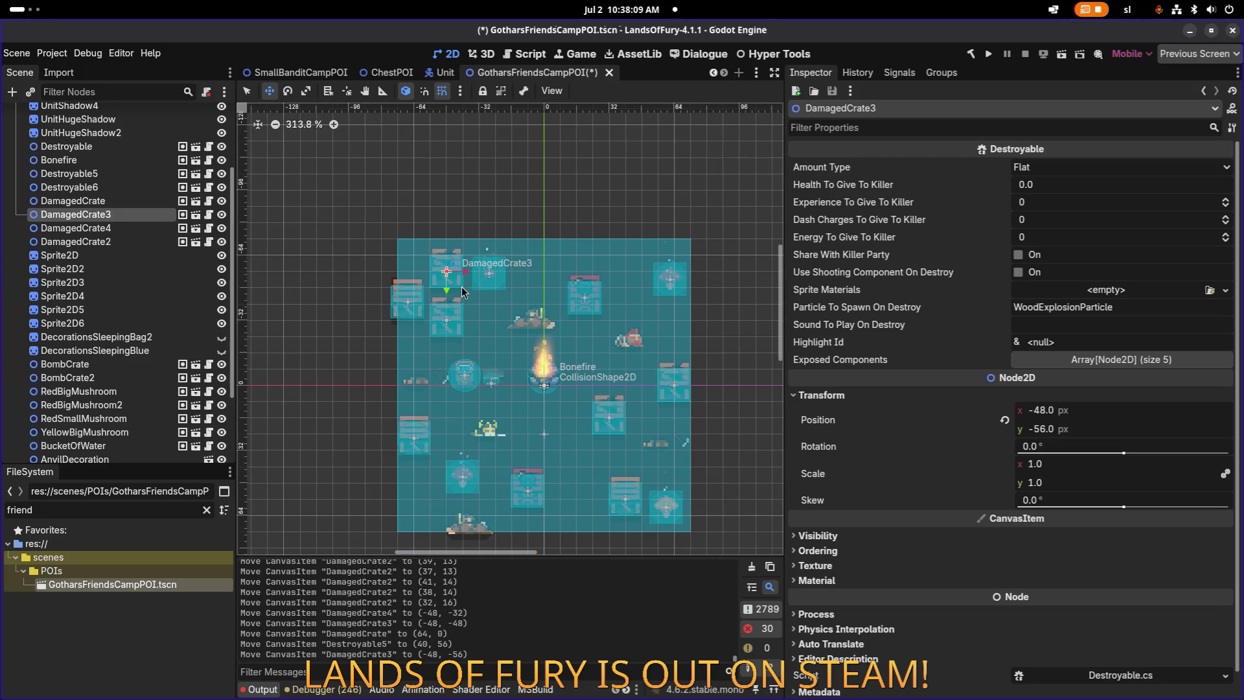
Step: Verify the crate positions and nudge UnitHugeShadow2 to (-8, -24)
{"action": "left_click", "coordinate": [142, 224]}
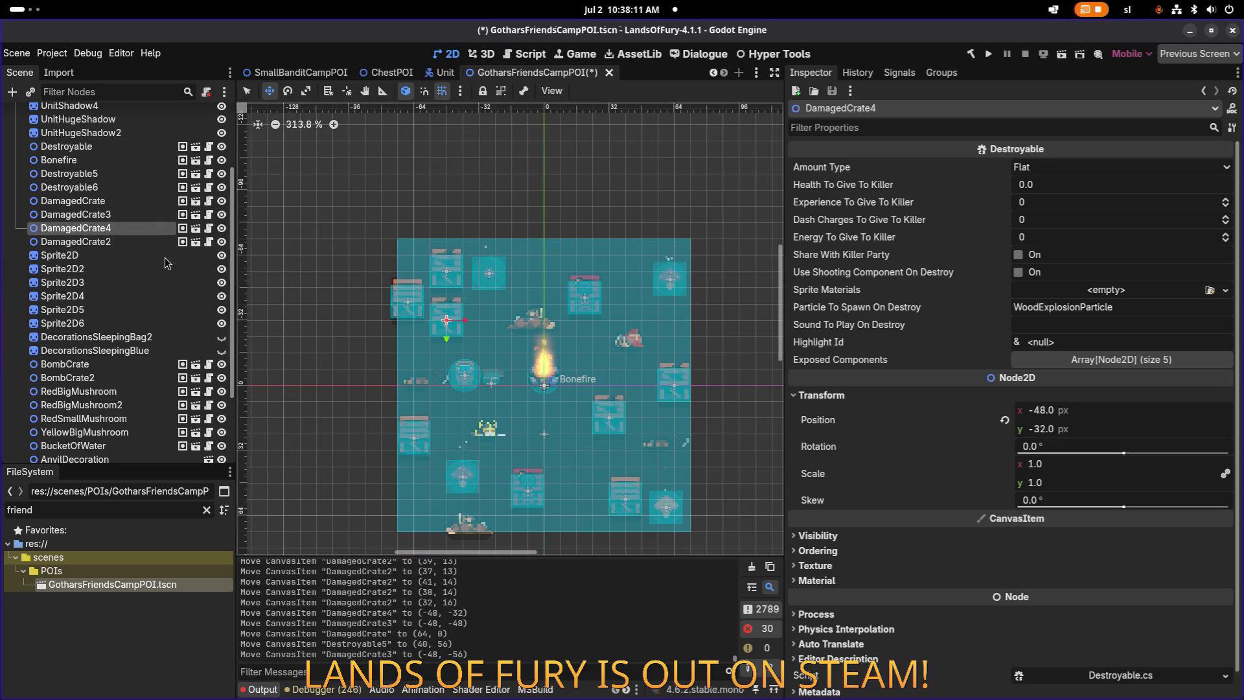
{"action": "left_click", "coordinate": [97, 242]}
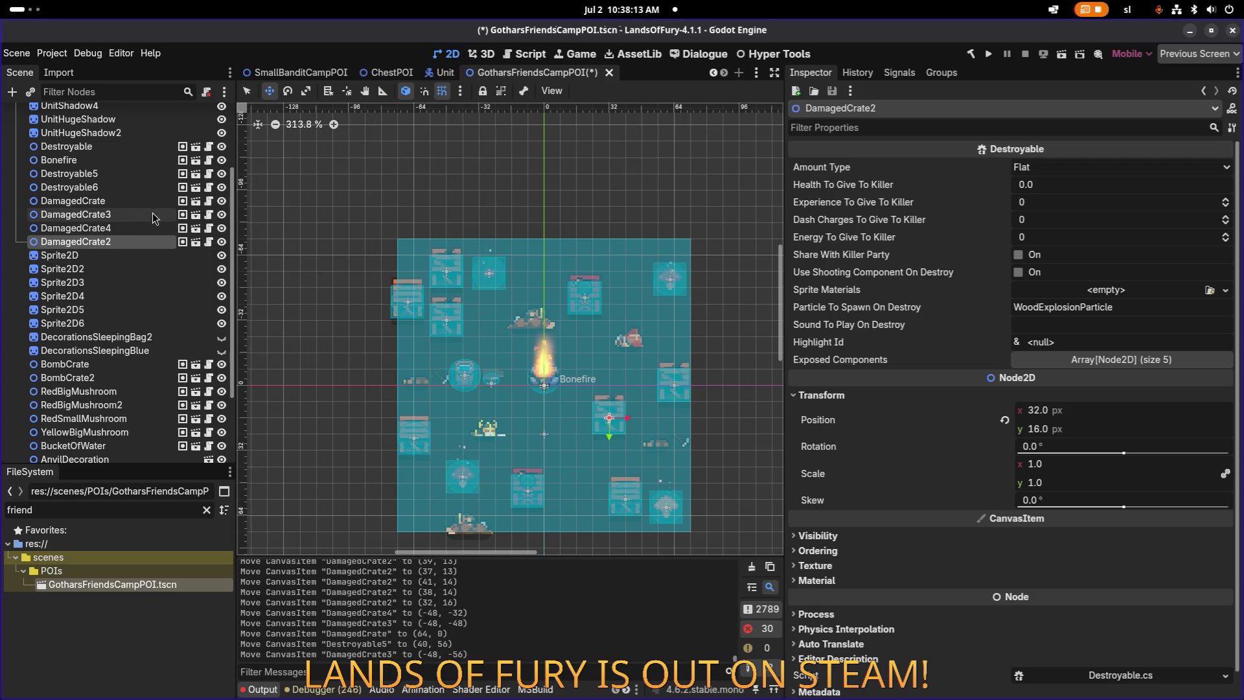
{"action": "left_click", "coordinate": [120, 133]}
{"action": "left_click_drag", "start_coordinate": [540, 328], "coordinate": [532, 337]}
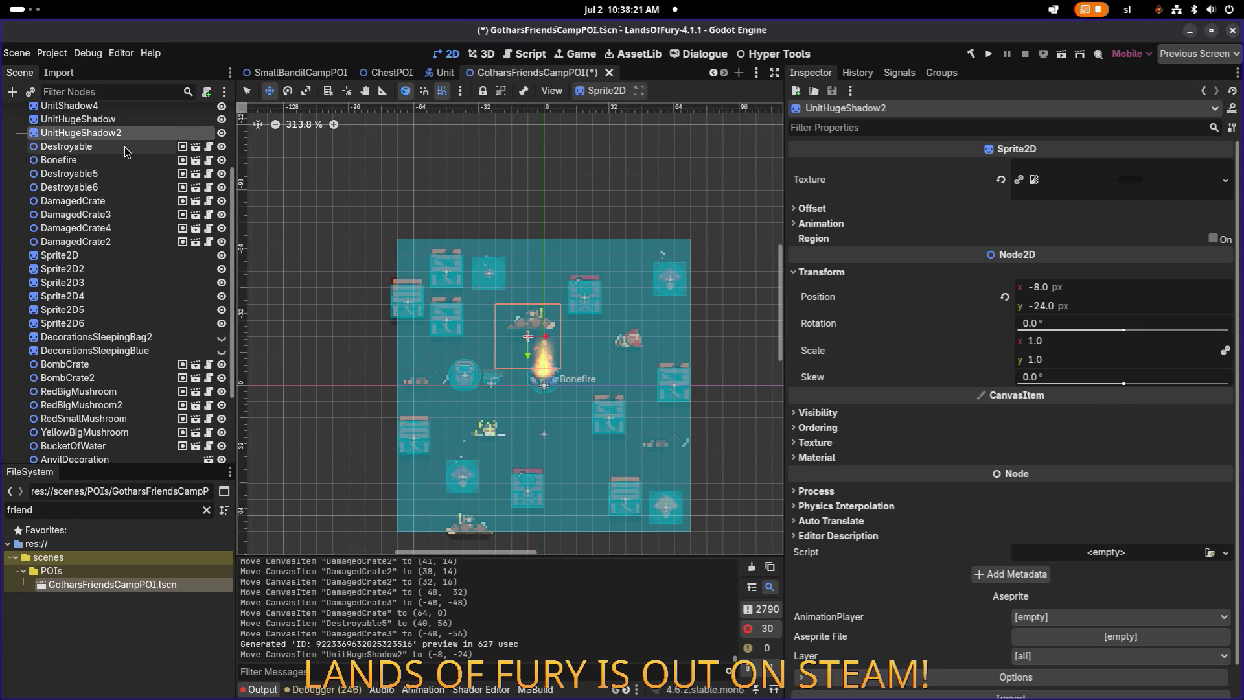
{"action": "key", "text": "ctrl+z"}
{"action": "scroll", "coordinate": [58, 116], "scroll_direction": "up", "scroll_amount": 5}
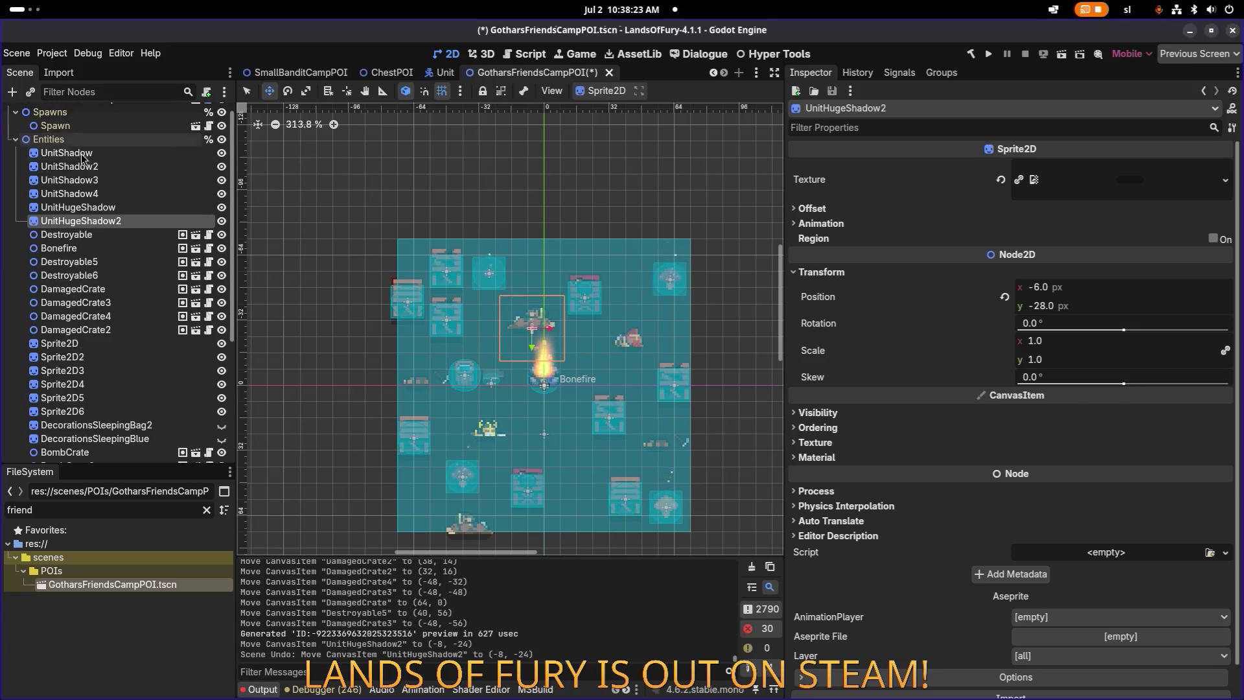
{"action": "left_click", "coordinate": [93, 193]}
{"action": "left_click", "coordinate": [84, 180]}
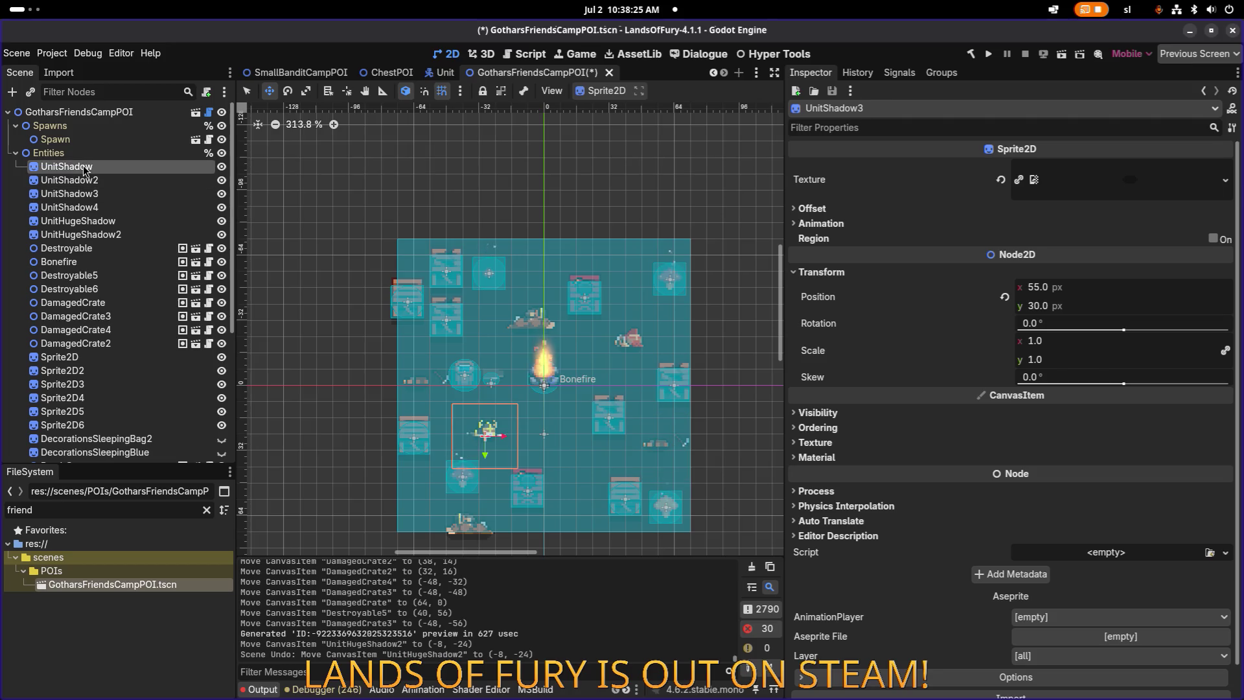
{"action": "left_click", "coordinate": [85, 209]}
{"action": "left_click", "coordinate": [84, 249]}
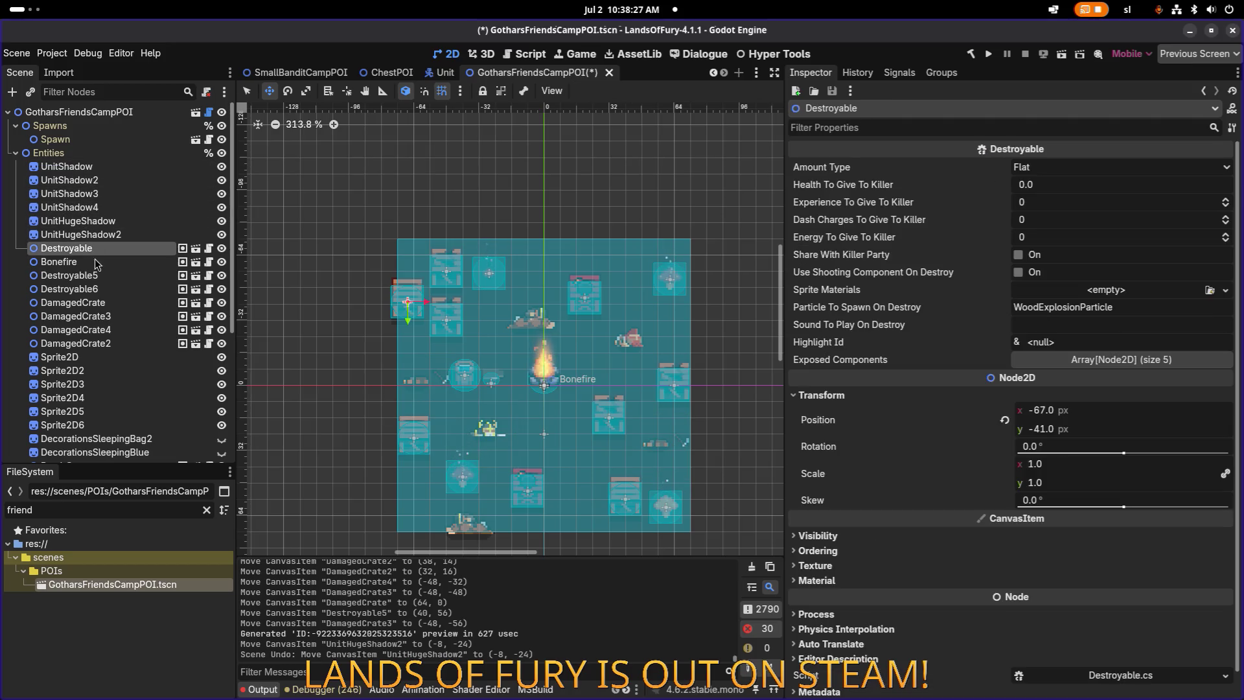
{"action": "left_click_drag", "start_coordinate": [418, 305], "coordinate": [426, 299]}
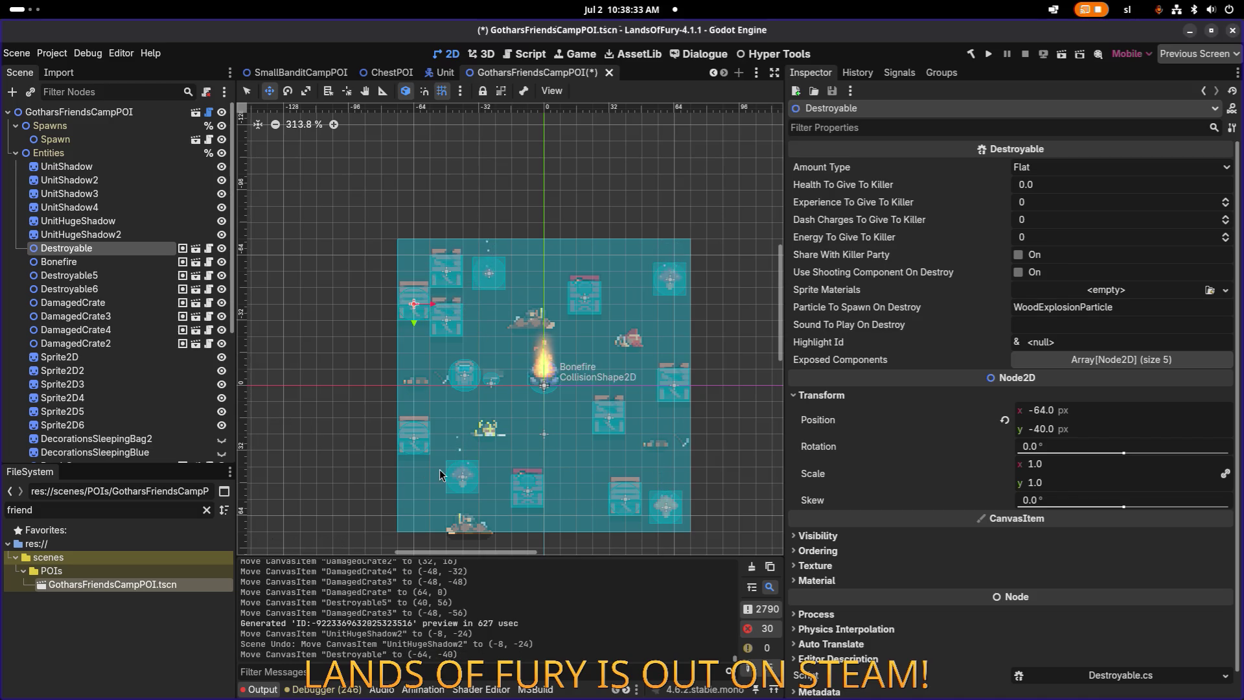
{"action": "scroll", "coordinate": [452, 514], "scroll_direction": "down", "scroll_amount": 3}
{"action": "scroll", "coordinate": [465, 500], "scroll_direction": "up", "scroll_amount": 9}
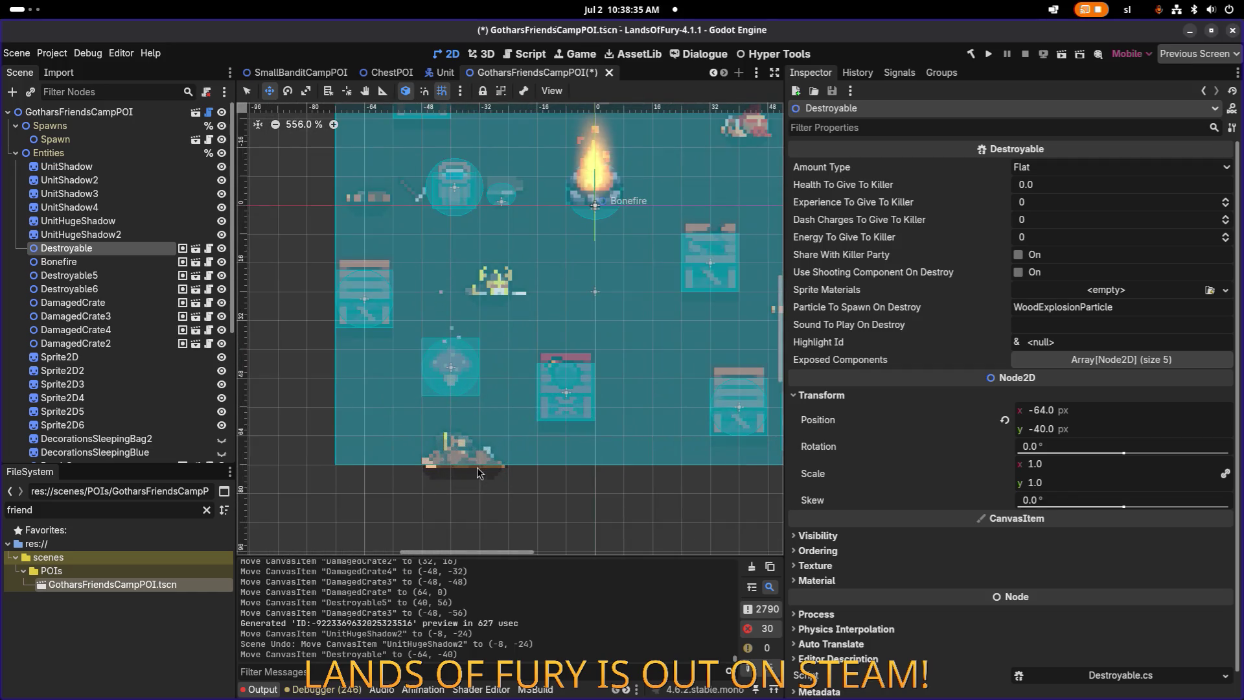
{"action": "left_click", "coordinate": [70, 289]}
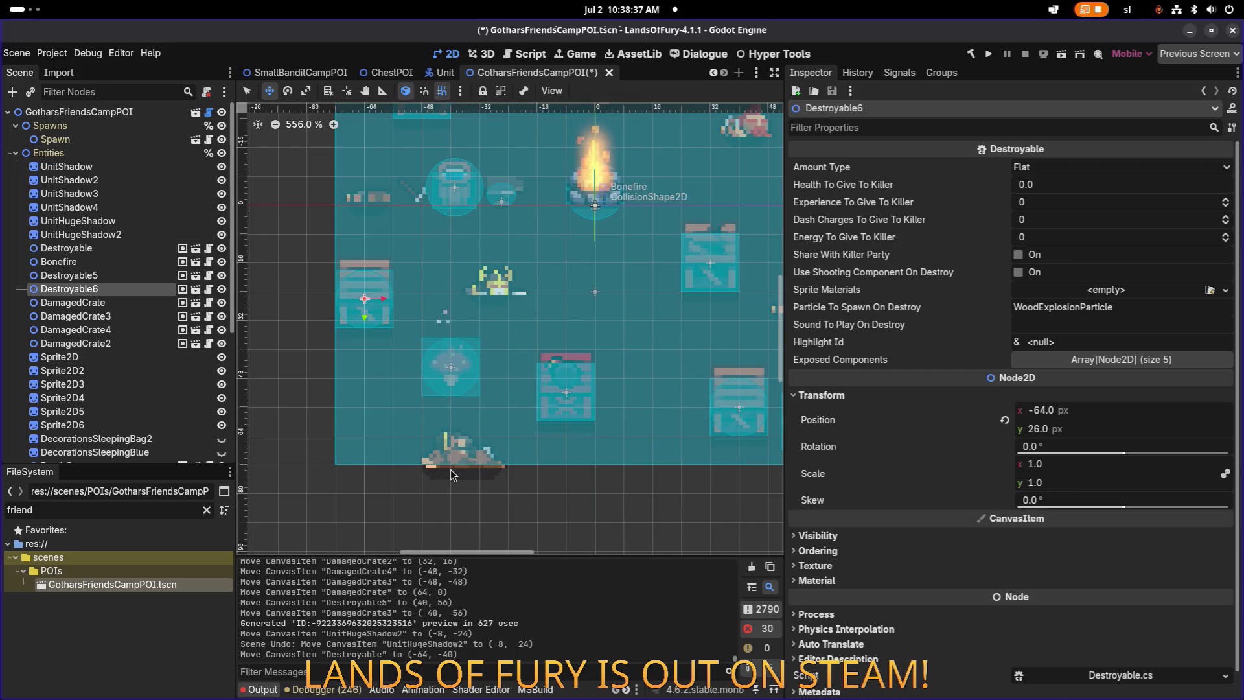
{"action": "scroll", "coordinate": [168, 305], "scroll_direction": "down", "scroll_amount": 3}
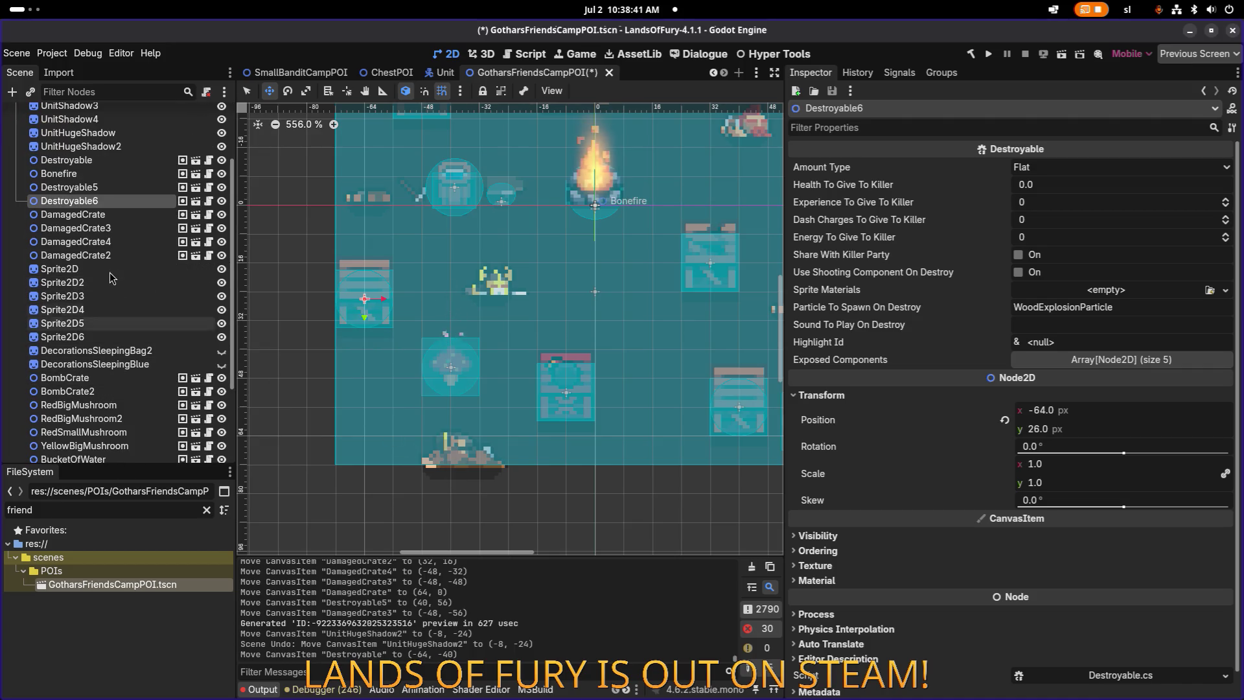
{"action": "scroll", "coordinate": [108, 271], "scroll_direction": "up", "scroll_amount": 2}
{"action": "left_click", "coordinate": [81, 190]}
{"action": "left_click", "coordinate": [84, 163]}
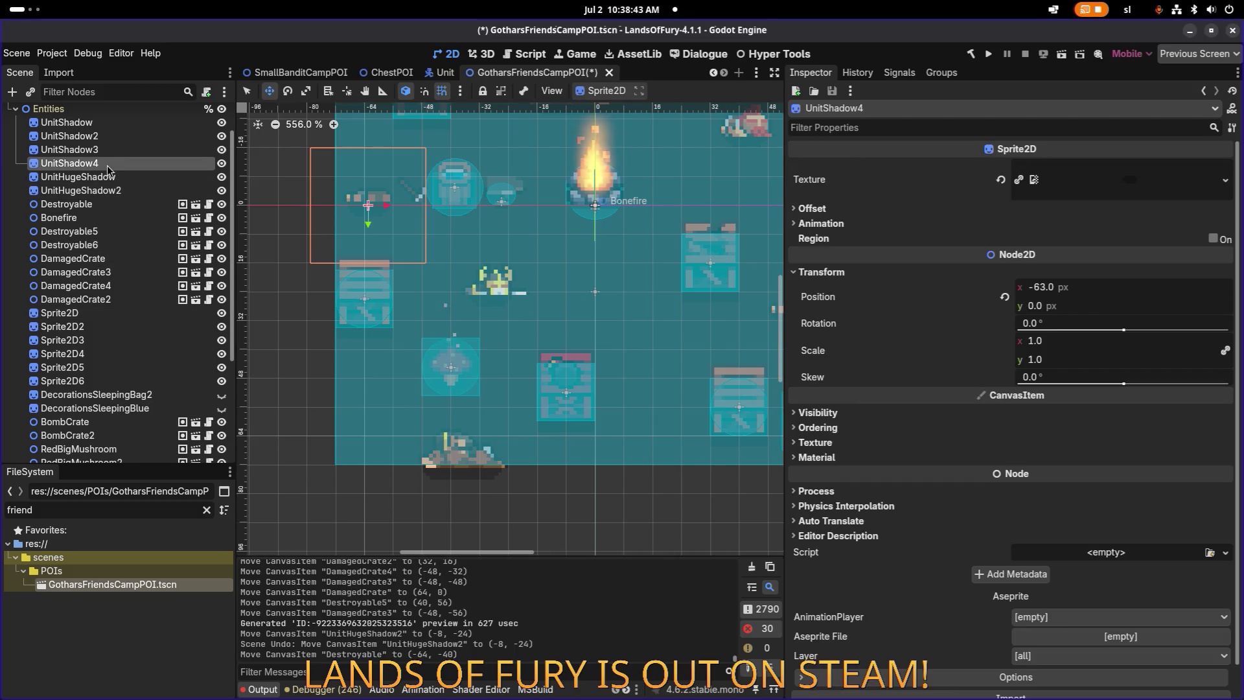
{"action": "left_click", "coordinate": [107, 152]}
{"action": "left_click", "coordinate": [109, 137]}
{"action": "left_click", "coordinate": [109, 123]}
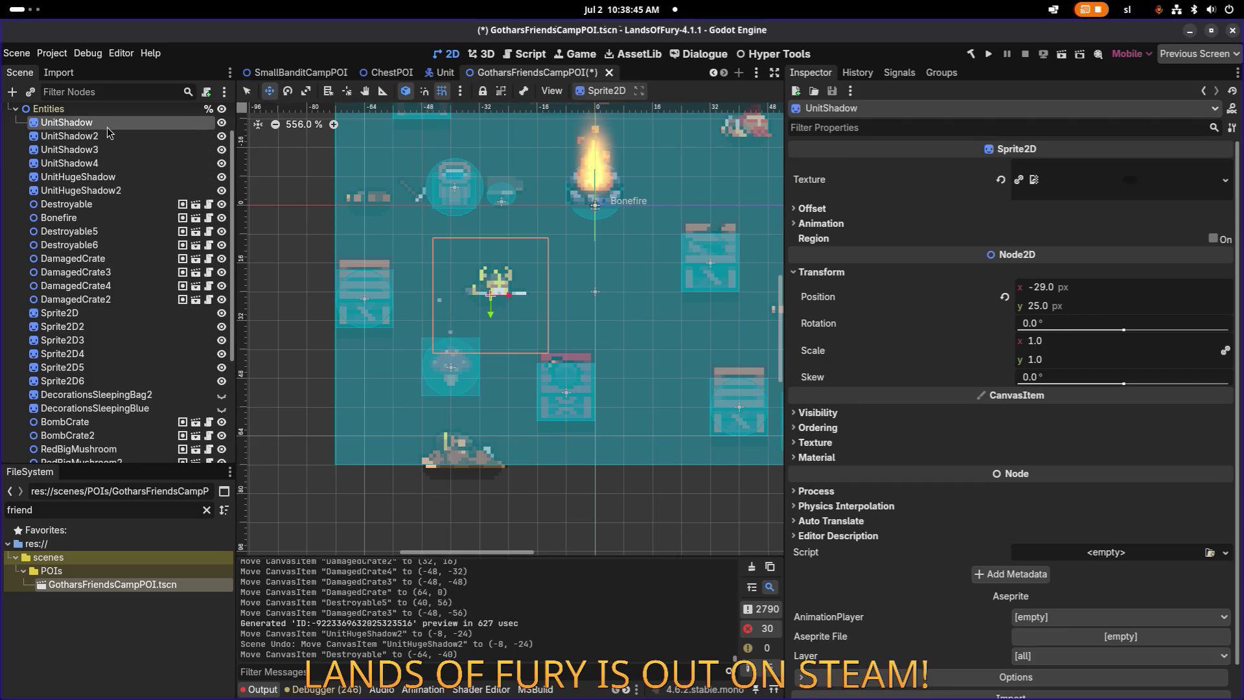
{"action": "left_click", "coordinate": [102, 313]}
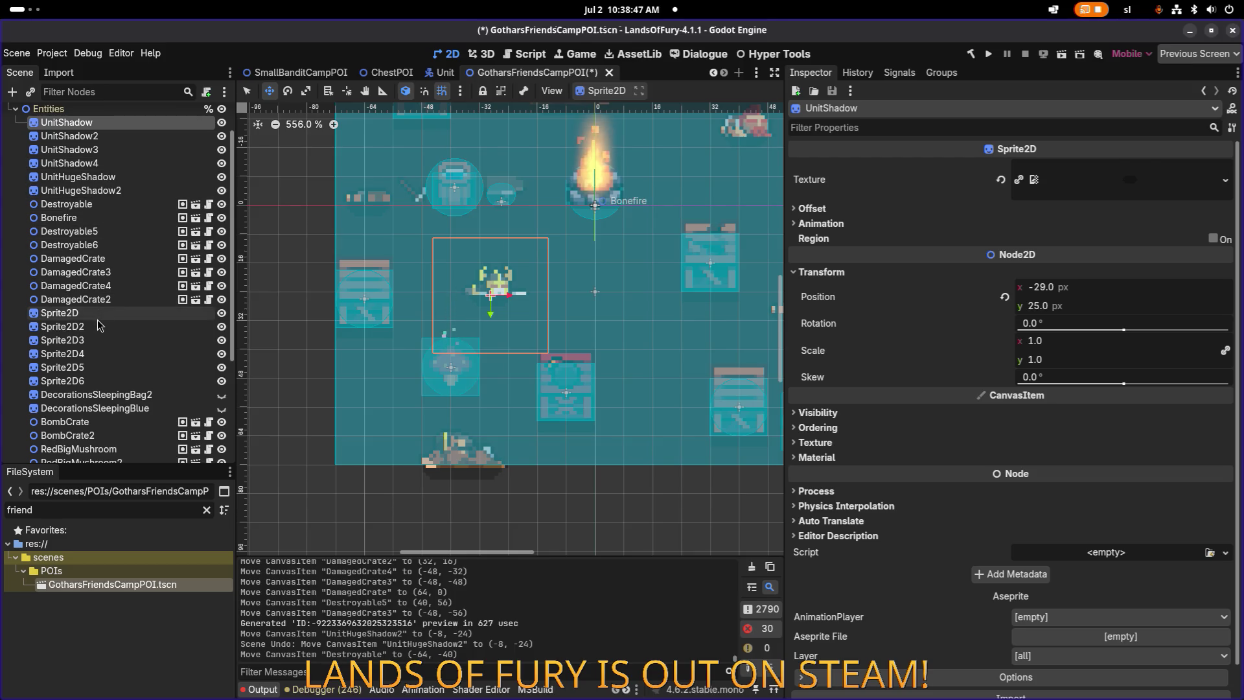
{"action": "left_click", "coordinate": [100, 327]}
{"action": "left_click", "coordinate": [100, 341]}
{"action": "left_click", "coordinate": [100, 354]}
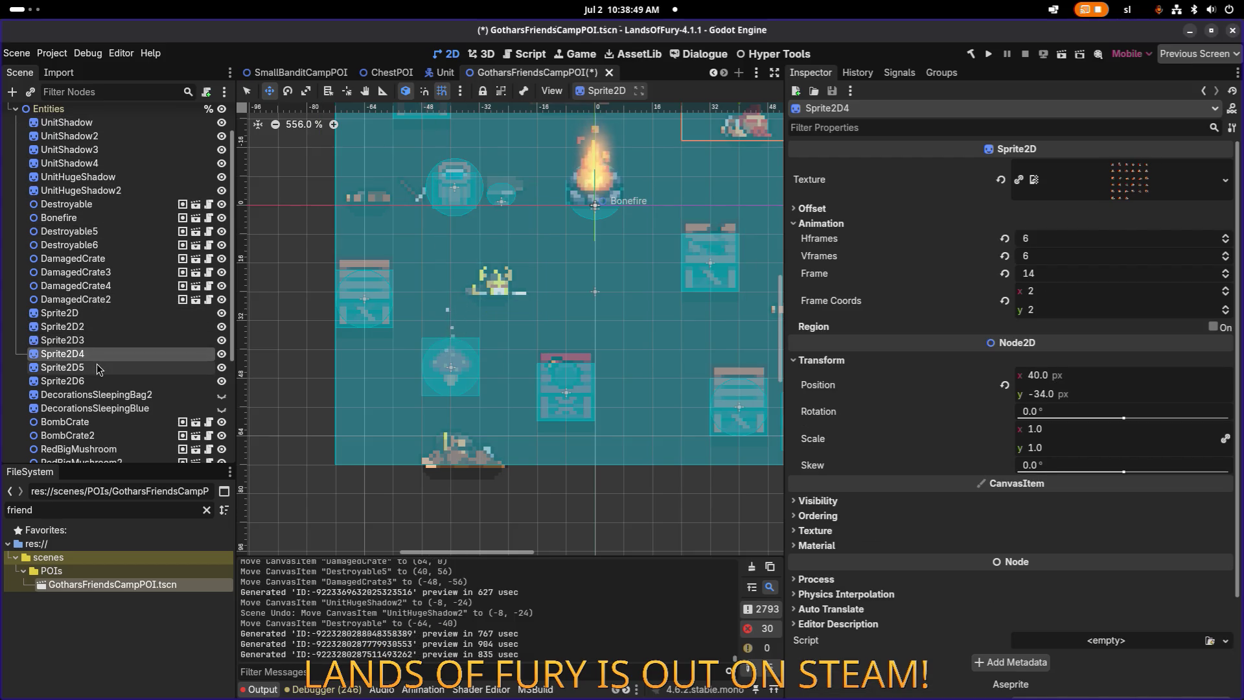
{"action": "left_click", "coordinate": [99, 368]}
{"action": "left_click", "coordinate": [97, 381]}
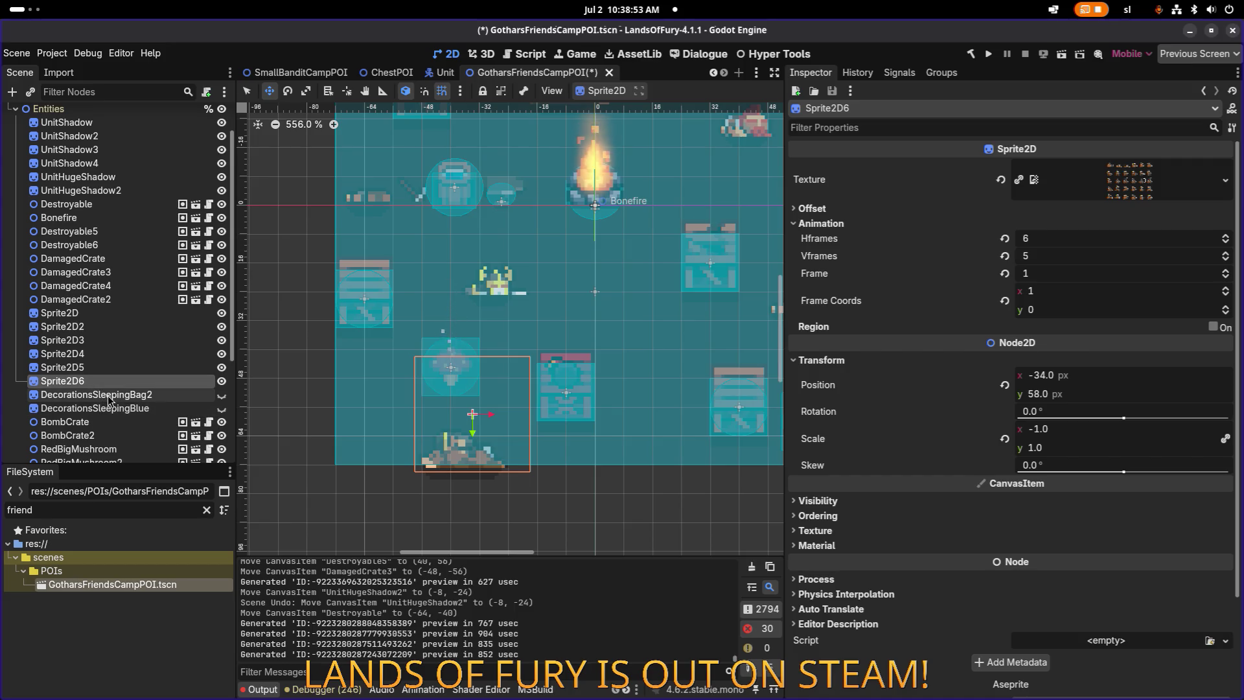
{"action": "left_click", "coordinate": [109, 394]}
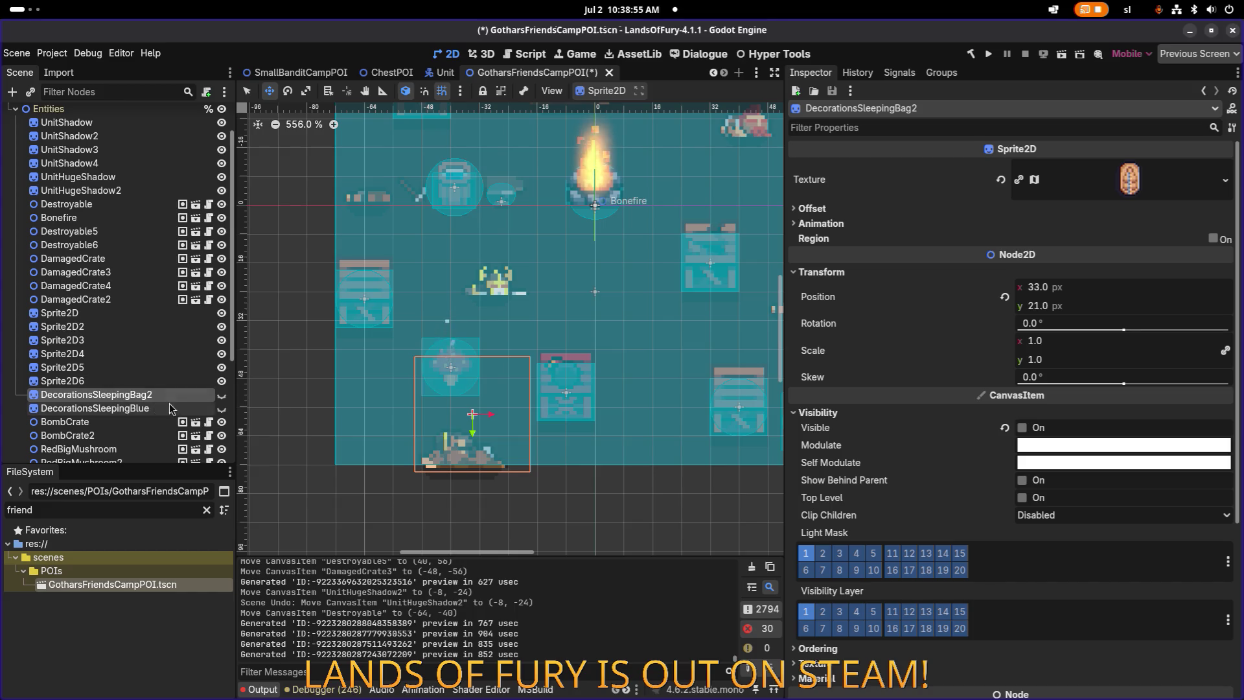
{"action": "left_click", "coordinate": [221, 394]}
Step: Make both sleeping bags visible and place them together at (8, 32)
{"action": "scroll", "coordinate": [444, 304], "scroll_direction": "down", "scroll_amount": 1}
{"action": "left_click_drag", "start_coordinate": [445, 305], "coordinate": [273, 359]}
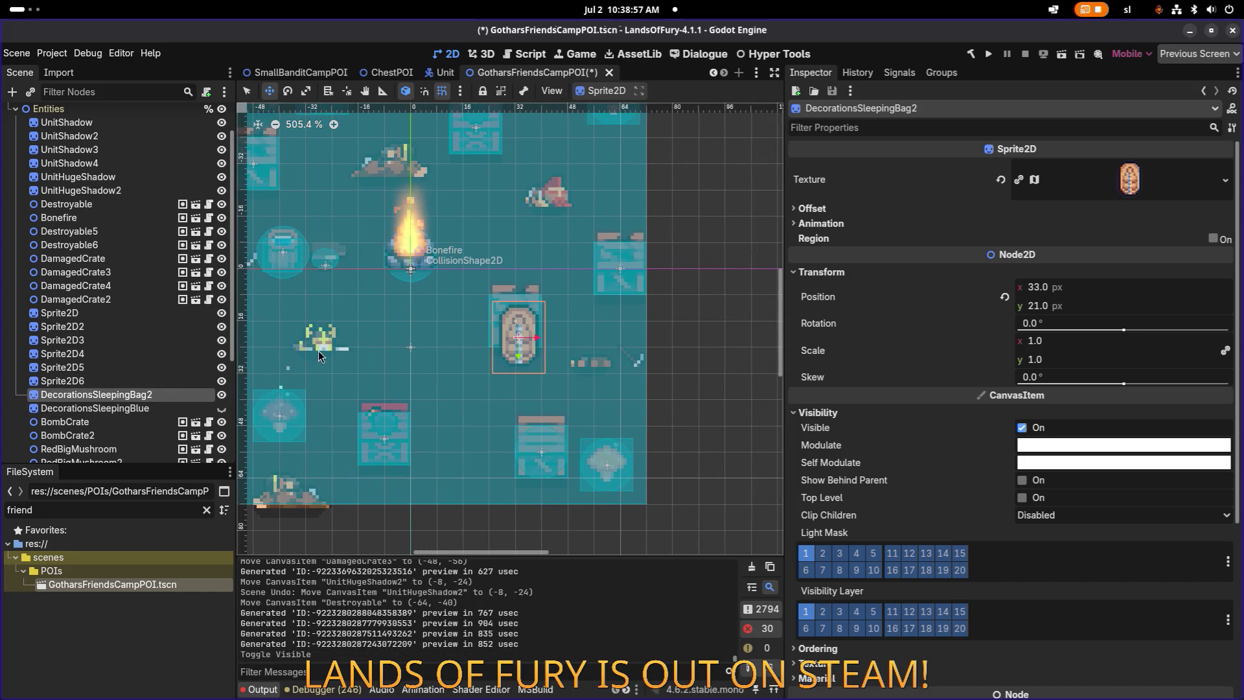
{"action": "mouse_move", "coordinate": [526, 343]}
{"action": "left_mouse_down"}
{"action": "mouse_move", "coordinate": [453, 396]}
{"action": "mouse_move", "coordinate": [441, 372]}
{"action": "left_mouse_up"}
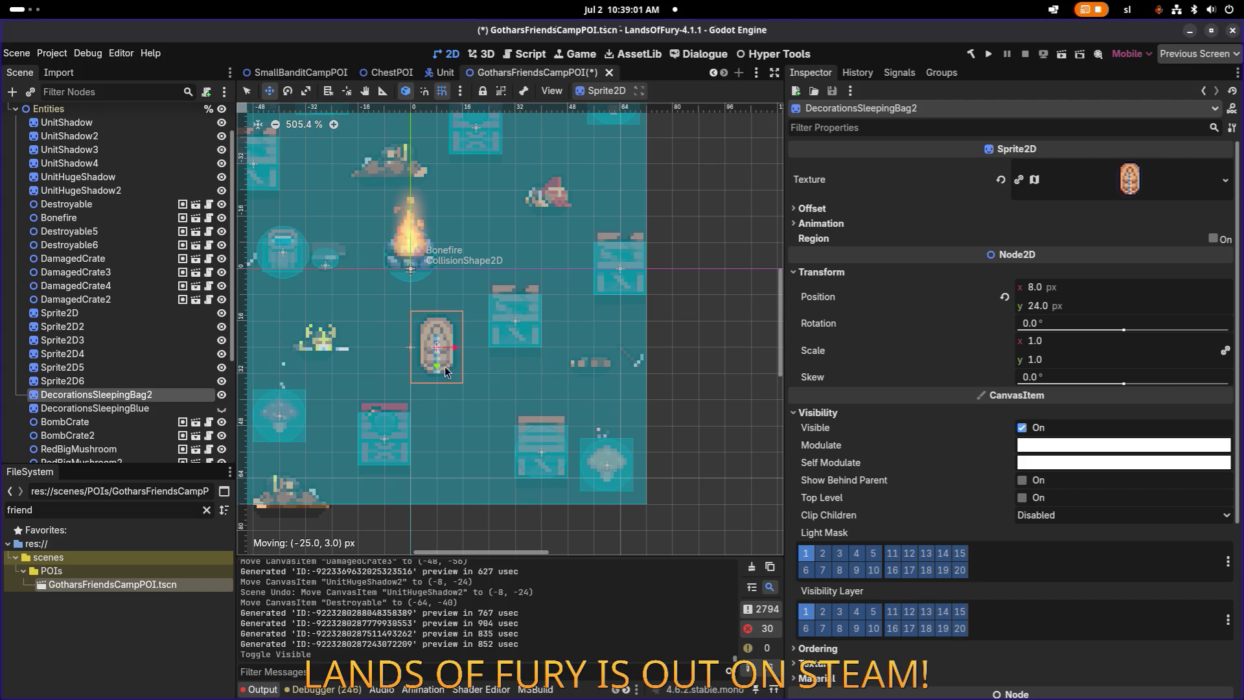
{"action": "mouse_move", "coordinate": [451, 377]}
{"action": "left_mouse_down"}
{"action": "mouse_move", "coordinate": [433, 354]}
{"action": "mouse_move", "coordinate": [354, 382]}
{"action": "mouse_move", "coordinate": [544, 381]}
{"action": "mouse_move", "coordinate": [572, 300]}
{"action": "mouse_move", "coordinate": [436, 320]}
{"action": "mouse_move", "coordinate": [434, 371]}
{"action": "mouse_move", "coordinate": [362, 374]}
{"action": "mouse_move", "coordinate": [386, 376]}
{"action": "left_mouse_up"}
{"action": "left_click", "coordinate": [221, 409]}
{"action": "left_click", "coordinate": [175, 407]}
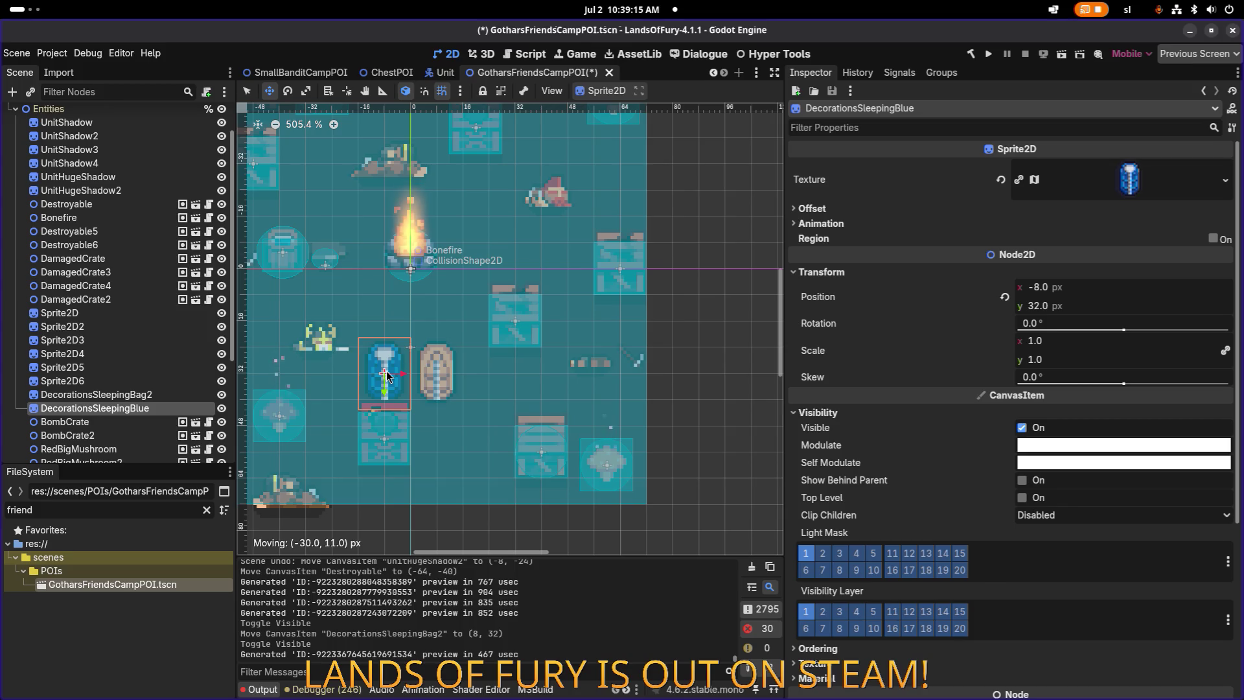
{"action": "left_click_drag", "start_coordinate": [386, 376], "coordinate": [386, 376]}
Step: Delete DecorationsSleepingBag2 and DecorationsSleepingBlue, confirming the removal
{"action": "left_click", "coordinate": [182, 396], "text": "ctrl"}
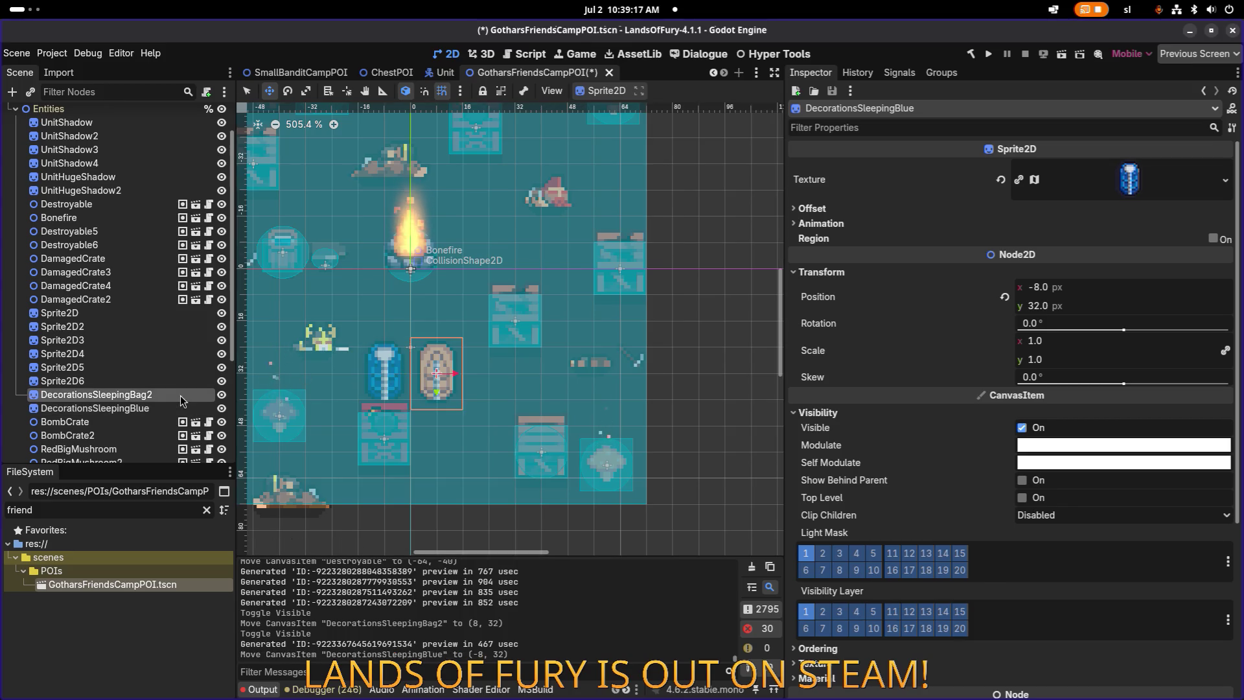
{"action": "key", "text": "Delete"}
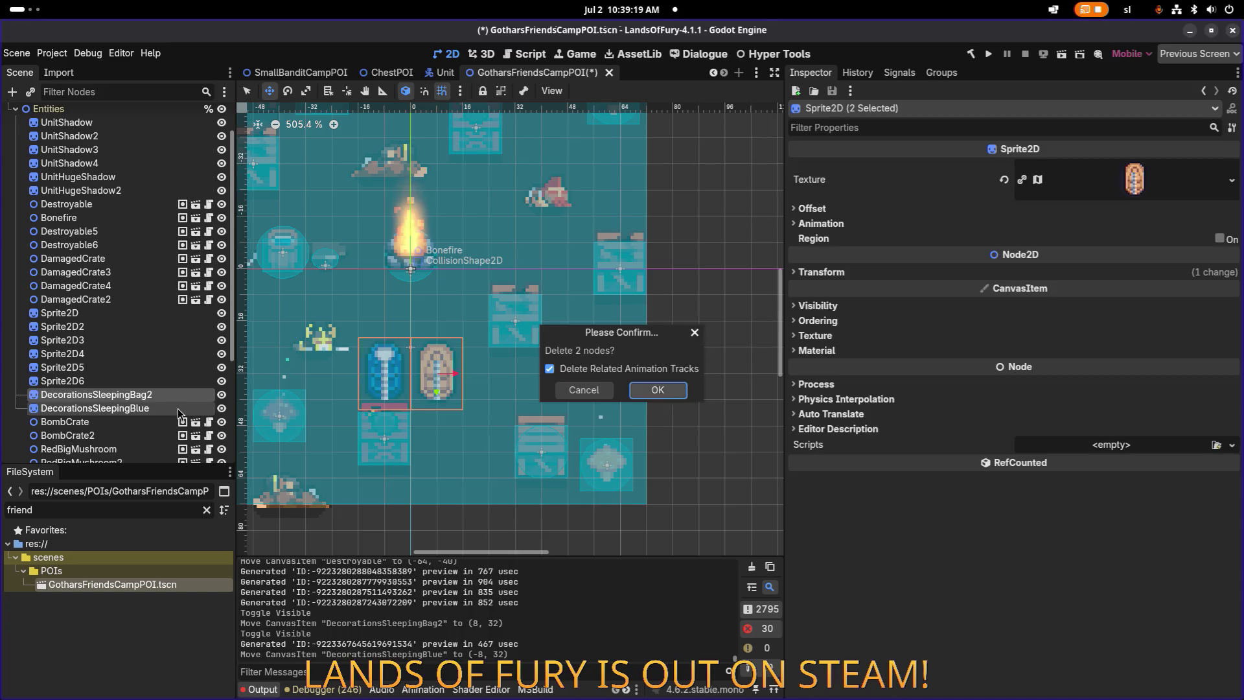
{"action": "key", "text": "Return"}
{"action": "left_click", "coordinate": [125, 406]}
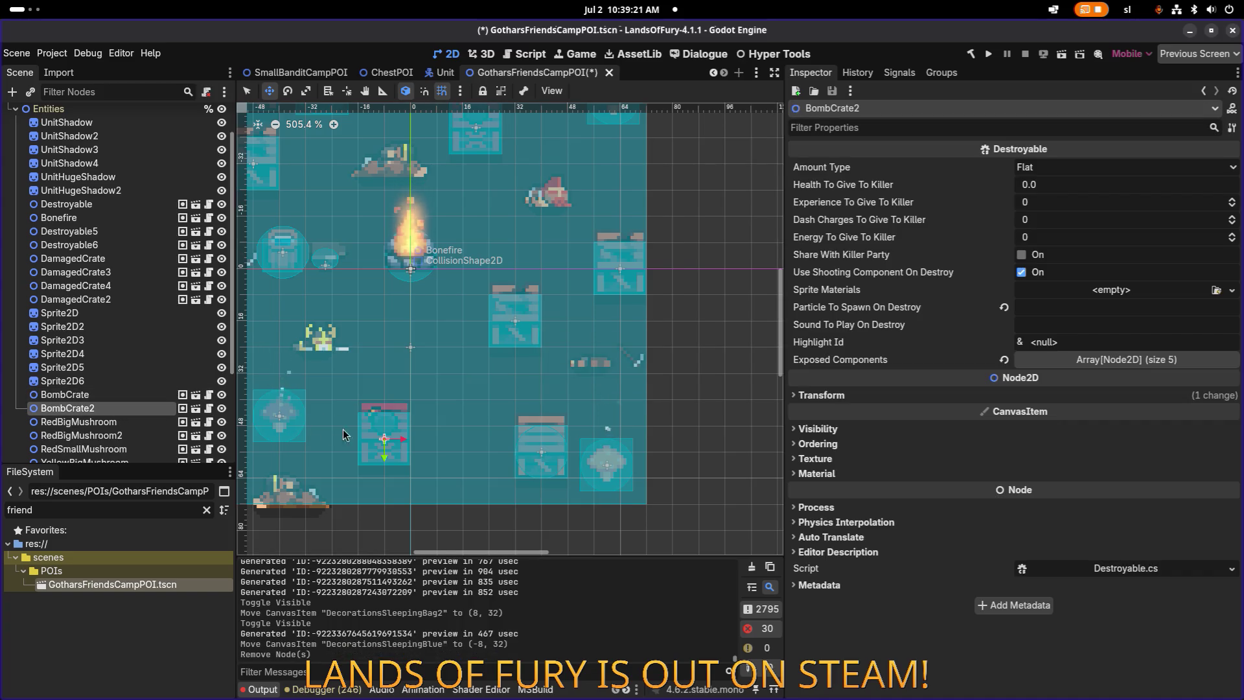
Step: Nudge BombCrate2 up to (-8, 48) and move RedBigMushroom to (64, -48)
{"action": "left_click_drag", "start_coordinate": [389, 446], "coordinate": [389, 433]}
{"action": "scroll", "coordinate": [343, 395], "scroll_direction": "left", "scroll_amount": 5}
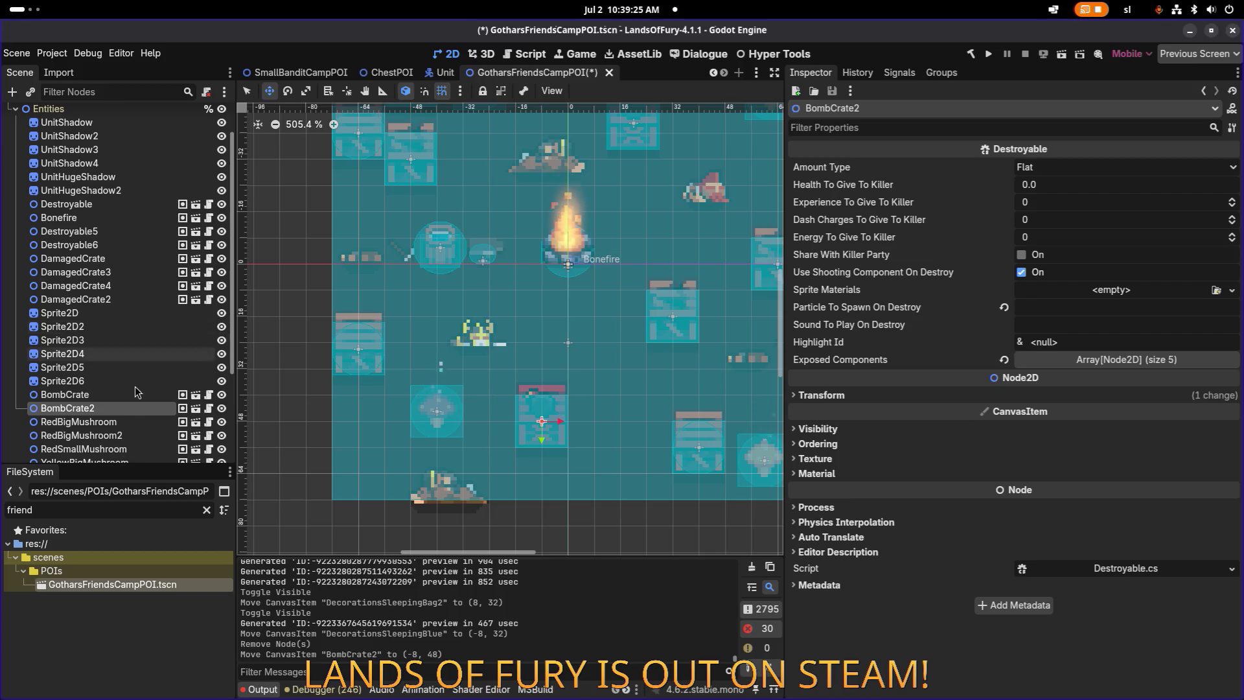
{"action": "left_click", "coordinate": [122, 422]}
{"action": "scroll", "coordinate": [567, 394], "scroll_direction": "down", "scroll_amount": 2}
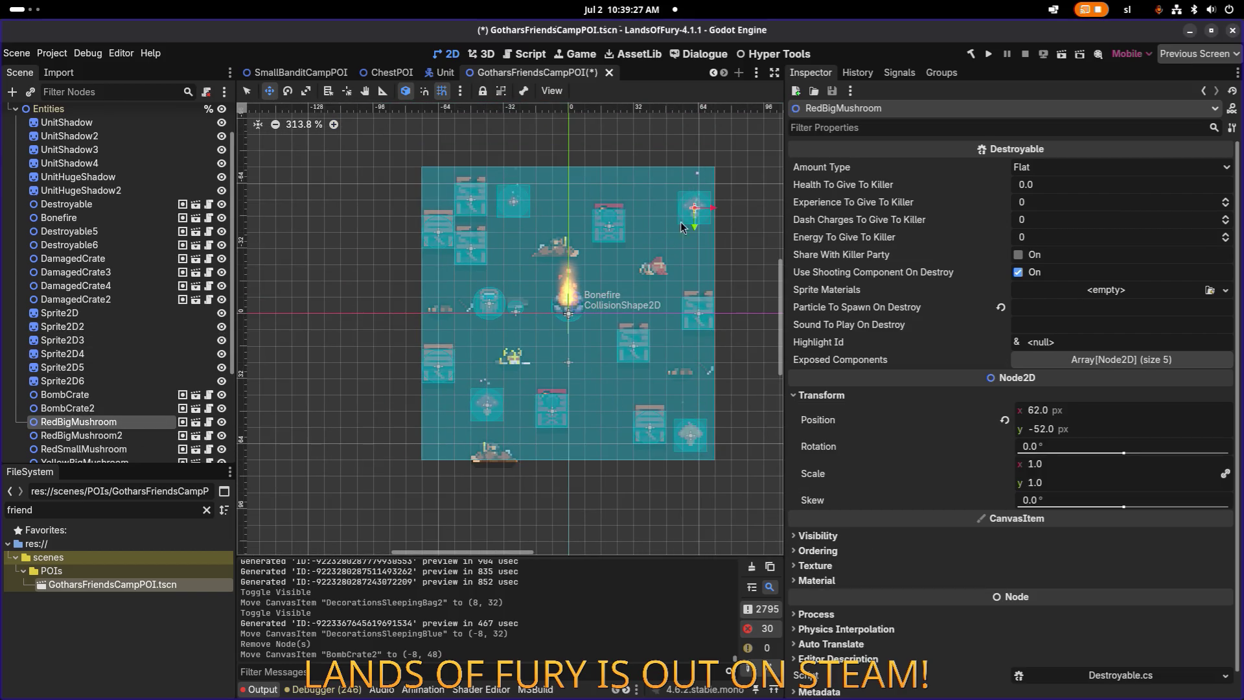
{"action": "left_click_drag", "start_coordinate": [699, 207], "coordinate": [679, 212]}
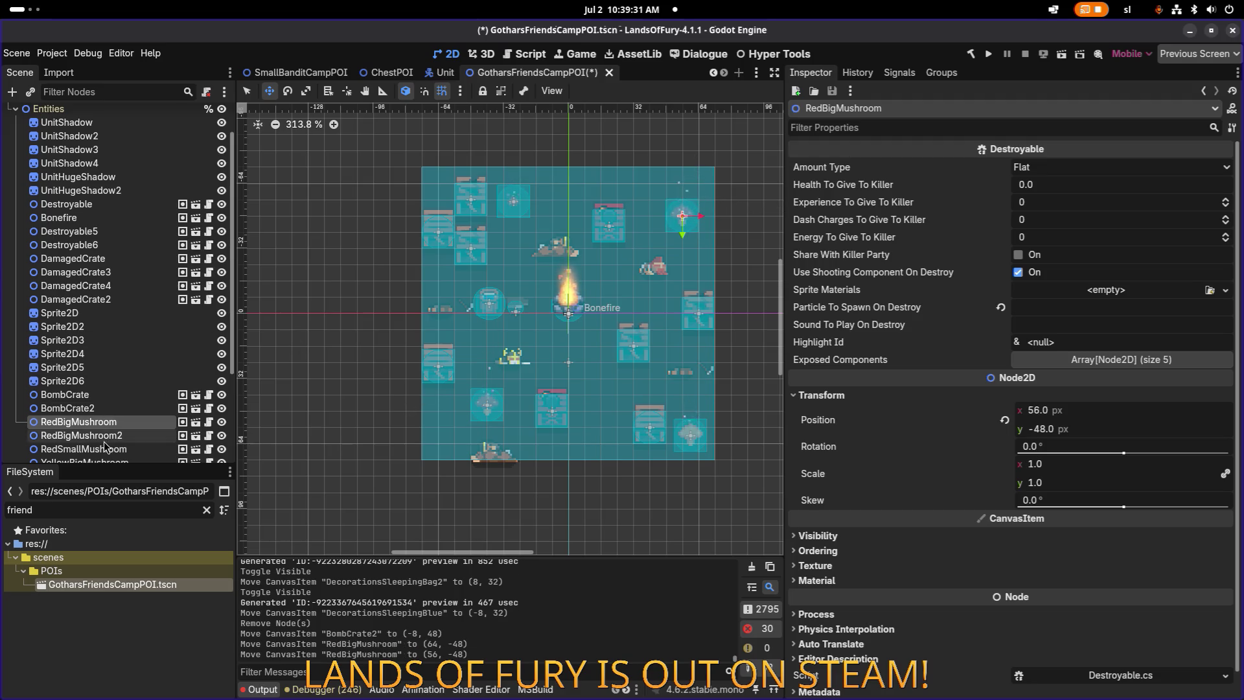
Step: Move RedBigMushroom2 to (-40, 48) and RedSmallMushroom to (-24, -56)
{"action": "left_click", "coordinate": [104, 440]}
{"action": "left_click_drag", "start_coordinate": [500, 404], "coordinate": [497, 409]}
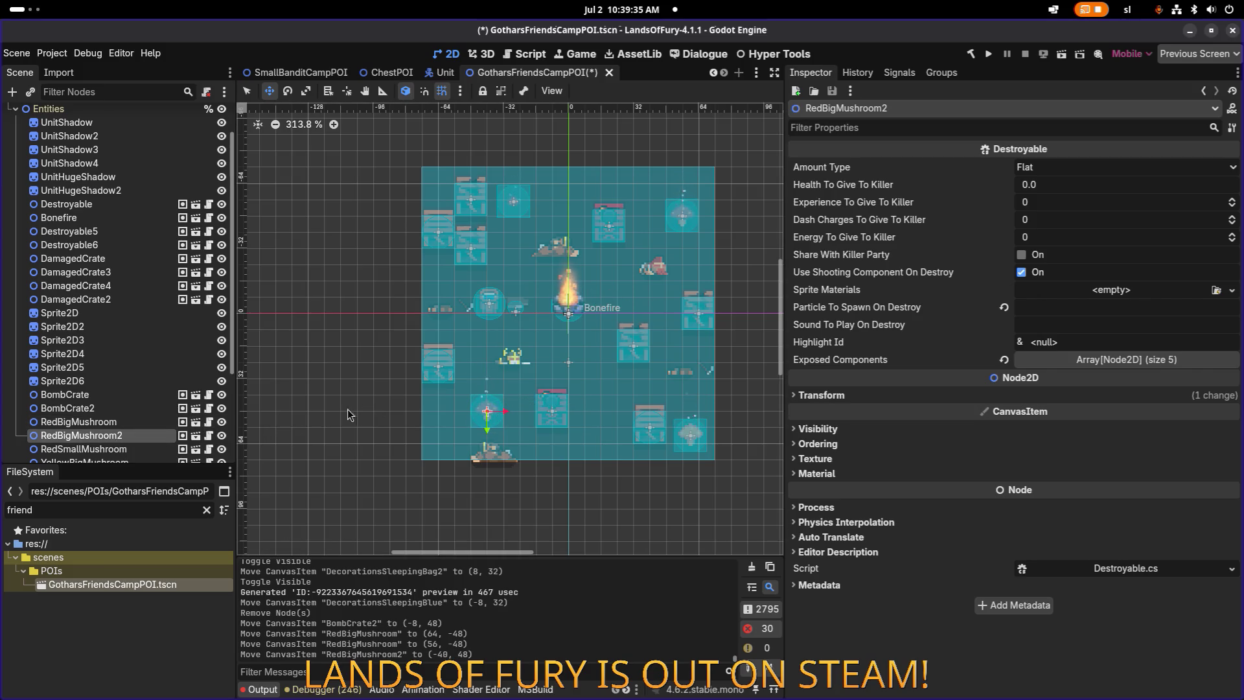
{"action": "scroll", "coordinate": [135, 432], "scroll_direction": "down", "scroll_amount": 1}
{"action": "scroll", "coordinate": [135, 433], "scroll_direction": "down", "scroll_amount": 1}
{"action": "left_click", "coordinate": [123, 361]}
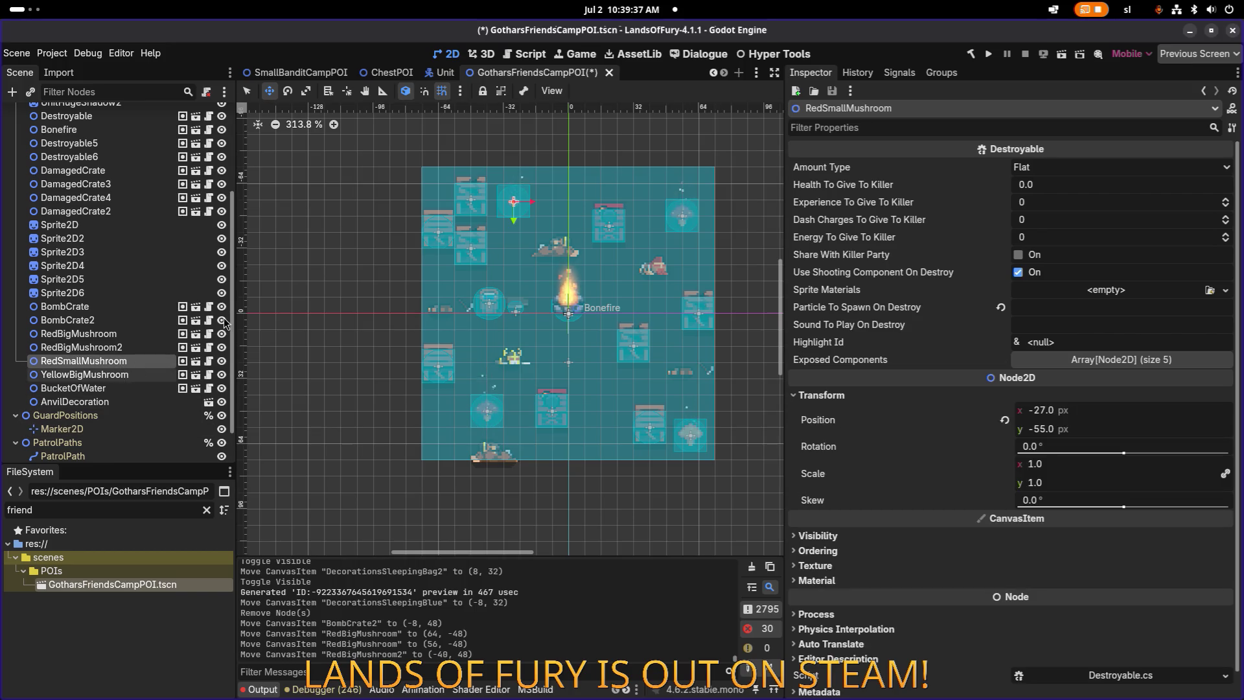
{"action": "scroll", "coordinate": [547, 190], "scroll_direction": "up", "scroll_amount": 2}
{"action": "scroll", "coordinate": [547, 189], "scroll_direction": "up", "scroll_amount": 4}
{"action": "left_click_drag", "start_coordinate": [451, 247], "coordinate": [472, 240]}
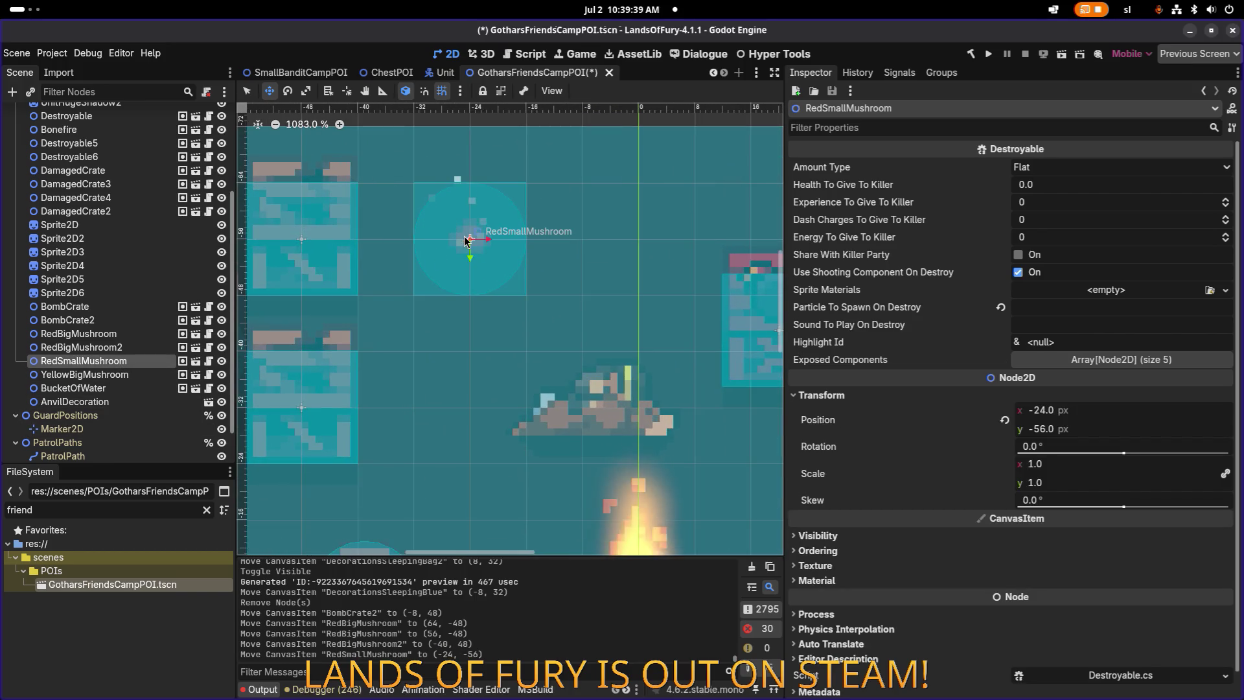
Step: Move YellowBigMushroom to (64, 56) and BucketOfWater to (-40, -8)
{"action": "left_click", "coordinate": [134, 374]}
{"action": "scroll", "coordinate": [478, 316], "scroll_direction": "down", "scroll_amount": 8}
{"action": "scroll", "coordinate": [583, 431], "scroll_direction": "up", "scroll_amount": 5}
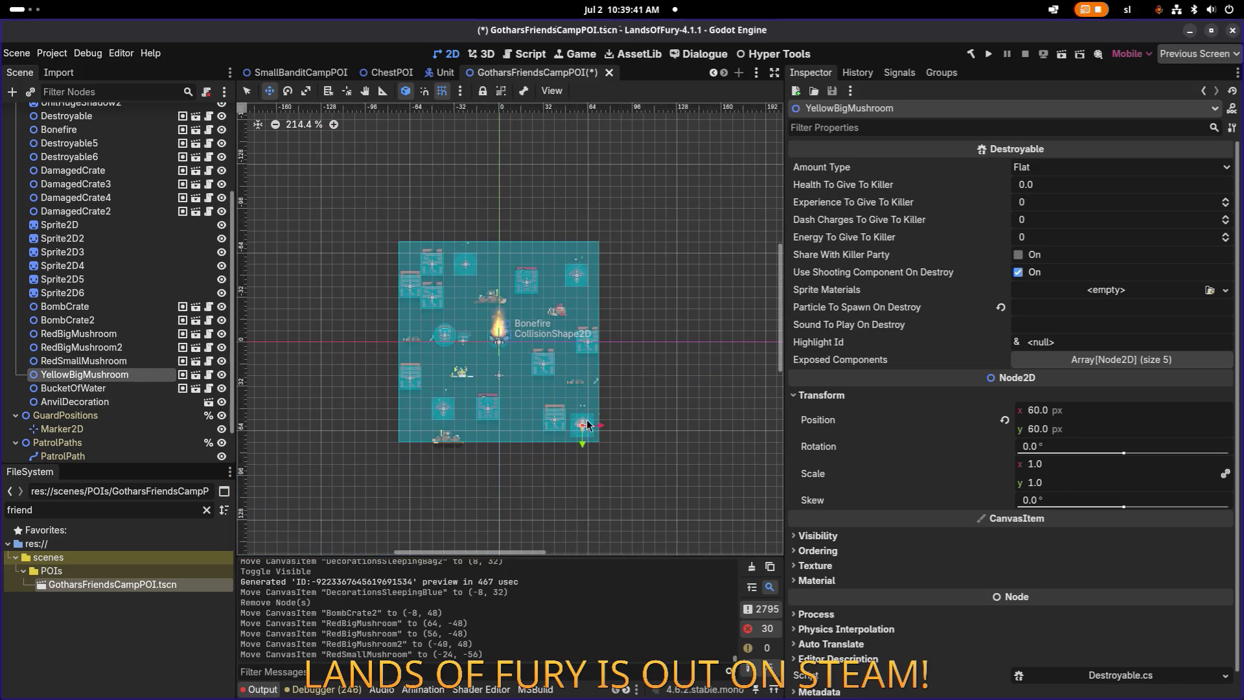
{"action": "left_click_drag", "start_coordinate": [591, 436], "coordinate": [605, 422]}
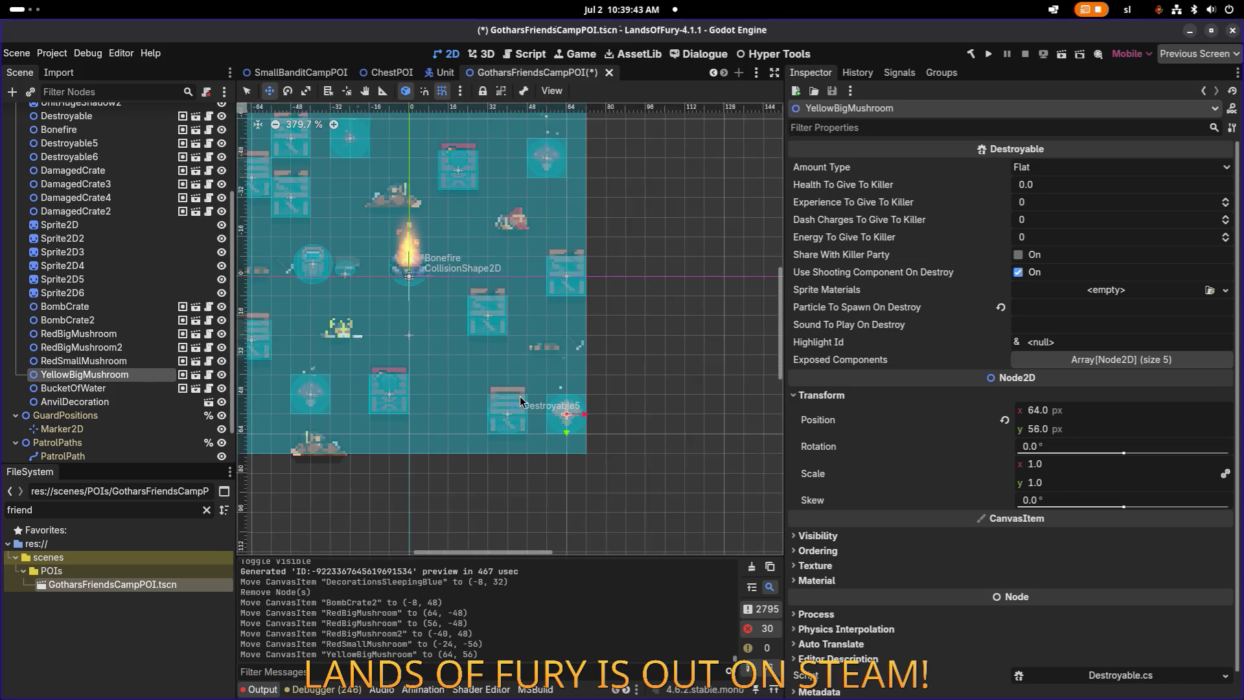
{"action": "scroll", "coordinate": [519, 395], "scroll_direction": "down", "scroll_amount": 3}
{"action": "scroll", "coordinate": [430, 364], "scroll_direction": "up", "scroll_amount": 2}
{"action": "left_click", "coordinate": [441, 266]}
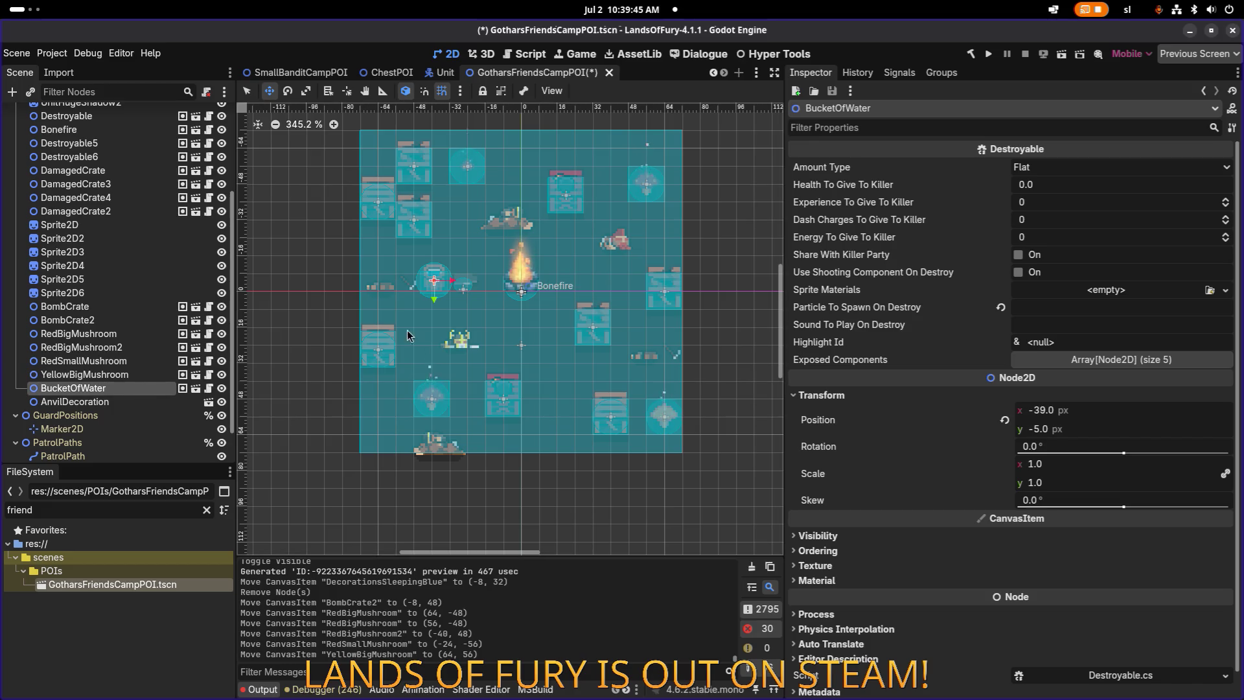
{"action": "scroll", "coordinate": [441, 266], "scroll_direction": "up", "scroll_amount": 3}
{"action": "scroll", "coordinate": [442, 262], "scroll_direction": "up", "scroll_amount": 2}
{"action": "mouse_move", "coordinate": [476, 285]}
{"action": "left_mouse_down"}
{"action": "mouse_move", "coordinate": [480, 333]}
{"action": "mouse_move", "coordinate": [478, 294]}
{"action": "left_mouse_up"}
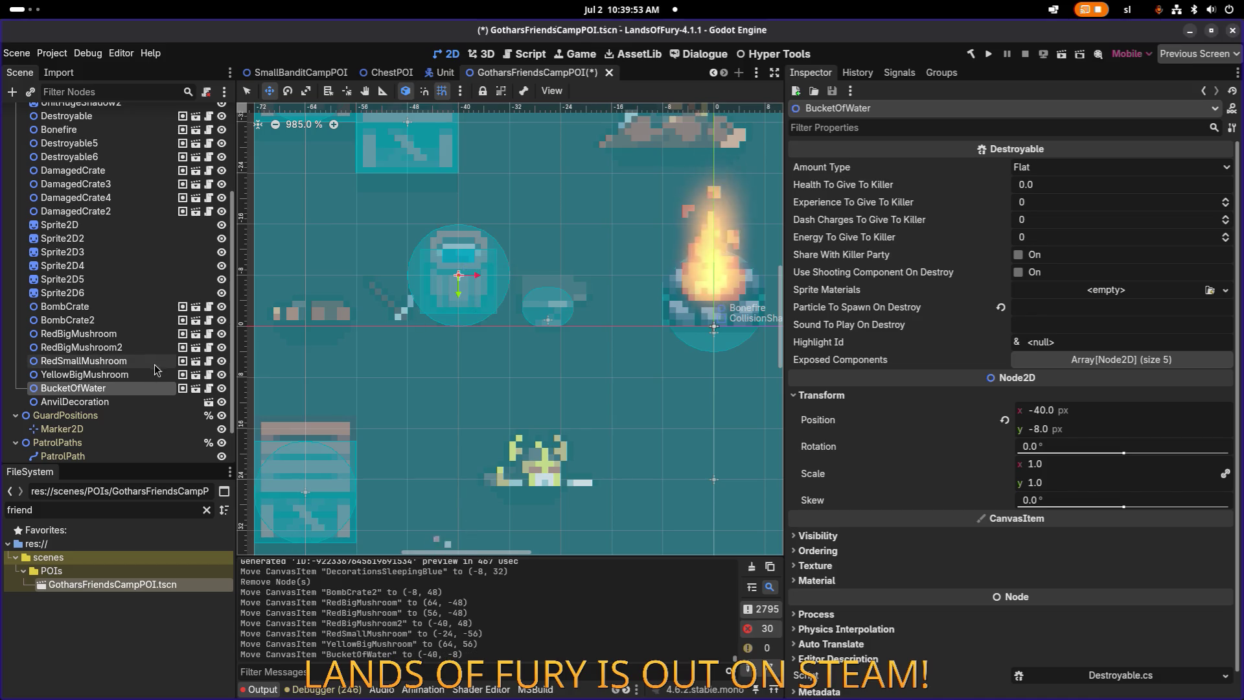
Step: Move the anvil decoration to (-24, 0) and Sprite2D6 to (-48, 48)
{"action": "left_click", "coordinate": [75, 401]}
{"action": "mouse_move", "coordinate": [537, 336]}
{"action": "left_mouse_down"}
{"action": "mouse_move", "coordinate": [549, 293]}
{"action": "mouse_move", "coordinate": [550, 313]}
{"action": "left_mouse_up"}
{"action": "scroll", "coordinate": [378, 302], "scroll_direction": "down", "scroll_amount": 5}
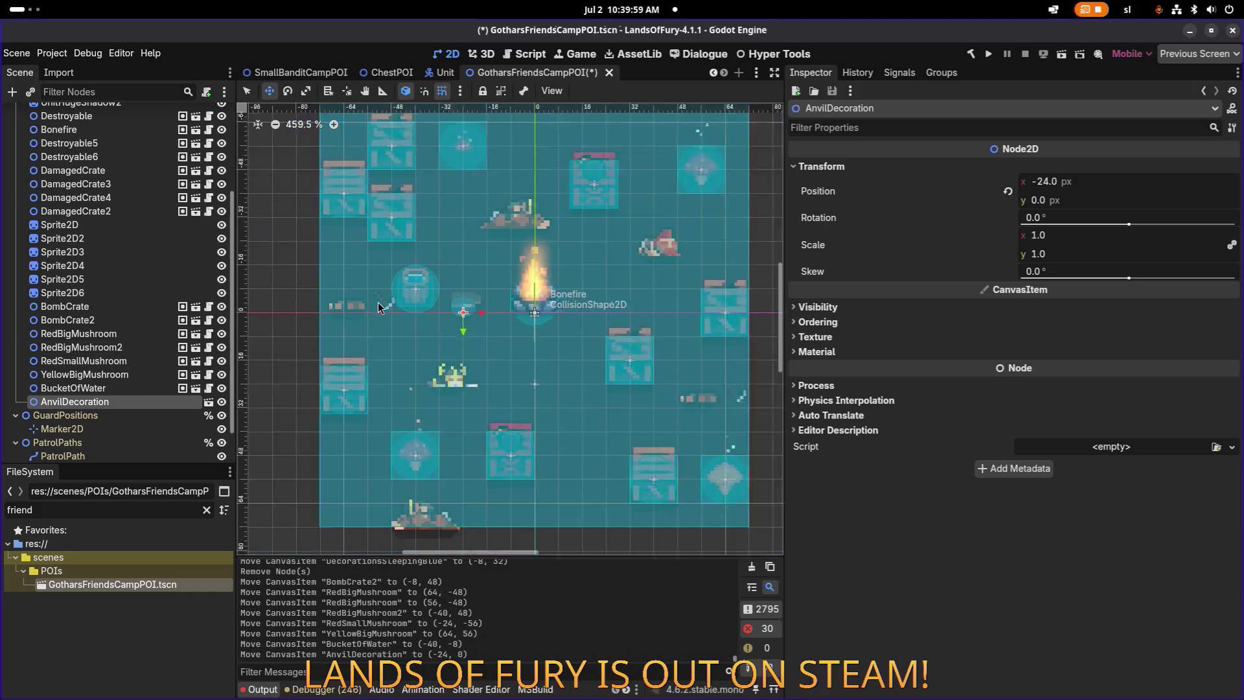
{"action": "mouse_move", "coordinate": [418, 425]}
{"action": "left_mouse_down"}
{"action": "mouse_move", "coordinate": [520, 406]}
{"action": "mouse_move", "coordinate": [384, 414]}
{"action": "left_mouse_up"}
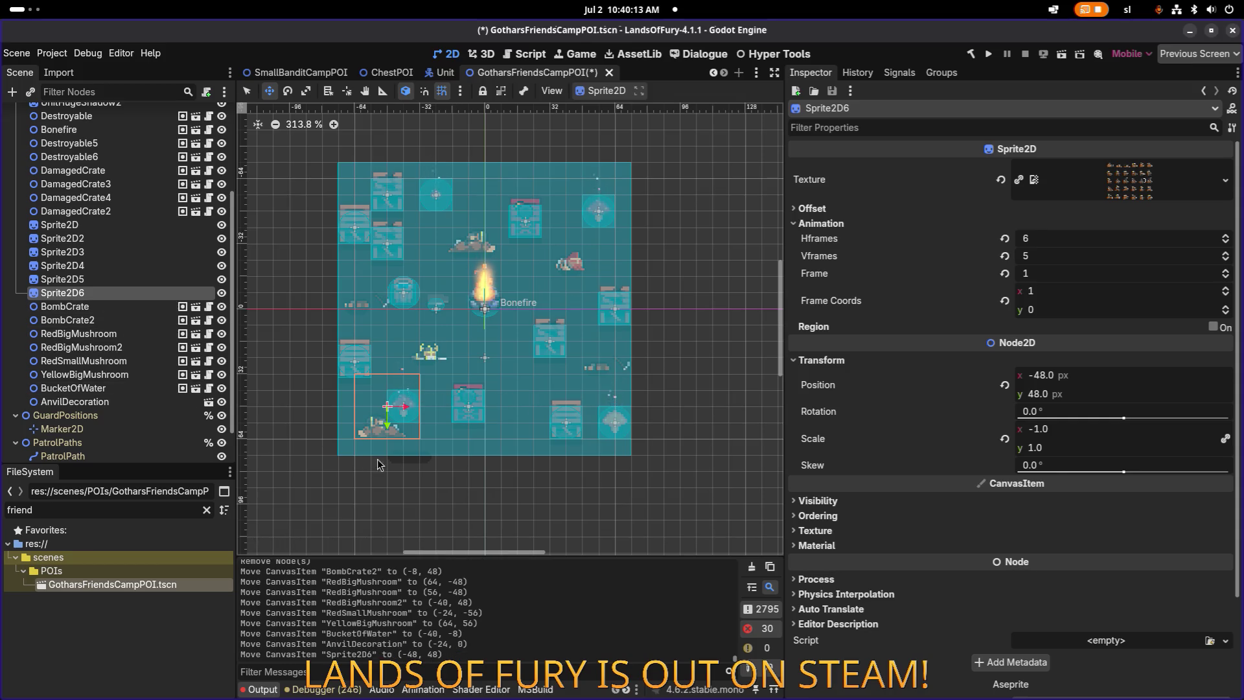
Step: Check BombCrate2, the Sprite2D nodes and the unit shadows' positions, e.g. UnitShadow4 at (-63, 0)
{"action": "left_click", "coordinate": [67, 319]}
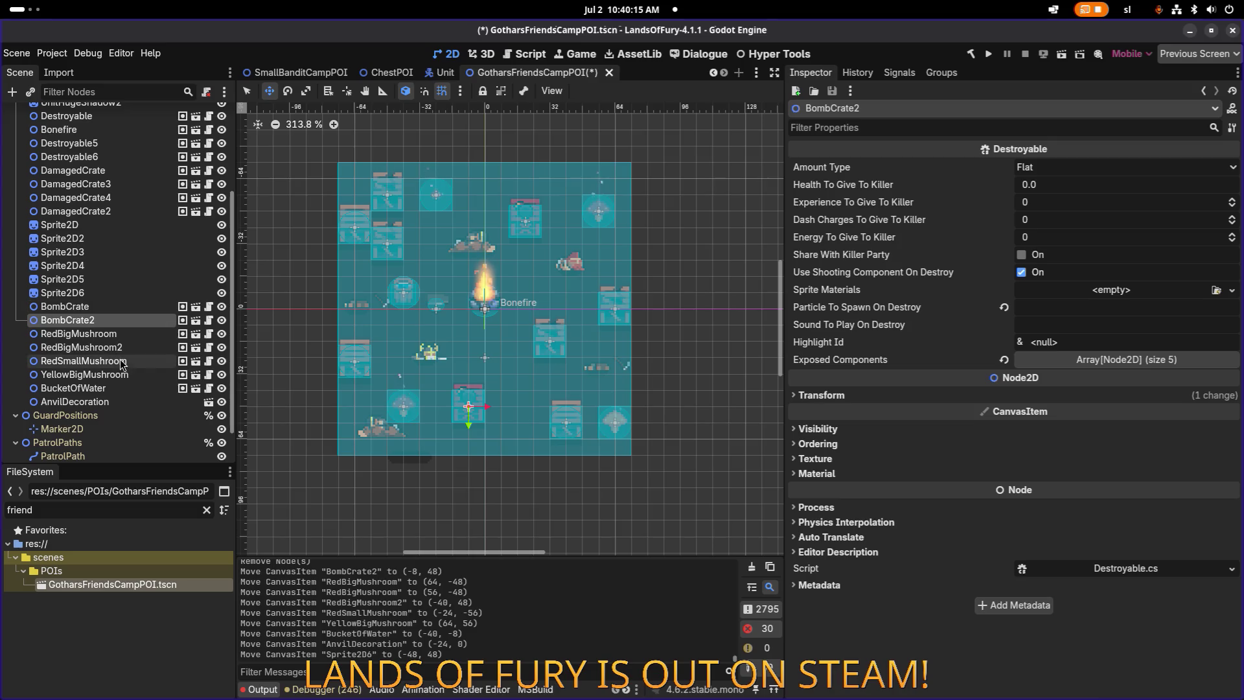
{"action": "left_click", "coordinate": [99, 280]}
{"action": "left_click", "coordinate": [92, 252]}
{"action": "left_click", "coordinate": [97, 237]}
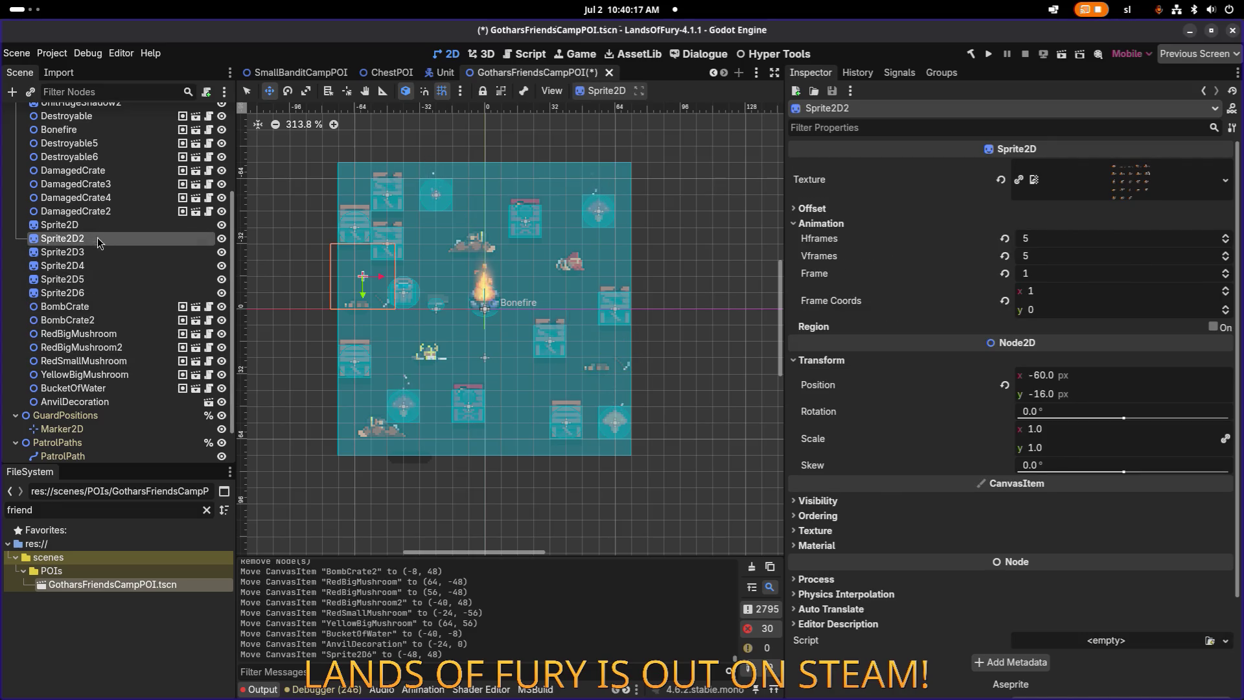
{"action": "left_click", "coordinate": [99, 227]}
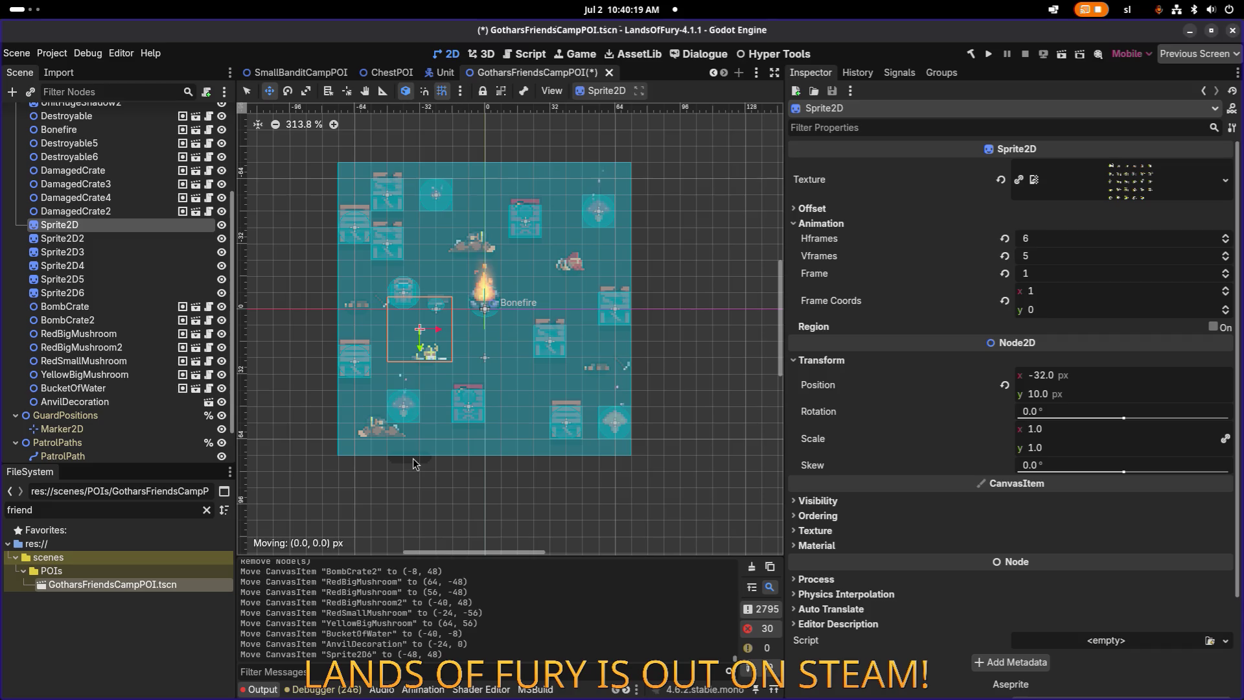
{"action": "scroll", "coordinate": [134, 249], "scroll_direction": "up", "scroll_amount": 5}
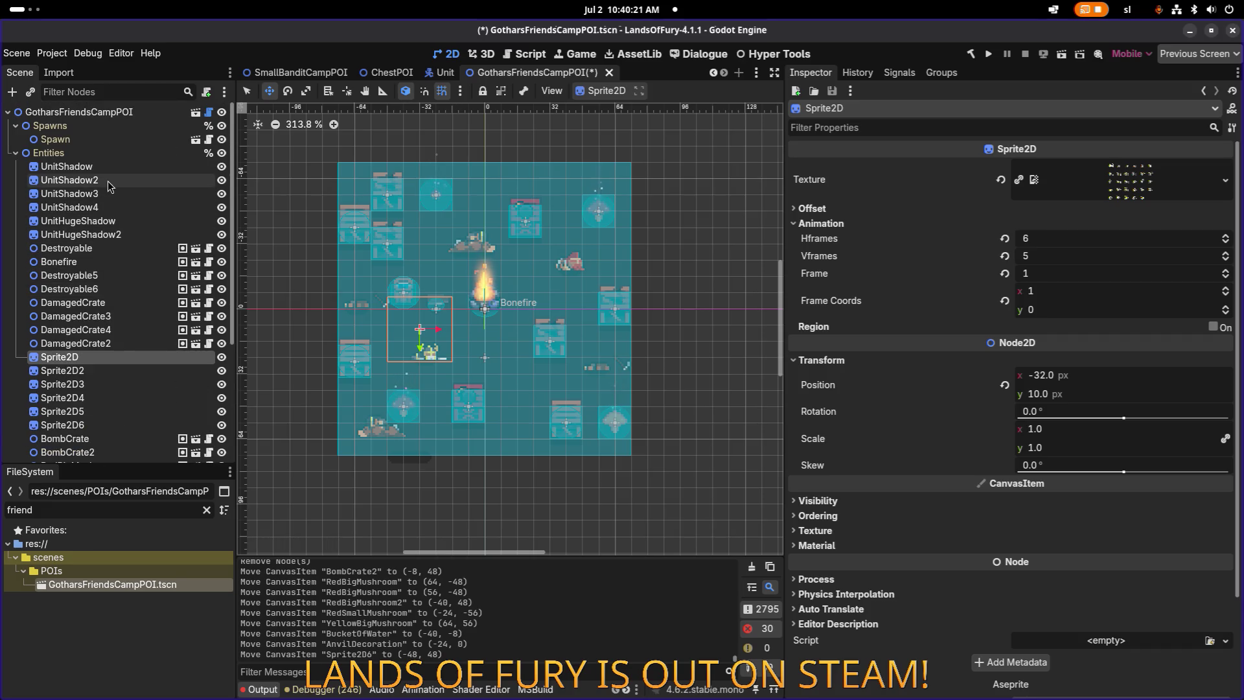
{"action": "left_click", "coordinate": [107, 180]}
{"action": "left_click", "coordinate": [107, 168]}
{"action": "left_click", "coordinate": [104, 193]}
{"action": "left_click", "coordinate": [102, 207]}
Step: Move UnitHugeShadow inside the room to (-50, 64), with snapping off for fine placement
{"action": "left_click", "coordinate": [97, 221]}
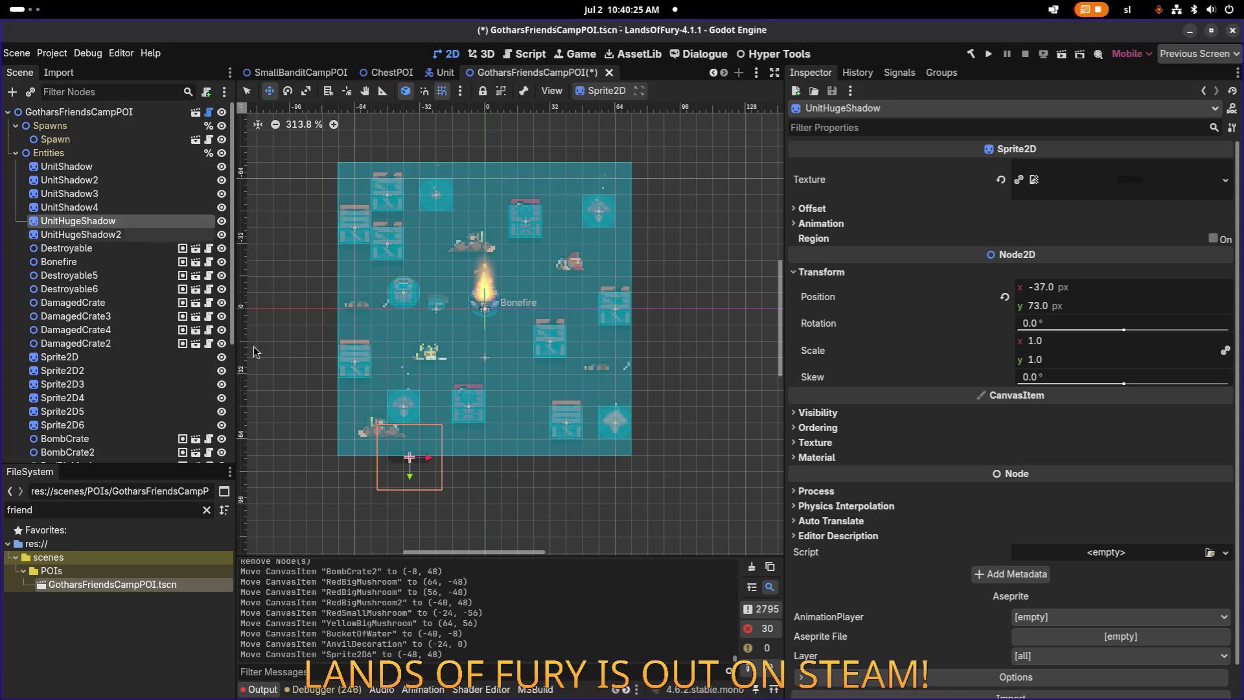
{"action": "left_click_drag", "start_coordinate": [426, 479], "coordinate": [387, 461]}
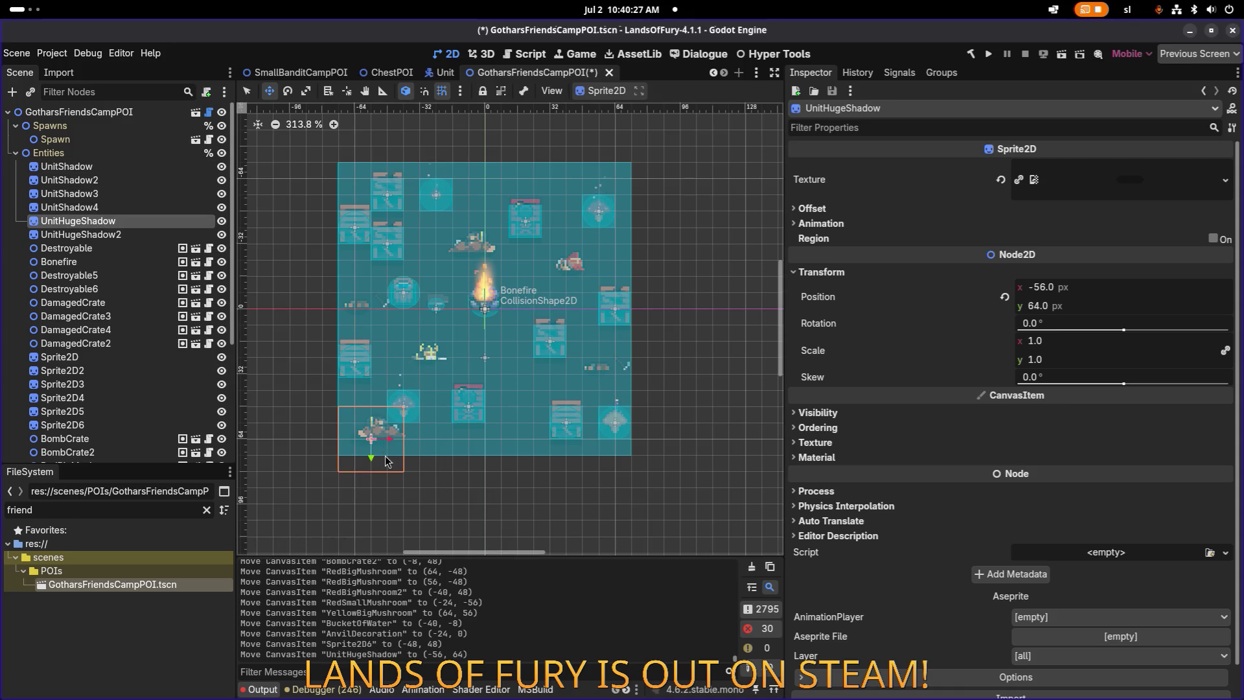
{"action": "scroll", "coordinate": [387, 461], "scroll_direction": "up", "scroll_amount": 5}
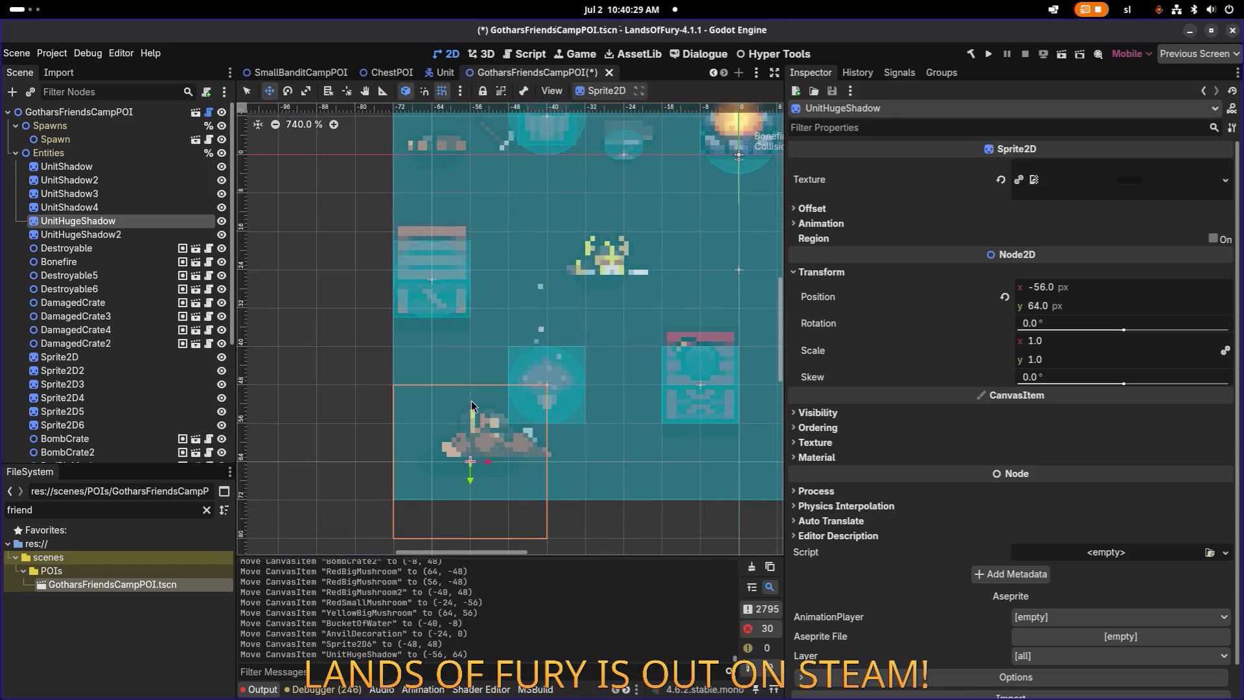
{"action": "scroll", "coordinate": [470, 398], "scroll_direction": "up", "scroll_amount": 5}
{"action": "left_click_drag", "start_coordinate": [507, 457], "coordinate": [606, 458]}
{"action": "left_click", "coordinate": [442, 91]}
{"action": "mouse_move", "coordinate": [575, 455]}
{"action": "left_mouse_down"}
{"action": "mouse_move", "coordinate": [538, 453]}
{"action": "mouse_move", "coordinate": [550, 449]}
{"action": "left_mouse_up"}
Step: Save the camp scene and collapse the Entities group
{"action": "scroll", "coordinate": [550, 421], "scroll_direction": "down", "scroll_amount": 5}
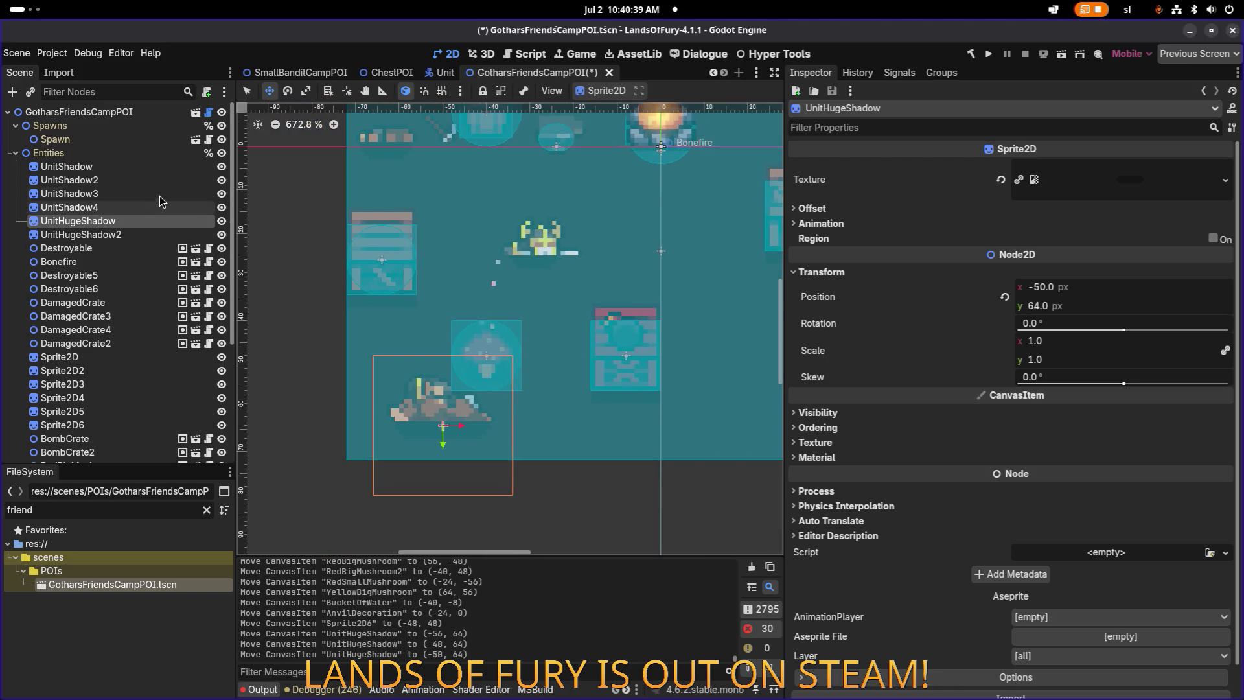
{"action": "left_click", "coordinate": [145, 193]}
{"action": "key", "text": "ctrl+s"}
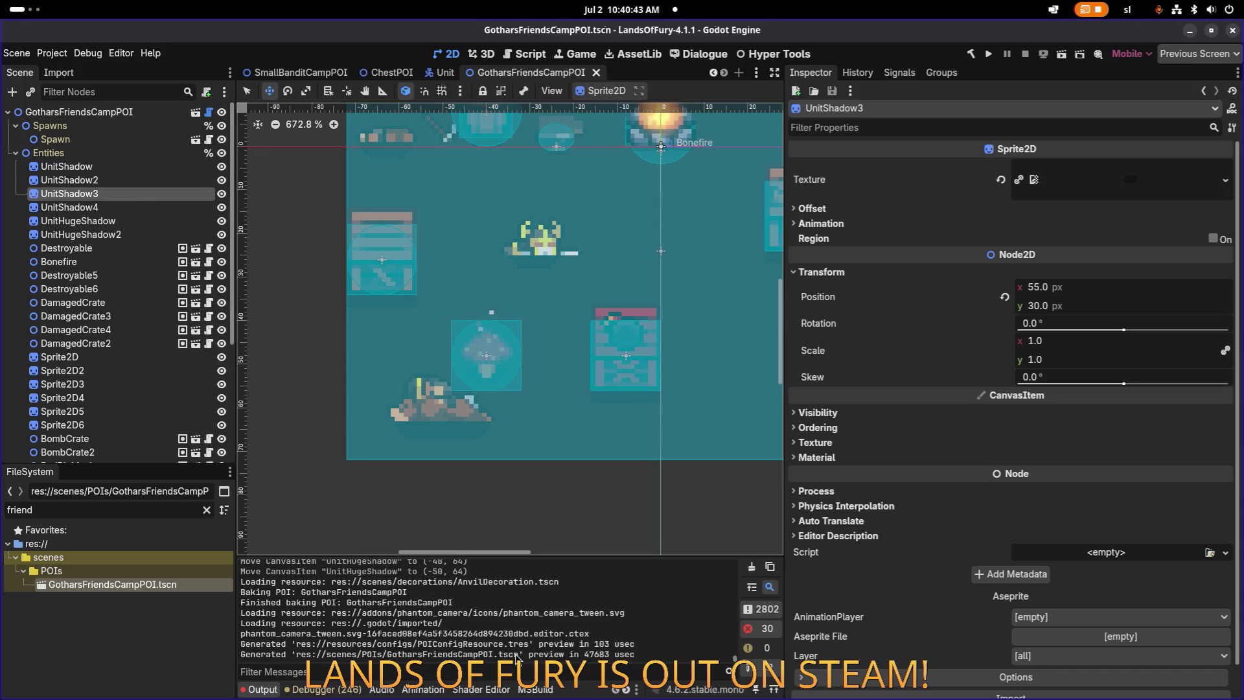
{"action": "left_click", "coordinate": [16, 154]}
Step: Measure the GotharsFriendsCampPOI's width across its top edge with the Ruler: 144 px
{"action": "scroll", "coordinate": [488, 285], "scroll_direction": "down", "scroll_amount": 5}
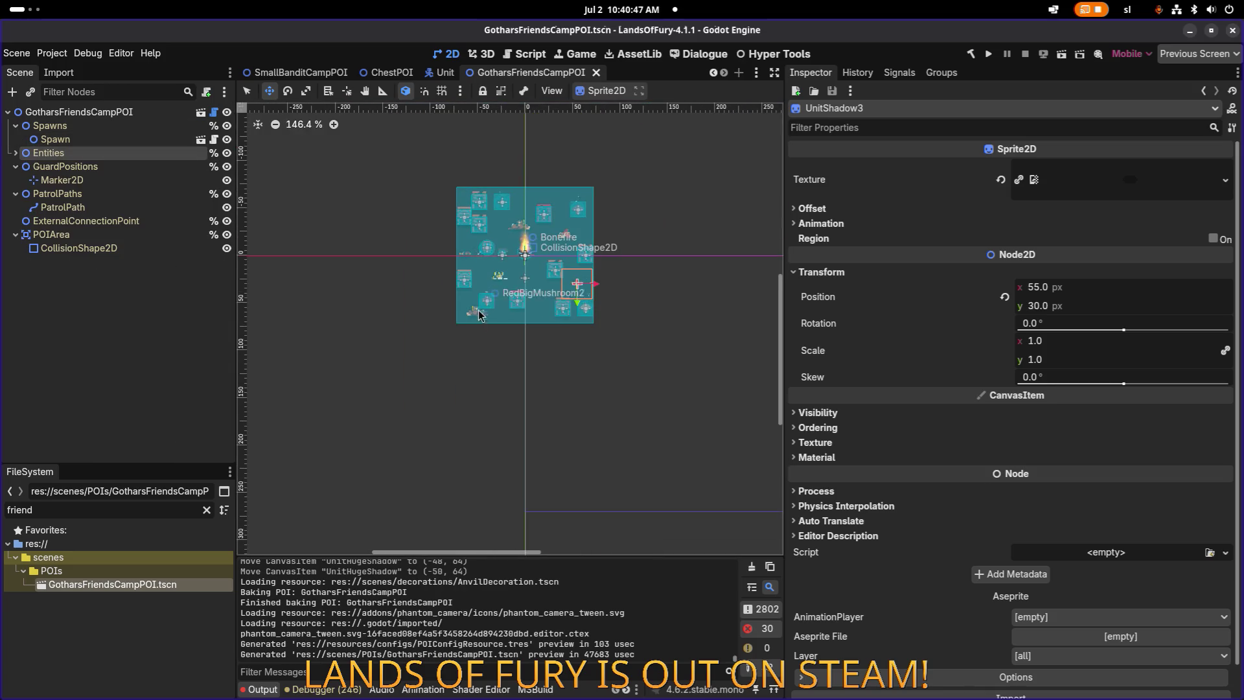
{"action": "left_click", "coordinate": [445, 322]}
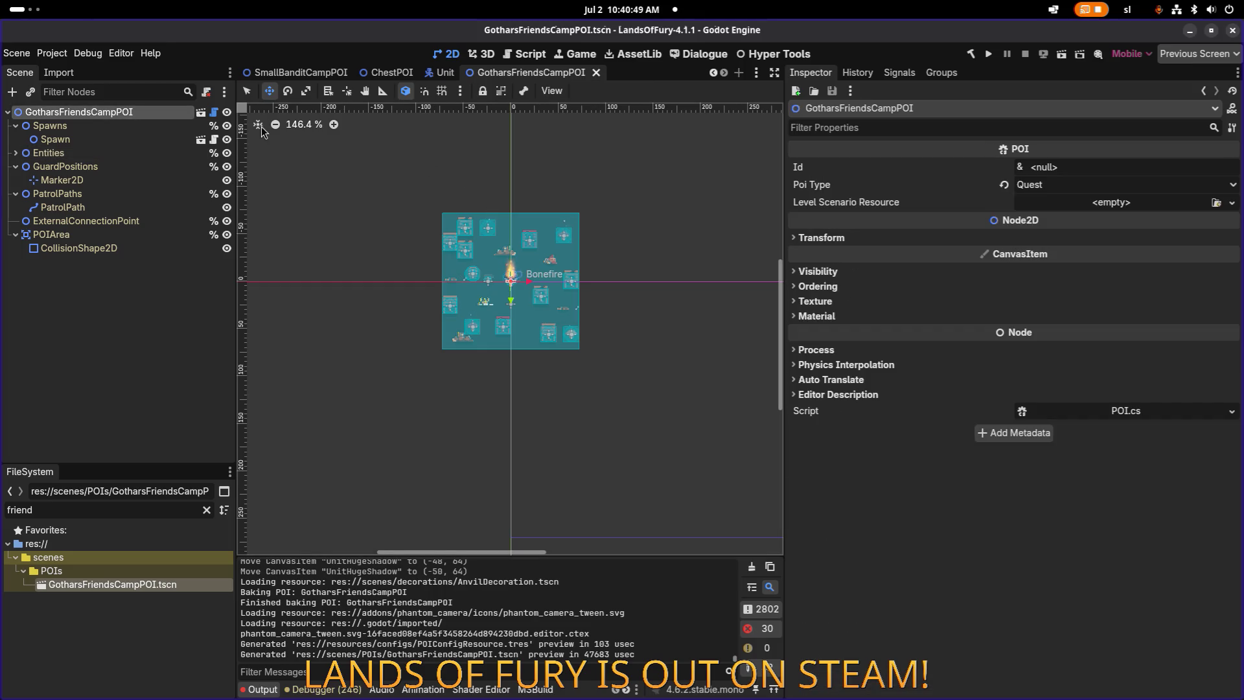
{"action": "left_click", "coordinate": [383, 91]}
{"action": "scroll", "coordinate": [494, 207], "scroll_direction": "up", "scroll_amount": 1}
{"action": "scroll", "coordinate": [494, 207], "scroll_direction": "up", "scroll_amount": 1}
{"action": "left_click_drag", "start_coordinate": [398, 216], "coordinate": [640, 218]}
Step: Compute 144÷16 = 9 tiles in Calculator, then close it
{"action": "key", "text": "super"}
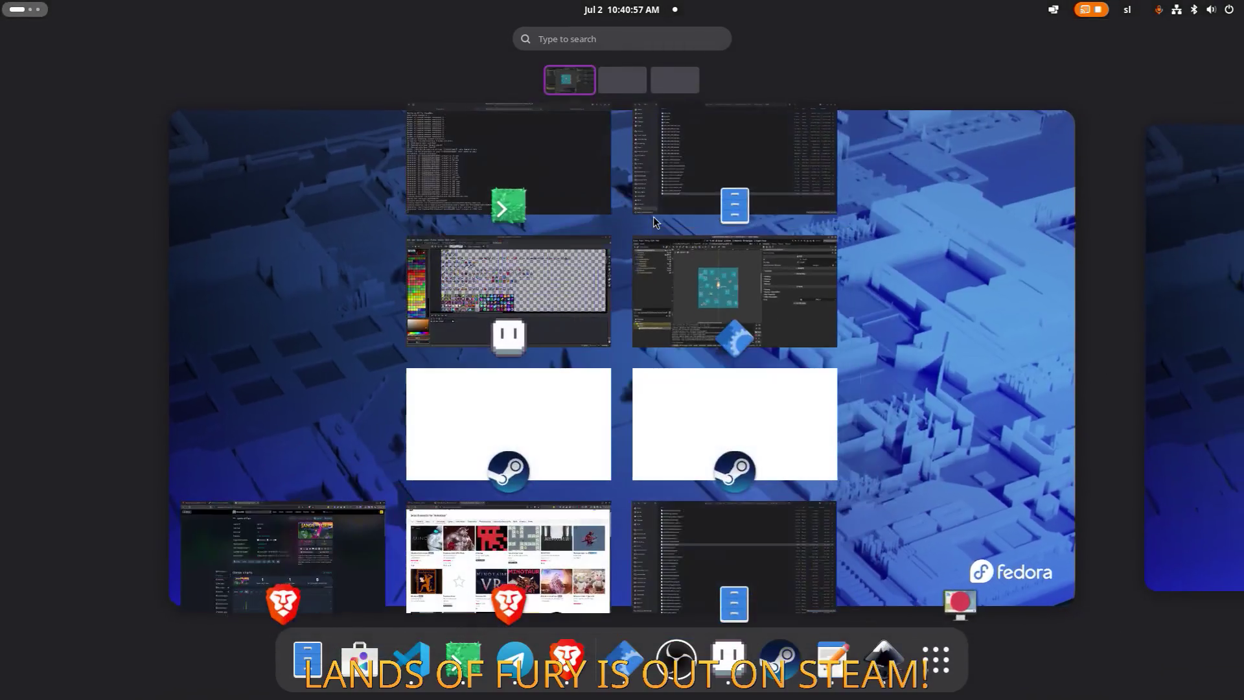
{"action": "key", "text": "super"}
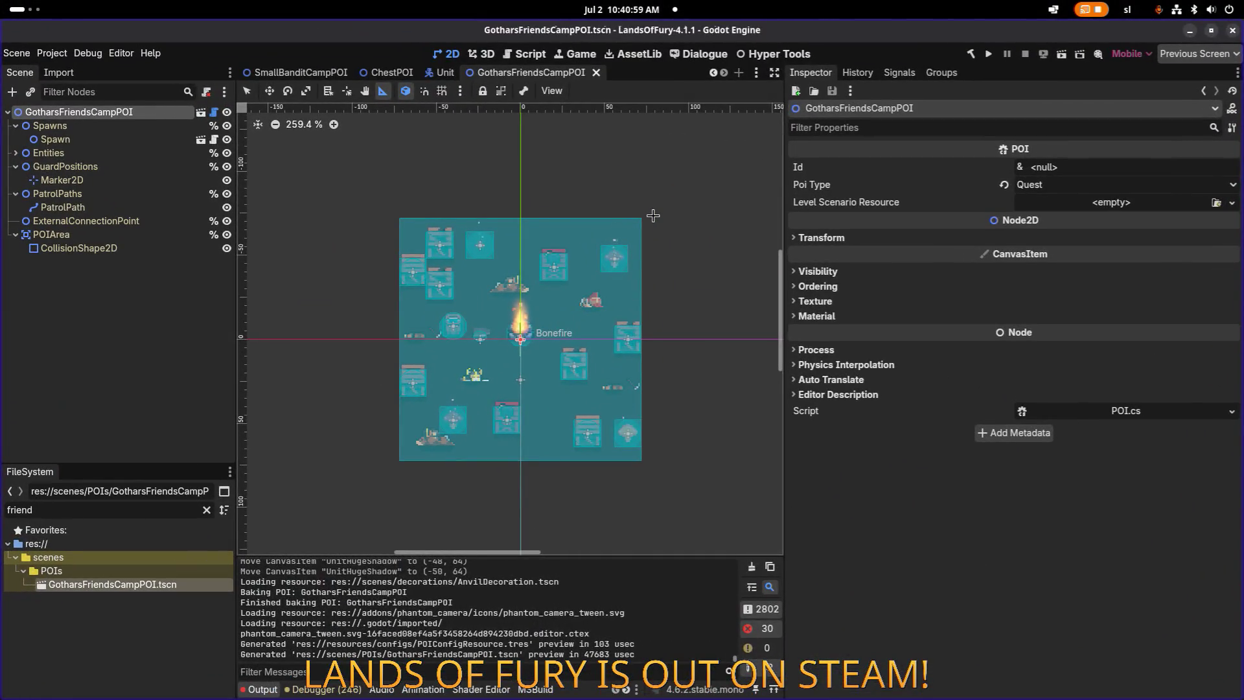
{"action": "key", "text": "super"}
{"action": "type", "text": "ca"}
{"action": "key", "text": "Return"}
{"action": "type", "text": "144÷16"}
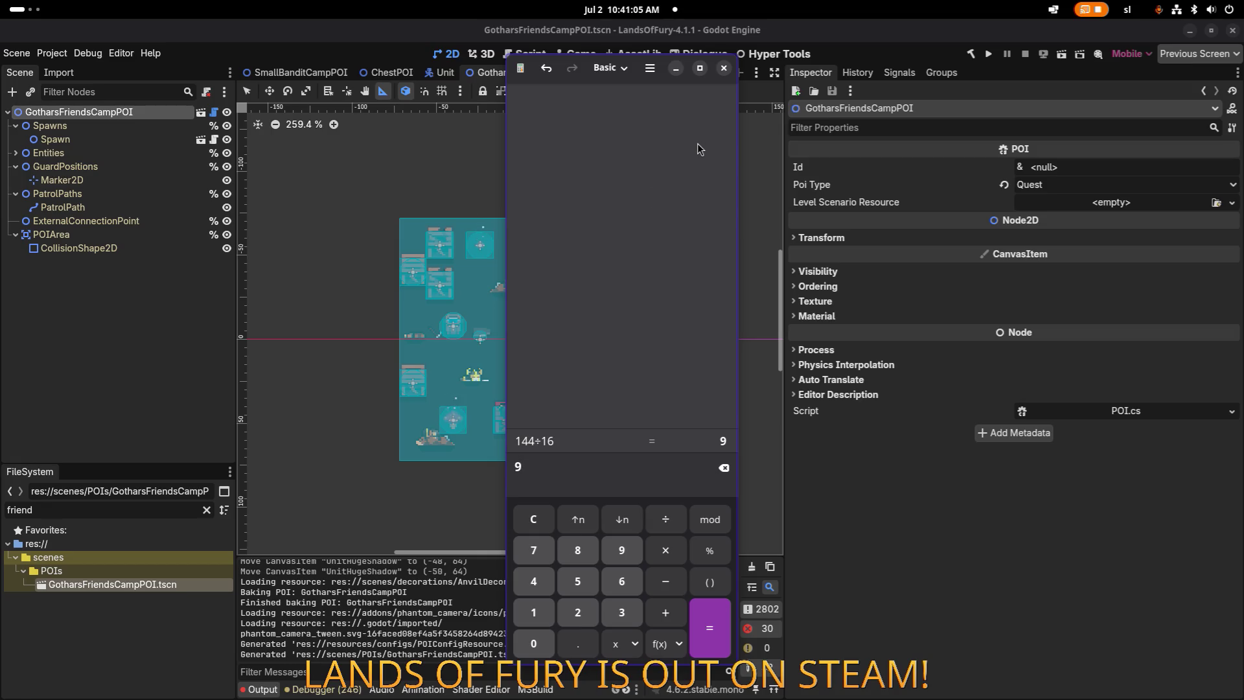
{"action": "left_click", "coordinate": [724, 68]}
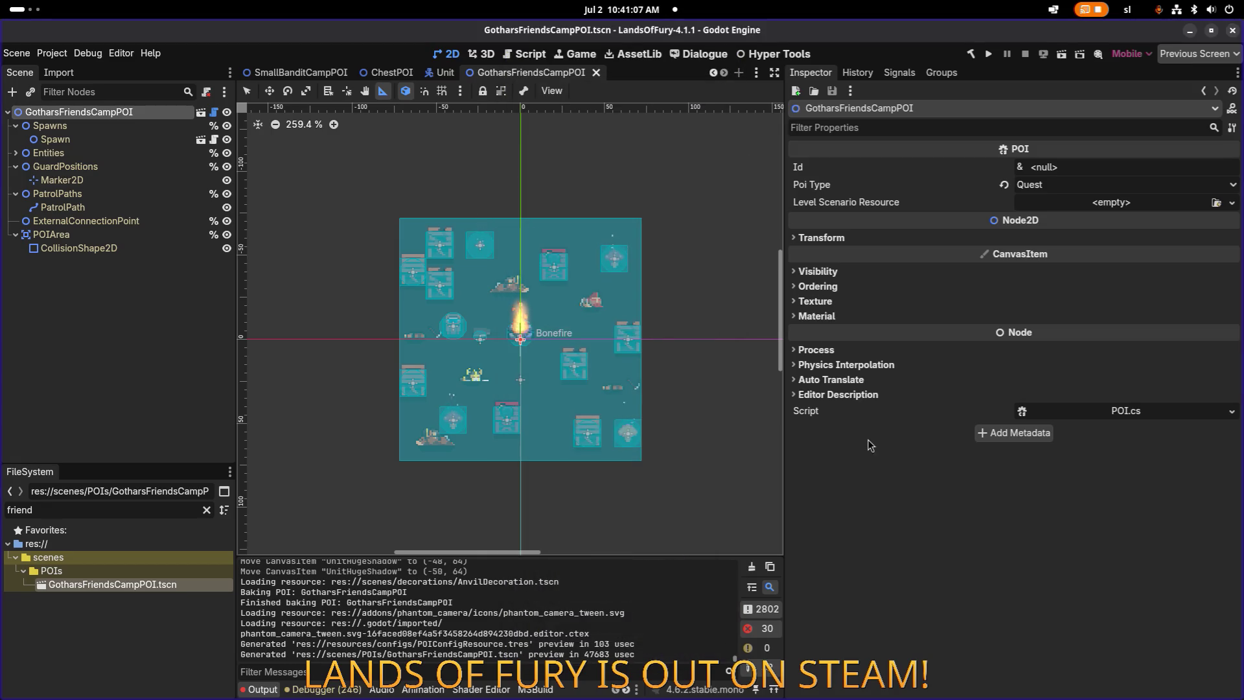
Step: Filter the FileSystem dock by 'gothar' and open EldergladeForestGotharCampPOIs.tres in the Inspector
{"action": "left_click", "coordinate": [50, 514]}
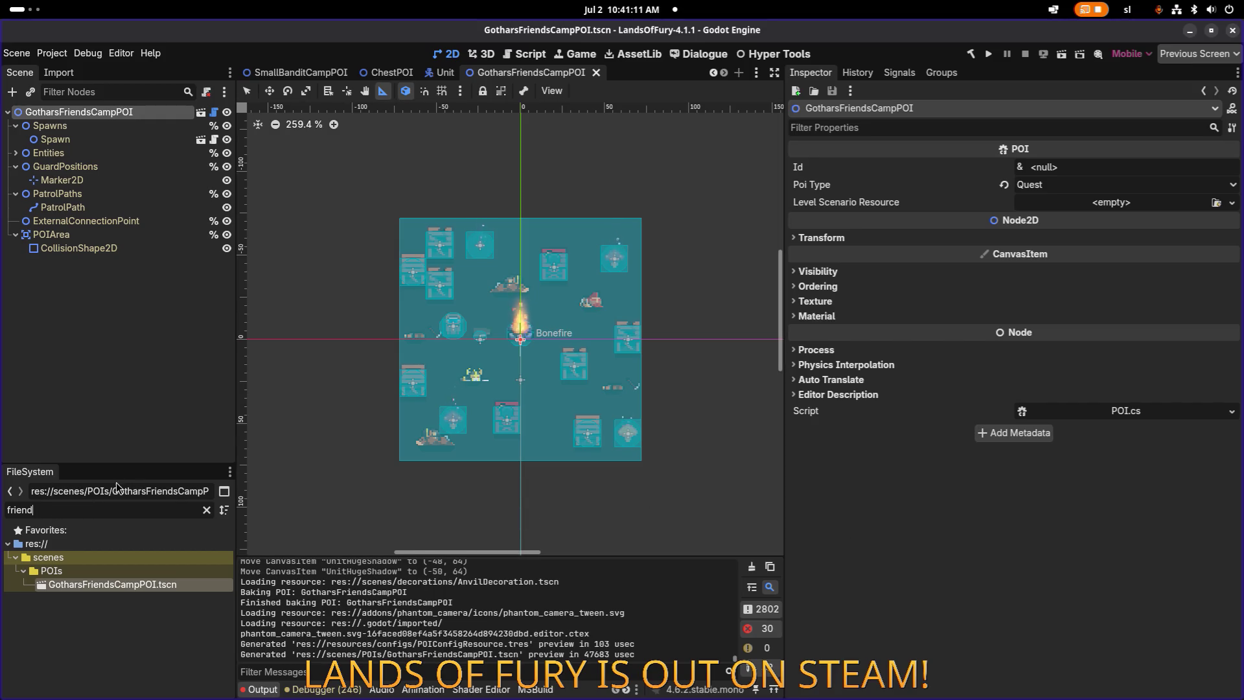
{"action": "key", "text": "BackSpace"}
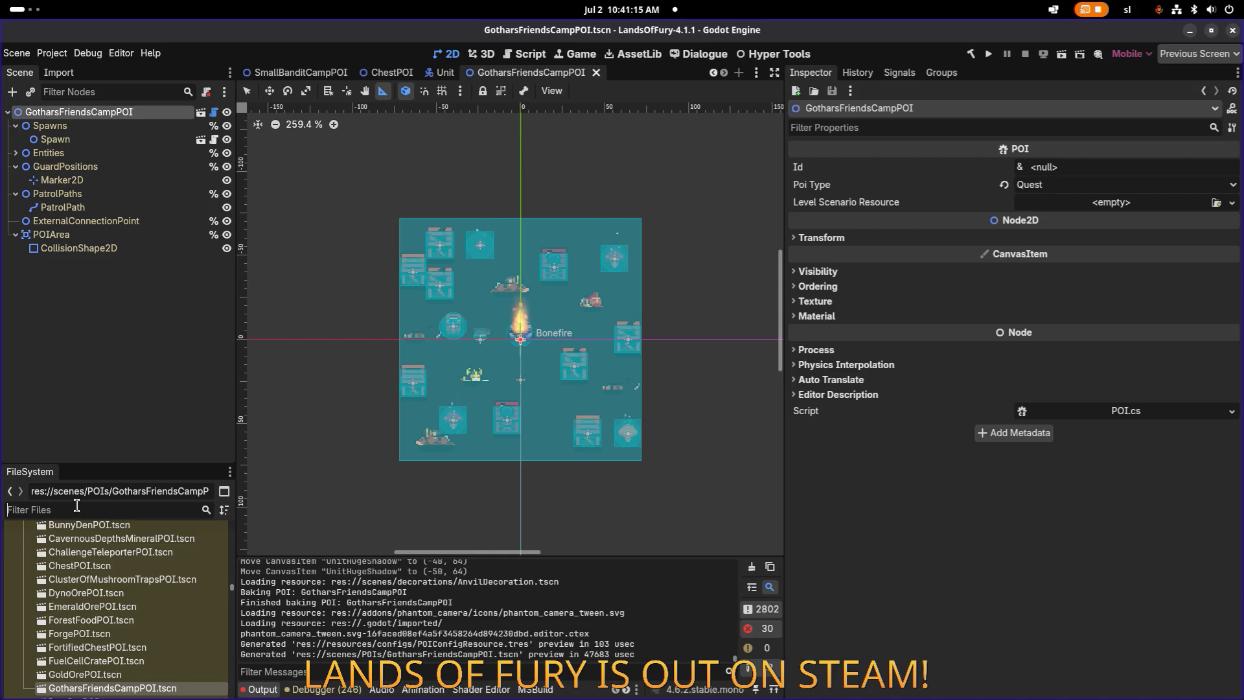
{"action": "type", "text": "gothar"}
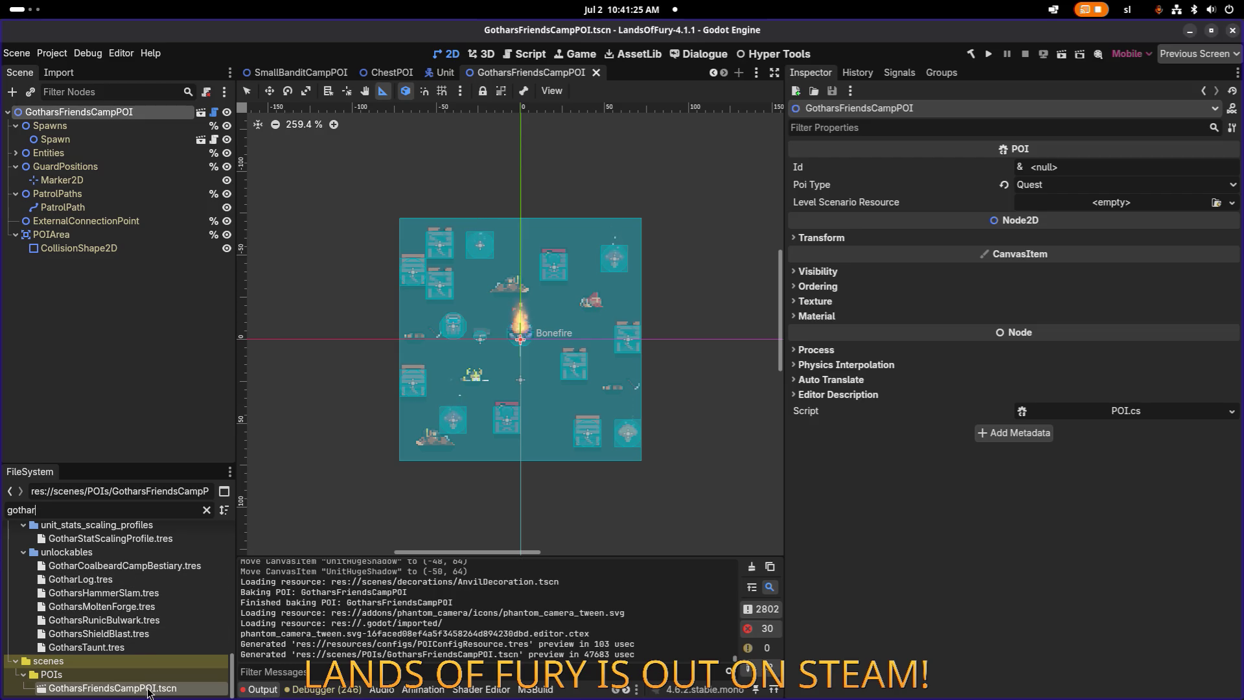
{"action": "scroll", "coordinate": [134, 598], "scroll_direction": "up", "scroll_amount": 2}
{"action": "key", "text": "BackSpace"}
{"action": "key", "text": "BackSpace"}
{"action": "key", "text": "BackSpace"}
{"action": "type", "text": "frien"}
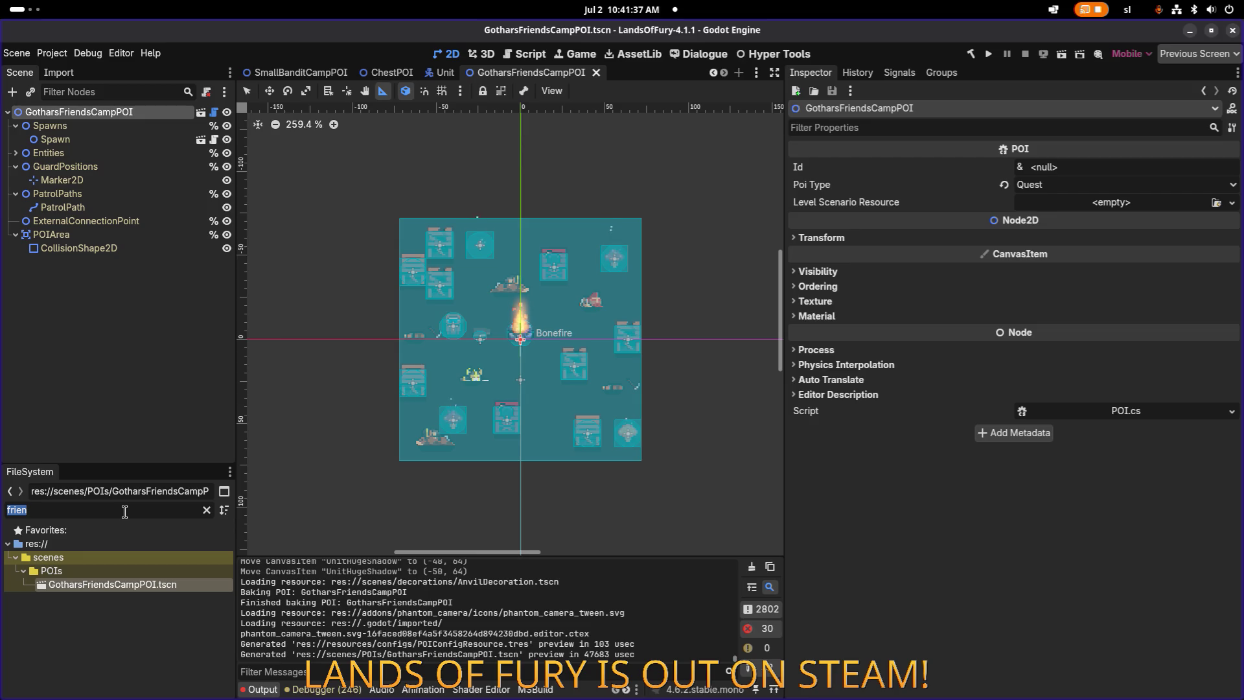
{"action": "type", "text": "gothar"}
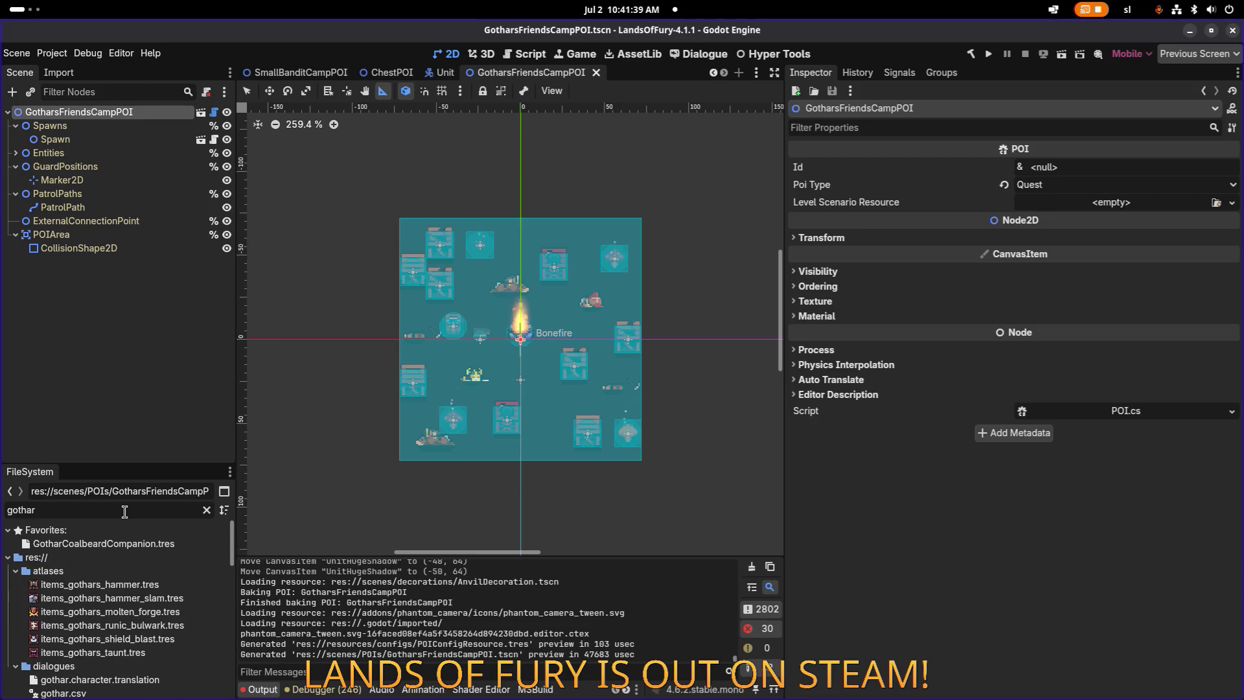
{"action": "scroll", "coordinate": [136, 641], "scroll_direction": "down", "scroll_amount": 10}
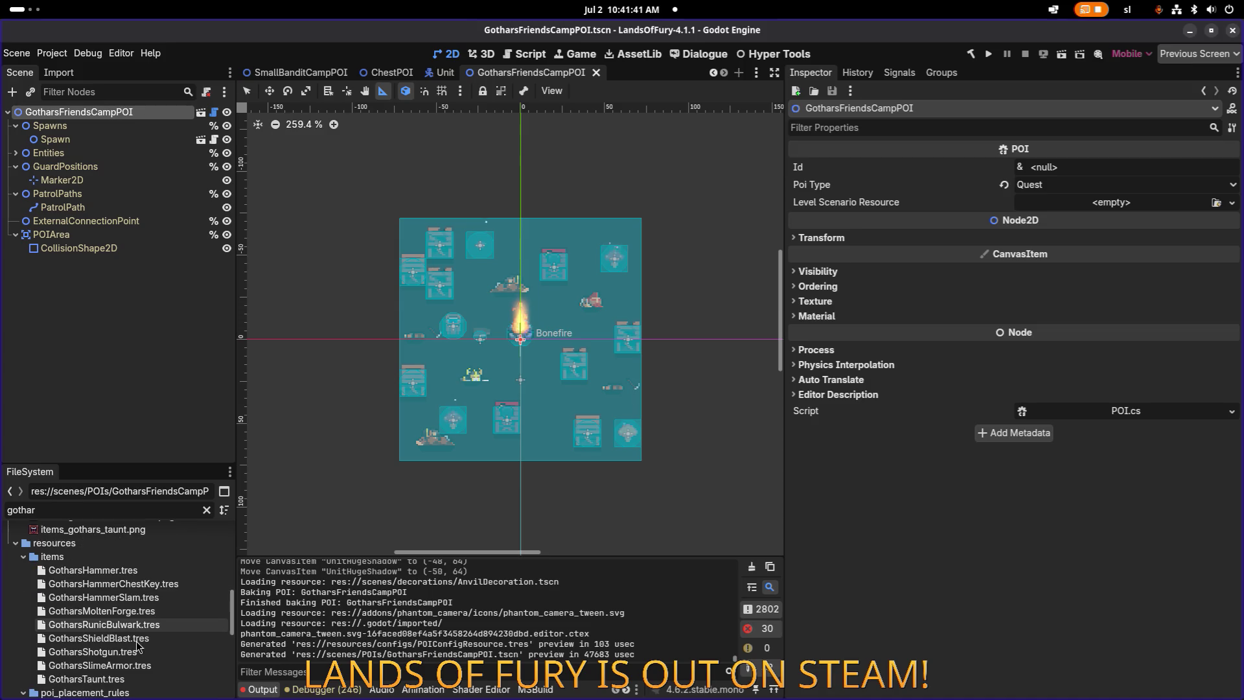
{"action": "scroll", "coordinate": [139, 643], "scroll_direction": "down", "scroll_amount": 3}
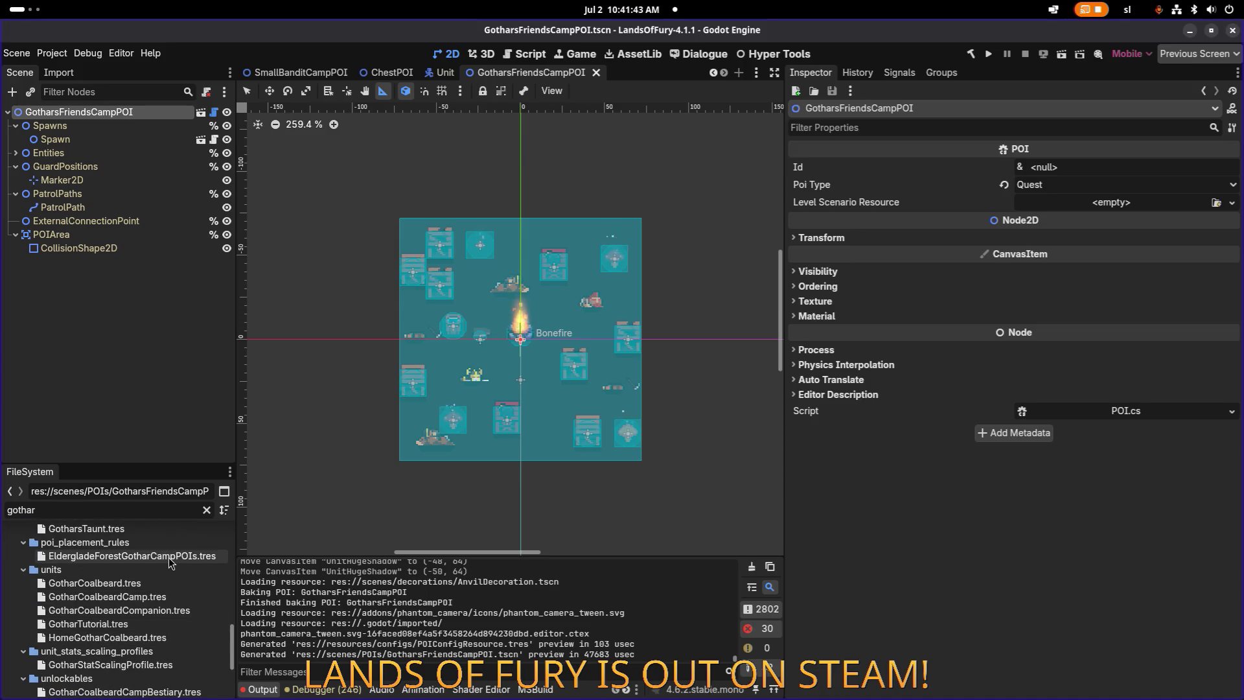
{"action": "left_click", "coordinate": [169, 557]}
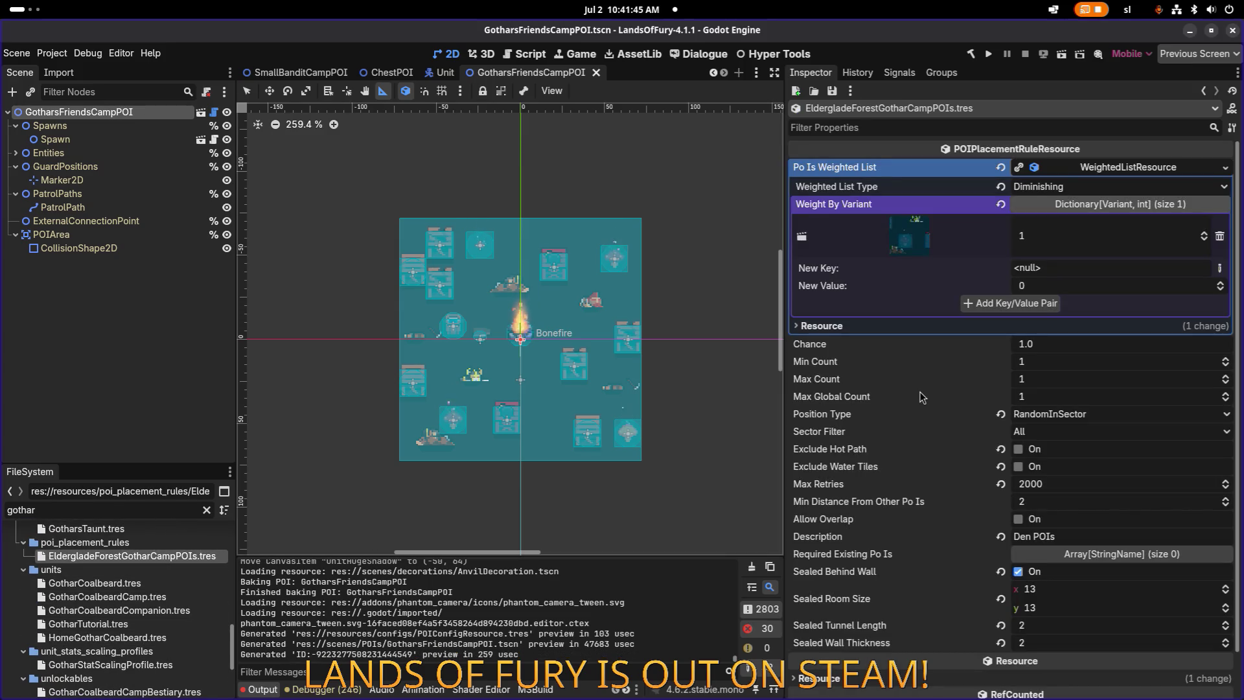
Step: Set the Gothar camp rule's Sealed Room Size to 10×10 and save the resource
{"action": "scroll", "coordinate": [1024, 446], "scroll_direction": "down", "scroll_amount": 1}
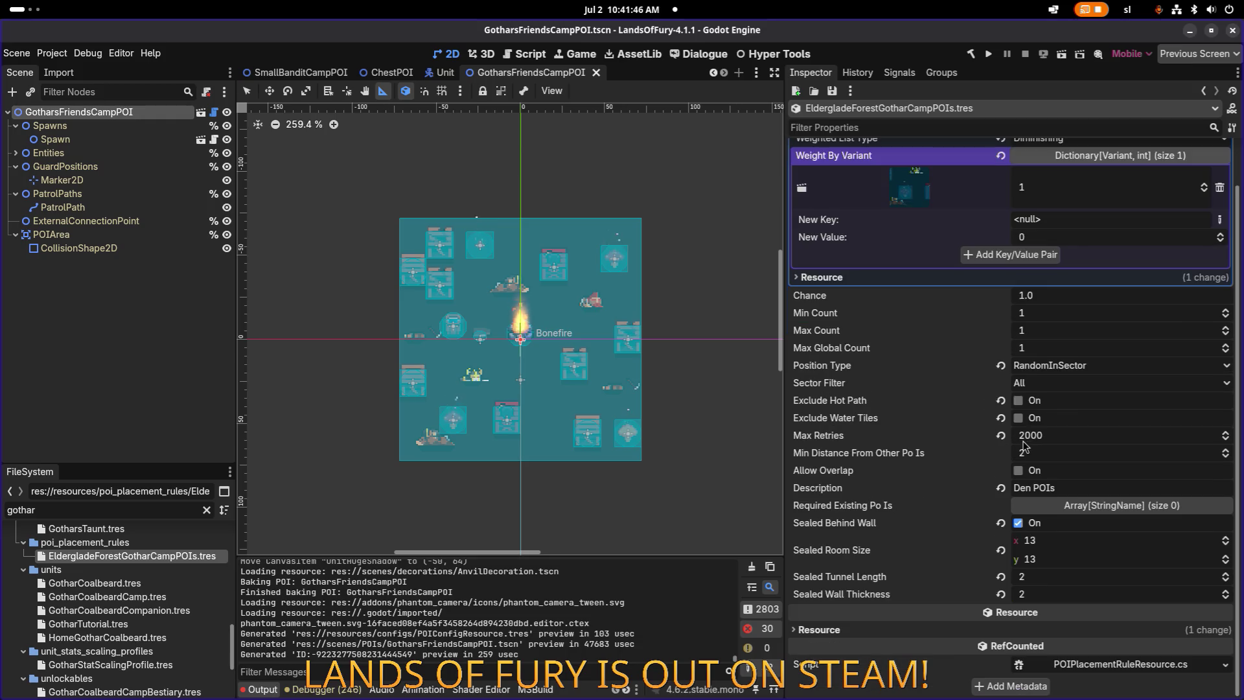
{"action": "left_click", "coordinate": [1079, 545]}
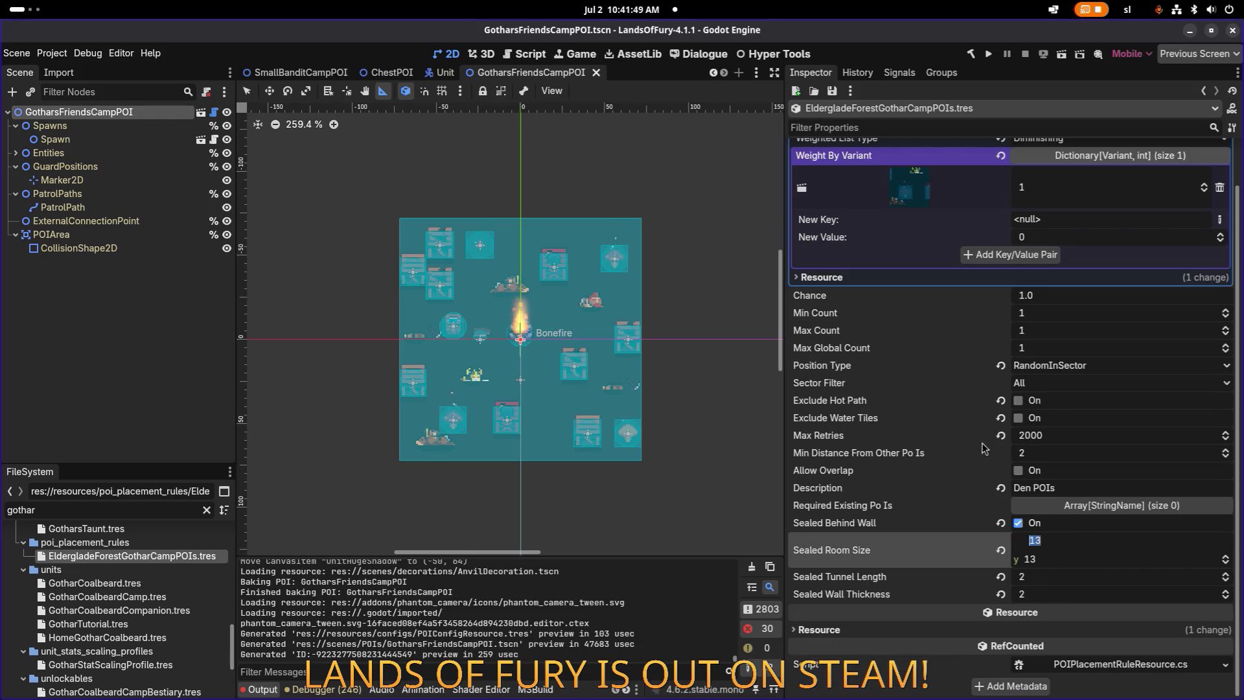
{"action": "key", "text": "Tab"}
{"action": "type", "text": "10"}
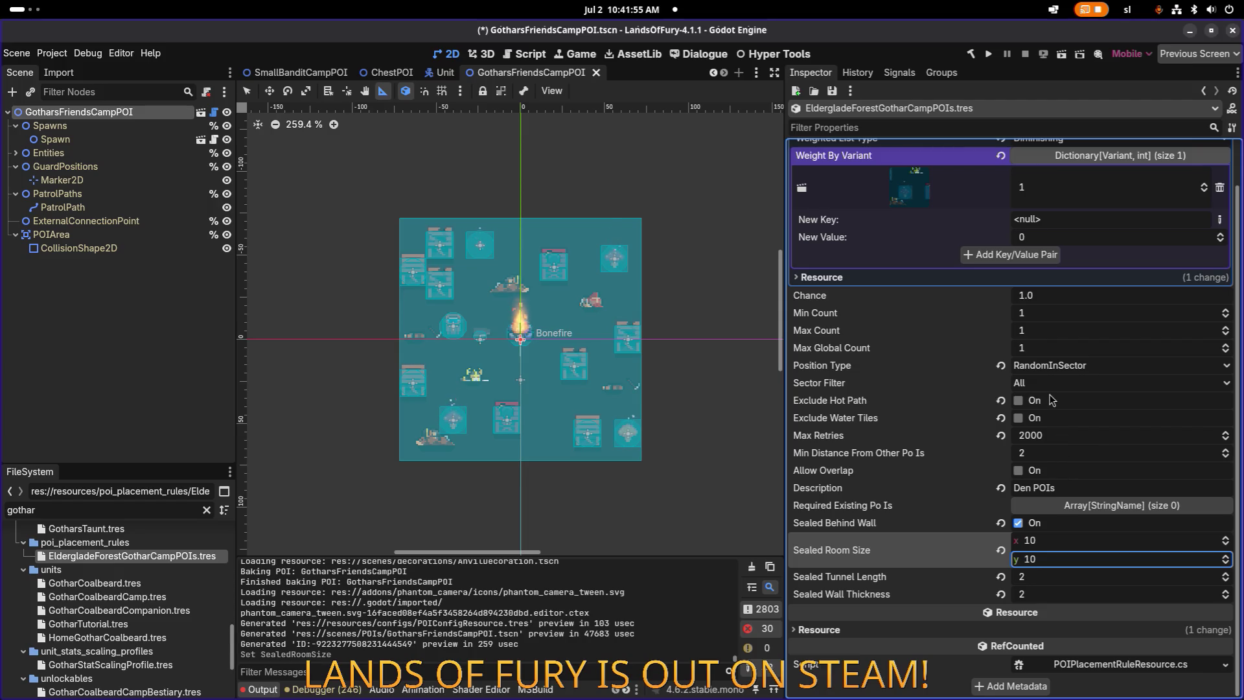
{"action": "left_click", "coordinate": [1060, 435]}
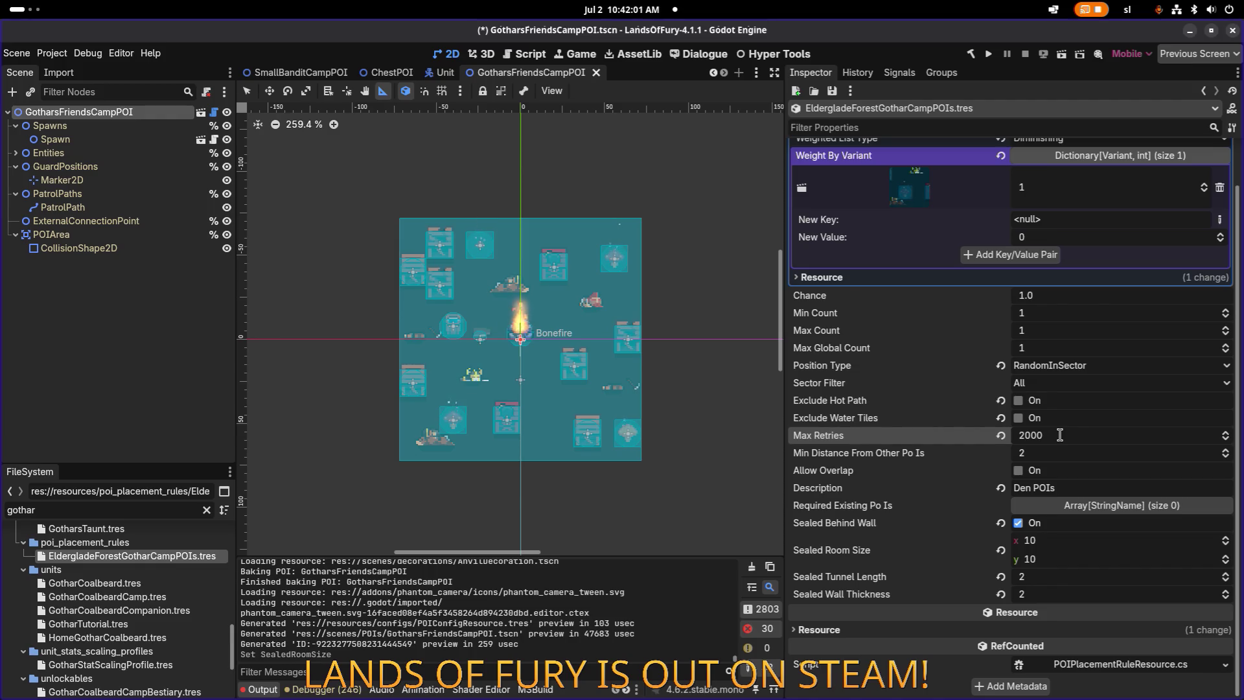
{"action": "key", "text": "ctrl+s"}
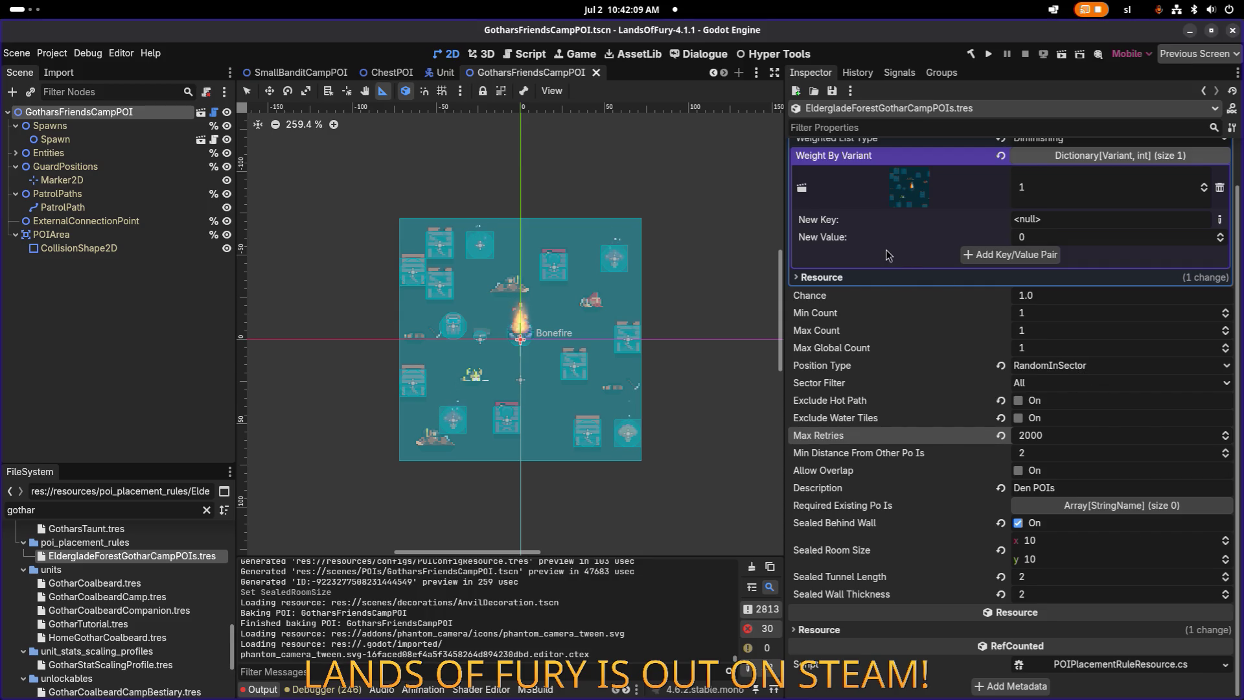
Step: Run the Lands of Fury project and start a new game from the main menu
{"action": "left_click", "coordinate": [990, 53]}
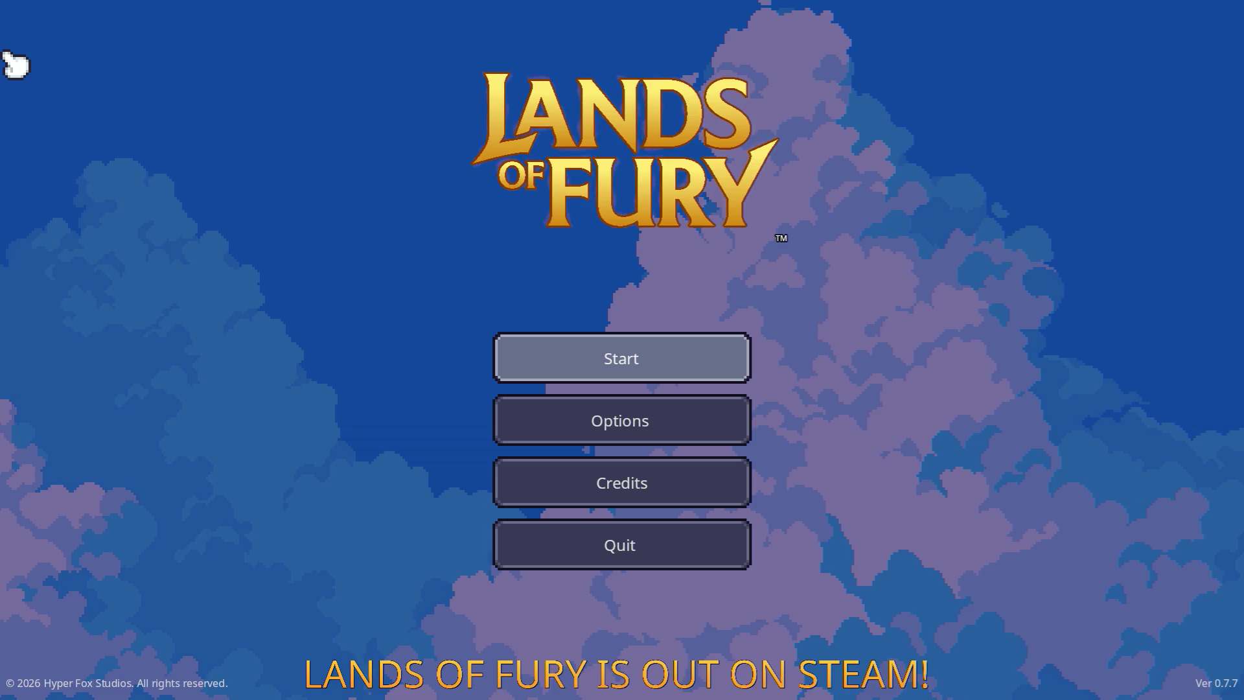
{"action": "left_click", "coordinate": [713, 357]}
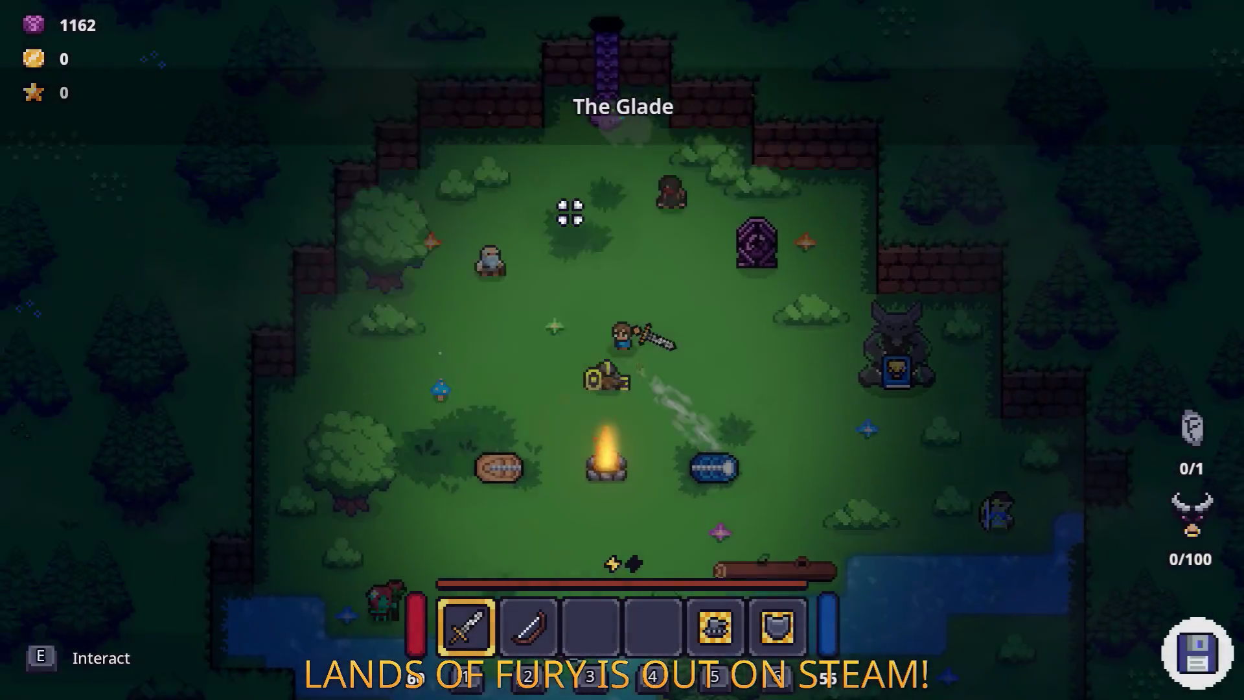
Step: Travel through the purple portal to the forest and walk up the path toward the purple enemies
{"action": "key", "text": "w"}
{"action": "key", "text": "e"}
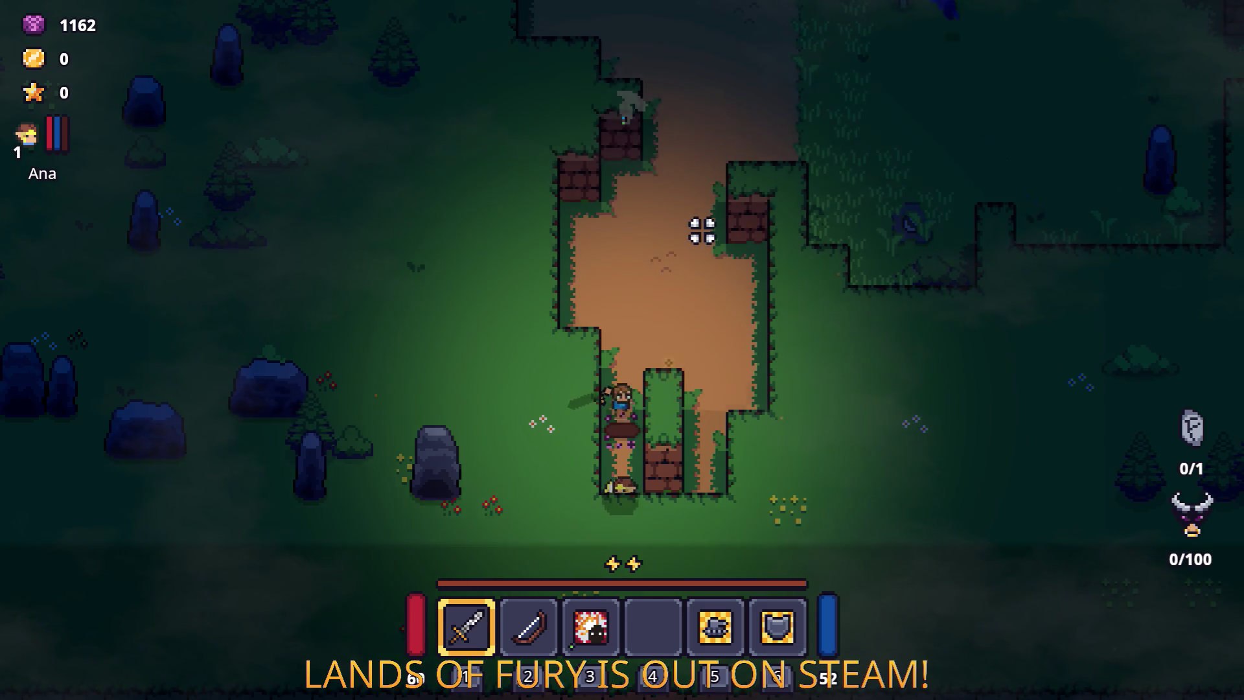
{"action": "key", "text": "w"}
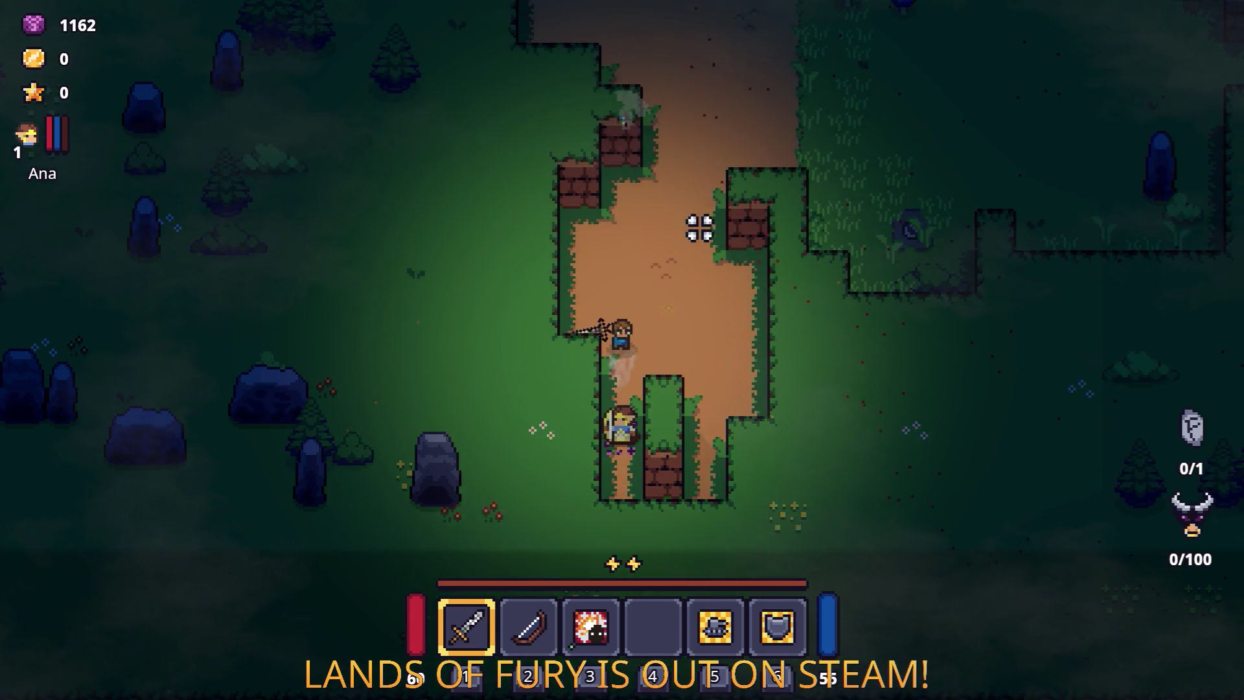
{"action": "key", "text": "w"}
{"action": "key", "text": "d"}
{"action": "key", "text": "d"}
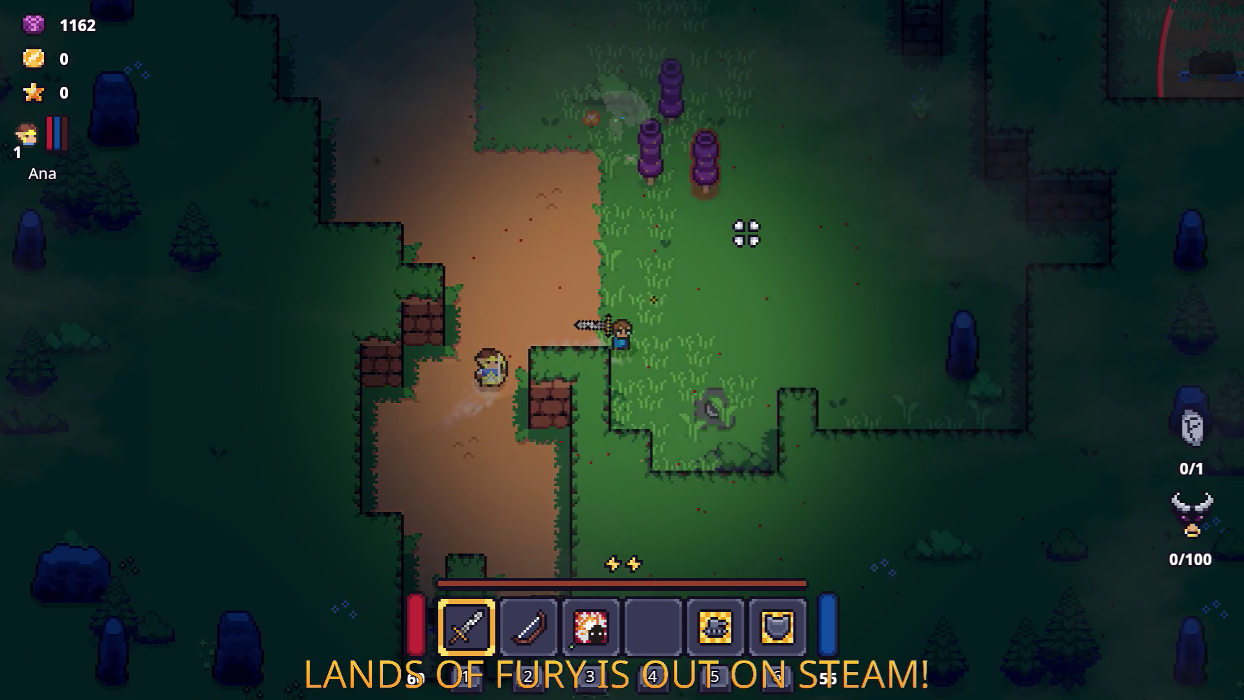
{"action": "key", "text": "w"}
{"action": "key", "text": "d"}
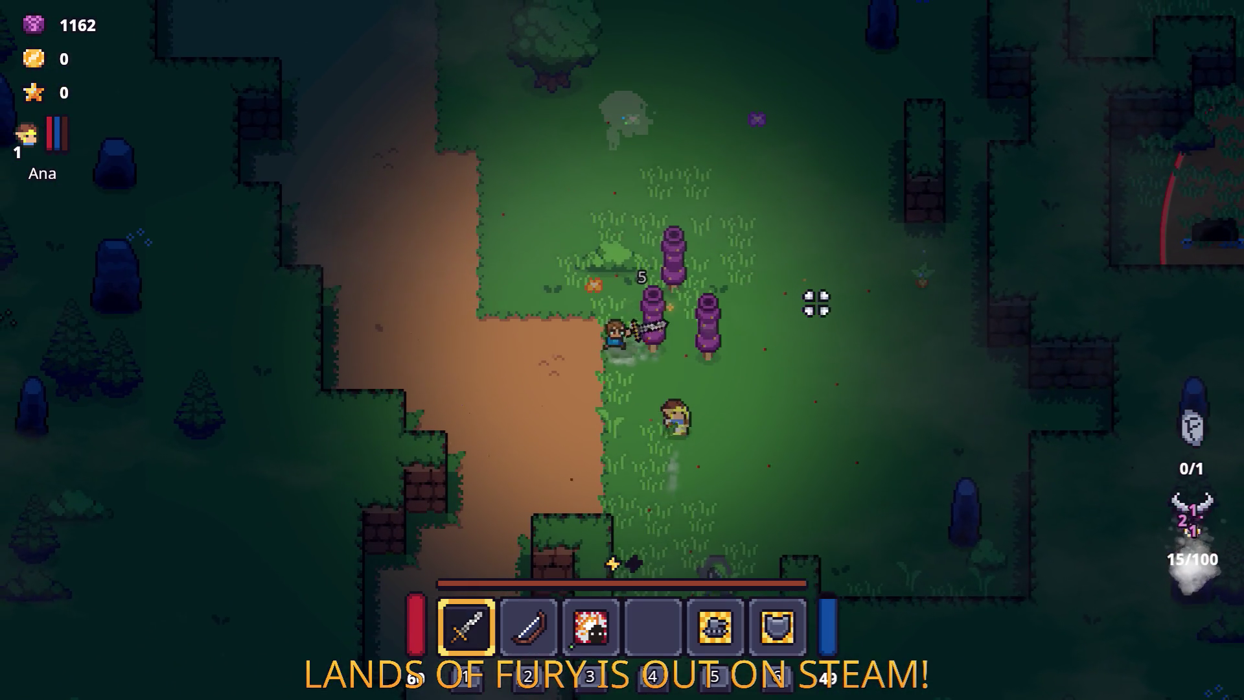
Step: Defeat the purple enemies with sword strikes and pick up the carrot
{"action": "left_click", "coordinate": [510, 335]}
{"action": "key", "text": "w"}
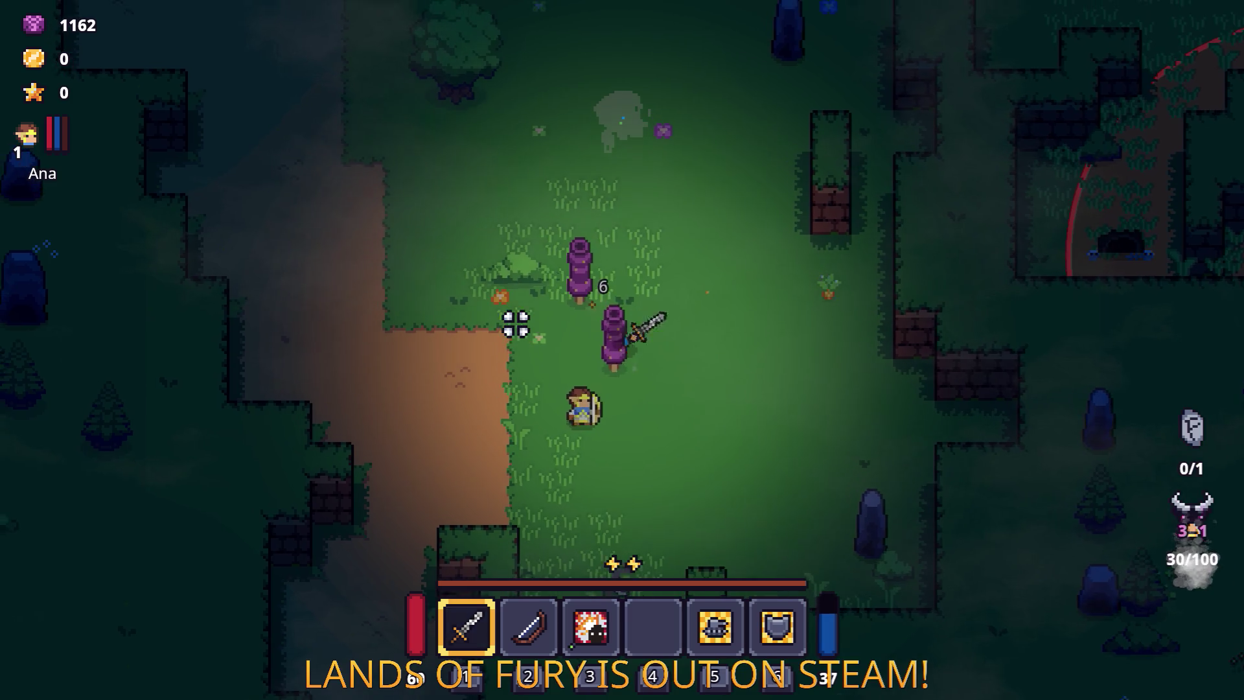
{"action": "left_click", "coordinate": [600, 353]}
{"action": "key", "text": "w"}
{"action": "left_click", "coordinate": [527, 308]}
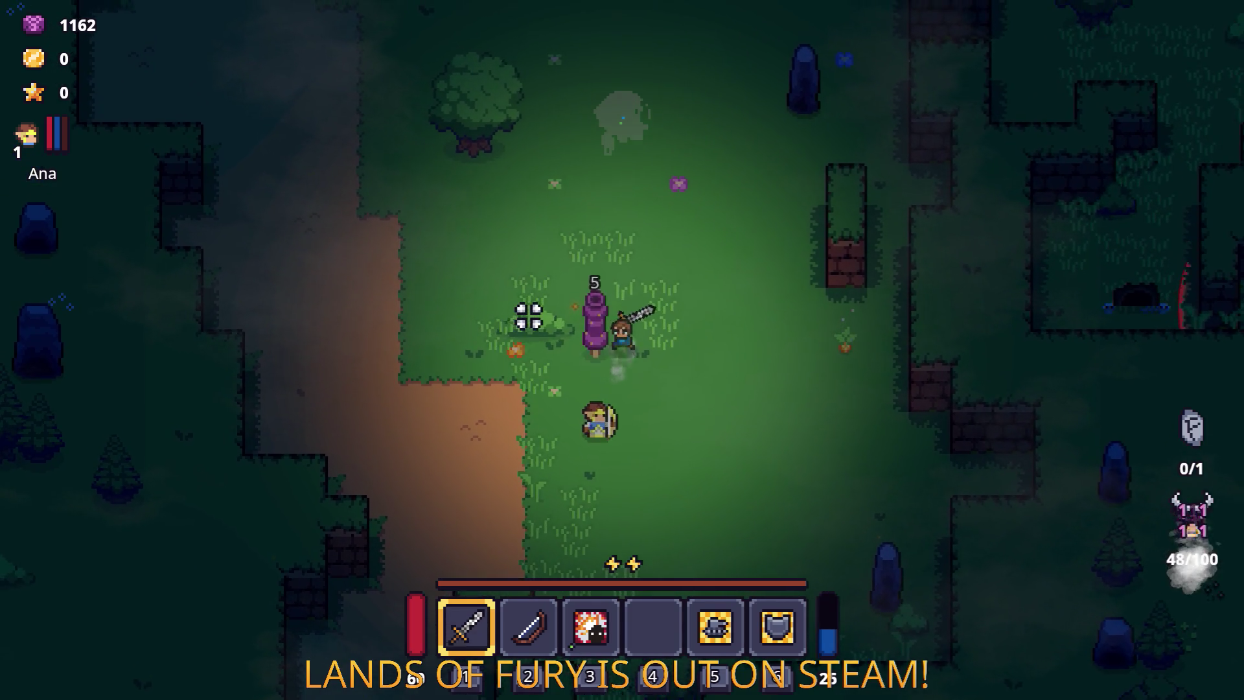
{"action": "key", "text": "d"}
{"action": "key", "text": "w"}
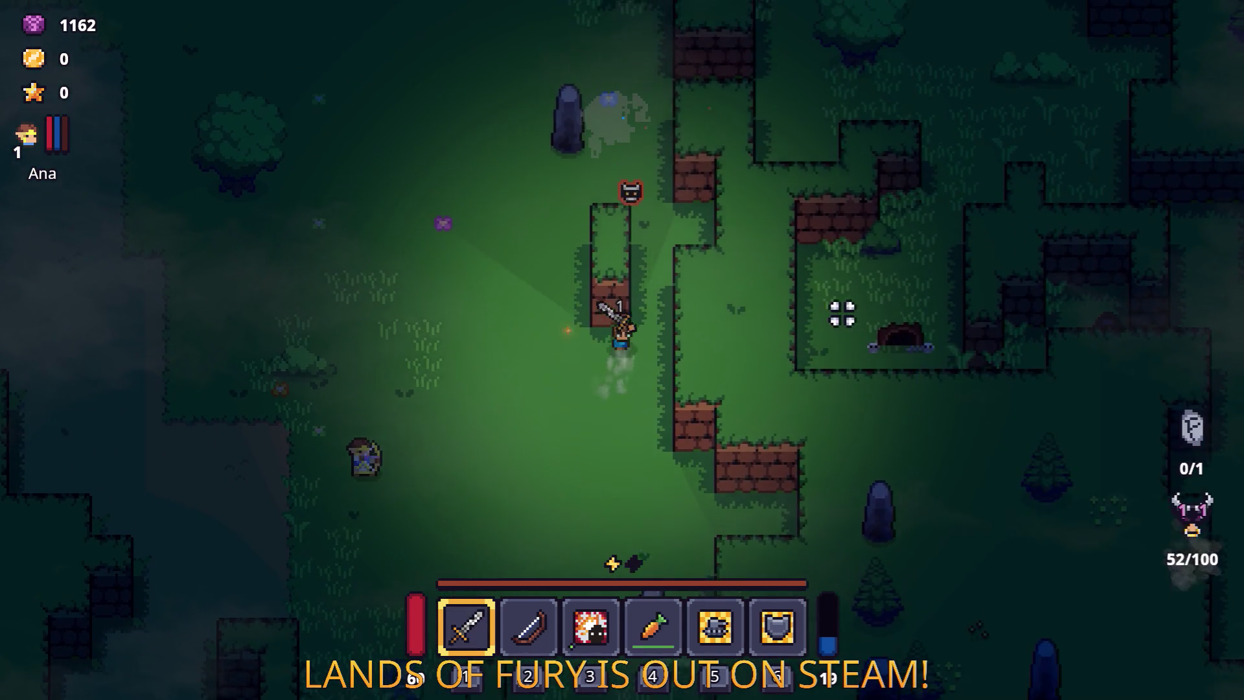
Step: Fight and kill the lone wolf
{"action": "key", "text": "s"}
{"action": "key", "text": "a"}
{"action": "left_click", "coordinate": [654, 194]}
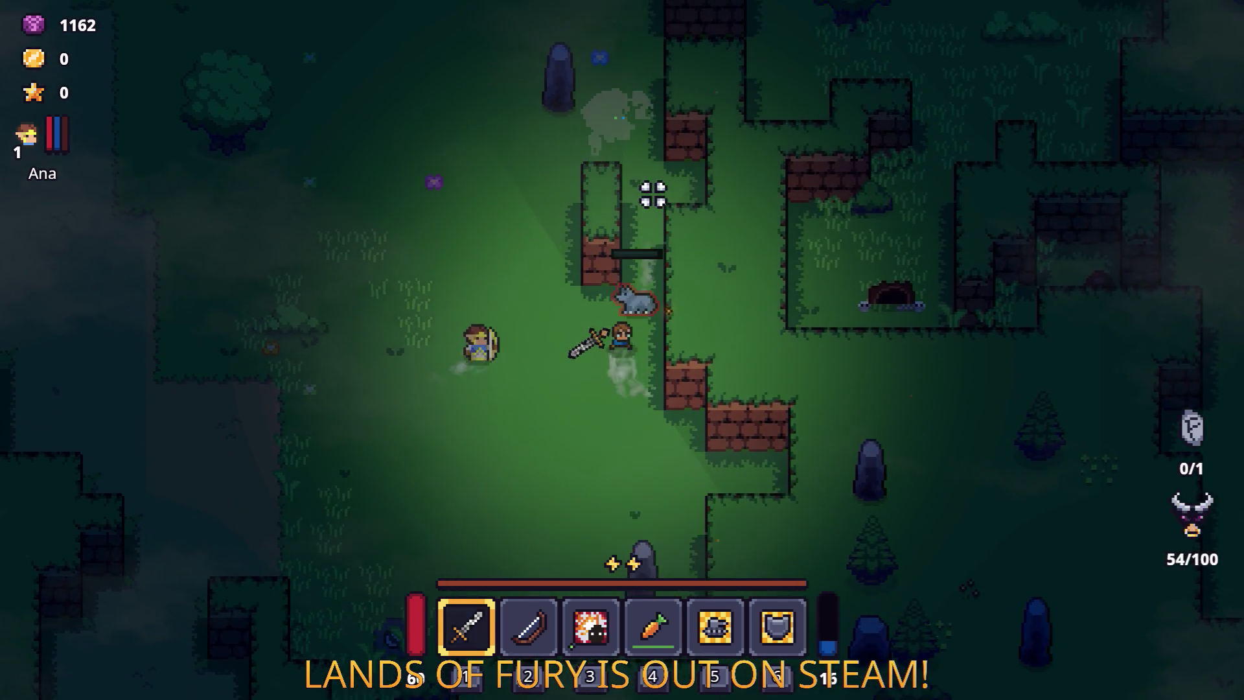
{"action": "key", "text": "a"}
{"action": "key", "text": "d"}
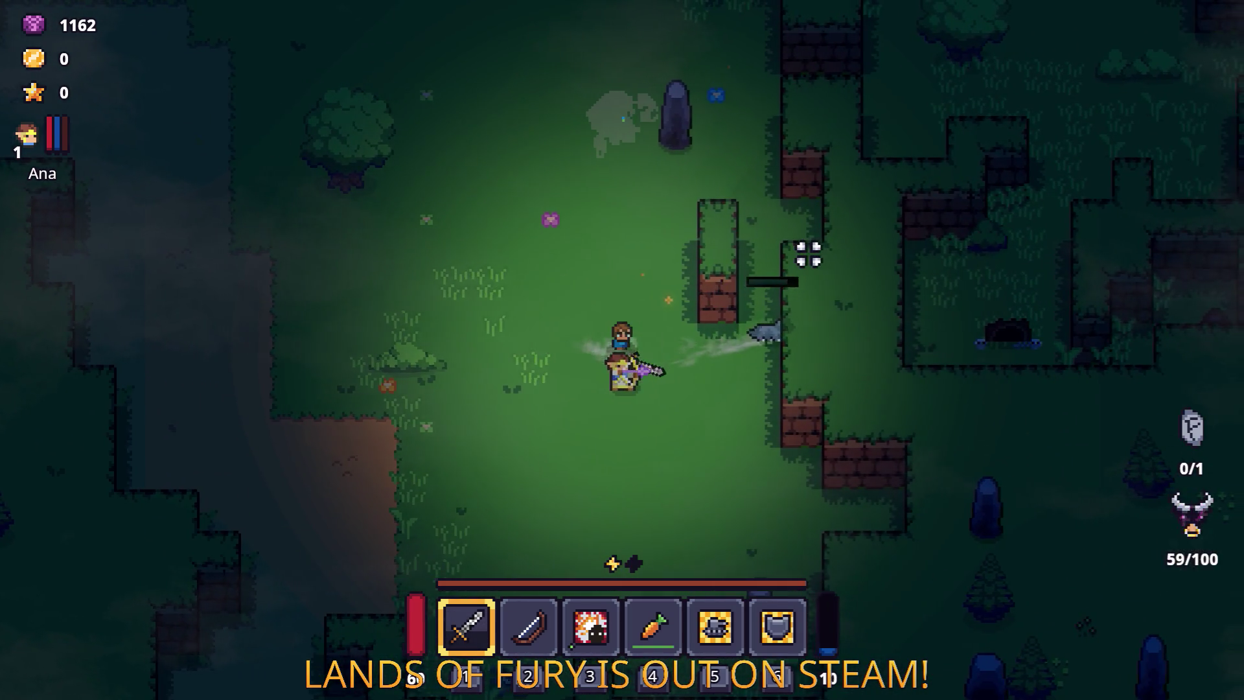
{"action": "left_click", "coordinate": [782, 226]}
{"action": "key", "text": "d"}
{"action": "left_click", "coordinate": [495, 244]}
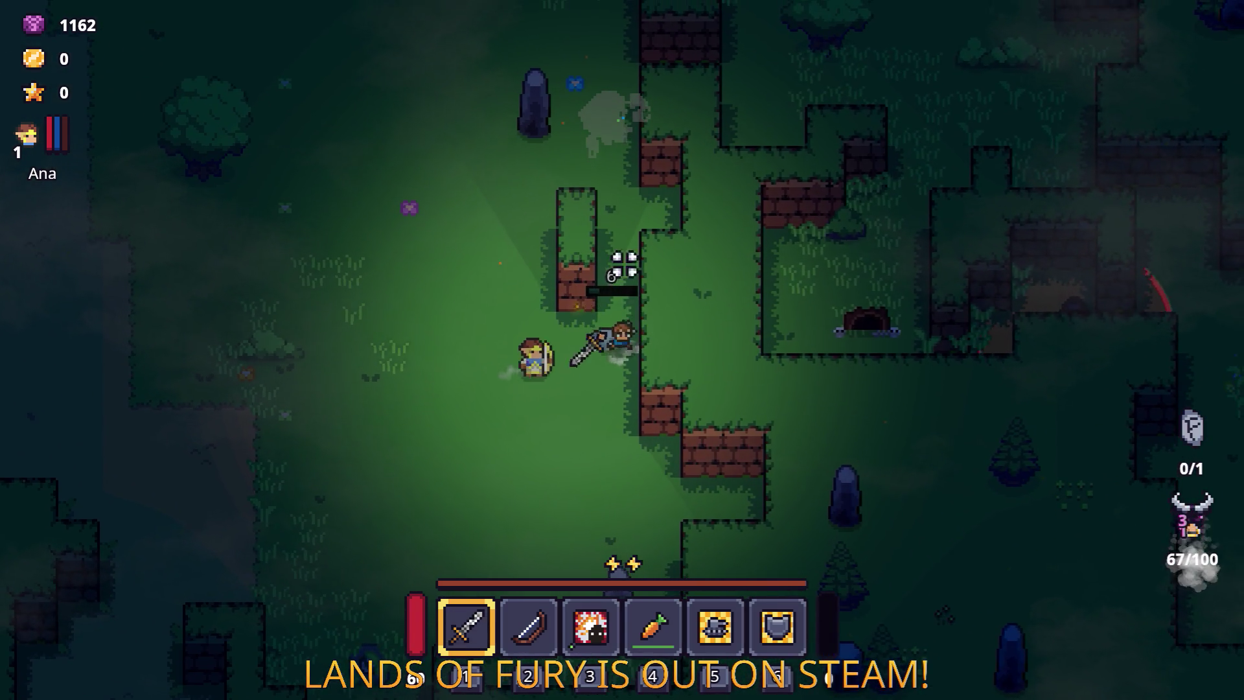
{"action": "key", "text": "w"}
{"action": "left_click", "coordinate": [631, 223]}
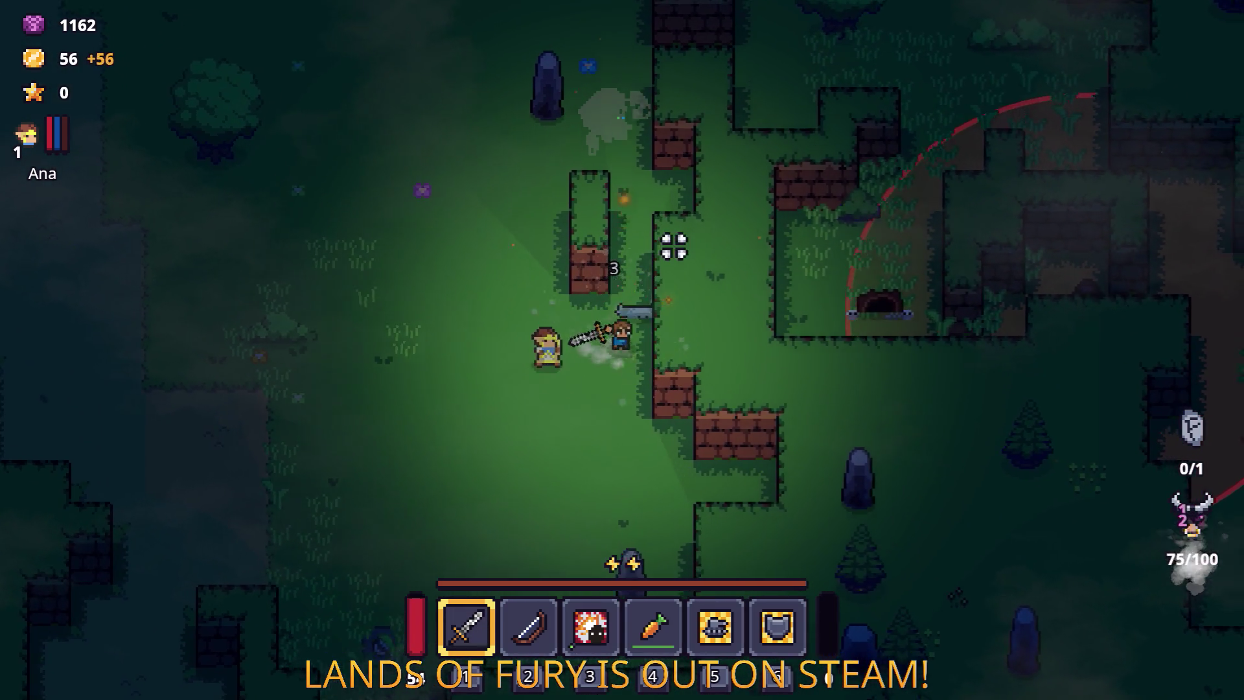
Step: Advance right through the forest, slashing at nearby enemies
{"action": "key", "text": "w"}
{"action": "key", "text": "d"}
{"action": "left_click", "coordinate": [739, 245]}
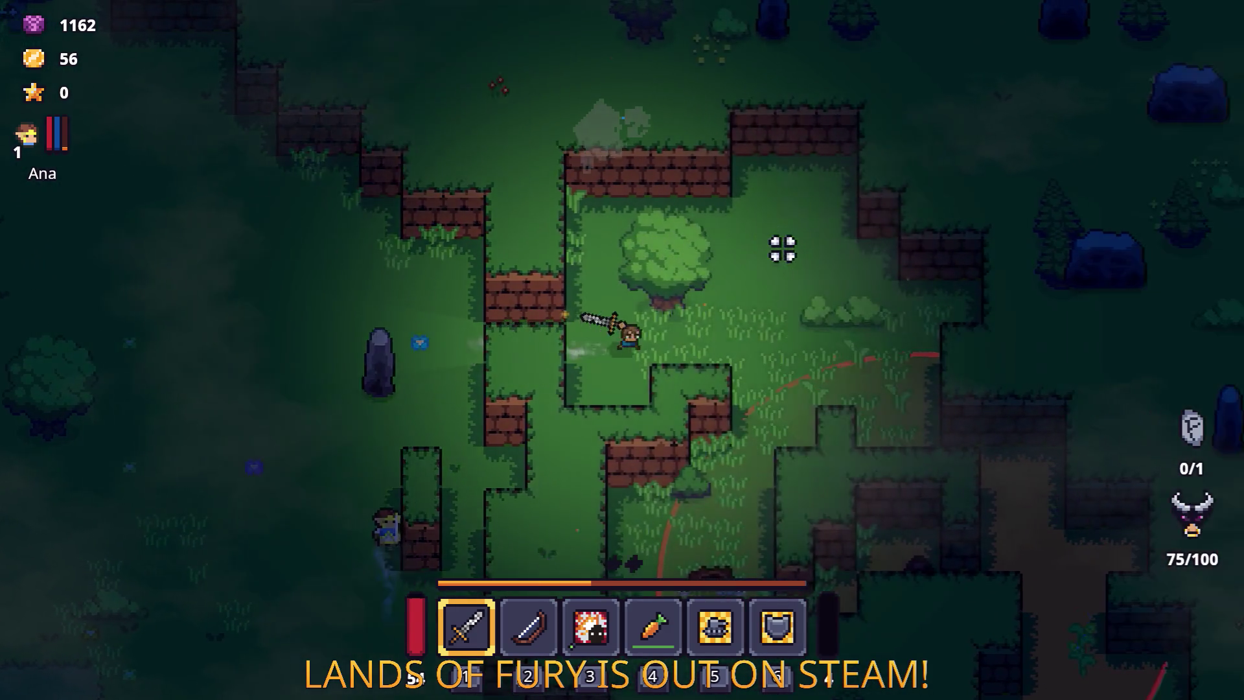
{"action": "key", "text": "d"}
{"action": "left_click", "coordinate": [751, 240]}
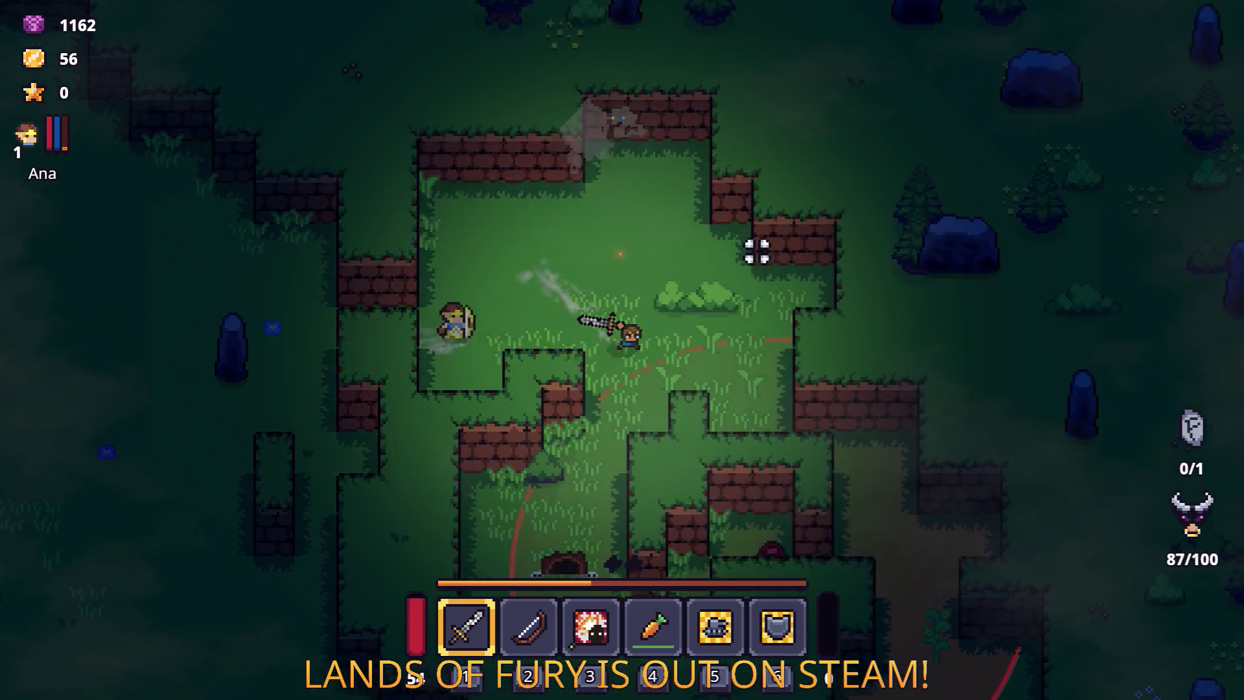
Step: Head down-right and cut down the wolf pack
{"action": "key", "text": "d"}
{"action": "key", "text": "s"}
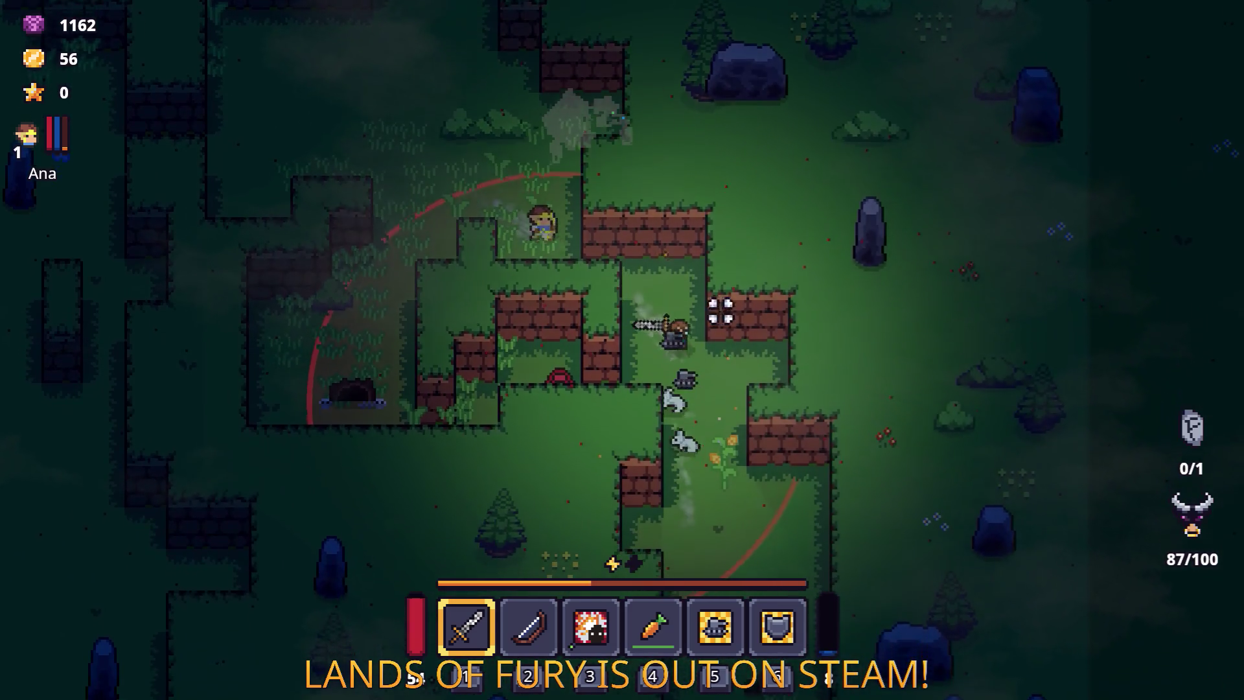
{"action": "key", "text": "s"}
{"action": "key", "text": "d"}
{"action": "left_click", "coordinate": [717, 361]}
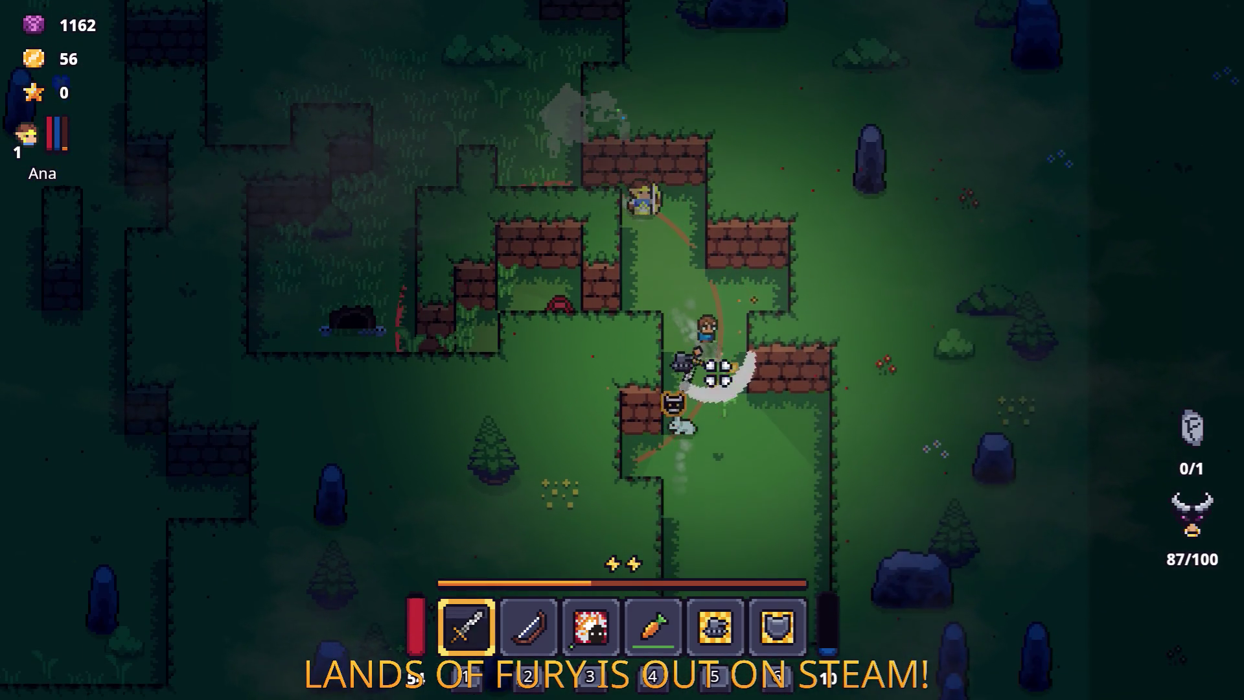
{"action": "key", "text": "s"}
{"action": "key", "text": "a"}
{"action": "left_click", "coordinate": [658, 382]}
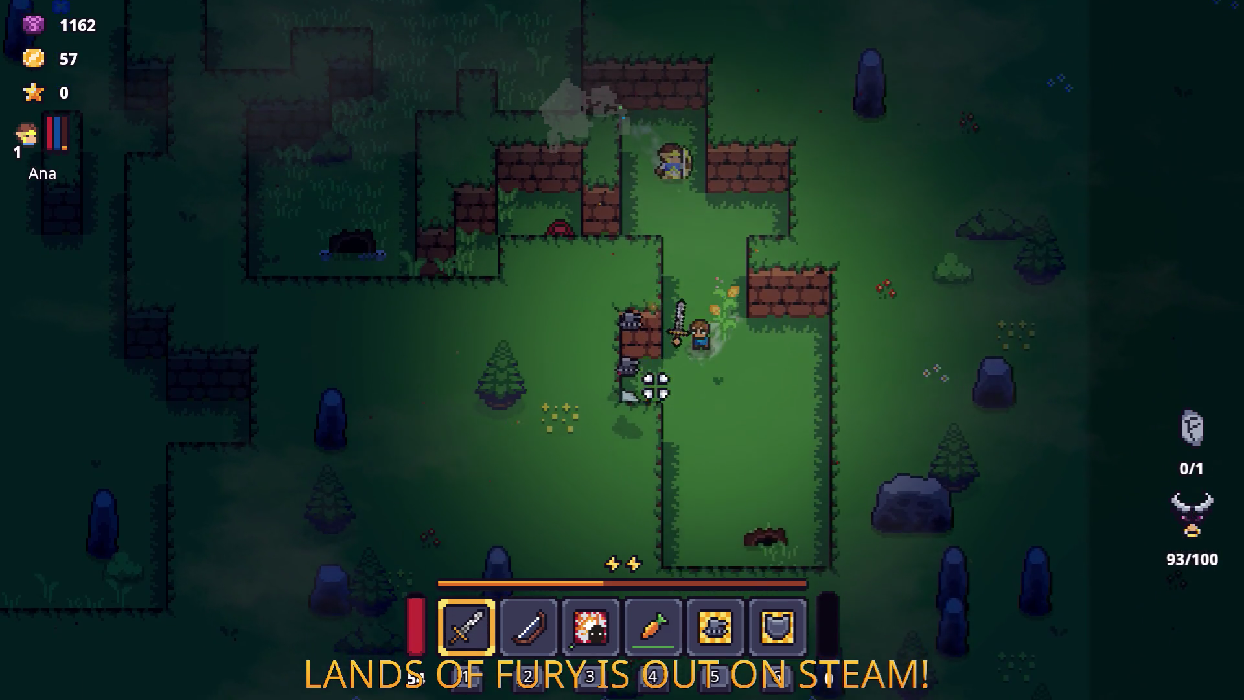
{"action": "key", "text": "w"}
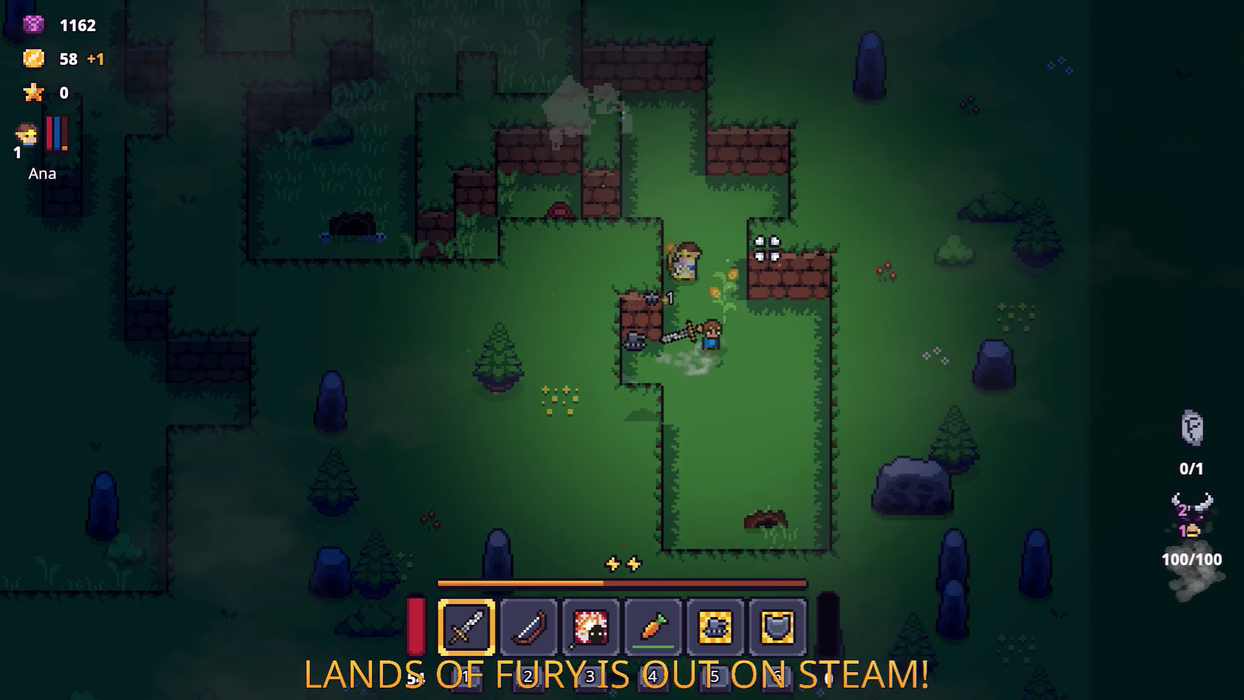
Step: Switch to the bow and dash up-left through the clearing to the standing stone
{"action": "key", "text": "2"}
{"action": "key", "text": "a"}
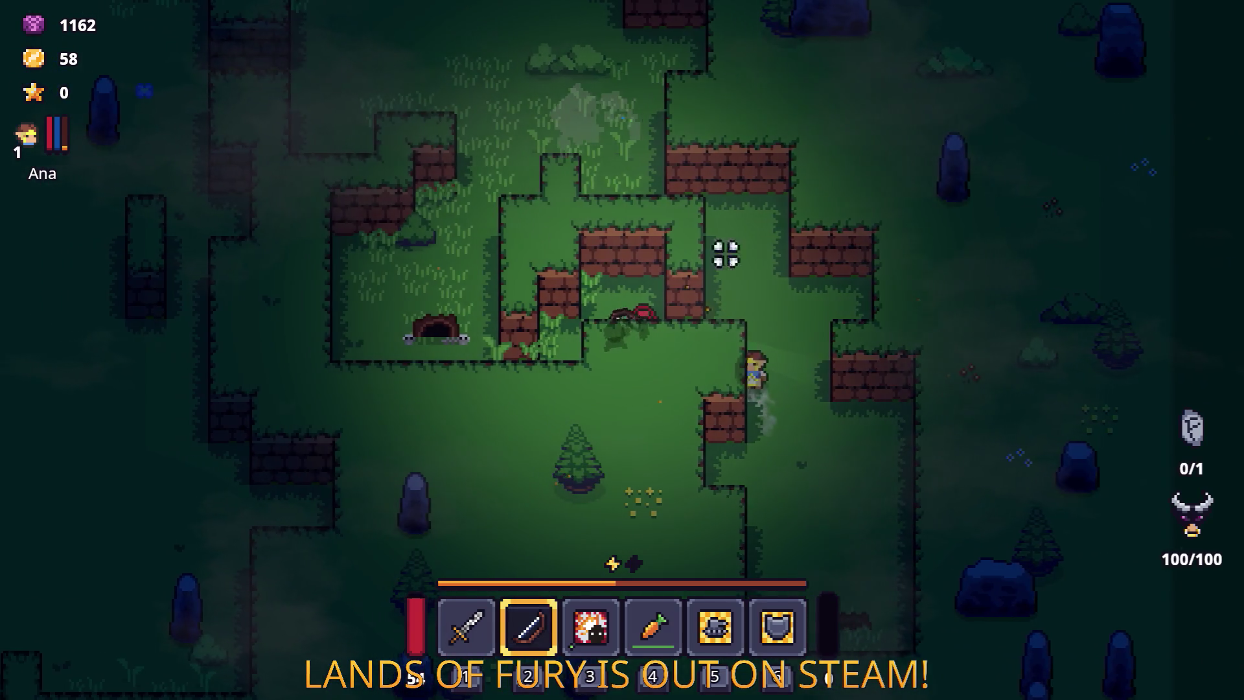
{"action": "left_click", "coordinate": [747, 295]}
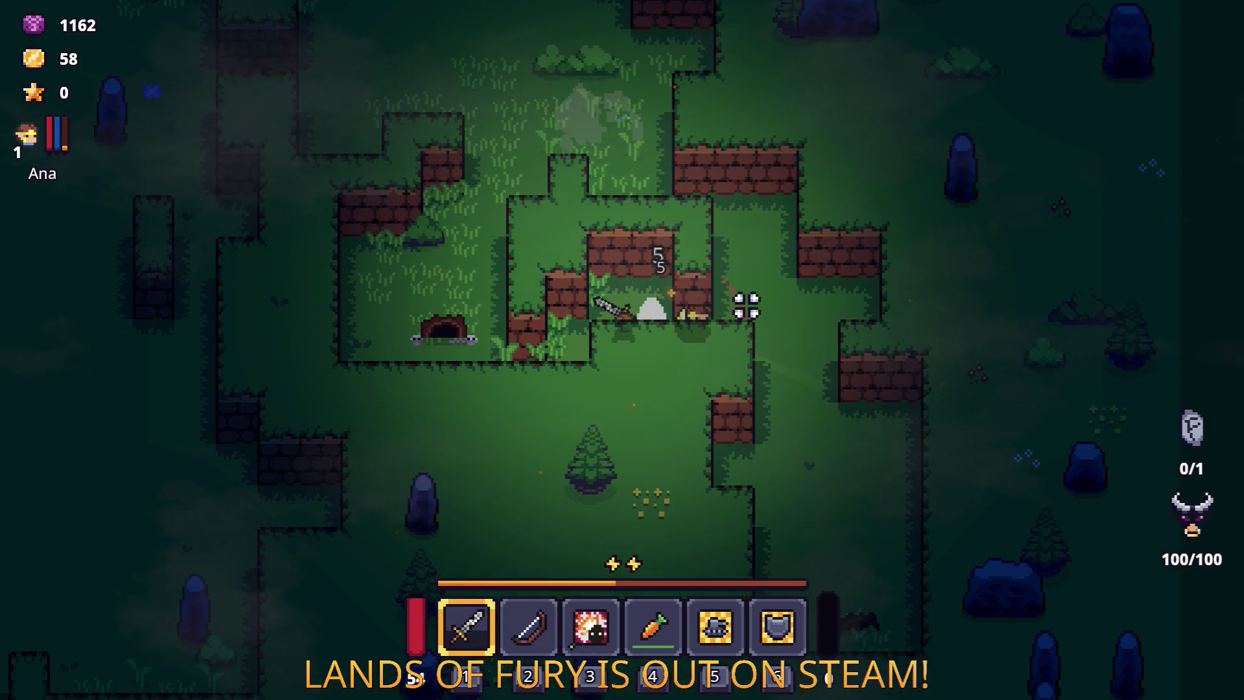
{"action": "key", "text": "a"}
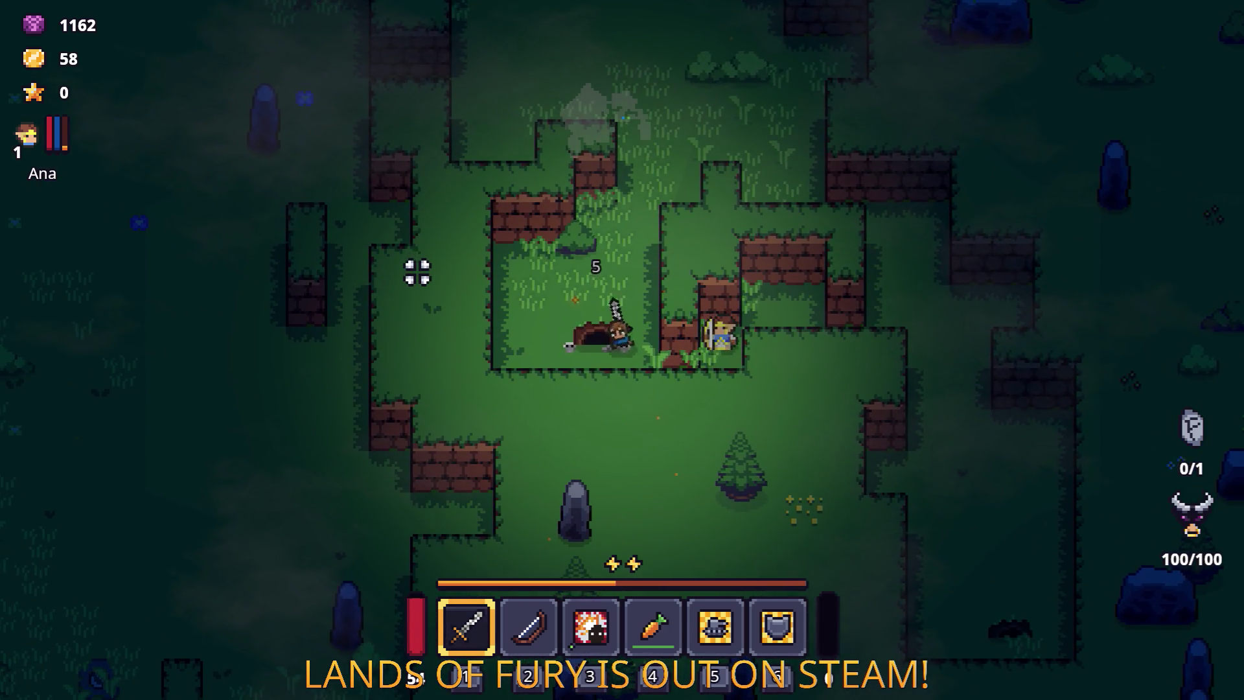
{"action": "key", "text": "w"}
{"action": "key", "text": "a"}
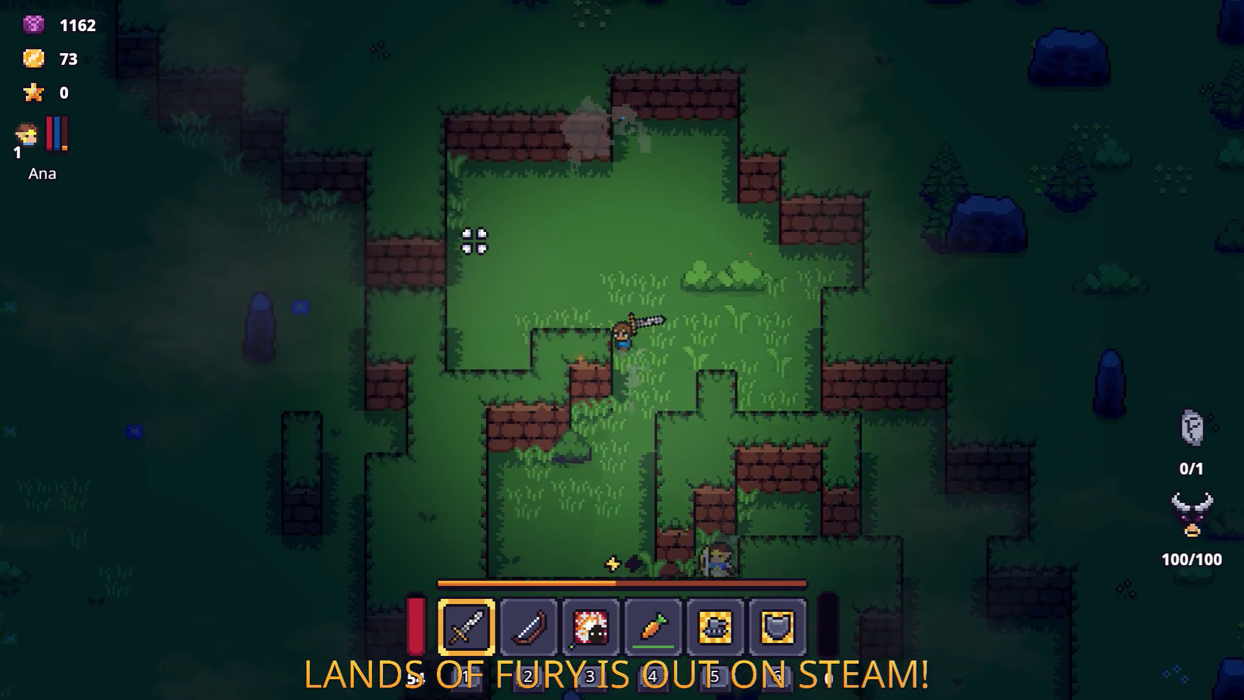
{"action": "key", "text": "space"}
{"action": "key", "text": "a"}
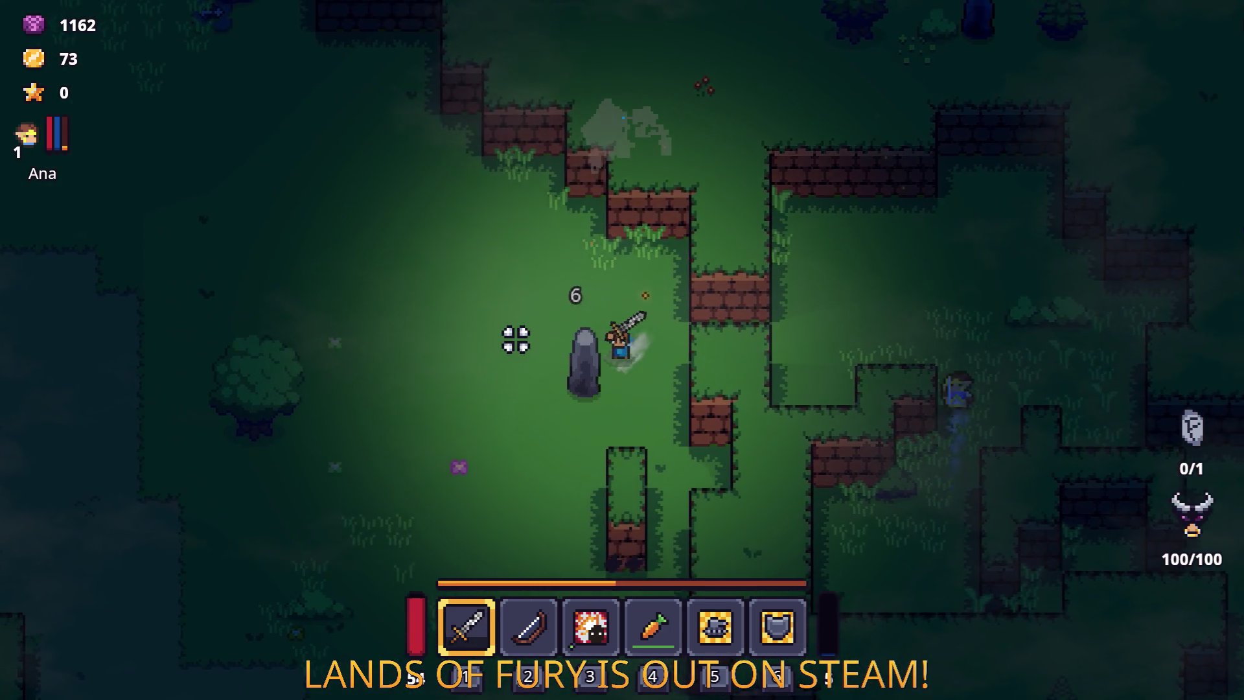
Step: Break the standing stone, chop down the tree and collect its Hive
{"action": "left_click", "coordinate": [555, 358]}
{"action": "left_click", "coordinate": [557, 360]}
{"action": "key", "text": "a"}
{"action": "key", "text": "space"}
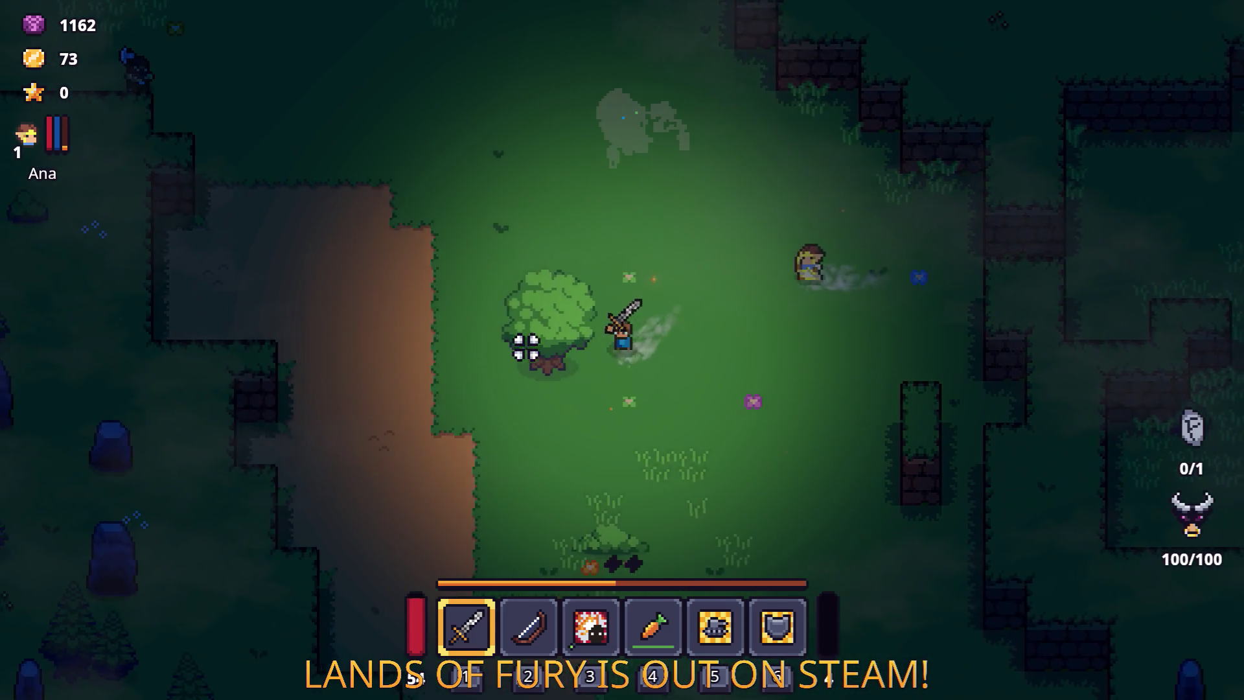
{"action": "key", "text": "a"}
{"action": "left_click", "coordinate": [526, 348]}
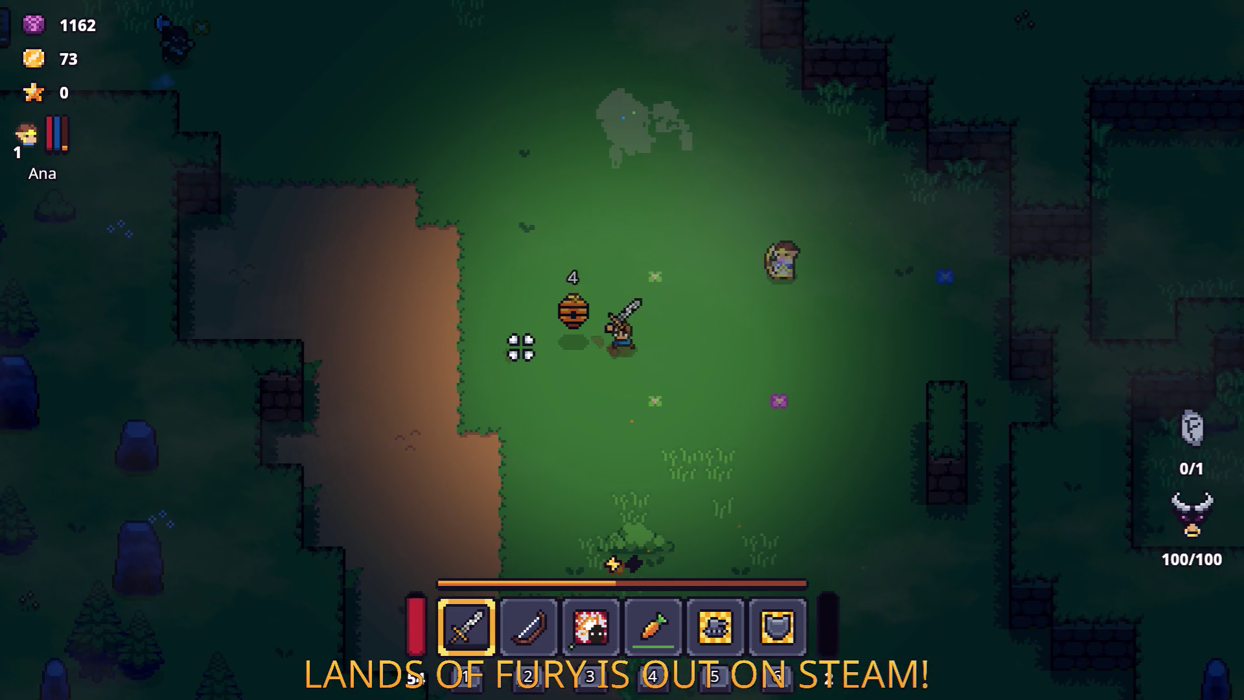
{"action": "key", "text": "w"}
Step: Push into the crate camp and fight its enemies, including the armored one
{"action": "key", "text": "w"}
{"action": "key", "text": "a"}
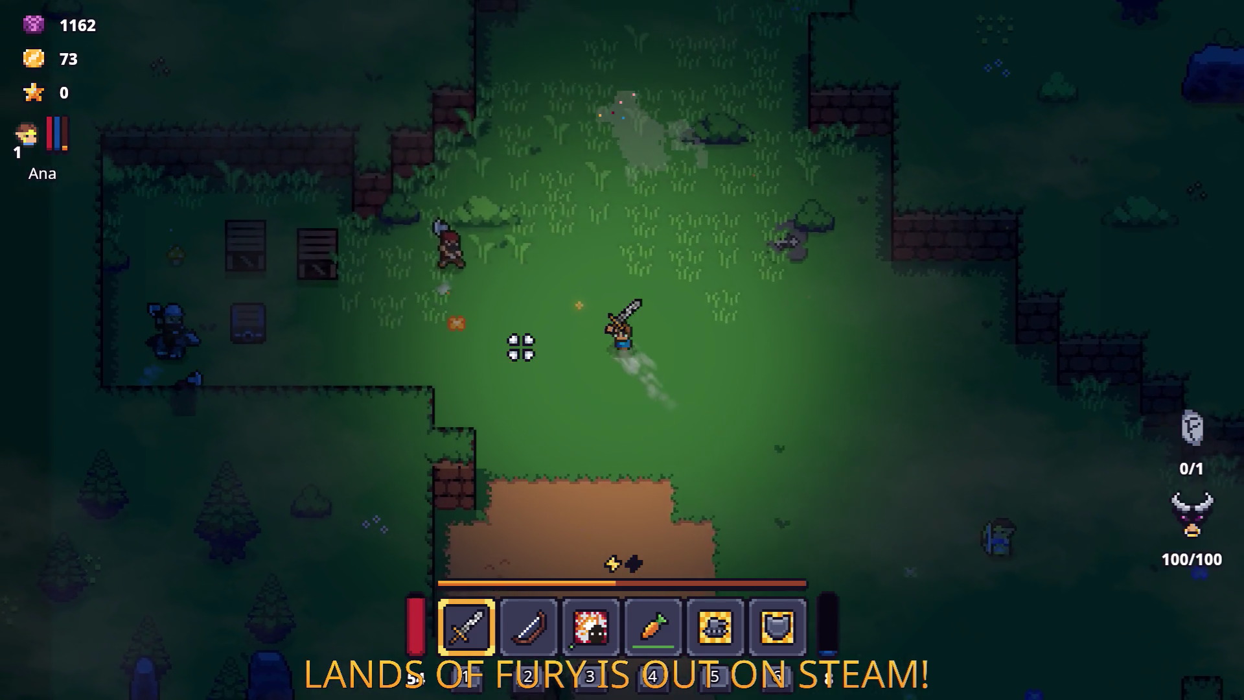
{"action": "key", "text": "w"}
{"action": "key", "text": "a"}
{"action": "left_click", "coordinate": [518, 346]}
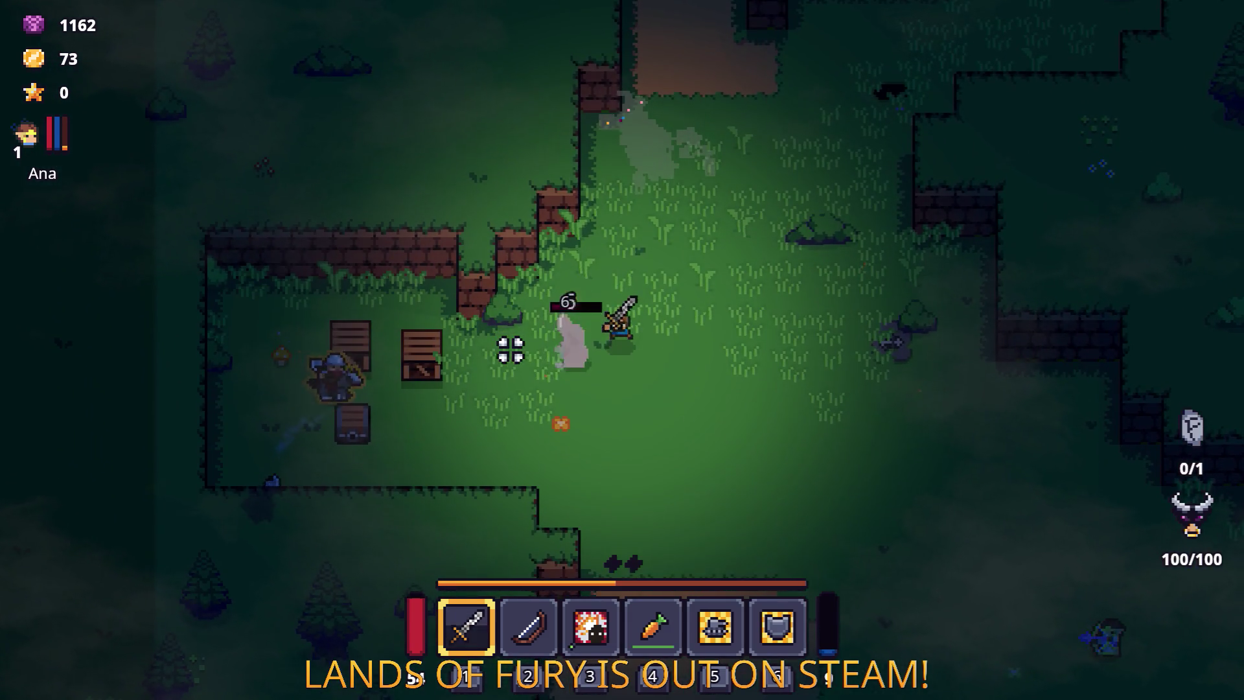
{"action": "left_click", "coordinate": [508, 350]}
{"action": "key", "text": "a"}
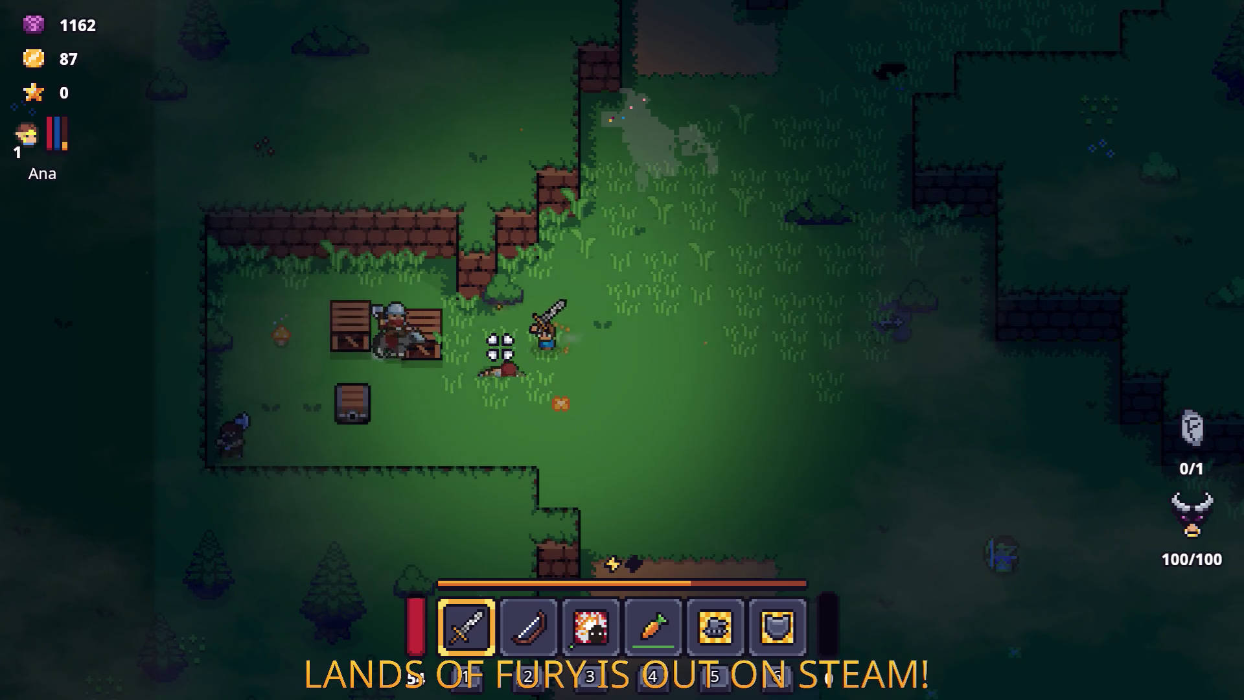
{"action": "left_click", "coordinate": [355, 345]}
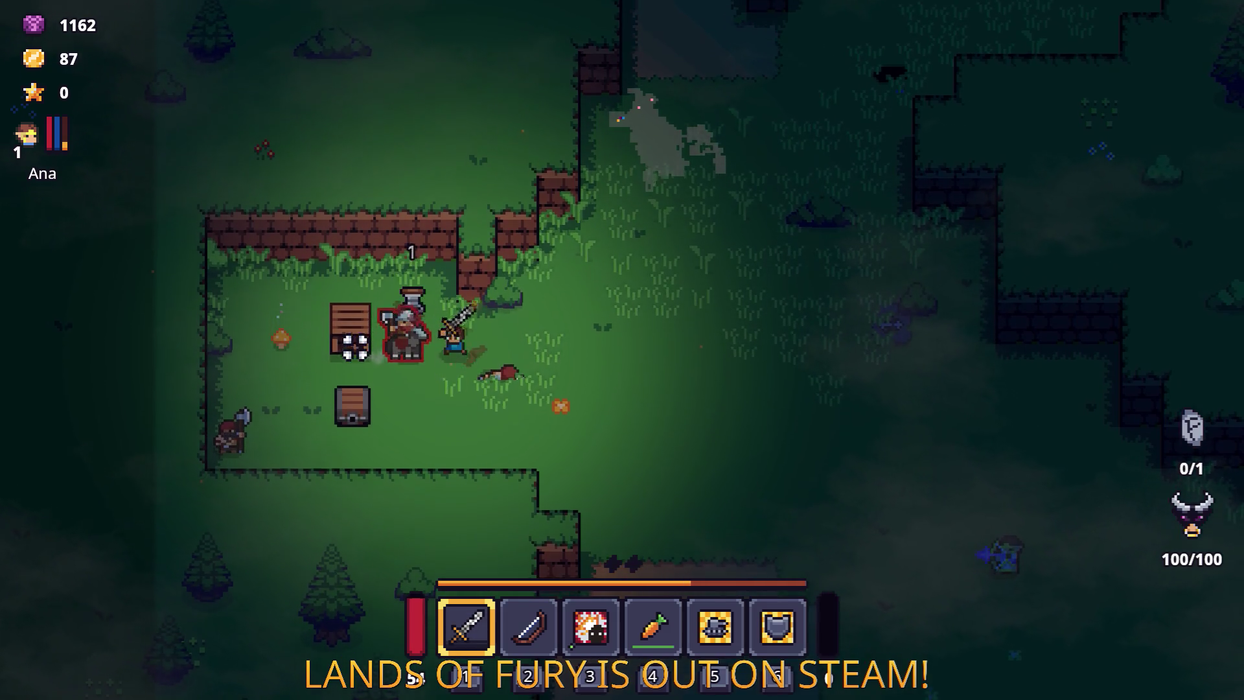
{"action": "key", "text": "s"}
{"action": "key", "text": "a"}
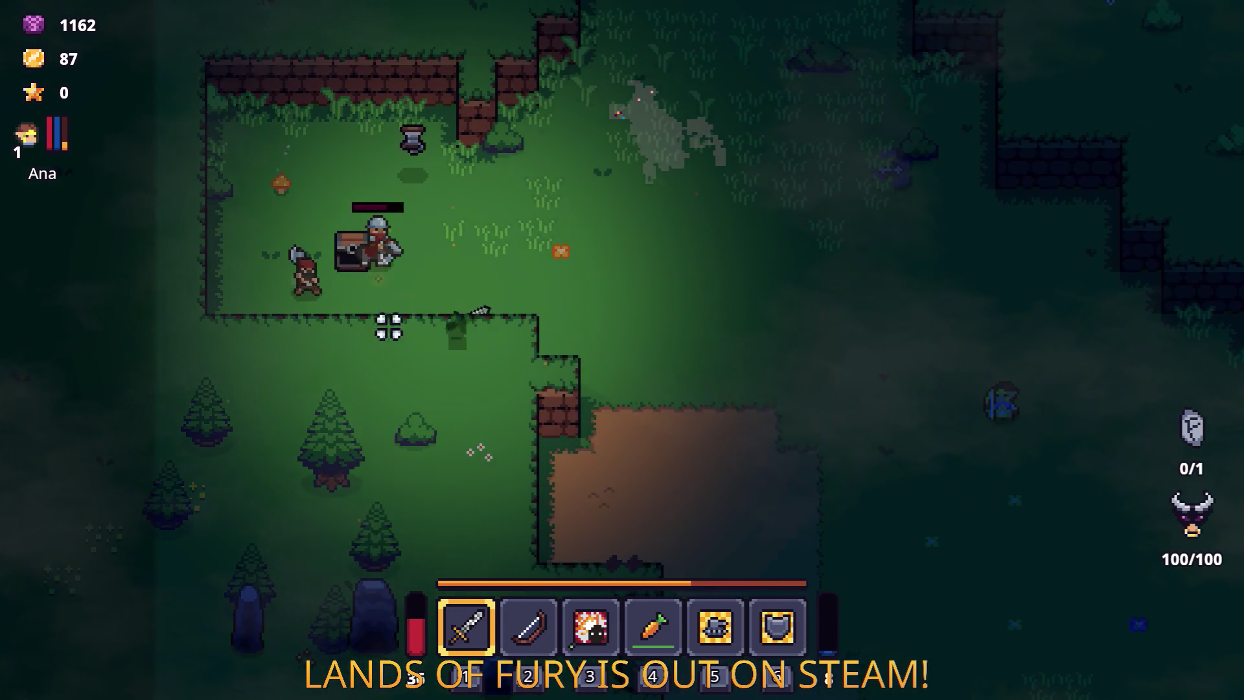
Step: Equip the Blue Bandana in the Helmet slot after comparing its stats
{"action": "key", "text": "i"}
{"action": "mouse_move", "coordinate": [466, 596]}
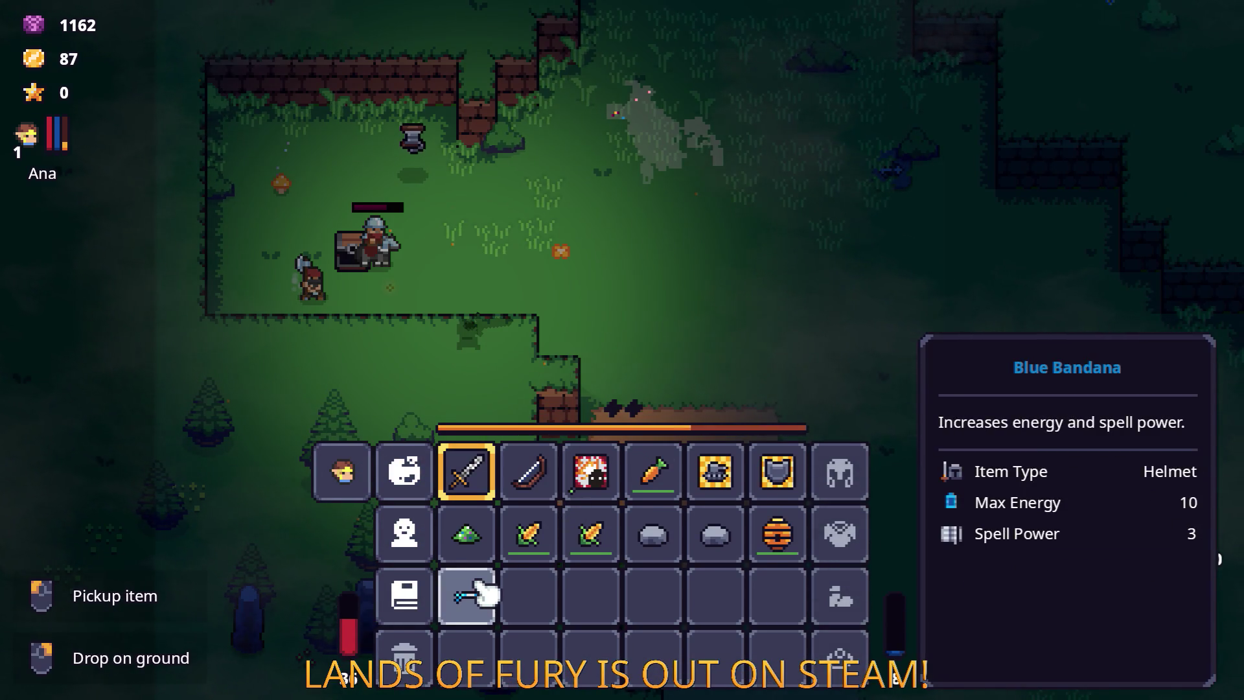
{"action": "left_click", "coordinate": [480, 587]}
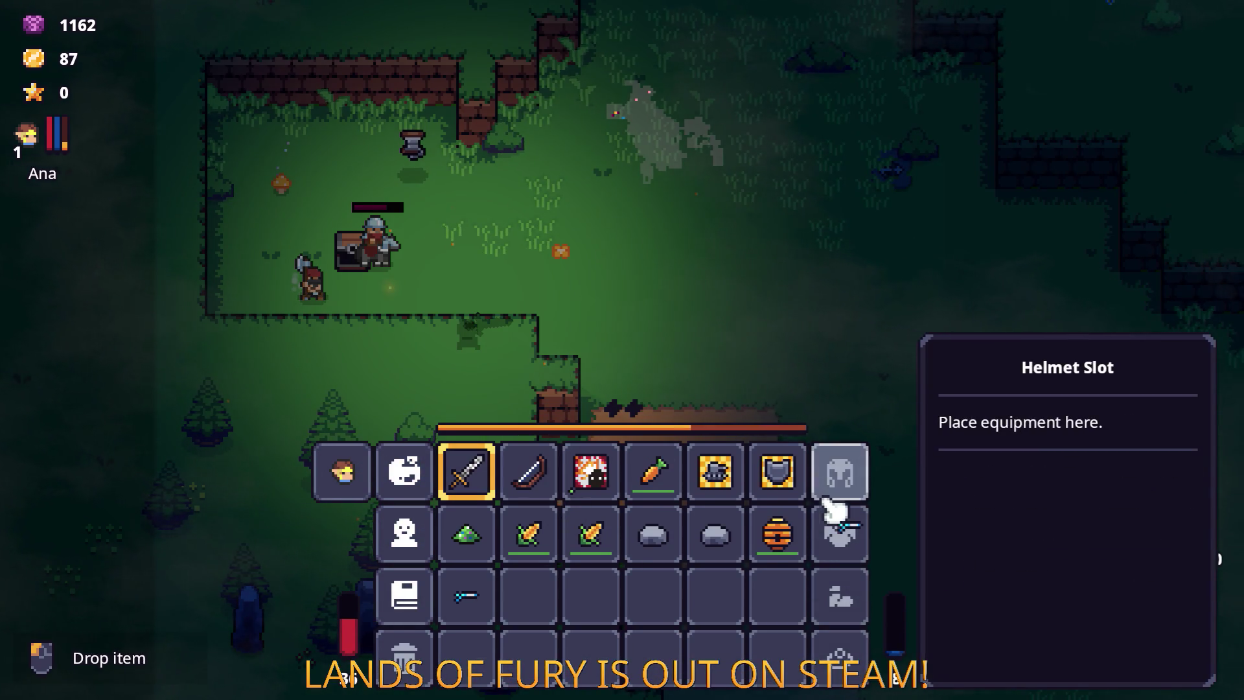
{"action": "left_click", "coordinate": [836, 499]}
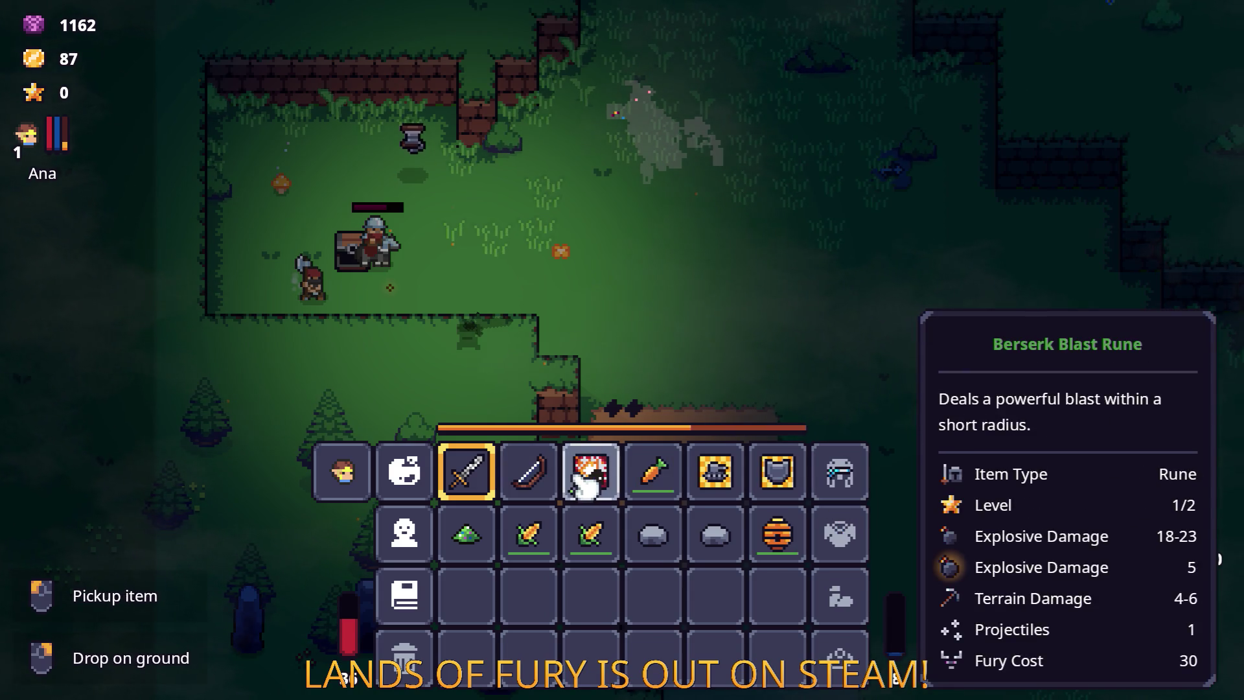
{"action": "left_click", "coordinate": [846, 473]}
{"action": "left_click", "coordinate": [778, 593]}
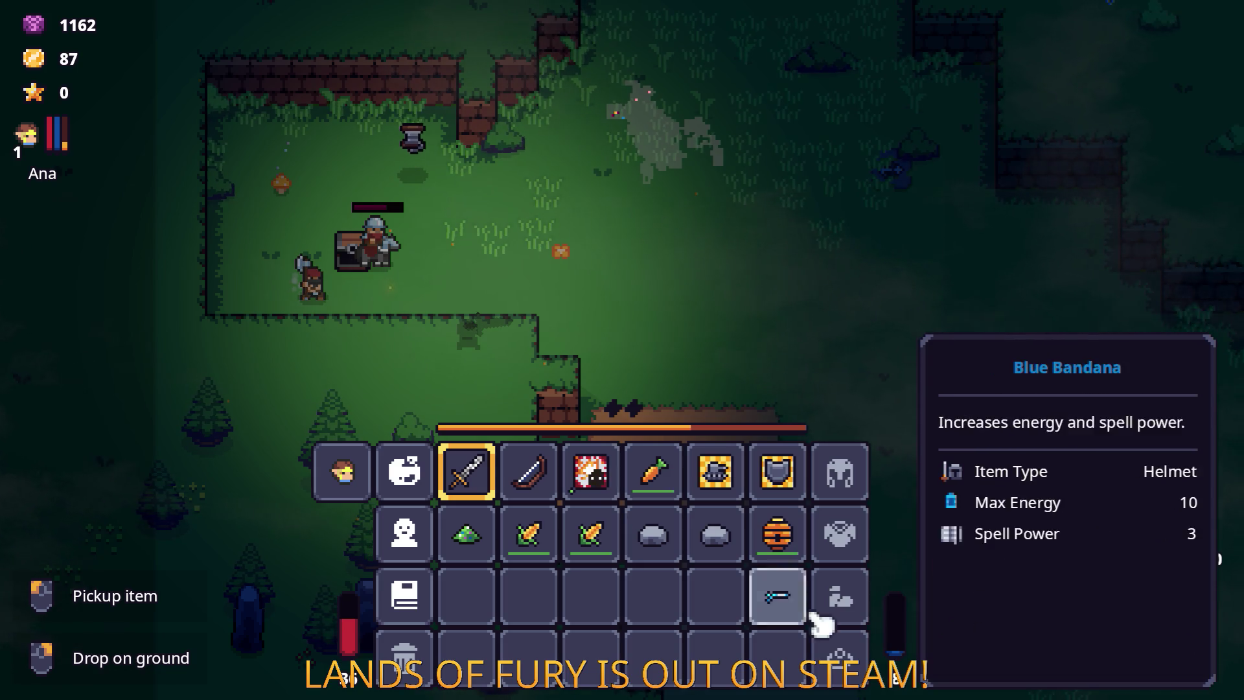
{"action": "left_click", "coordinate": [784, 599]}
{"action": "left_click", "coordinate": [839, 473]}
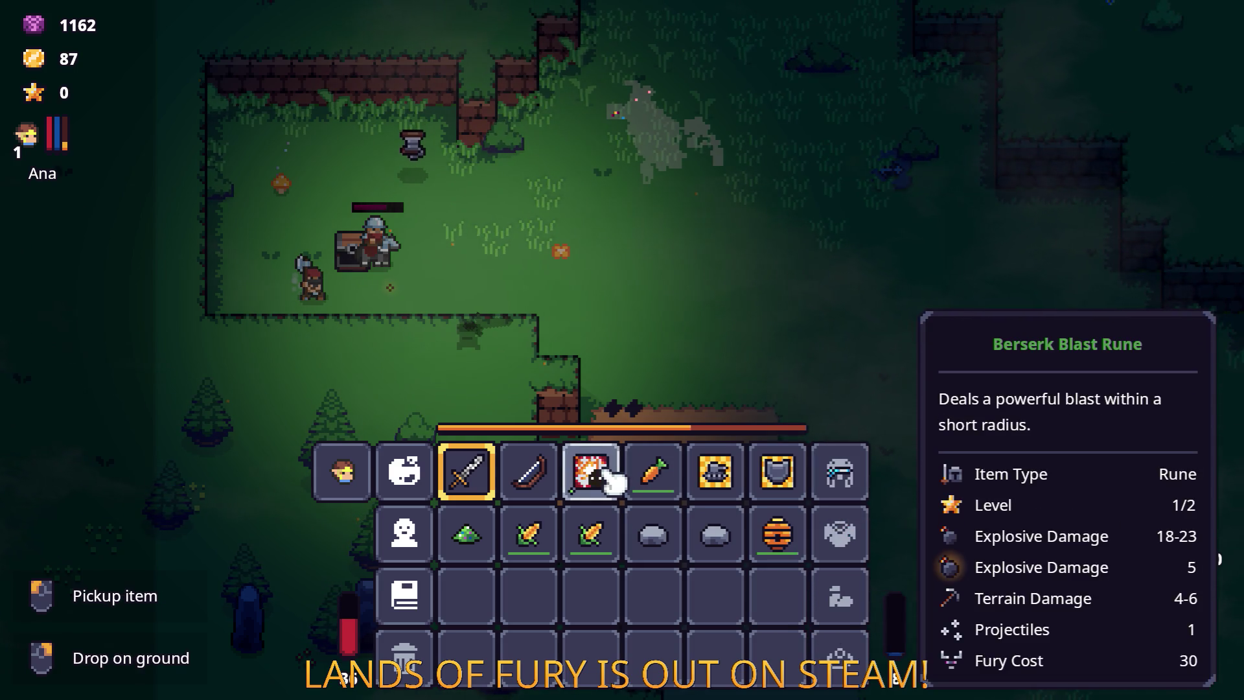
Step: Socket the Berserk Blast Rune into the sword and close the inventory
{"action": "middle_click", "coordinate": [458, 472]}
{"action": "left_click", "coordinate": [530, 361]}
{"action": "left_click", "coordinate": [544, 285]}
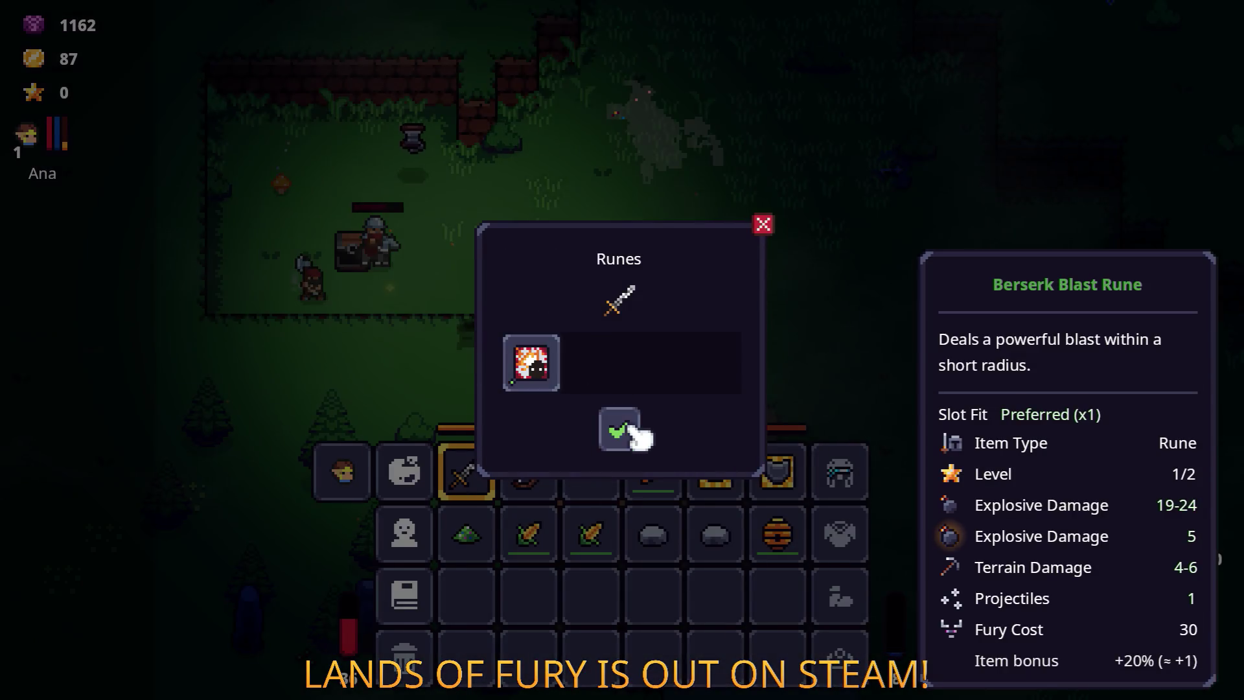
{"action": "left_click", "coordinate": [618, 429]}
{"action": "key", "text": "Escape"}
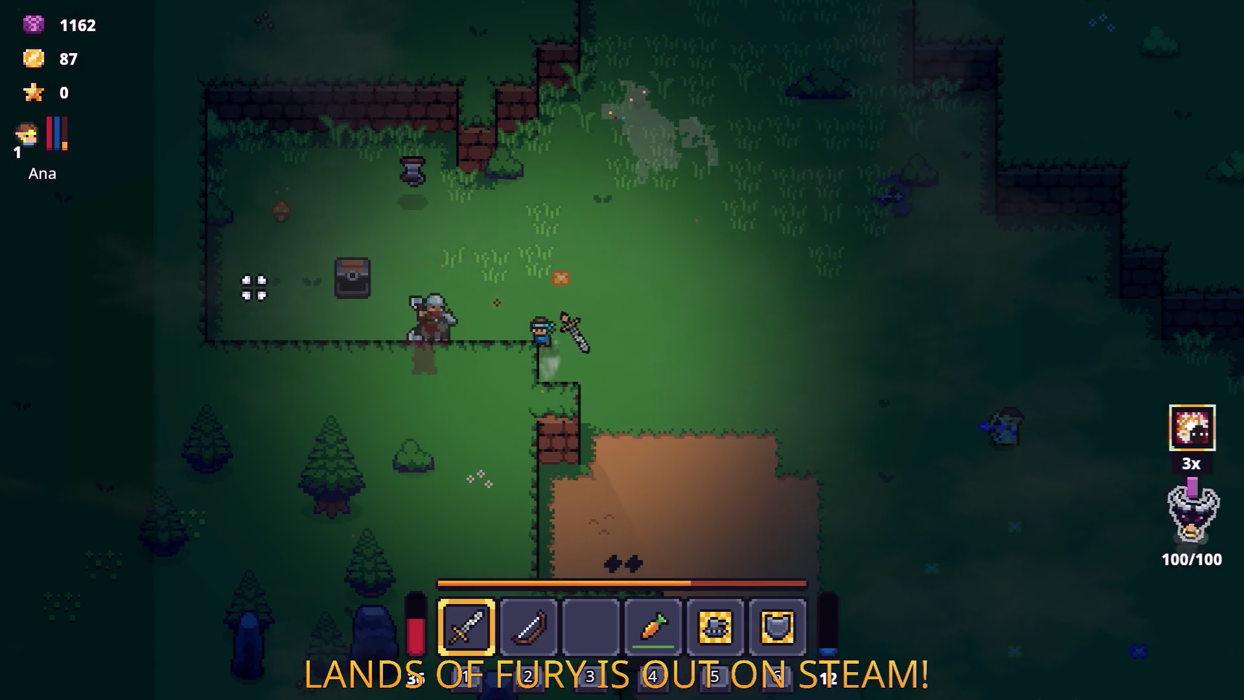
Step: Defeat the dwarf and grab the Rope
{"action": "key", "text": "a"}
{"action": "left_click", "coordinate": [230, 295]}
{"action": "left_click", "coordinate": [223, 300]}
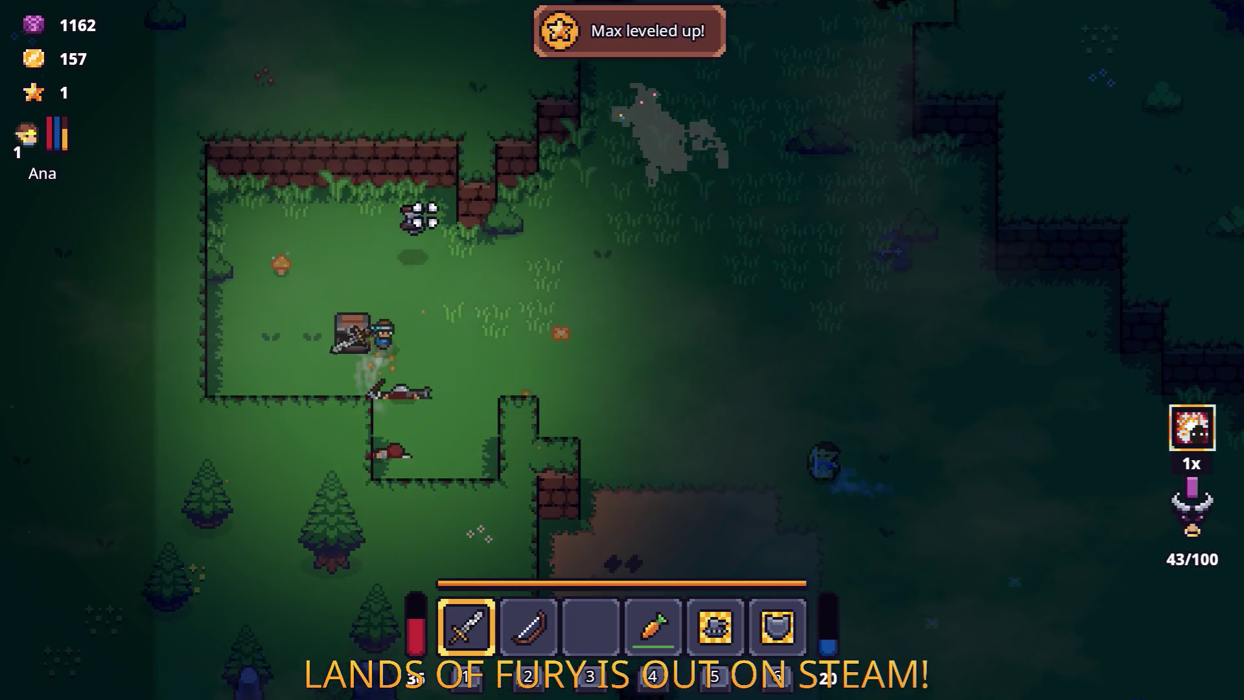
{"action": "key", "text": "w"}
{"action": "key", "text": "d"}
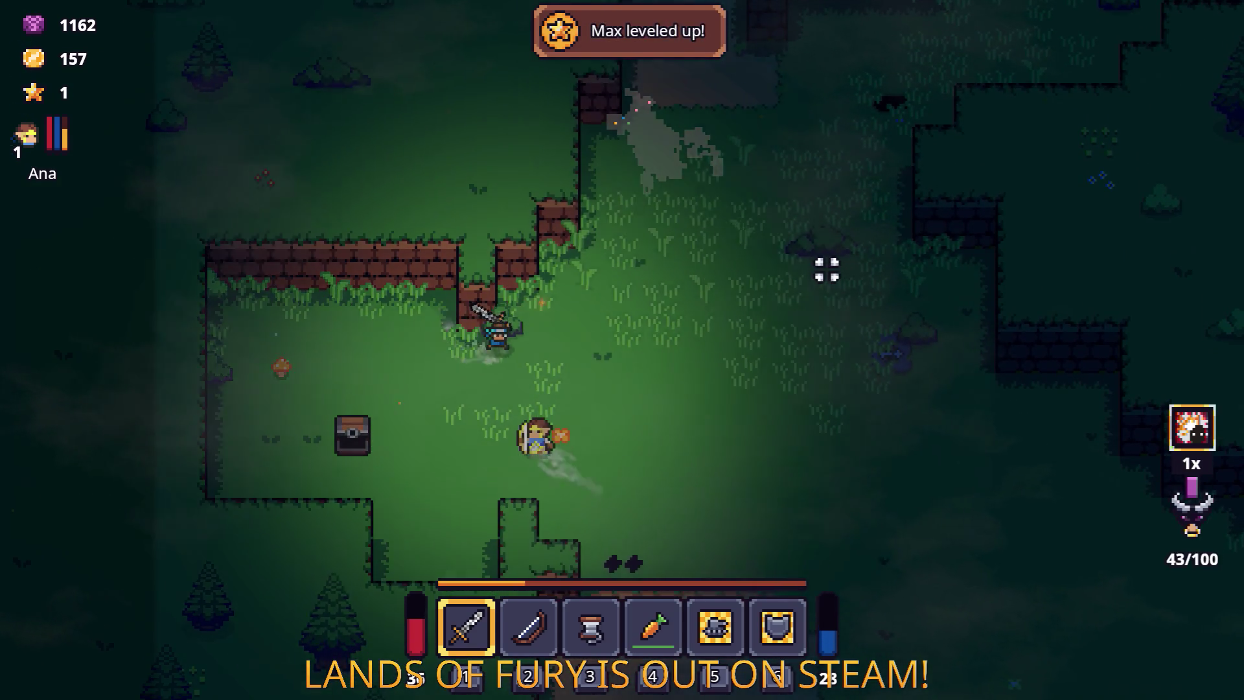
Step: Walk right and north past the walls and anvil to the camp with crates and campfire
{"action": "key", "text": "d"}
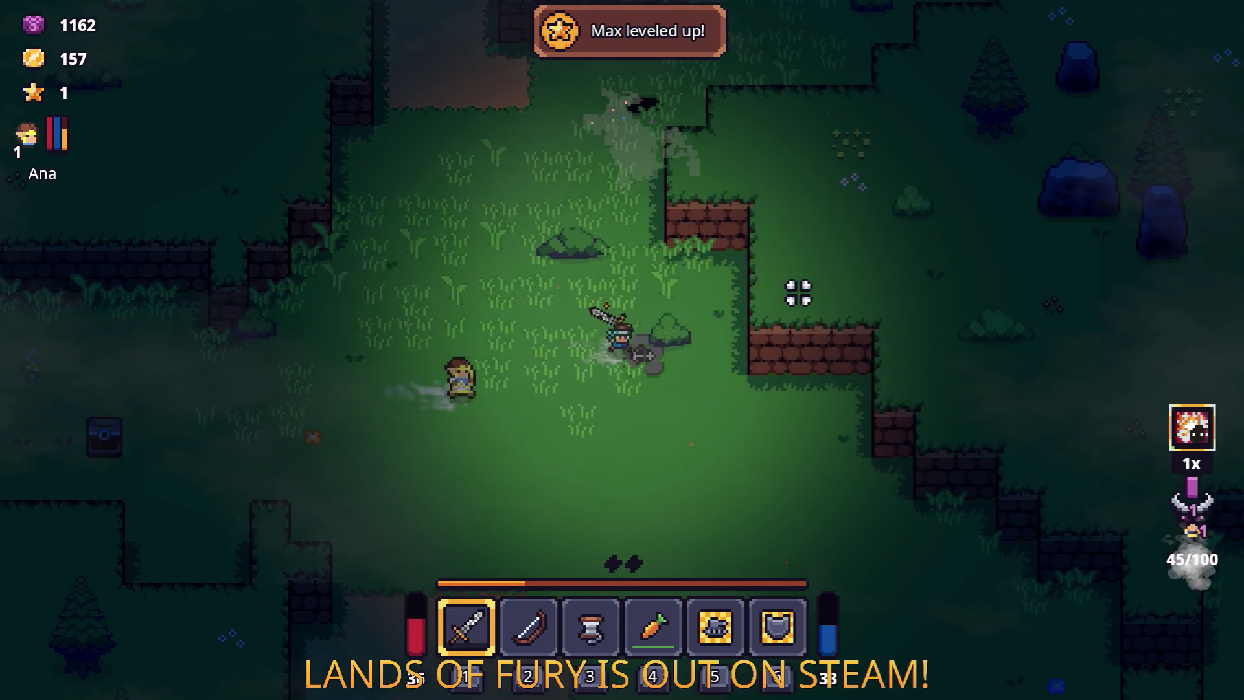
{"action": "key", "text": "d"}
{"action": "key", "text": "w"}
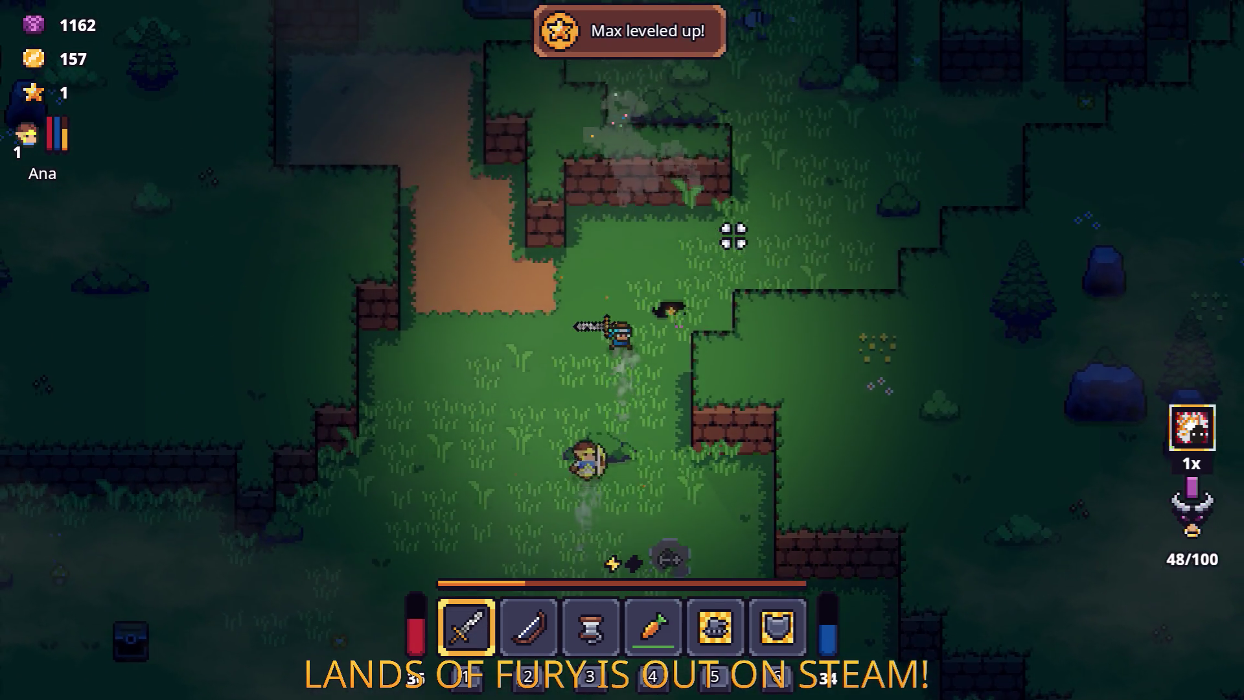
{"action": "key", "text": "w"}
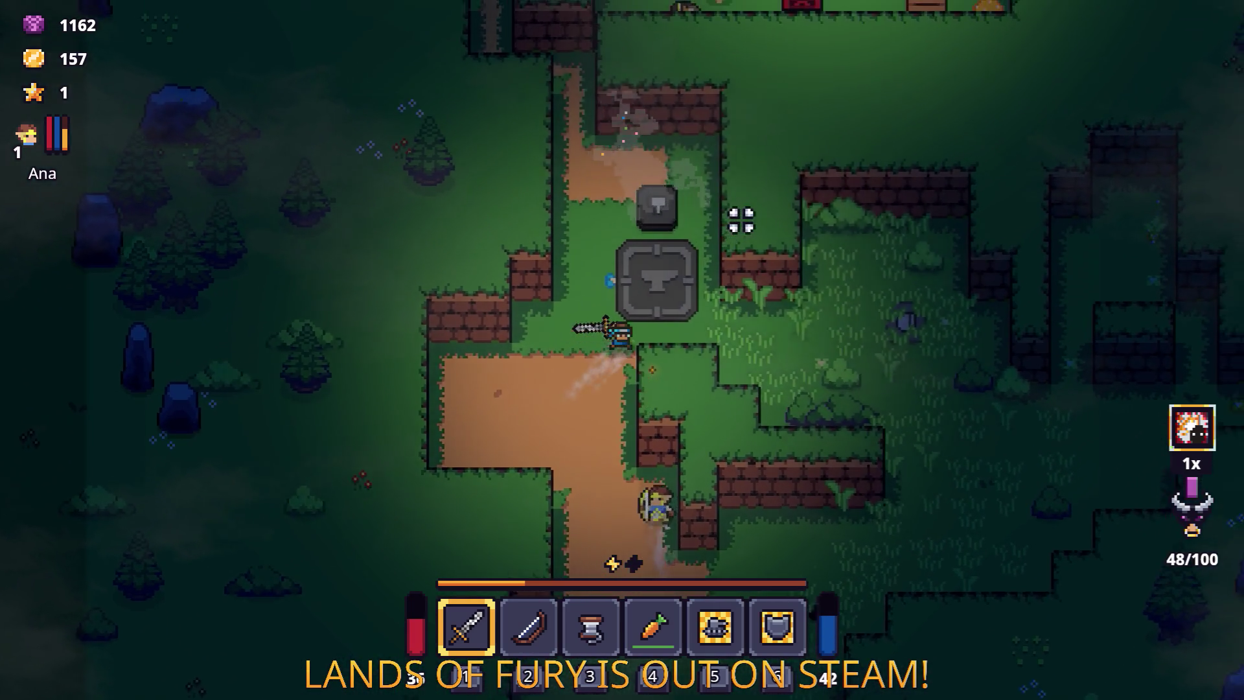
{"action": "key", "text": "w"}
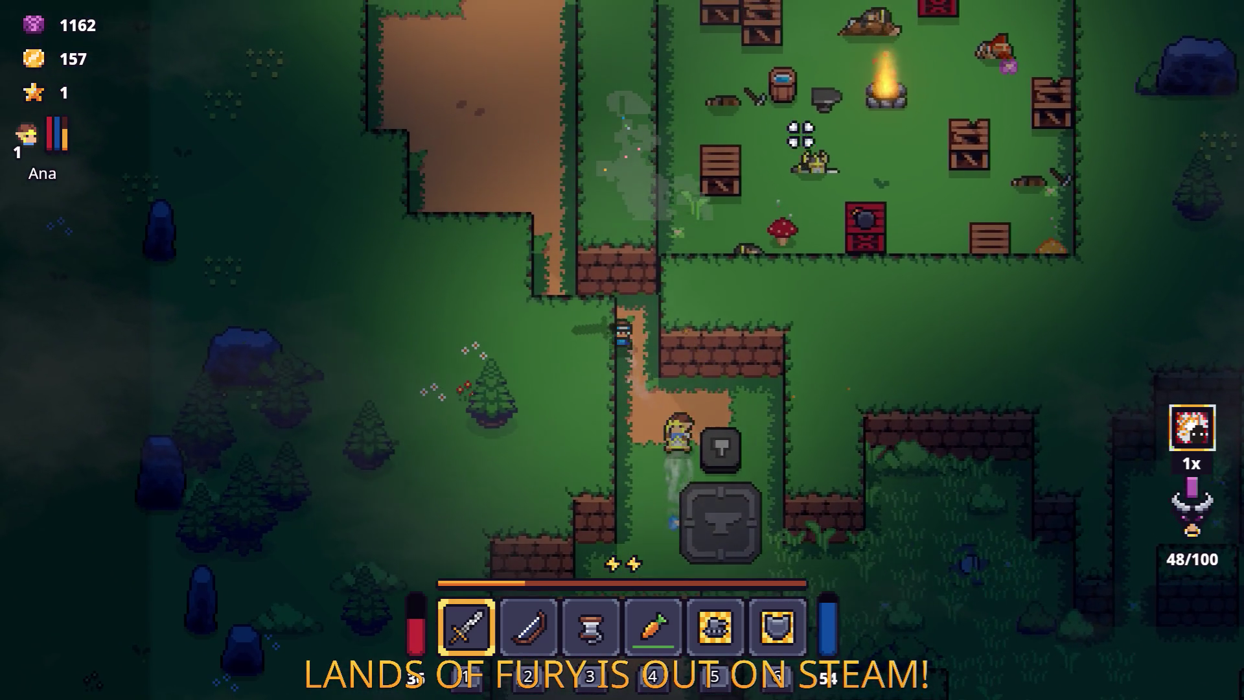
{"action": "key", "text": "w"}
{"action": "key", "text": "a"}
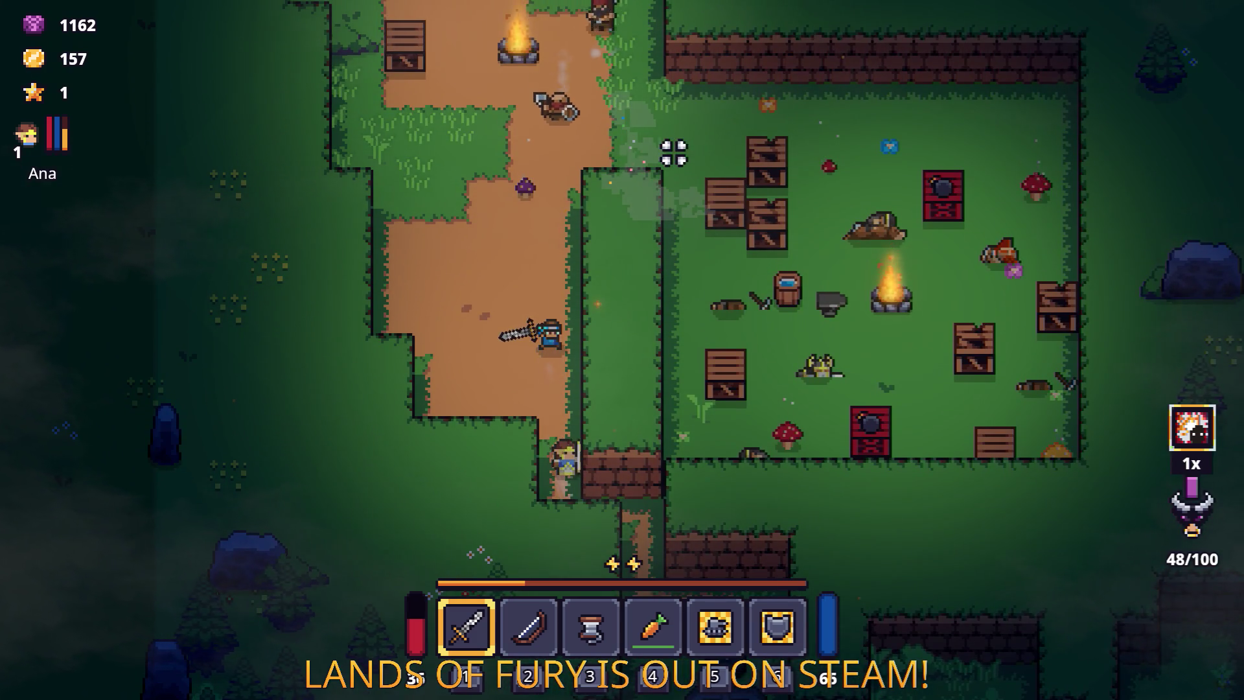
{"action": "key", "text": "w"}
Step: Fight the axe-wielding guards on the path, bringing gold to 199
{"action": "left_click", "coordinate": [697, 162]}
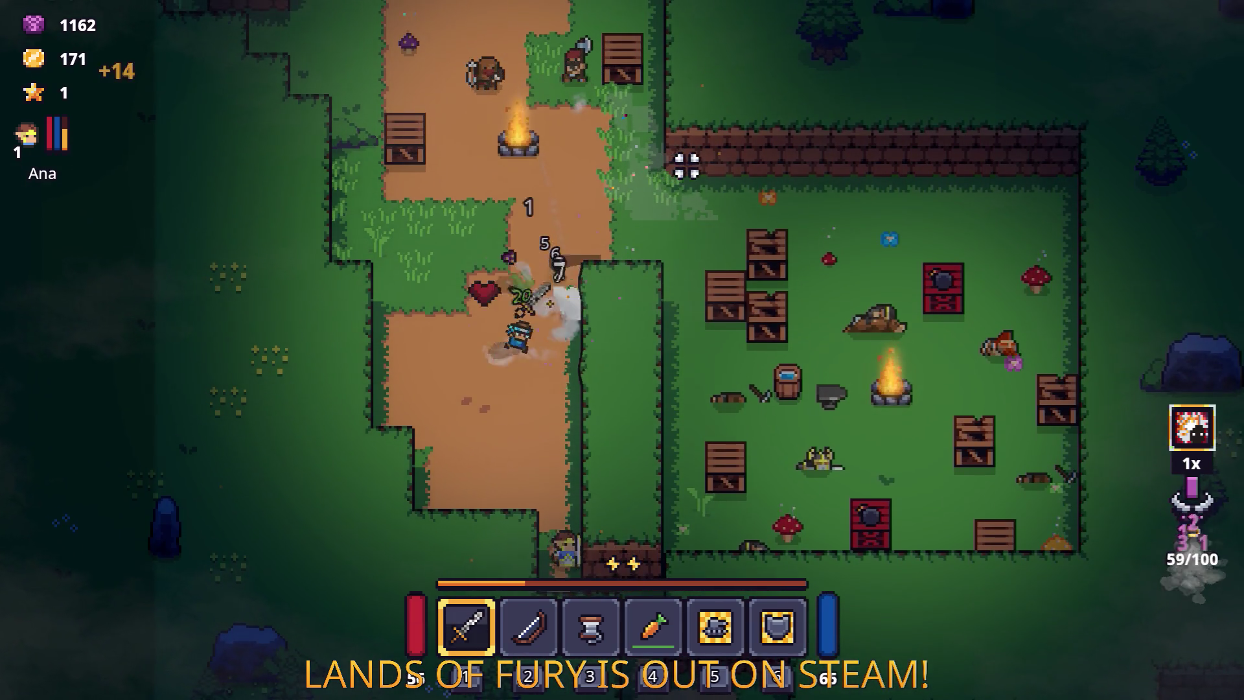
{"action": "key", "text": "w"}
{"action": "key", "text": "a"}
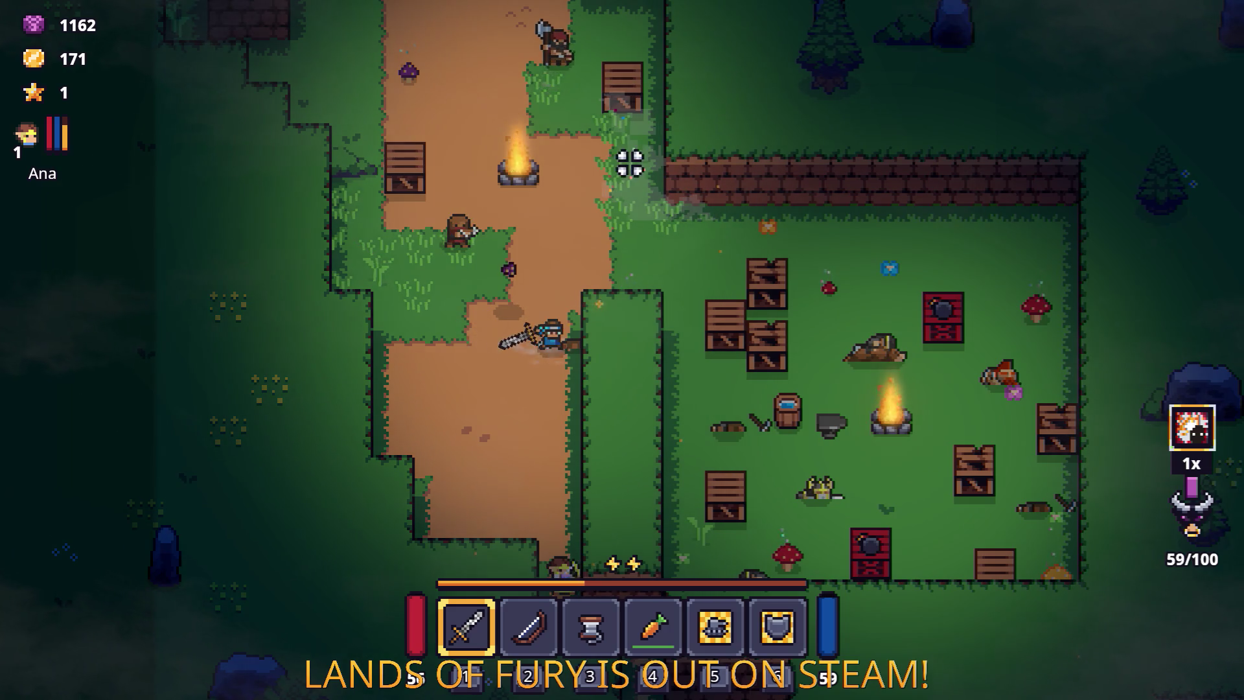
{"action": "key", "text": "w"}
{"action": "key", "text": "a"}
{"action": "left_click", "coordinate": [469, 212]}
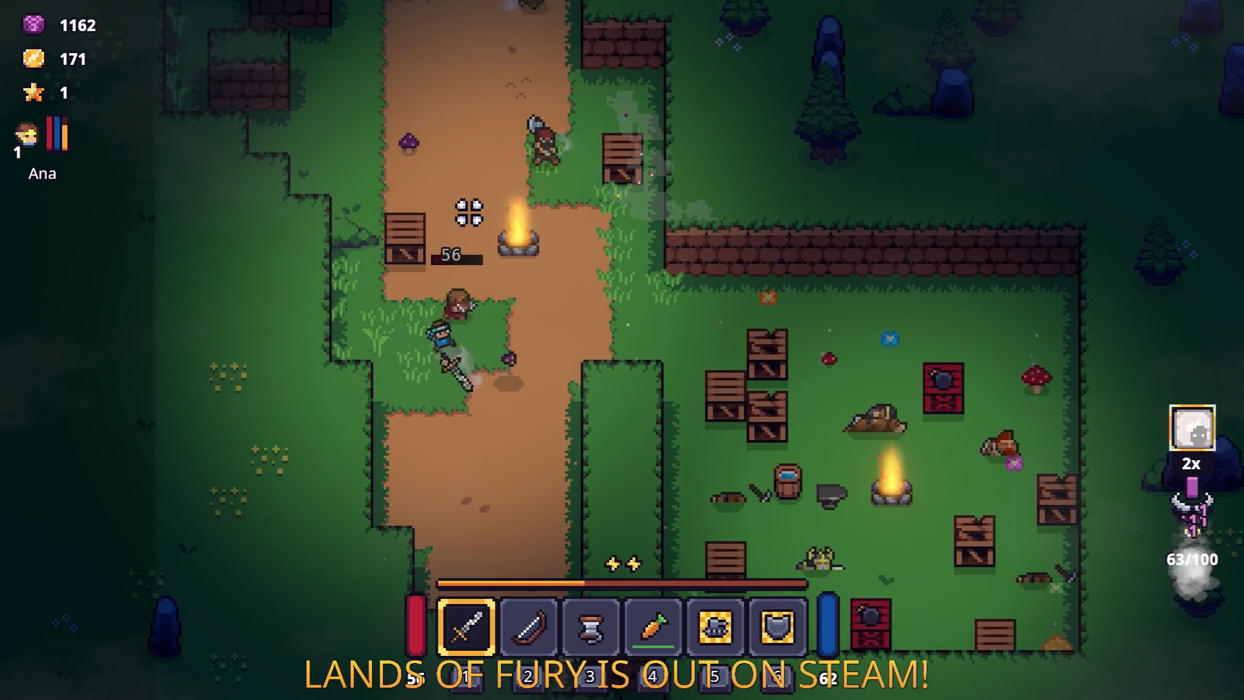
{"action": "key", "text": "s"}
{"action": "key", "text": "d"}
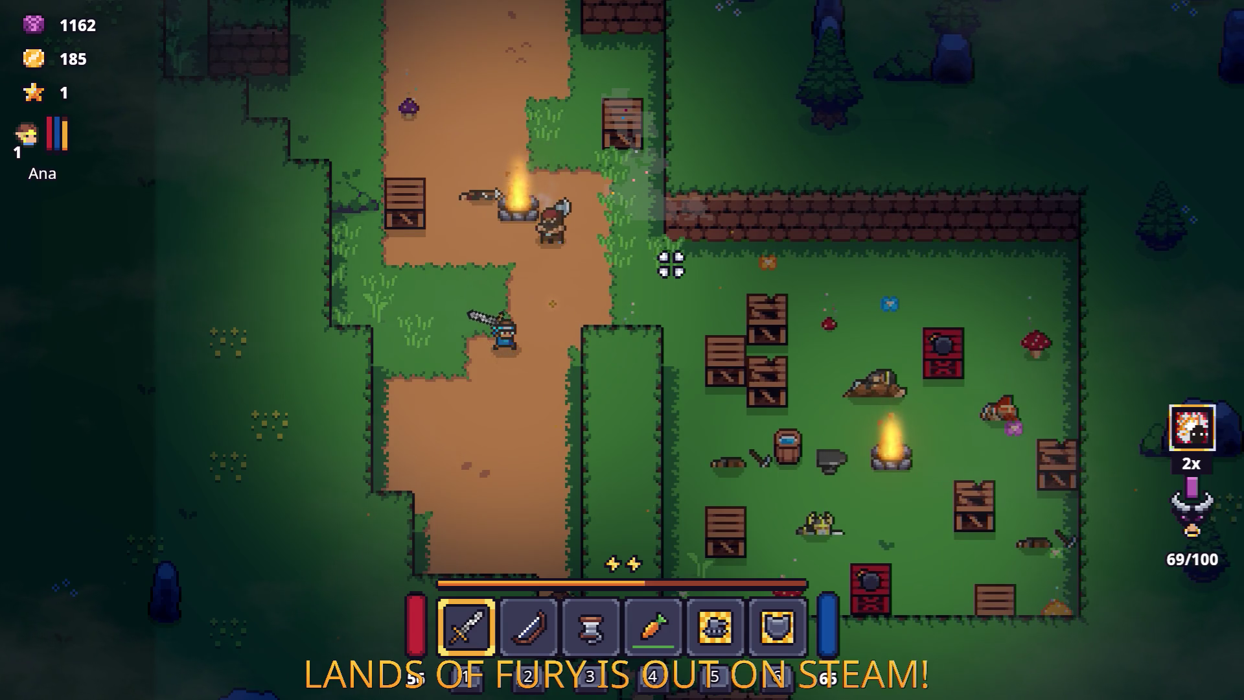
{"action": "key", "text": "w"}
{"action": "left_click", "coordinate": [640, 210]}
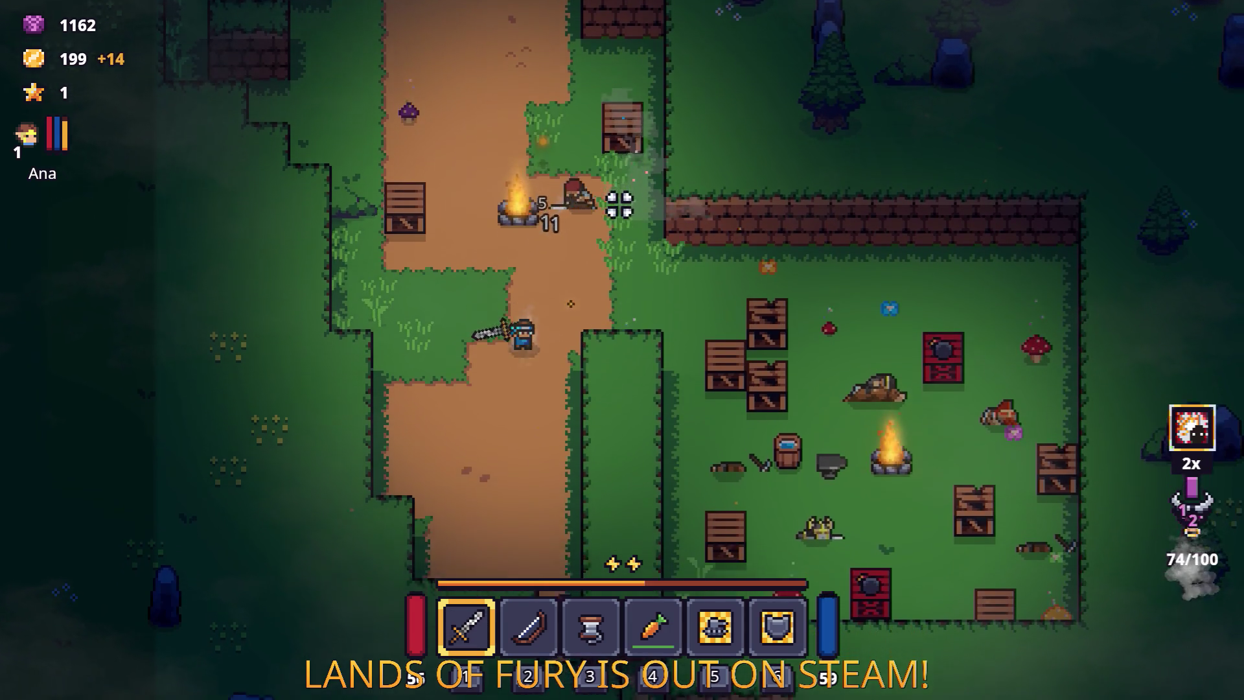
{"action": "key", "text": "s"}
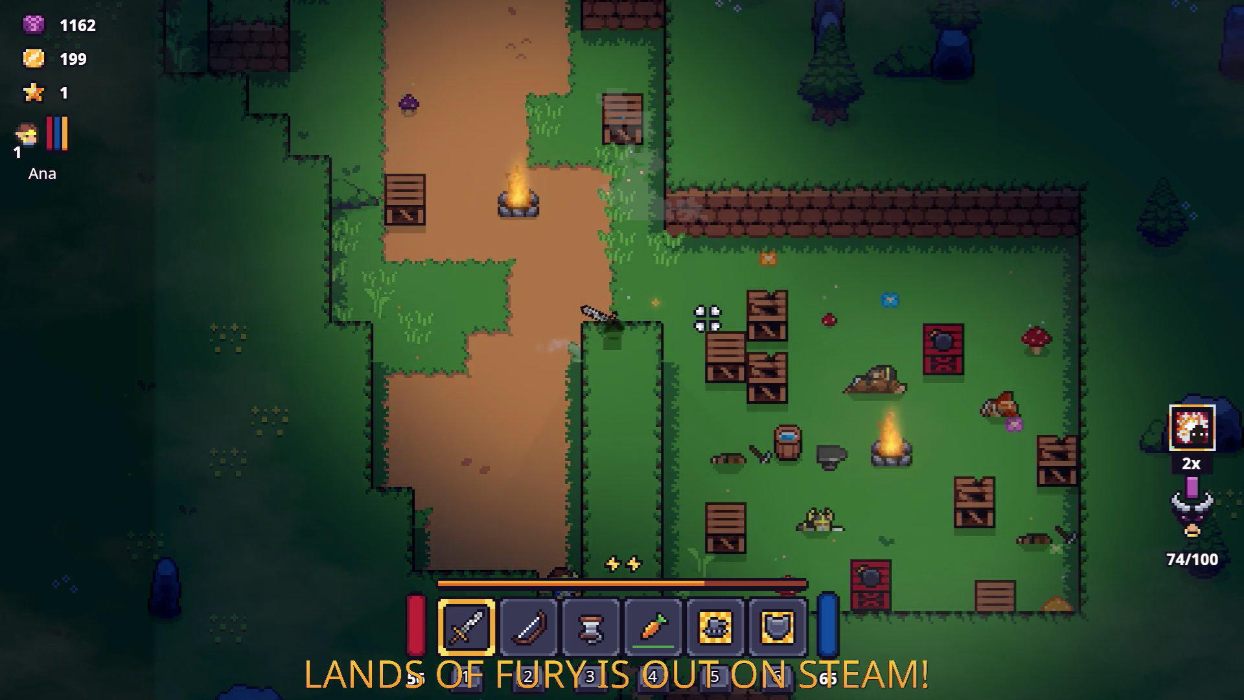
Step: Enter the fenced yard with the bow equipped and circle the enemies, lining up on the boss
{"action": "key", "text": "d"}
{"action": "key", "text": "s"}
{"action": "key", "text": "w"}
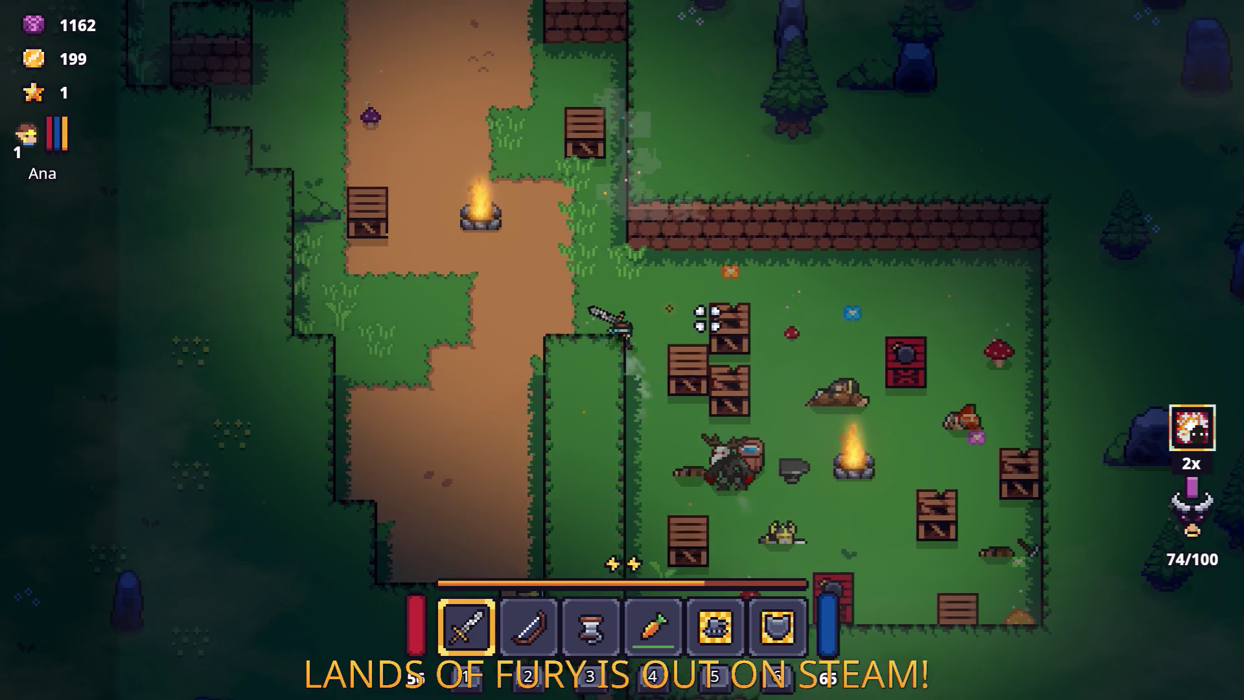
{"action": "key", "text": "d"}
{"action": "key", "text": "w"}
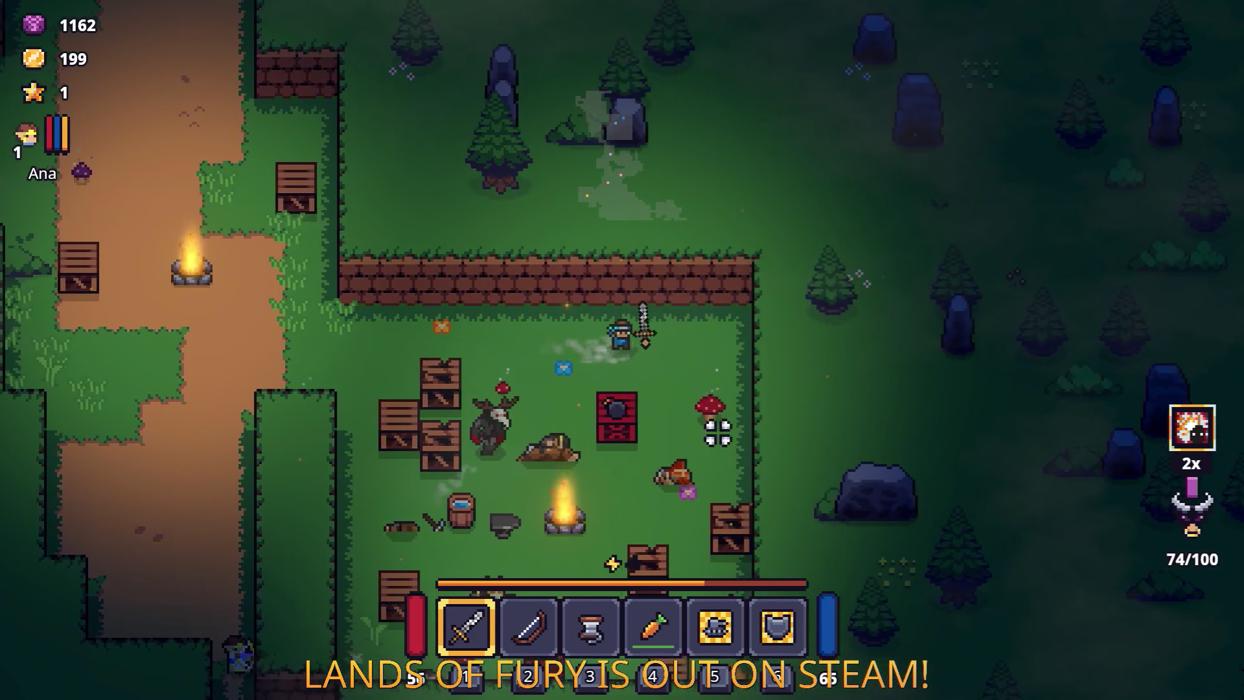
{"action": "key", "text": "2"}
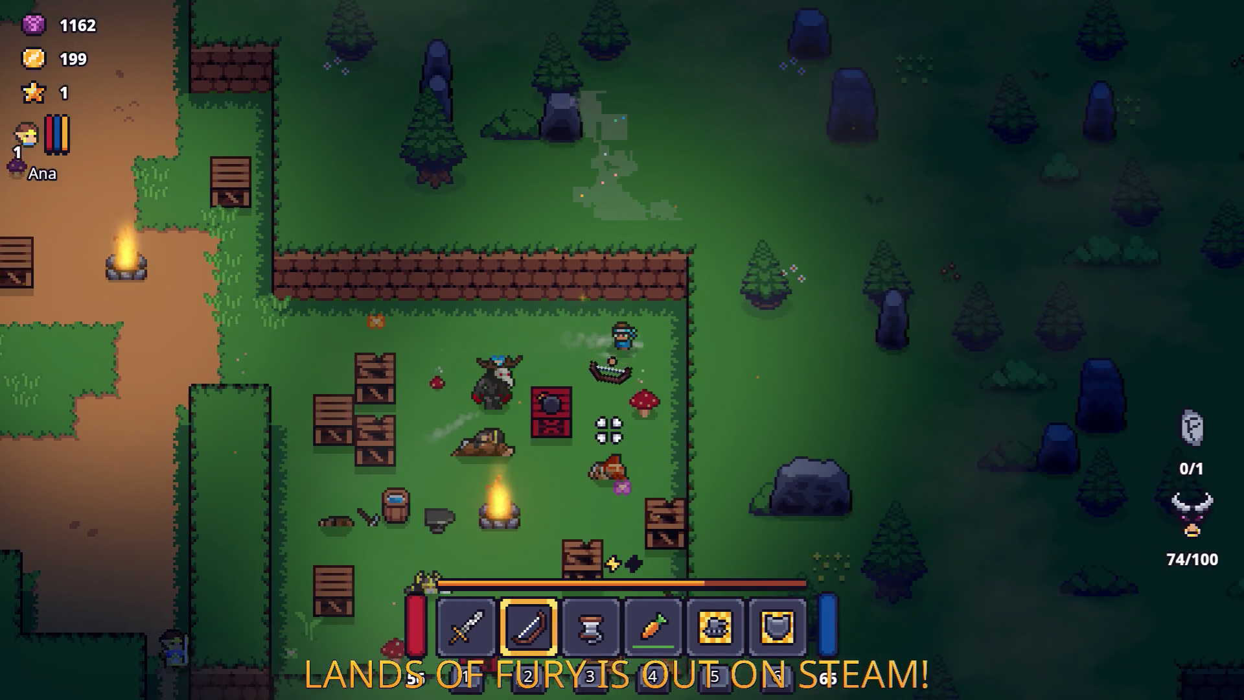
{"action": "key", "text": "s"}
{"action": "key", "text": "a"}
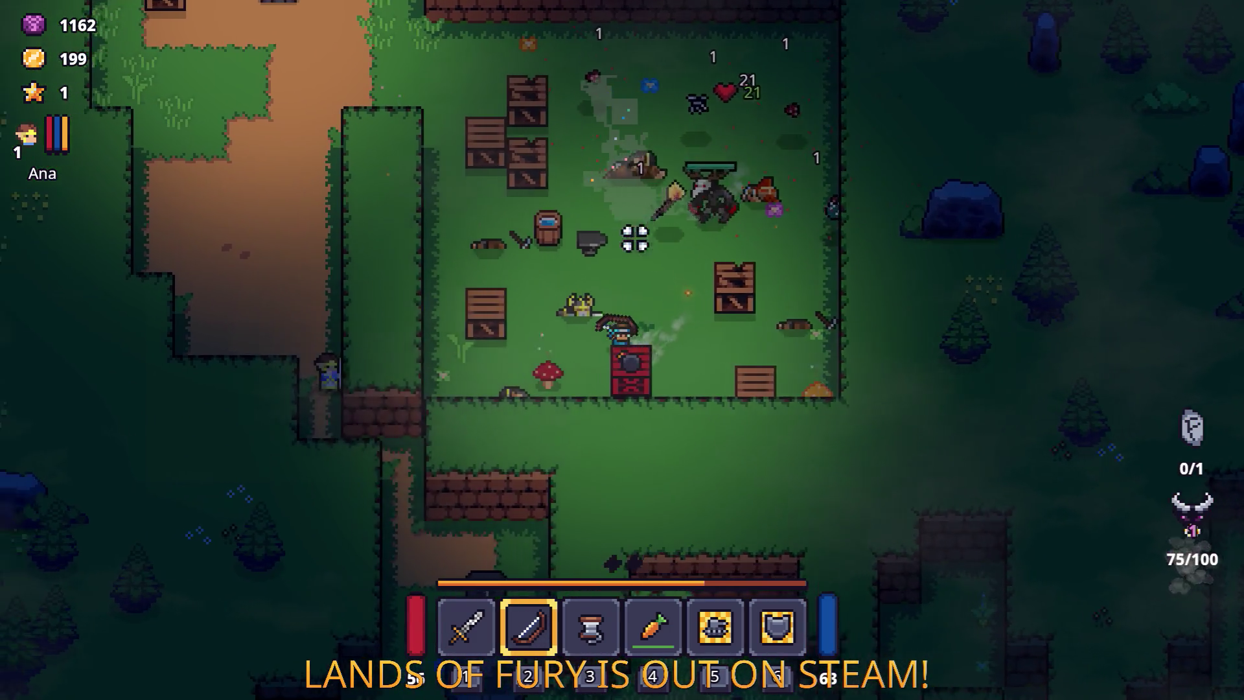
{"action": "key", "text": "a"}
{"action": "key", "text": "w"}
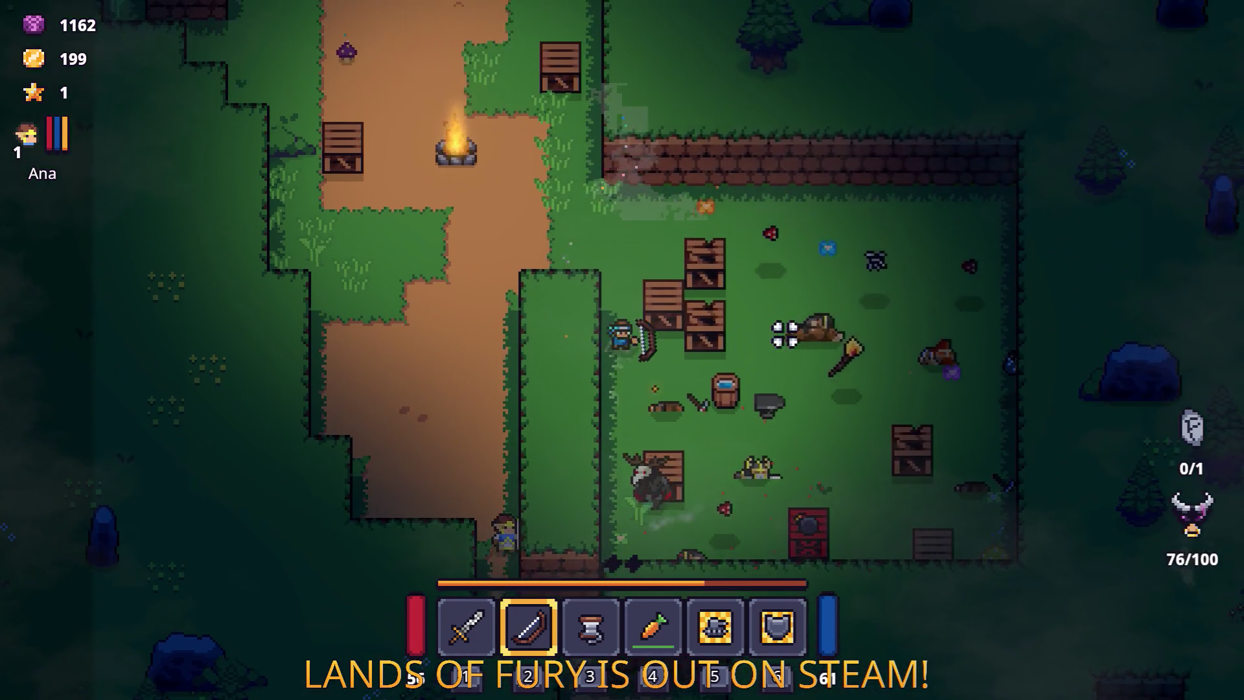
{"action": "key", "text": "d"}
{"action": "key", "text": "s"}
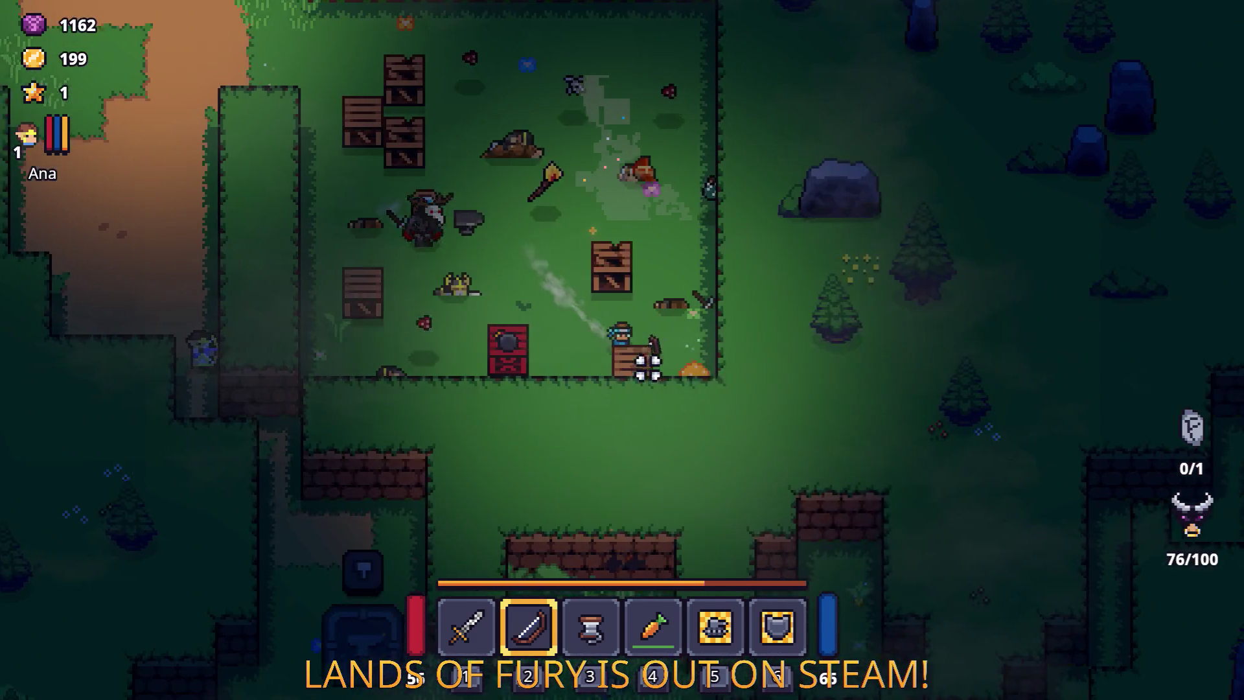
{"action": "key", "text": "s"}
{"action": "key", "text": "a"}
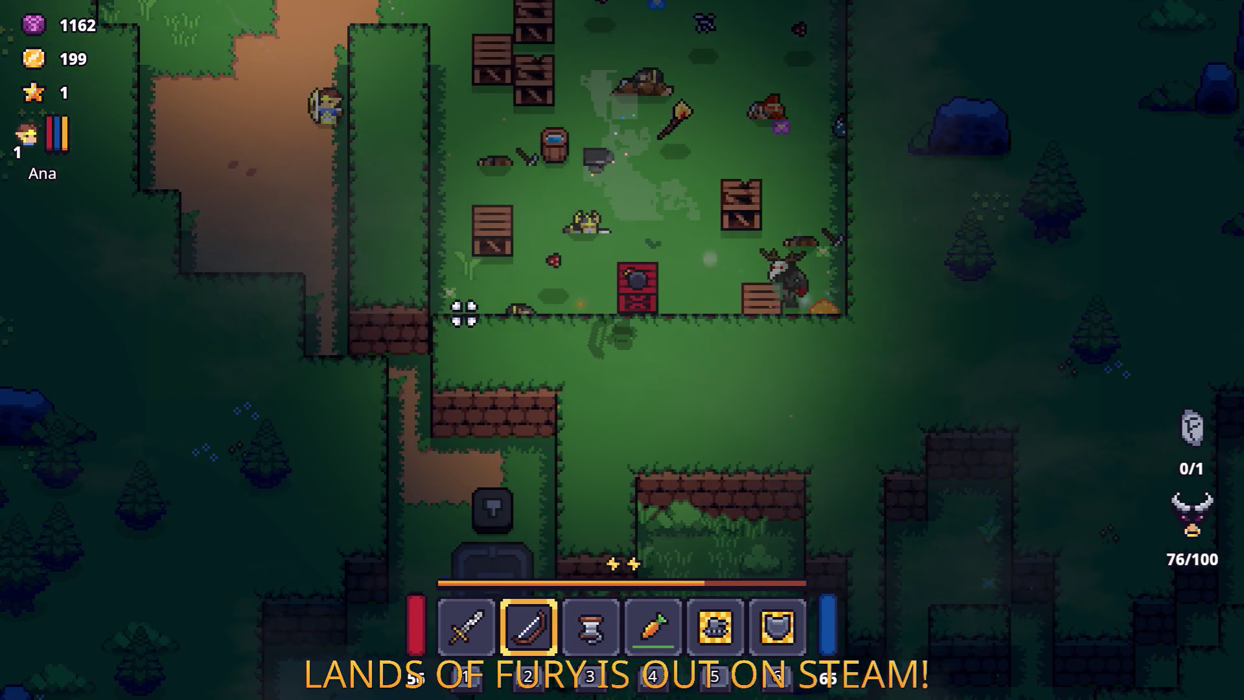
{"action": "key", "text": "a"}
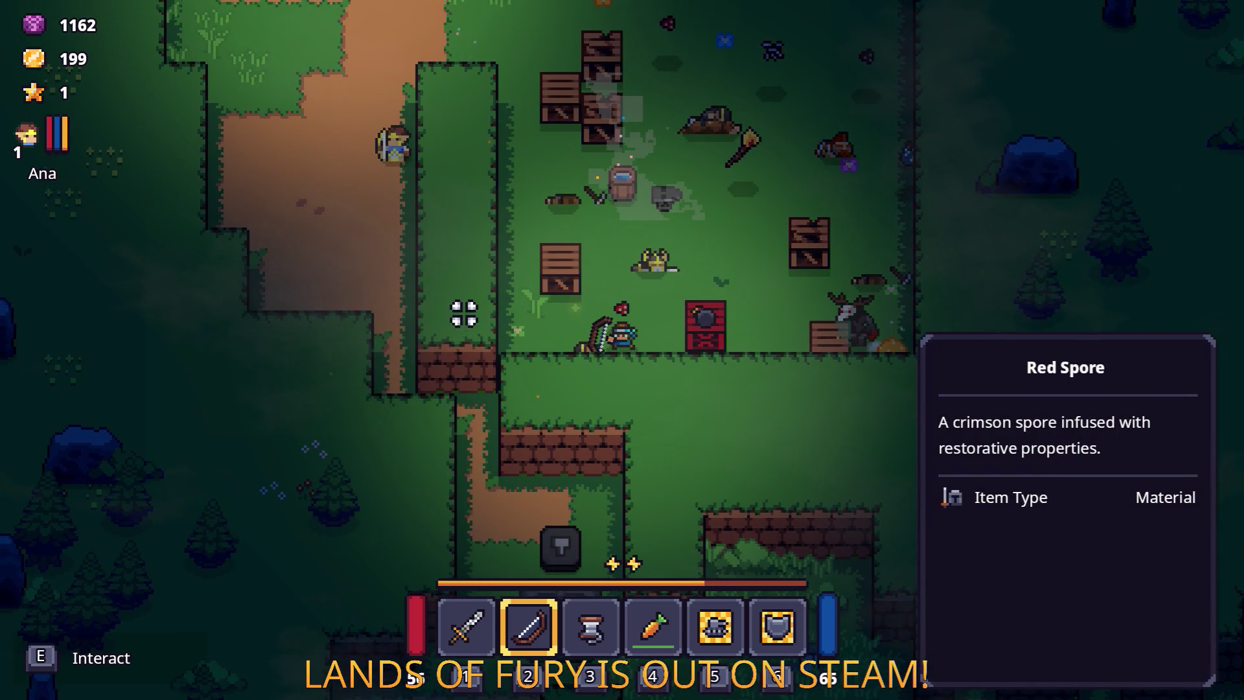
{"action": "key", "text": "d"}
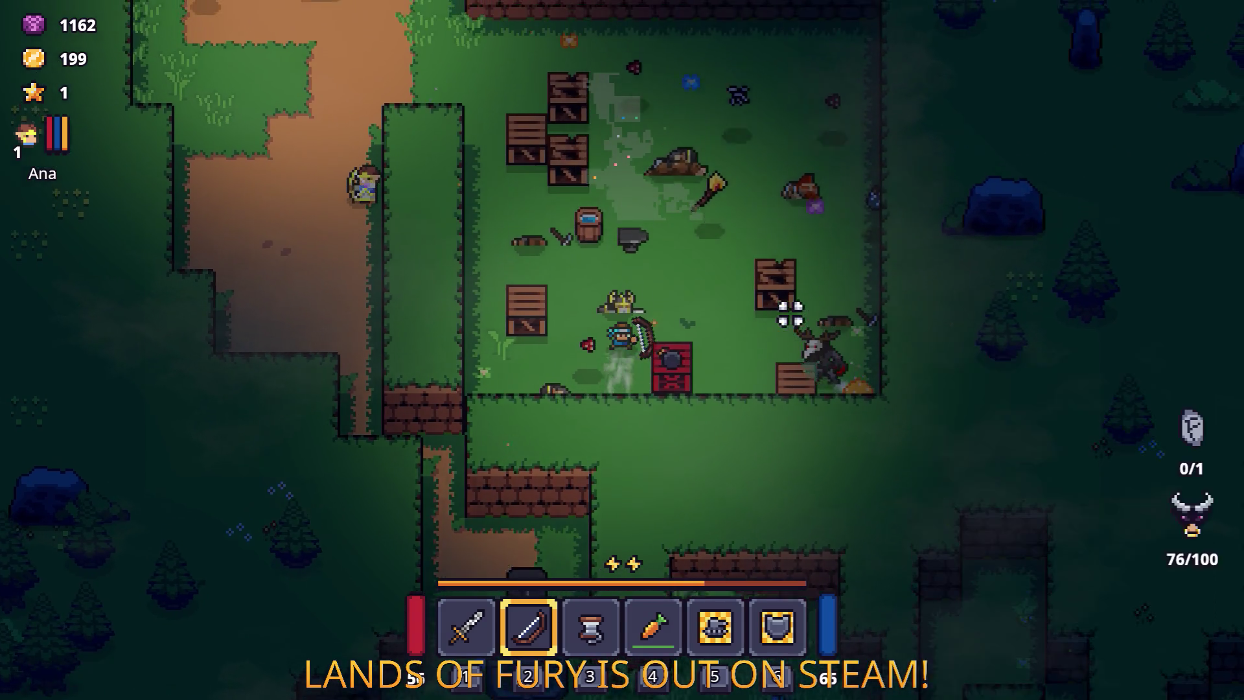
Step: Weave past the crates toward the campfire, swapping between sword and bow to fight the enemies there
{"action": "key", "text": "a"}
{"action": "key", "text": "w"}
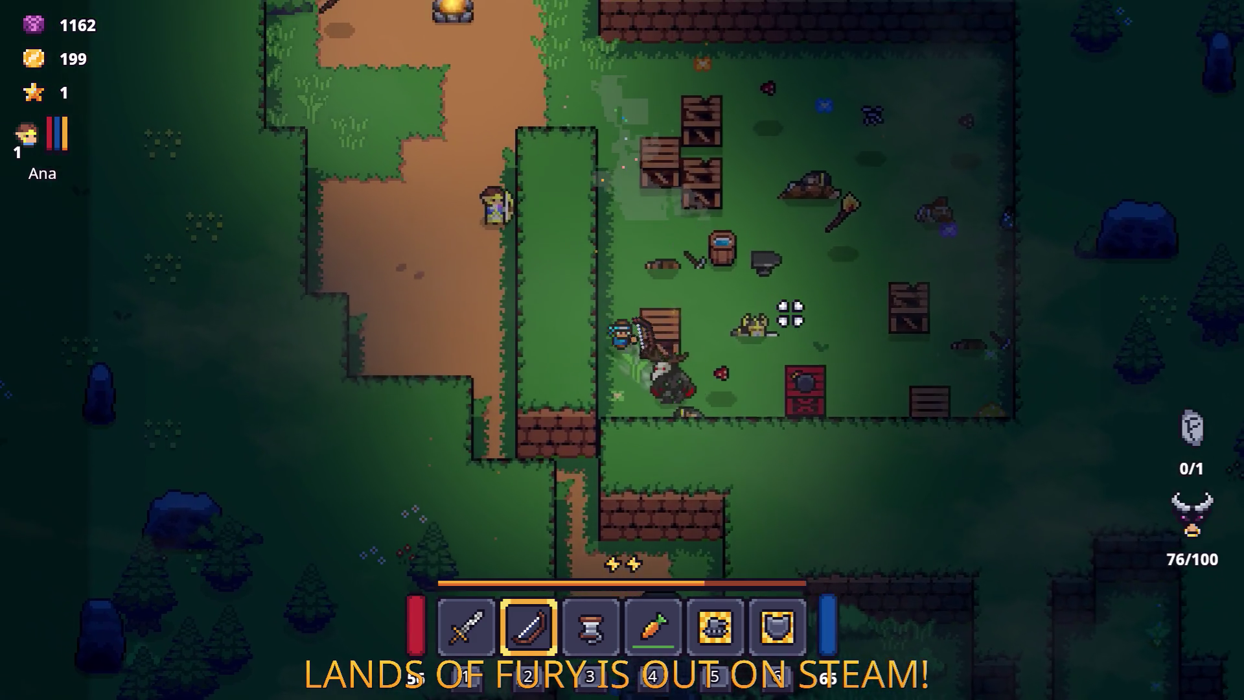
{"action": "key", "text": "w"}
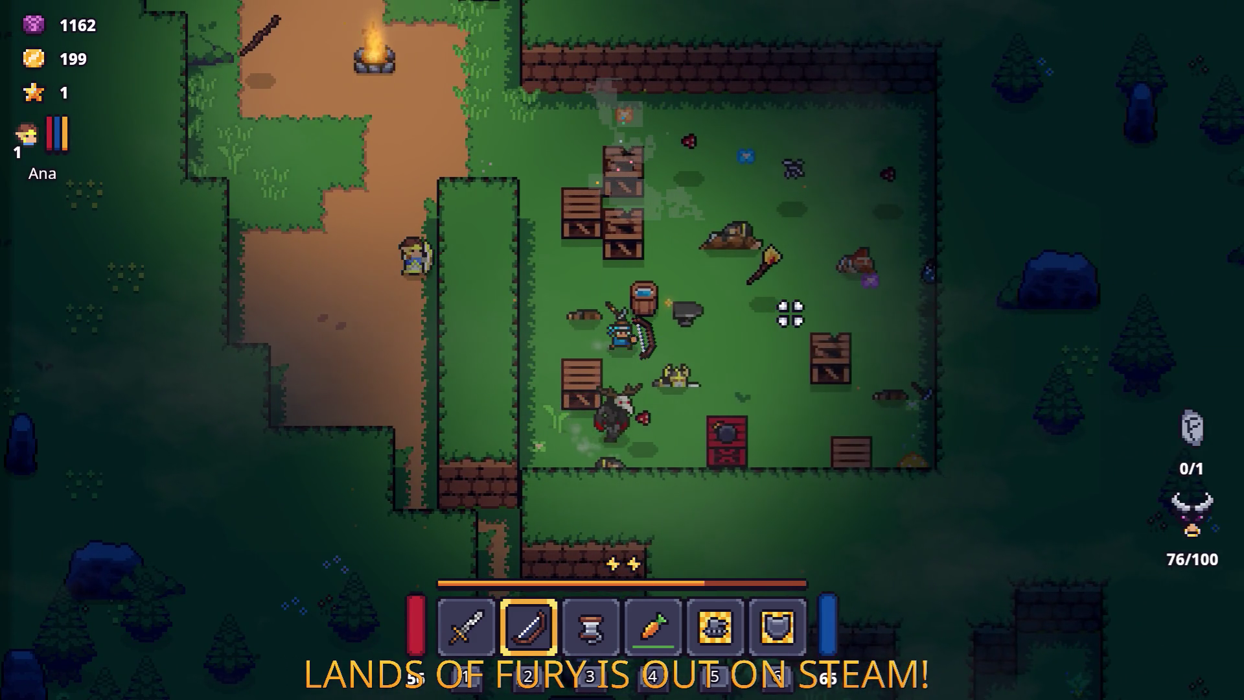
{"action": "key", "text": "w"}
{"action": "key", "text": "d"}
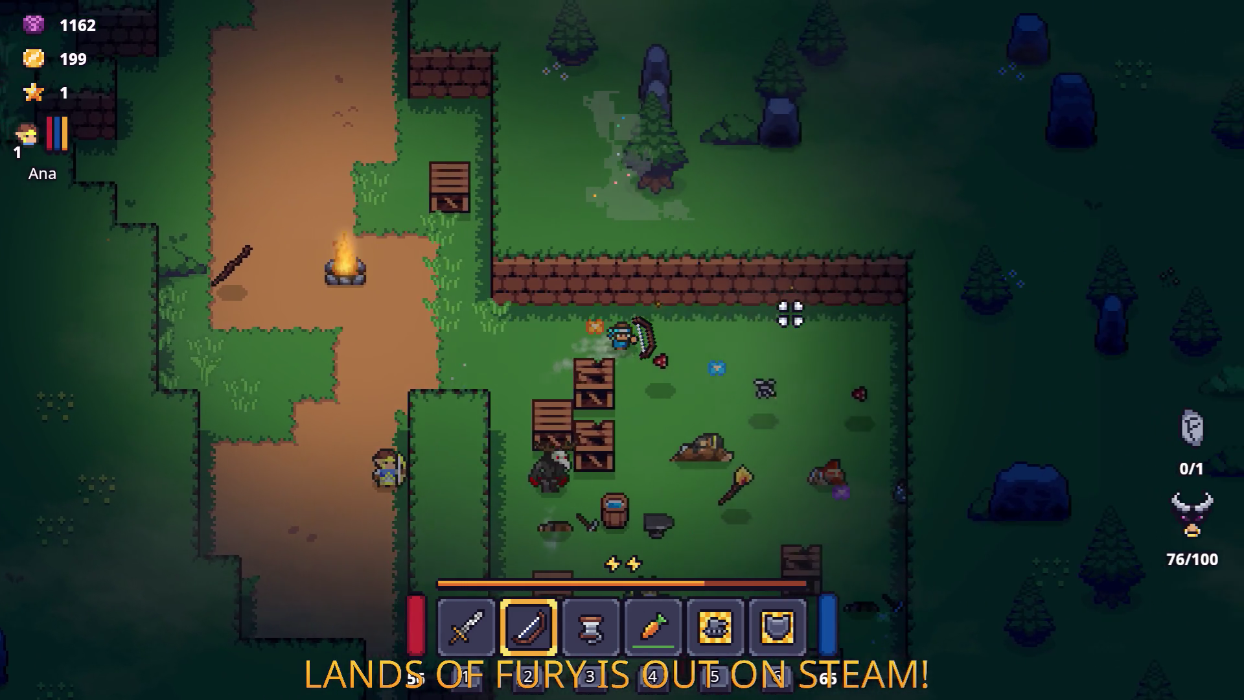
{"action": "key", "text": "s"}
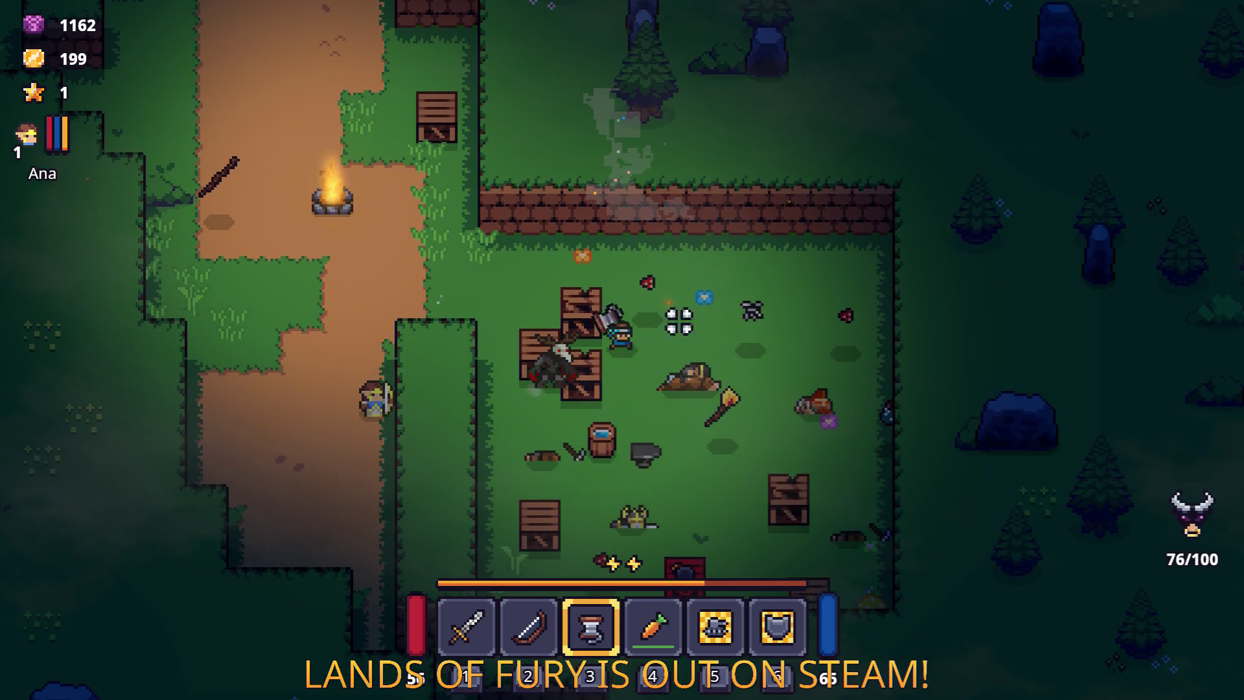
{"action": "key", "text": "s"}
{"action": "key", "text": "d"}
{"action": "key", "text": "1"}
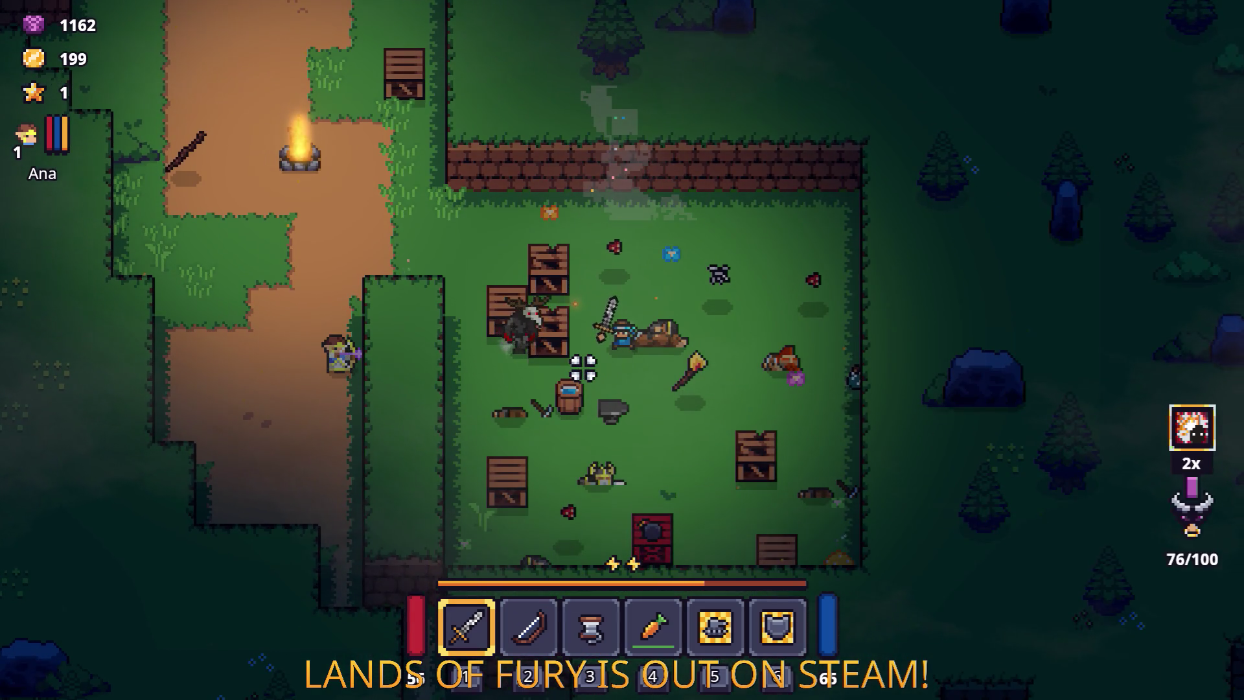
{"action": "key", "text": "w"}
{"action": "key", "text": "d"}
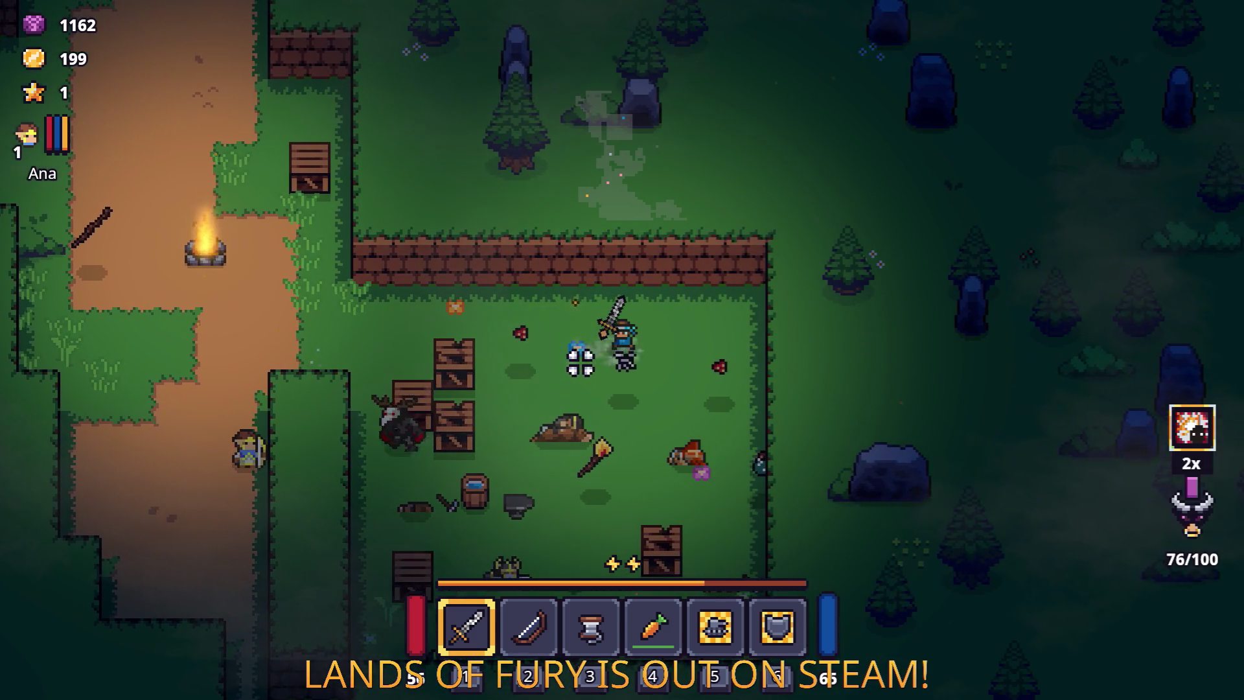
{"action": "key", "text": "2"}
{"action": "key", "text": "a"}
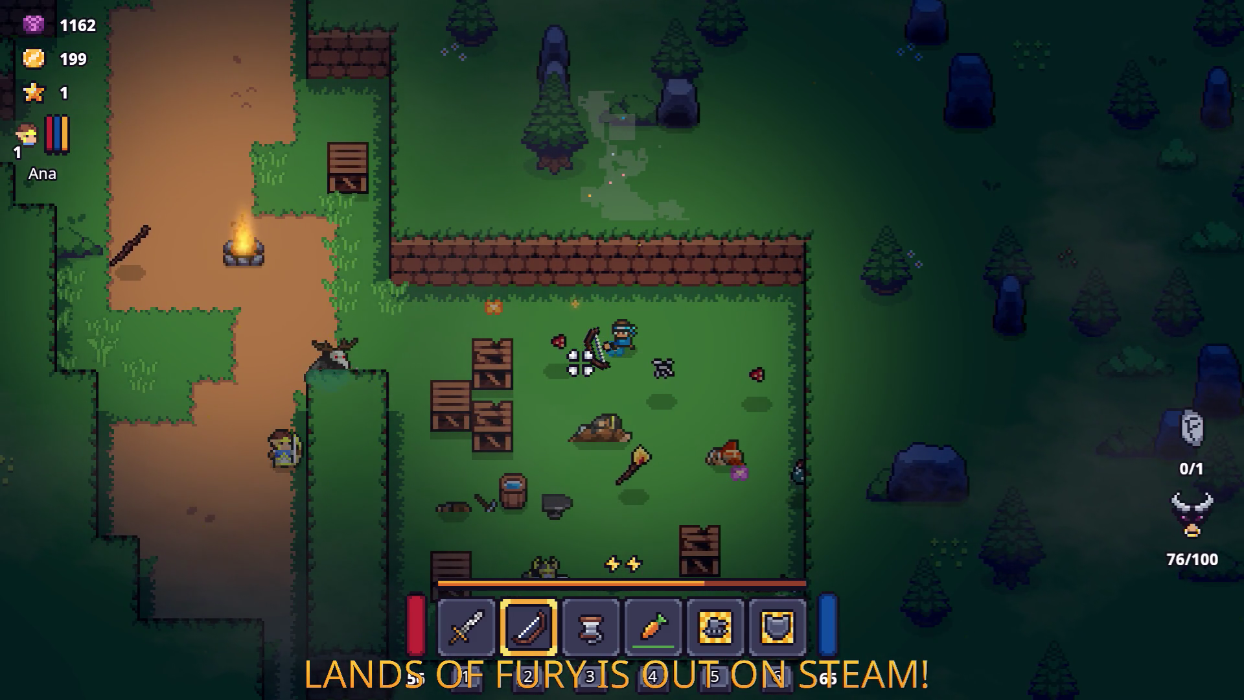
{"action": "key", "text": "a"}
{"action": "key", "text": "w"}
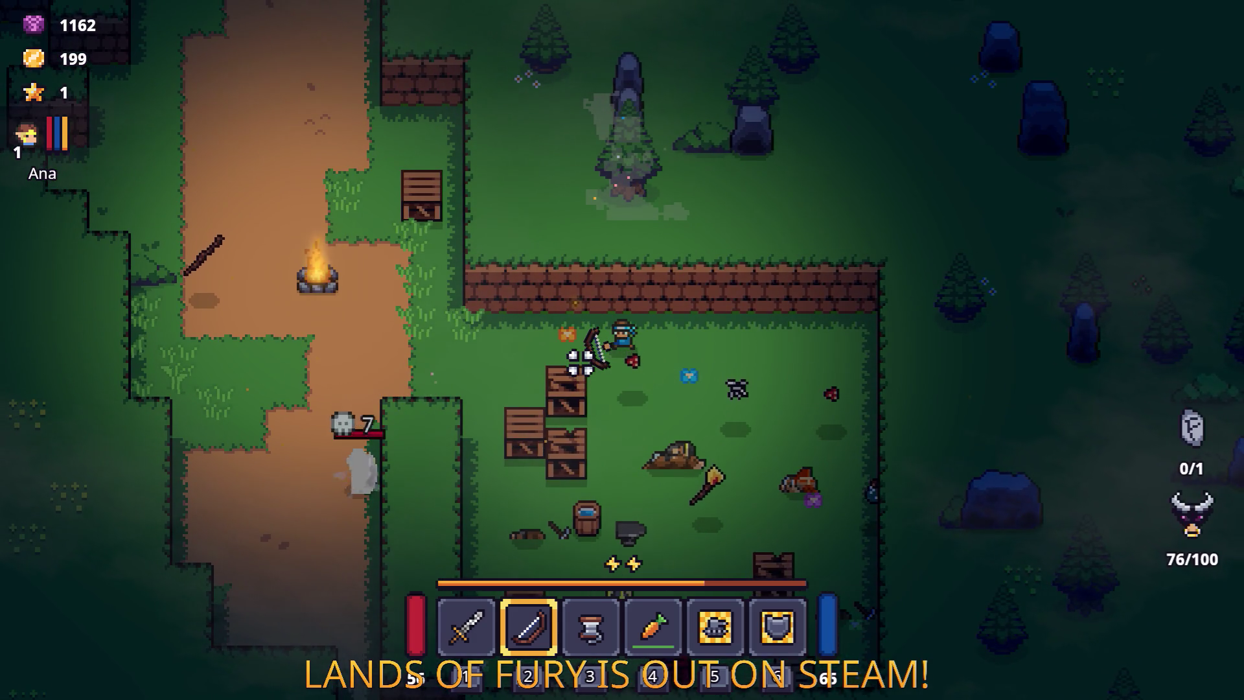
{"action": "key", "text": "a"}
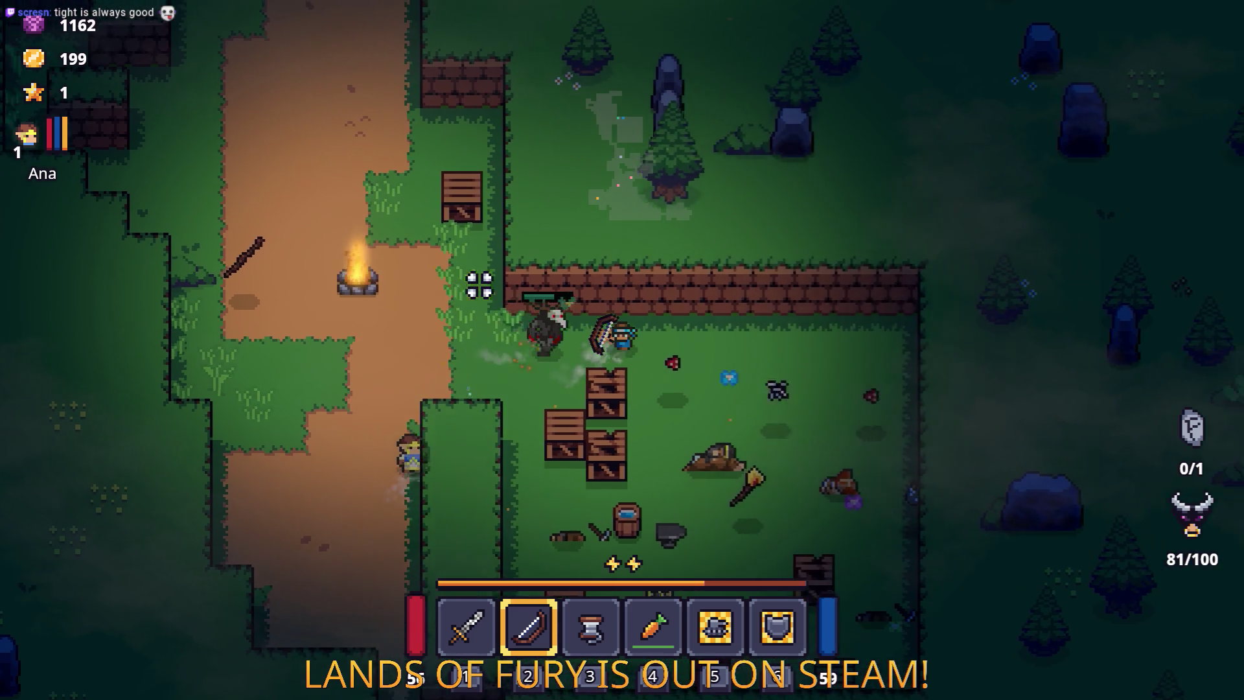
Step: Sweep in and out of the enclosure and through the camp while avoiding the red spores
{"action": "key", "text": "d"}
{"action": "key", "text": "s"}
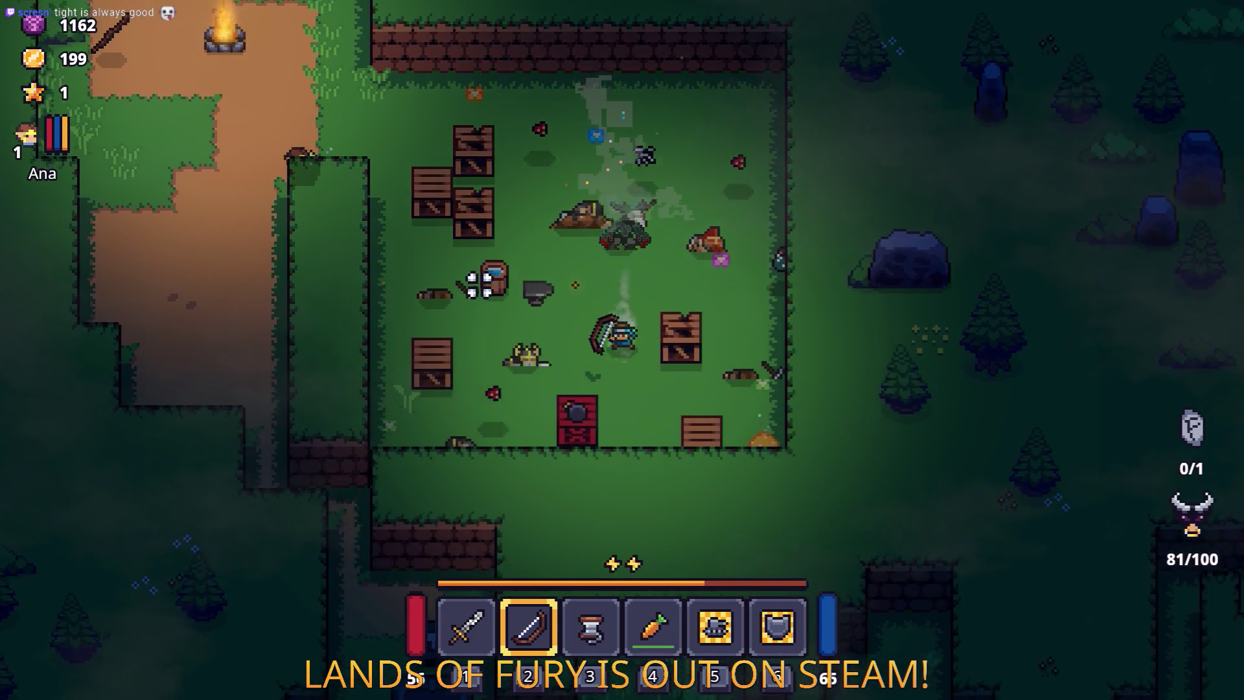
{"action": "key", "text": "a"}
{"action": "key", "text": "s"}
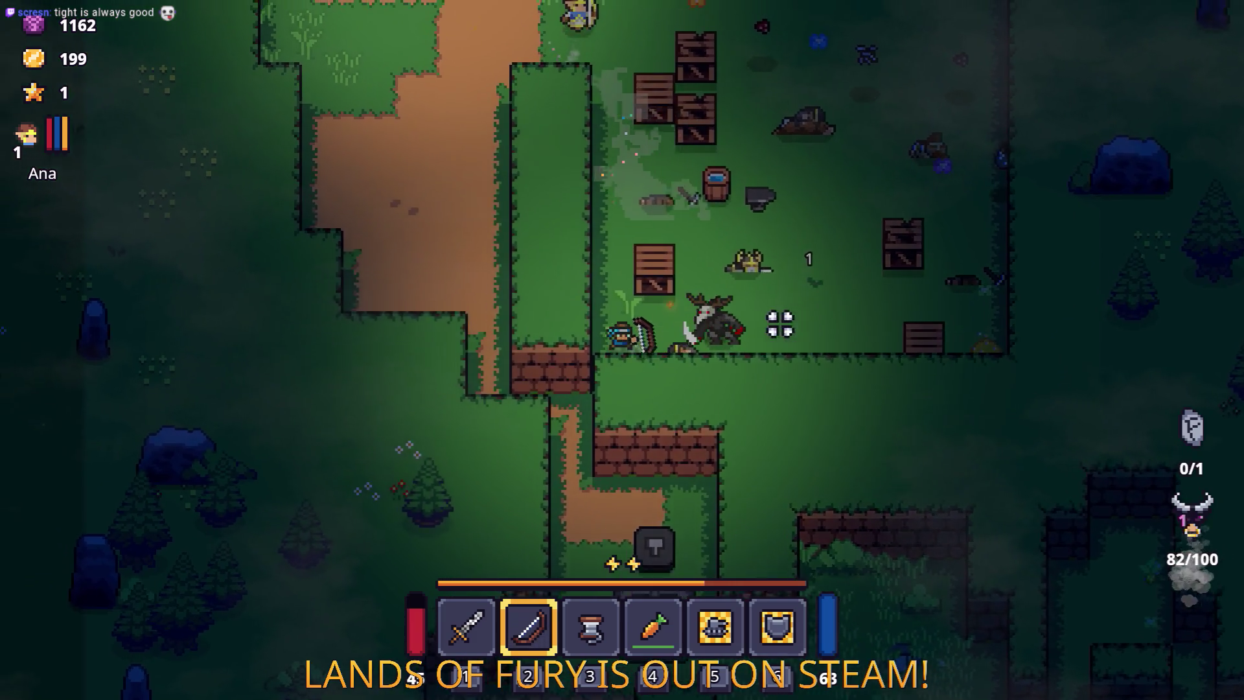
{"action": "key", "text": "w"}
{"action": "key", "text": "d"}
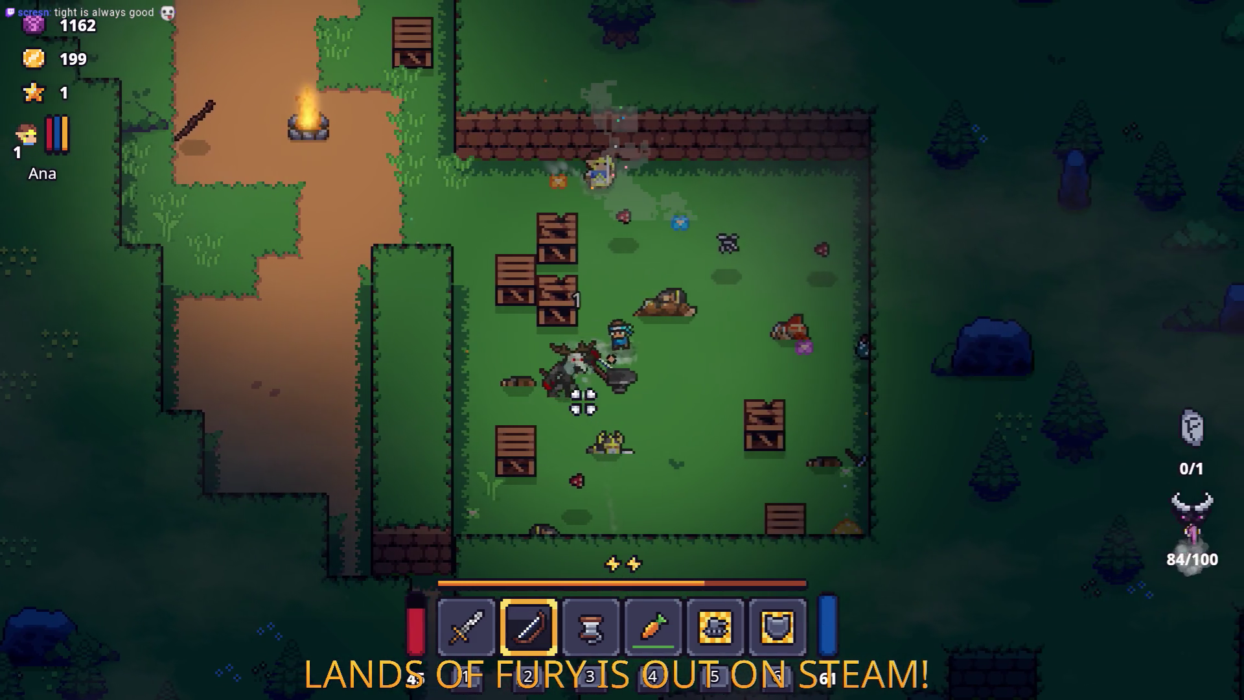
{"action": "key", "text": "a"}
{"action": "key", "text": "s"}
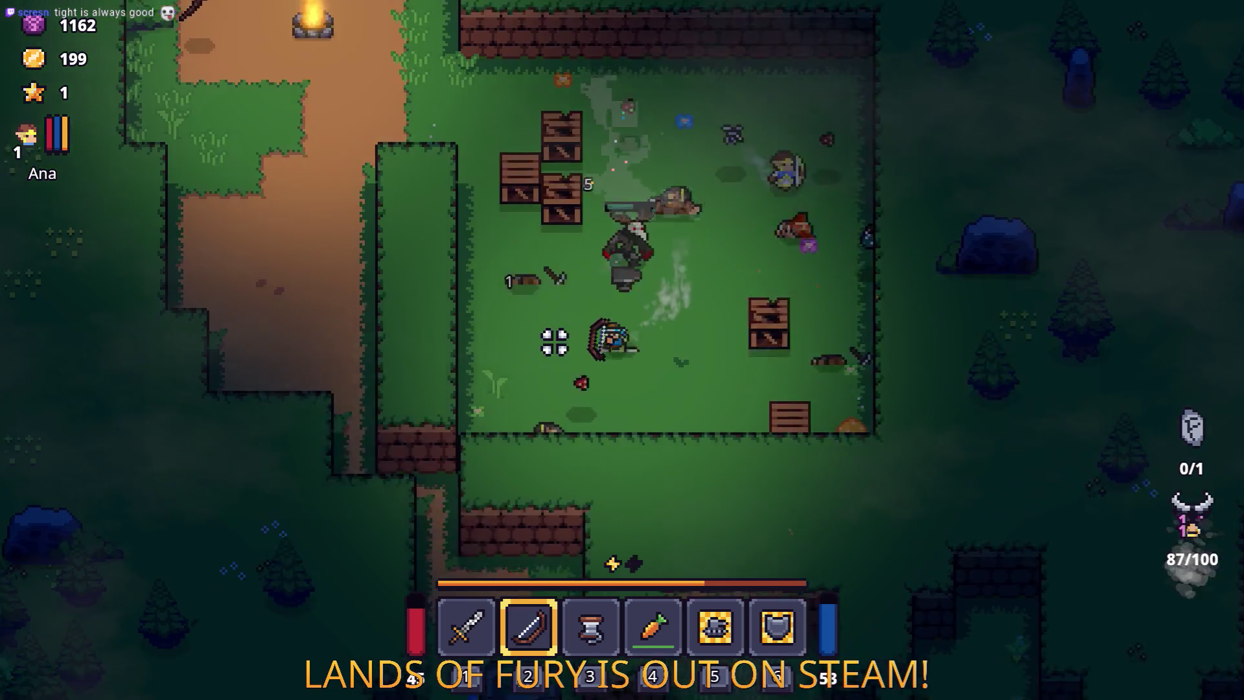
{"action": "key", "text": "d"}
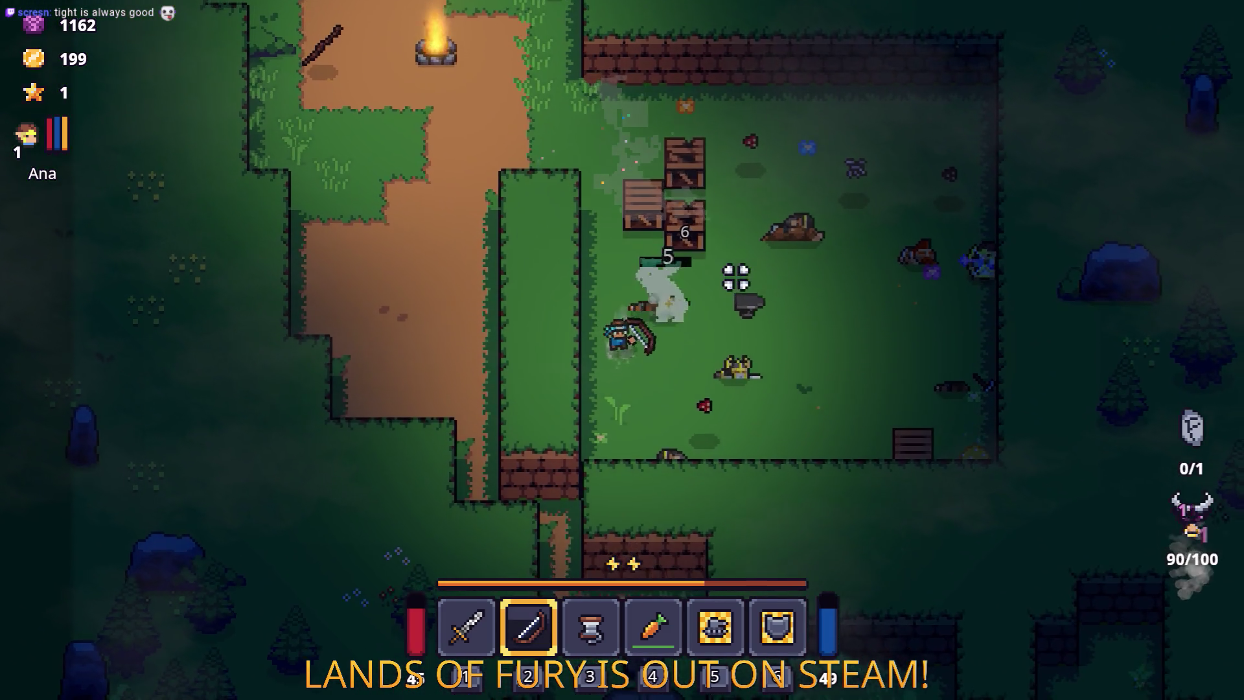
{"action": "key", "text": "s"}
{"action": "key", "text": "d"}
{"action": "key", "text": "w"}
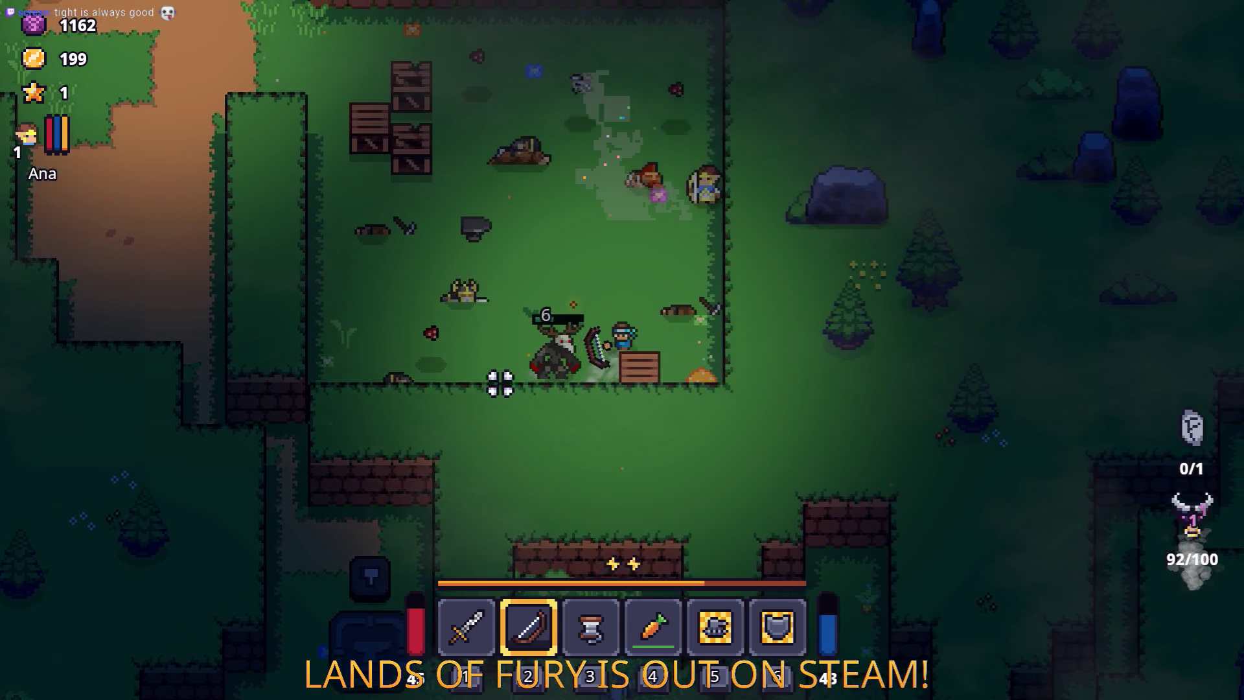
{"action": "key", "text": "w"}
{"action": "key", "text": "a"}
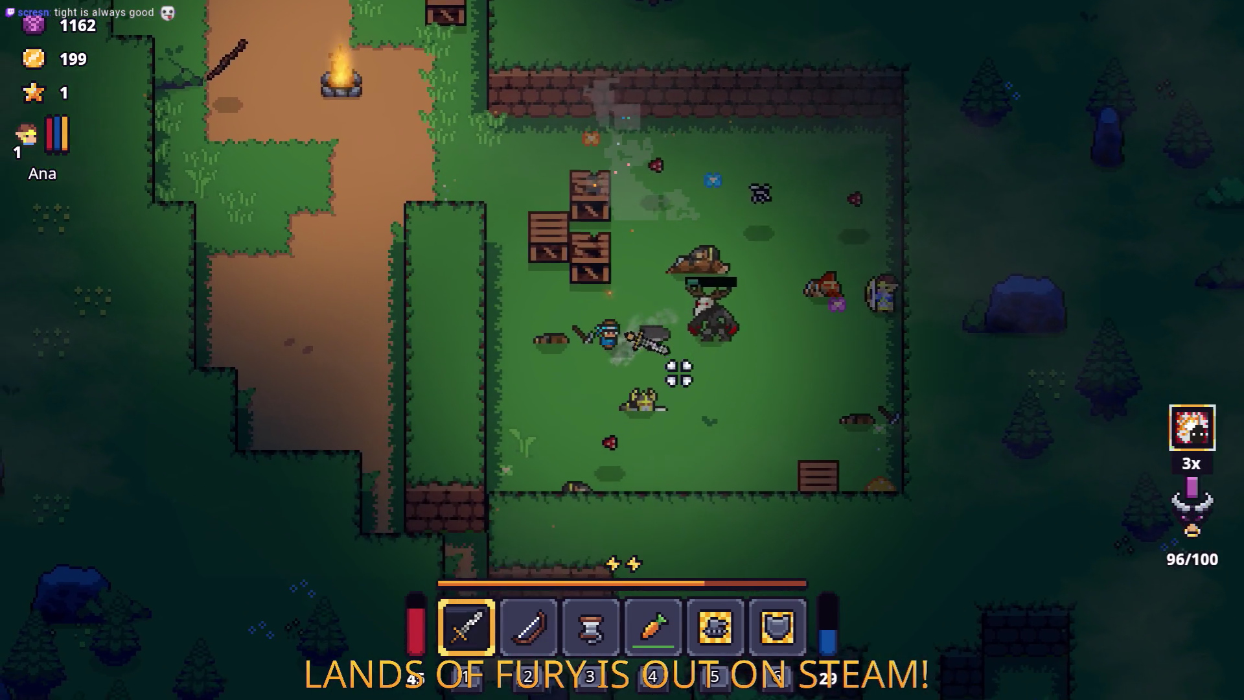
Step: Walk over the dropped loot to collect the gold
{"action": "key", "text": "s"}
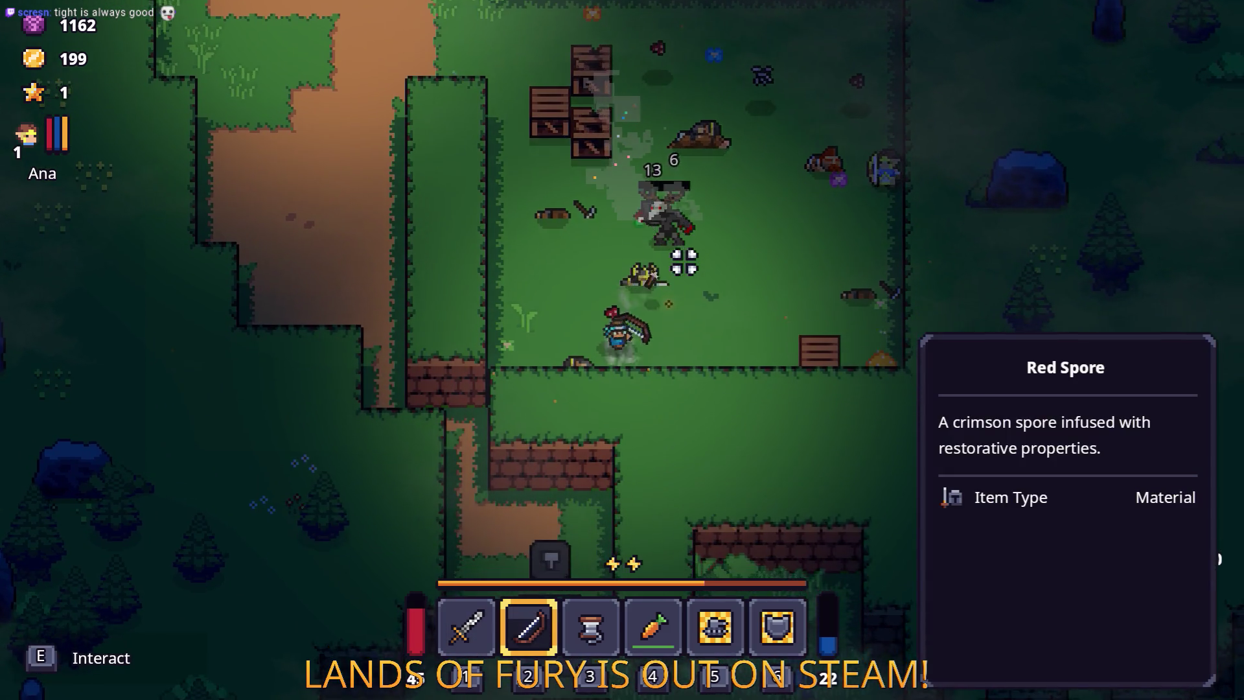
{"action": "key", "text": "d"}
{"action": "key", "text": "w"}
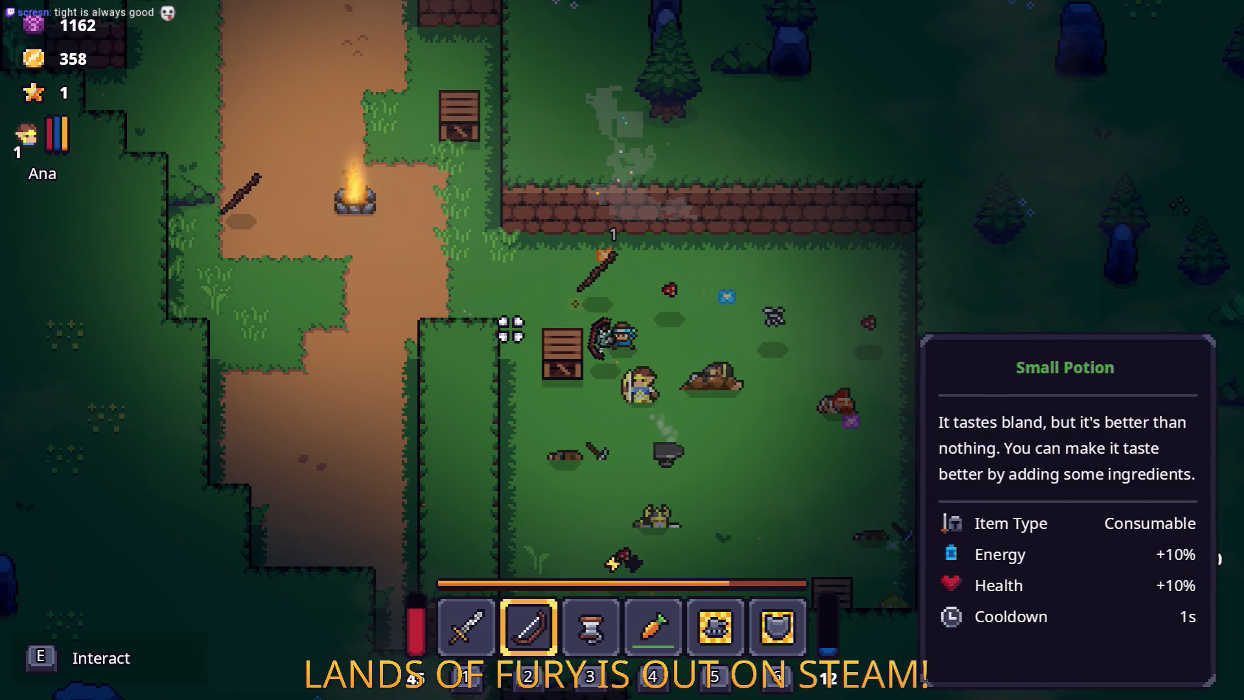
Step: Cross the camp to pick up the dropped items, keeping away from the Red Spore
{"action": "key", "text": "d"}
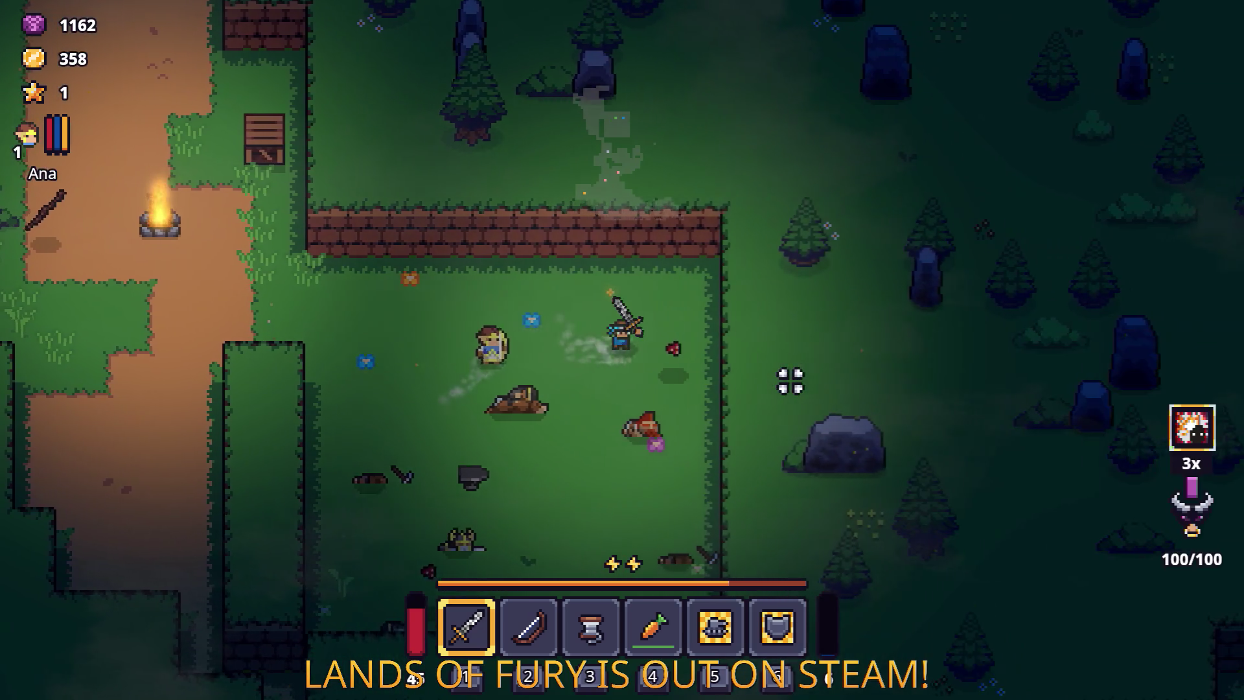
{"action": "key", "text": "s"}
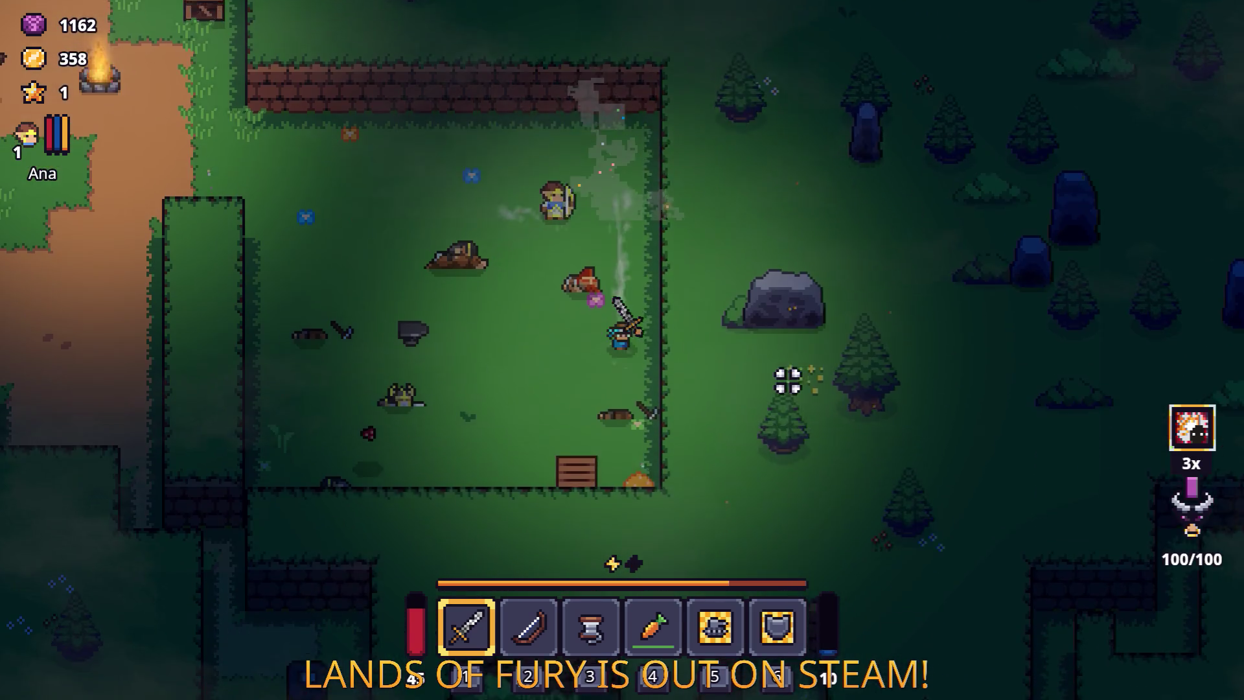
{"action": "key", "text": "a"}
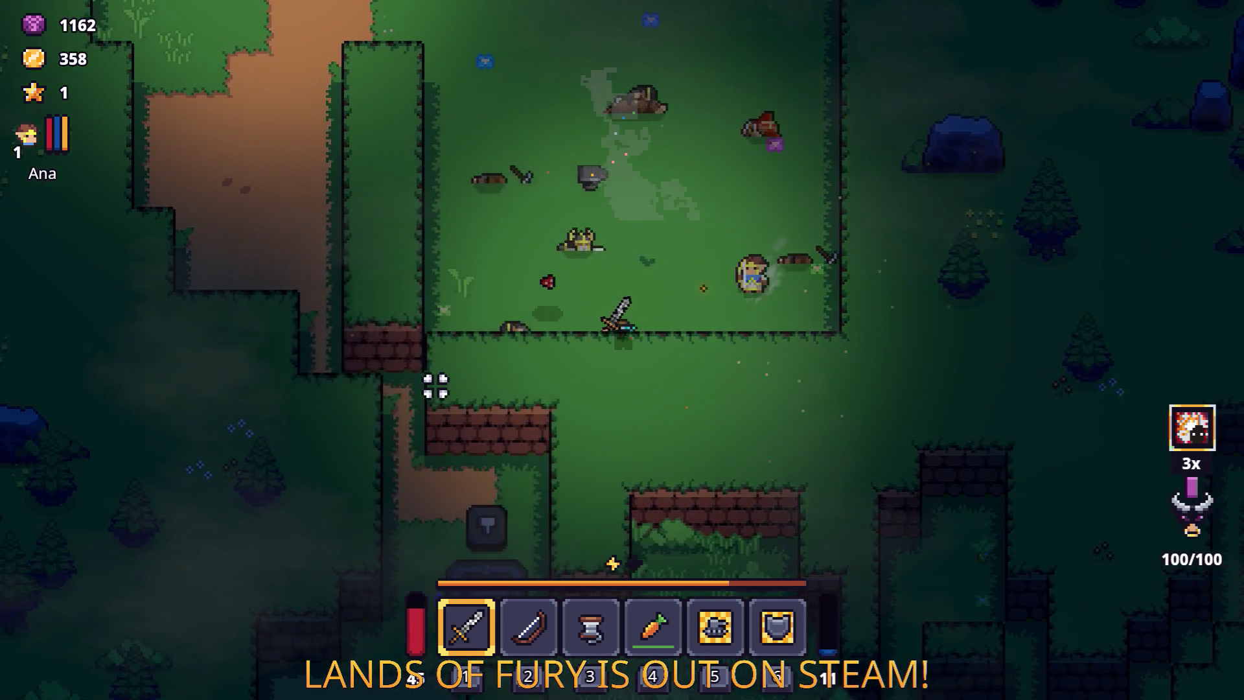
{"action": "key", "text": "w"}
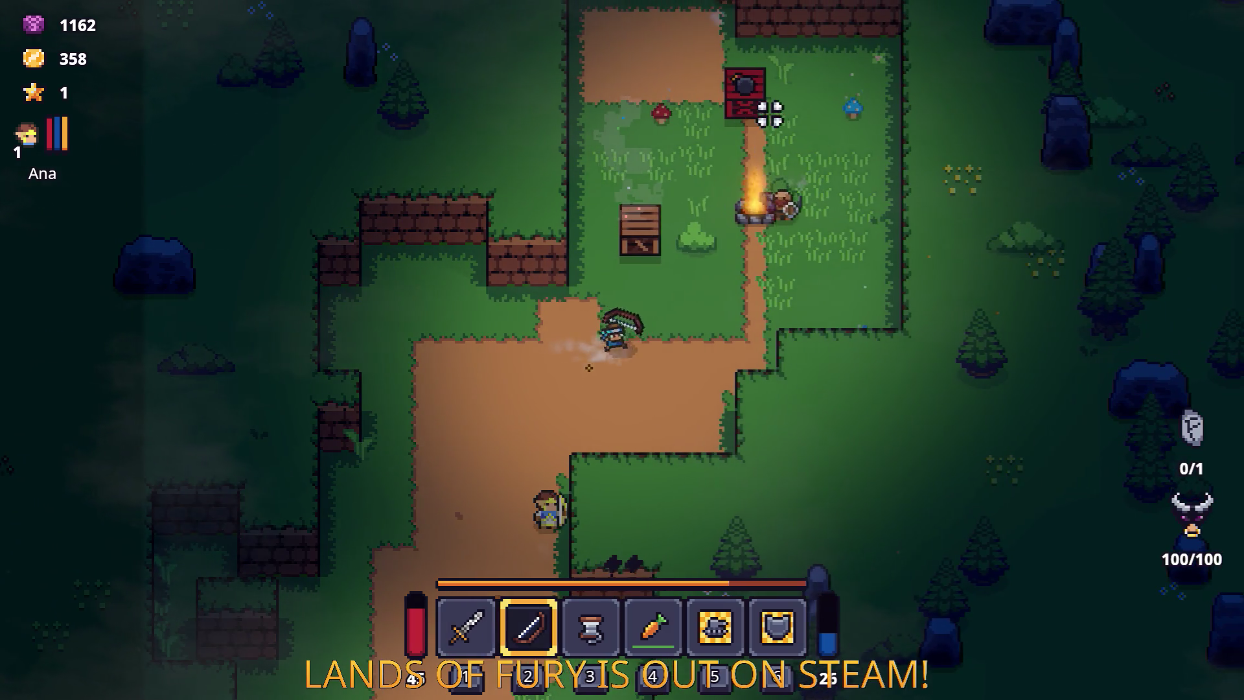
Step: Switch to the sword and strike down the next enemy for 11 more gold
{"action": "key", "text": "d"}
{"action": "key", "text": "1"}
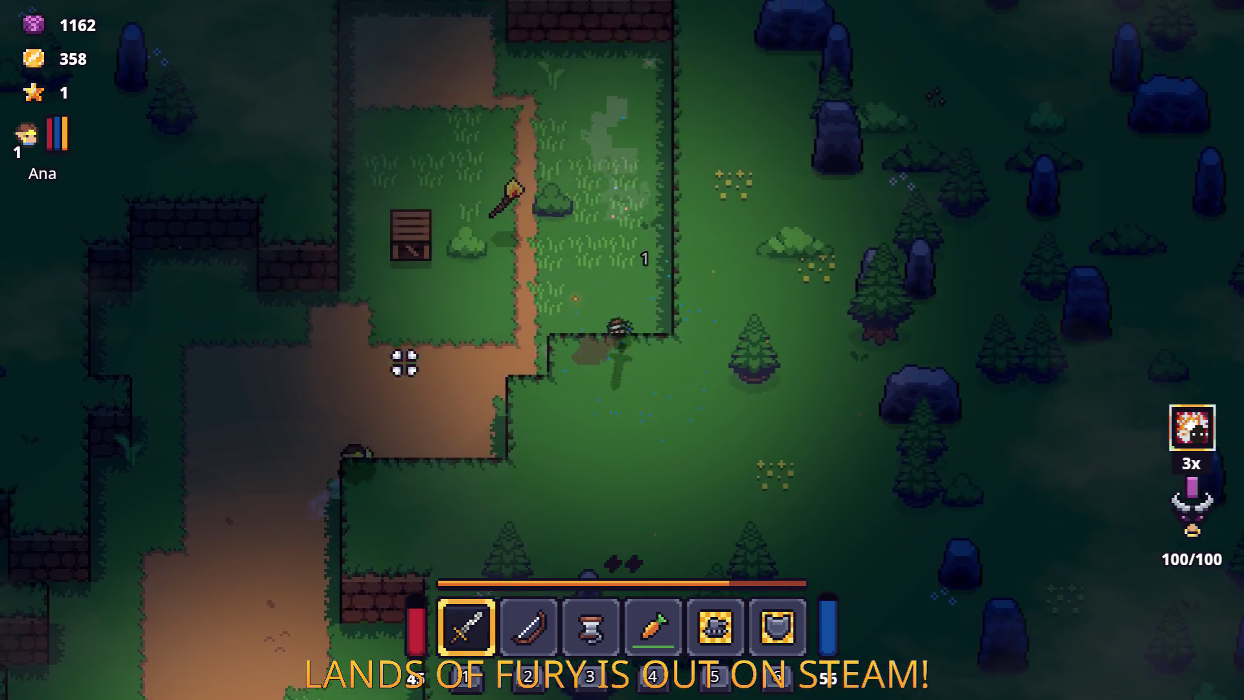
{"action": "key", "text": "a"}
{"action": "left_click", "coordinate": [479, 433]}
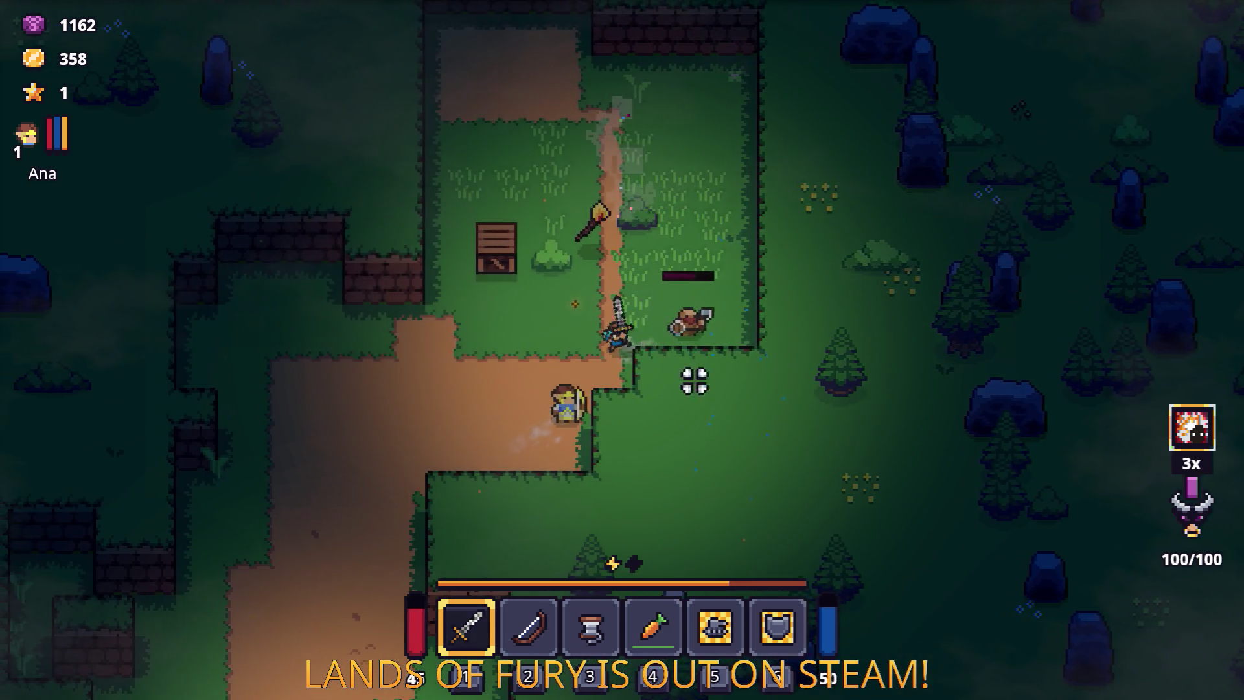
{"action": "key", "text": "w+d"}
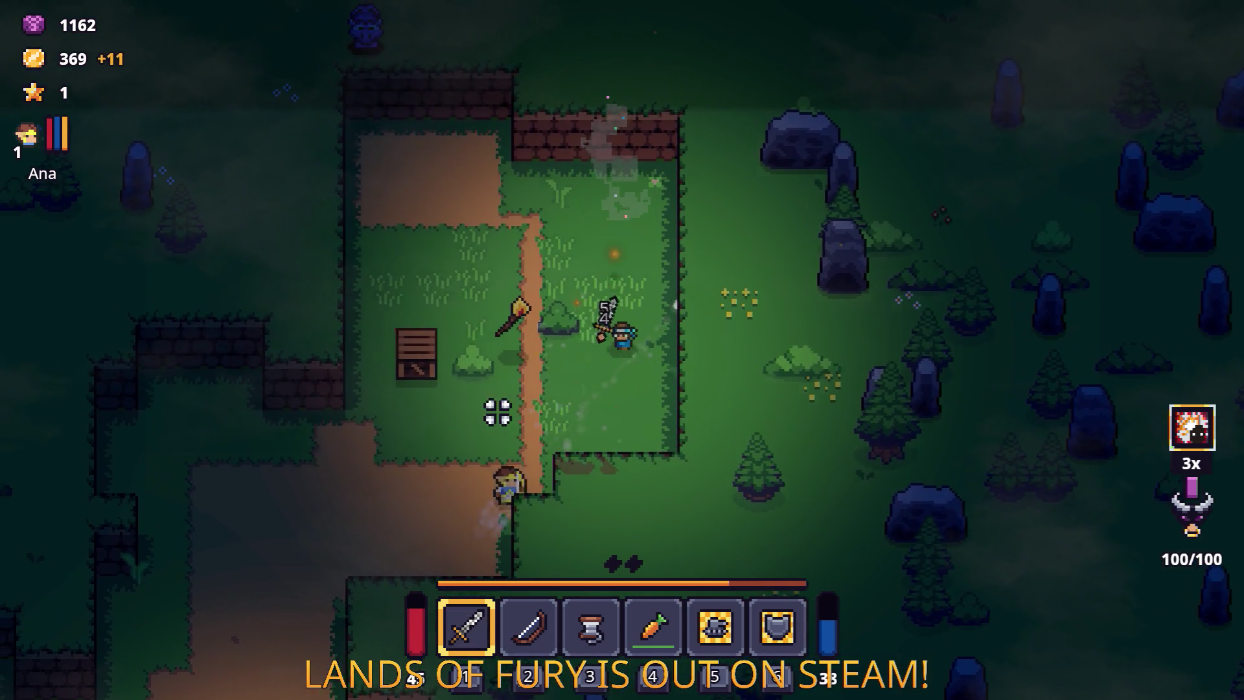
{"action": "key", "text": "a"}
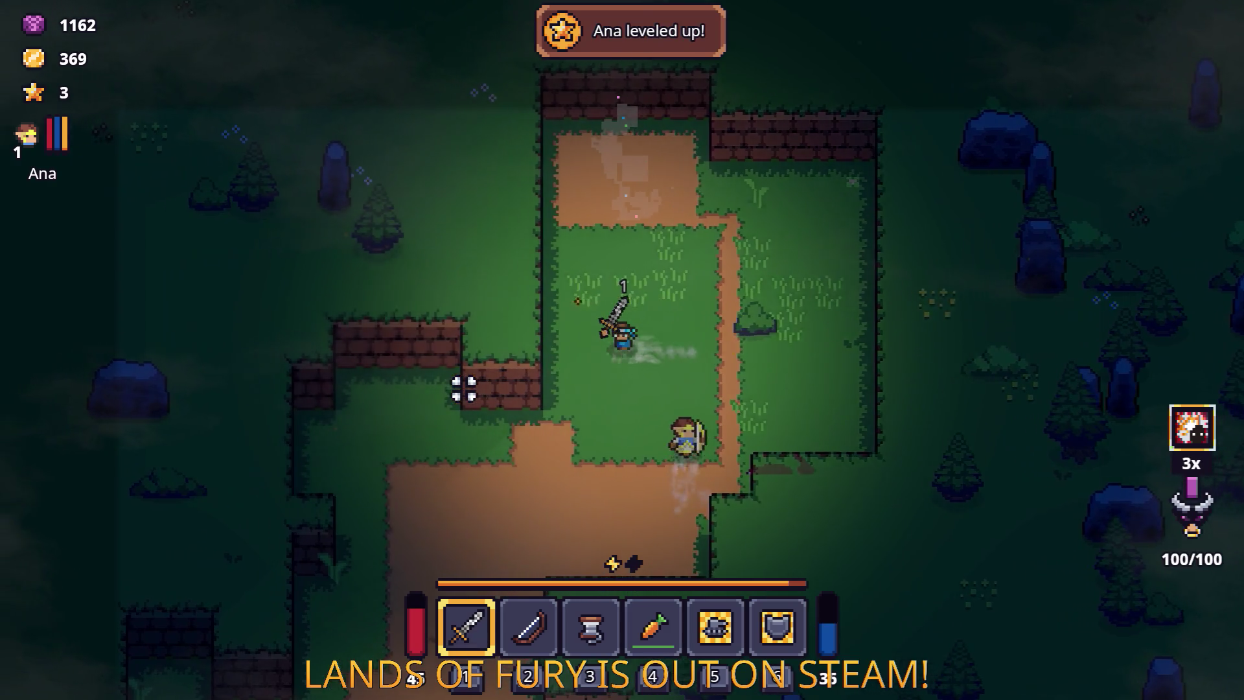
Step: Follow the dirt path south past the campfire to the anvil
{"action": "key", "text": "s"}
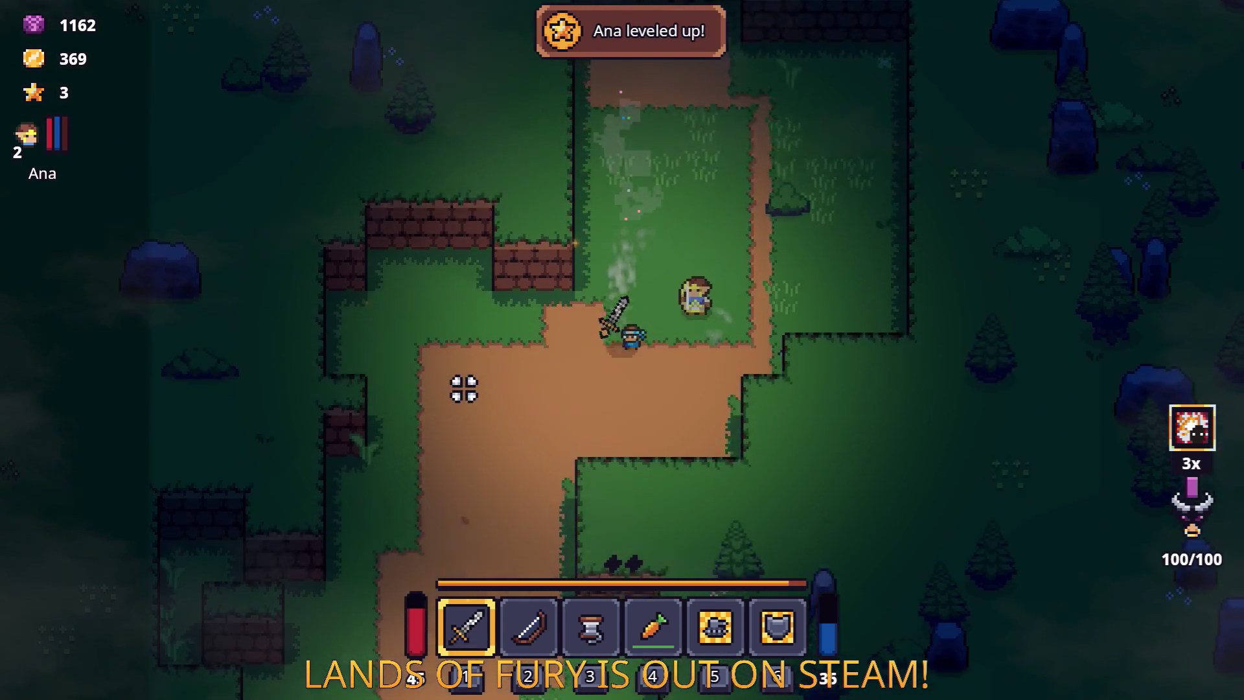
{"action": "key", "text": "s"}
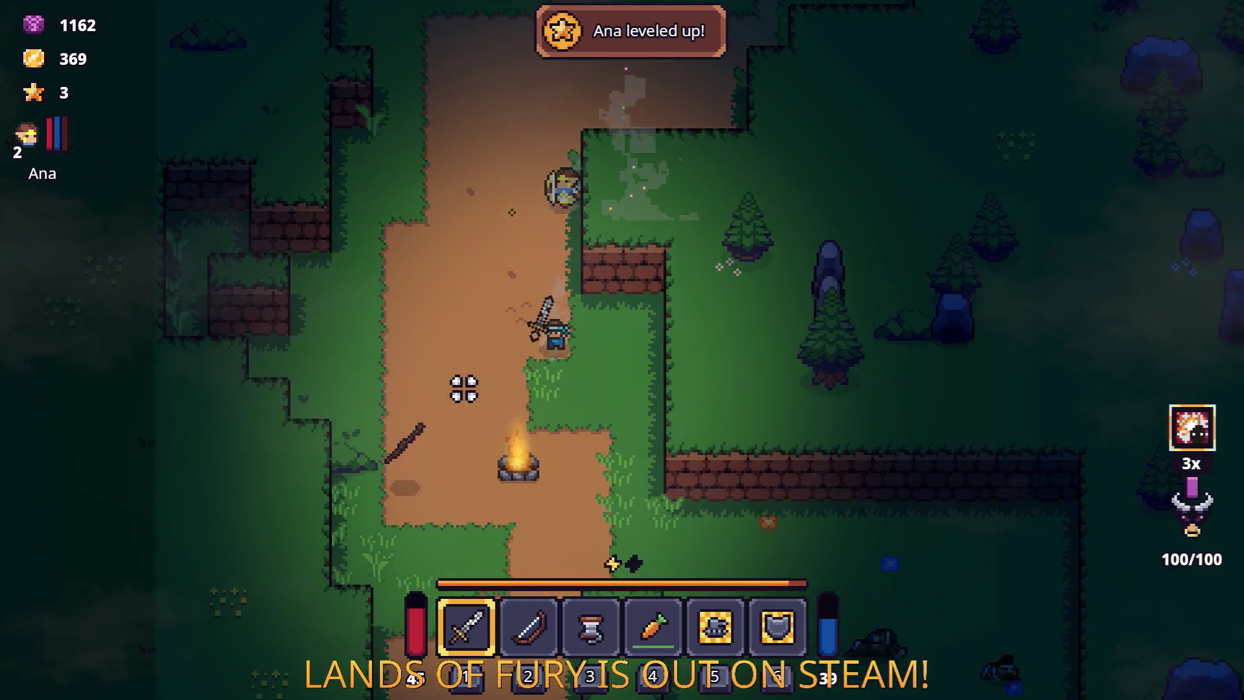
{"action": "key", "text": "d"}
{"action": "key", "text": "s"}
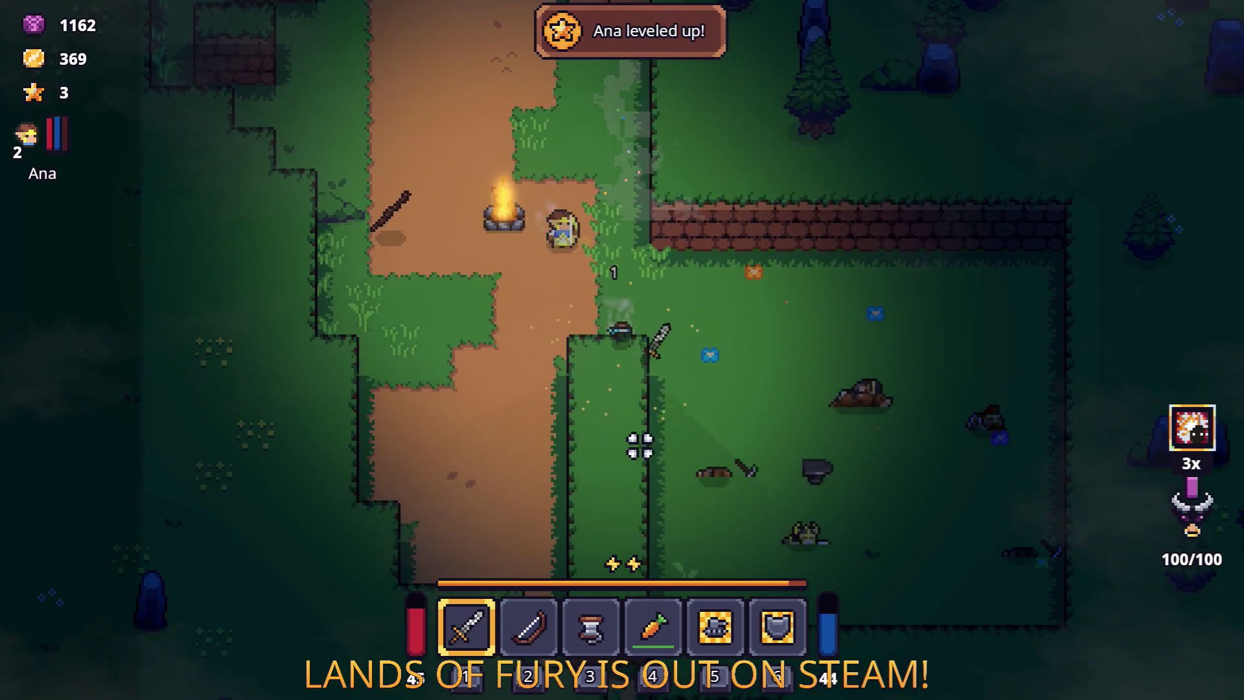
{"action": "key", "text": "a"}
{"action": "key", "text": "s"}
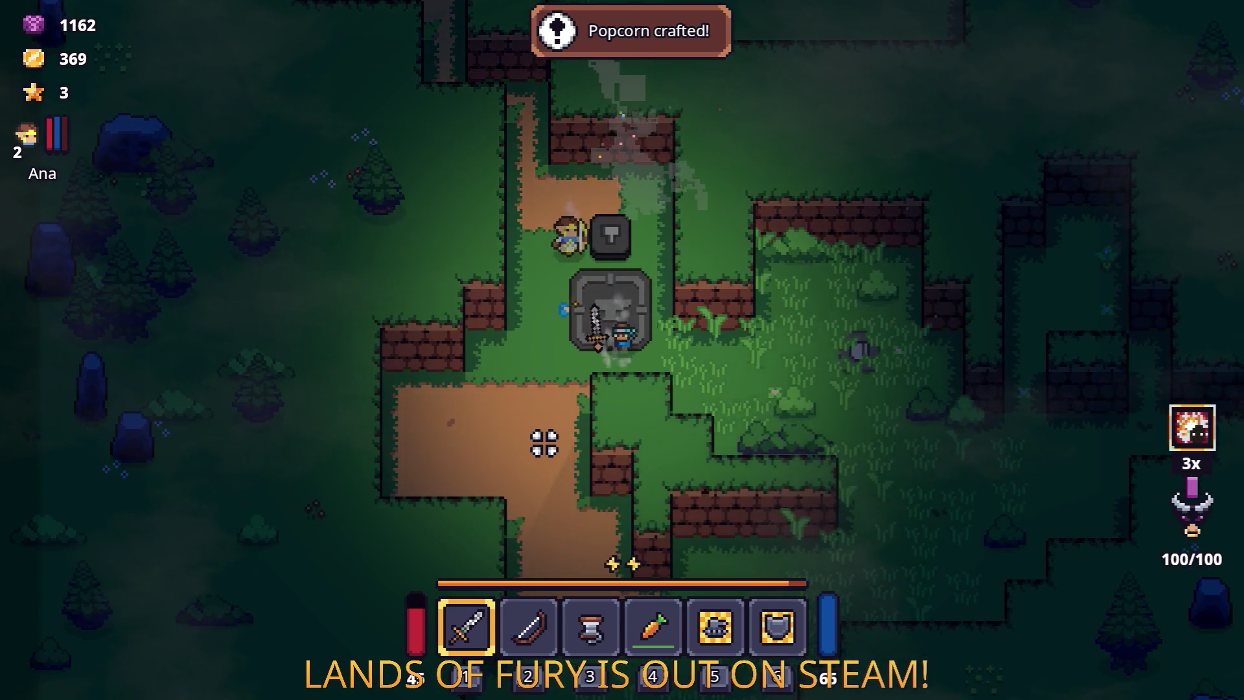
Step: Head east past the anvil through the brick wall gaps into the grassy area
{"action": "key", "text": "d"}
{"action": "key", "text": "d"}
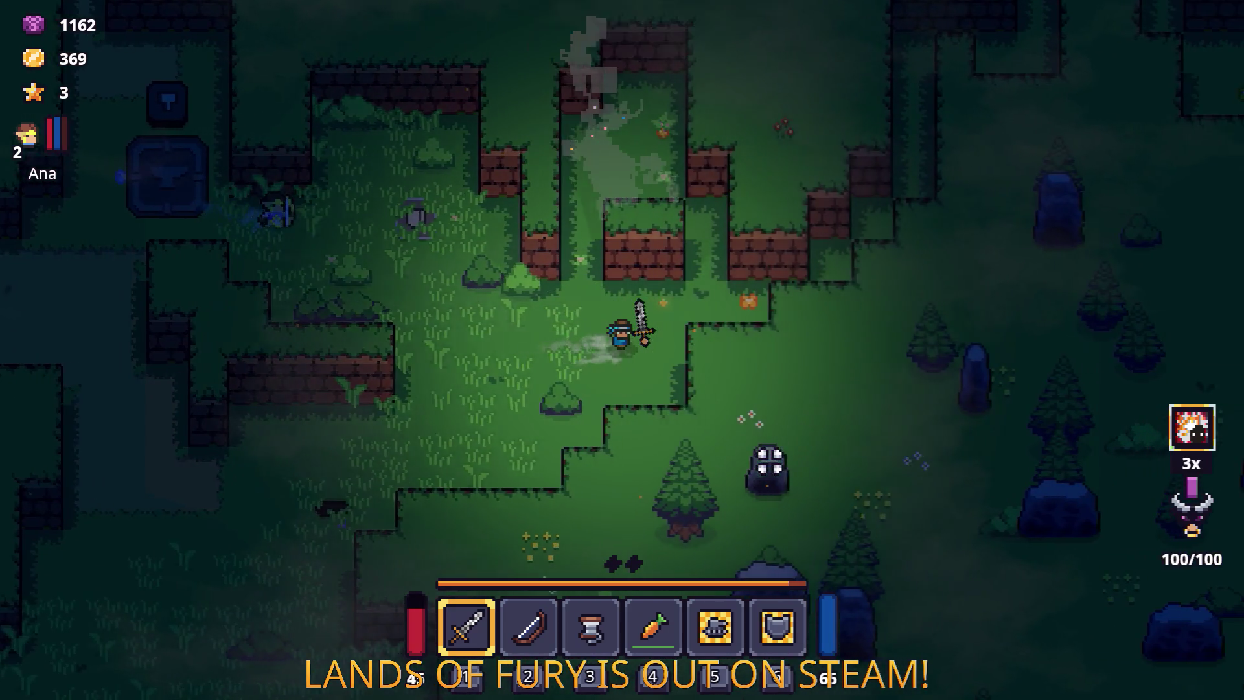
{"action": "key", "text": "w"}
{"action": "key", "text": "a"}
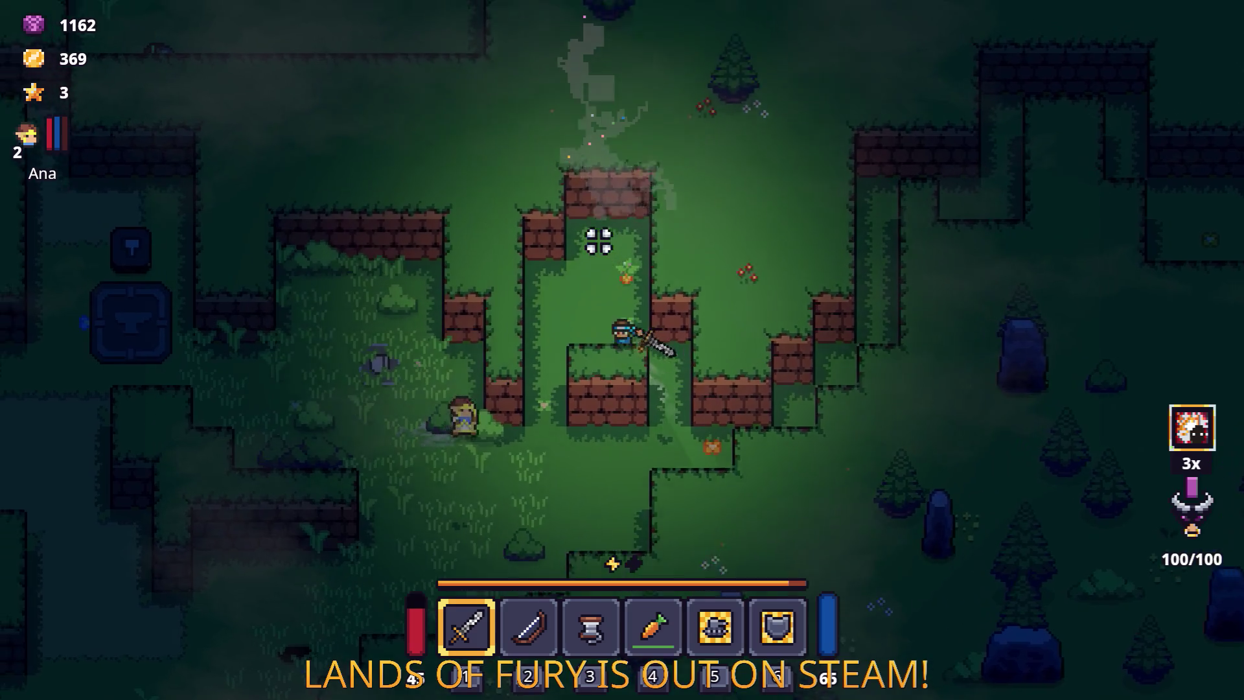
{"action": "key", "text": "s"}
{"action": "key", "text": "d"}
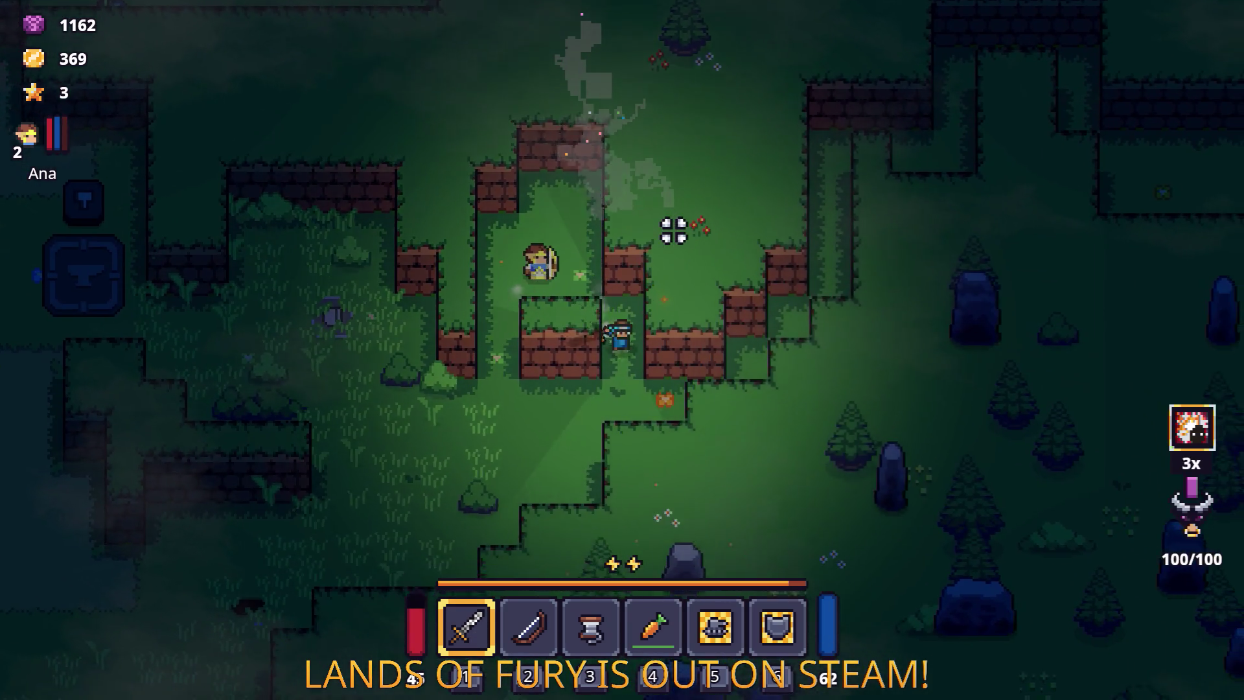
{"action": "key", "text": "d"}
{"action": "key", "text": "w"}
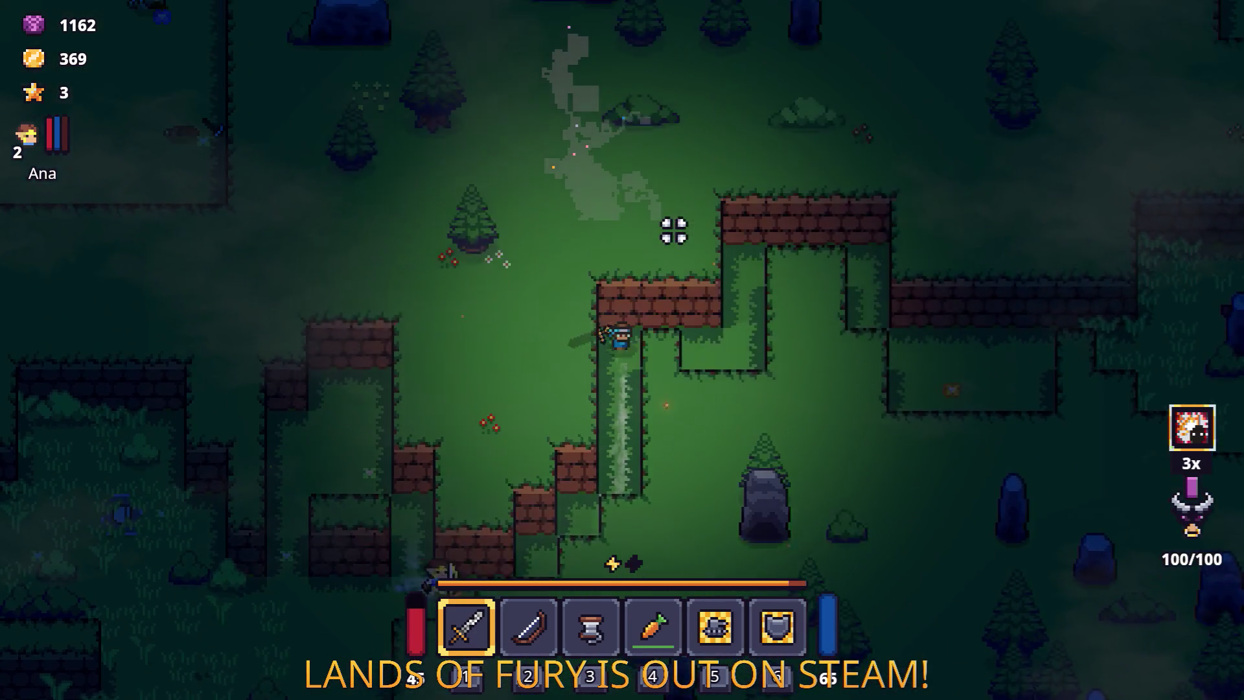
{"action": "key", "text": "d"}
{"action": "key", "text": "w"}
{"action": "key", "text": "s"}
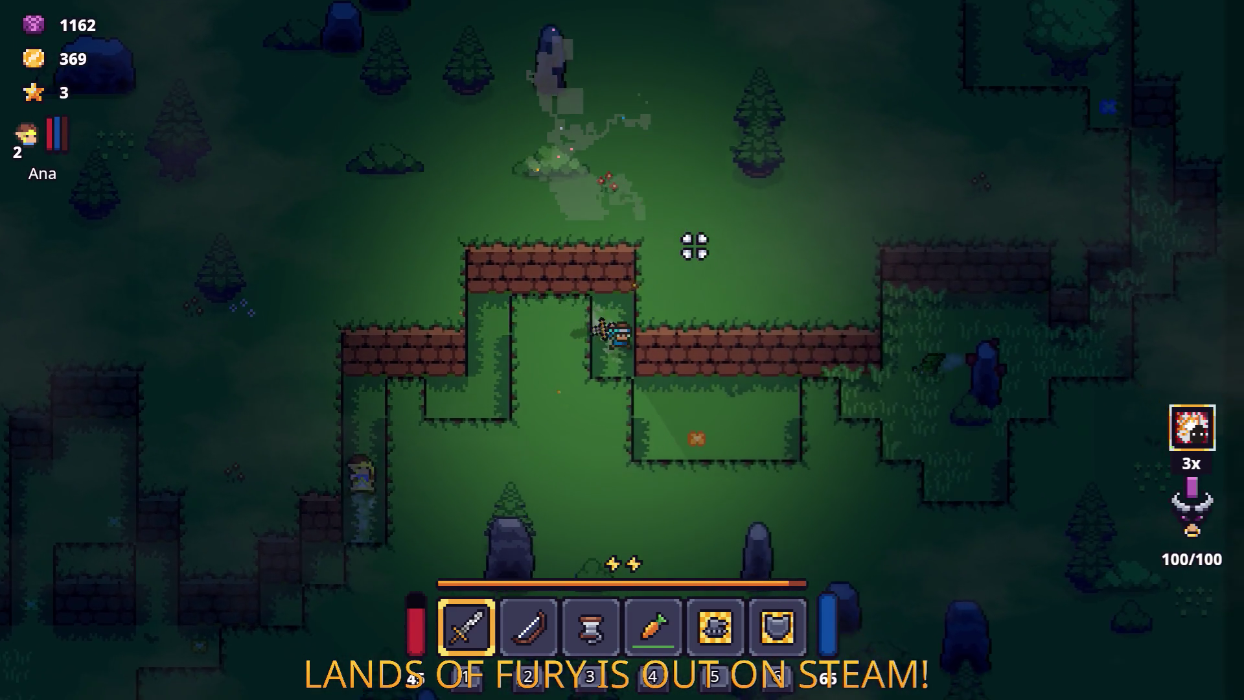
{"action": "key", "text": "d"}
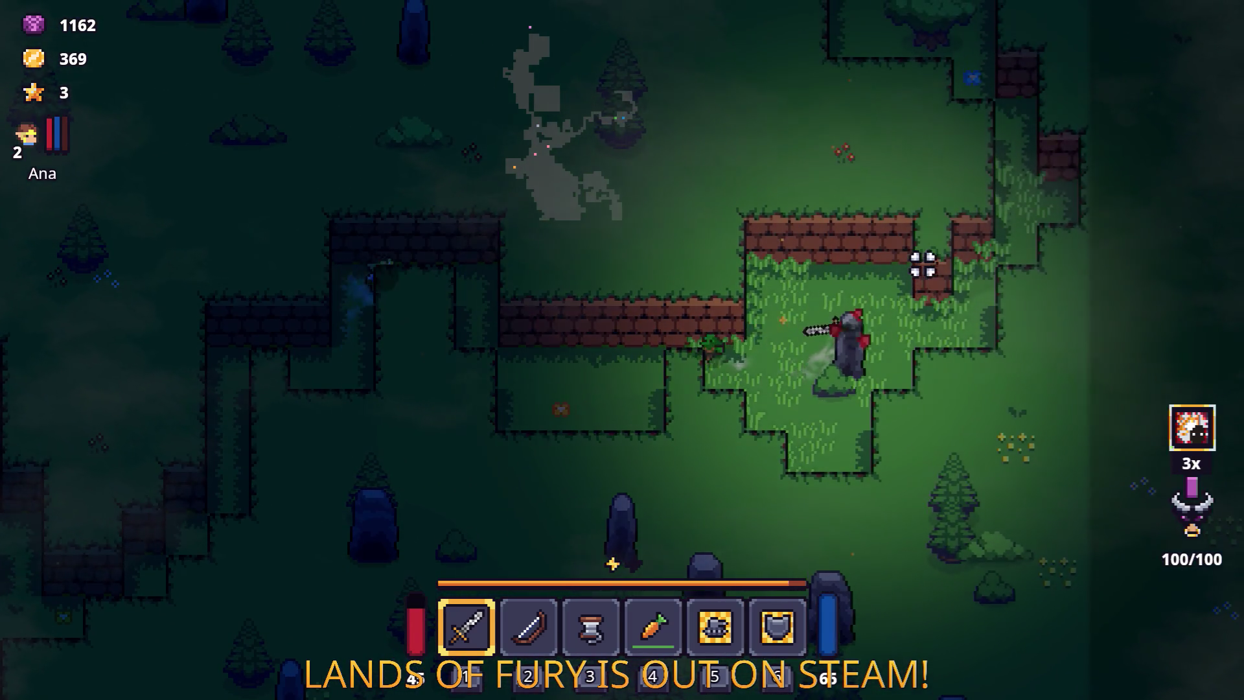
Step: Go north past the honey along the corridor to the walled camp and open the inventory
{"action": "key", "text": "w"}
{"action": "key", "text": "d"}
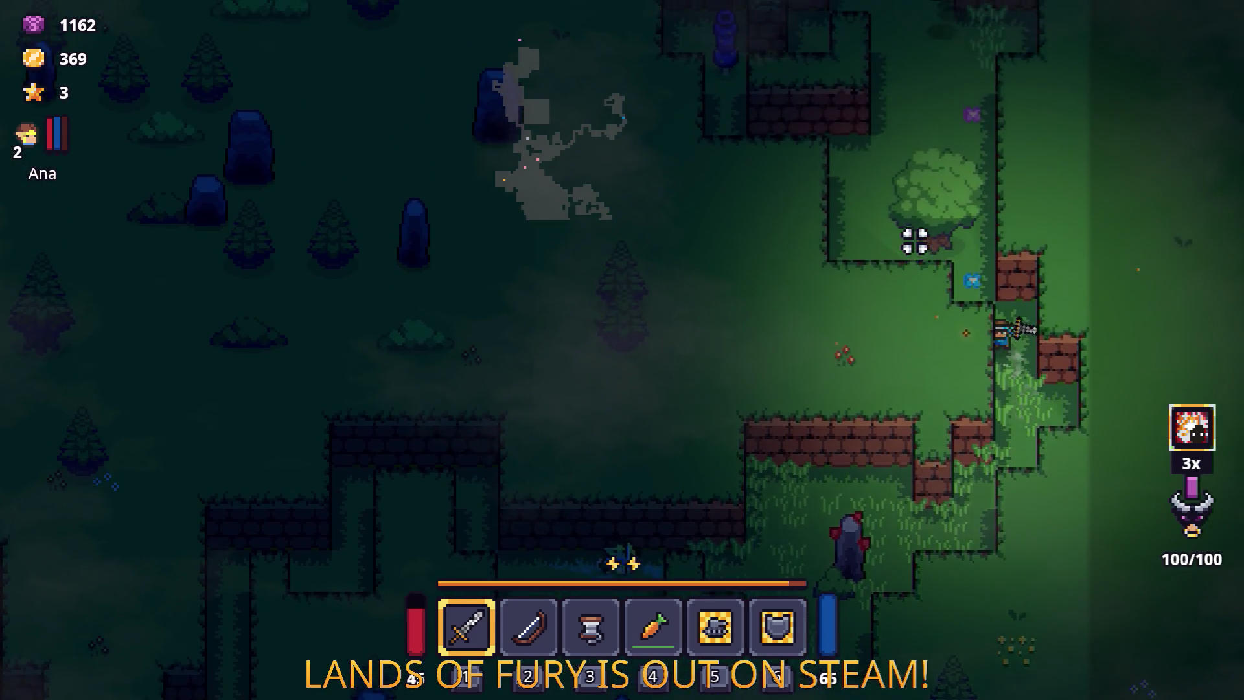
{"action": "key", "text": "w"}
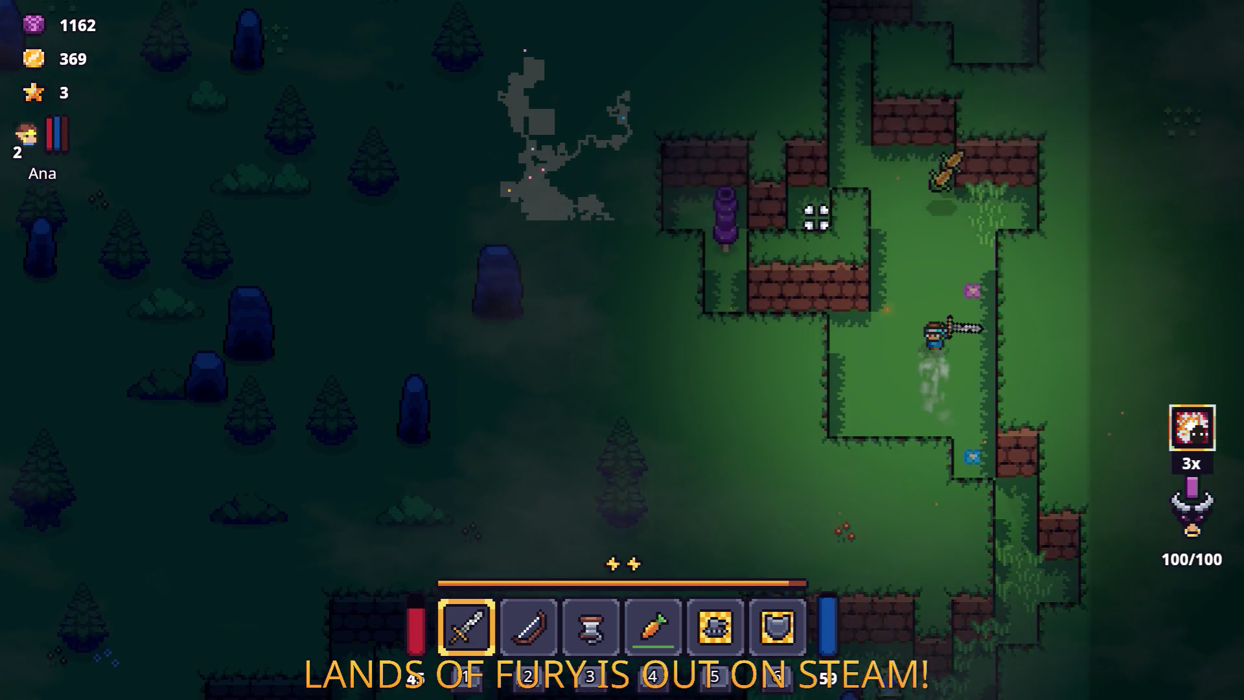
{"action": "key", "text": "w"}
{"action": "key", "text": "a"}
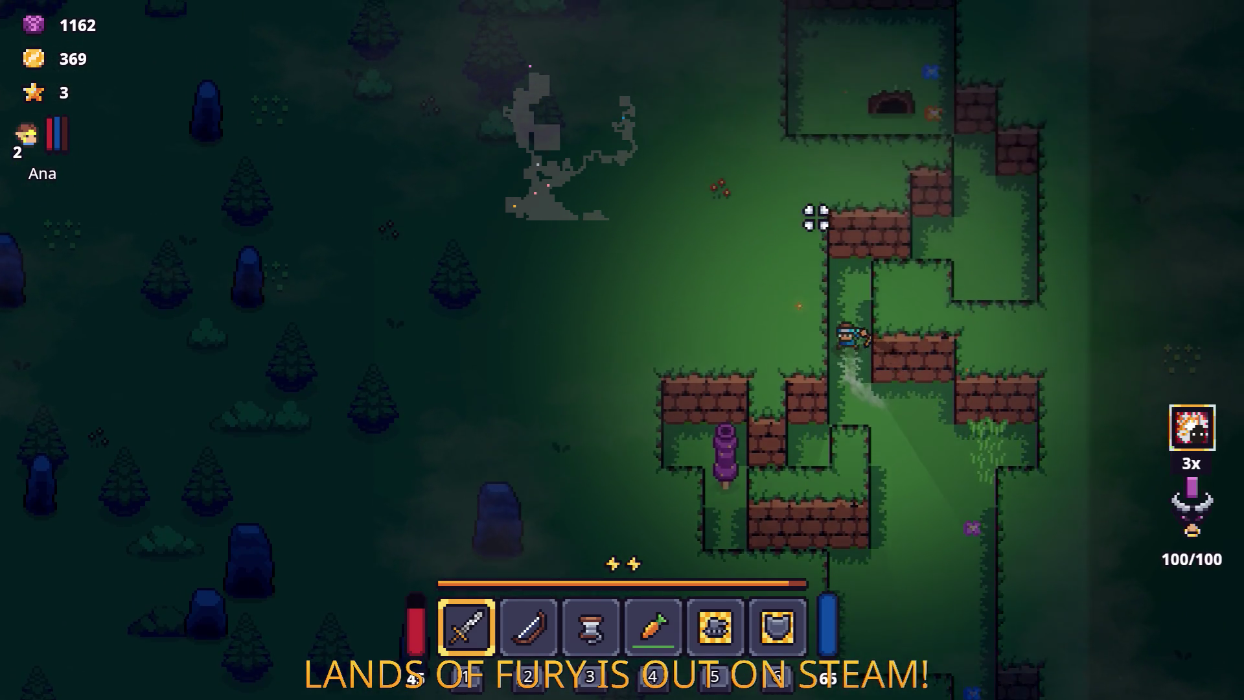
{"action": "key", "text": "d"}
{"action": "key", "text": "w"}
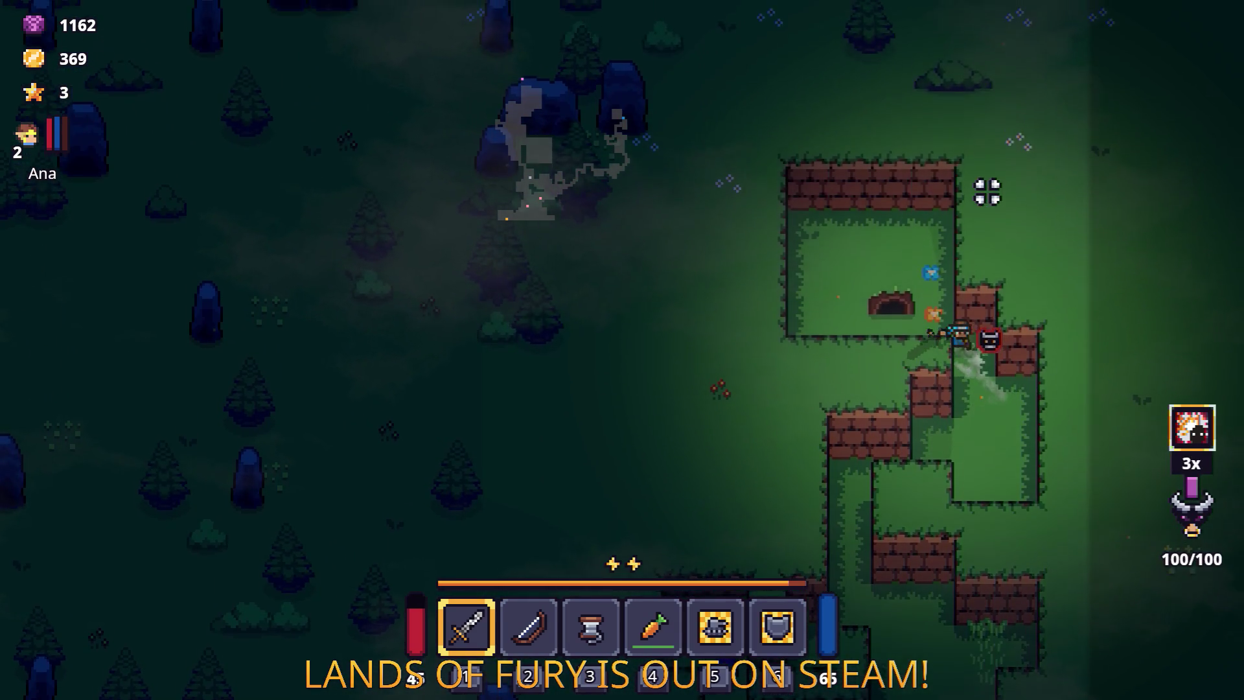
{"action": "key", "text": "Tab"}
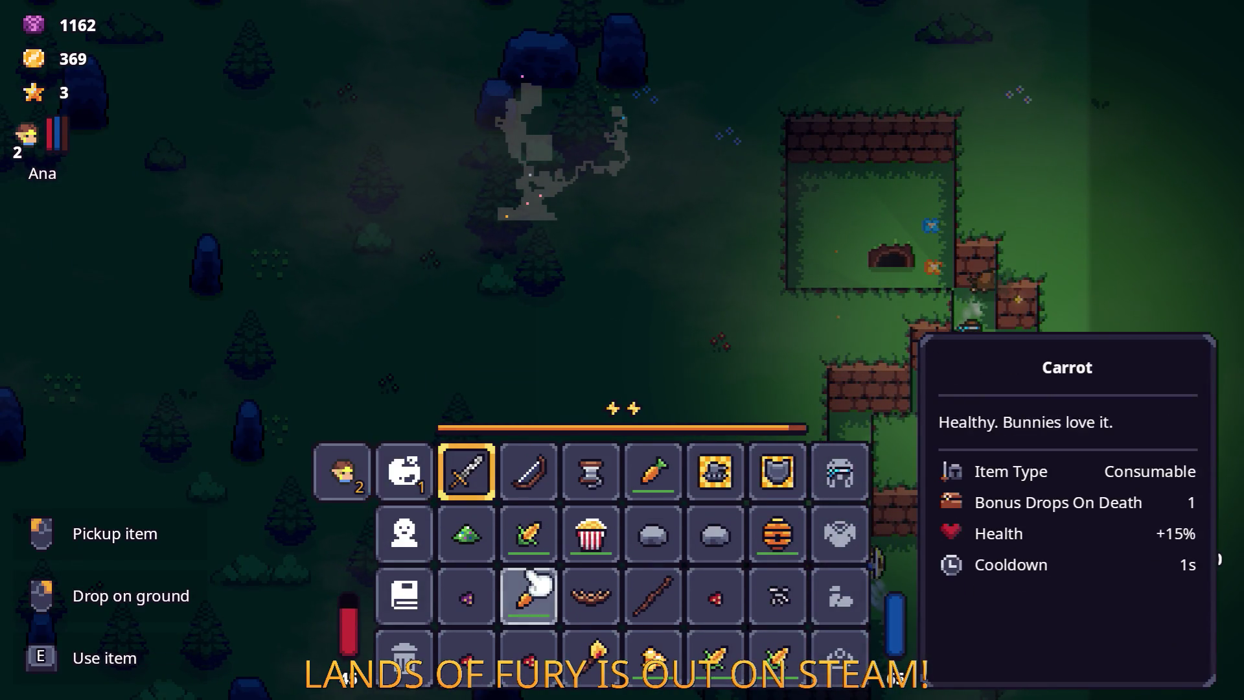
Step: Move the carrot out of the hotbar and merge the corn into one stack
{"action": "left_click_drag", "start_coordinate": [654, 471], "coordinate": [529, 594]}
{"action": "left_click_drag", "start_coordinate": [715, 661], "coordinate": [774, 664]}
{"action": "key", "text": "Tab"}
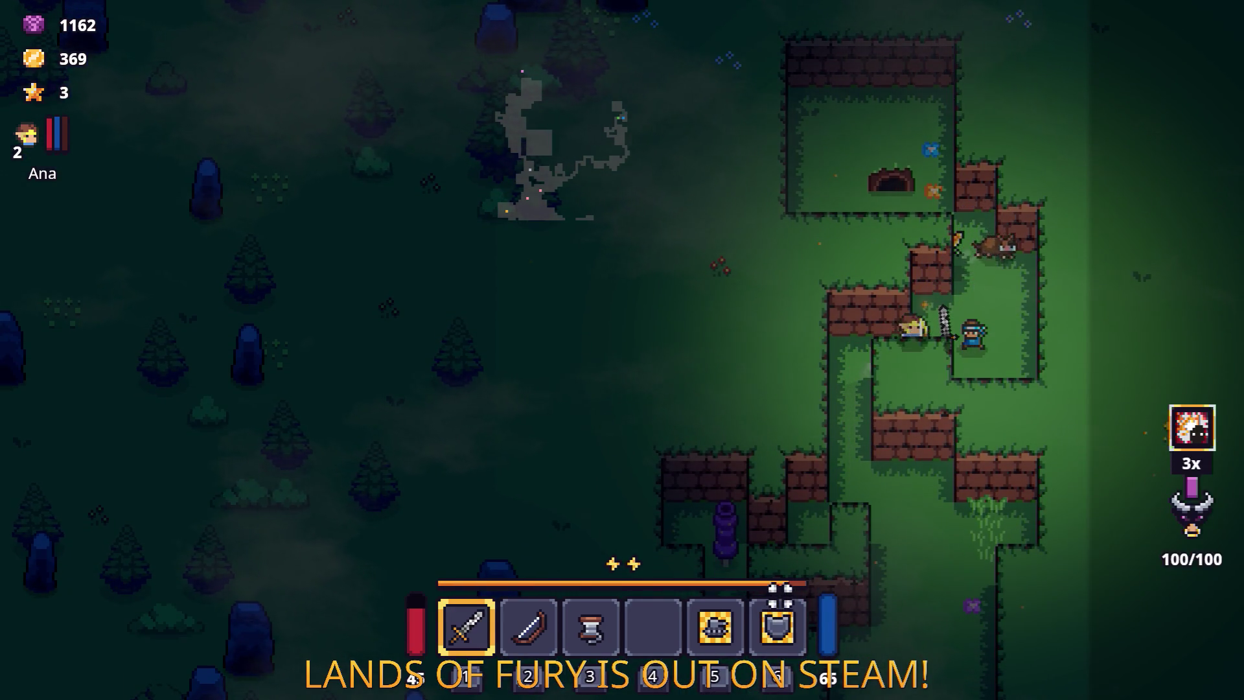
Step: Walk up the corridor and kill the enemy with the sword
{"action": "key", "text": "d"}
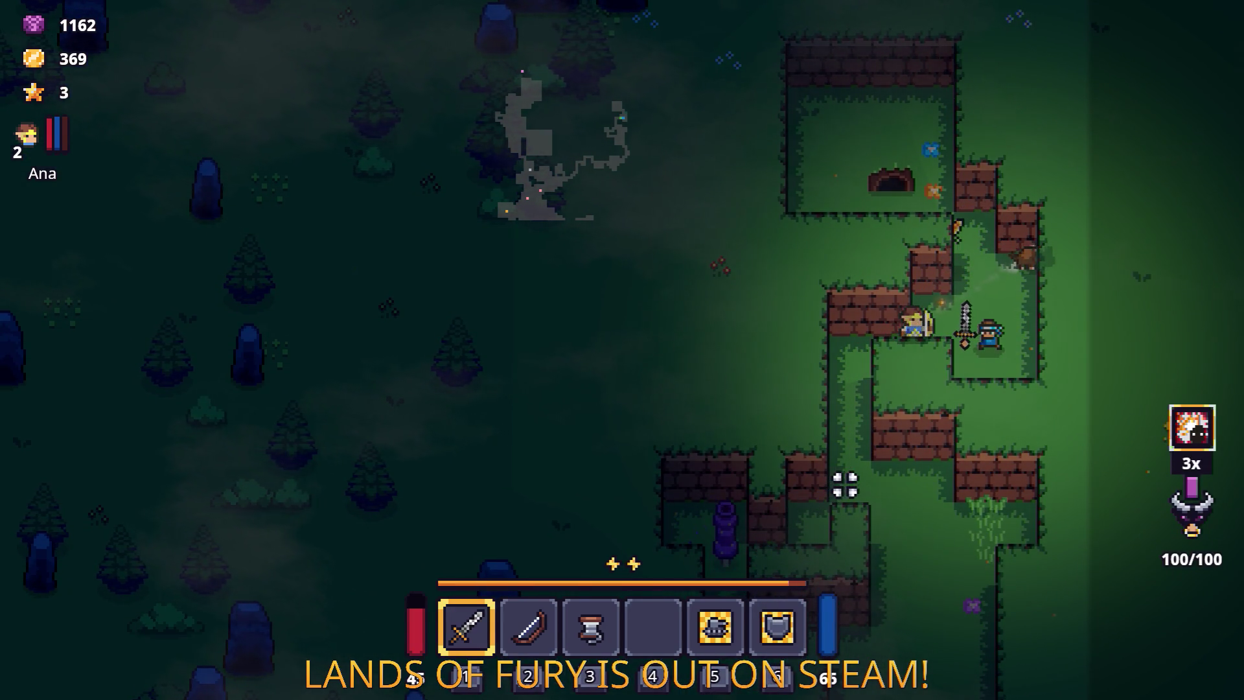
{"action": "key", "text": "w"}
{"action": "left_click", "coordinate": [1080, 211]}
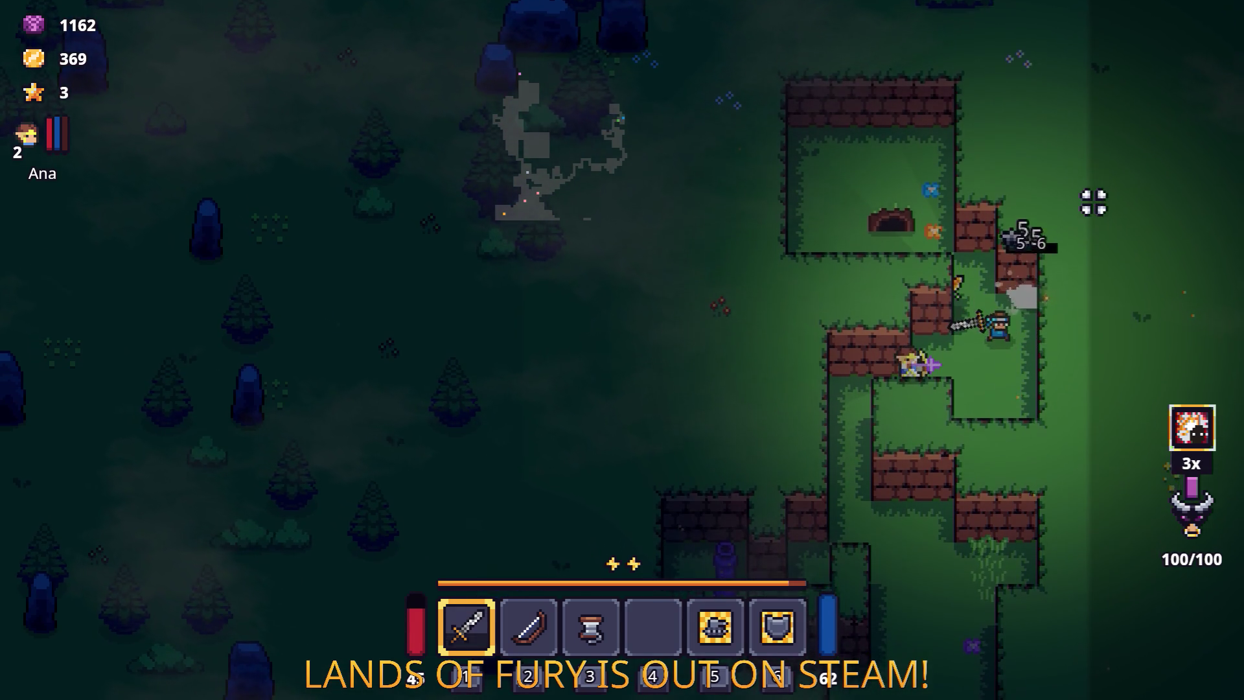
{"action": "key", "text": "w"}
{"action": "left_click", "coordinate": [1093, 202]}
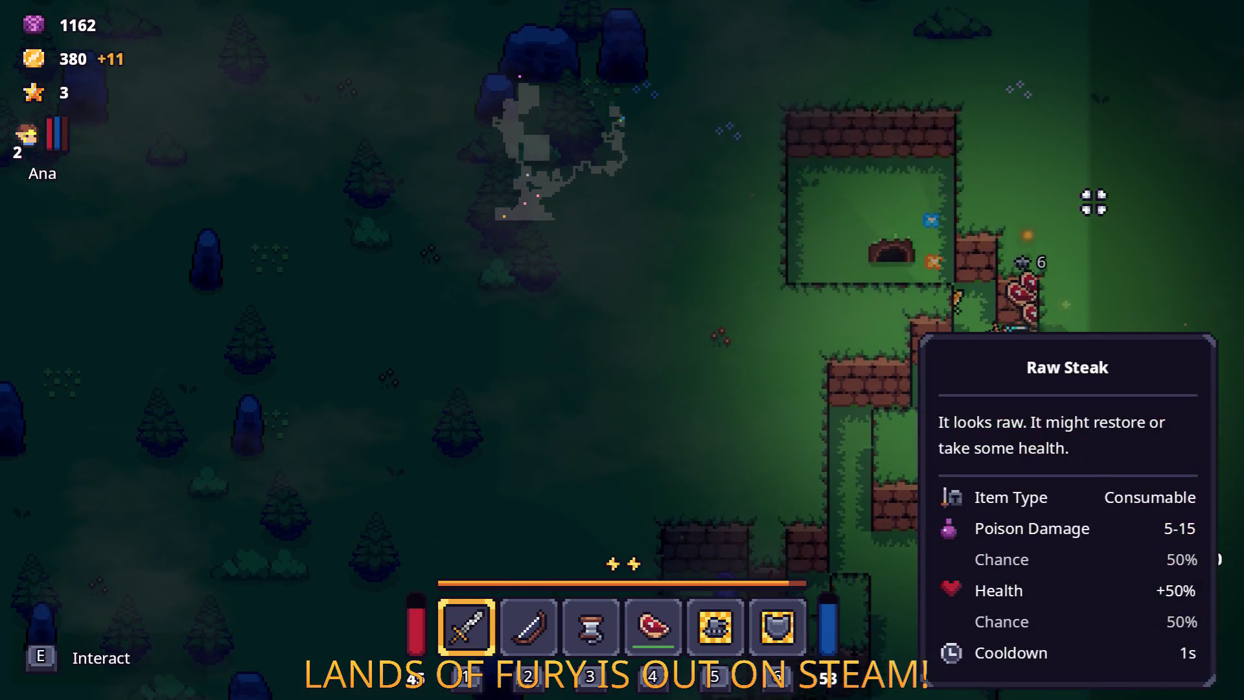
Step: Spend the companion's two points on Dash Booster and confirm
{"action": "key", "text": "i"}
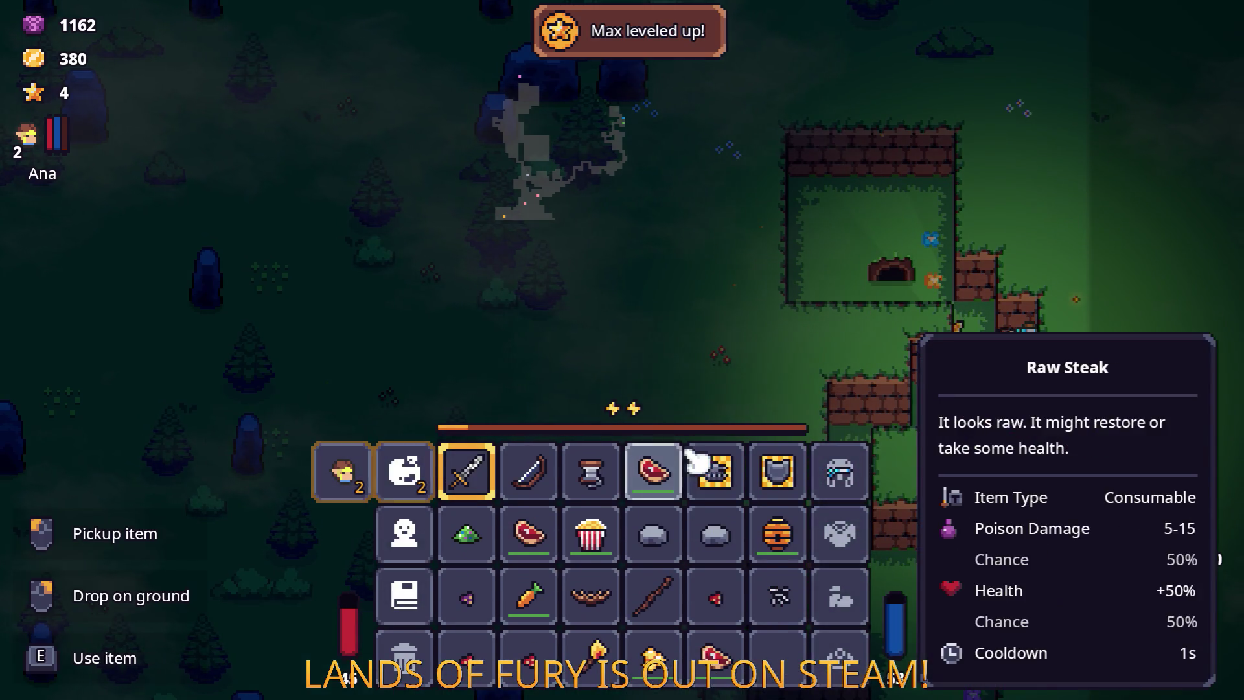
{"action": "left_click", "coordinate": [410, 487]}
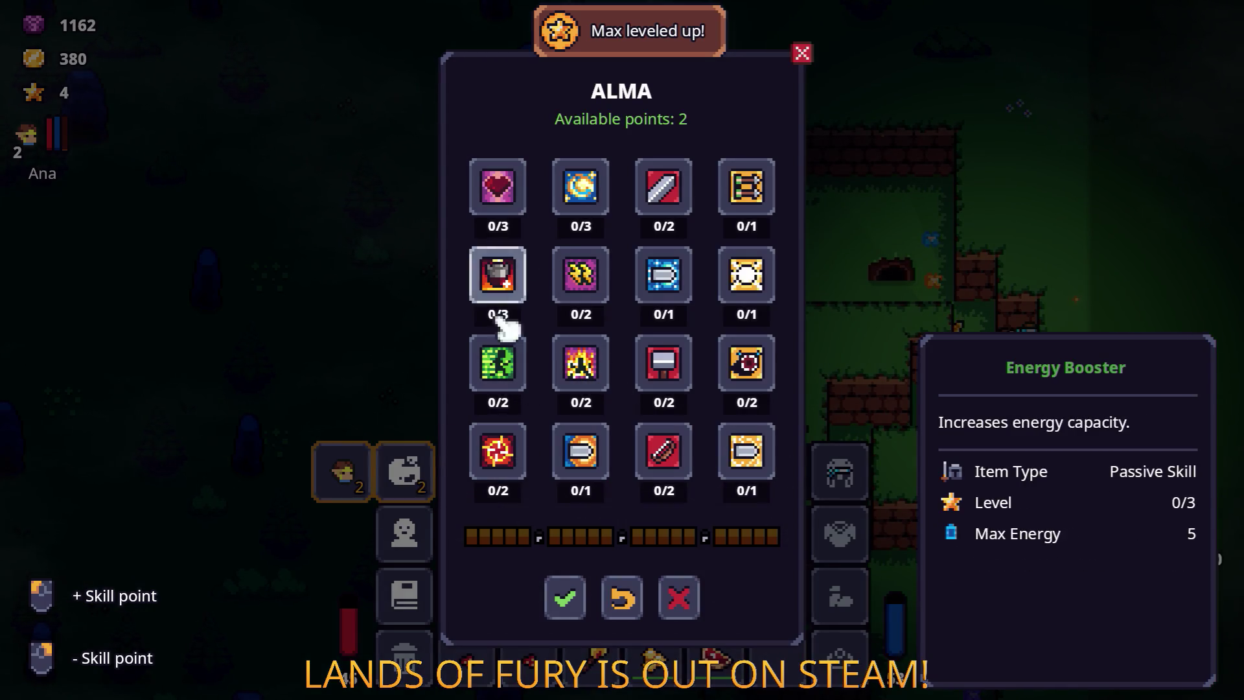
{"action": "left_click", "coordinate": [498, 362]}
{"action": "left_click", "coordinate": [498, 363]}
{"action": "left_click", "coordinate": [564, 593]}
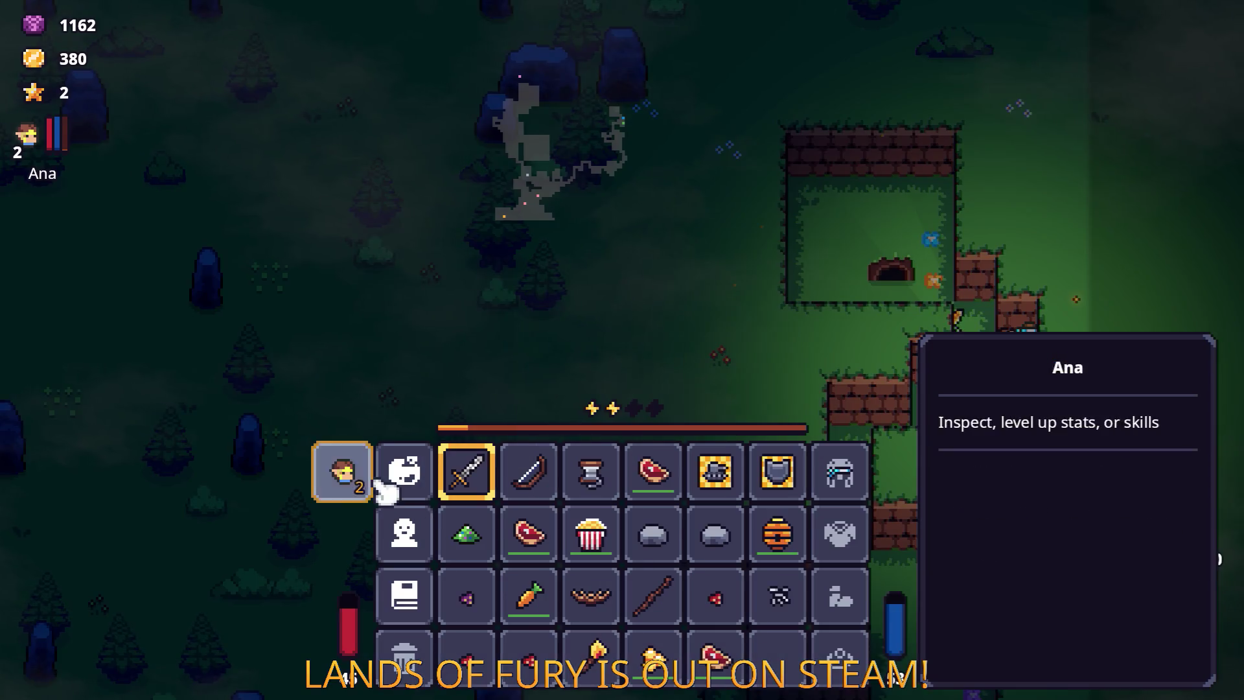
Step: Give the hero Multishot and one Combat point, confirm, and return to play
{"action": "left_click", "coordinate": [366, 470]}
{"action": "left_click", "coordinate": [831, 451]}
{"action": "left_click", "coordinate": [598, 300]}
{"action": "left_click", "coordinate": [591, 619]}
{"action": "key", "text": "Escape"}
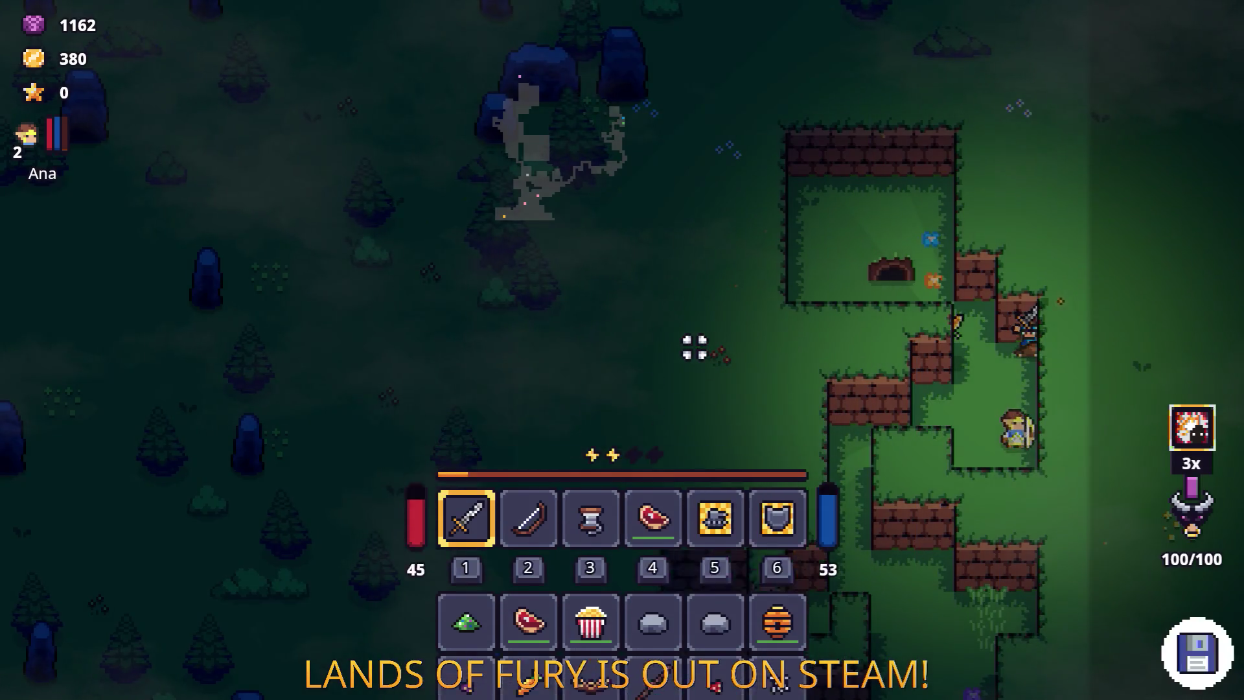
Step: Walk down the forest grass path and left to the merchant Snip
{"action": "key", "text": "s"}
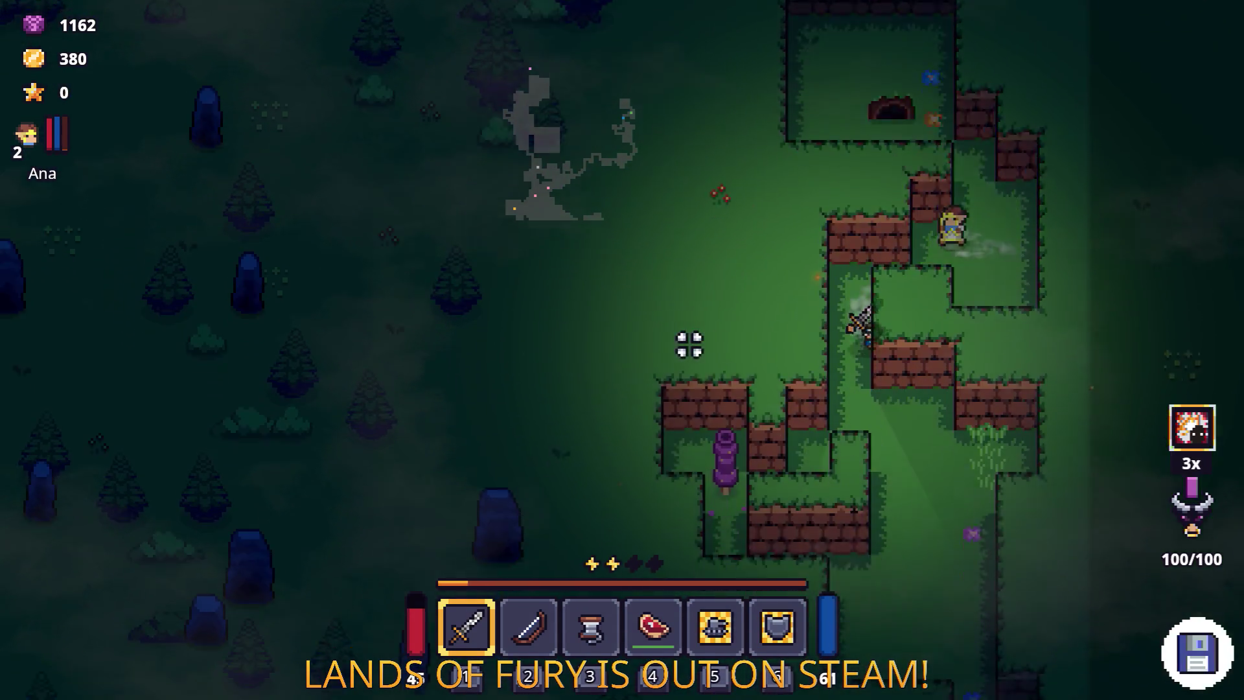
{"action": "key", "text": "s"}
{"action": "key", "text": "d"}
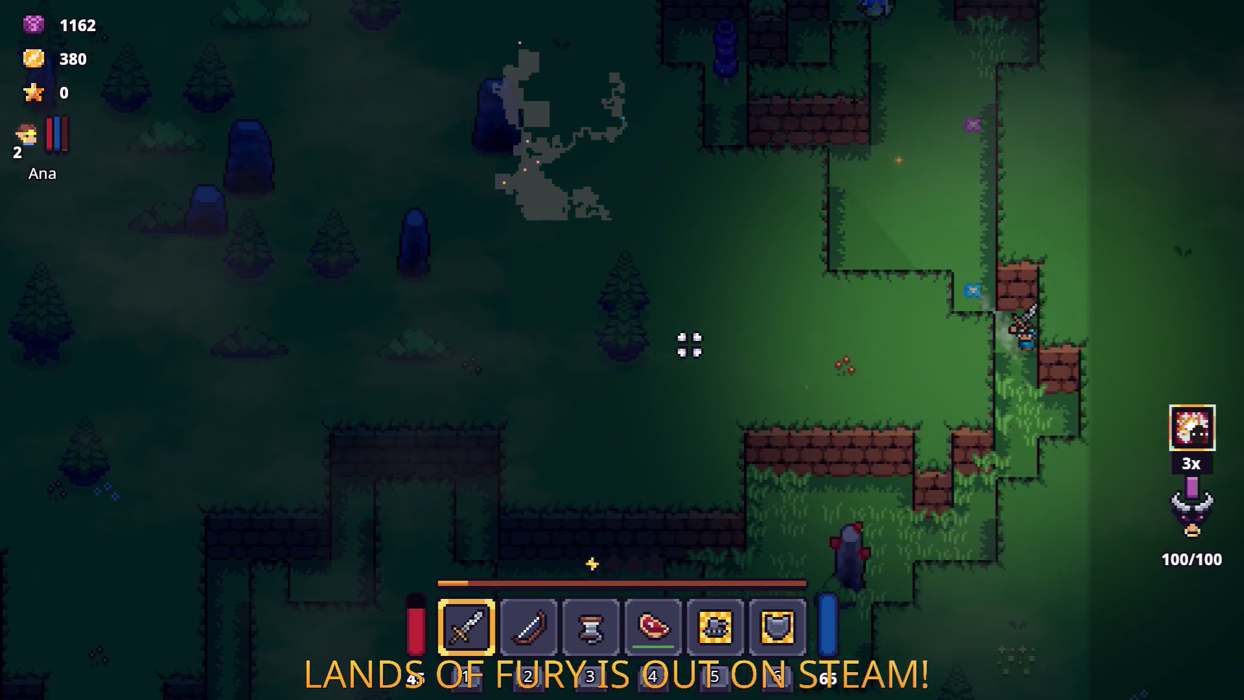
{"action": "key", "text": "s"}
{"action": "key", "text": "a"}
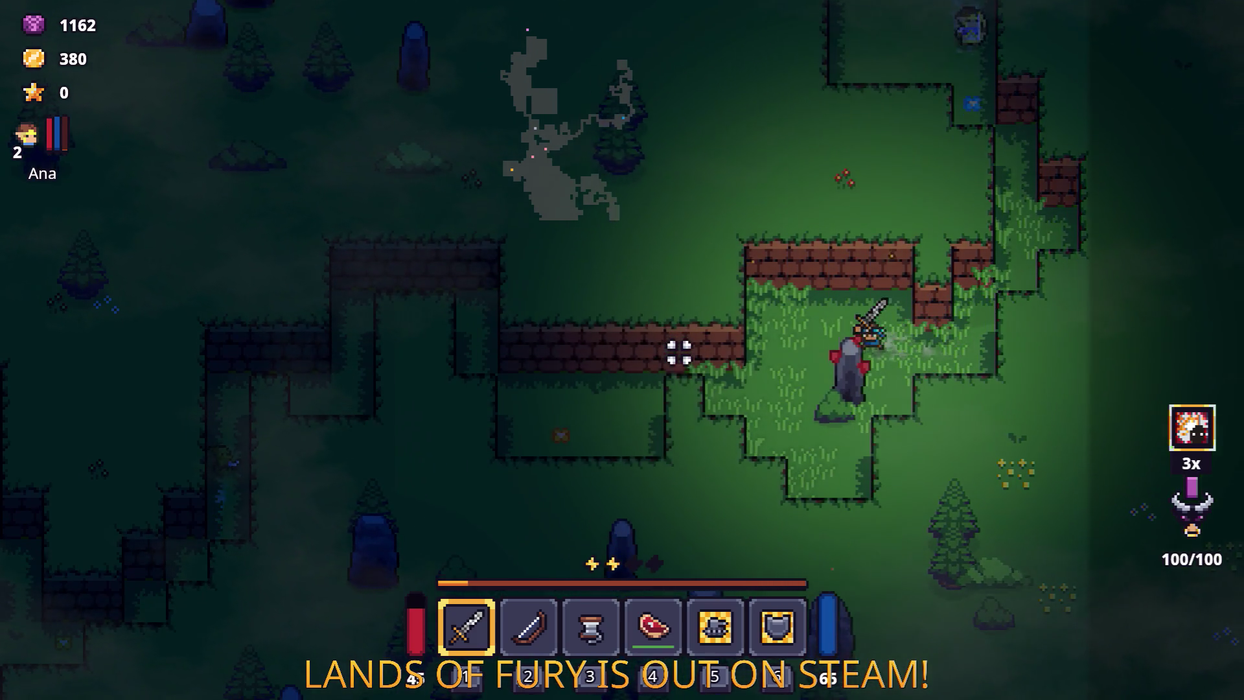
{"action": "key", "text": "a"}
{"action": "key", "text": "w"}
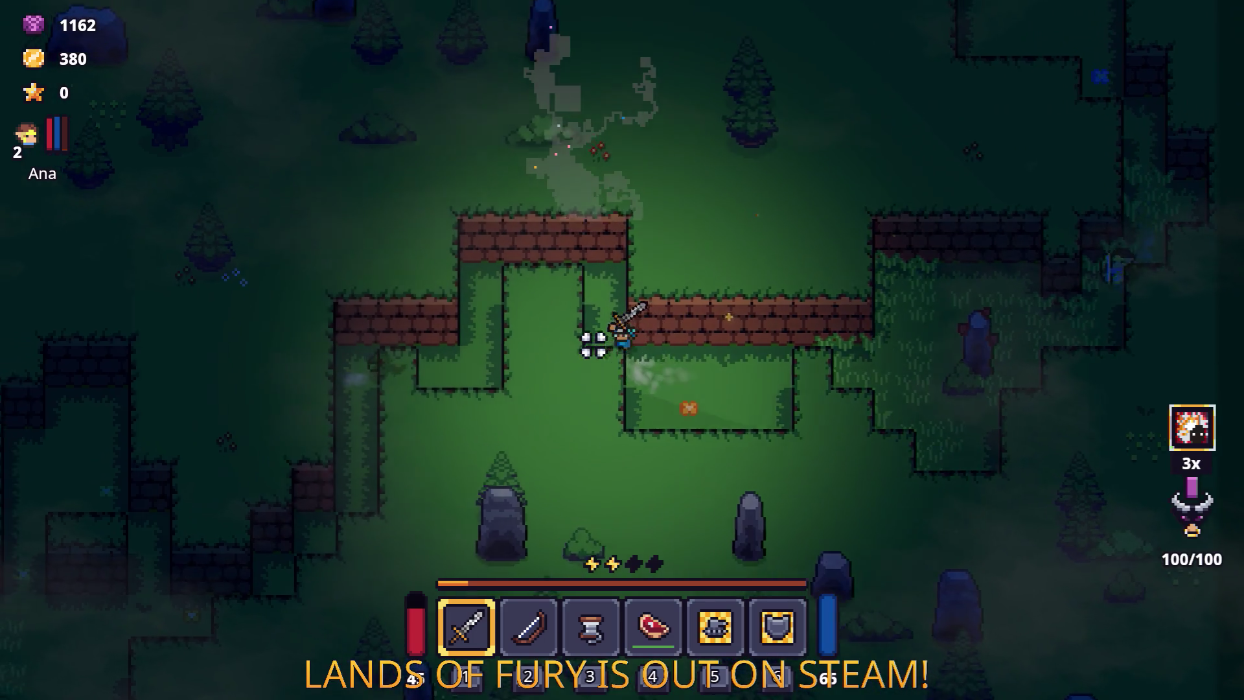
{"action": "key", "text": "s"}
{"action": "key", "text": "a"}
Step: Talk to Snip, open his shop, then cancel the trade without buying
{"action": "key", "text": "e"}
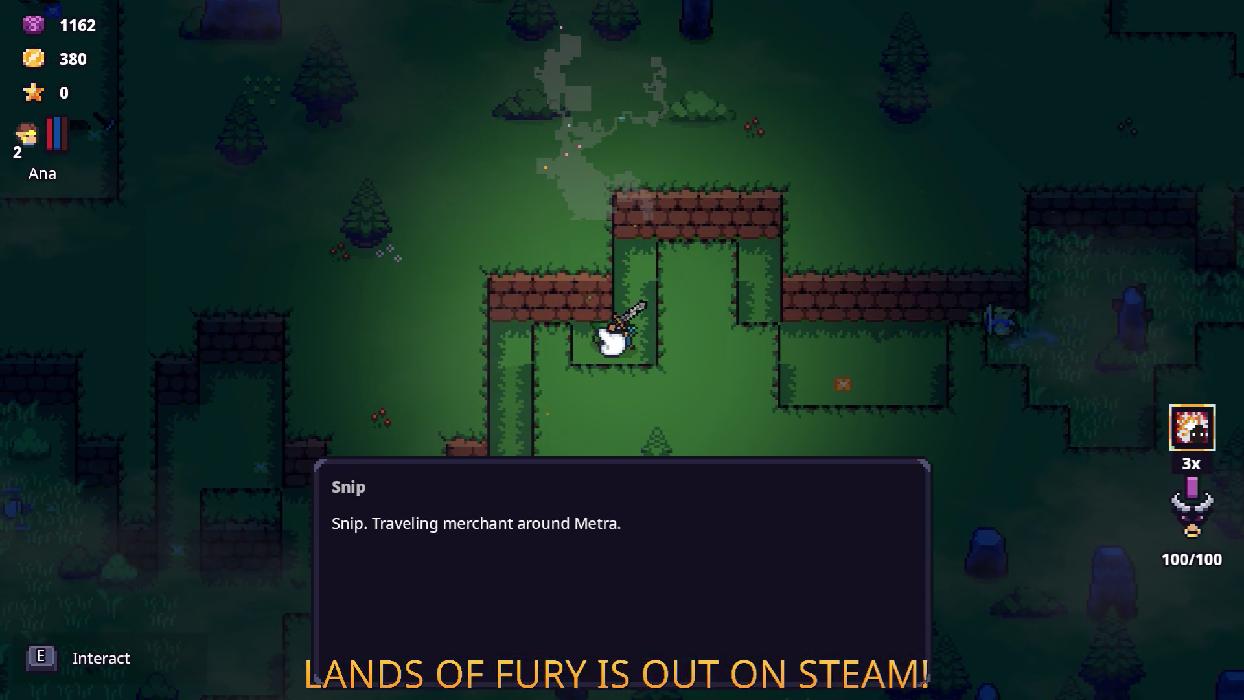
{"action": "key", "text": "e"}
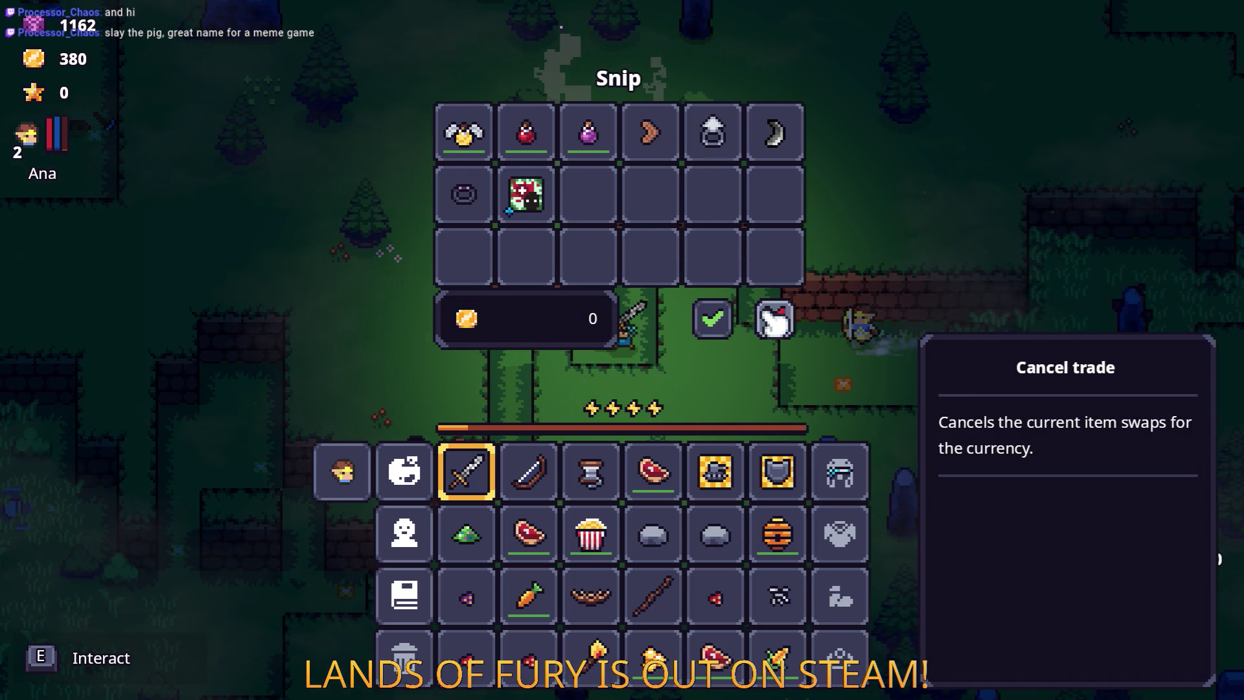
{"action": "left_click", "coordinate": [760, 305]}
Step: Walk left across the clearing toward the enemies and strike one with the sword
{"action": "key", "text": "a"}
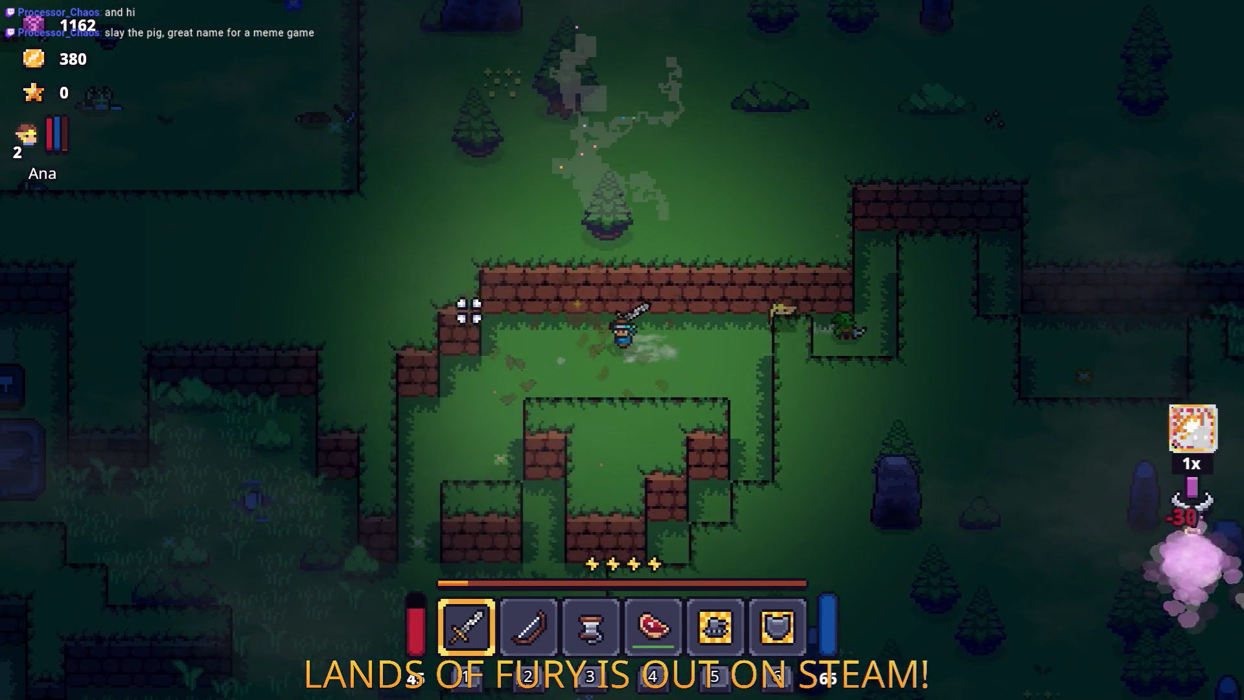
{"action": "key", "text": "a"}
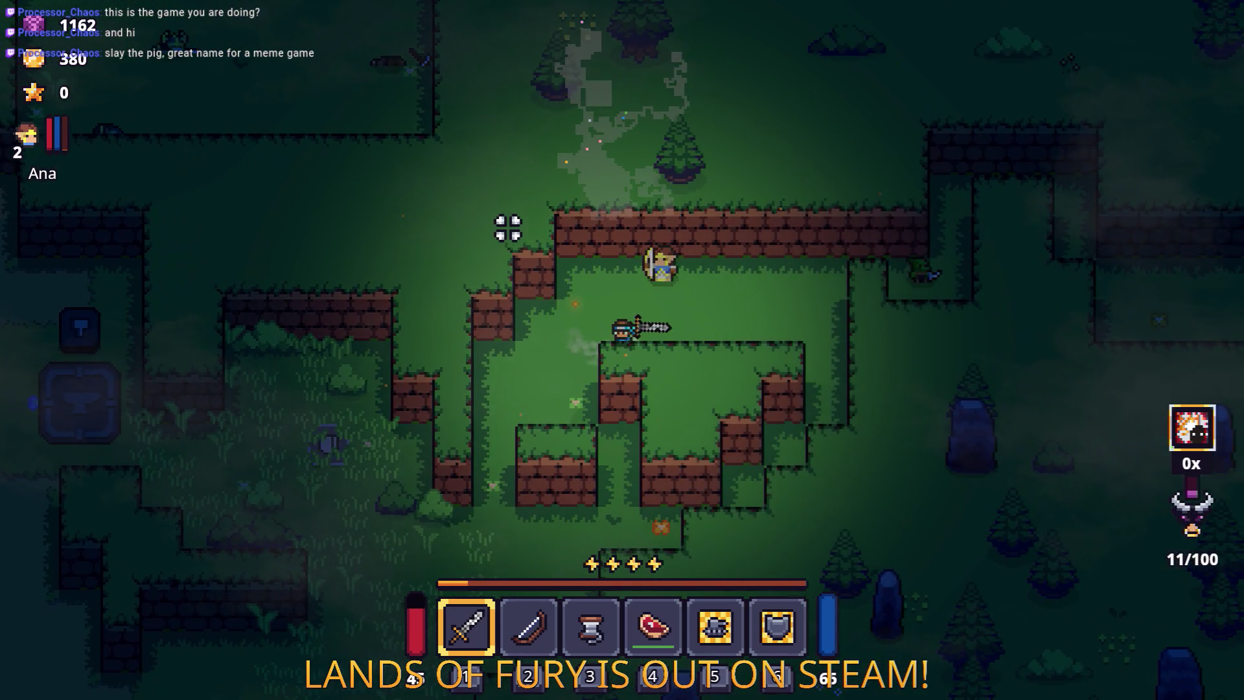
{"action": "key", "text": "w"}
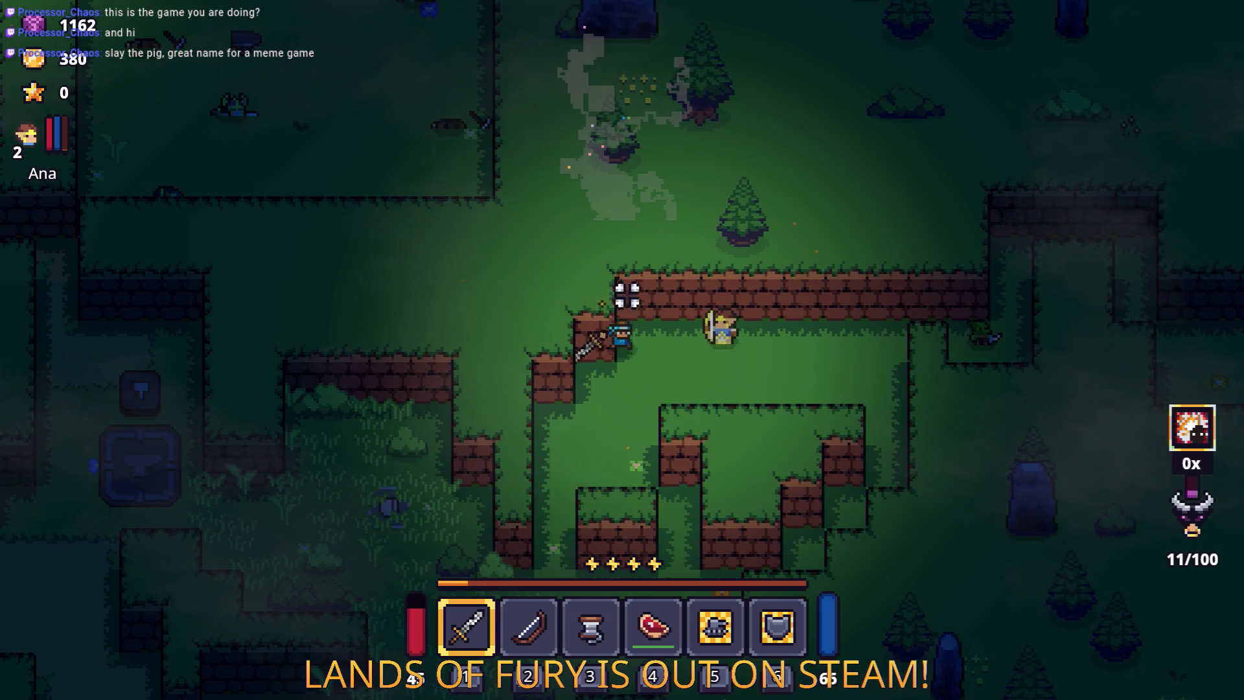
{"action": "key", "text": "s"}
{"action": "key", "text": "a"}
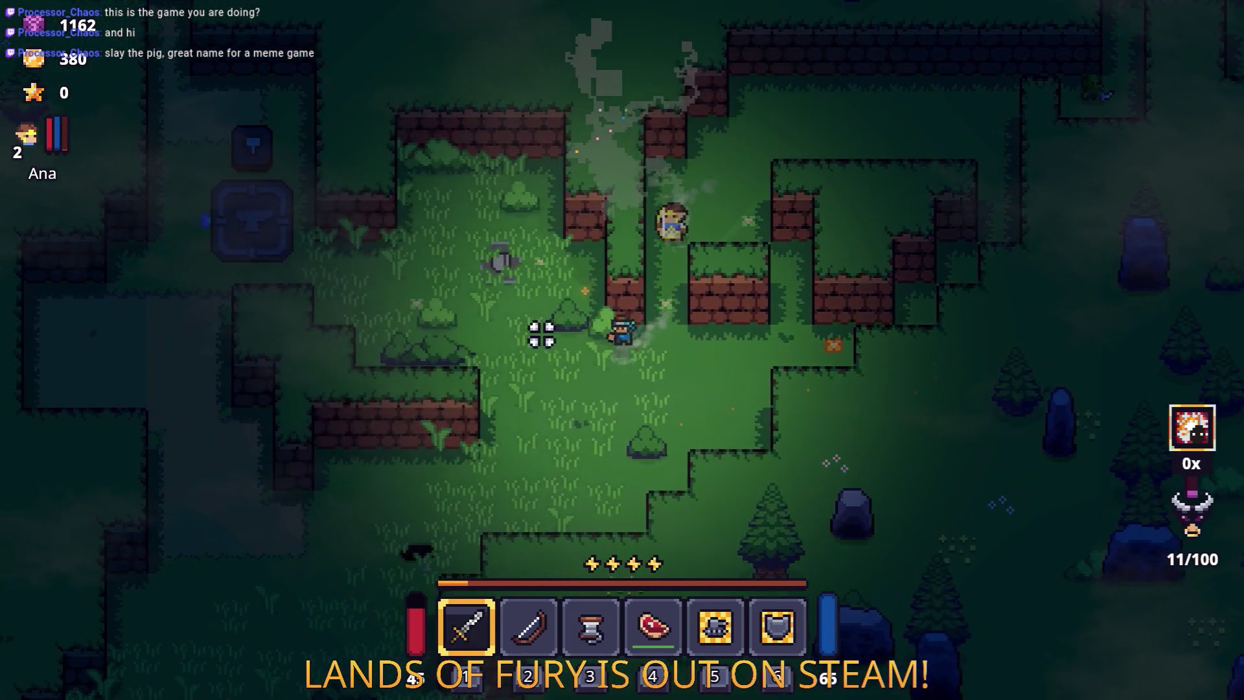
{"action": "key", "text": "a"}
{"action": "left_click", "coordinate": [542, 334]}
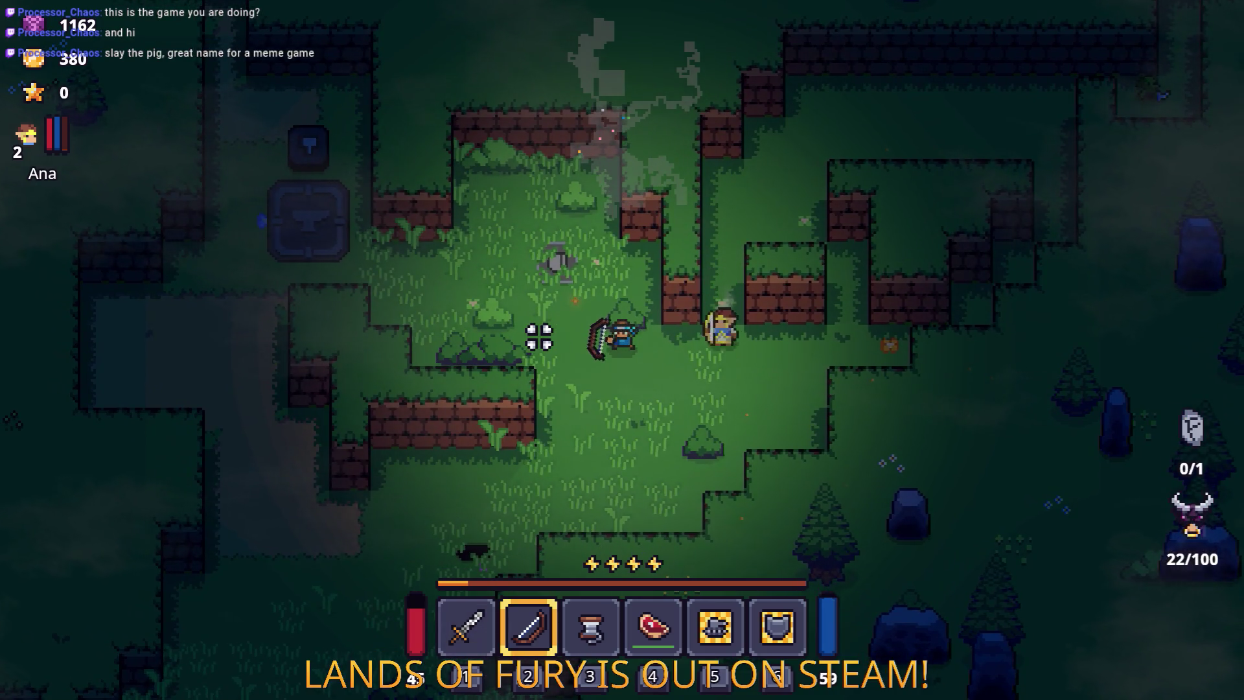
{"action": "key", "text": "w"}
{"action": "key", "text": "a"}
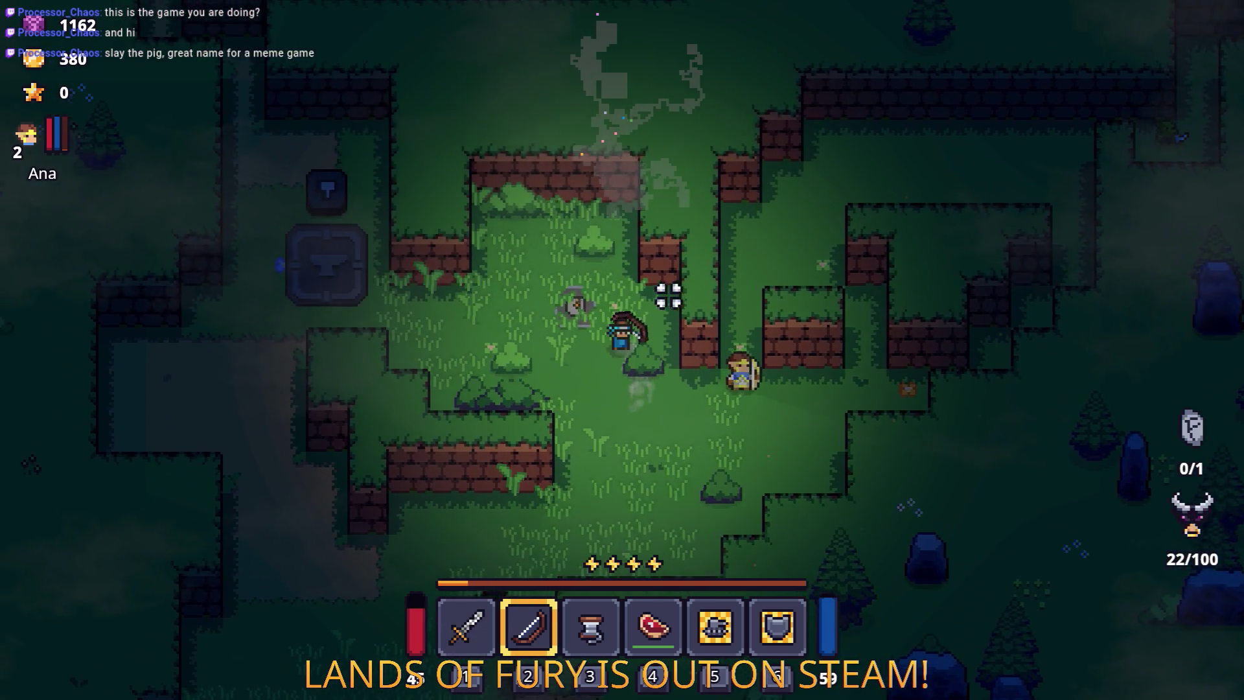
Step: Shoot a volley of arrows at the camp enemies until the target is finished
{"action": "left_click", "coordinate": [556, 344]}
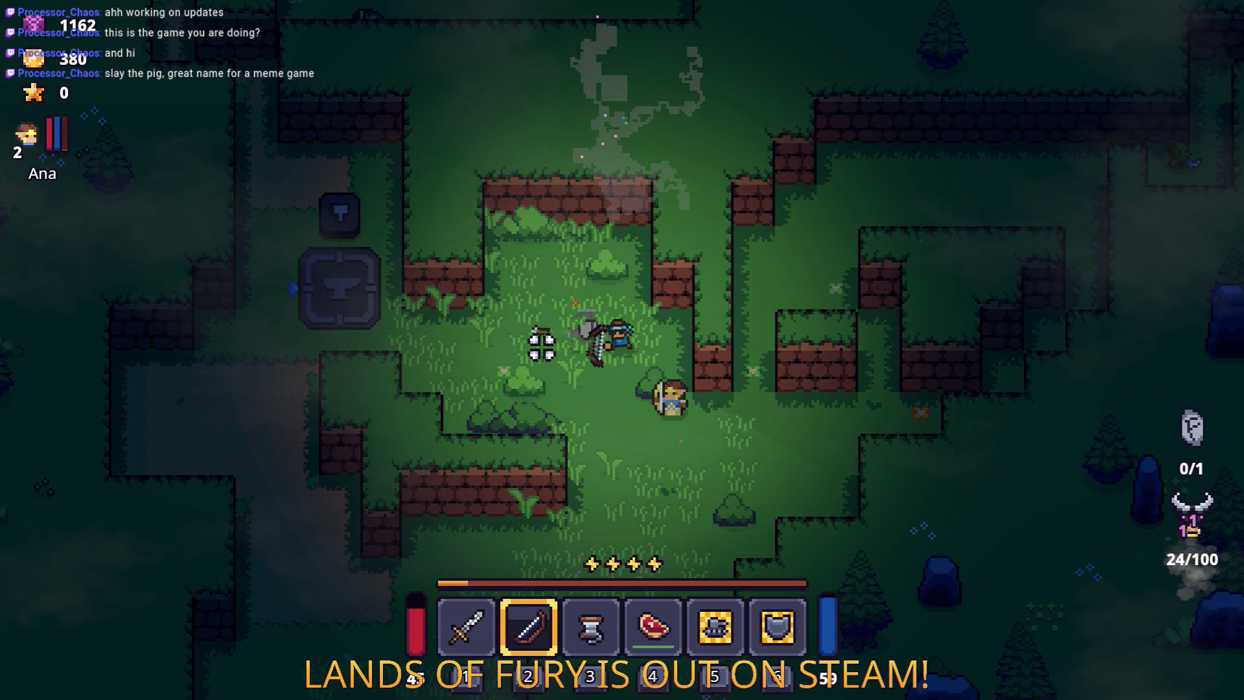
{"action": "key", "text": "d"}
{"action": "left_click", "coordinate": [749, 351]}
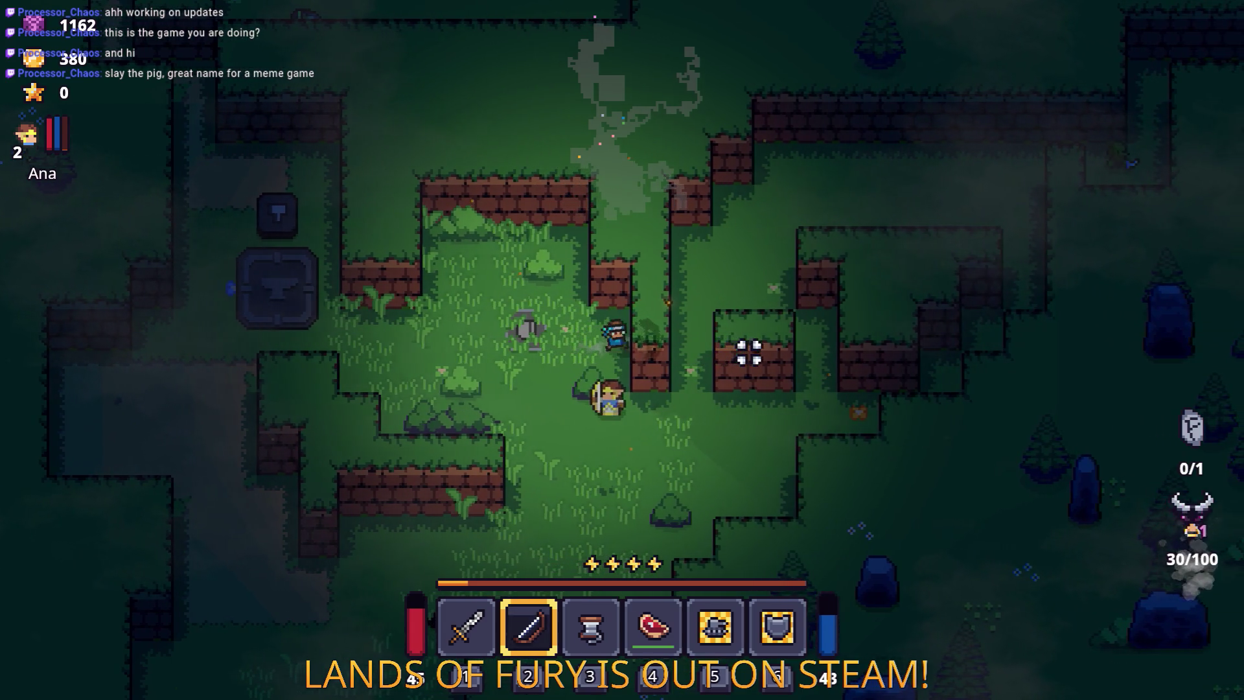
{"action": "left_click", "coordinate": [749, 351]}
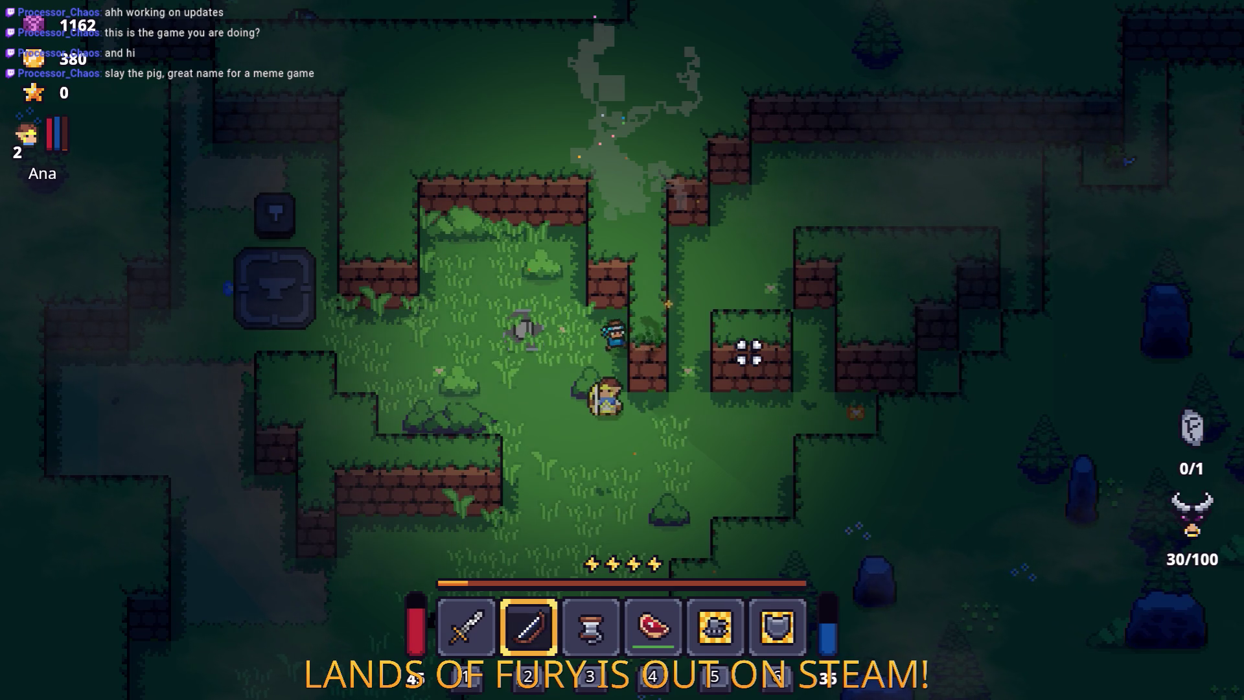
{"action": "key", "text": "w"}
{"action": "left_click", "coordinate": [738, 350]}
{"action": "left_click", "coordinate": [727, 347]}
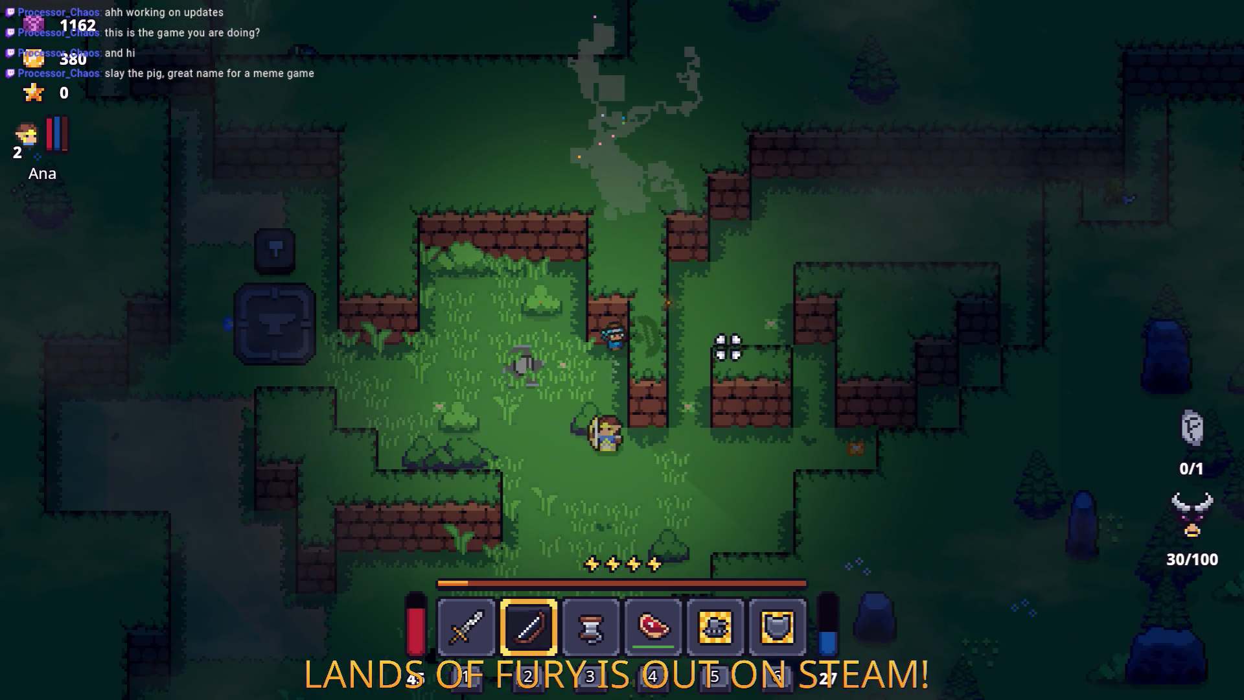
{"action": "left_click", "coordinate": [727, 346]}
{"action": "left_click", "coordinate": [727, 346]}
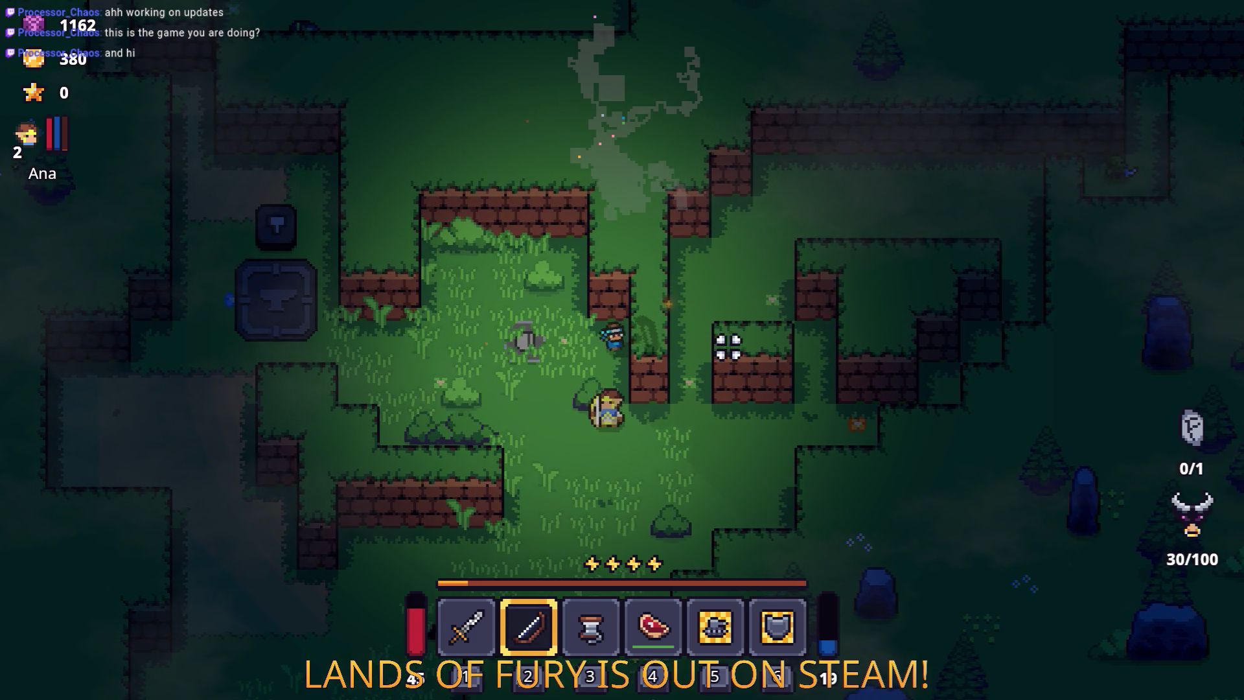
{"action": "left_click", "coordinate": [727, 346]}
{"action": "left_click", "coordinate": [727, 347]}
Step: Leave the fight, head north through the camp, then dash south past the anvil toward the chest
{"action": "key", "text": "d"}
{"action": "key", "text": "s"}
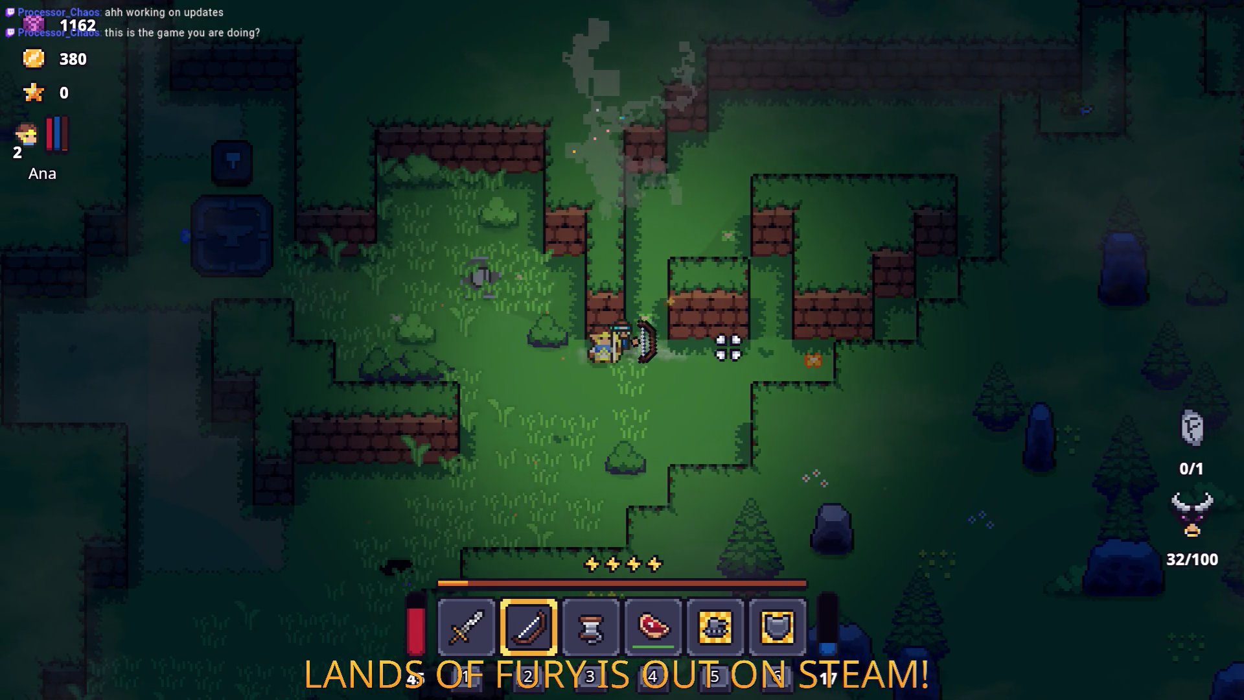
{"action": "key", "text": "a"}
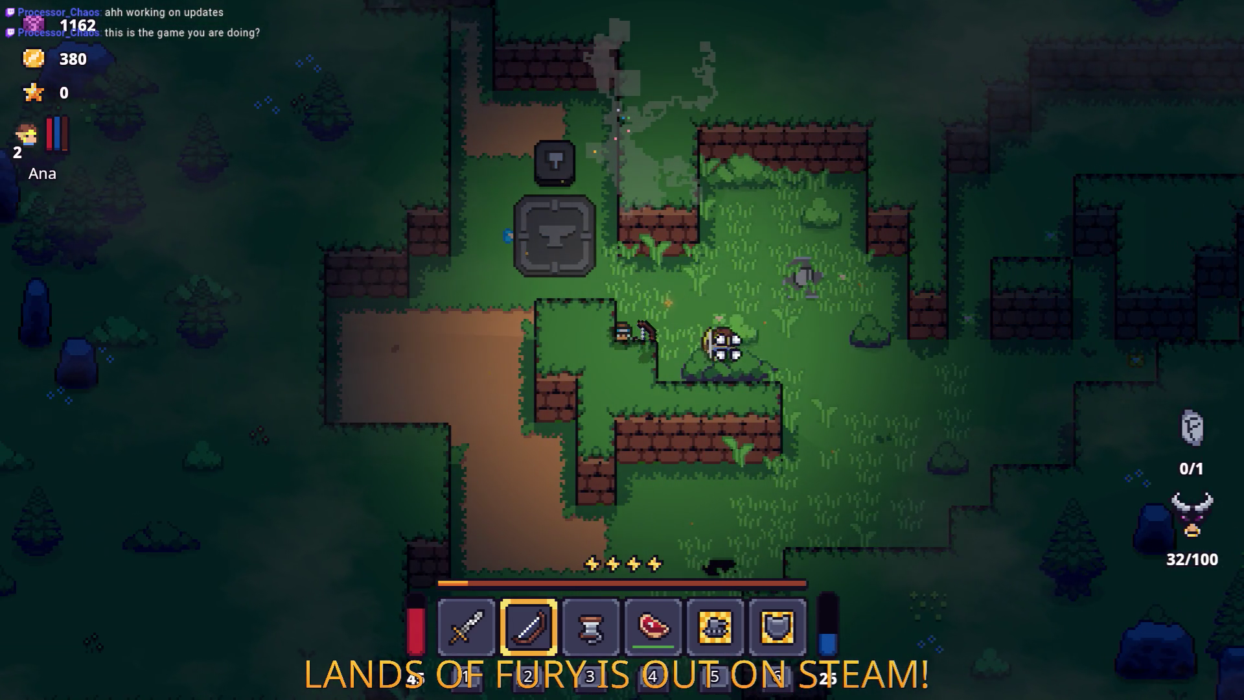
{"action": "key", "text": "w"}
{"action": "key", "text": "a"}
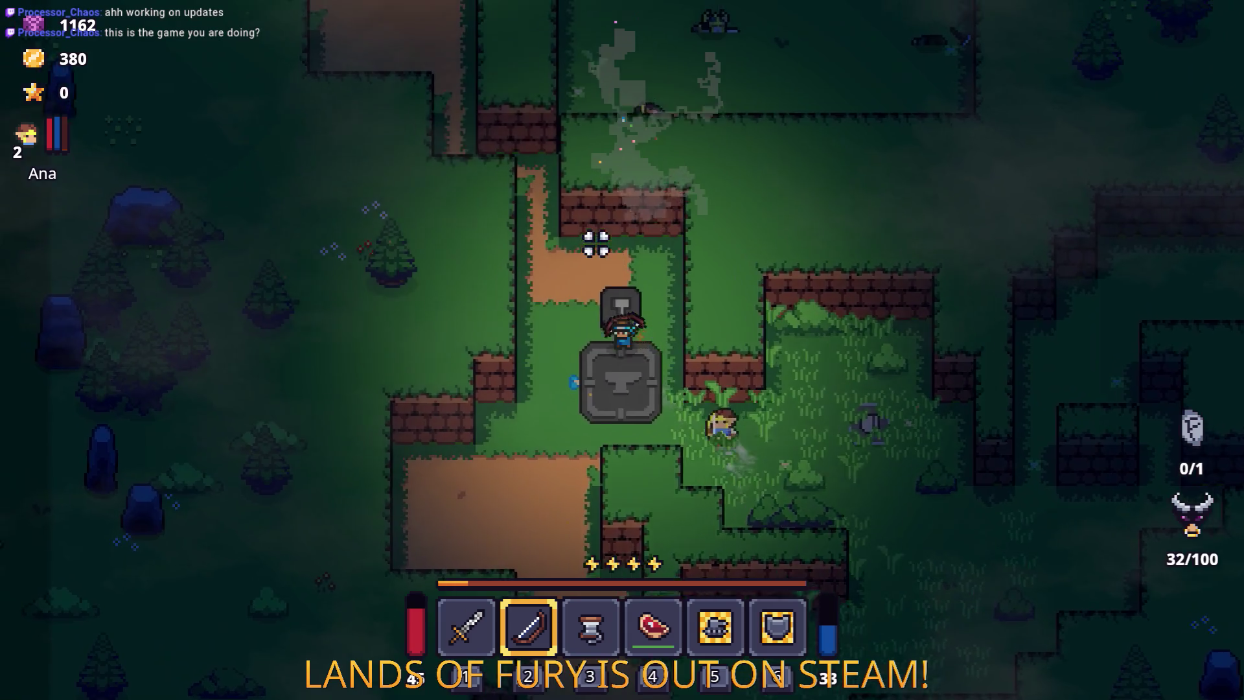
{"action": "key", "text": "w"}
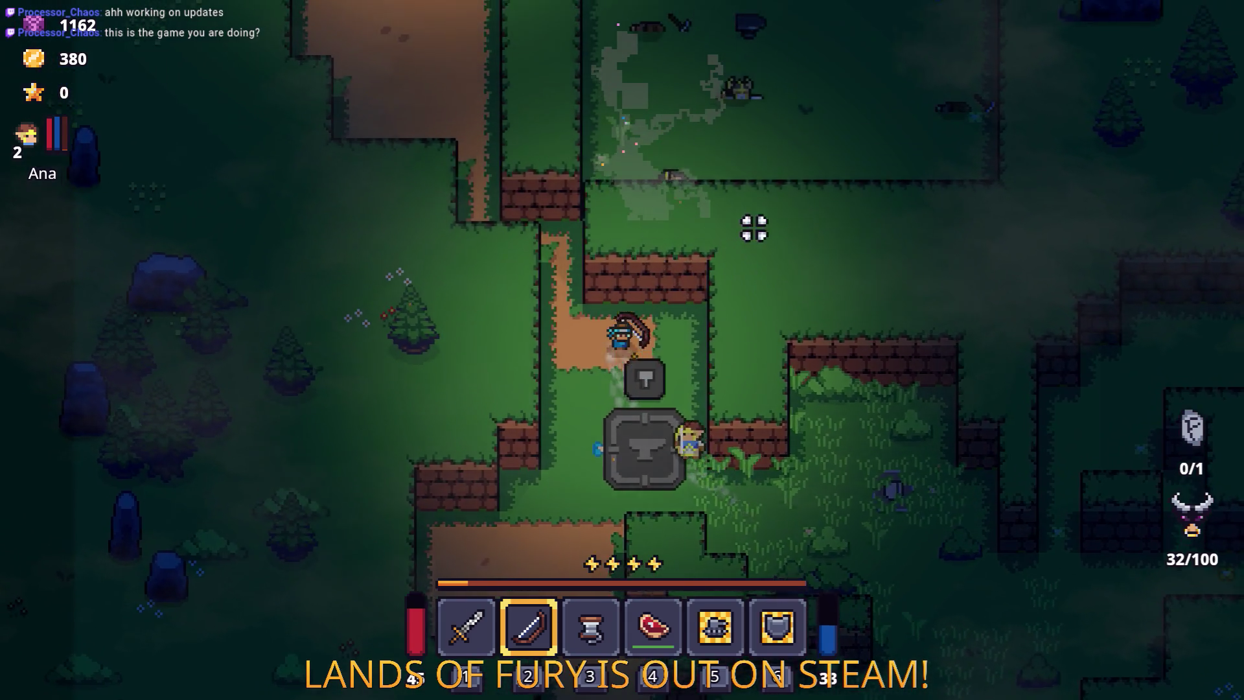
{"action": "key", "text": "d"}
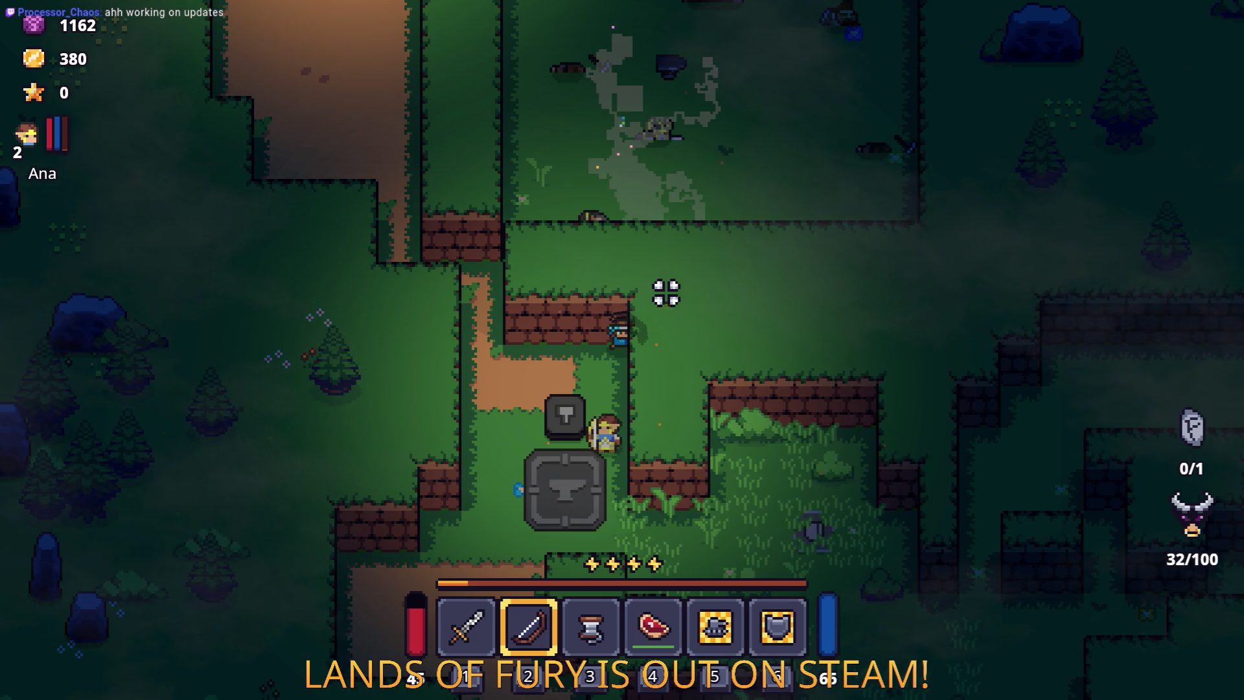
{"action": "key", "text": "s"}
{"action": "key", "text": "a"}
{"action": "key", "text": "space"}
{"action": "key", "text": "space"}
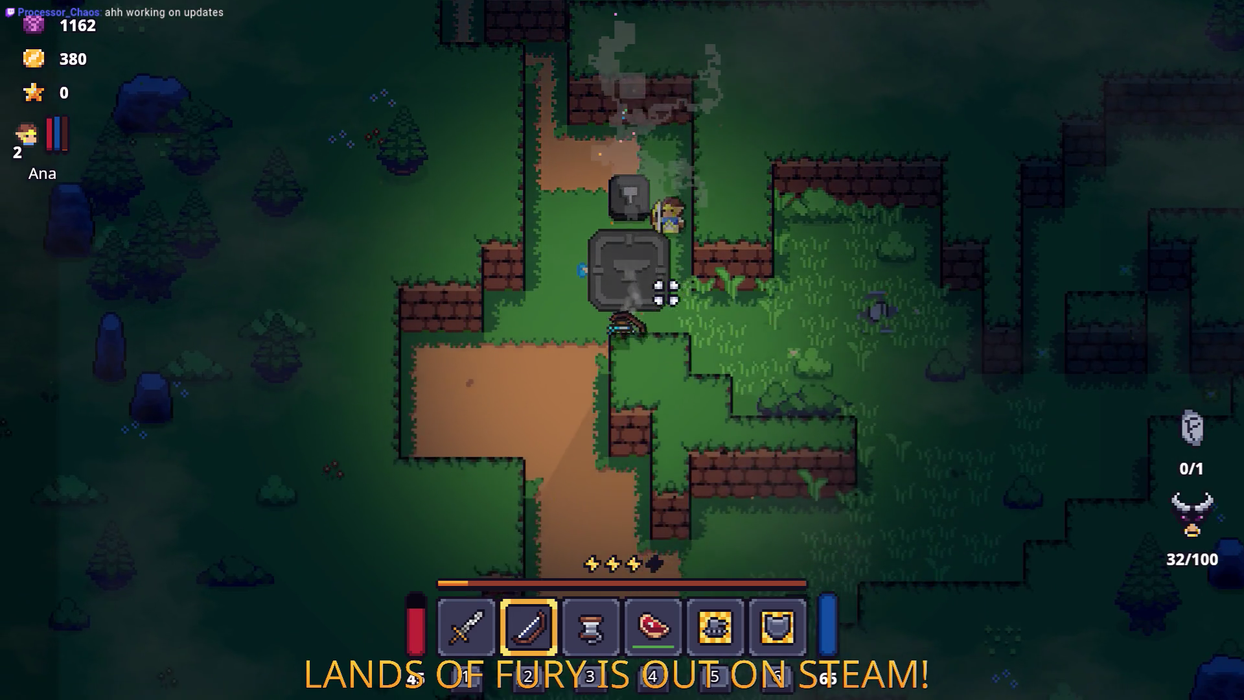
{"action": "key", "text": "s"}
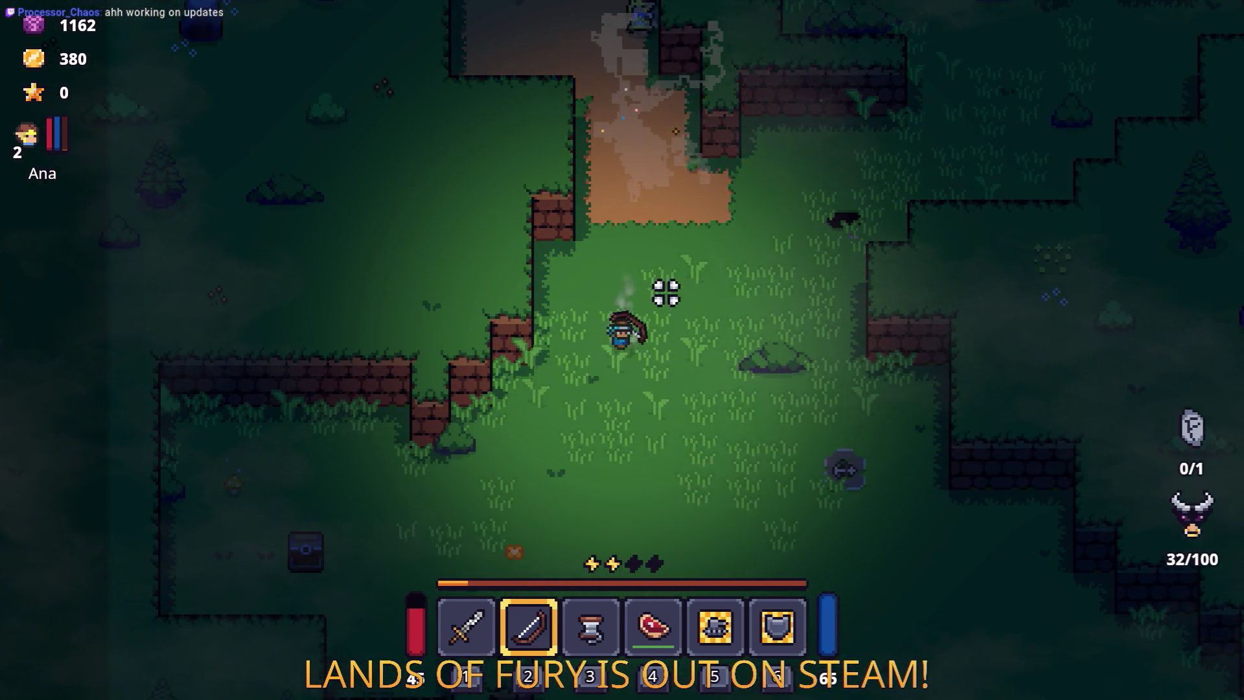
{"action": "key", "text": "s"}
{"action": "key", "text": "a"}
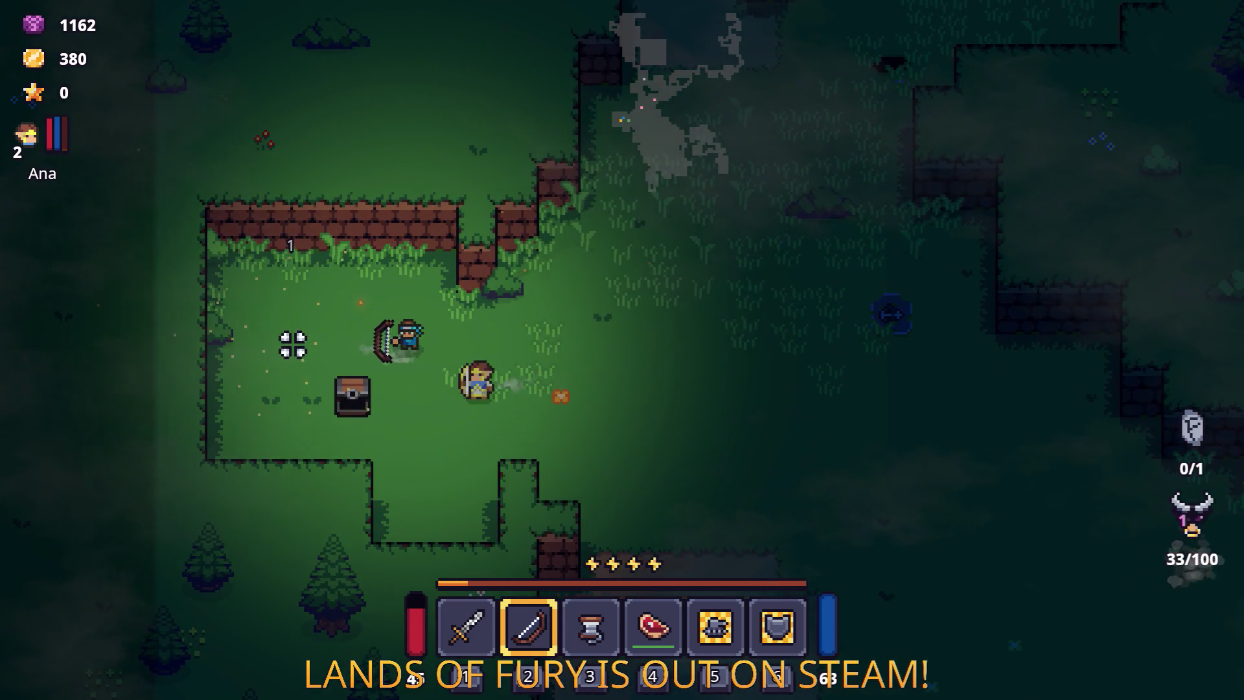
Step: Dash east toward the brick ledges, then pause and quit to desktop
{"action": "key", "text": "d"}
{"action": "key", "text": "space"}
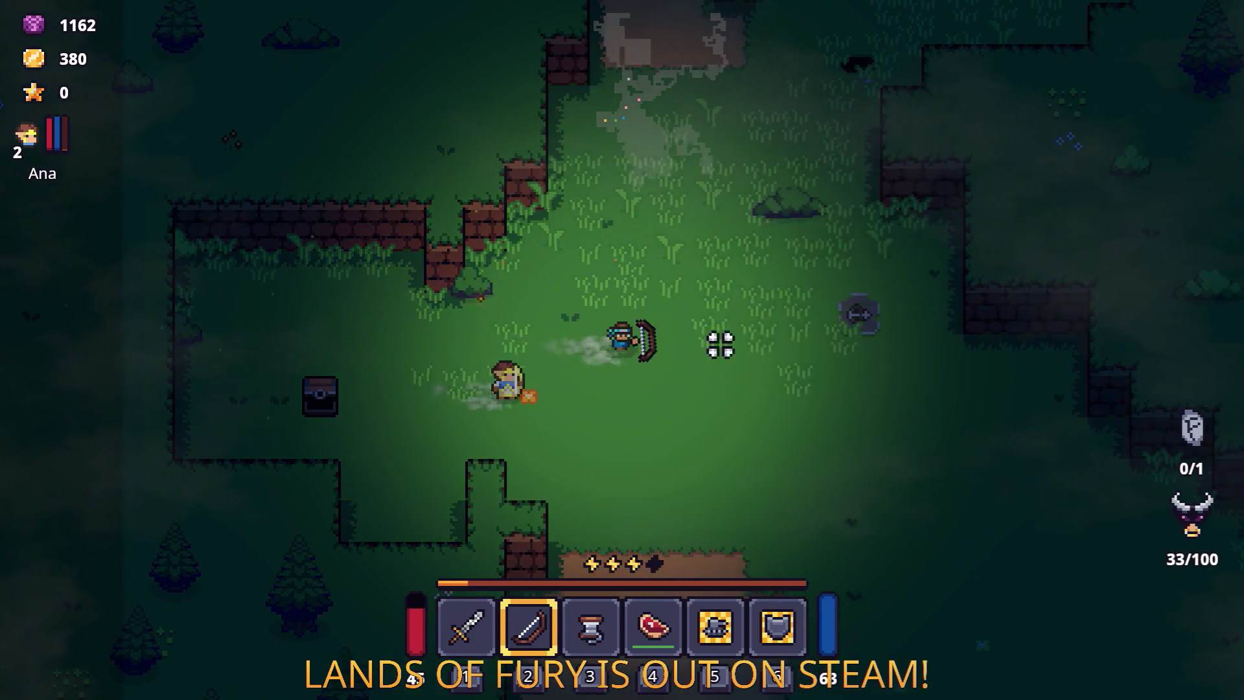
{"action": "key", "text": "s"}
{"action": "key", "text": "d"}
{"action": "key", "text": "space"}
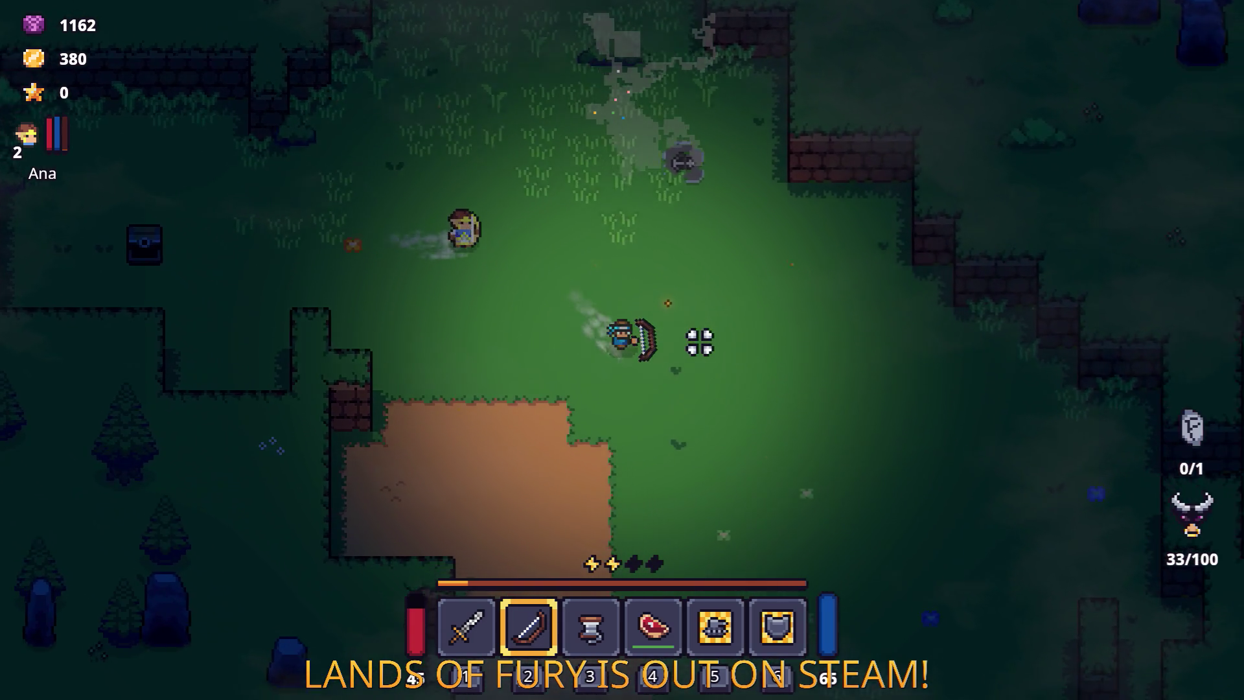
{"action": "key", "text": "d"}
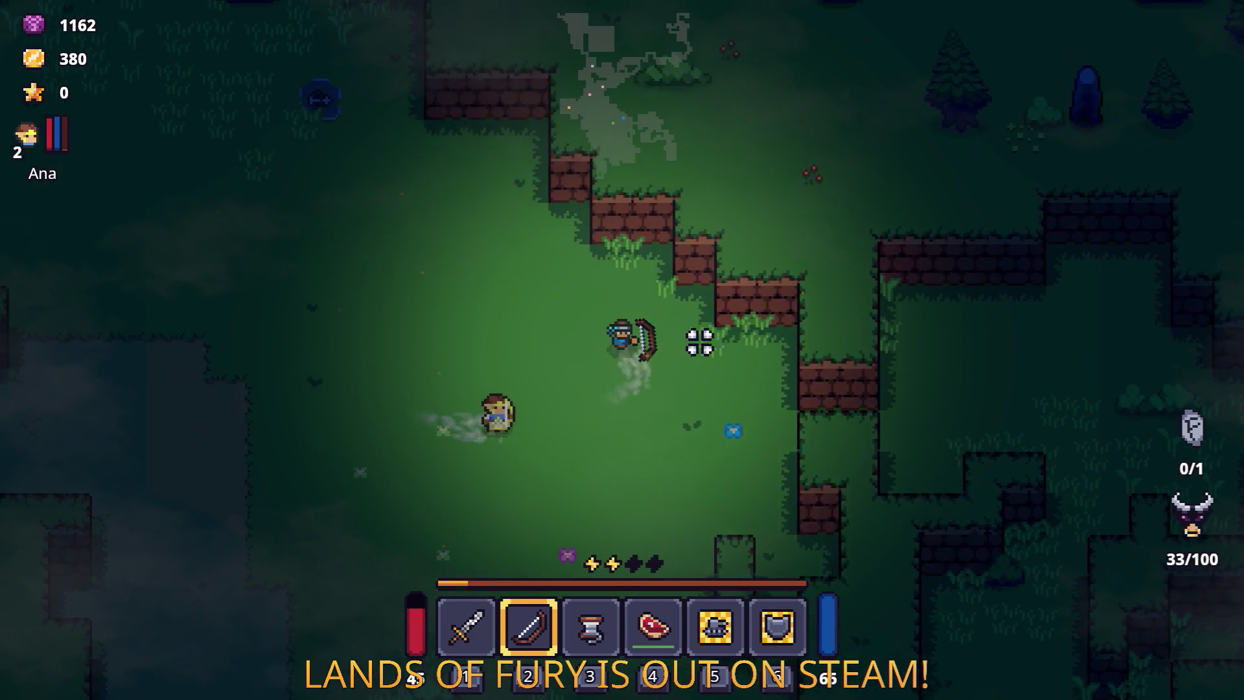
{"action": "key", "text": "w"}
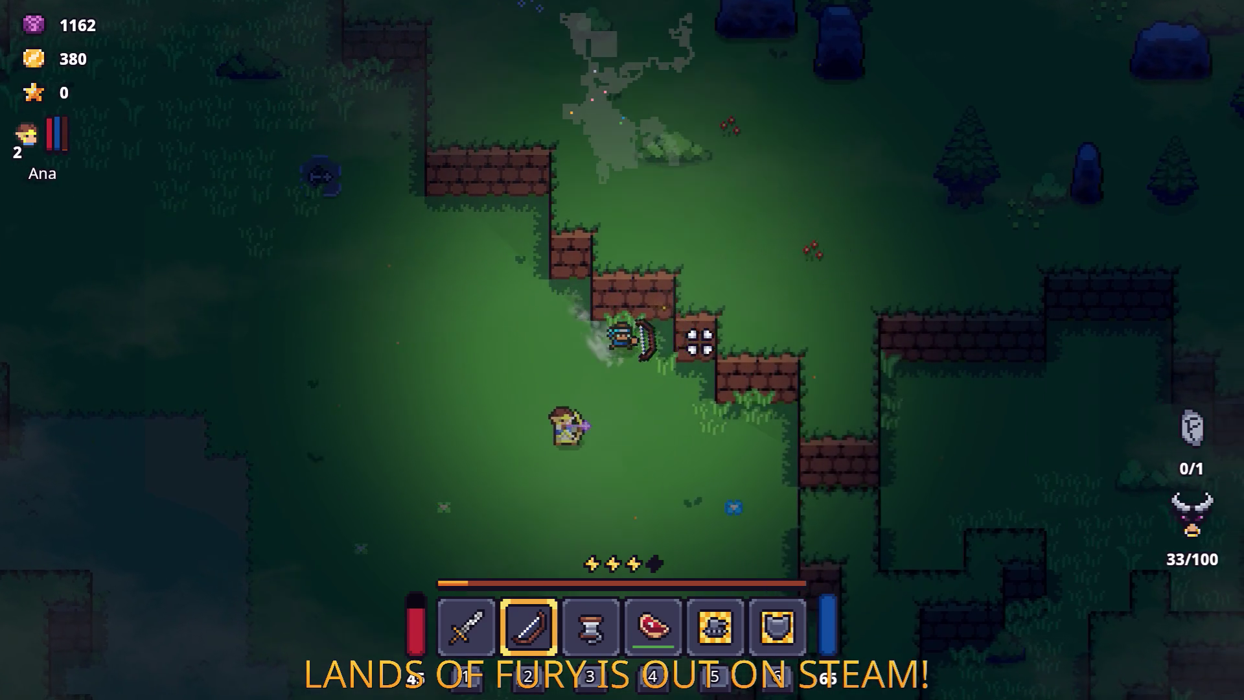
{"action": "key", "text": "d"}
{"action": "key", "text": "s"}
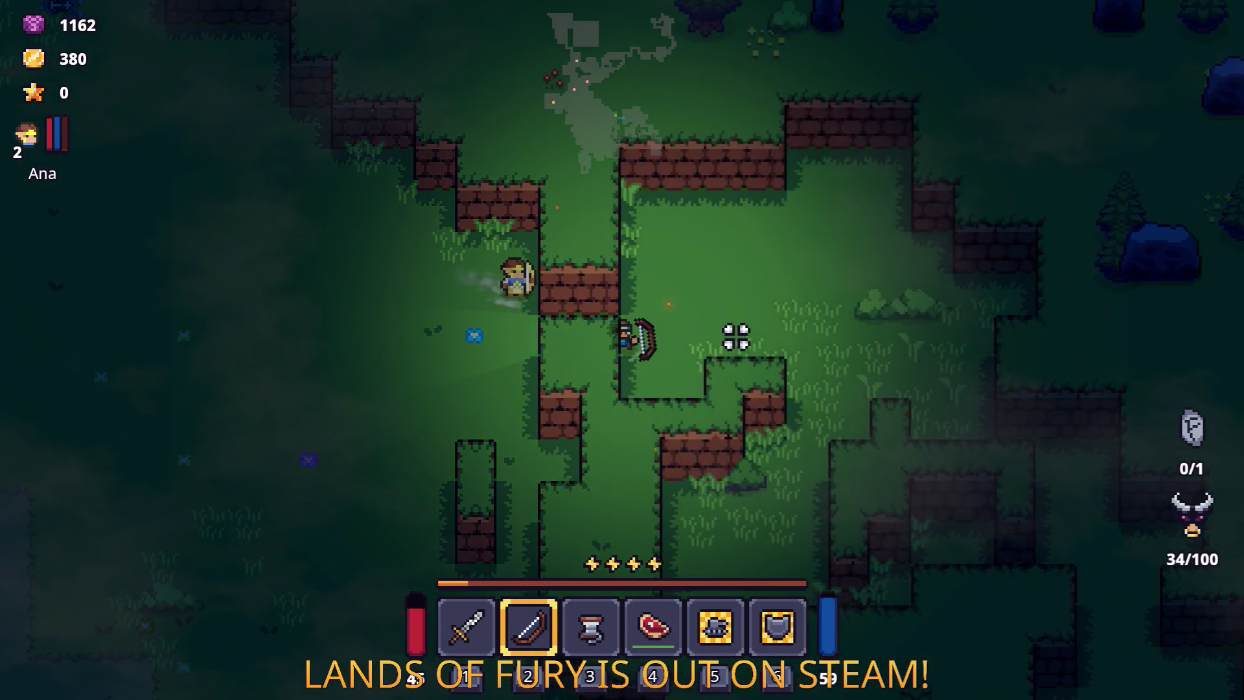
{"action": "key", "text": "Escape"}
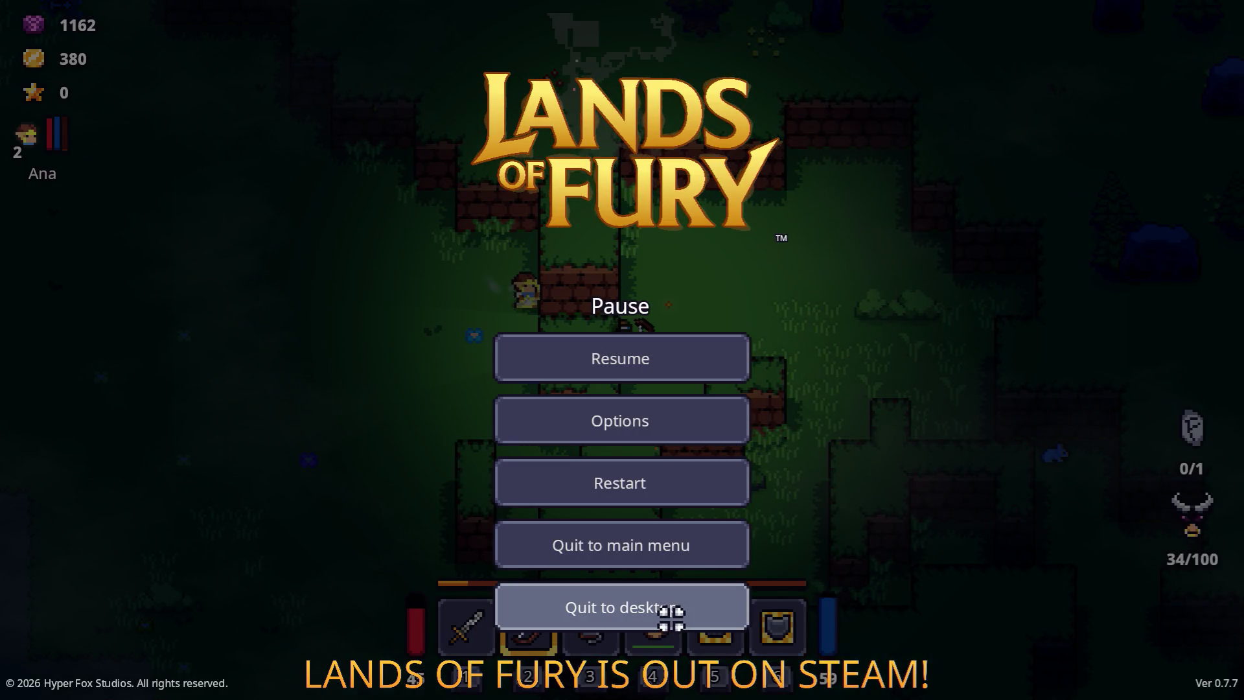
{"action": "left_click", "coordinate": [671, 619]}
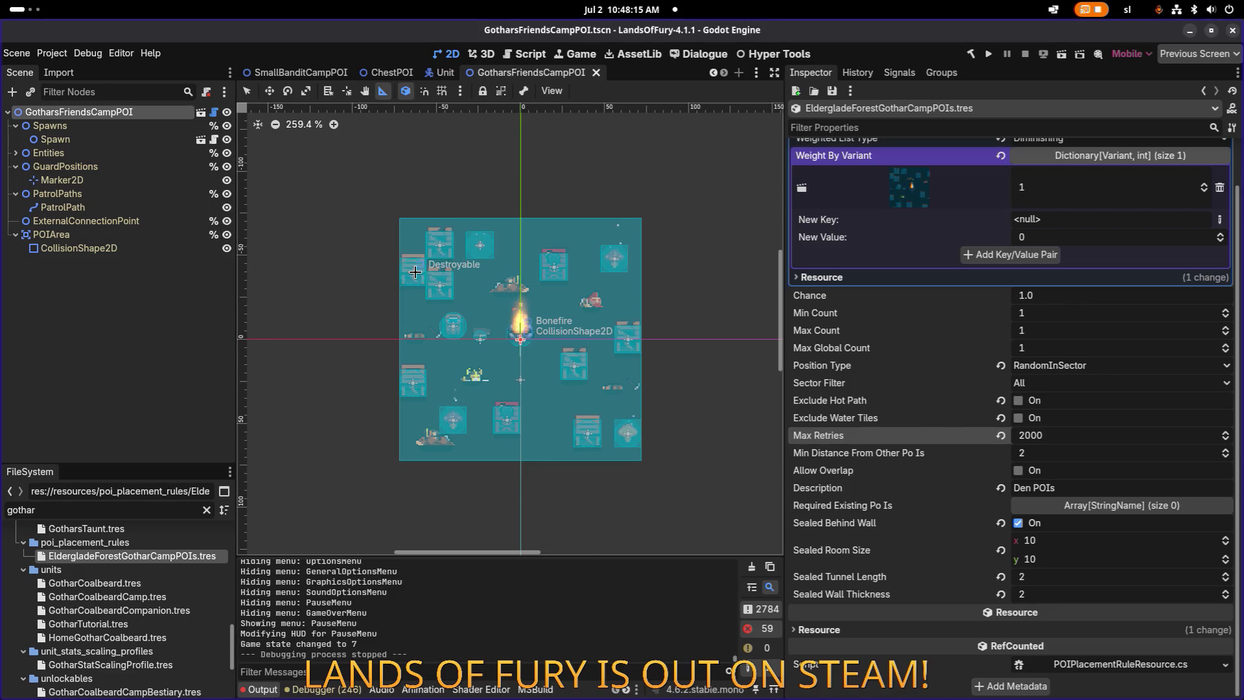
Step: Filter the tree to Destroyable nodes, open Destroyable.tscn, inspect NavigationObstacleComponent, then close that scene's tab
{"action": "type", "text": "dest"}
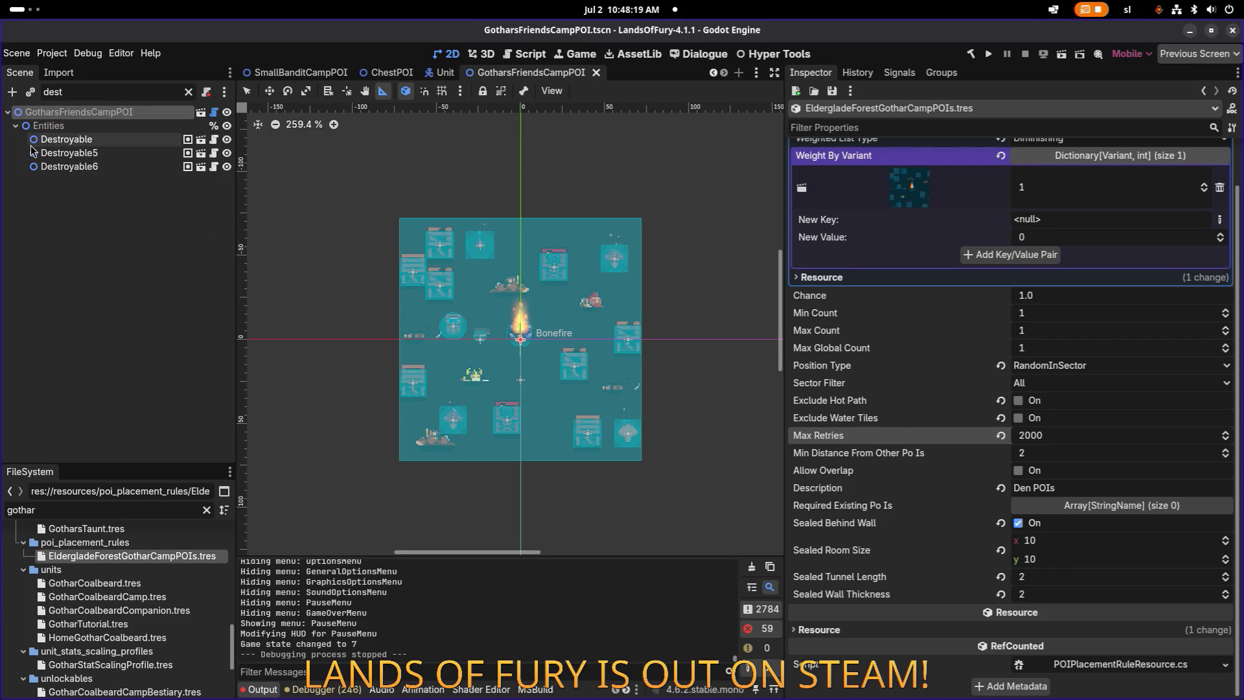
{"action": "left_click", "coordinate": [78, 139]}
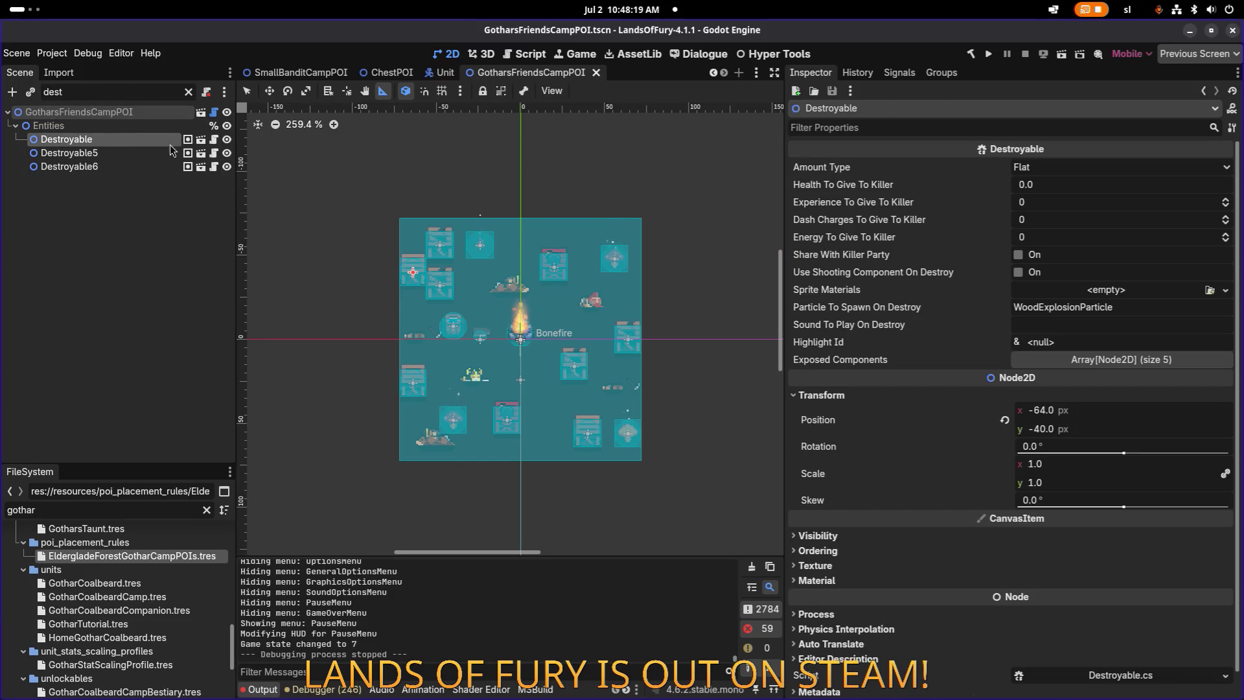
{"action": "left_click", "coordinate": [200, 139]}
{"action": "left_click", "coordinate": [90, 112]}
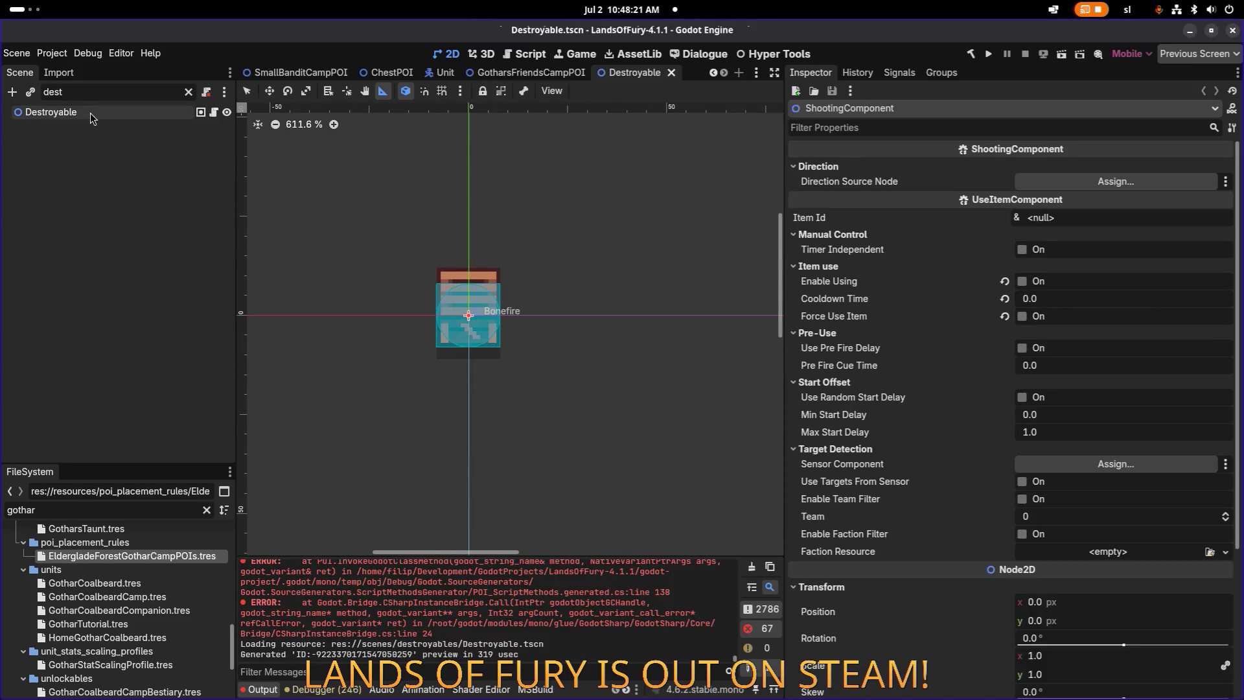
{"action": "left_click", "coordinate": [189, 92]}
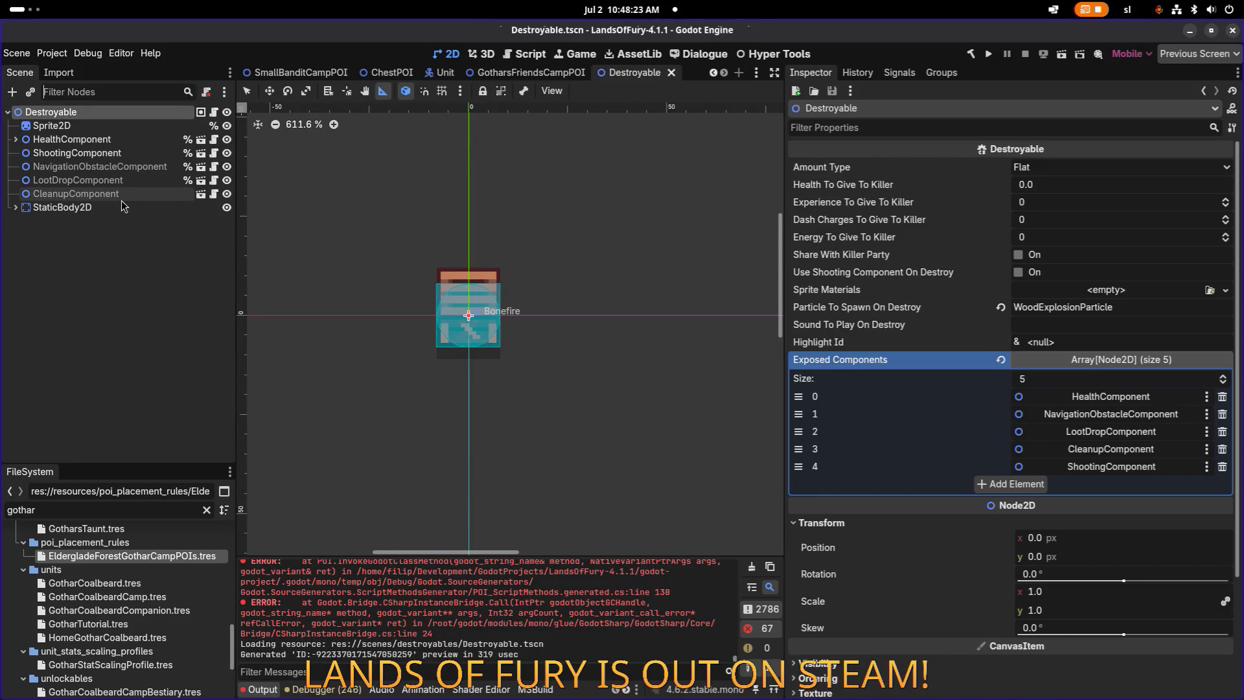
{"action": "left_click", "coordinate": [136, 172]}
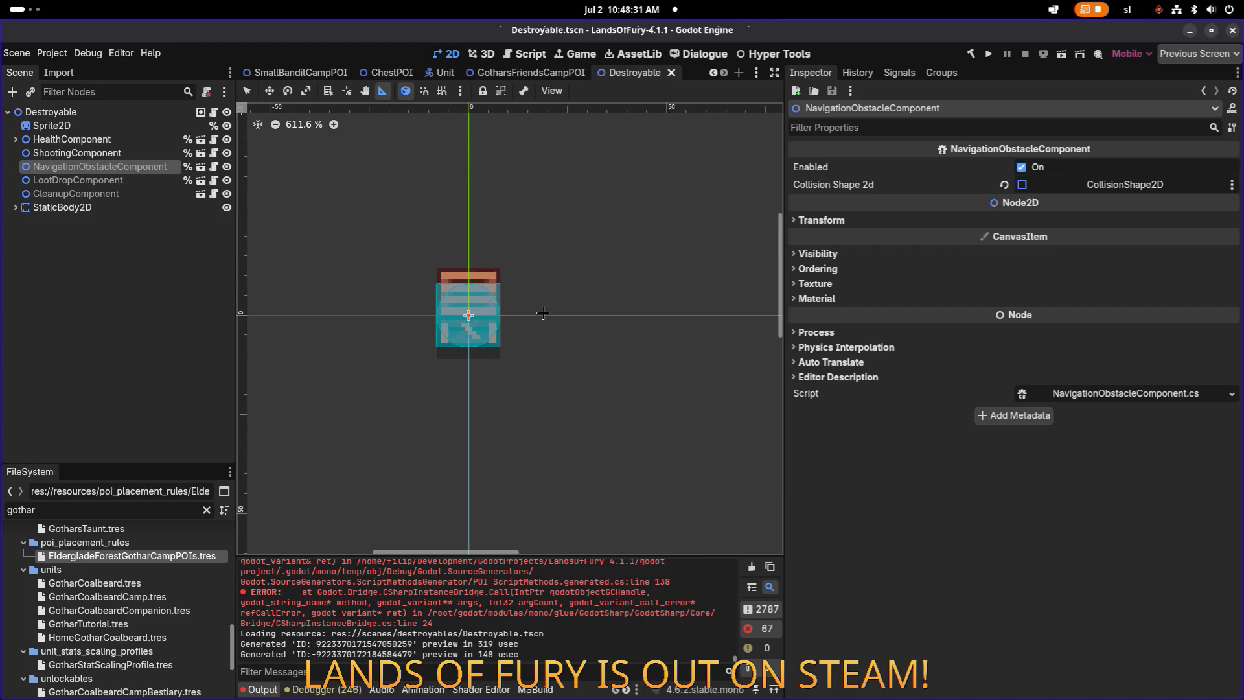
{"action": "middle_click", "coordinate": [625, 72]}
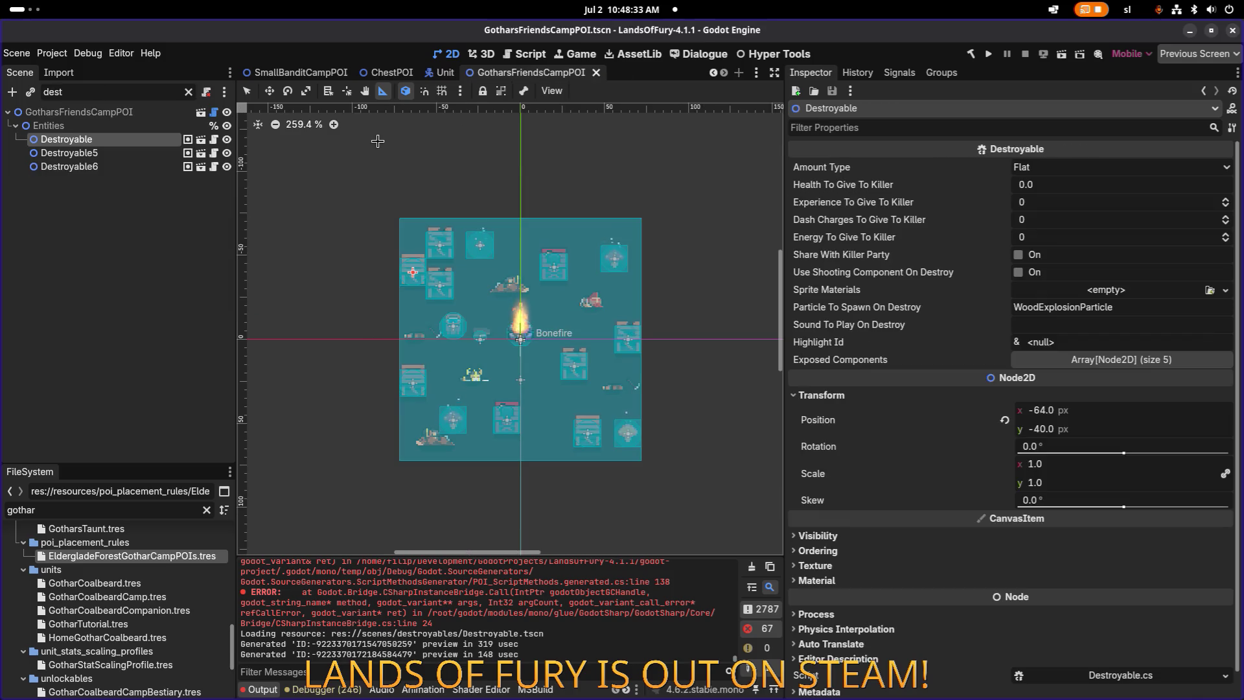
{"action": "left_click", "coordinate": [119, 169]}
{"action": "left_click", "coordinate": [121, 139]}
{"action": "scroll", "coordinate": [898, 251], "scroll_direction": "down", "scroll_amount": 1}
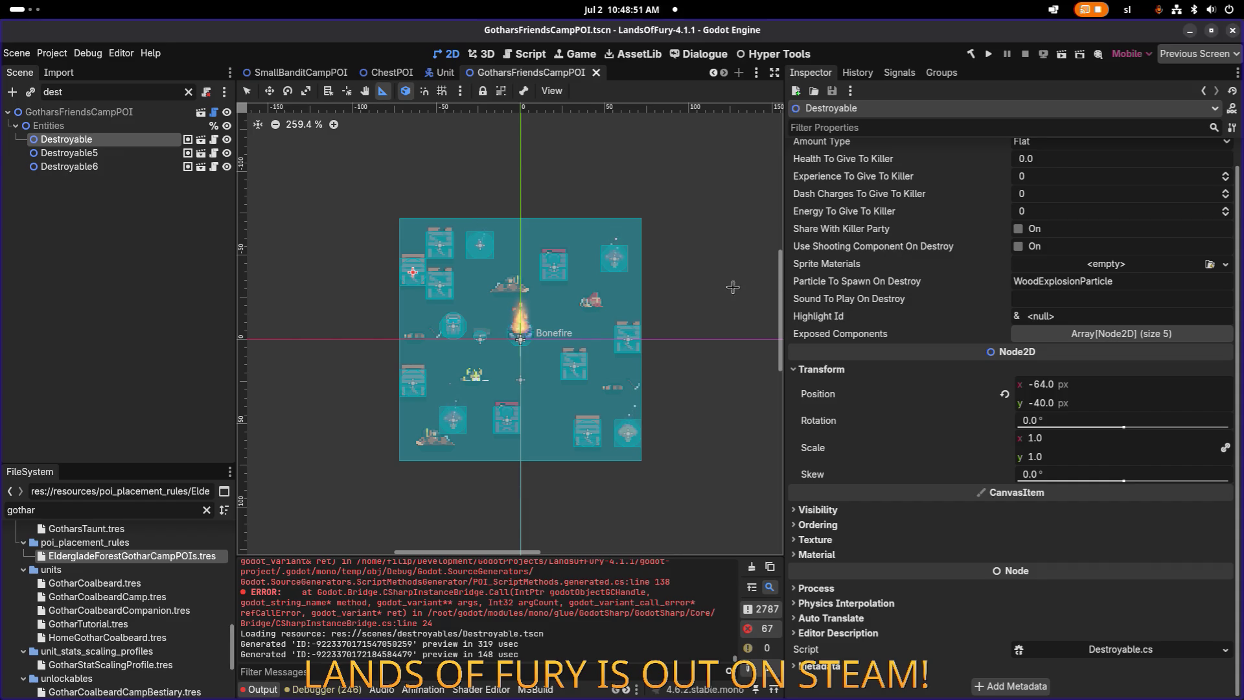
{"action": "scroll", "coordinate": [706, 292], "scroll_direction": "up", "scroll_amount": 1}
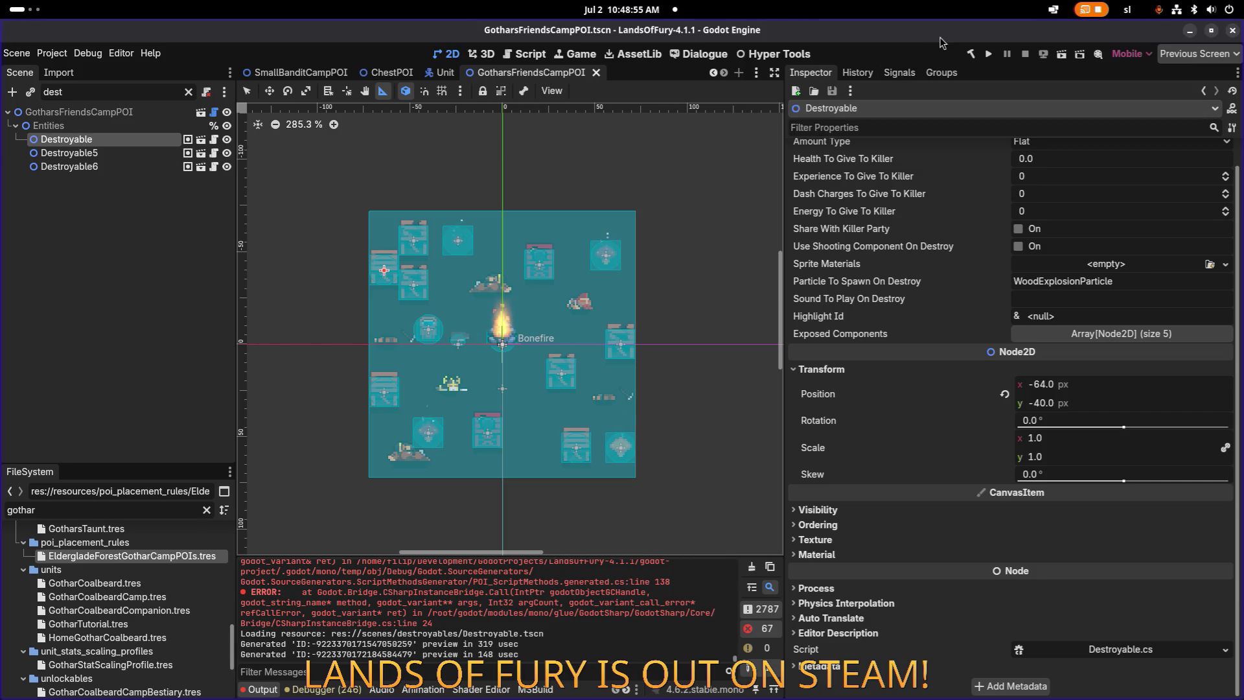
{"action": "left_click", "coordinate": [985, 54]}
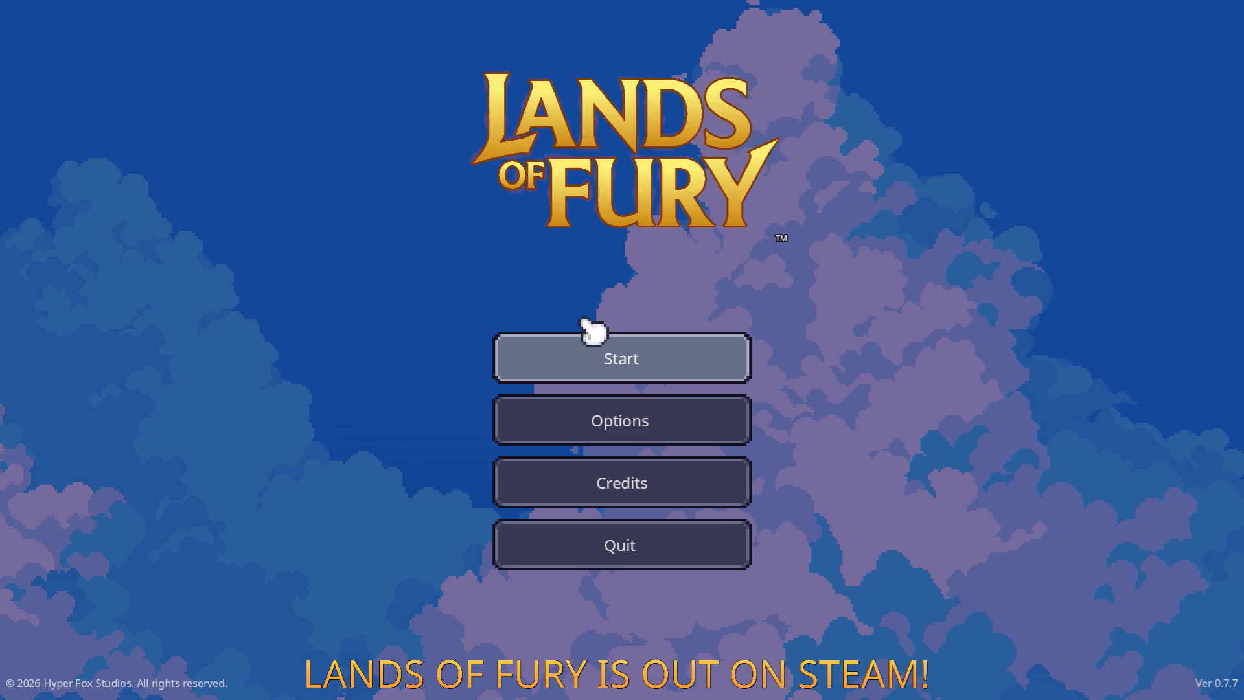
Step: Start the game with the first save profile and leave The Glade through the portal
{"action": "left_click", "coordinate": [643, 353]}
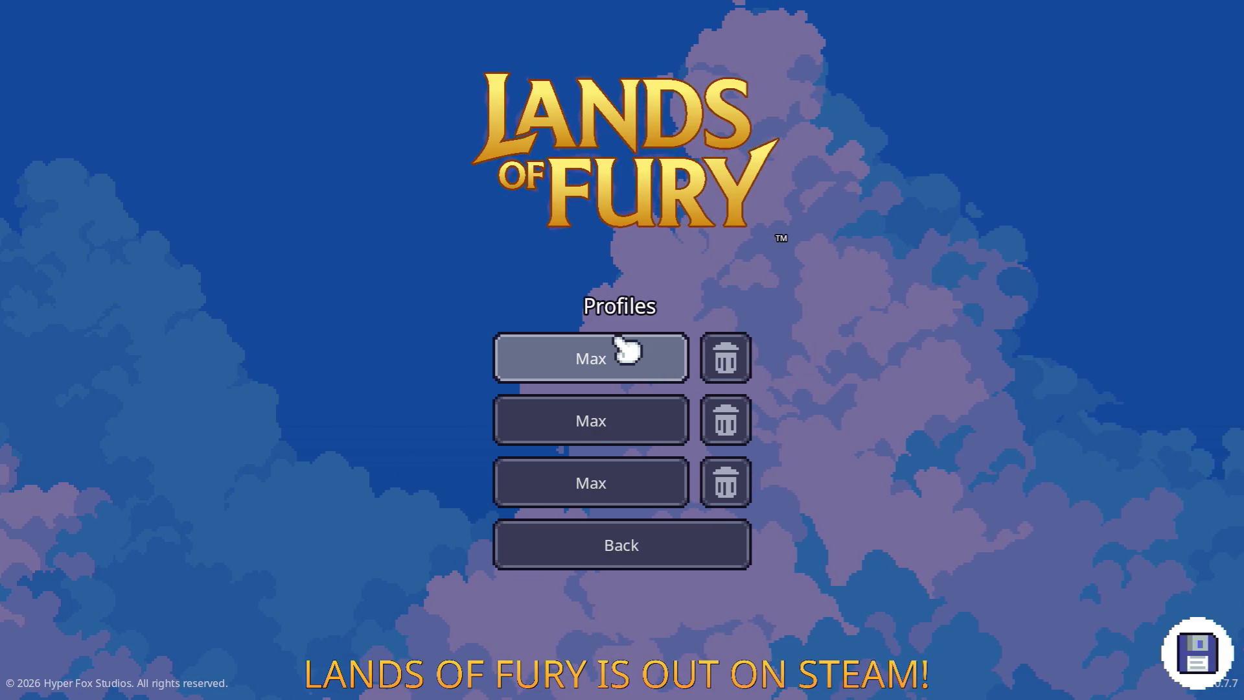
{"action": "left_click", "coordinate": [617, 356]}
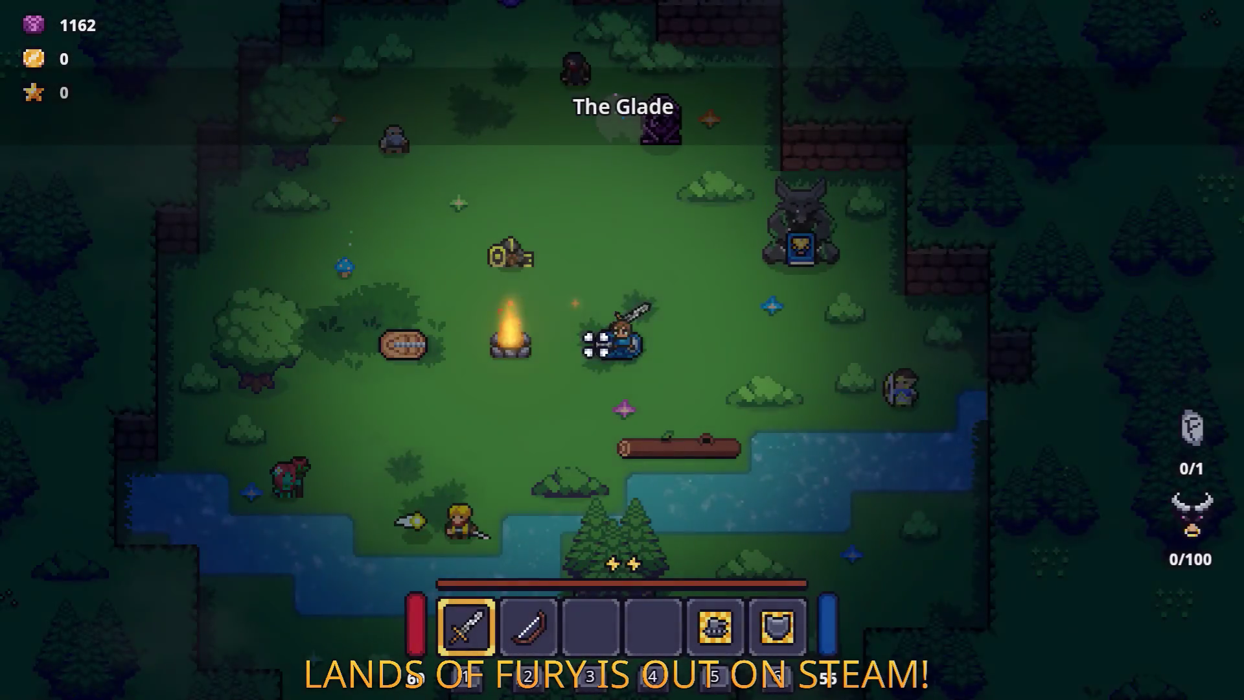
{"action": "key", "text": "w"}
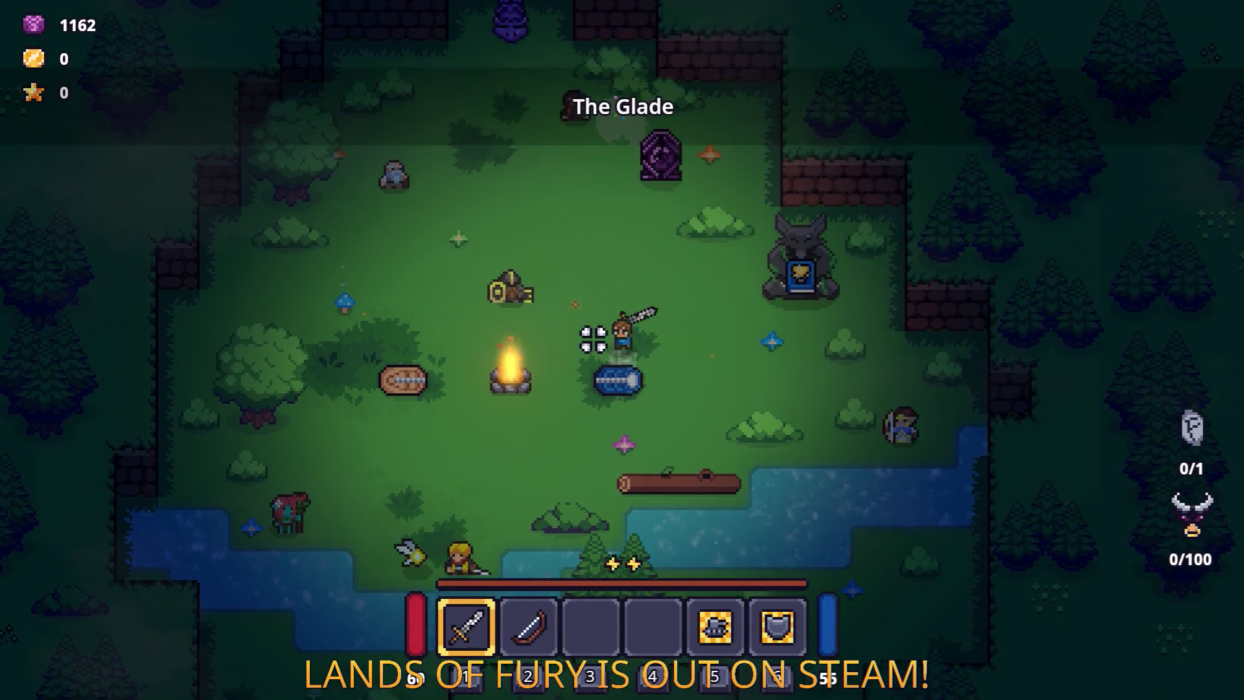
{"action": "key", "text": "w"}
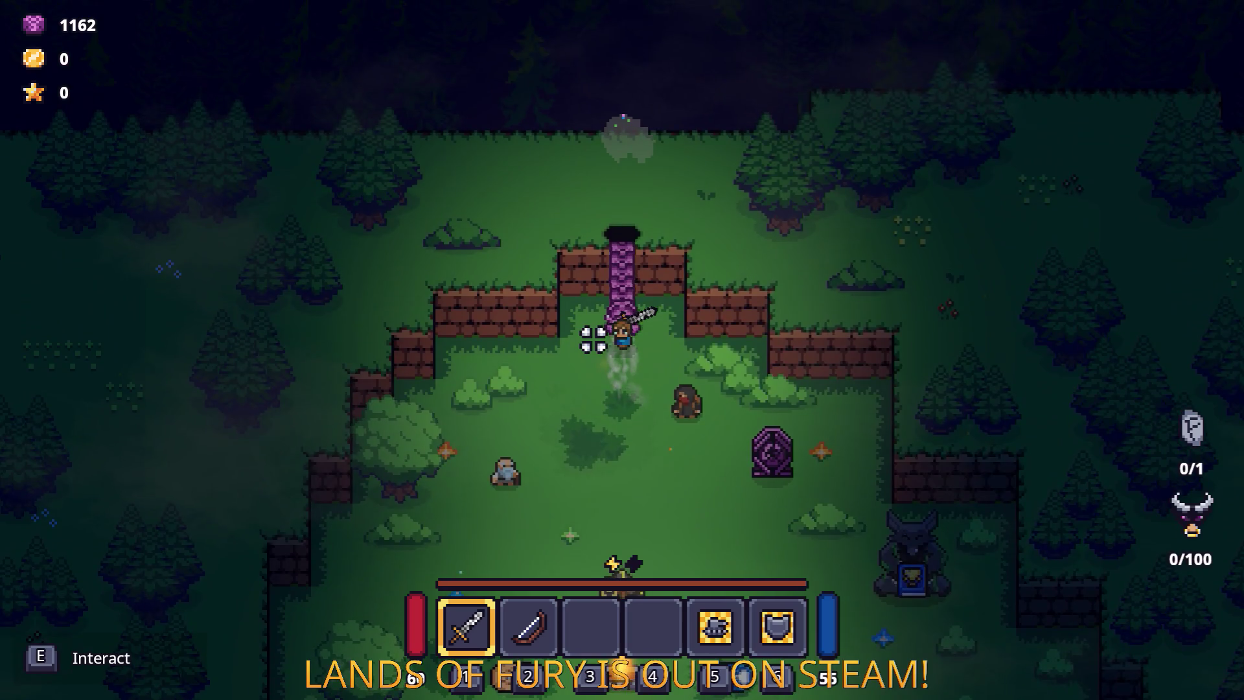
{"action": "key", "text": "e"}
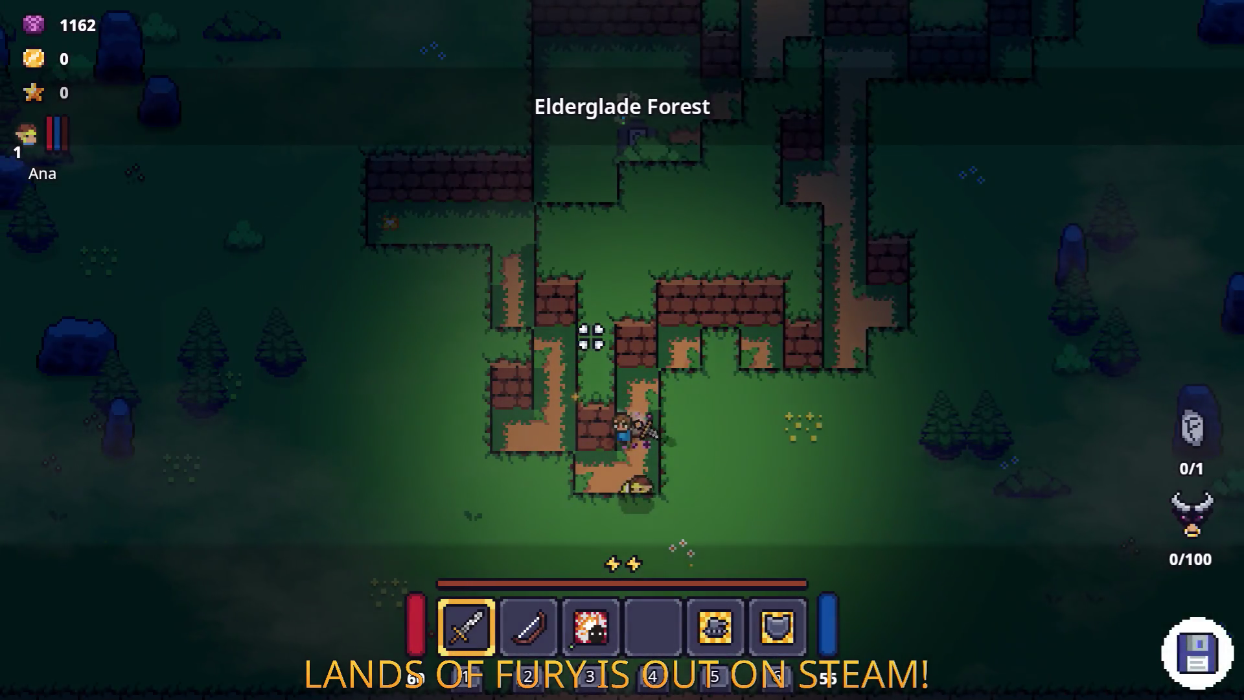
Step: Switch to the bow, walk north to the enemy campfire, and shoot the enemies there
{"action": "key", "text": "w"}
{"action": "key", "text": "a"}
{"action": "key", "text": "2"}
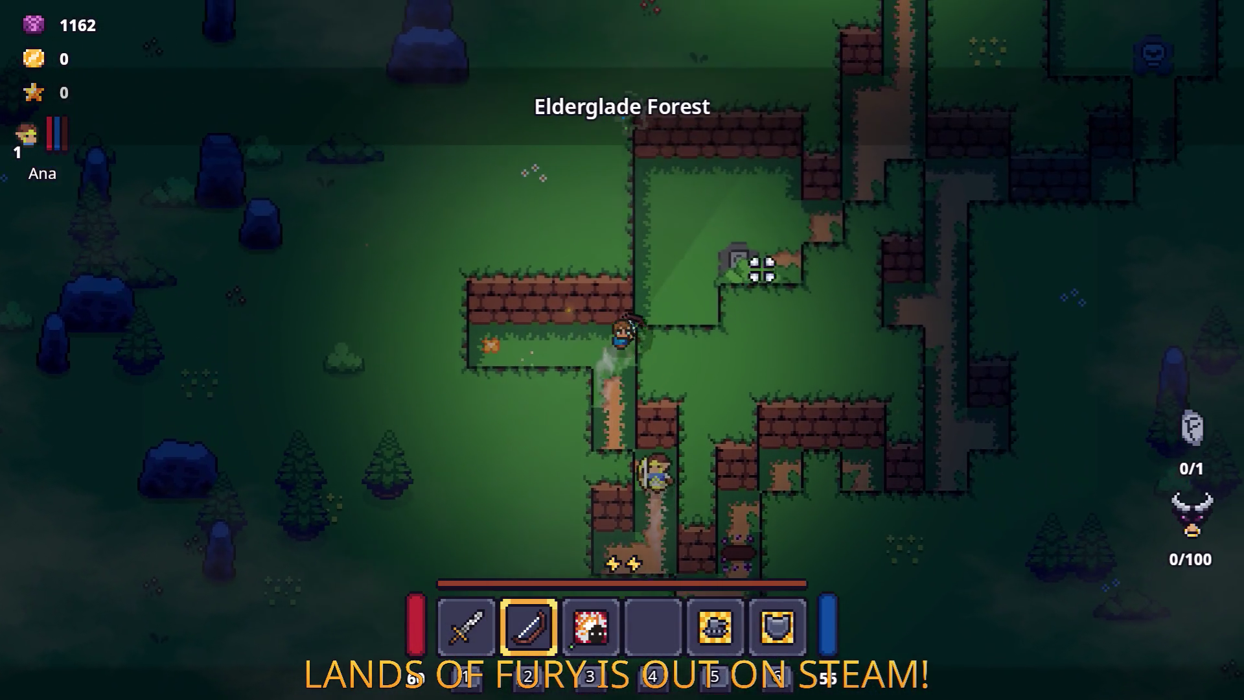
{"action": "key", "text": "w"}
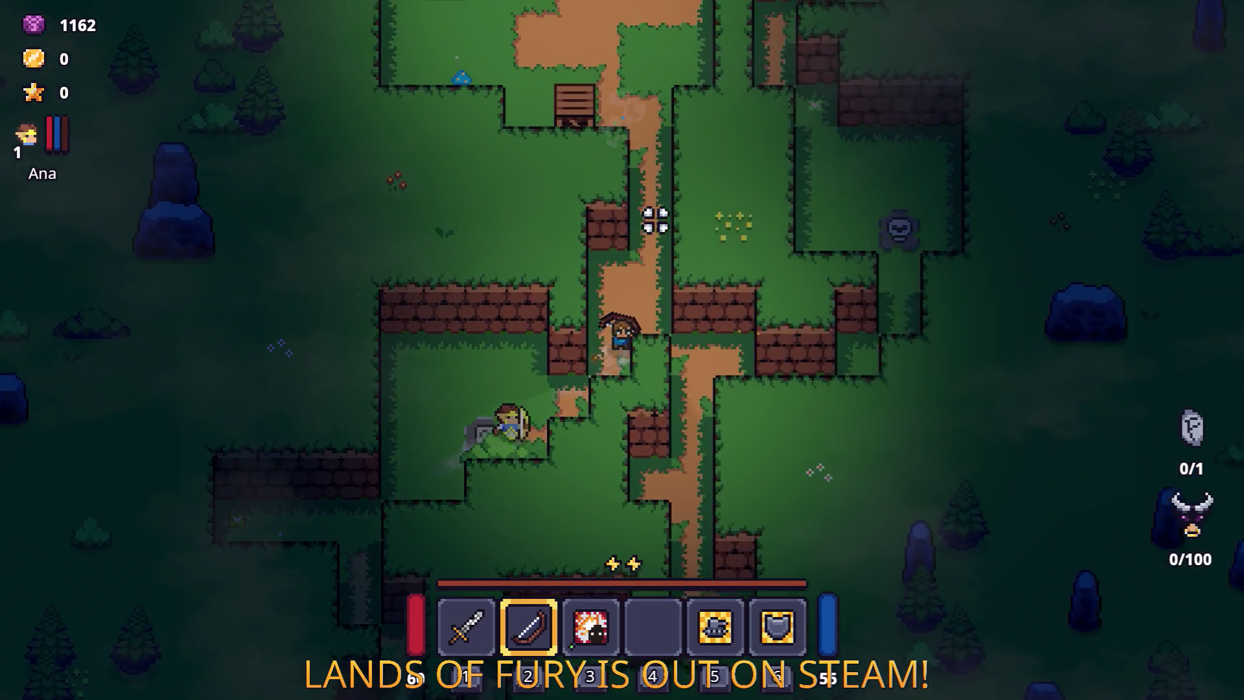
{"action": "key", "text": "w"}
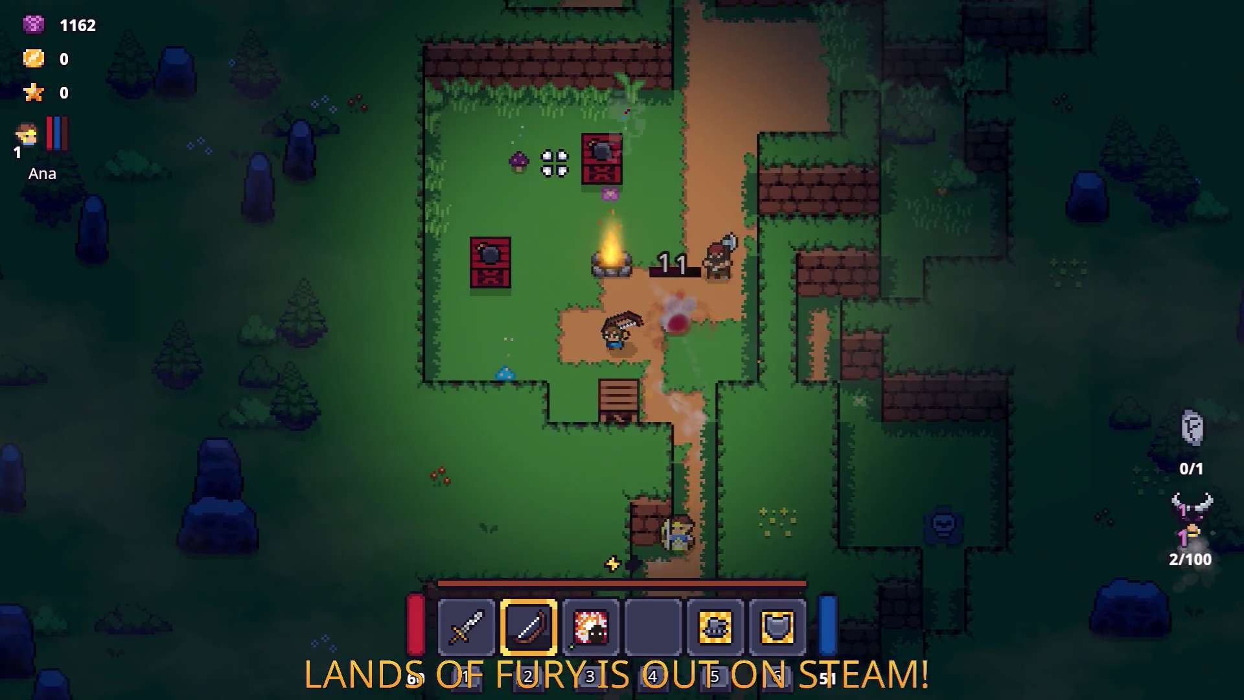
{"action": "key", "text": "w"}
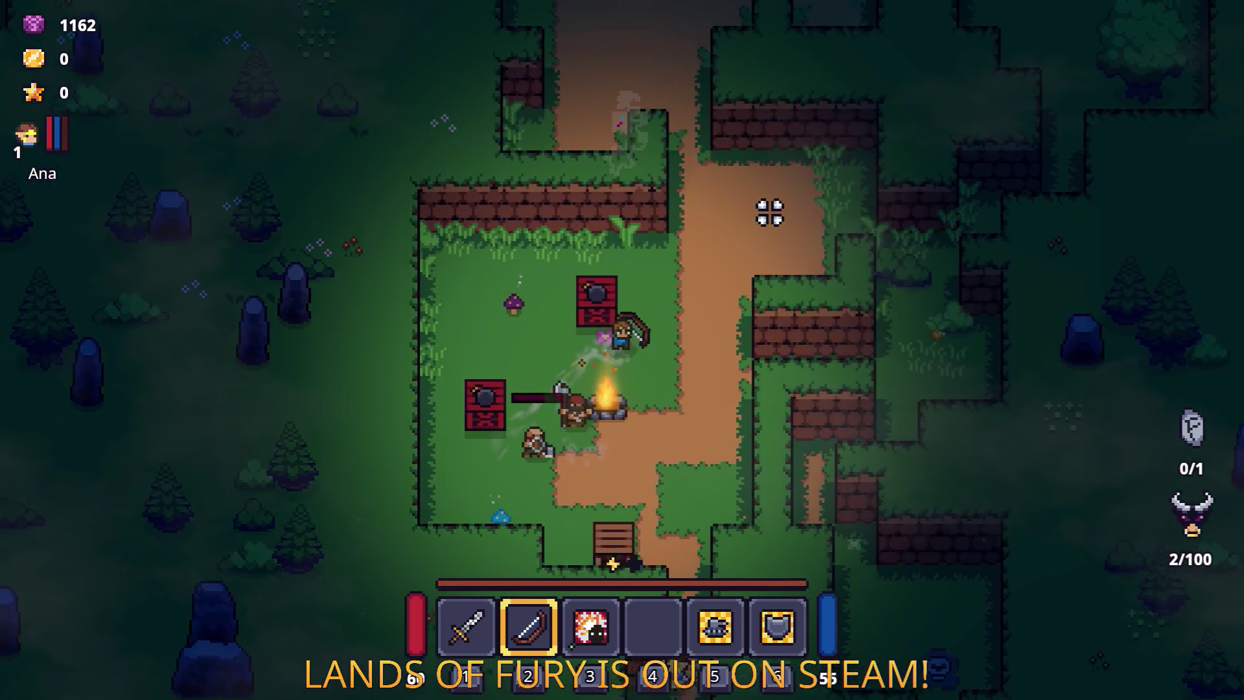
{"action": "key", "text": "w"}
{"action": "key", "text": "d"}
{"action": "left_click", "coordinate": [318, 526]}
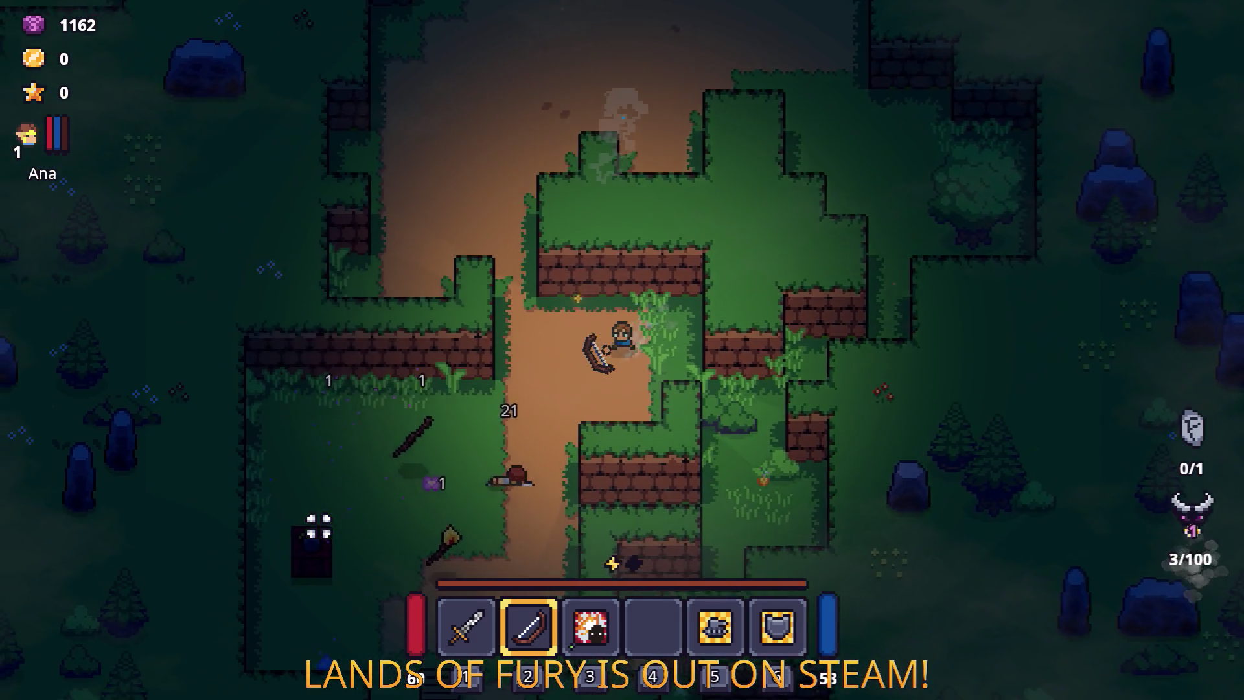
Step: Check the Rusty Sword's runes in the inventory, then pick up the Nails
{"action": "key", "text": "s"}
{"action": "key", "text": "i"}
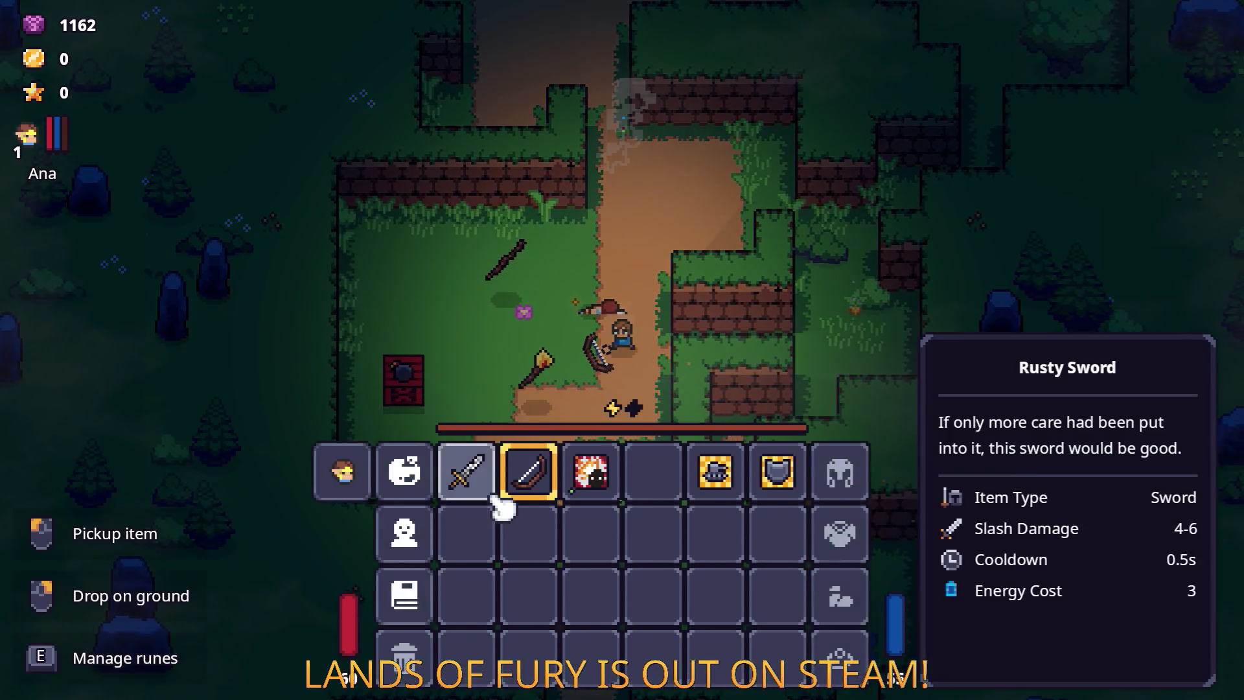
{"action": "key", "text": "e"}
{"action": "key", "text": "Escape"}
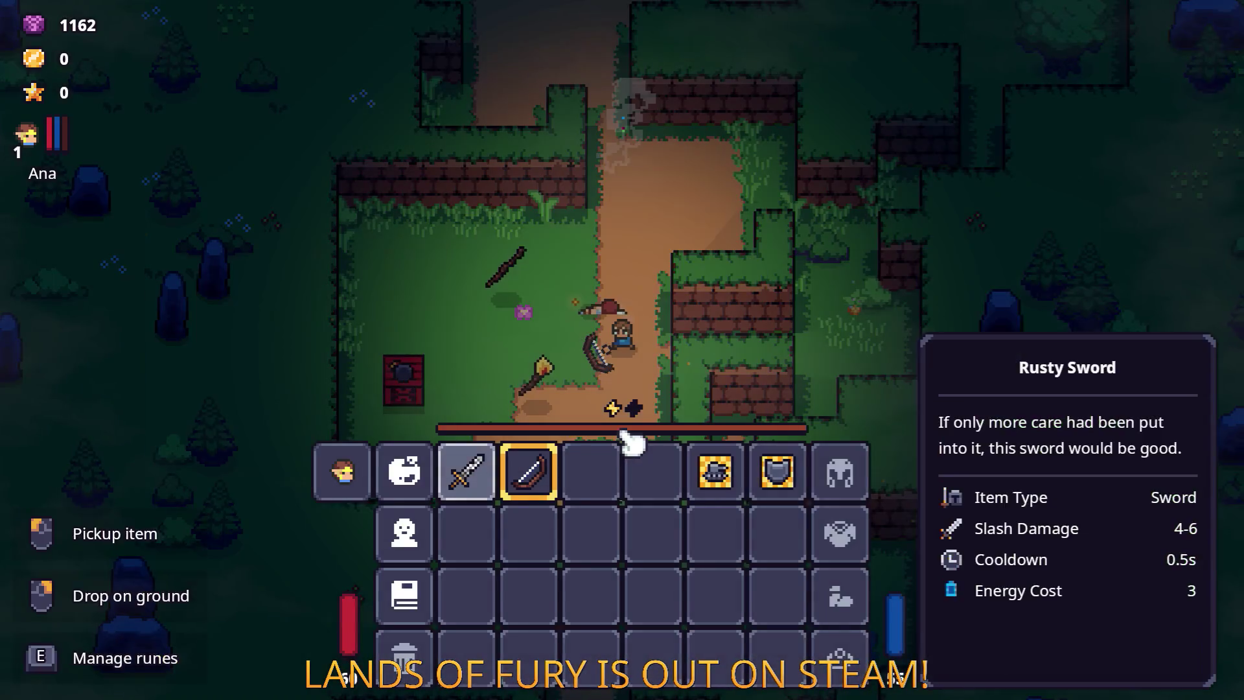
{"action": "key", "text": "i"}
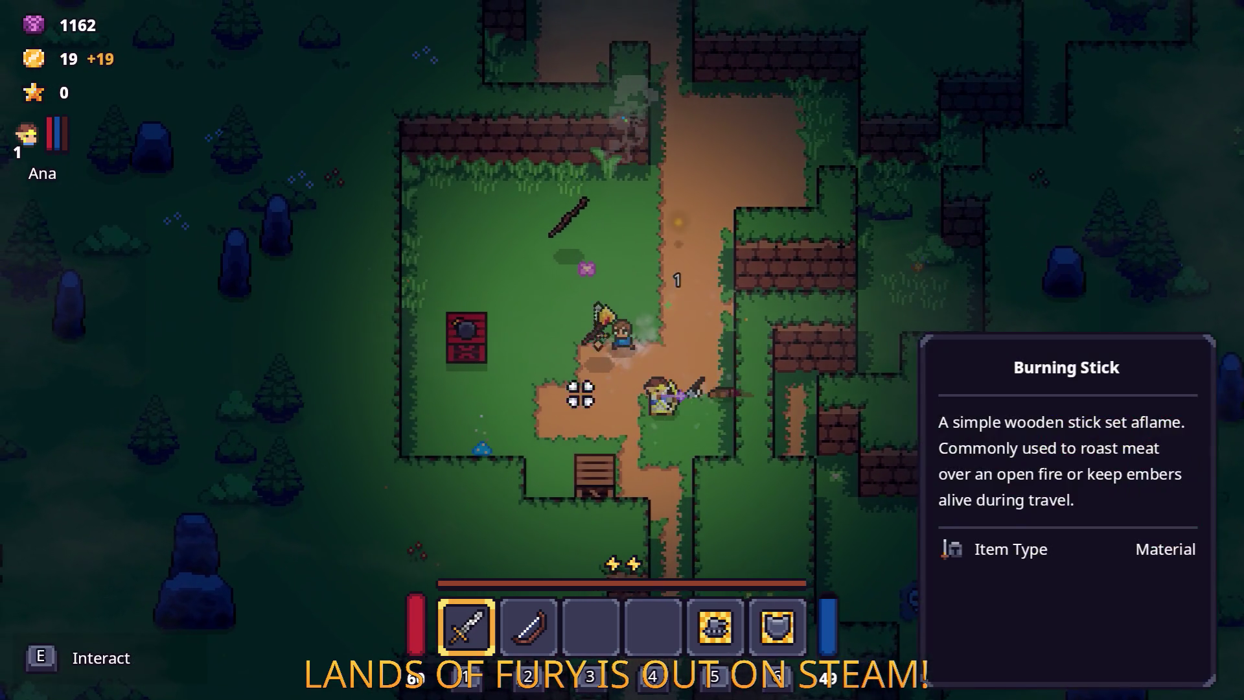
{"action": "key", "text": "s"}
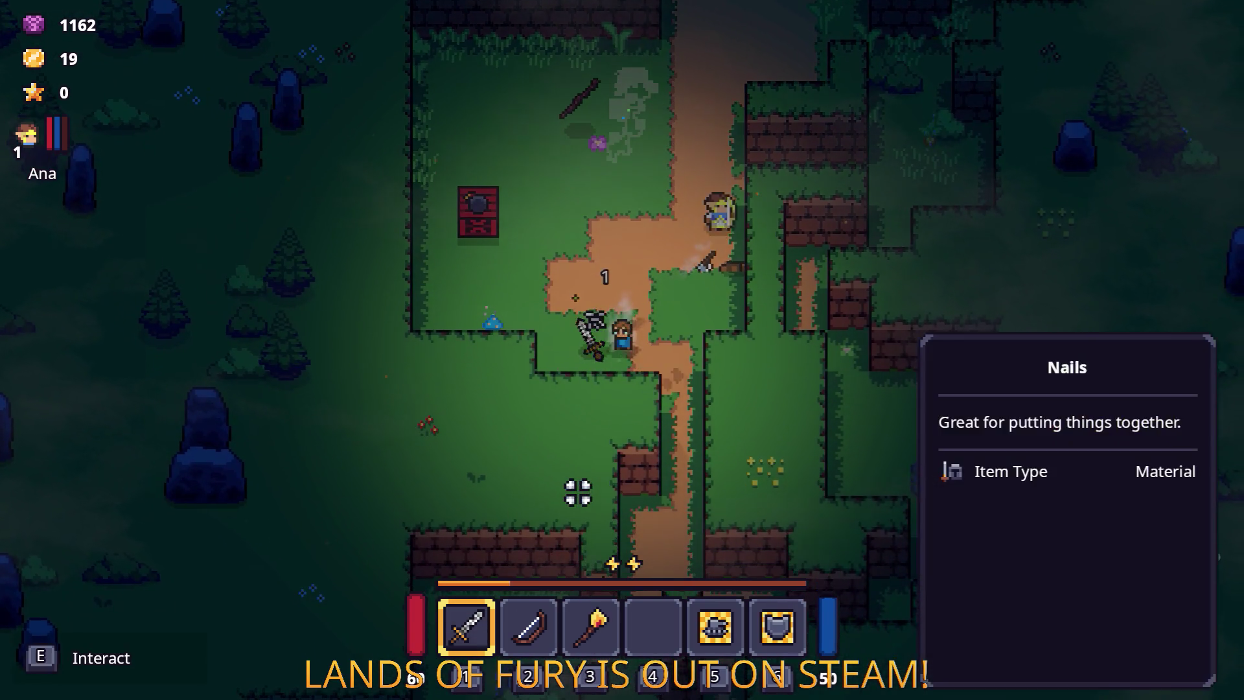
{"action": "key", "text": "w"}
Step: Walk north and east through the forest, grab the Wooden Stick, and head north-west to the campfire camp
{"action": "key", "text": "w"}
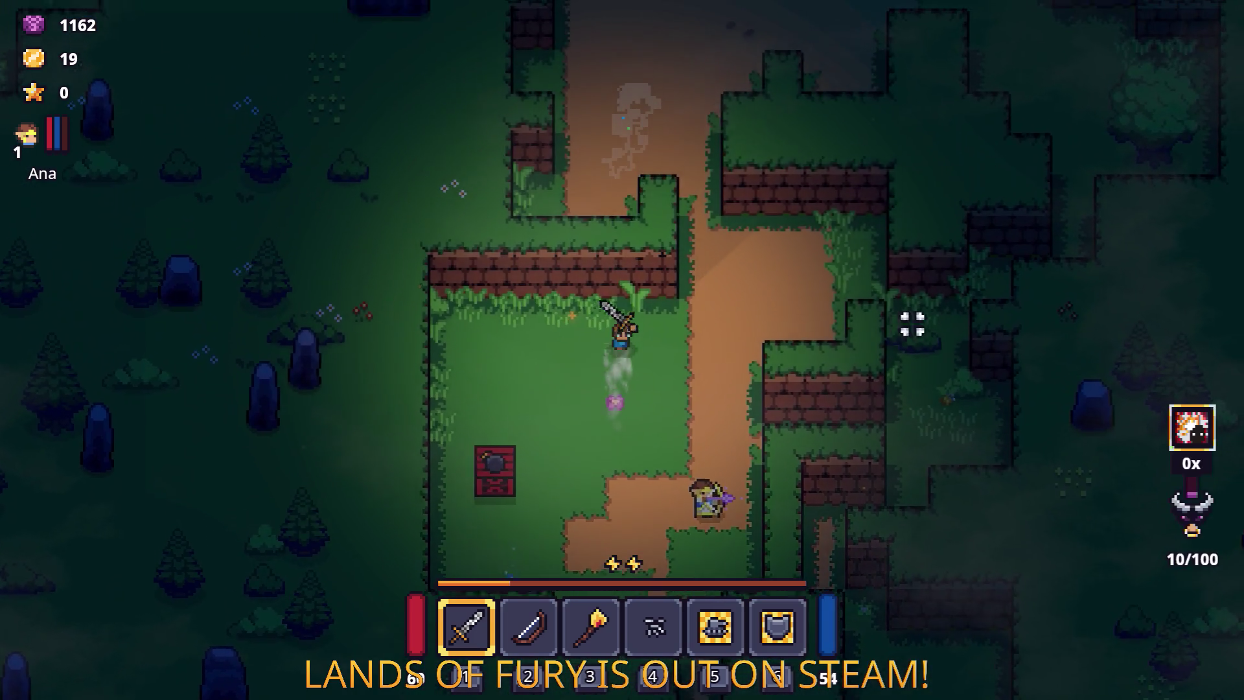
{"action": "key", "text": "w"}
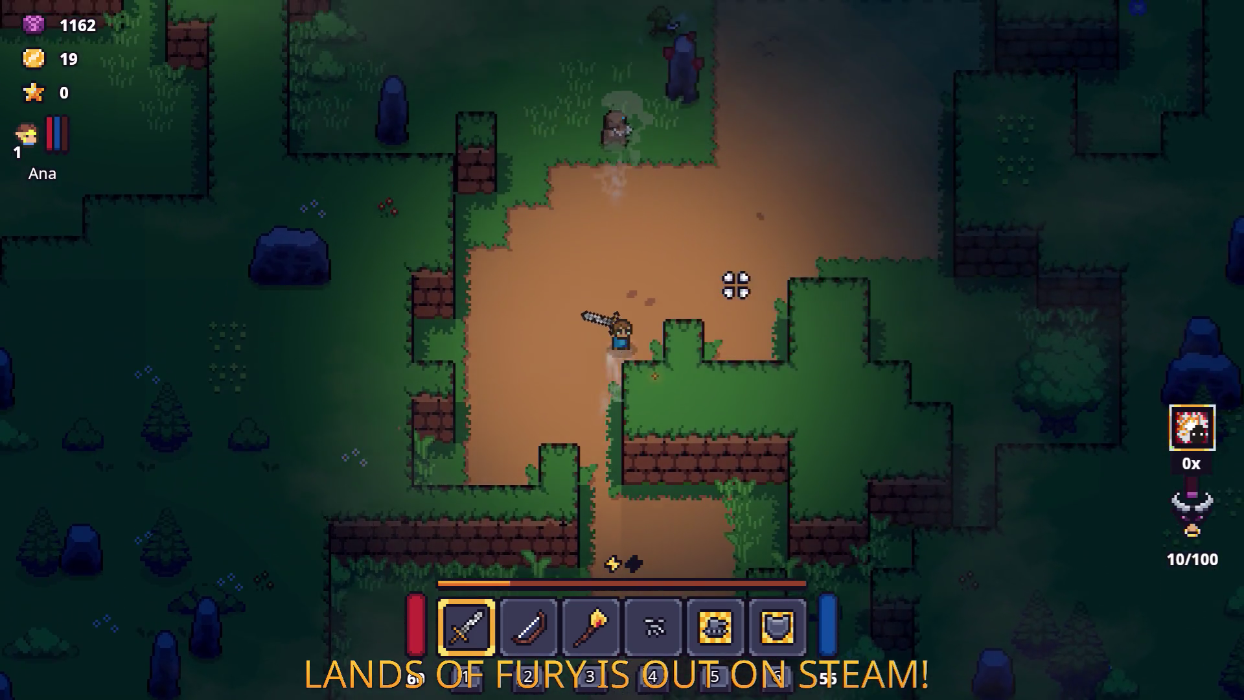
{"action": "key", "text": "w"}
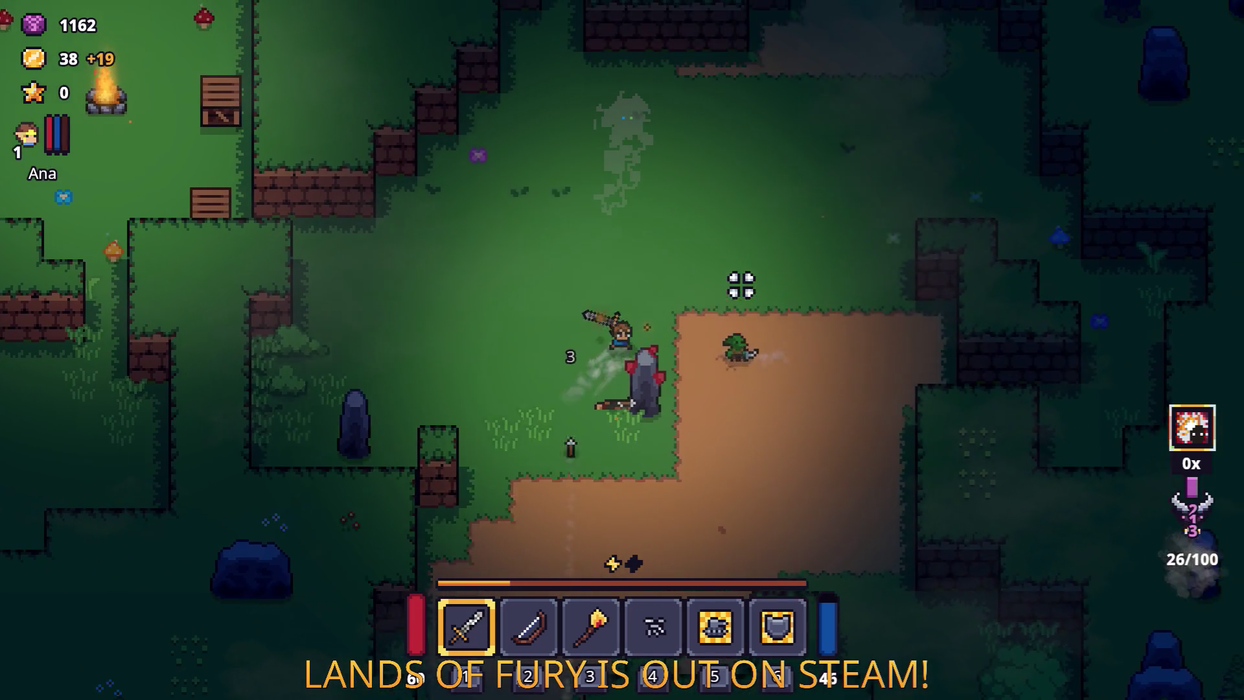
{"action": "key", "text": "d"}
{"action": "key", "text": "s"}
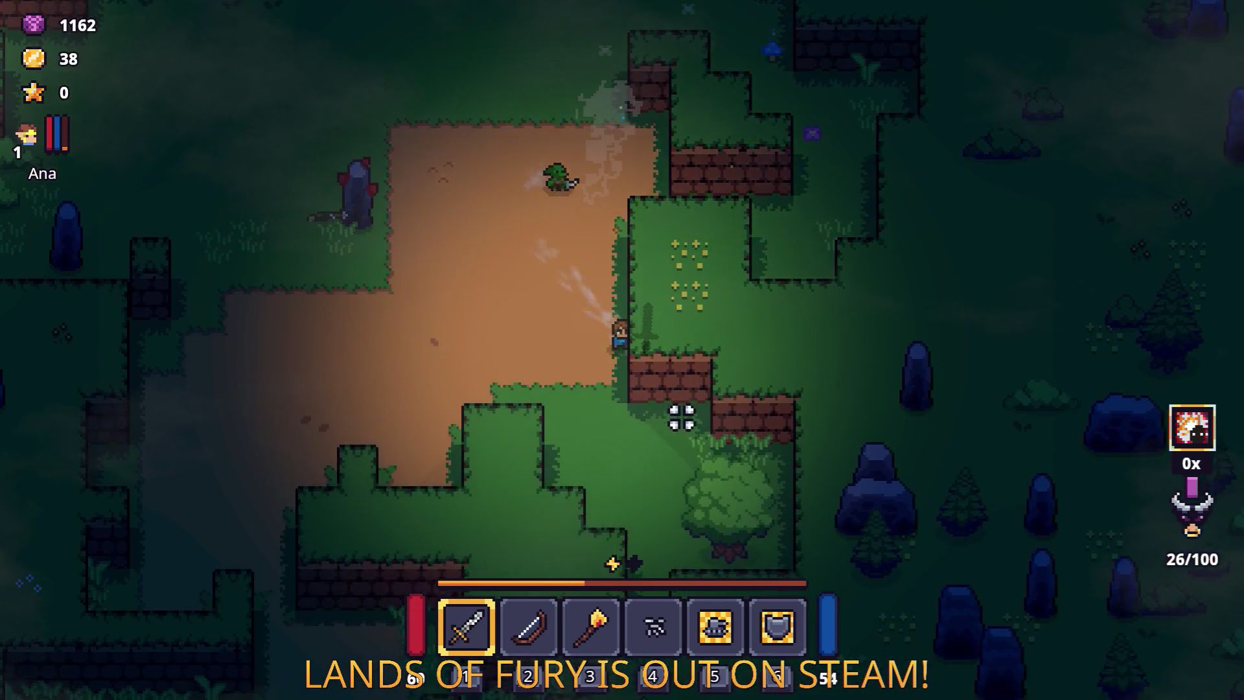
{"action": "key", "text": "s"}
{"action": "key", "text": "d"}
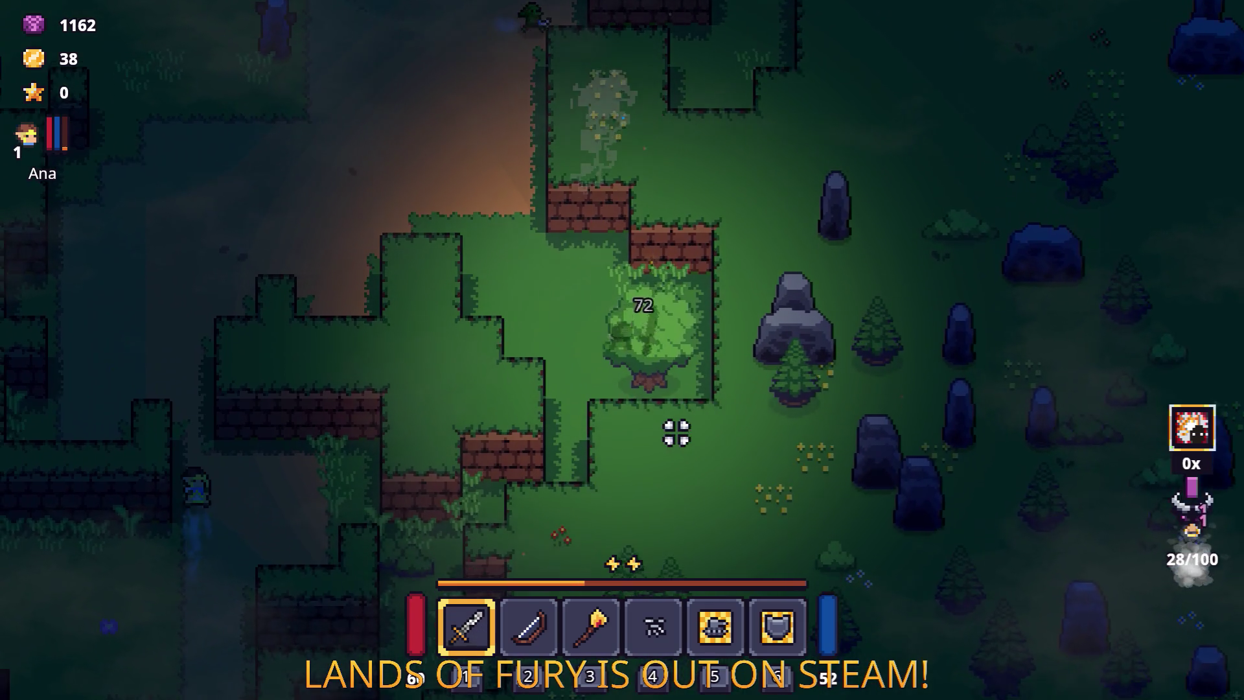
{"action": "key", "text": "w"}
{"action": "key", "text": "a"}
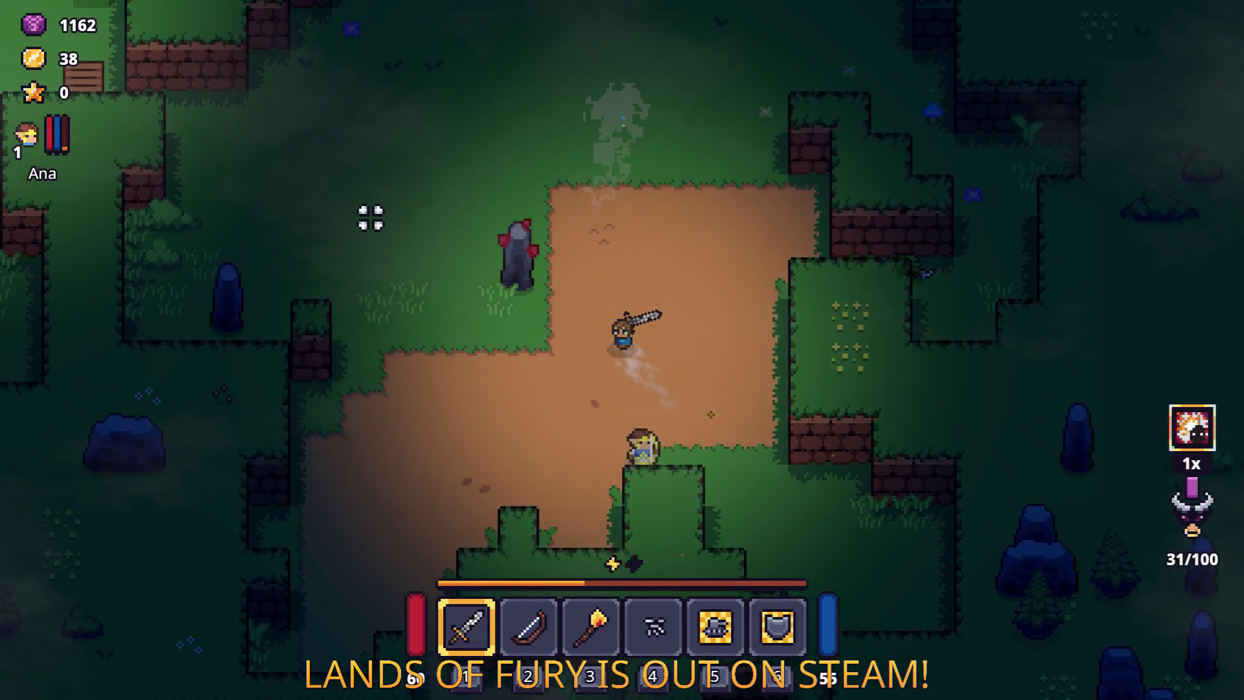
{"action": "key", "text": "w"}
{"action": "key", "text": "a"}
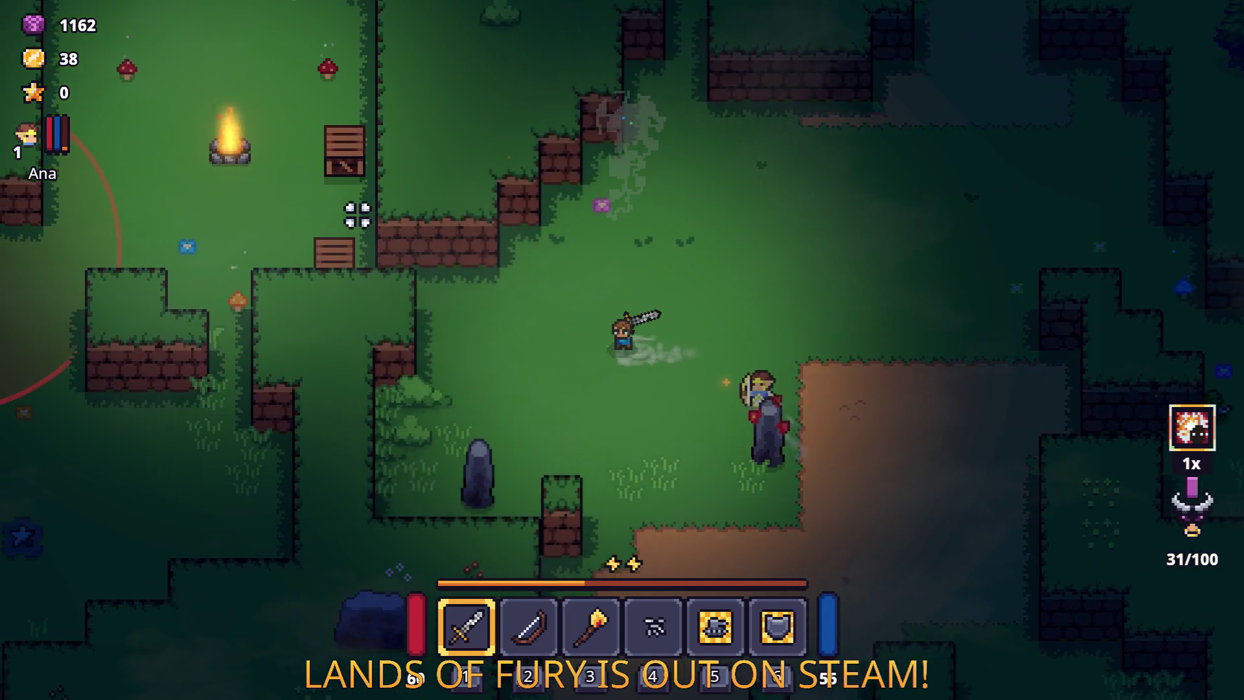
{"action": "key", "text": "w"}
{"action": "key", "text": "a"}
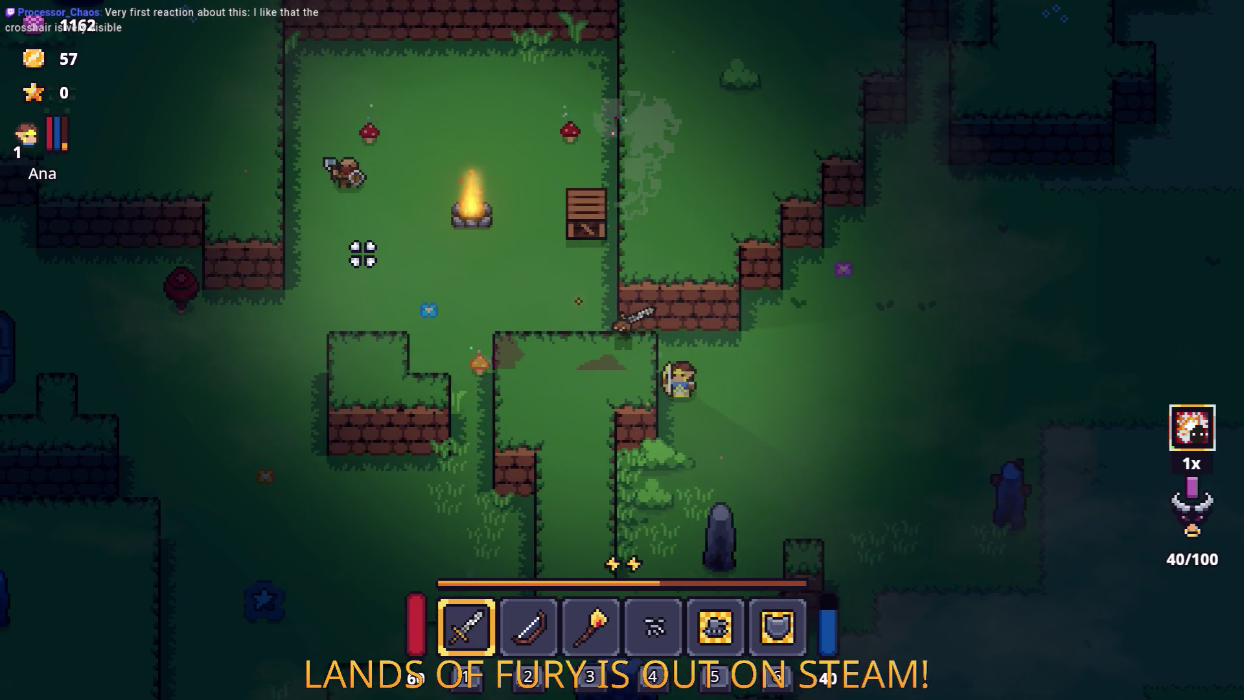
Step: Enter the campfire camp and cut down its enemies with the sword, one after another
{"action": "key", "text": "w"}
{"action": "key", "text": "a"}
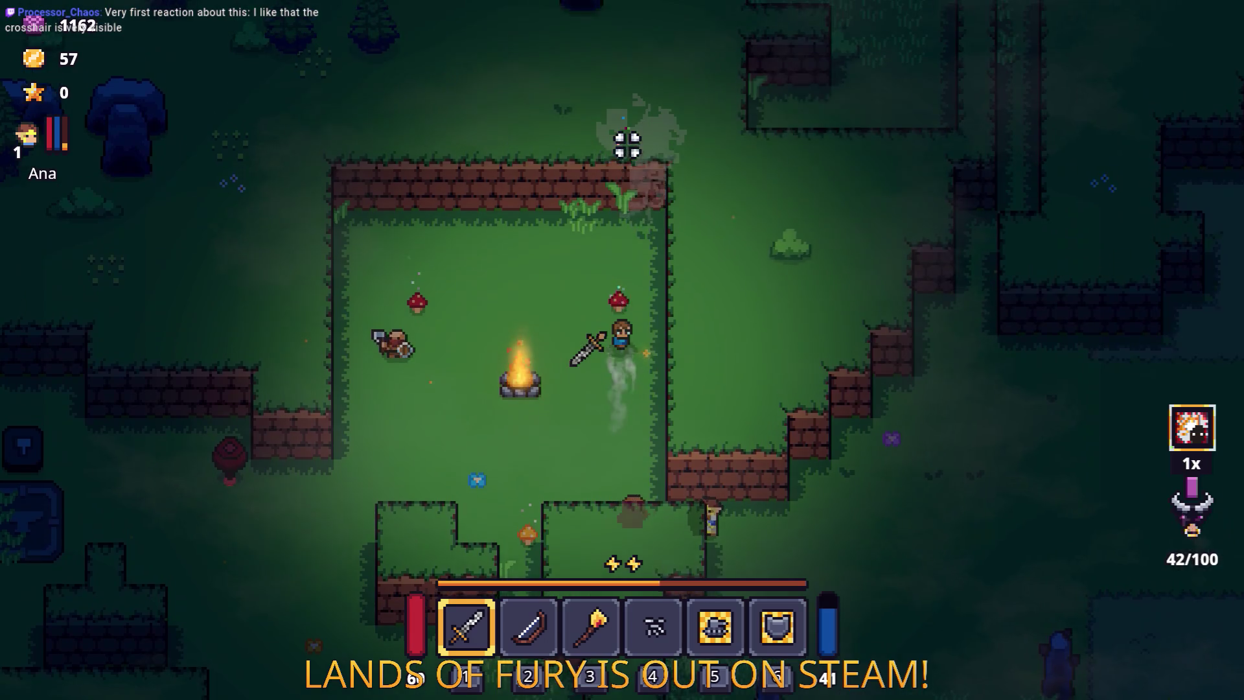
{"action": "left_click", "coordinate": [342, 282]}
{"action": "key", "text": "a"}
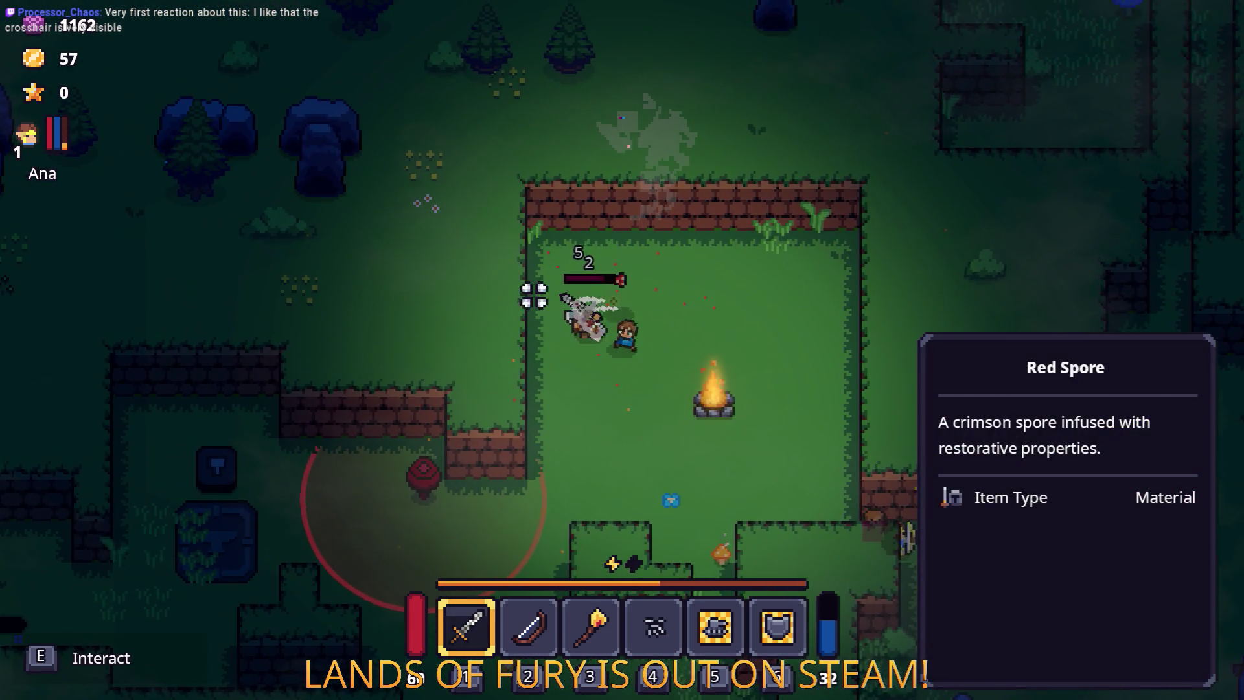
{"action": "left_click", "coordinate": [502, 313]}
{"action": "key", "text": "s"}
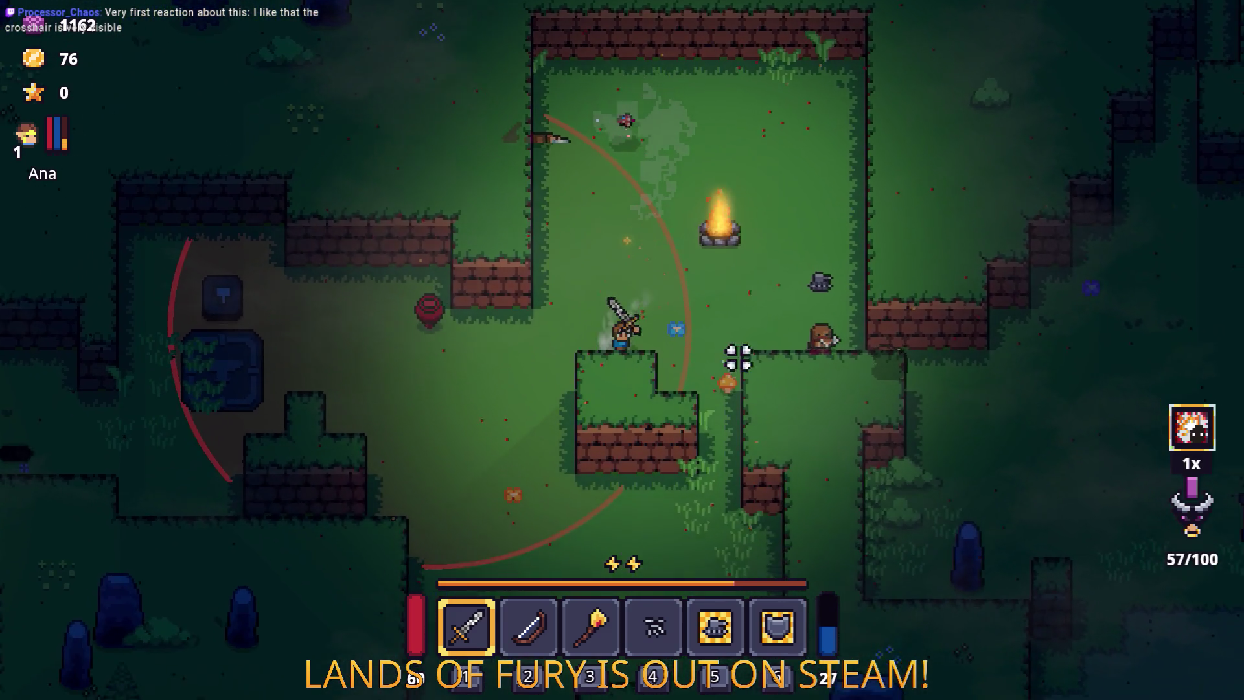
{"action": "key", "text": "d"}
{"action": "left_click", "coordinate": [771, 279]}
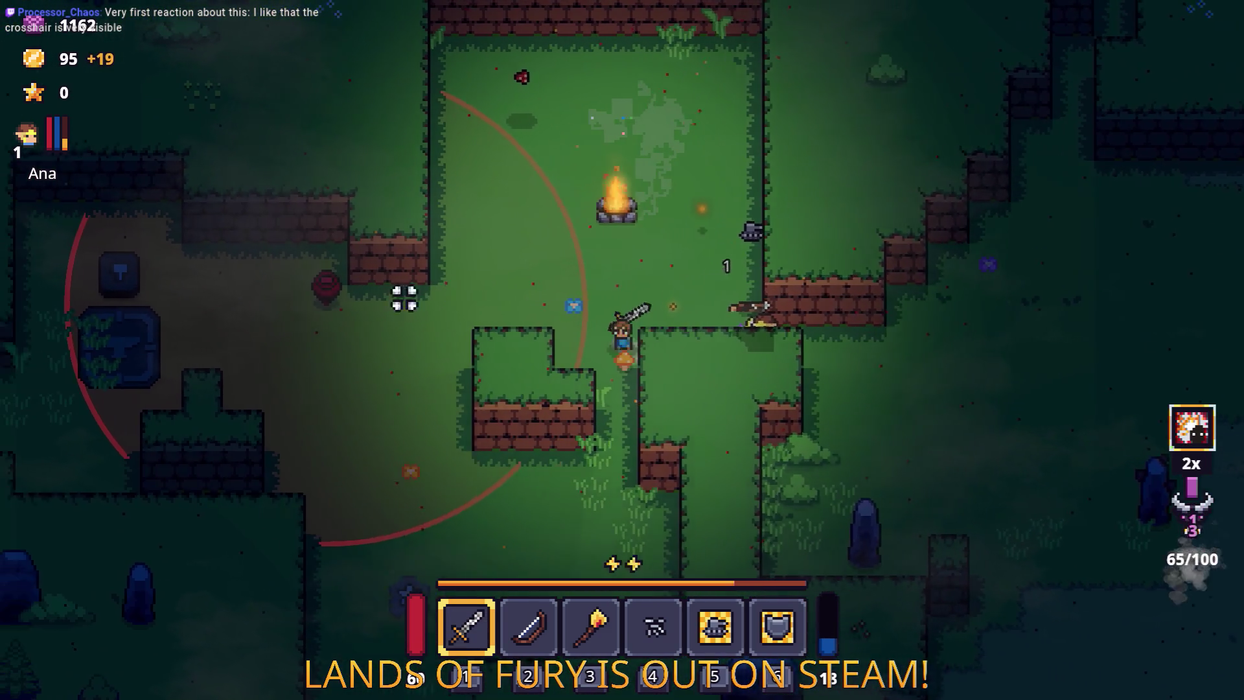
Step: Walk south-west past the anvil stone to the crates and up through the wall gap
{"action": "key", "text": "a"}
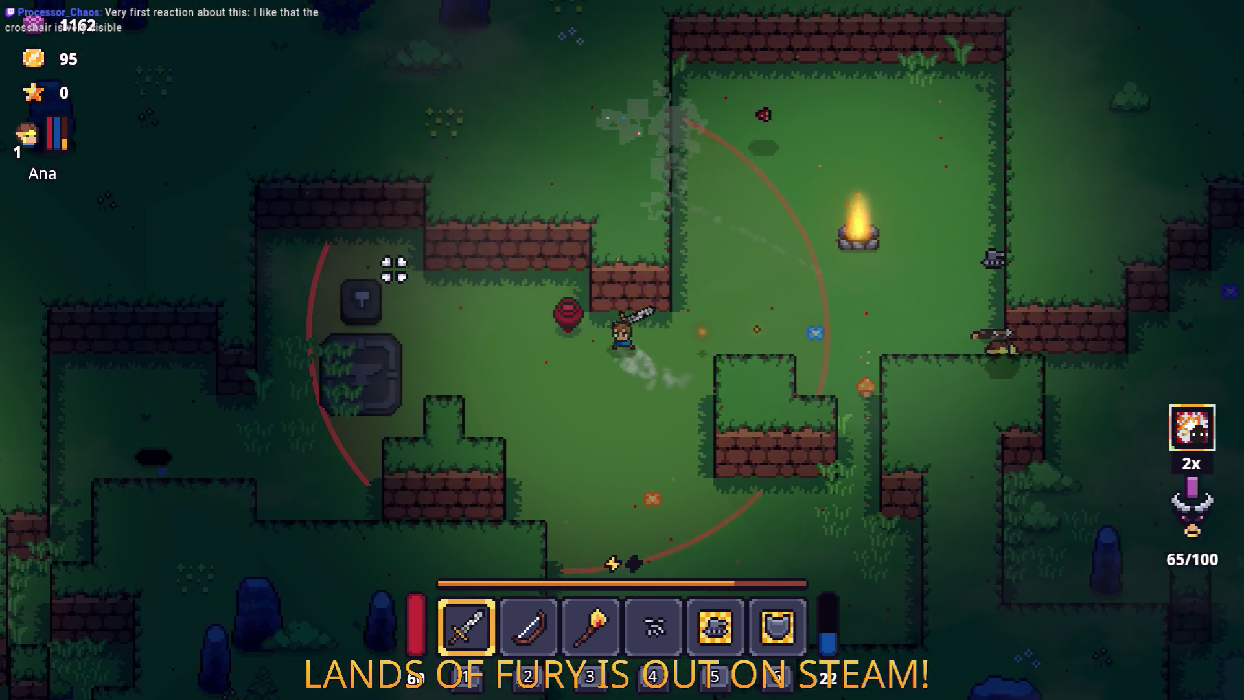
{"action": "key", "text": "s"}
{"action": "key", "text": "a"}
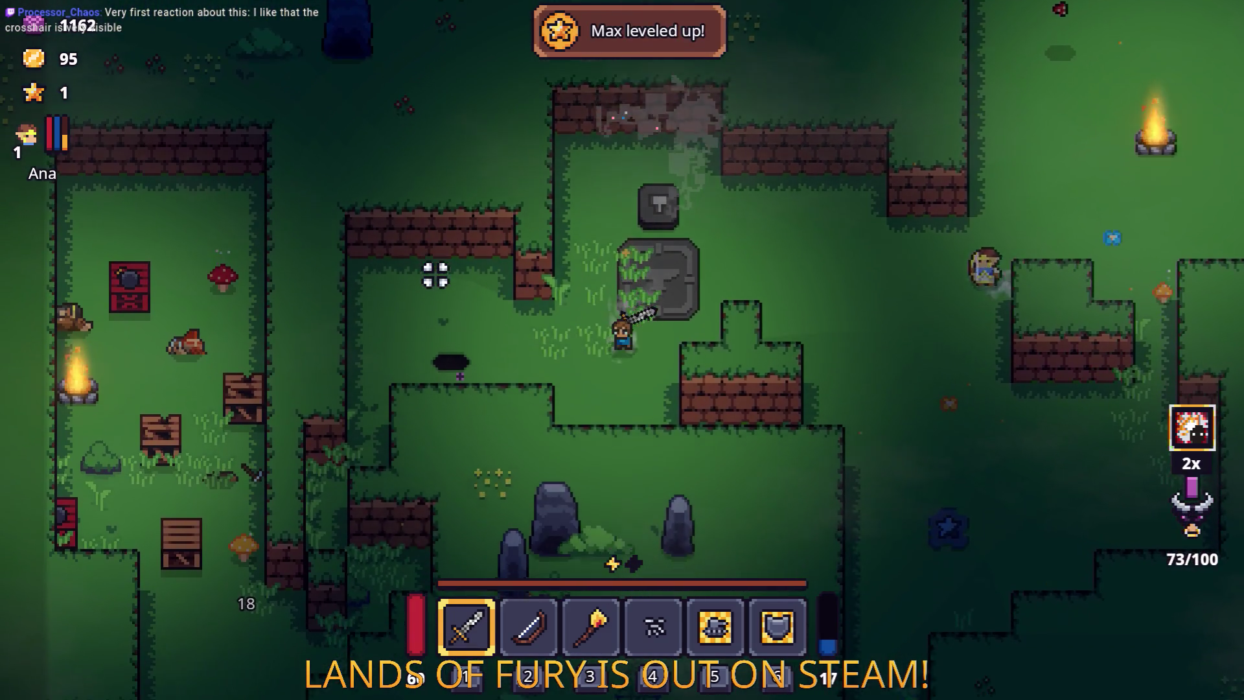
{"action": "key", "text": "s"}
{"action": "key", "text": "a"}
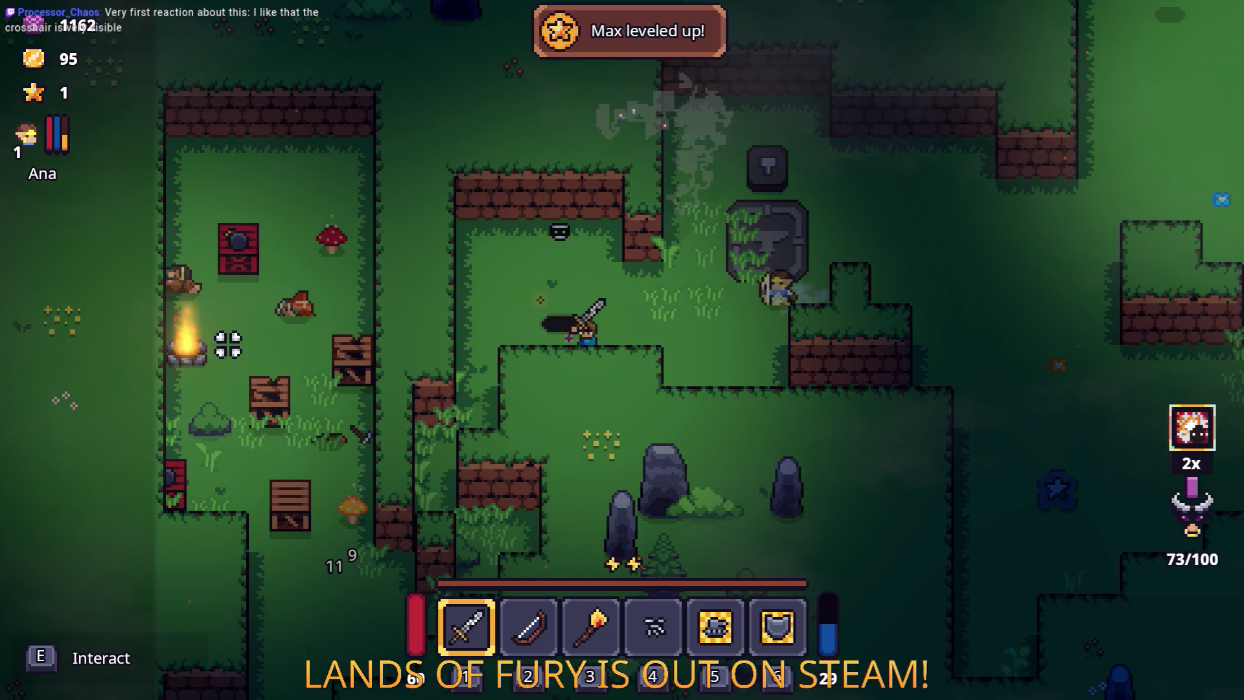
{"action": "key", "text": "a"}
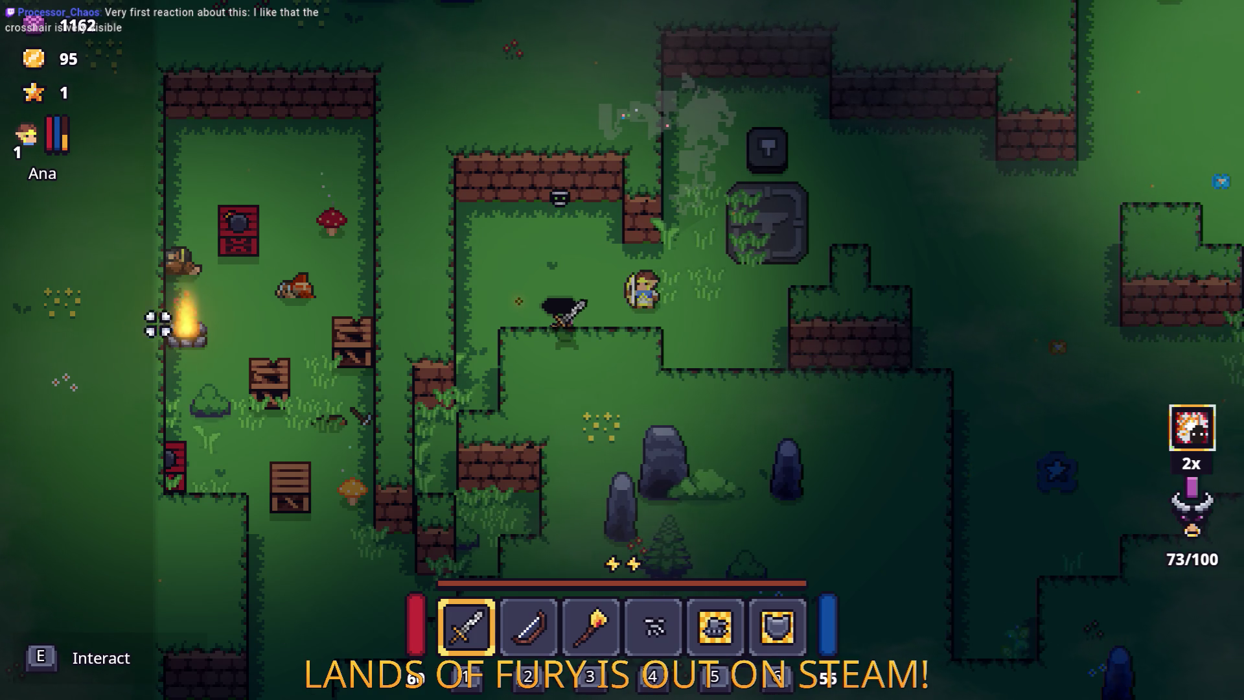
{"action": "key", "text": "a"}
{"action": "key", "text": "s"}
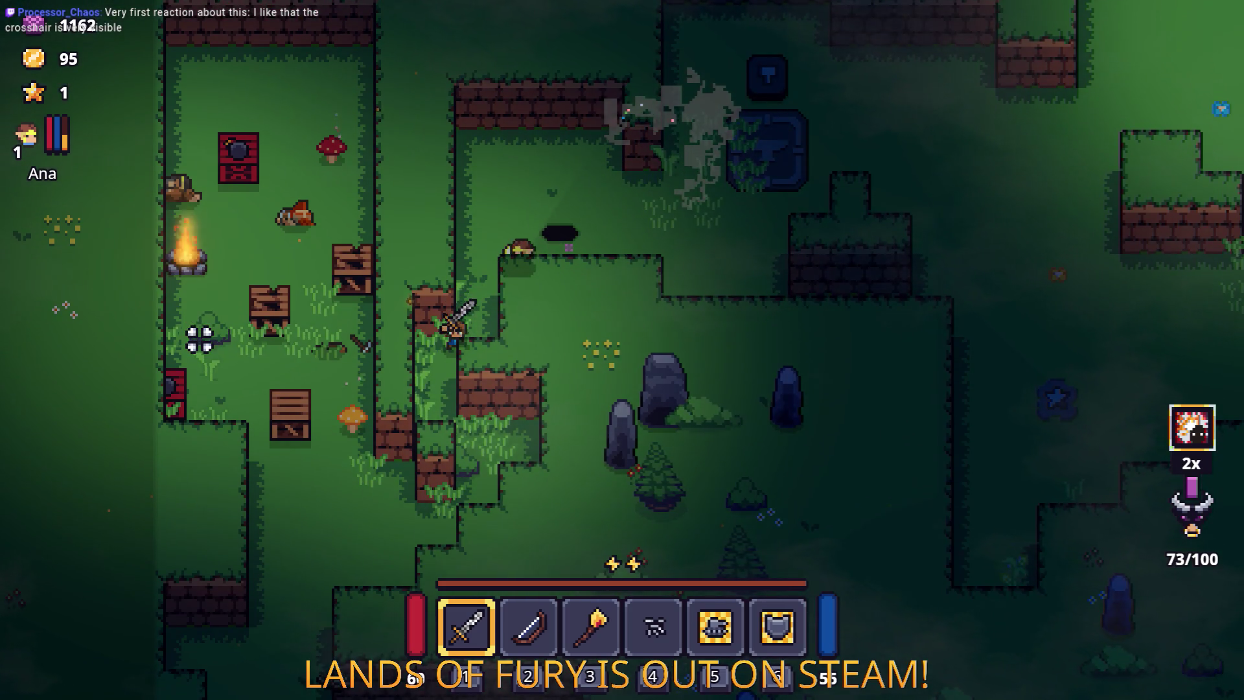
{"action": "key", "text": "w"}
{"action": "key", "text": "d"}
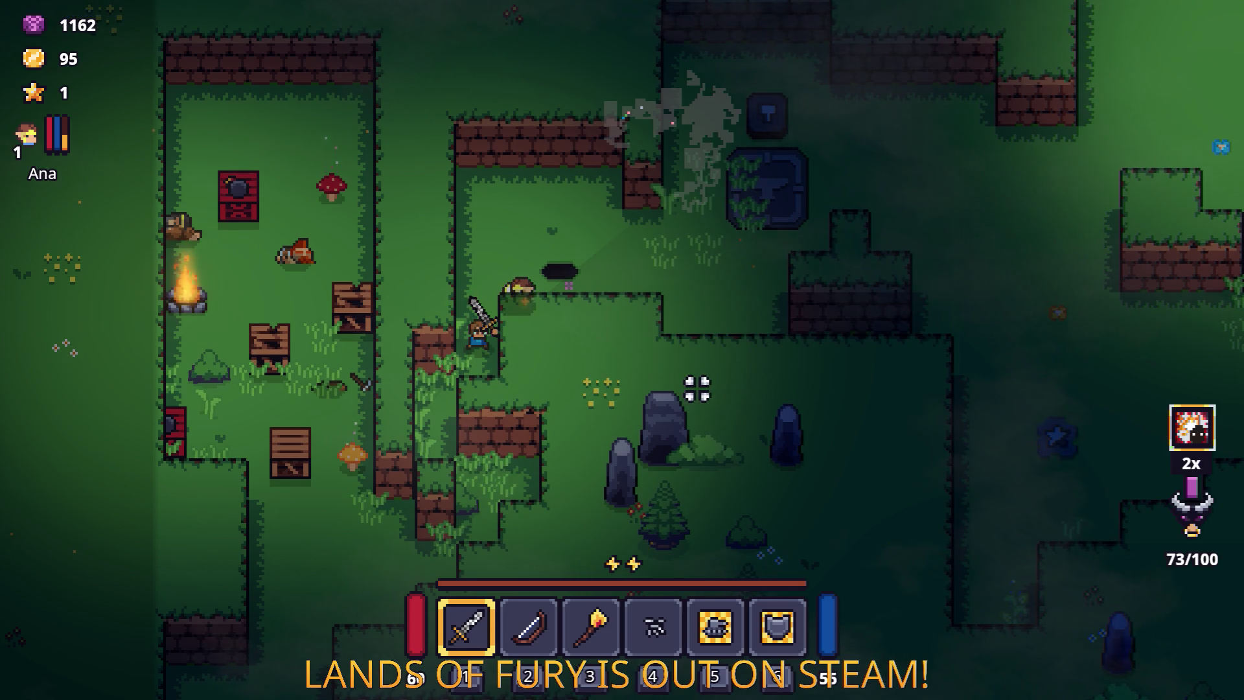
{"action": "key", "text": "super+shift+s"}
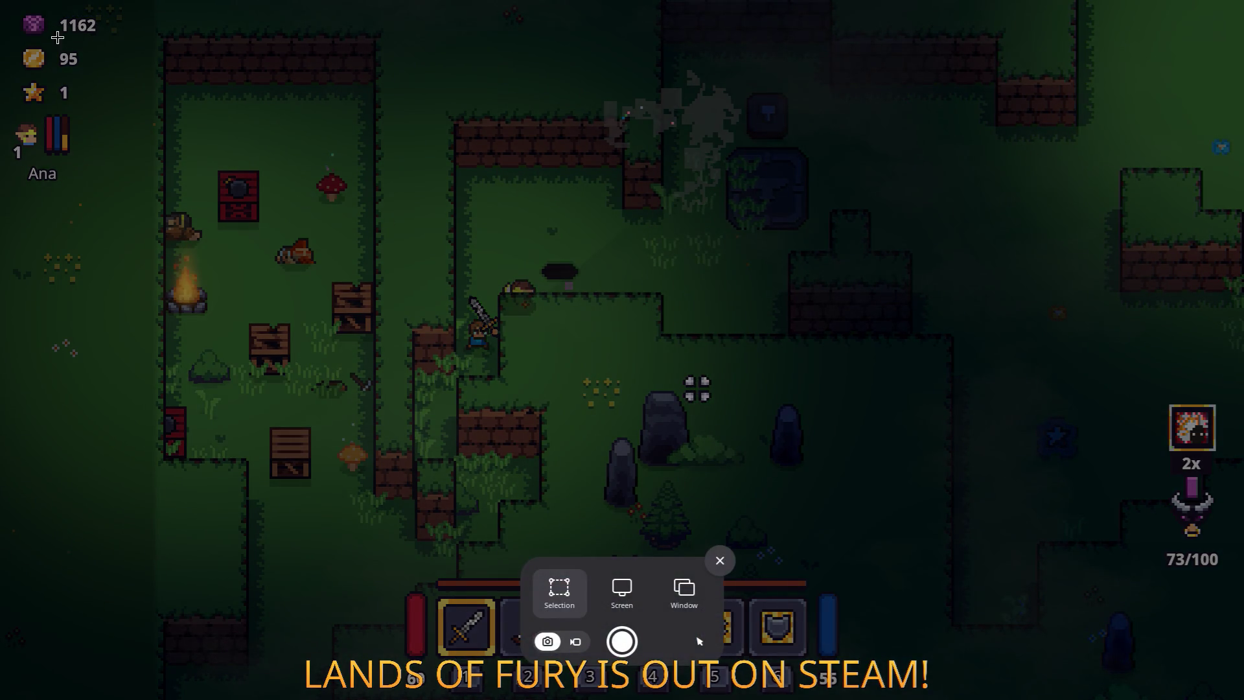
Step: Drag a selection over the entire game screen to capture it
{"action": "mouse_move", "coordinate": [4, 4]}
{"action": "left_mouse_down"}
{"action": "mouse_move", "coordinate": [725, 524]}
{"action": "mouse_move", "coordinate": [838, 585]}
{"action": "mouse_move", "coordinate": [902, 664]}
{"action": "mouse_move", "coordinate": [1022, 699]}
{"action": "mouse_move", "coordinate": [1243, 699]}
{"action": "left_mouse_up"}
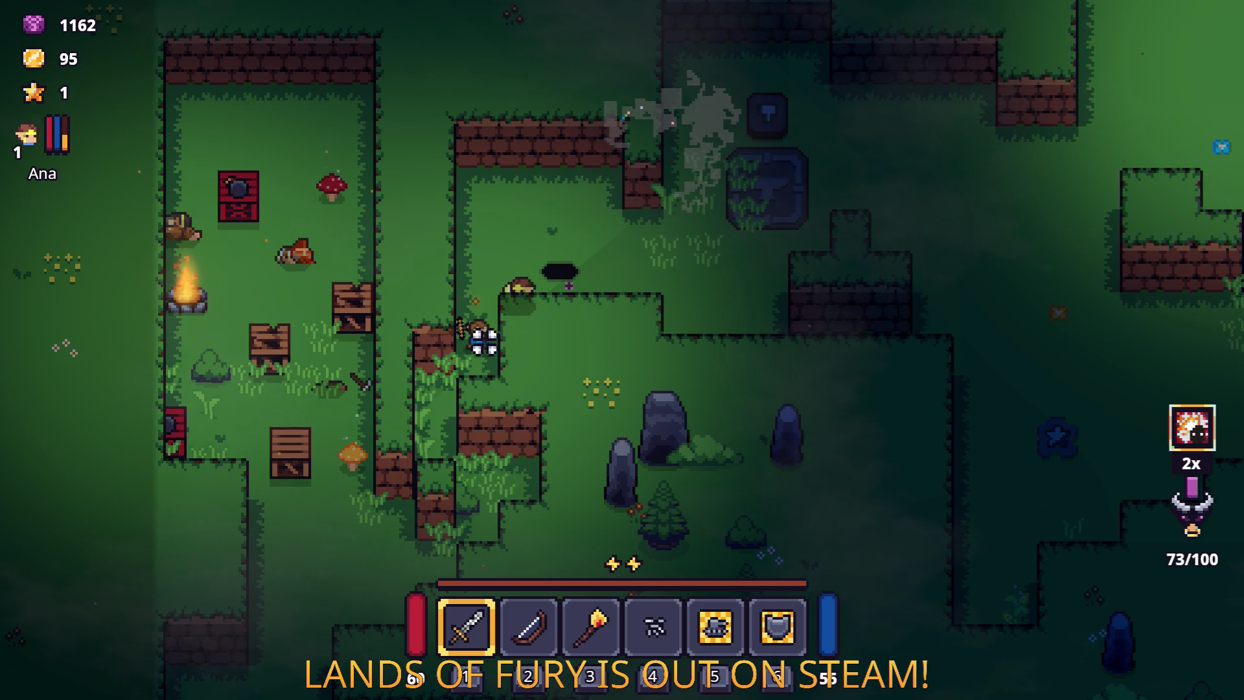
Step: Swap back to the sword and walk south along the cliff to the crate camp
{"action": "key", "text": "s"}
{"action": "key", "text": "2"}
{"action": "key", "text": "1"}
{"action": "key", "text": "s"}
{"action": "key", "text": "a"}
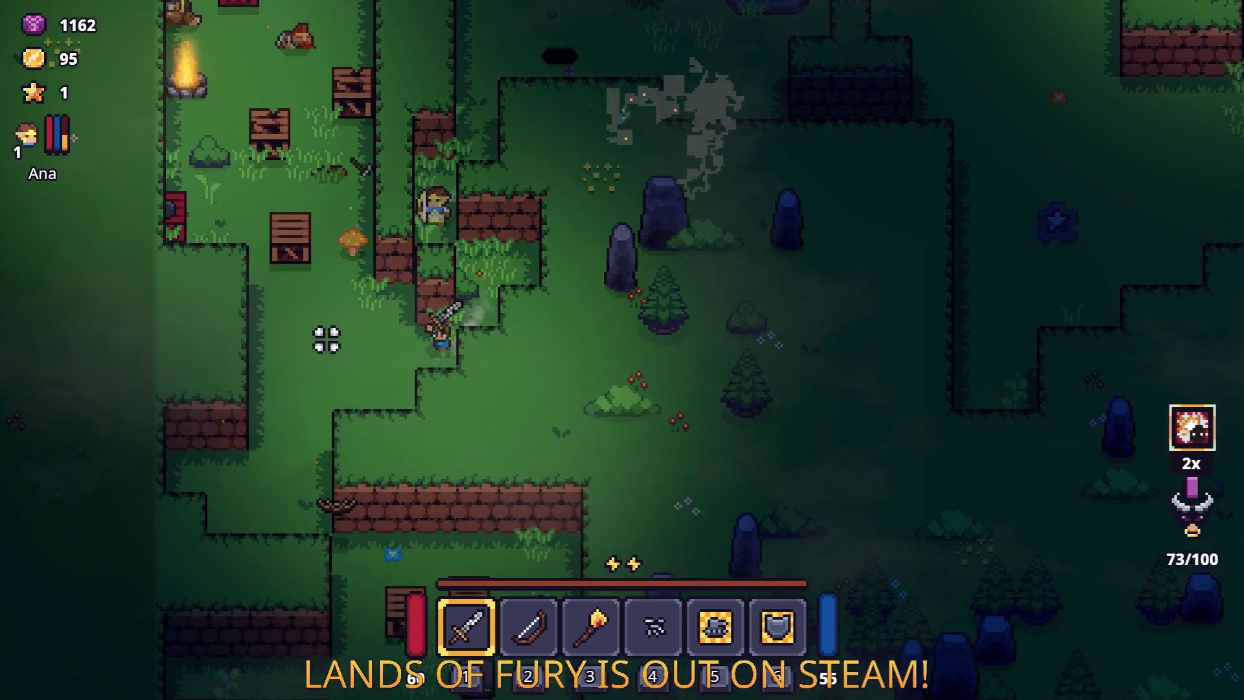
{"action": "key", "text": "w"}
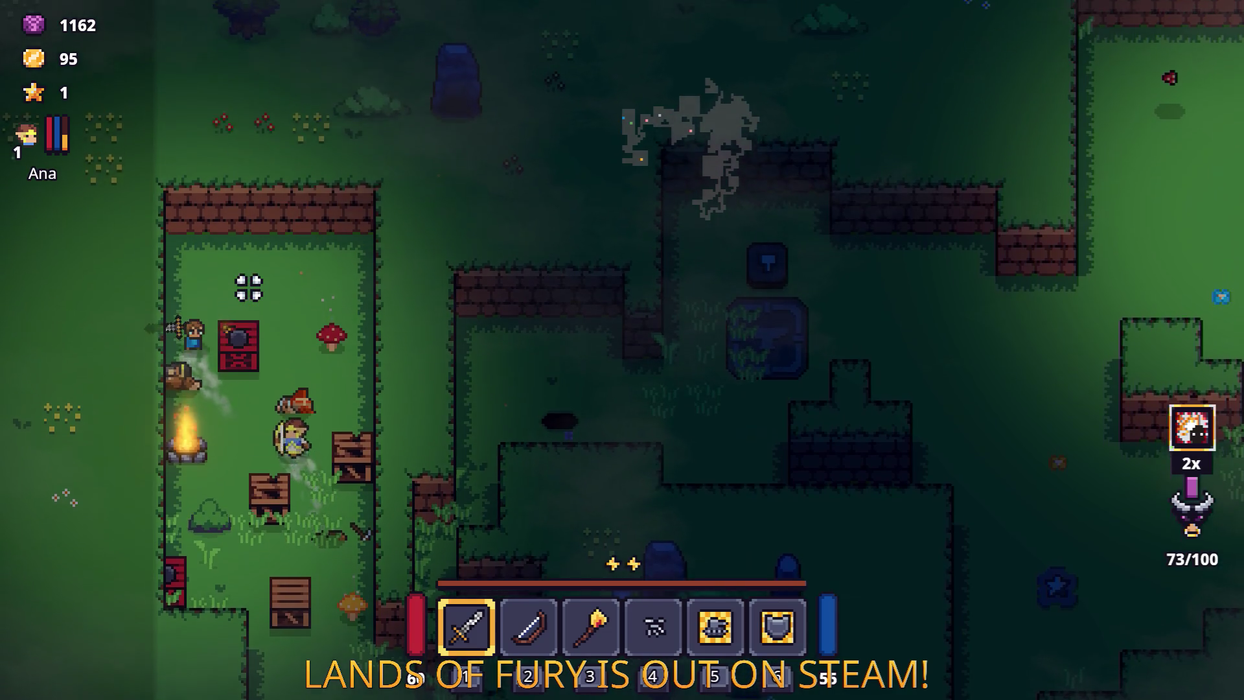
{"action": "key", "text": "s"}
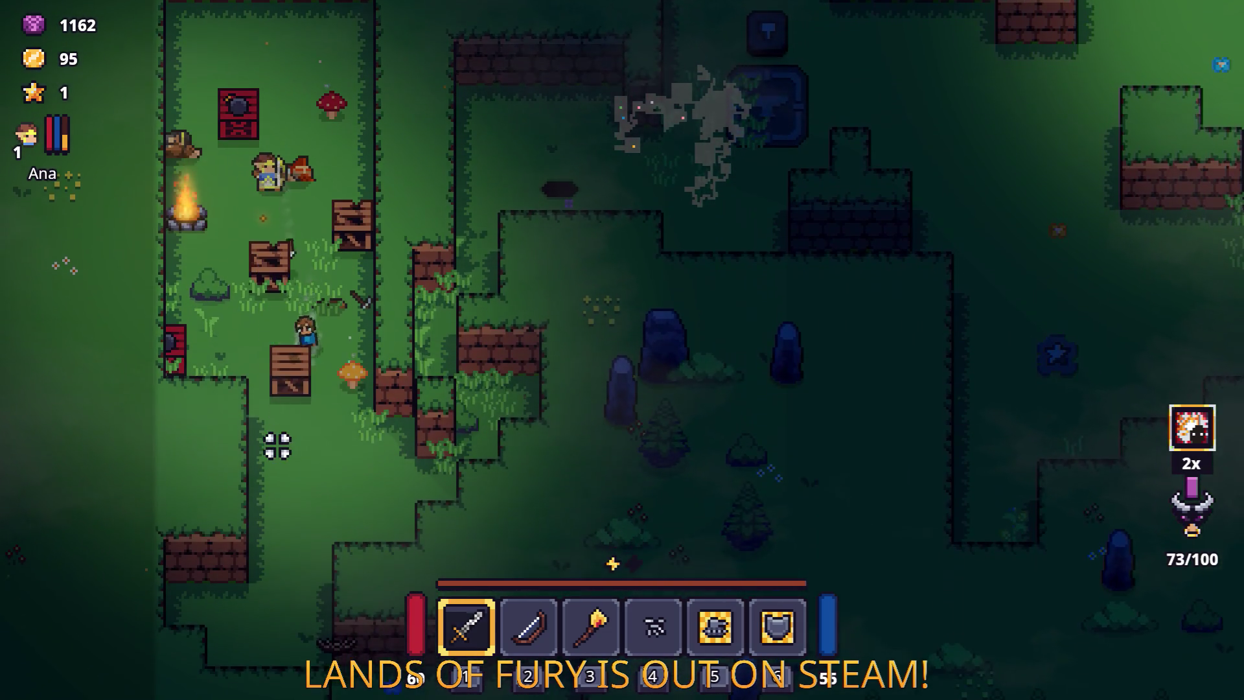
{"action": "key", "text": "s"}
{"action": "key", "text": "d"}
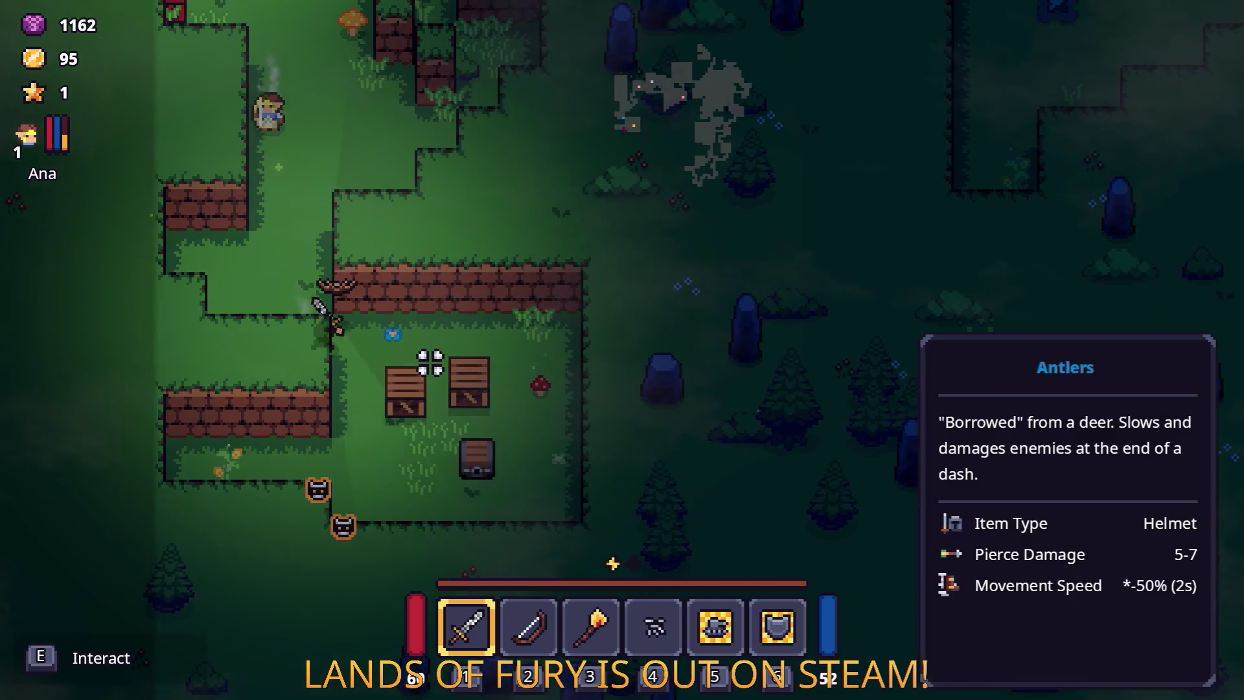
{"action": "key", "text": "s"}
Step: Attack the crate camp enemies and equip the looted Antlers in the helmet slot
{"action": "left_click", "coordinate": [272, 408]}
{"action": "key", "text": "d"}
{"action": "key", "text": "Tab"}
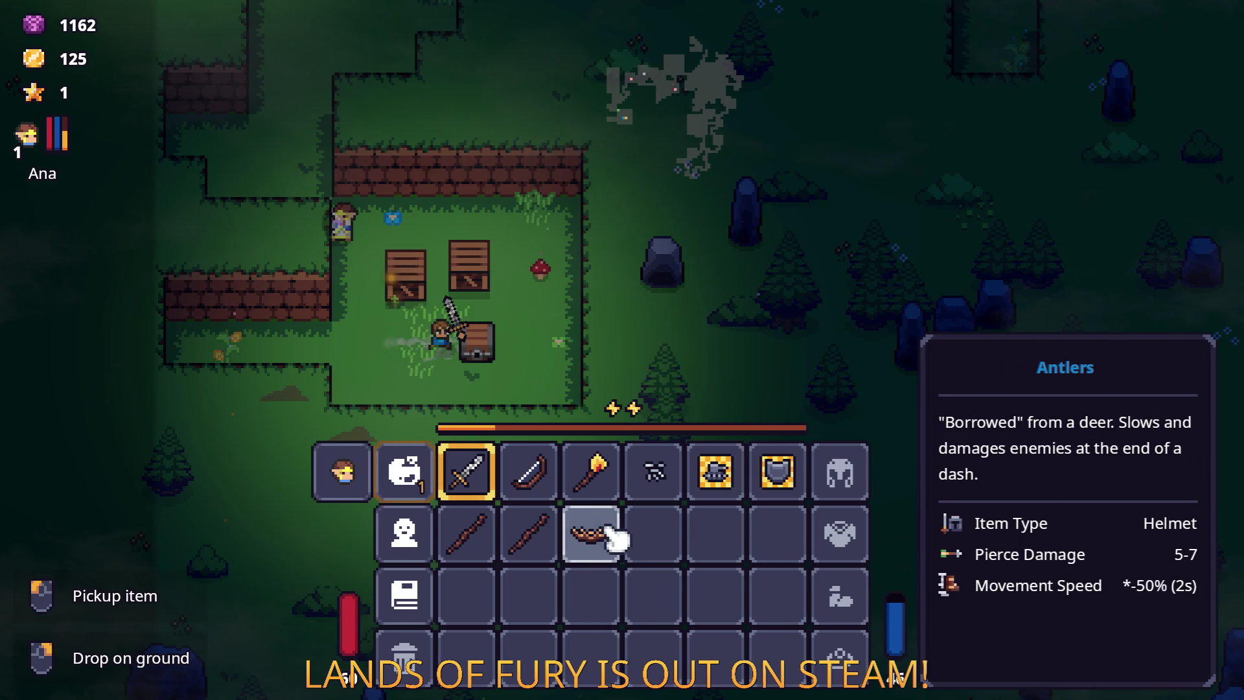
{"action": "left_click", "coordinate": [592, 528]}
{"action": "left_click", "coordinate": [840, 496]}
{"action": "key", "text": "Tab"}
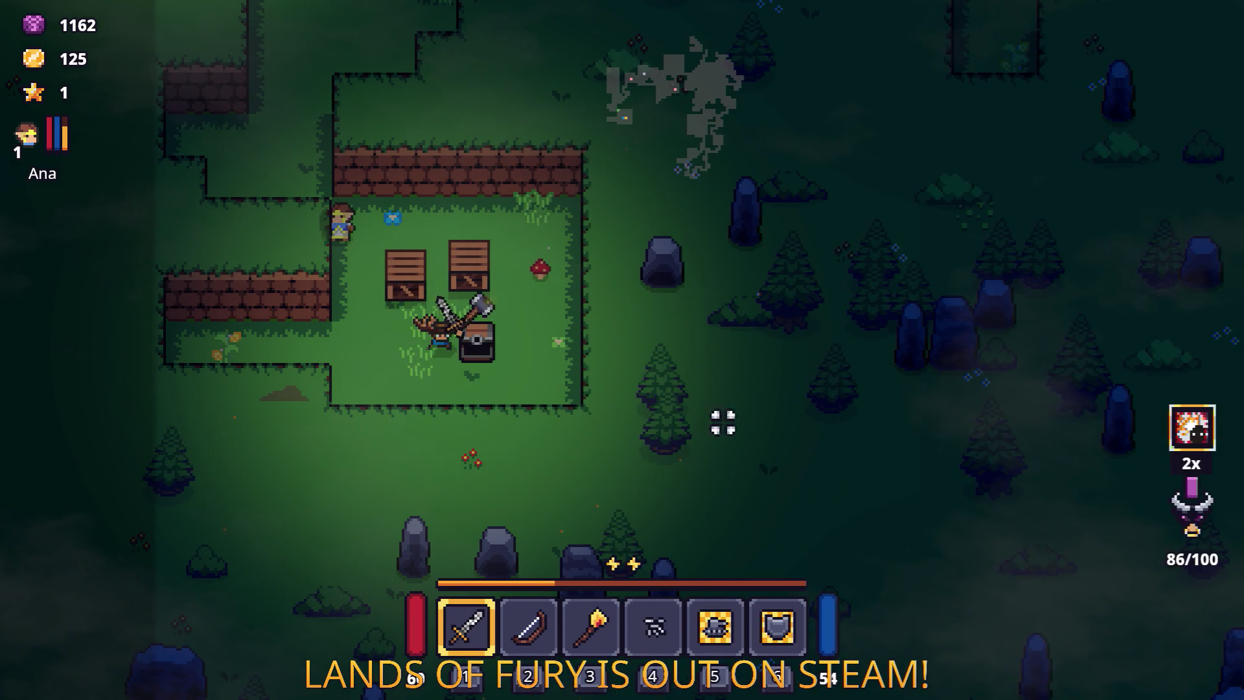
Step: Smash the two wooden crates, pick up the Wooden Stick, and swing the sword on the ledge
{"action": "left_click", "coordinate": [428, 279]}
{"action": "key", "text": "d"}
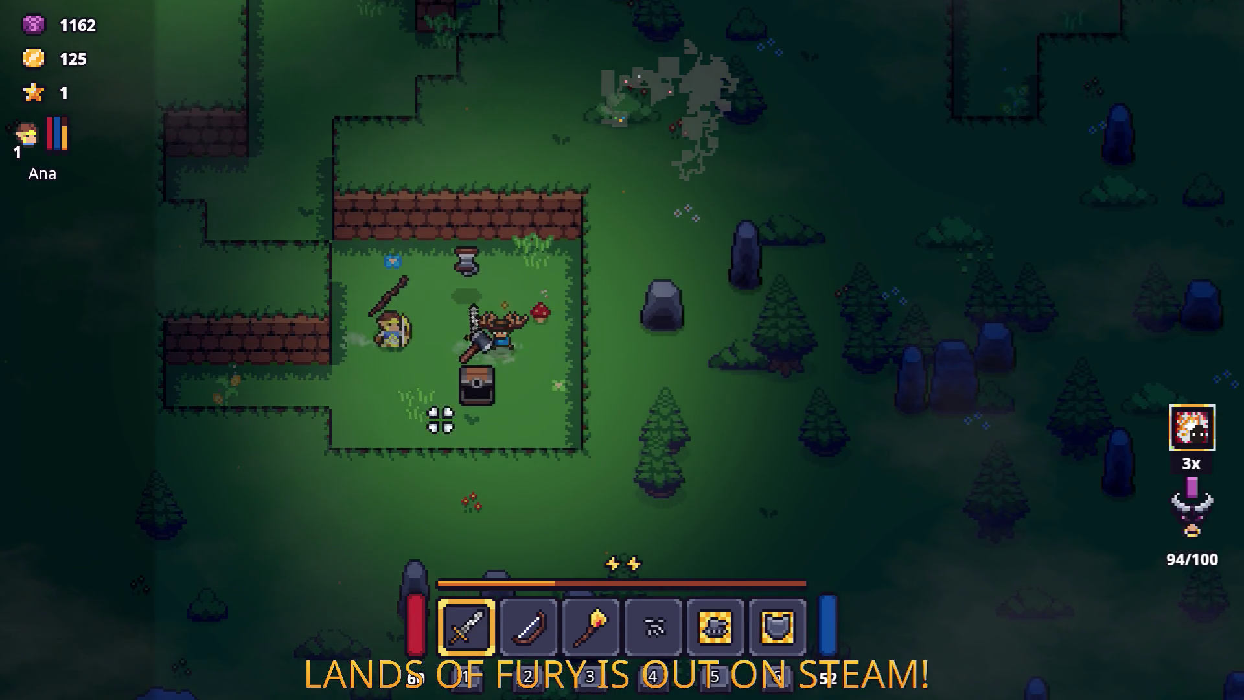
{"action": "key", "text": "w"}
{"action": "key", "text": "a"}
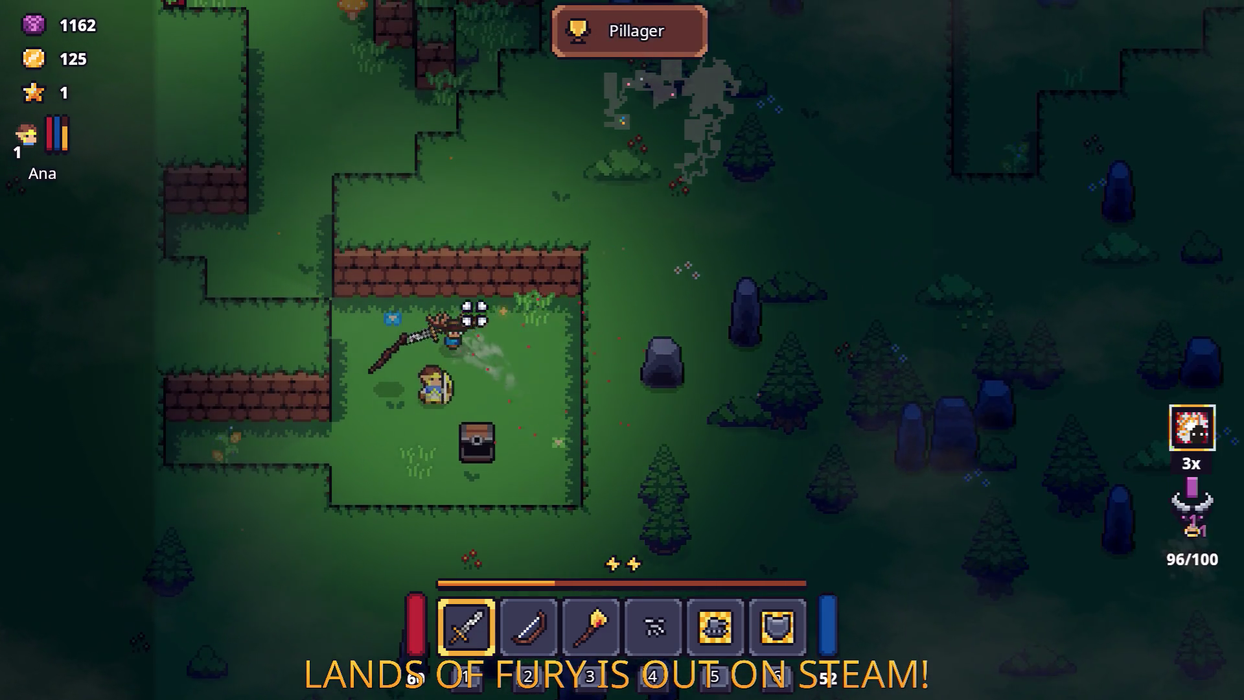
{"action": "key", "text": "e"}
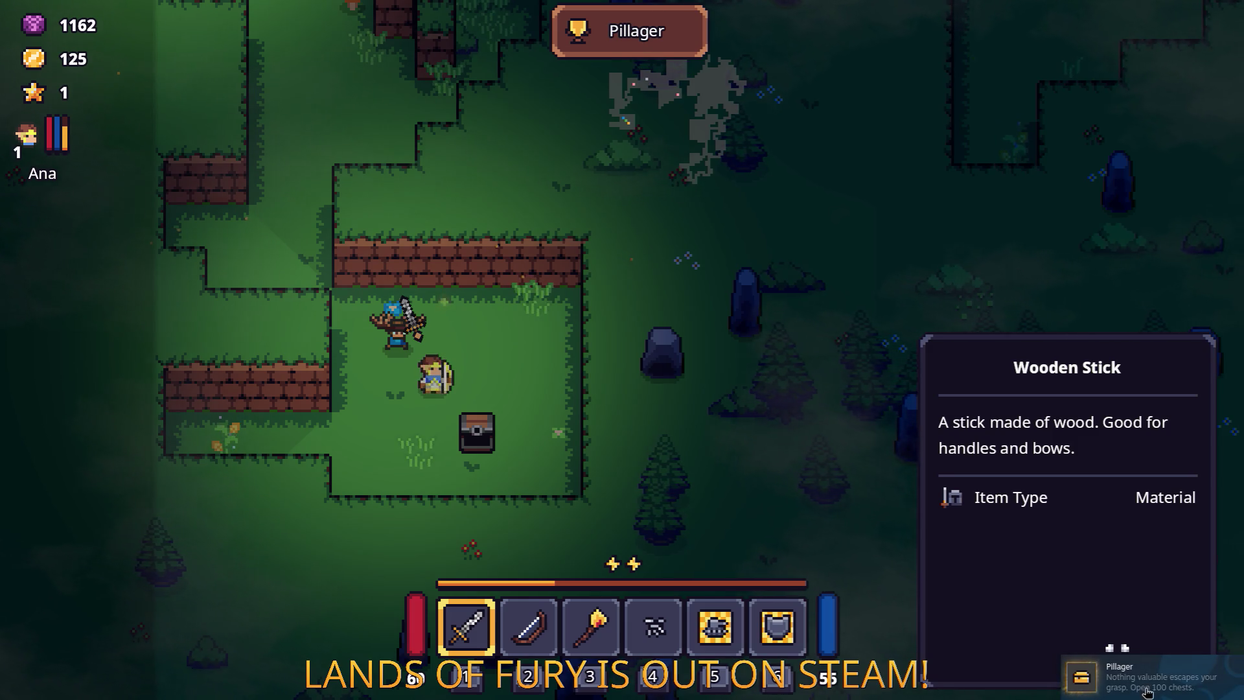
{"action": "key", "text": "s"}
{"action": "key", "text": "a"}
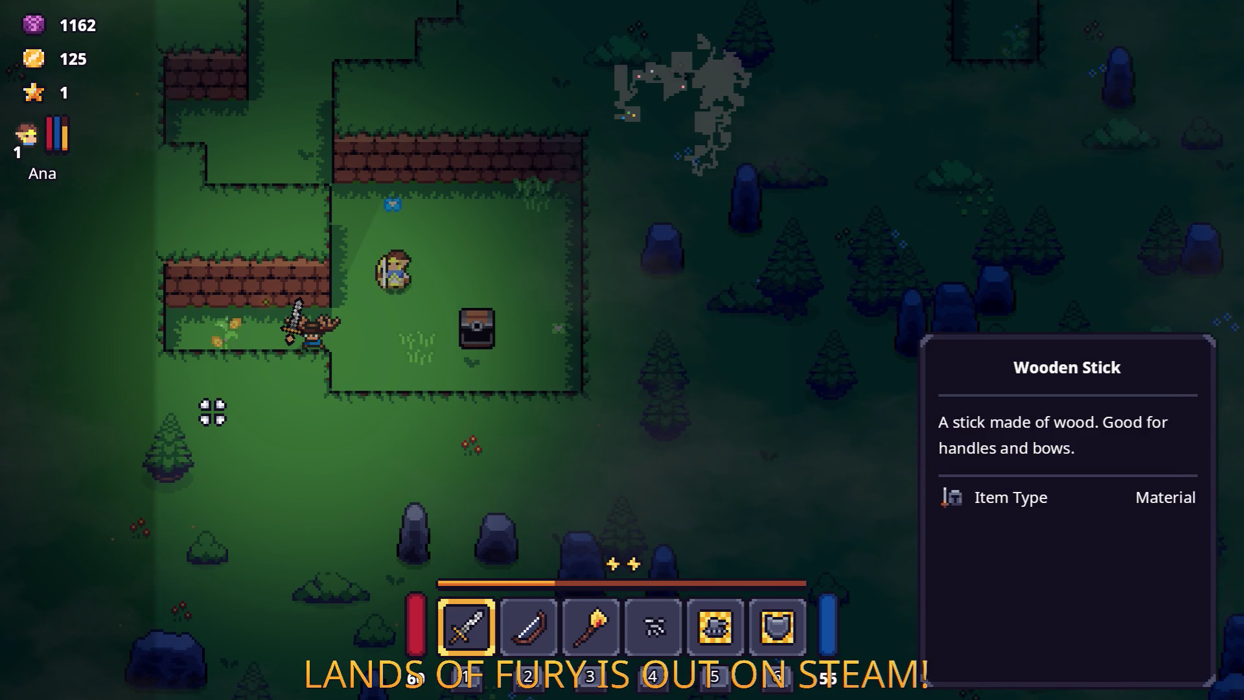
{"action": "left_click", "coordinate": [202, 405]}
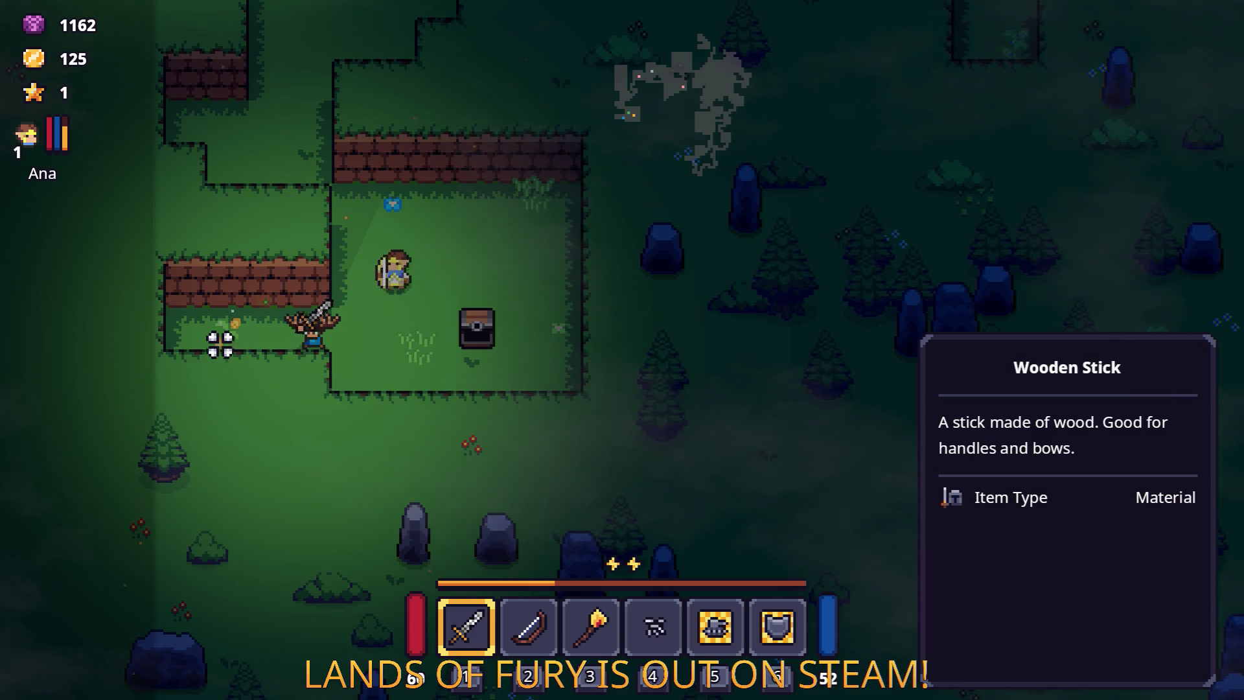
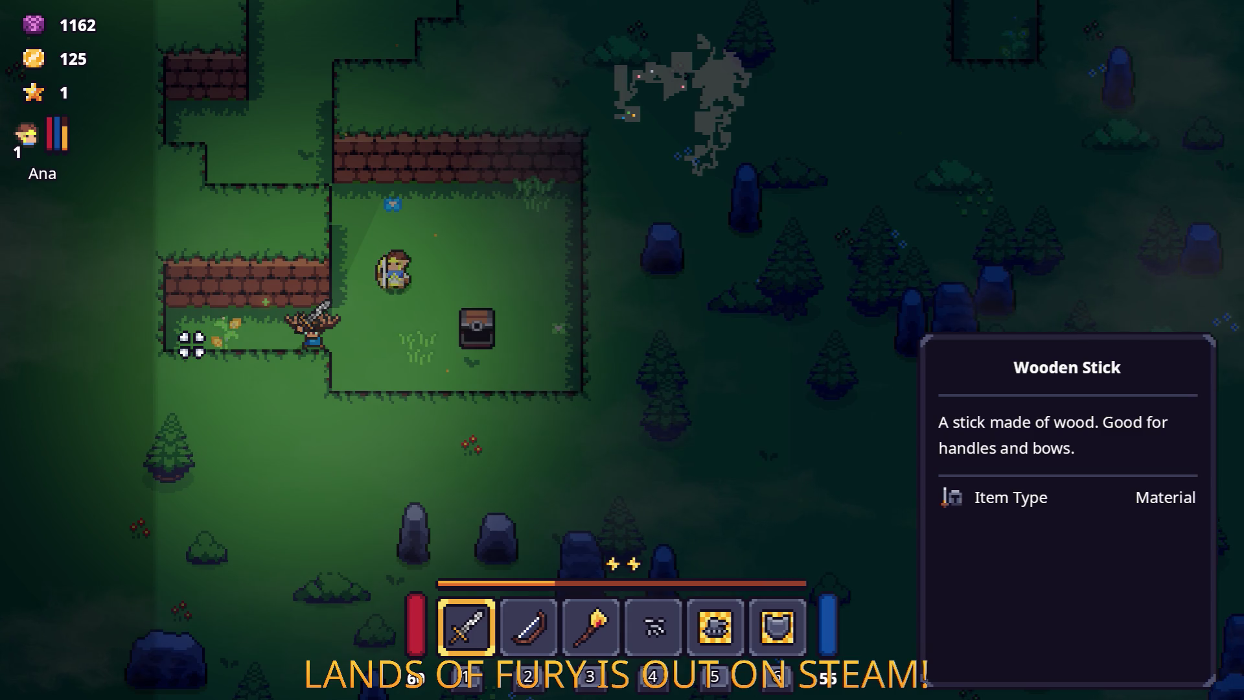
Step: Walk past the brick wall and north through the camp, swinging the sword once
{"action": "key", "text": "a"}
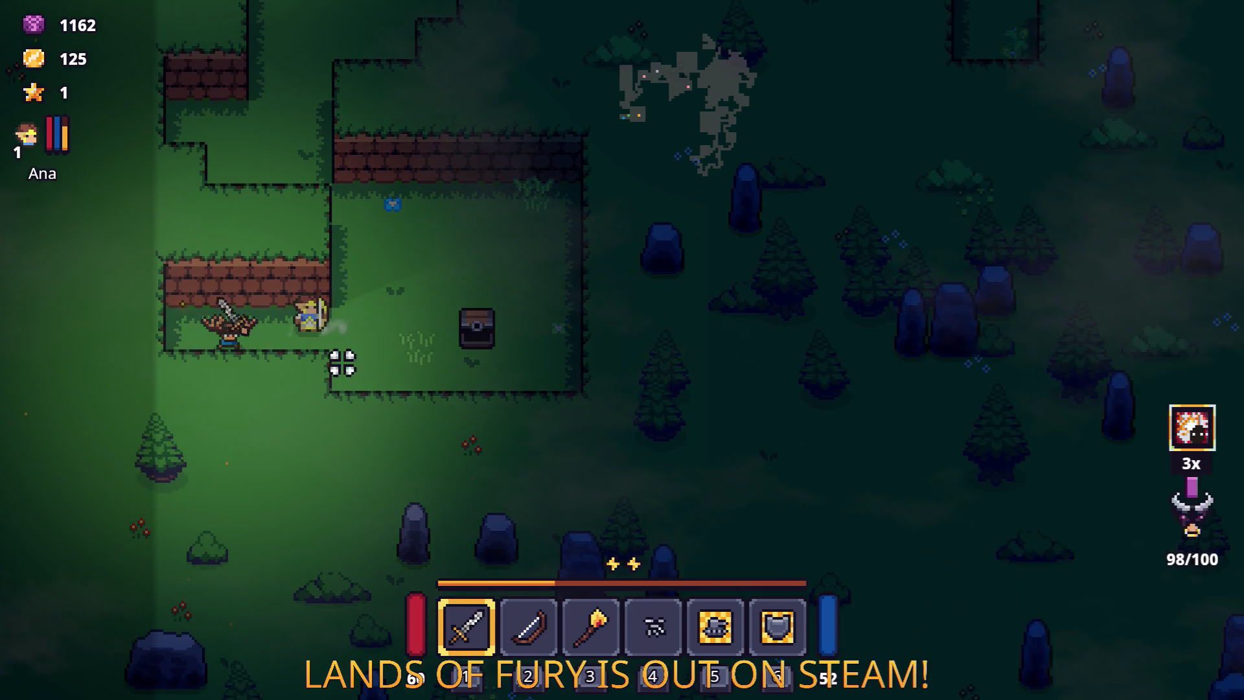
{"action": "key", "text": "w"}
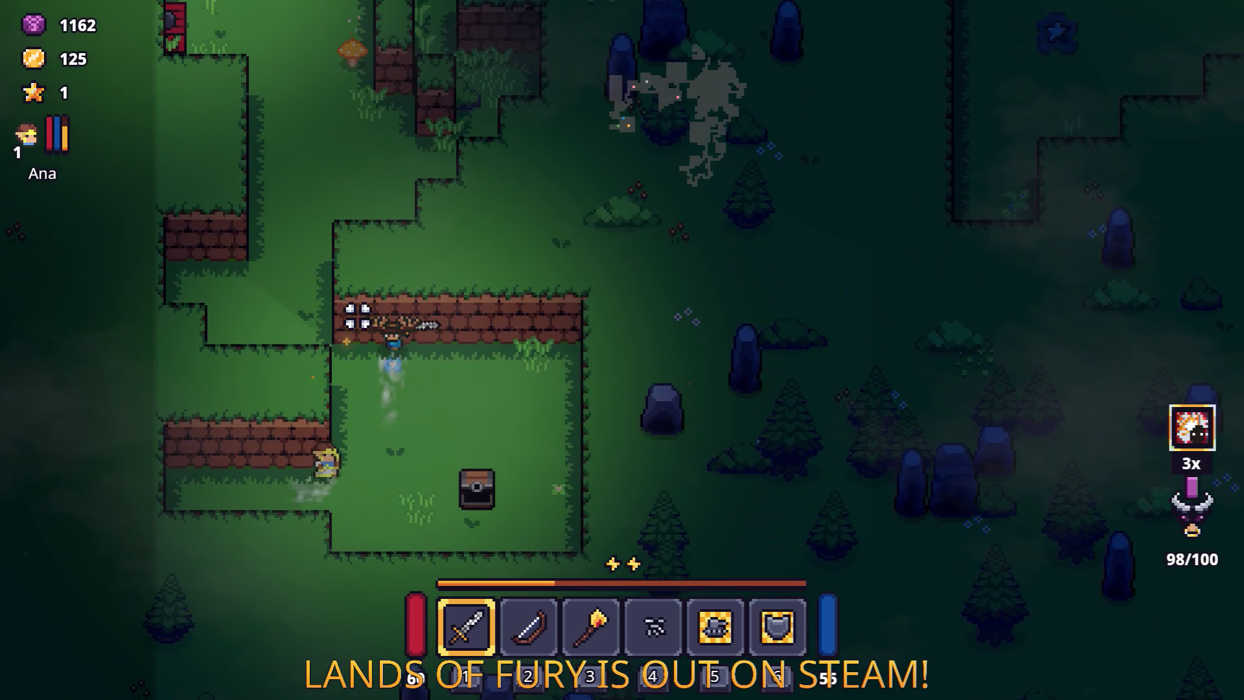
{"action": "key", "text": "w"}
{"action": "key", "text": "a"}
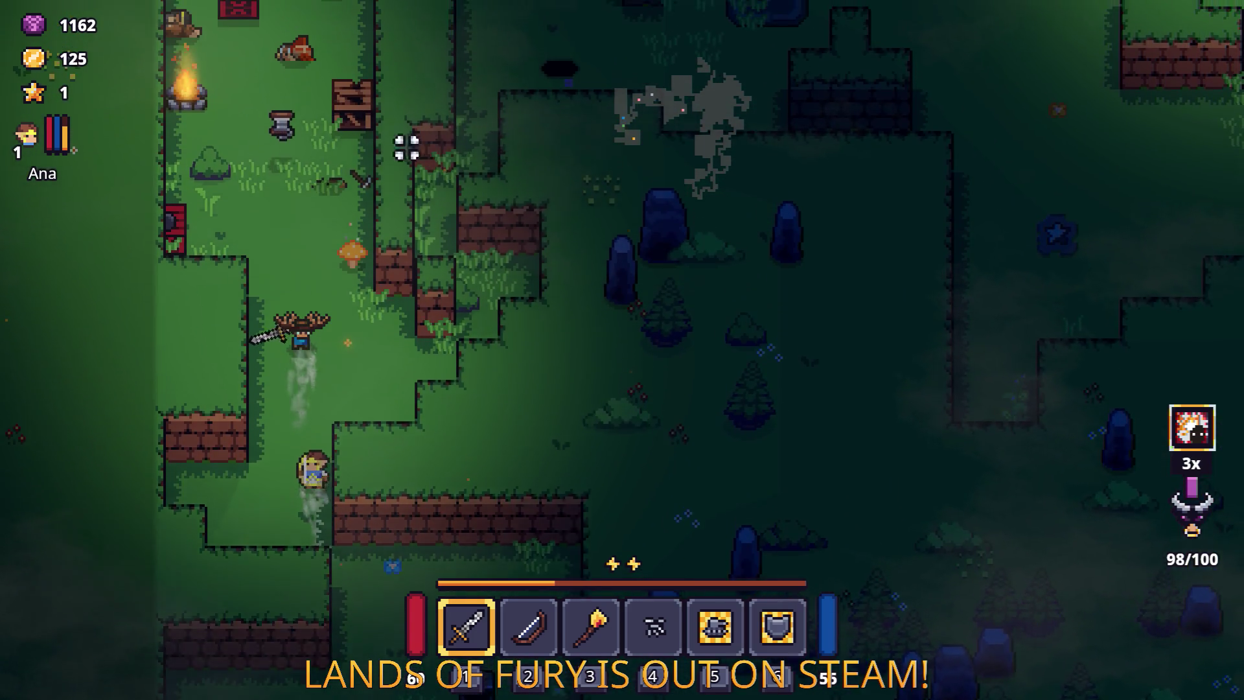
{"action": "key", "text": "w"}
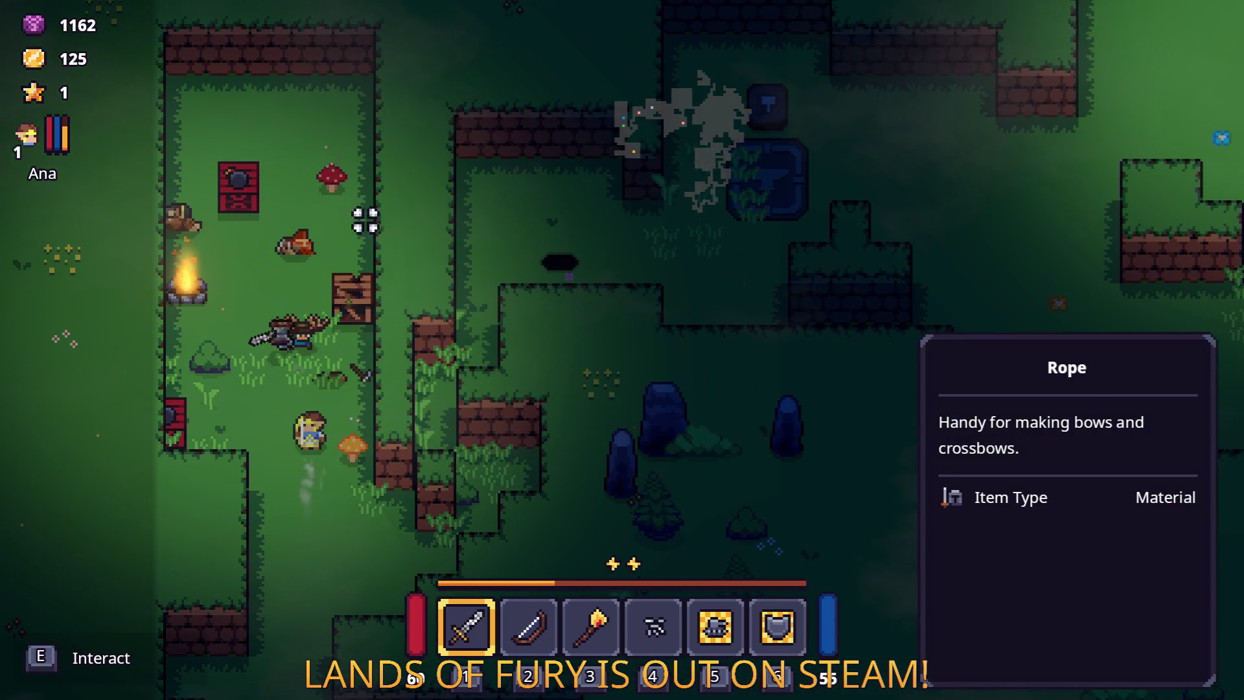
{"action": "key", "text": "w"}
{"action": "left_click", "coordinate": [508, 311]}
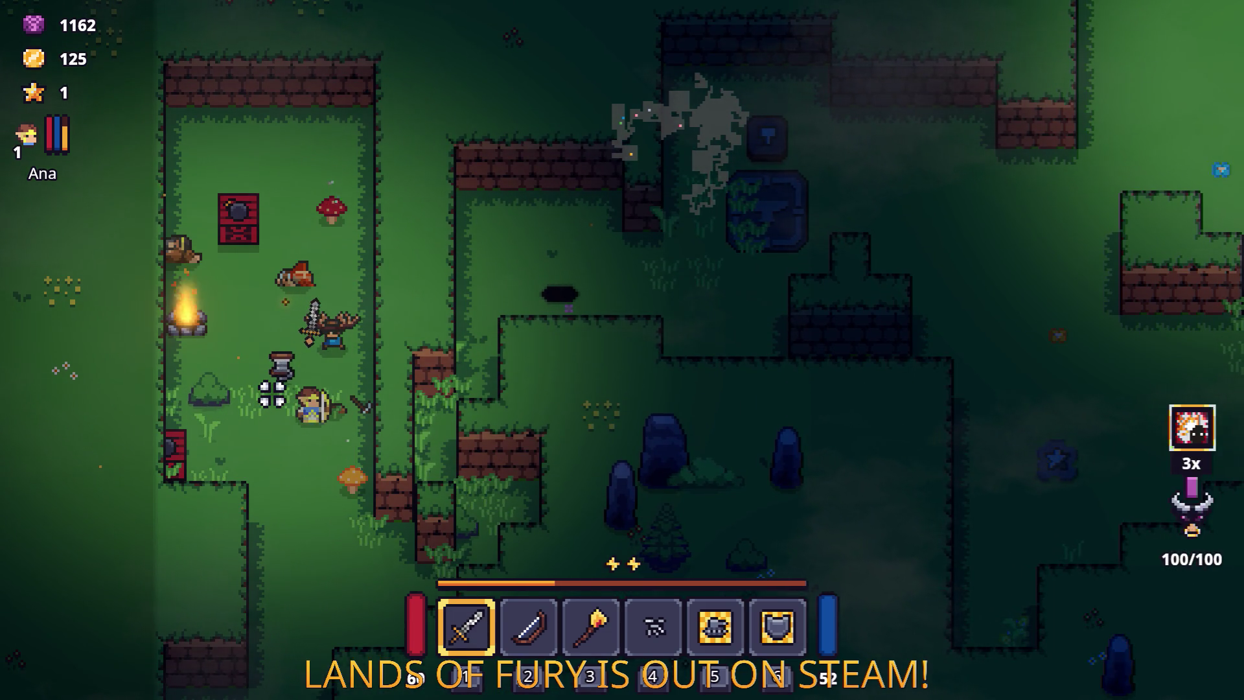
{"action": "key", "text": "w"}
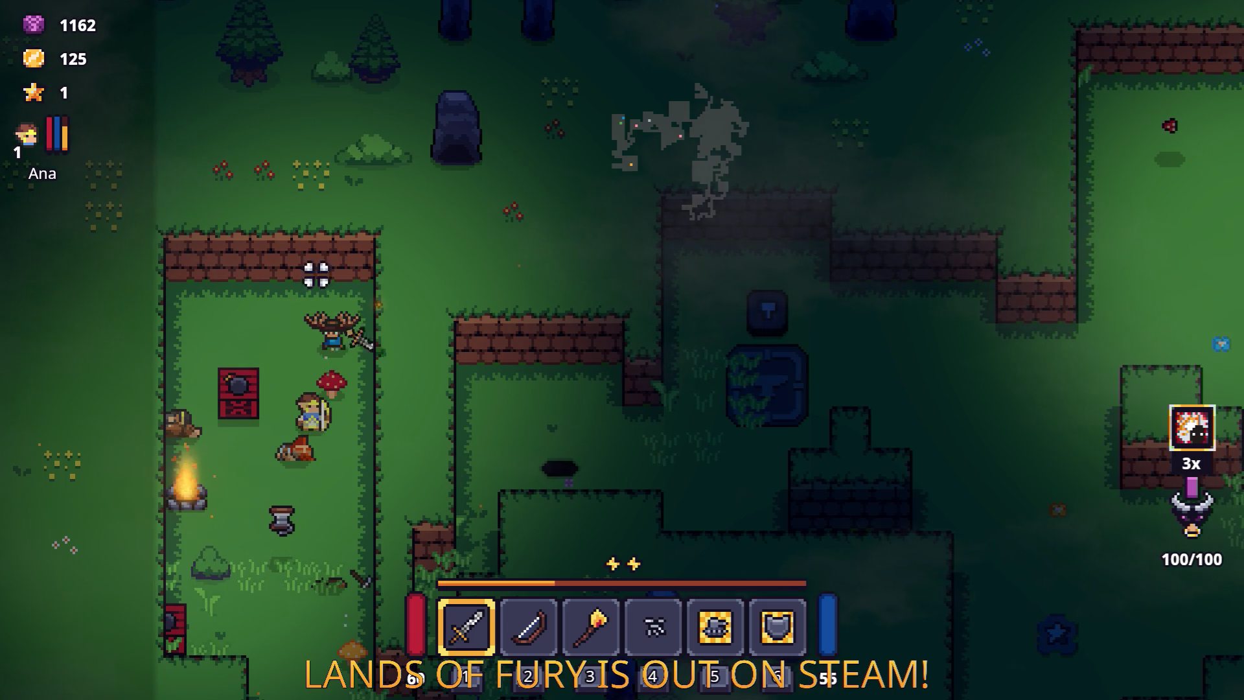
{"action": "key", "text": "a"}
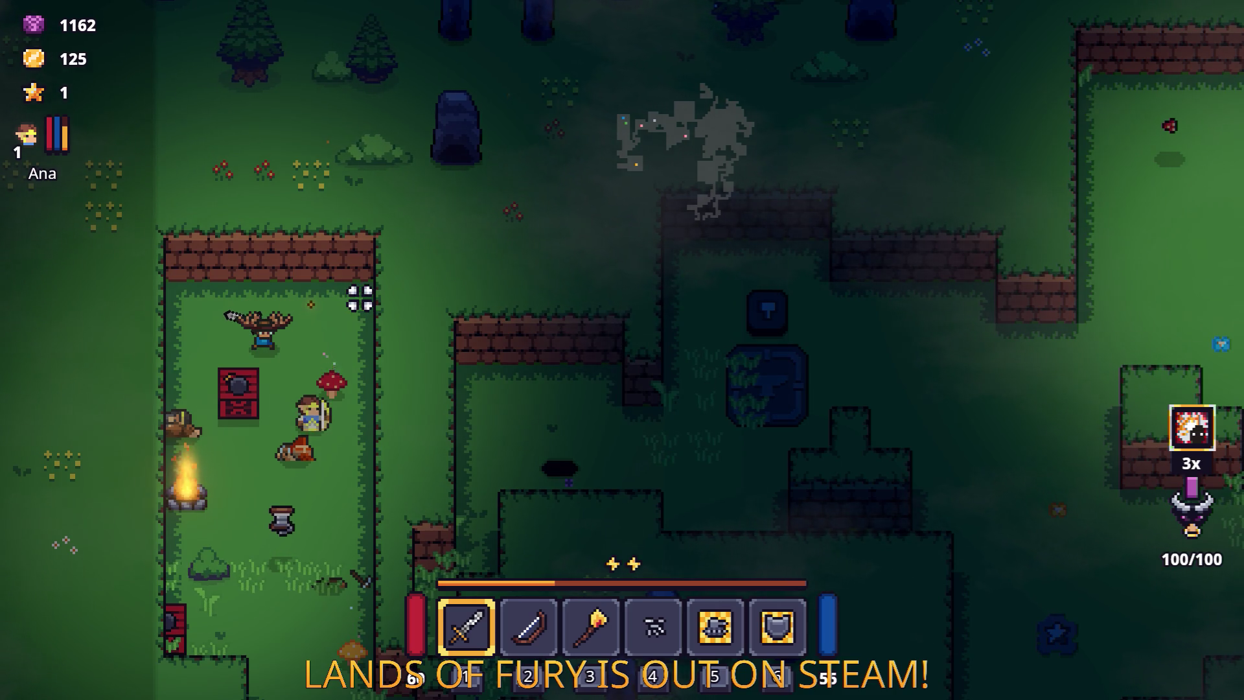
{"action": "key", "text": "s"}
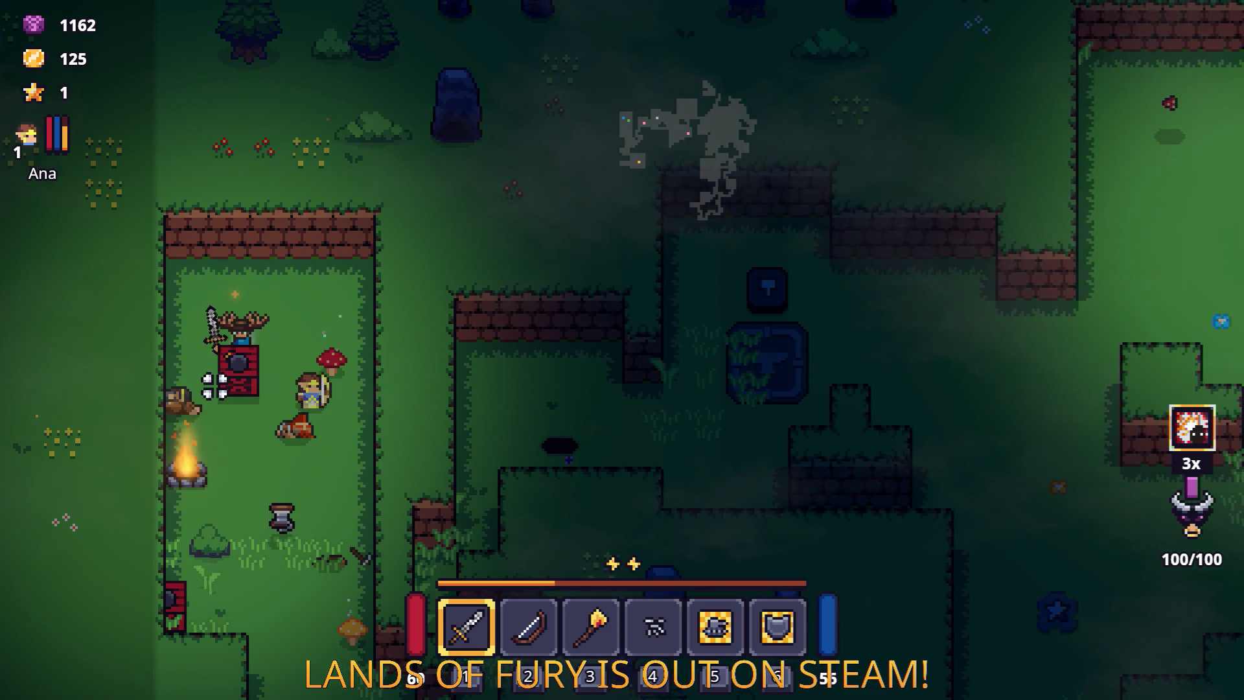
{"action": "key", "text": "d"}
{"action": "key", "text": "s"}
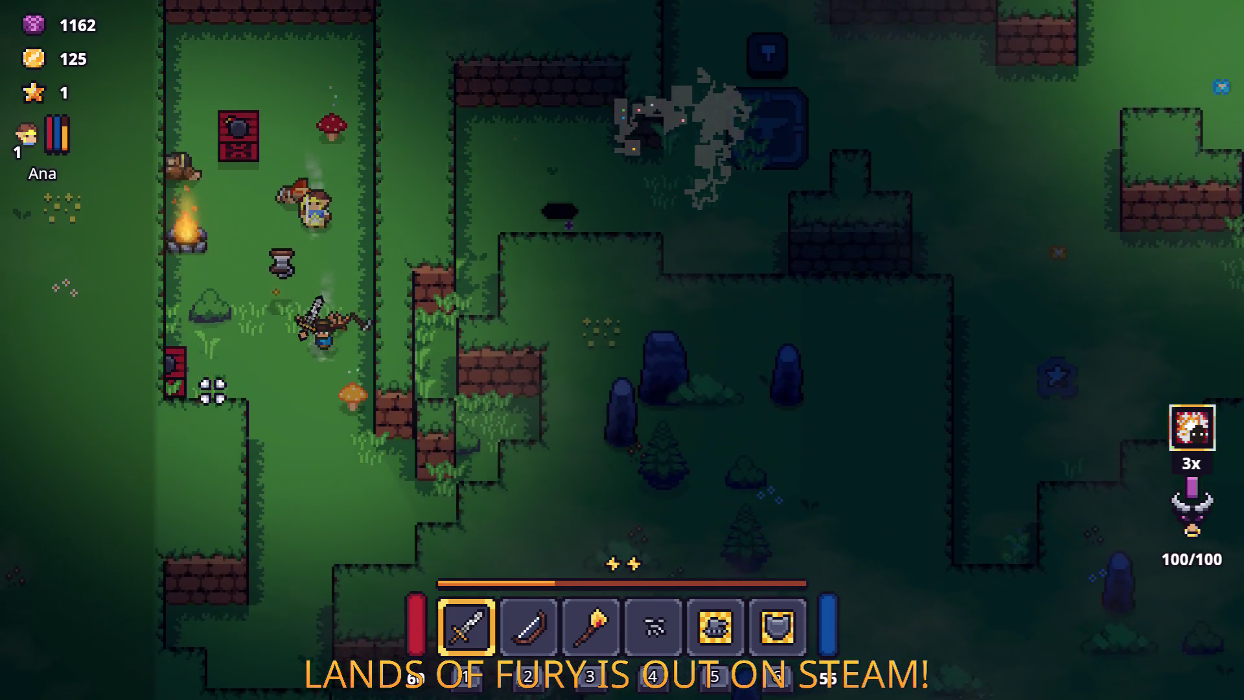
{"action": "key", "text": "d"}
Step: Head up-right through the corridor and onto the stone anvil
{"action": "key", "text": "w"}
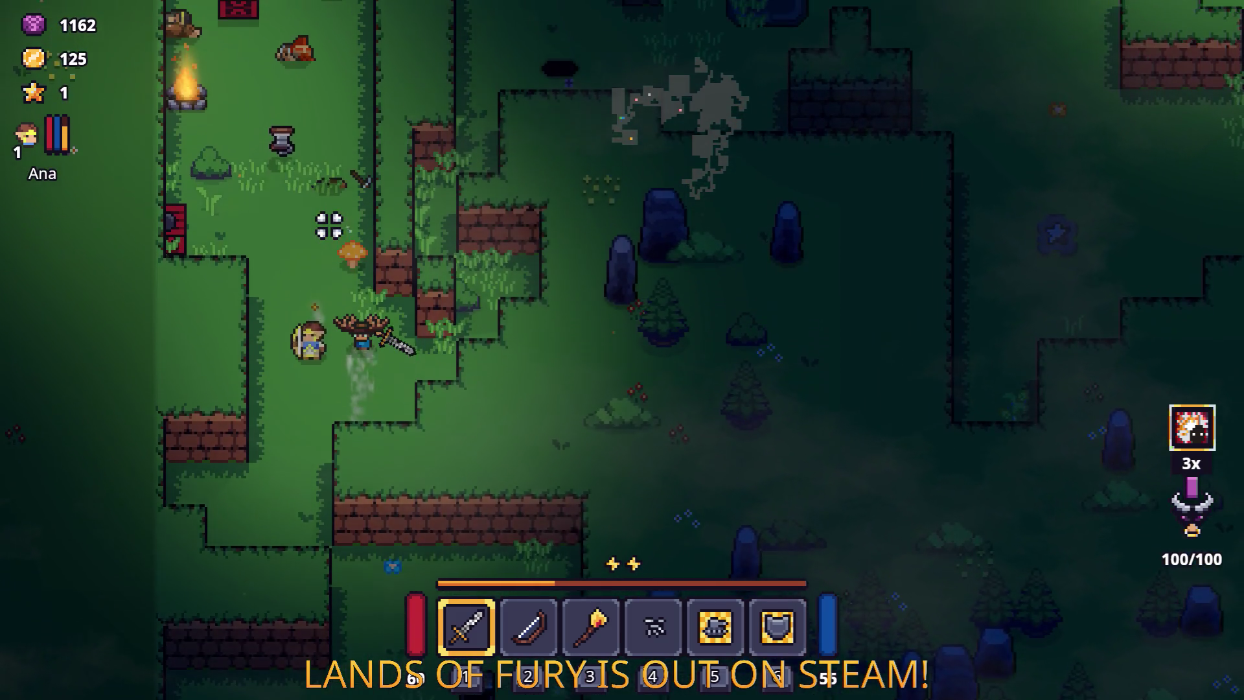
{"action": "key", "text": "d"}
{"action": "key", "text": "s"}
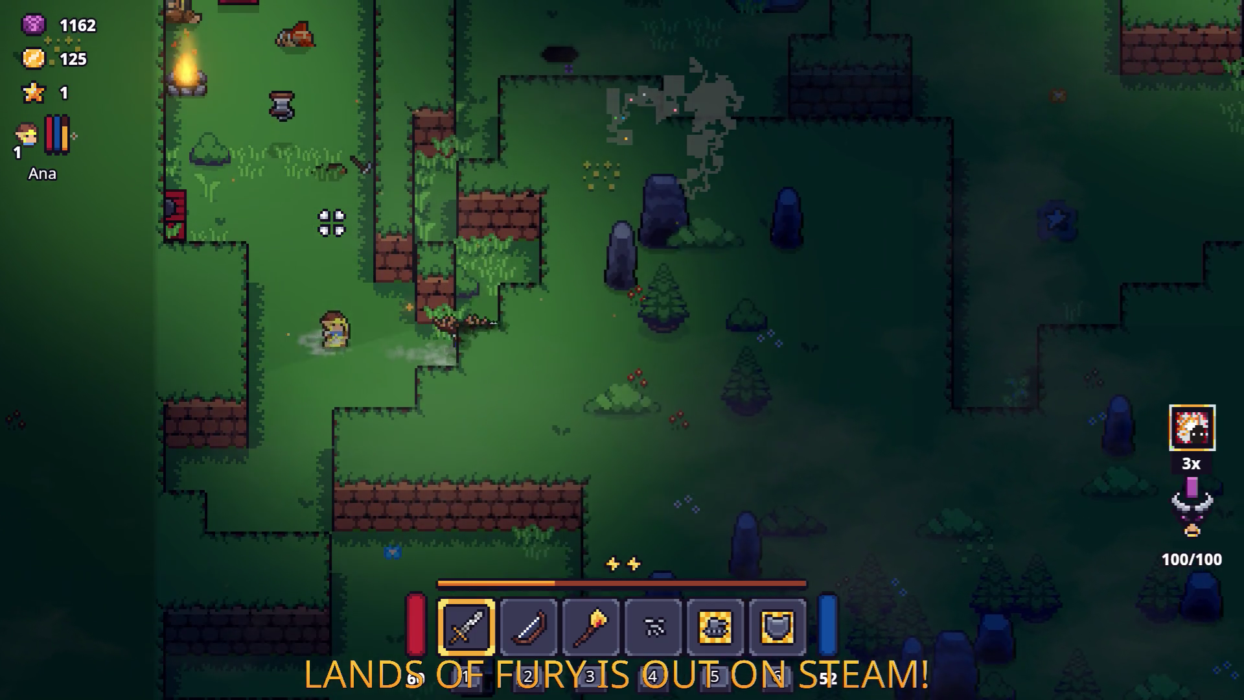
{"action": "key", "text": "w"}
{"action": "key", "text": "d"}
{"action": "key", "text": "w"}
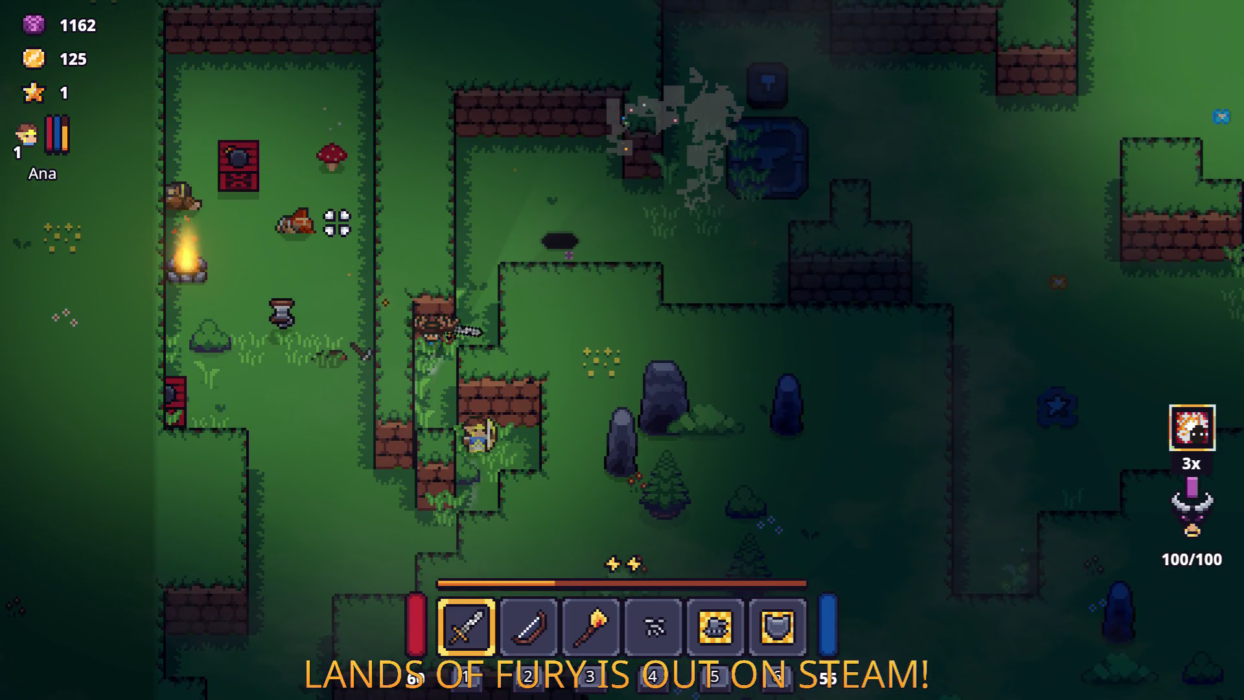
{"action": "key", "text": "d"}
{"action": "key", "text": "d"}
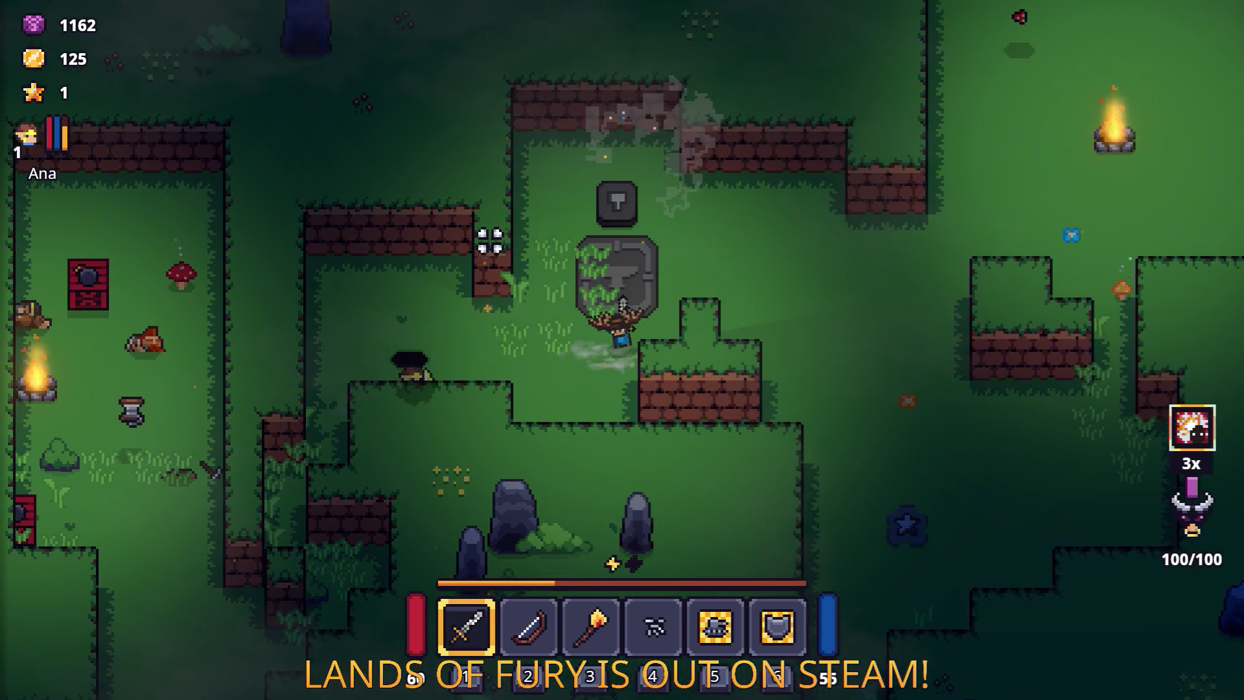
{"action": "key", "text": "w"}
{"action": "key", "text": "d"}
{"action": "key", "text": "d"}
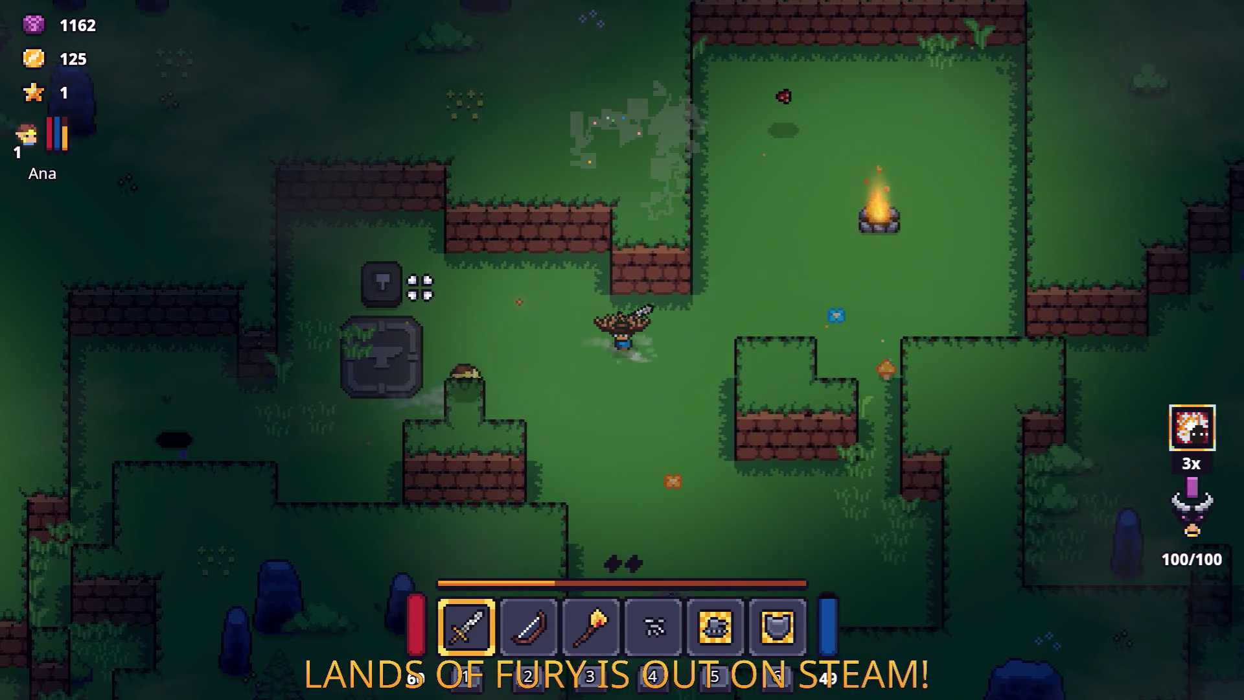
{"action": "key", "text": "a"}
{"action": "key", "text": "s"}
Step: Spend the available skill point on Dash Booster in the ALMA skill tree
{"action": "key", "text": "i"}
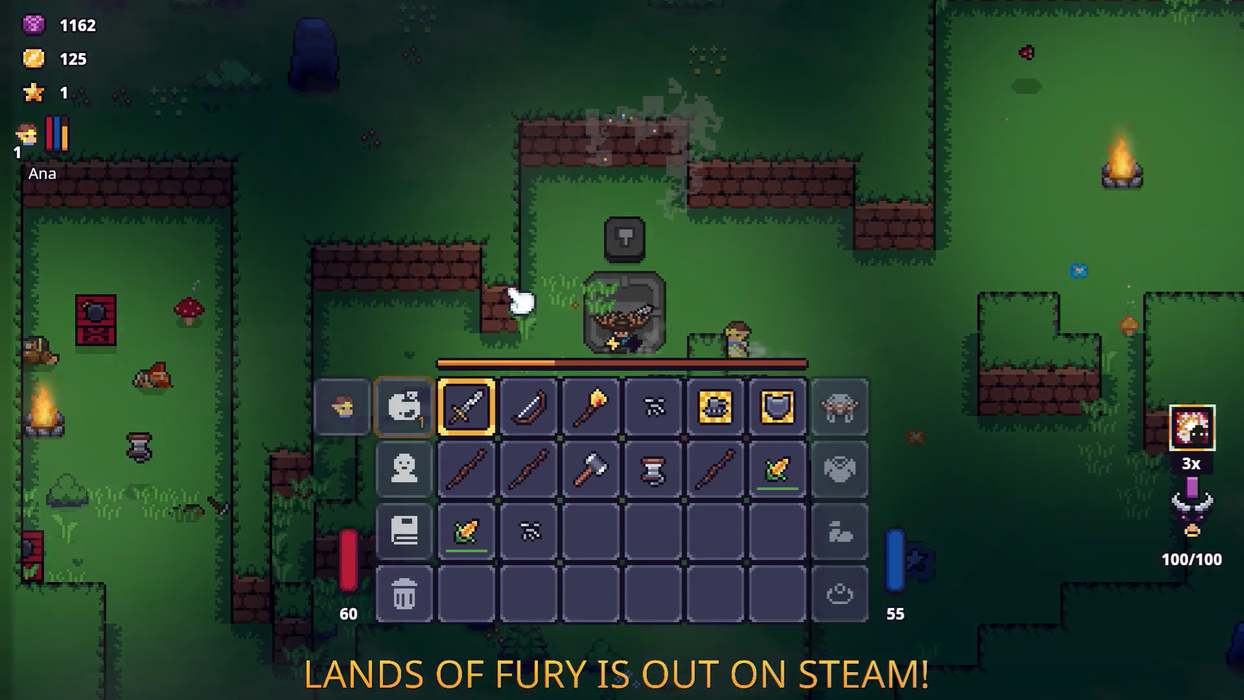
{"action": "left_click", "coordinate": [424, 483]}
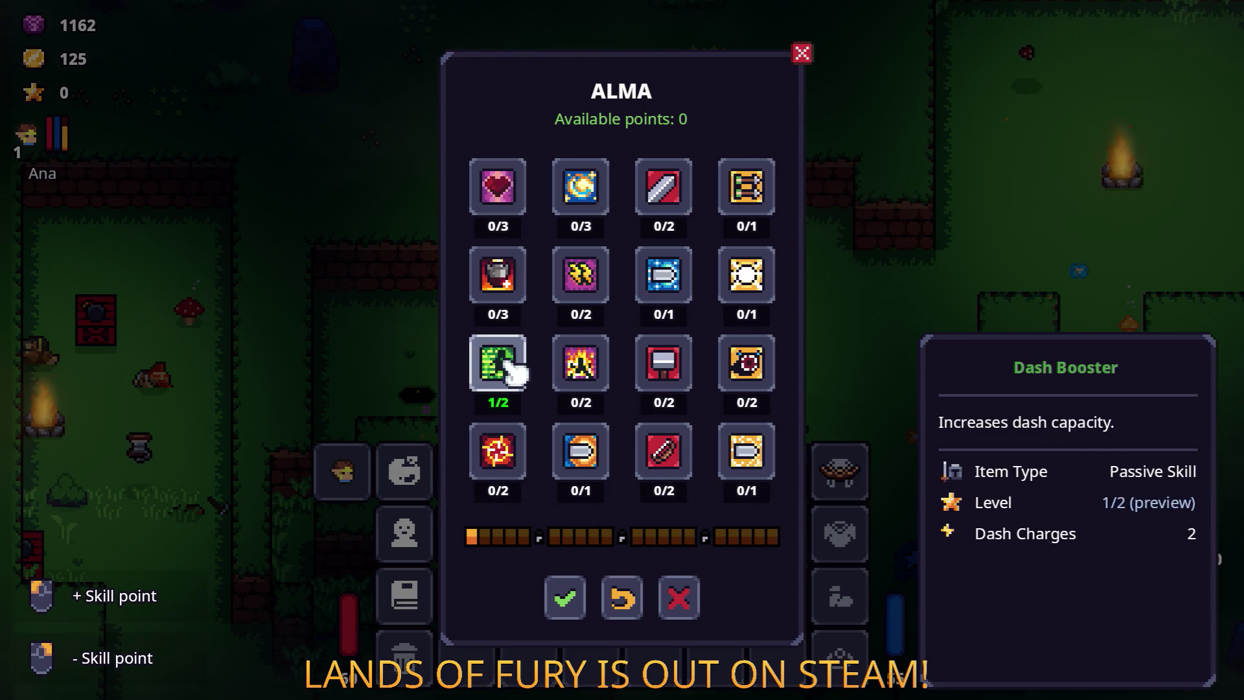
{"action": "left_click", "coordinate": [568, 602]}
Step: Head right past the campfire and north up the dirt path, striking a tree and a bush
{"action": "key", "text": "i"}
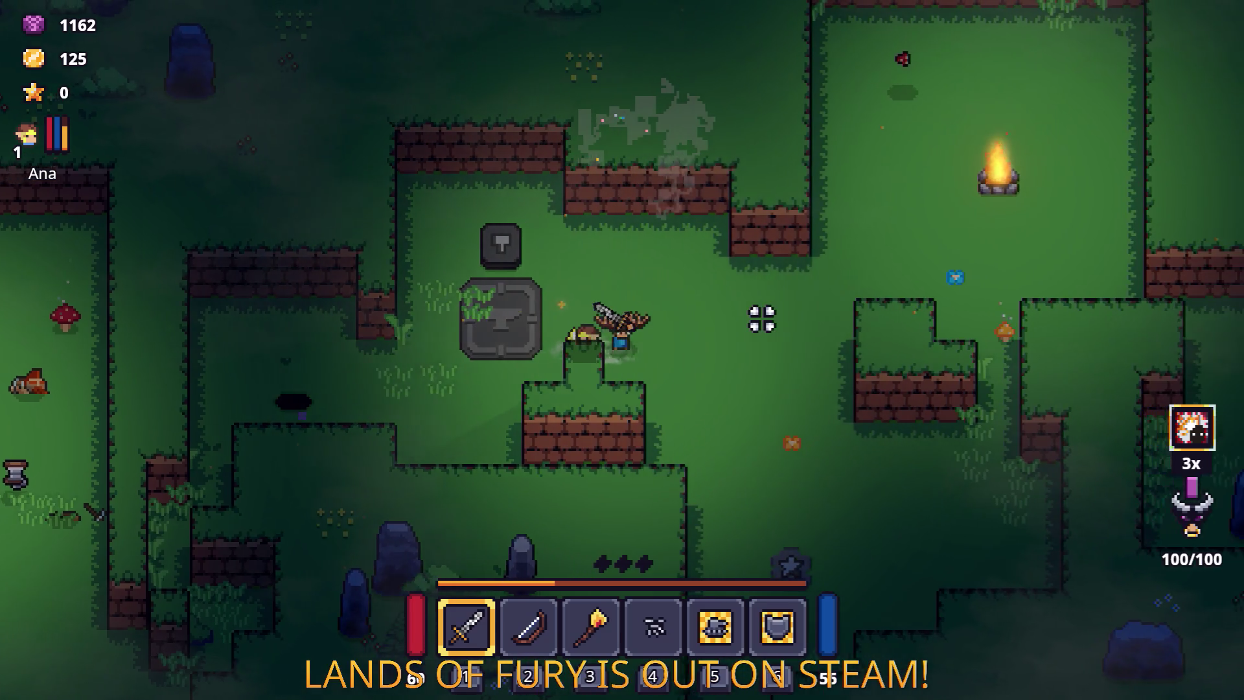
{"action": "key", "text": "d"}
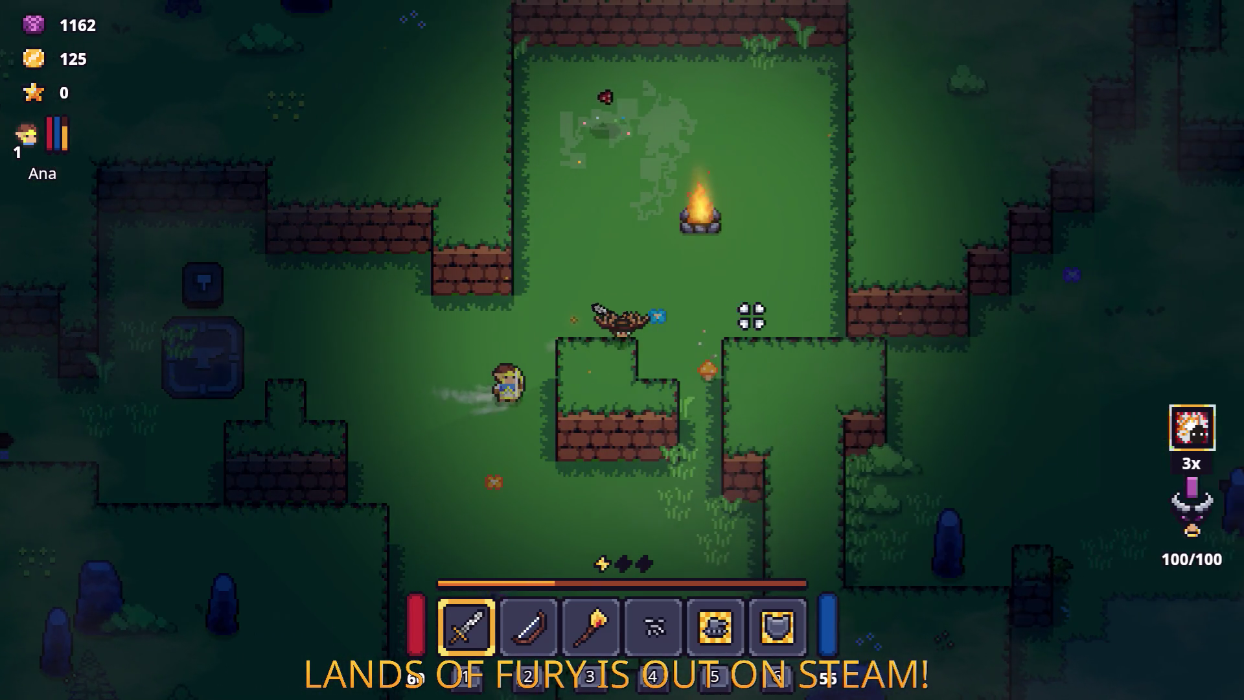
{"action": "key", "text": "d"}
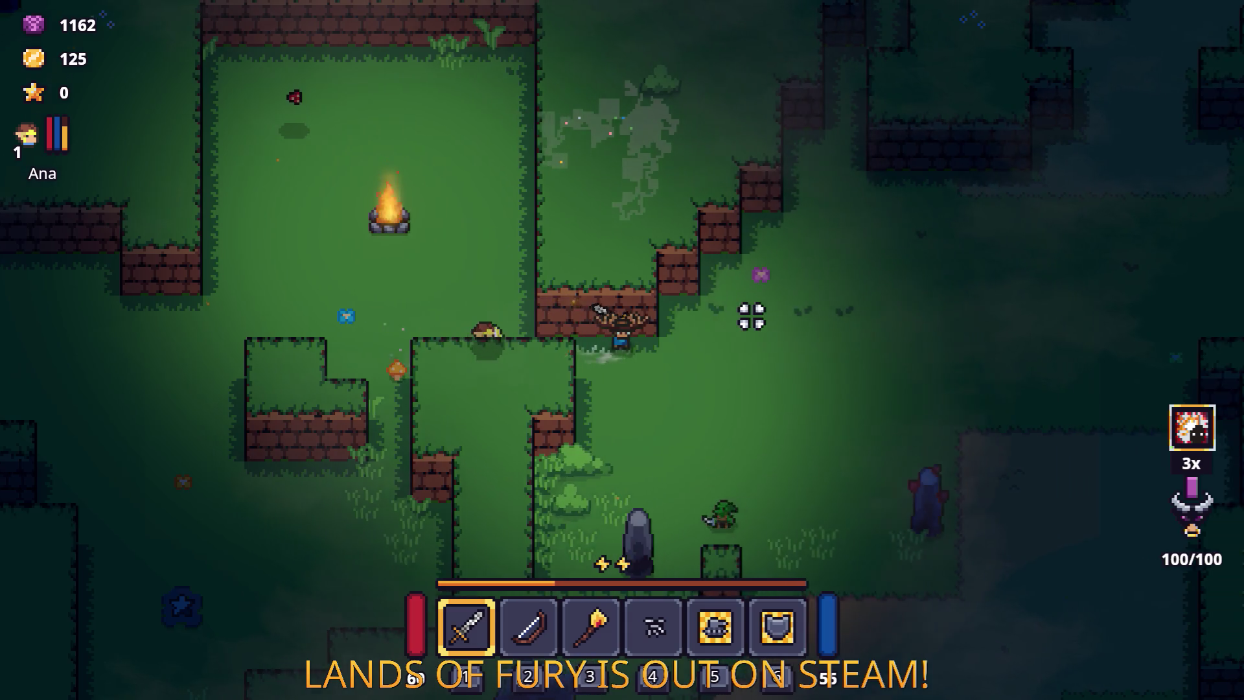
{"action": "key", "text": "d"}
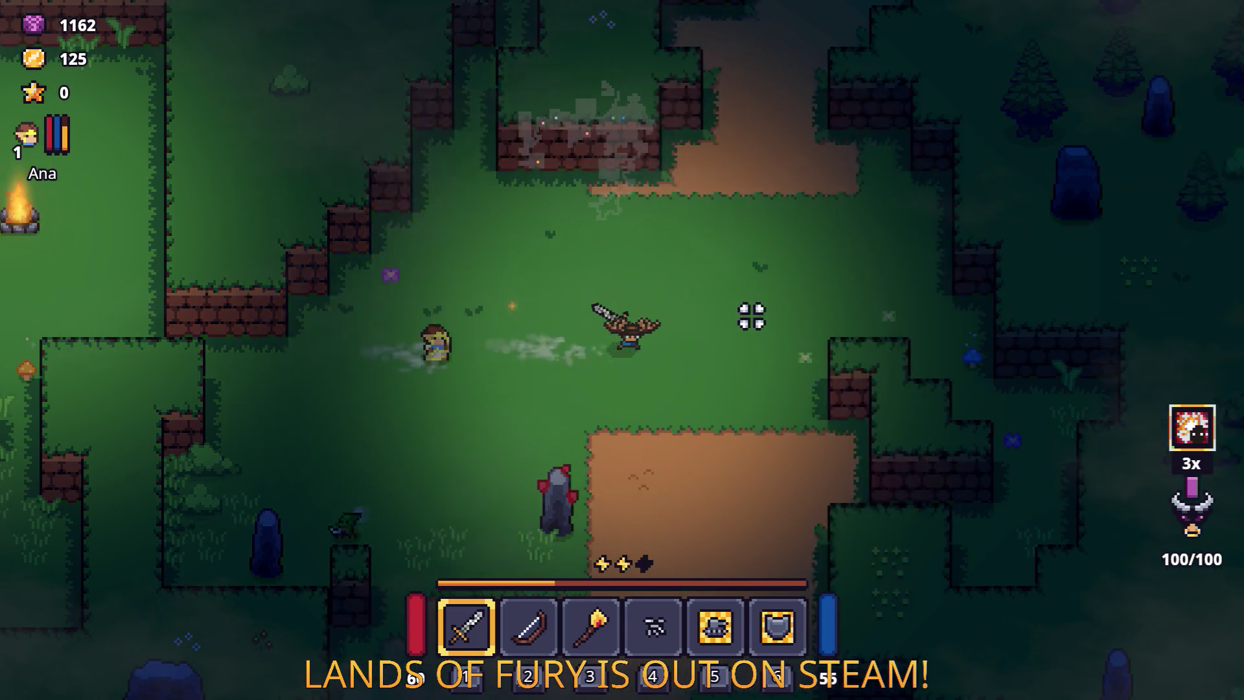
{"action": "key", "text": "w"}
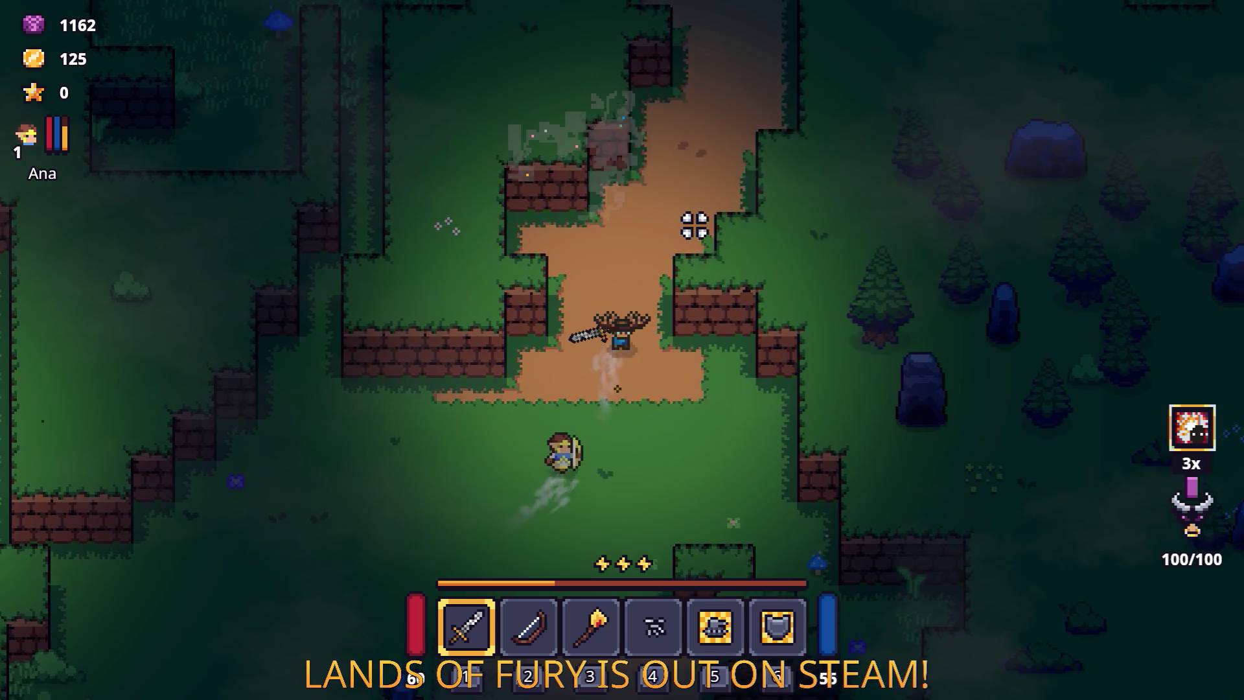
{"action": "key", "text": "w"}
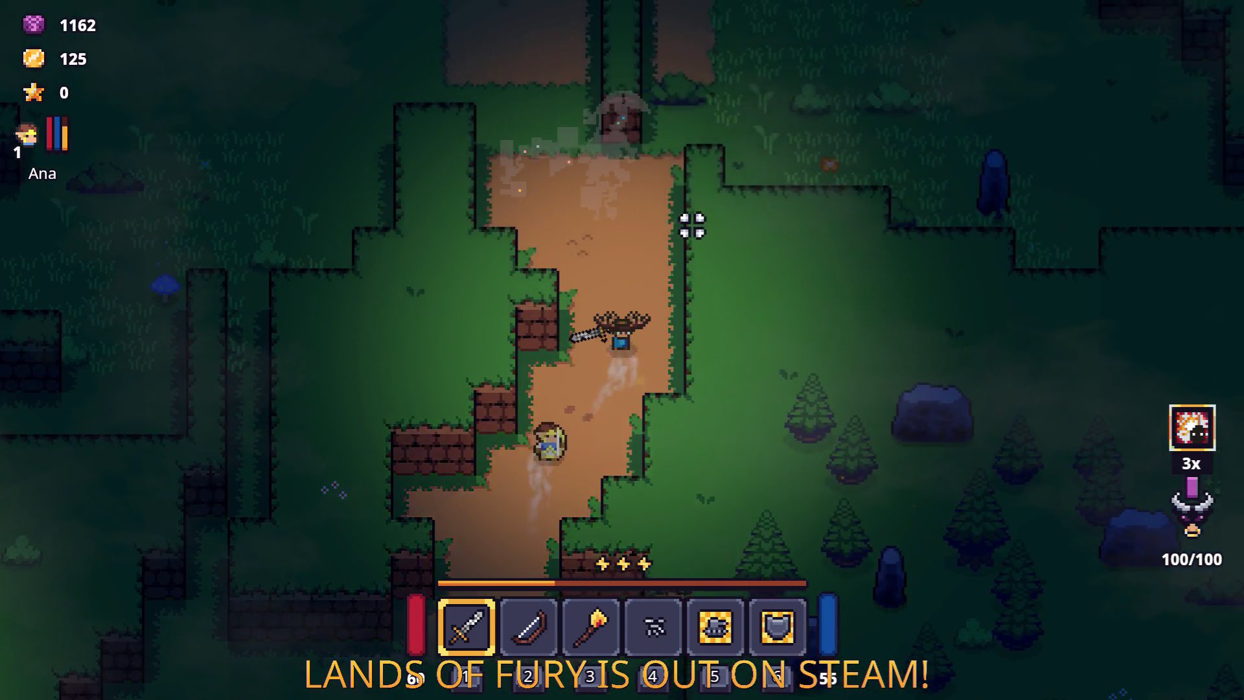
{"action": "key", "text": "w"}
{"action": "key", "text": "d"}
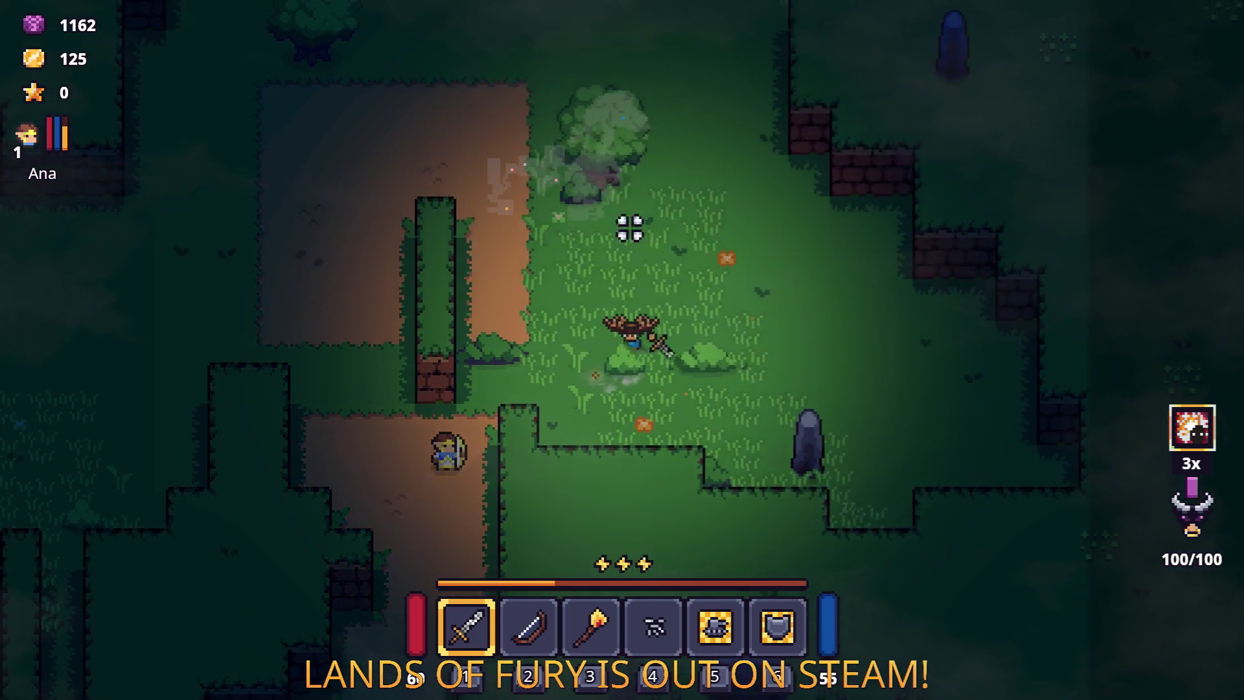
{"action": "left_click", "coordinate": [550, 204]}
{"action": "key", "text": "w"}
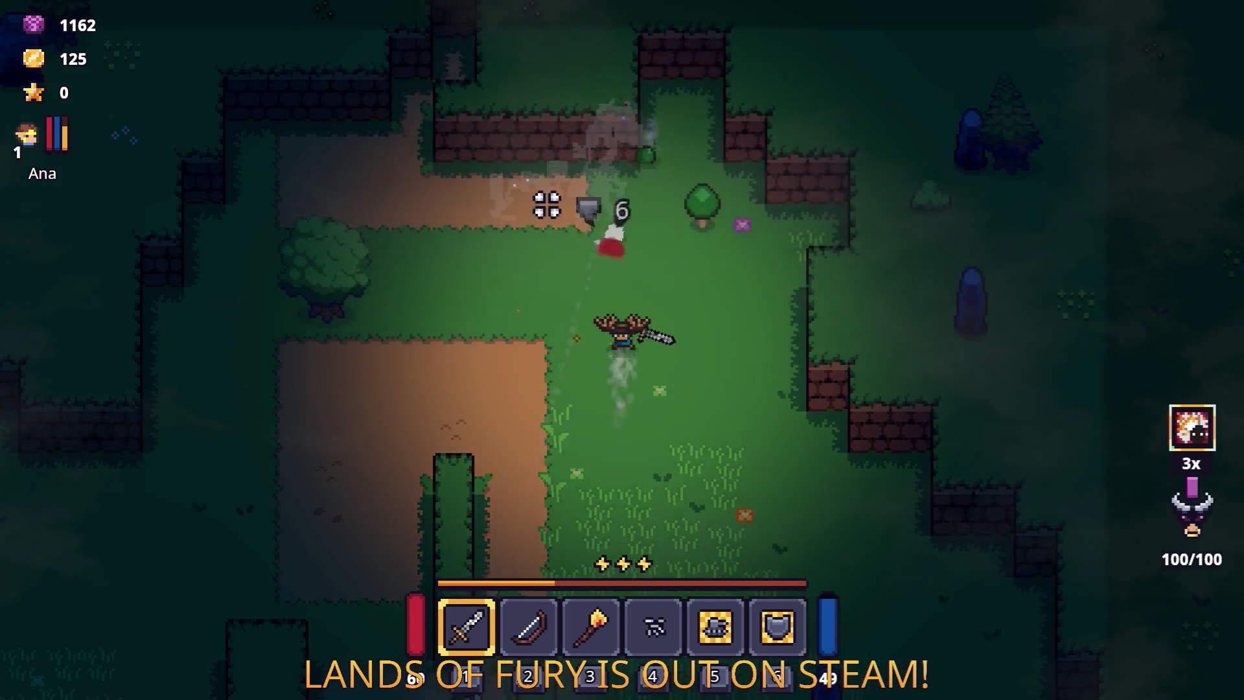
{"action": "key", "text": "w"}
{"action": "left_click", "coordinate": [622, 181]}
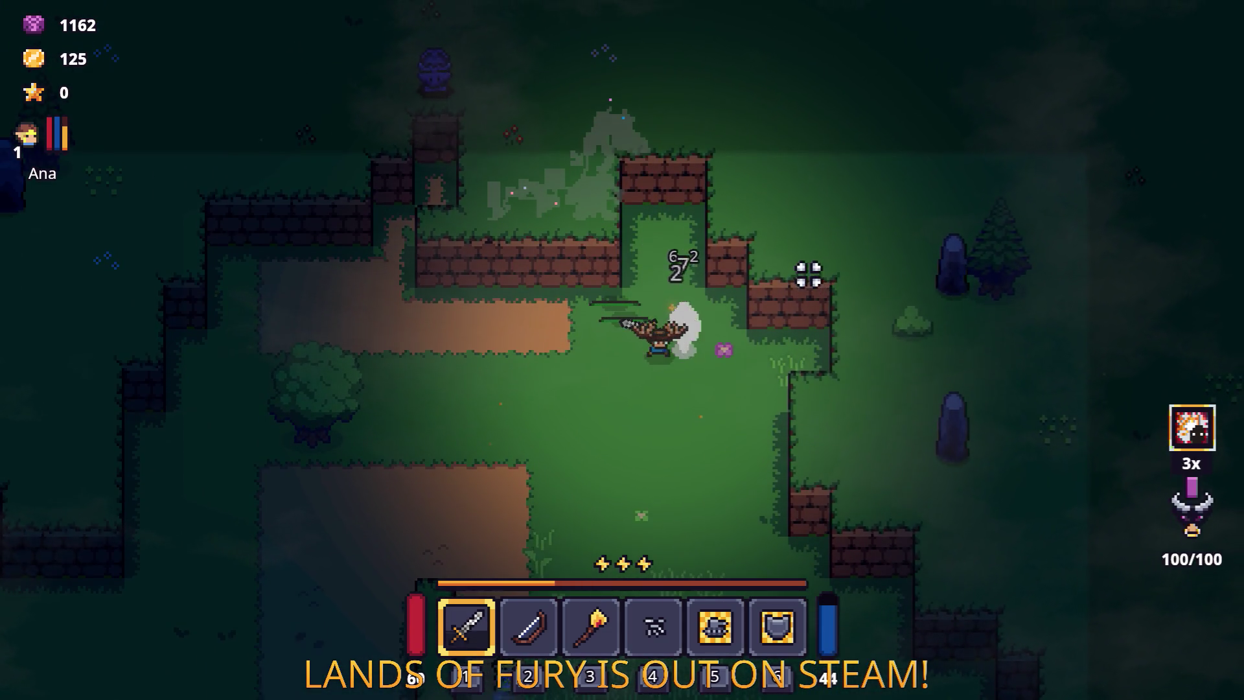
Step: Chop down a tree for its Hive, then dash back down the dirt path
{"action": "key", "text": "a"}
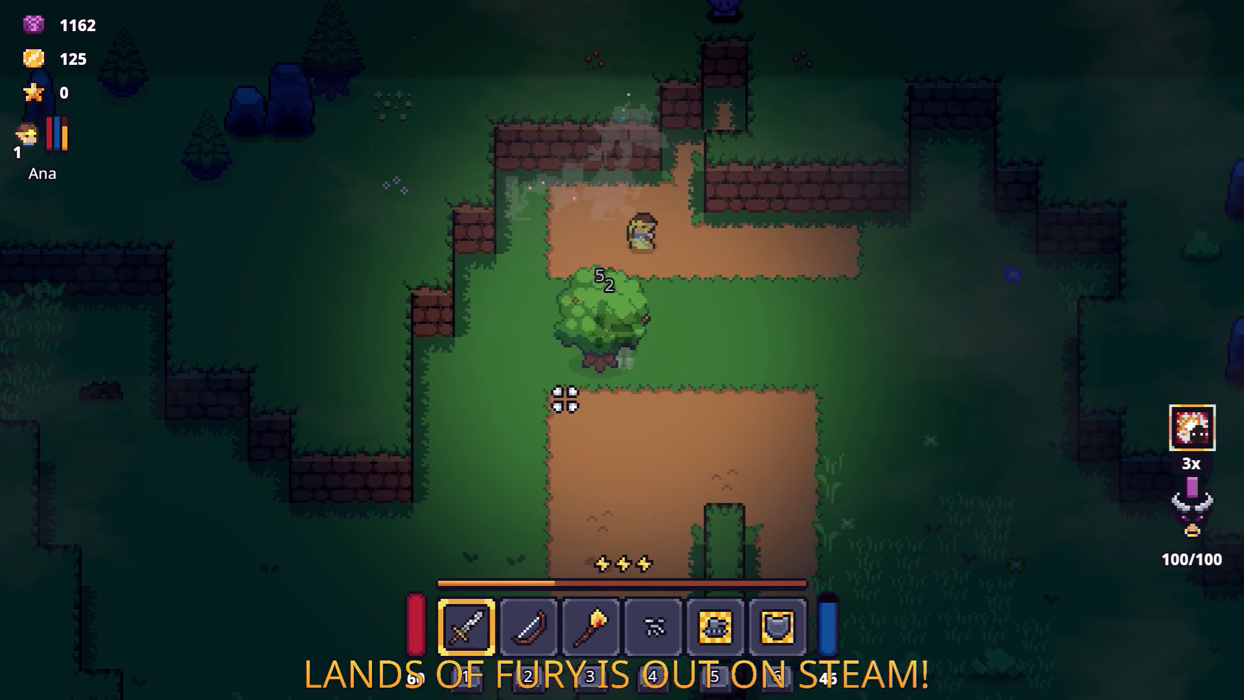
{"action": "left_click", "coordinate": [564, 400]}
{"action": "key", "text": "s"}
{"action": "key", "text": "a"}
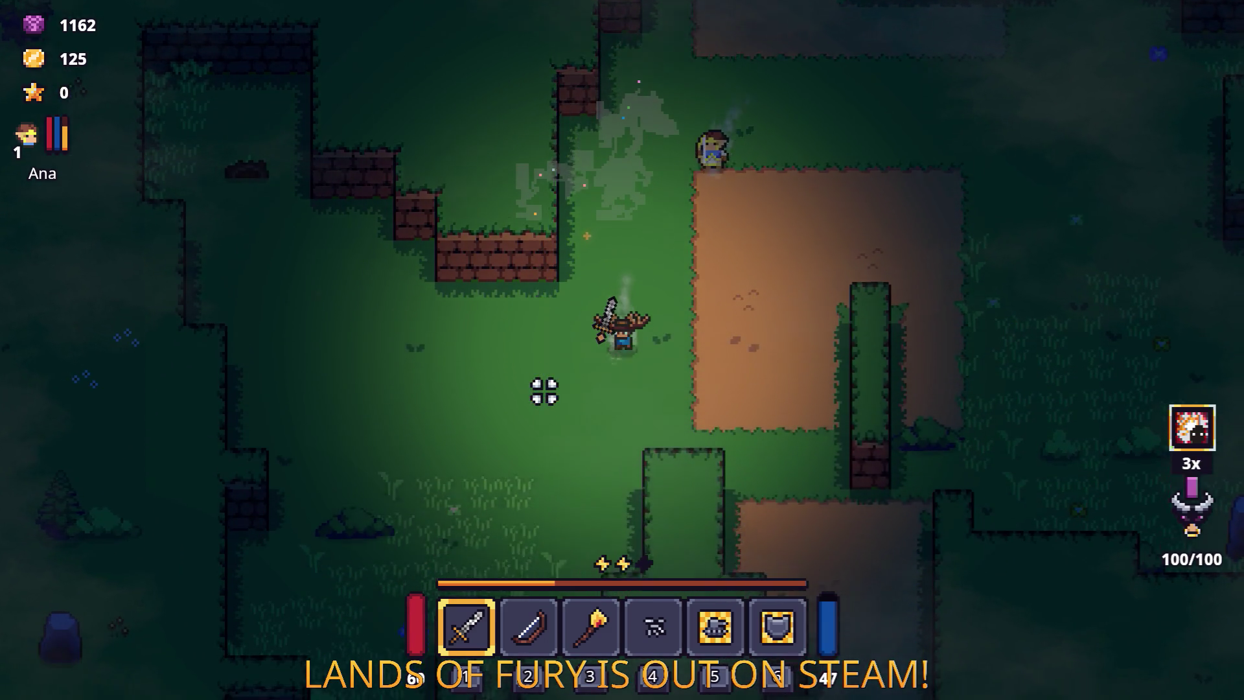
{"action": "key", "text": "s"}
{"action": "key", "text": "d"}
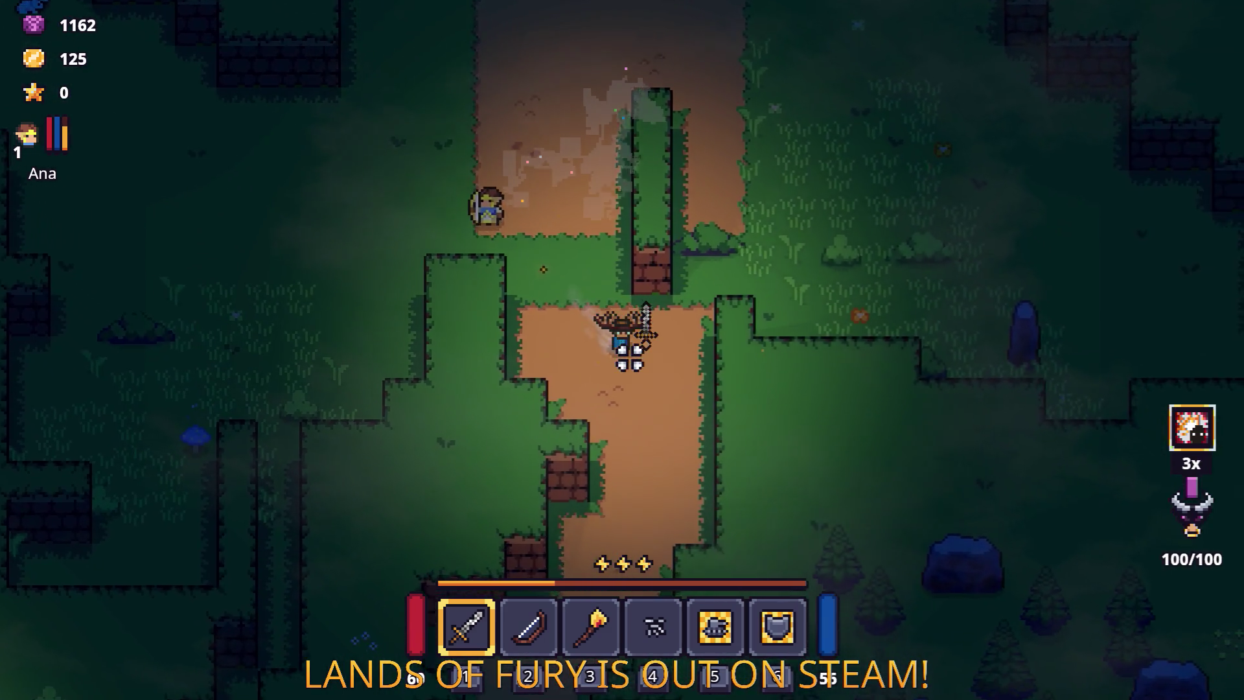
{"action": "key", "text": "s"}
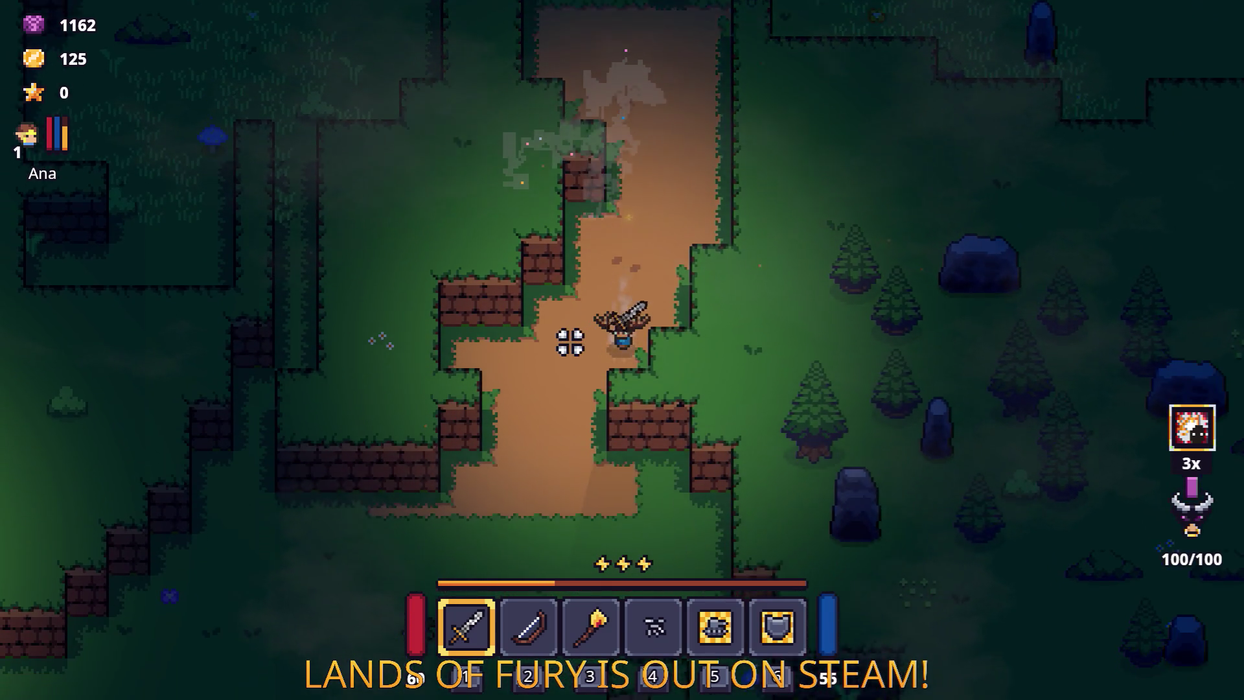
{"action": "key", "text": "s"}
{"action": "key", "text": "space"}
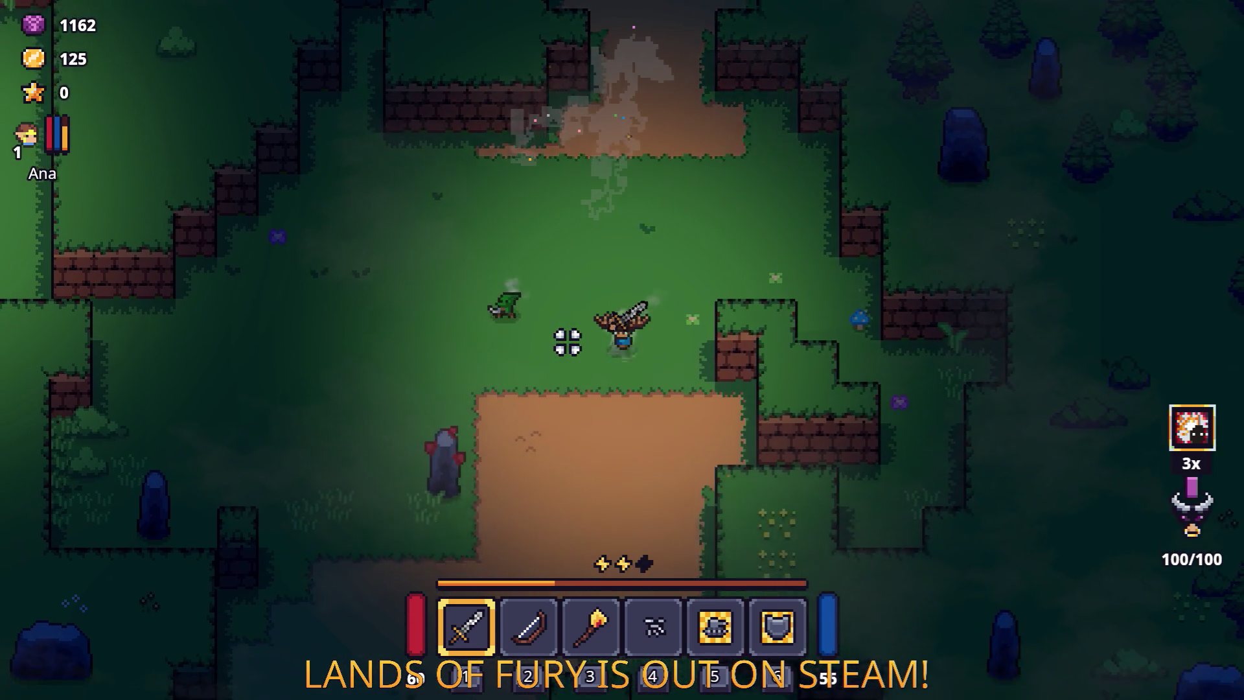
{"action": "key", "text": "s"}
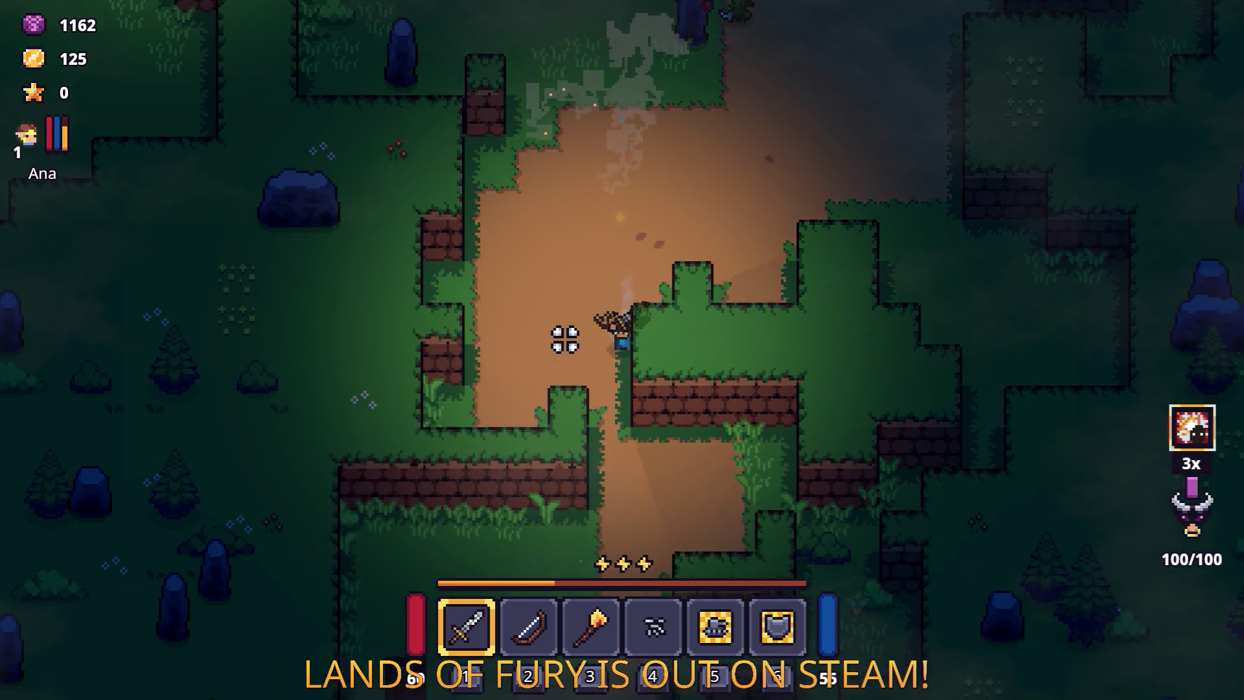
{"action": "key", "text": "s"}
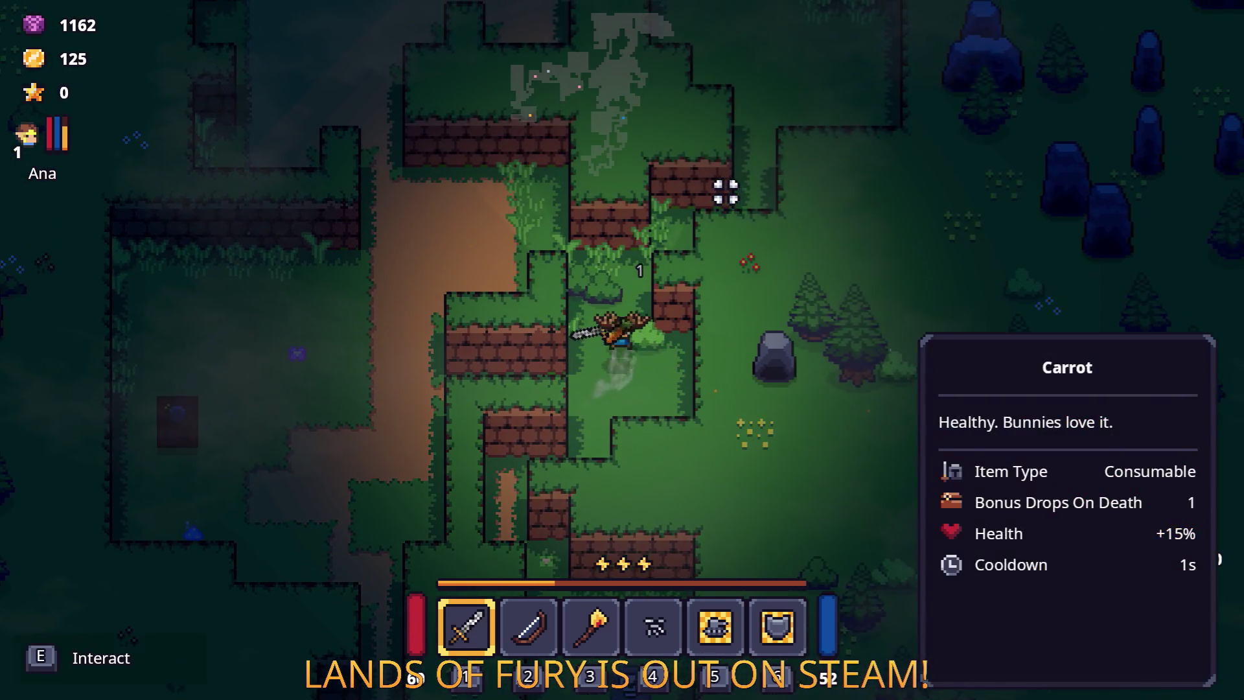
Step: Dash through the forest past the campfire to the anvil and open the inventory there
{"action": "key", "text": "w"}
{"action": "key", "text": "space"}
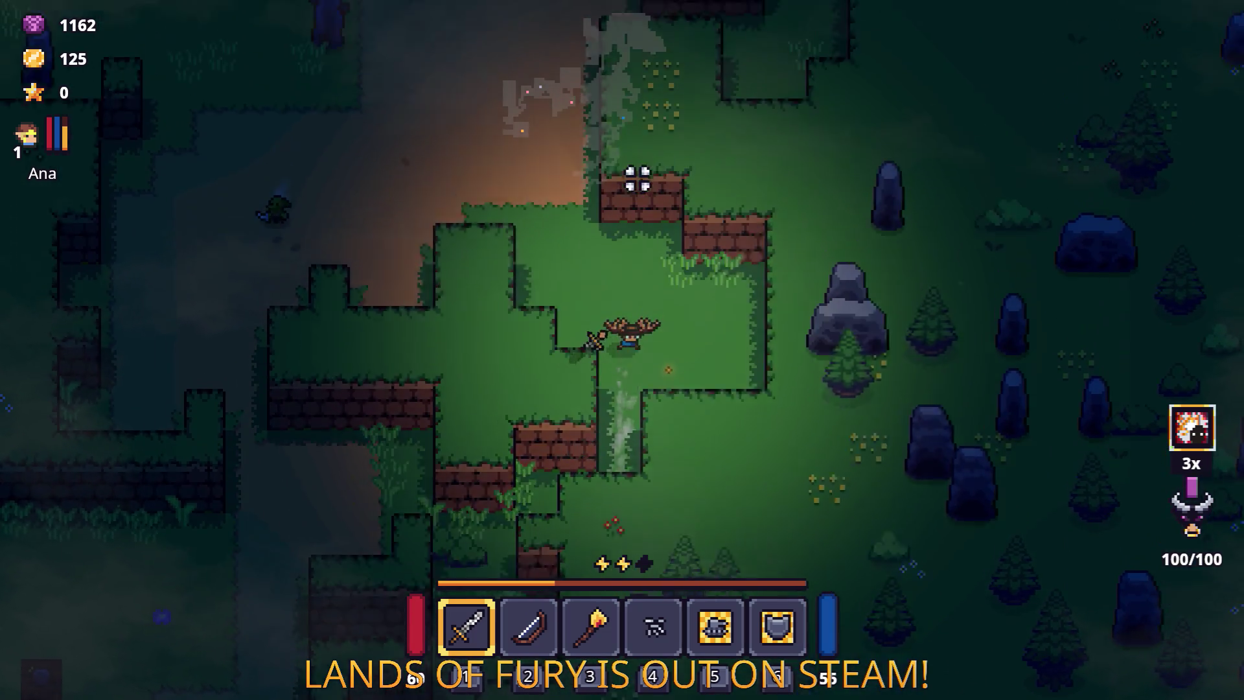
{"action": "key", "text": "w"}
{"action": "key", "text": "a"}
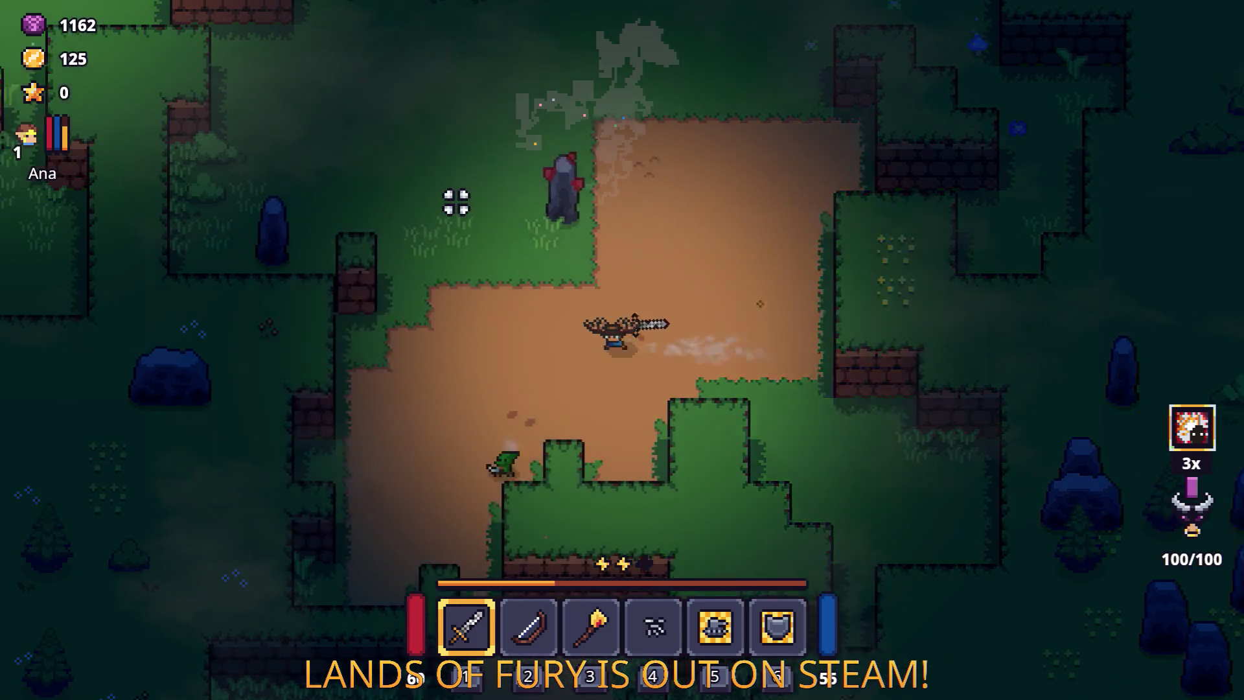
{"action": "key", "text": "space"}
{"action": "key", "text": "w"}
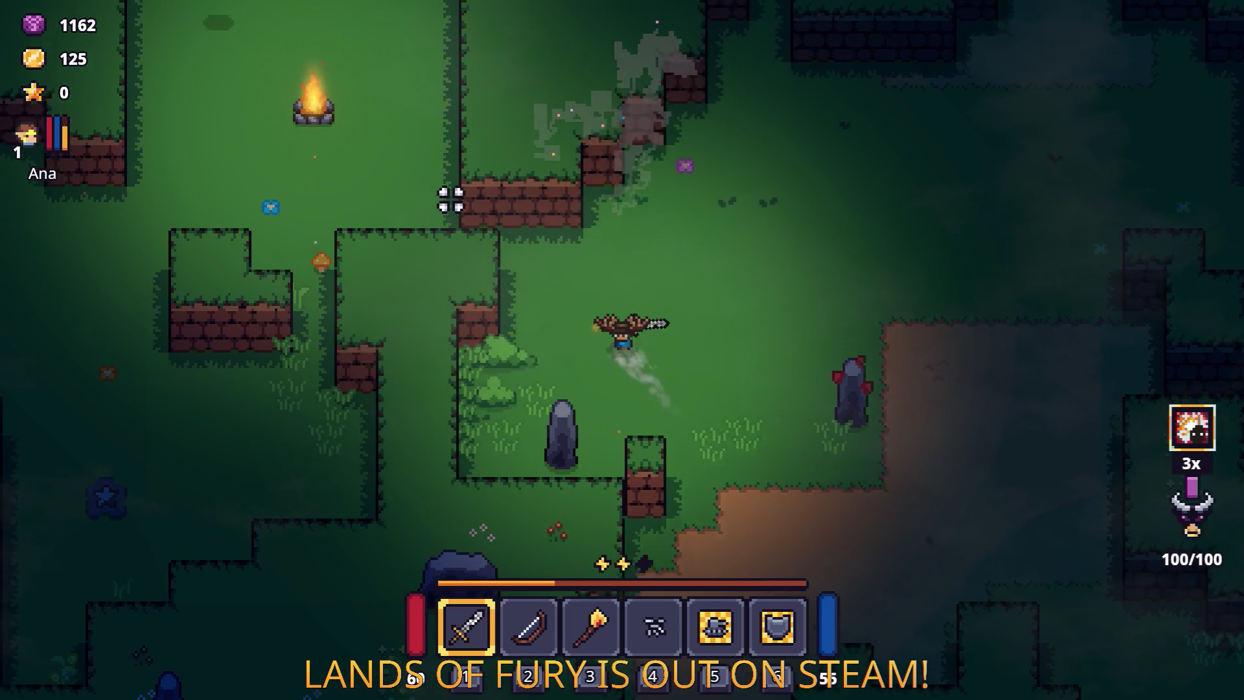
{"action": "key", "text": "w"}
{"action": "key", "text": "a"}
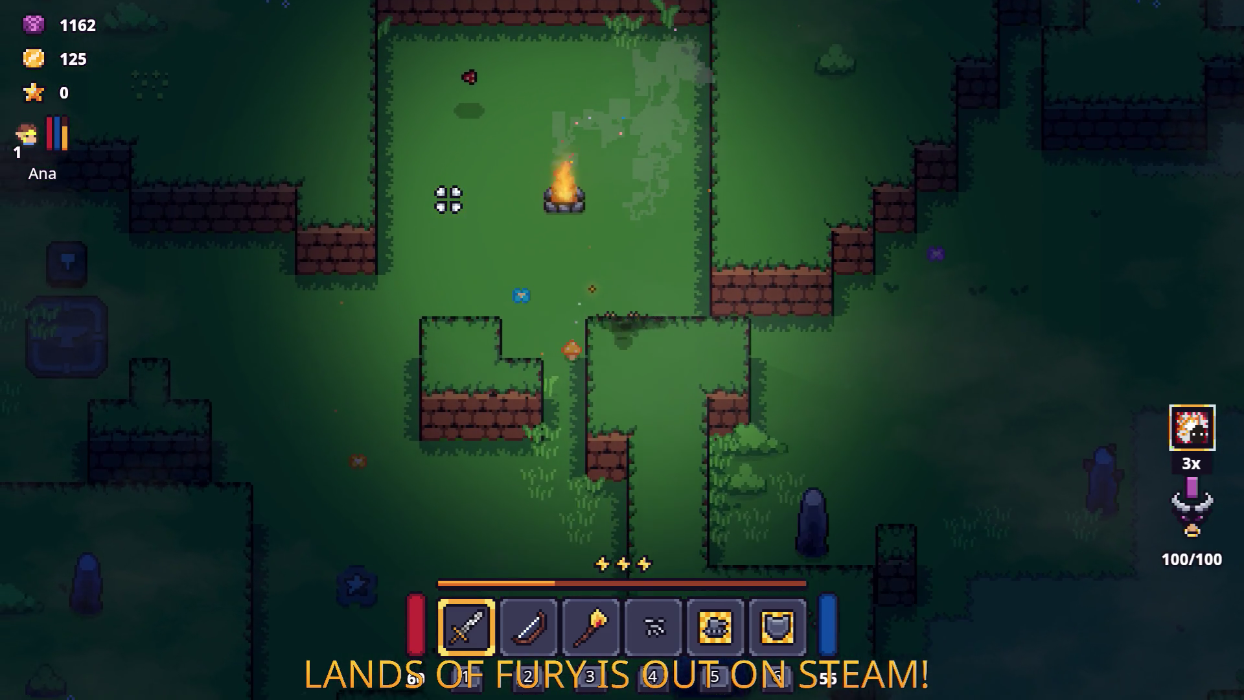
{"action": "key", "text": "s"}
{"action": "key", "text": "a"}
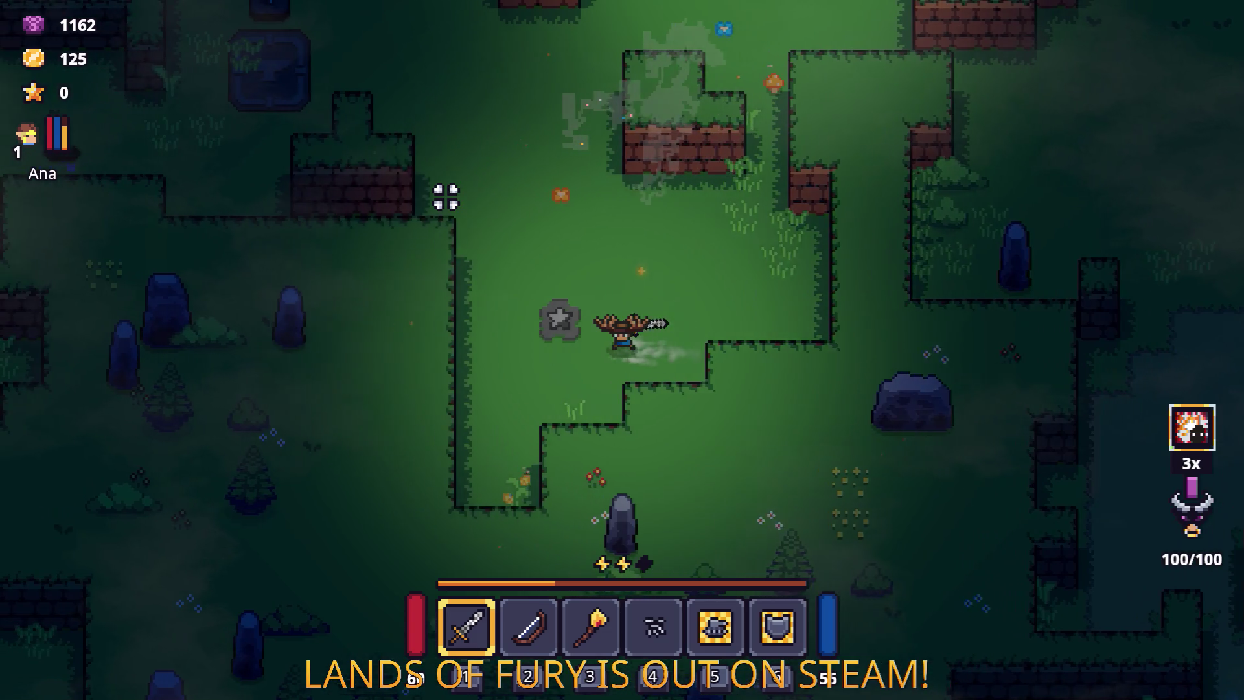
{"action": "key", "text": "w"}
{"action": "key", "text": "a"}
{"action": "key", "text": "space"}
{"action": "key", "text": "w"}
{"action": "key", "text": "a"}
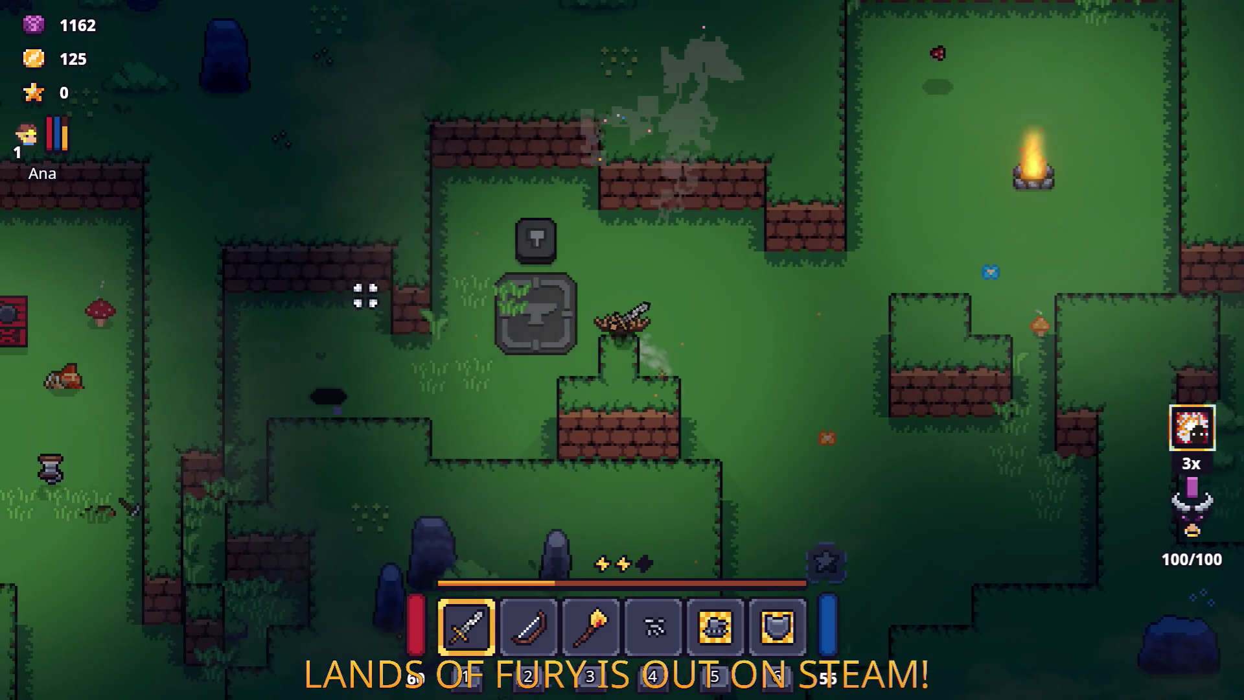
{"action": "key", "text": "i"}
{"action": "mouse_move", "coordinate": [570, 531]}
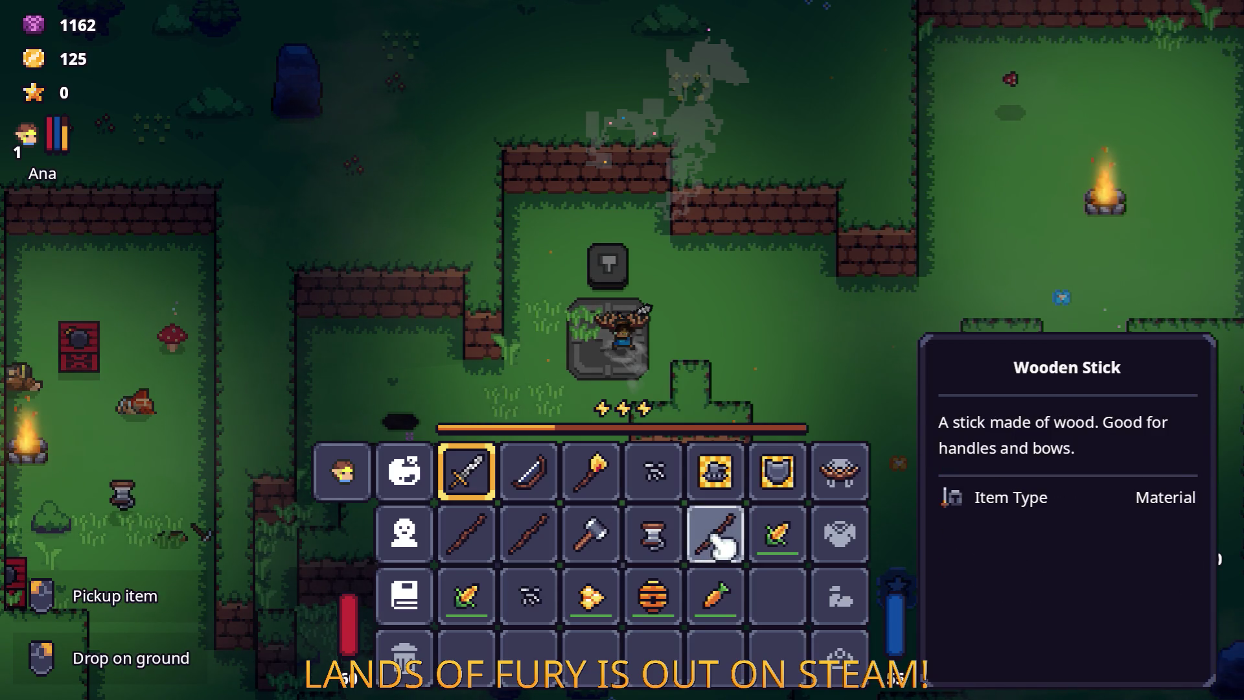
Step: Craft a Wooden Bow at the anvil and upgrade it into a Longbow
{"action": "key", "text": "i"}
{"action": "key", "text": "e"}
{"action": "key", "text": "i"}
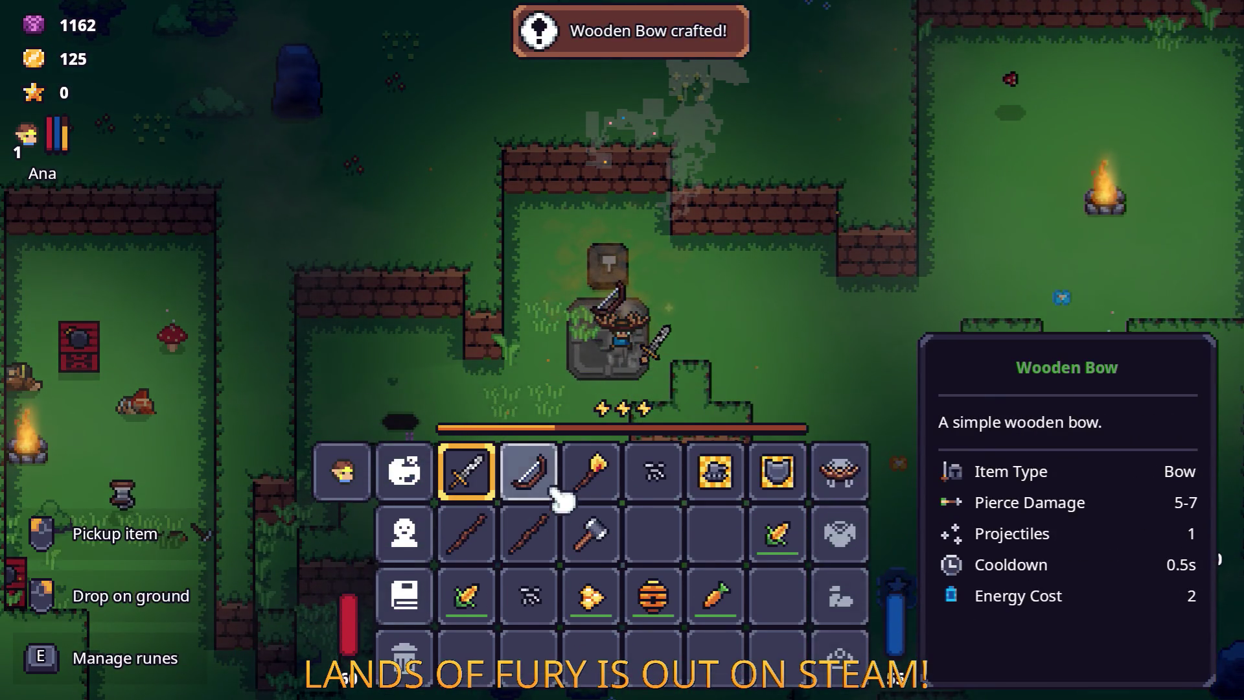
{"action": "right_click", "coordinate": [530, 395]}
{"action": "key", "text": "i"}
{"action": "key", "text": "e"}
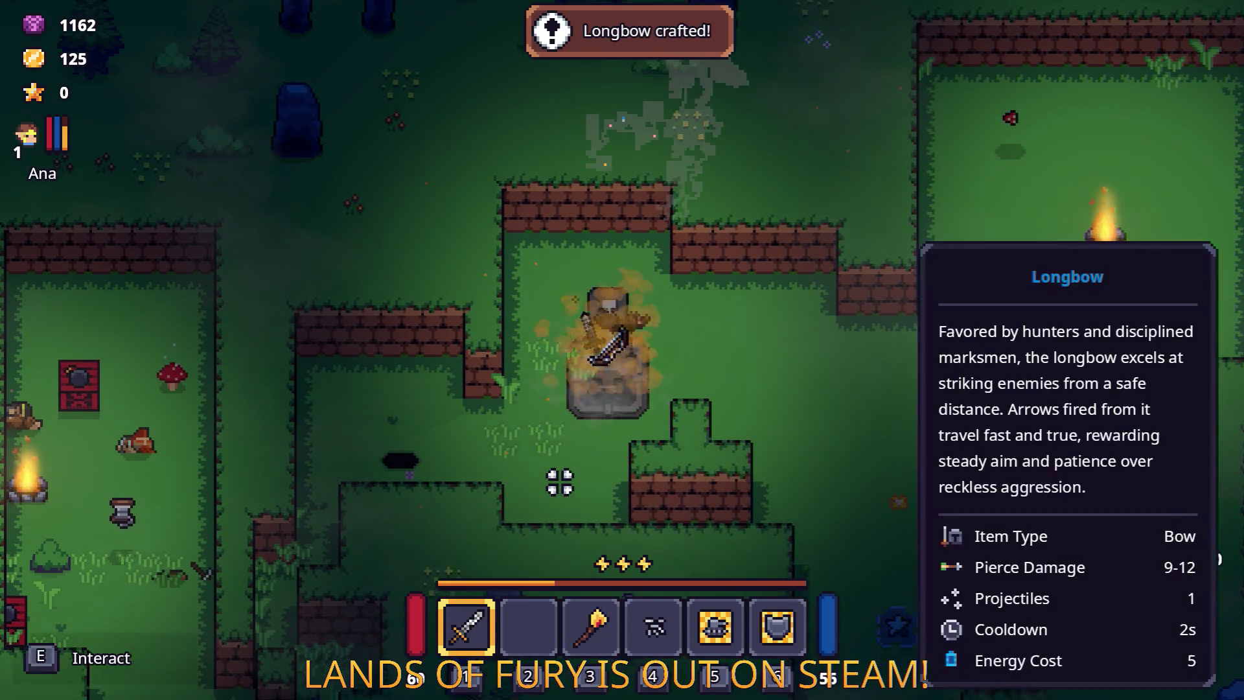
{"action": "key", "text": "i"}
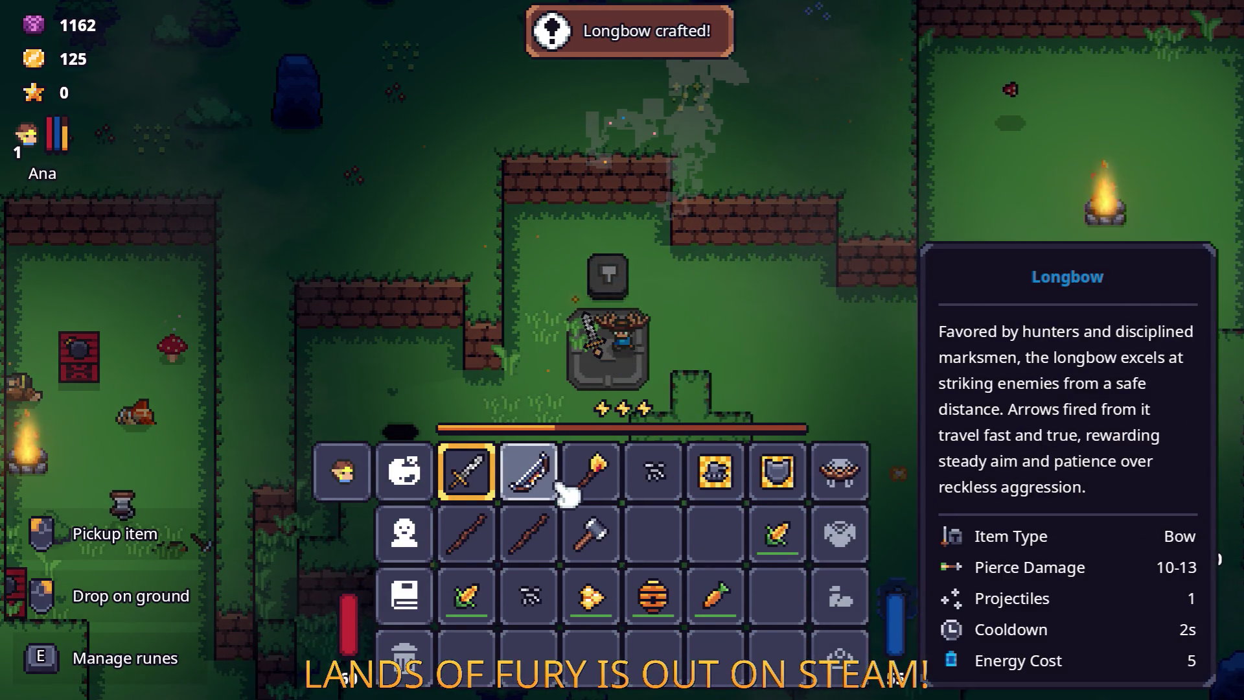
Step: Craft a Club from a Wooden Stick, add Nails for a Nailed Club, and keep it in slot 4
{"action": "right_click", "coordinate": [528, 532]}
{"action": "key", "text": "i"}
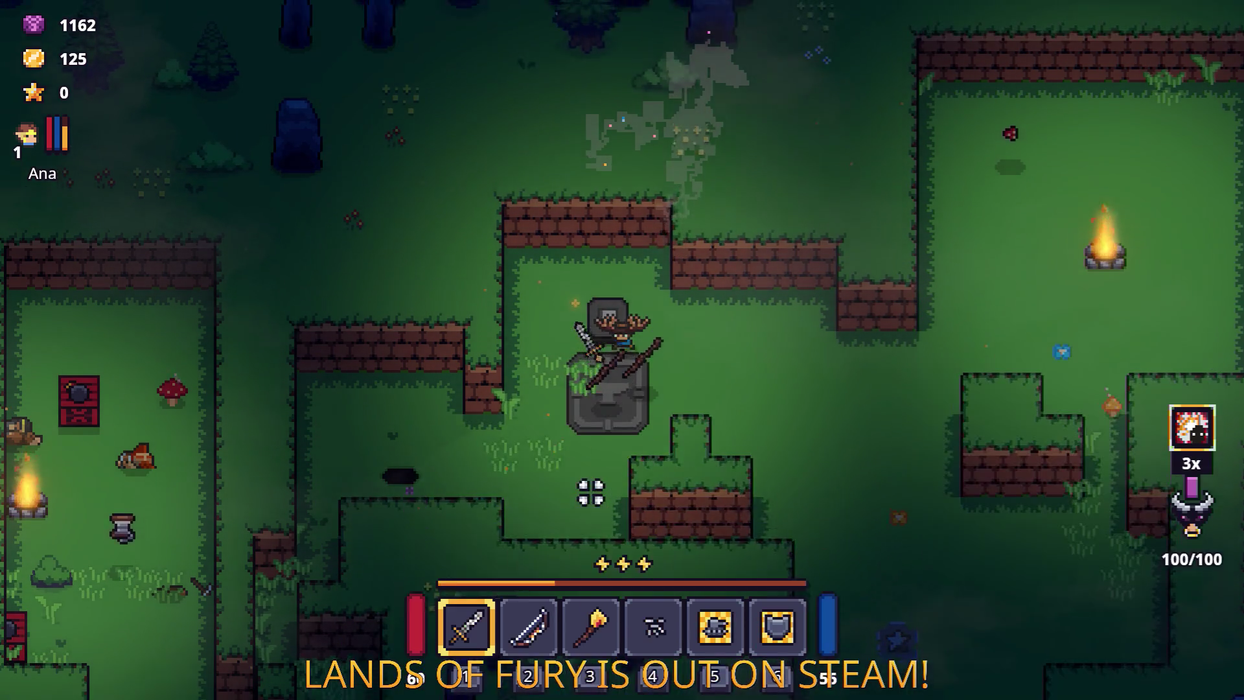
{"action": "key", "text": "e"}
{"action": "key", "text": "i"}
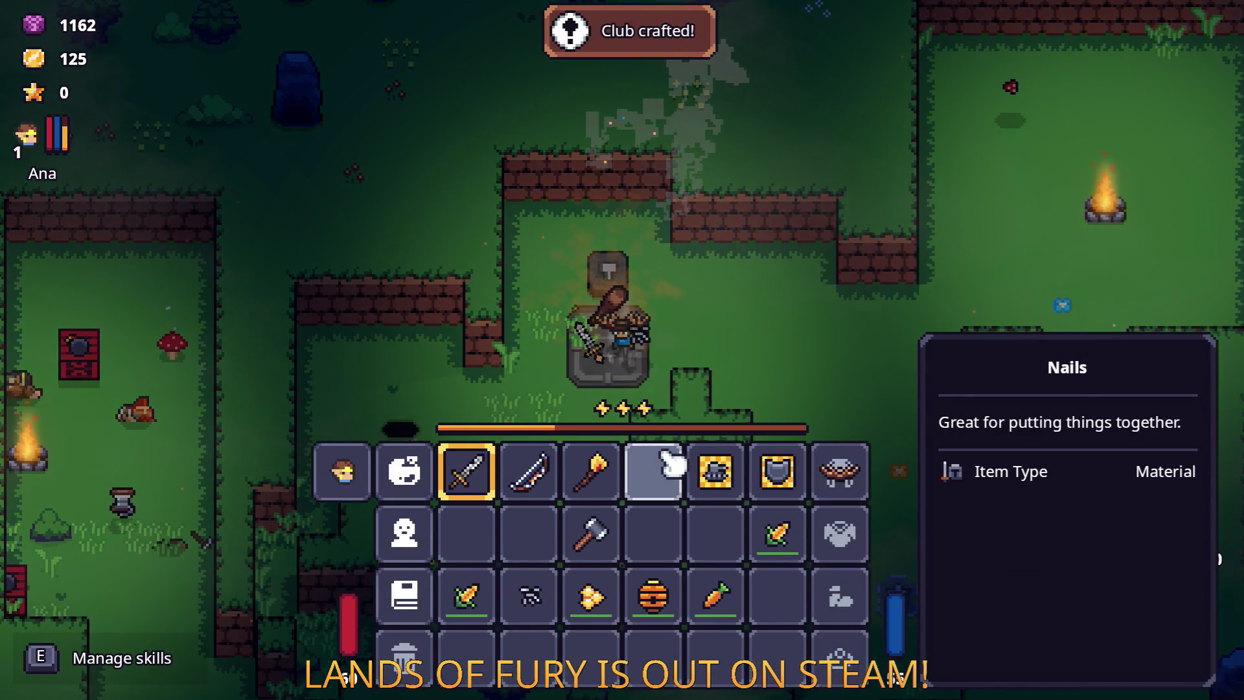
{"action": "right_click", "coordinate": [657, 405]}
{"action": "key", "text": "i"}
{"action": "key", "text": "e"}
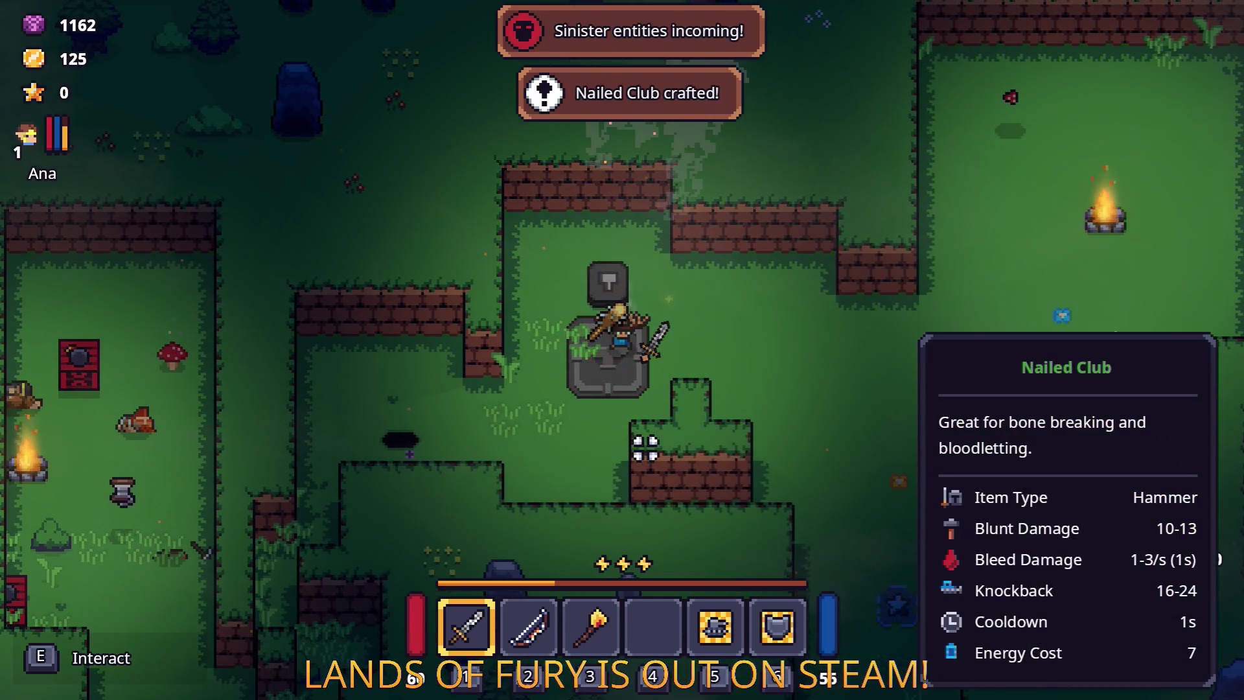
{"action": "key", "text": "i"}
{"action": "key", "text": "e"}
{"action": "key", "text": "i"}
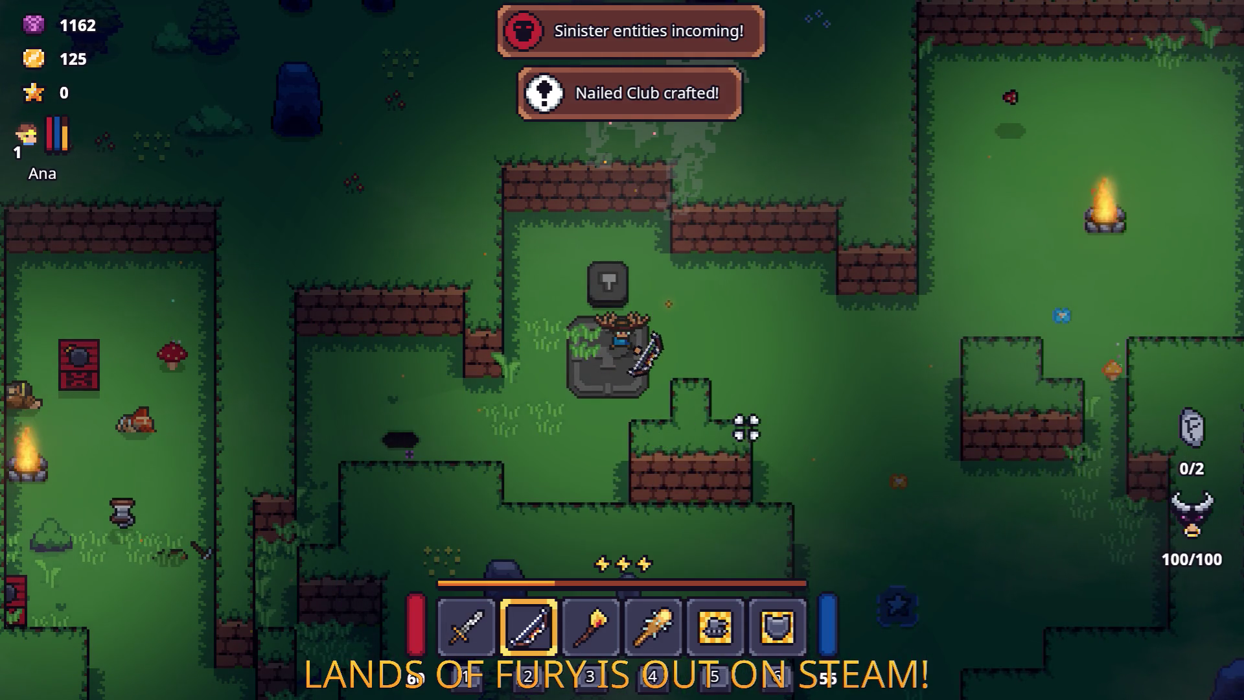
{"action": "key", "text": "d"}
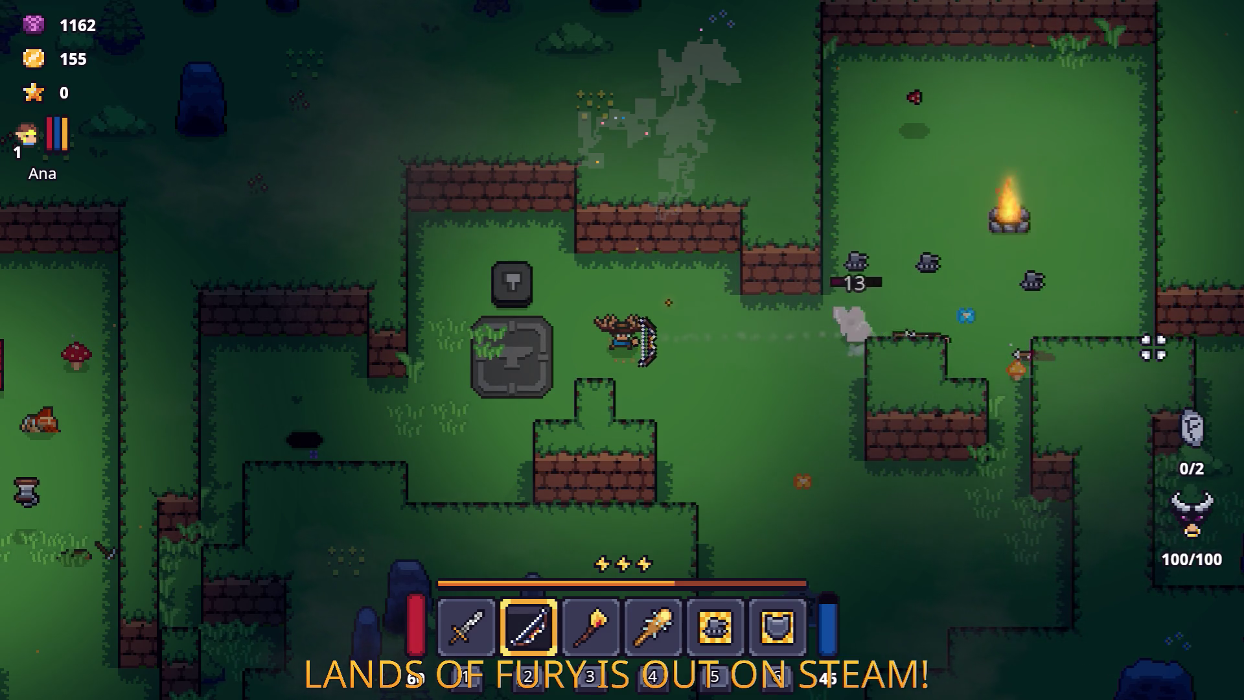
Step: Equip the Nailed Club from slot 4 and enter the Lesser Didra Cavern
{"action": "key", "text": "3"}
{"action": "key", "text": "a"}
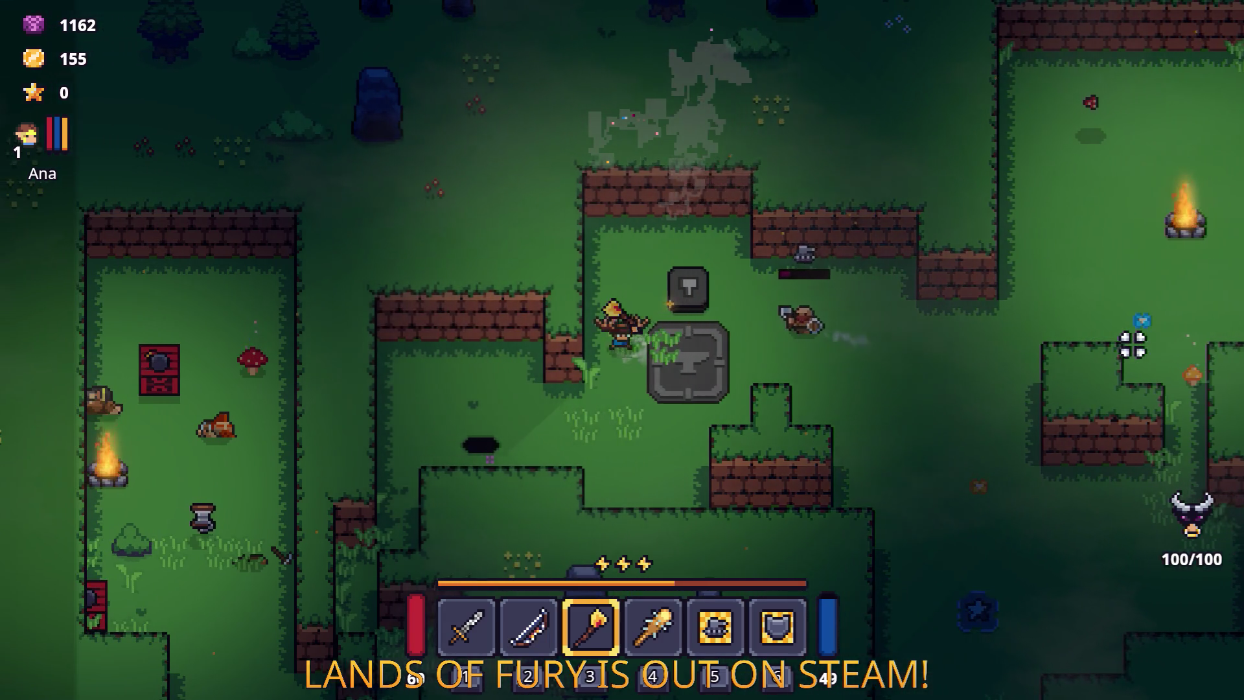
{"action": "key", "text": "4"}
{"action": "key", "text": "d"}
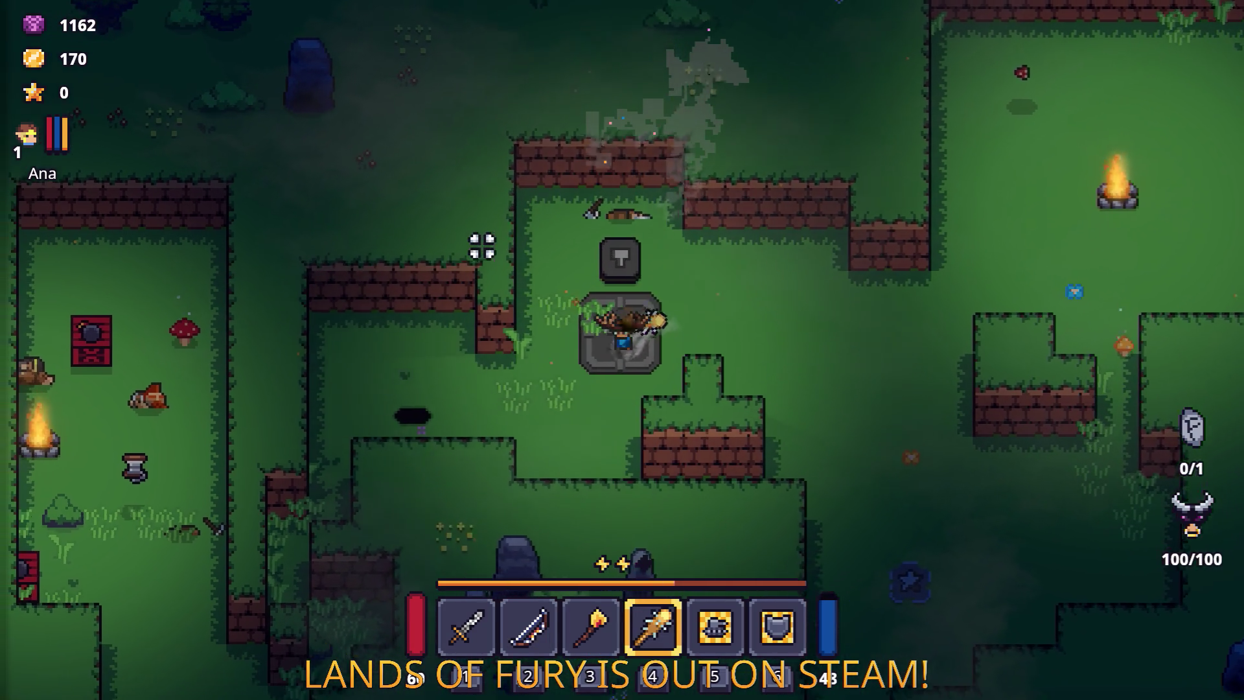
{"action": "key", "text": "a"}
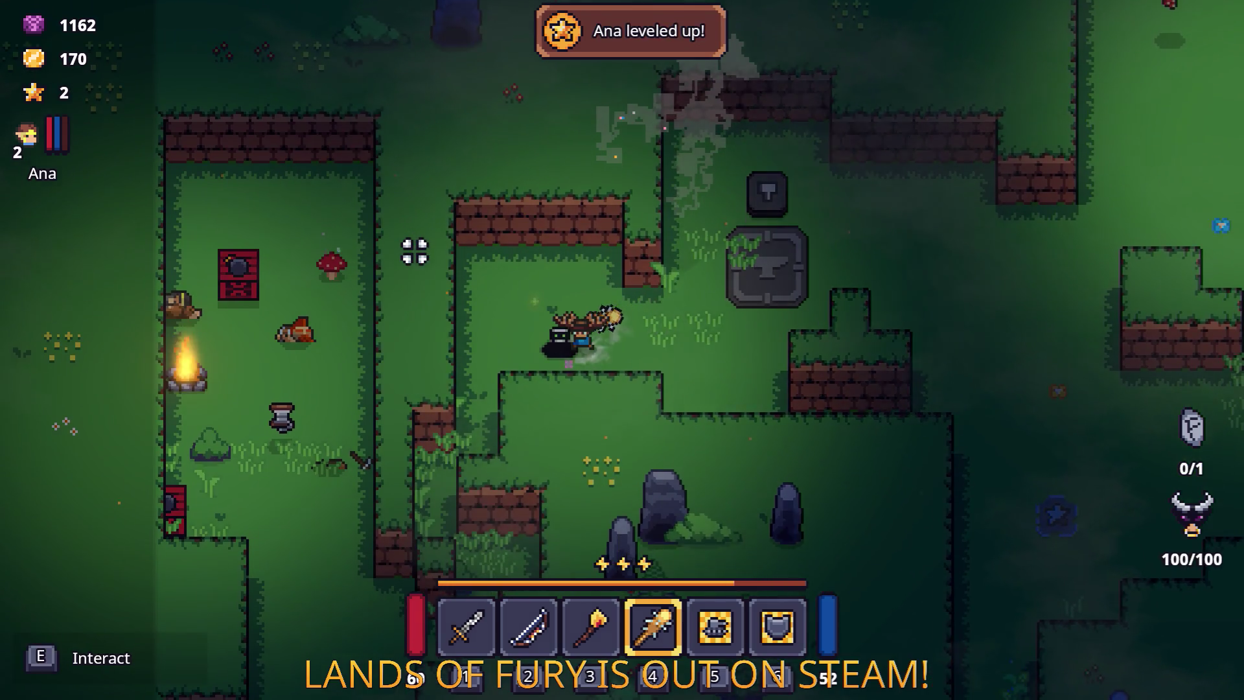
{"action": "key", "text": "e"}
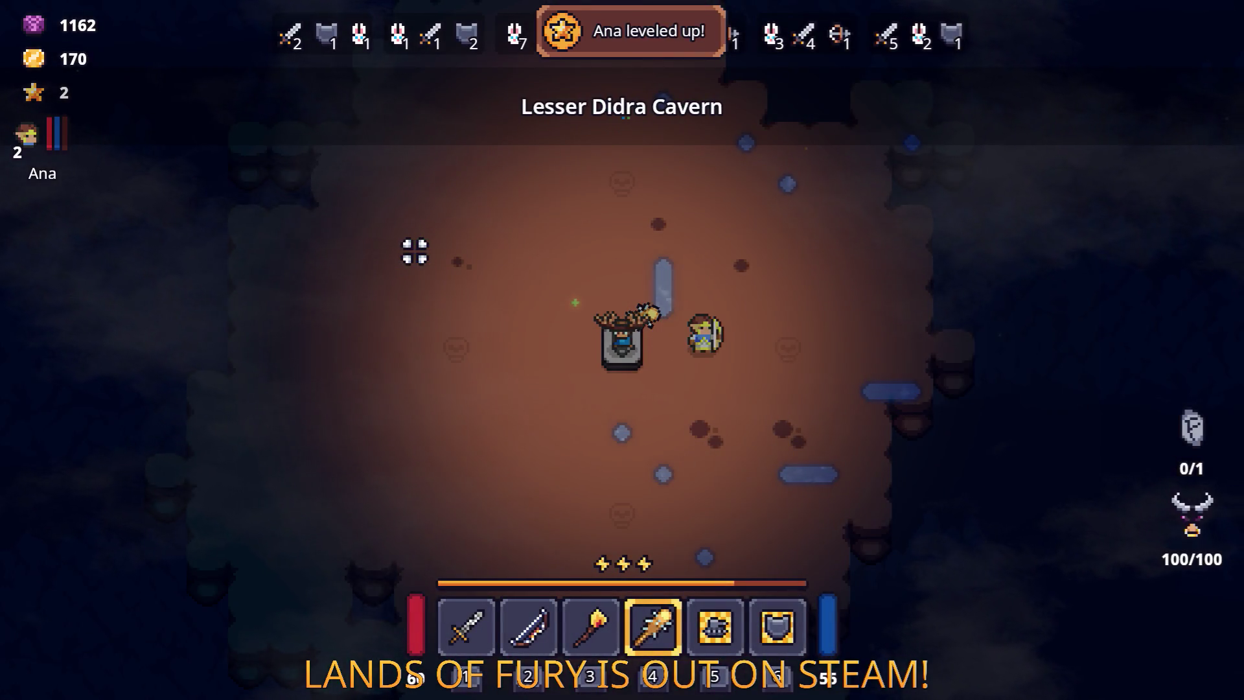
Step: Raise the companion's Combat stat from 1 to 2 and confirm
{"action": "key", "text": "i"}
{"action": "left_click", "coordinate": [353, 456]}
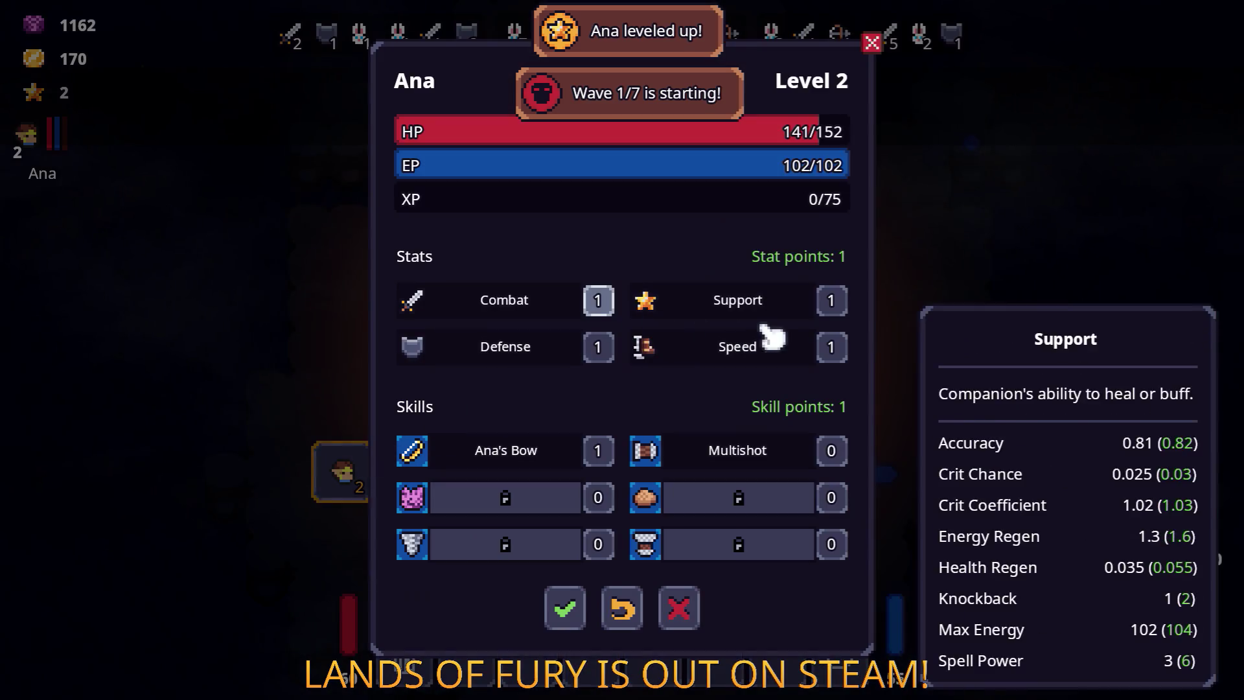
{"action": "left_click", "coordinate": [597, 300]}
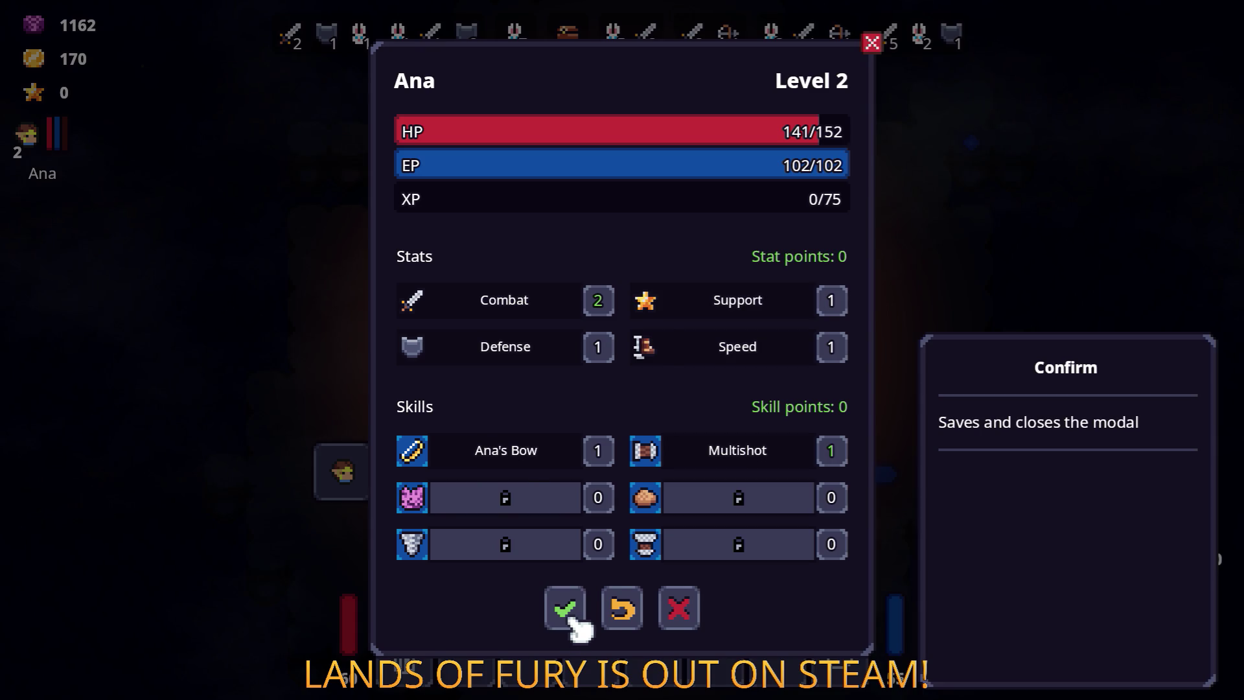
{"action": "left_click", "coordinate": [564, 609]}
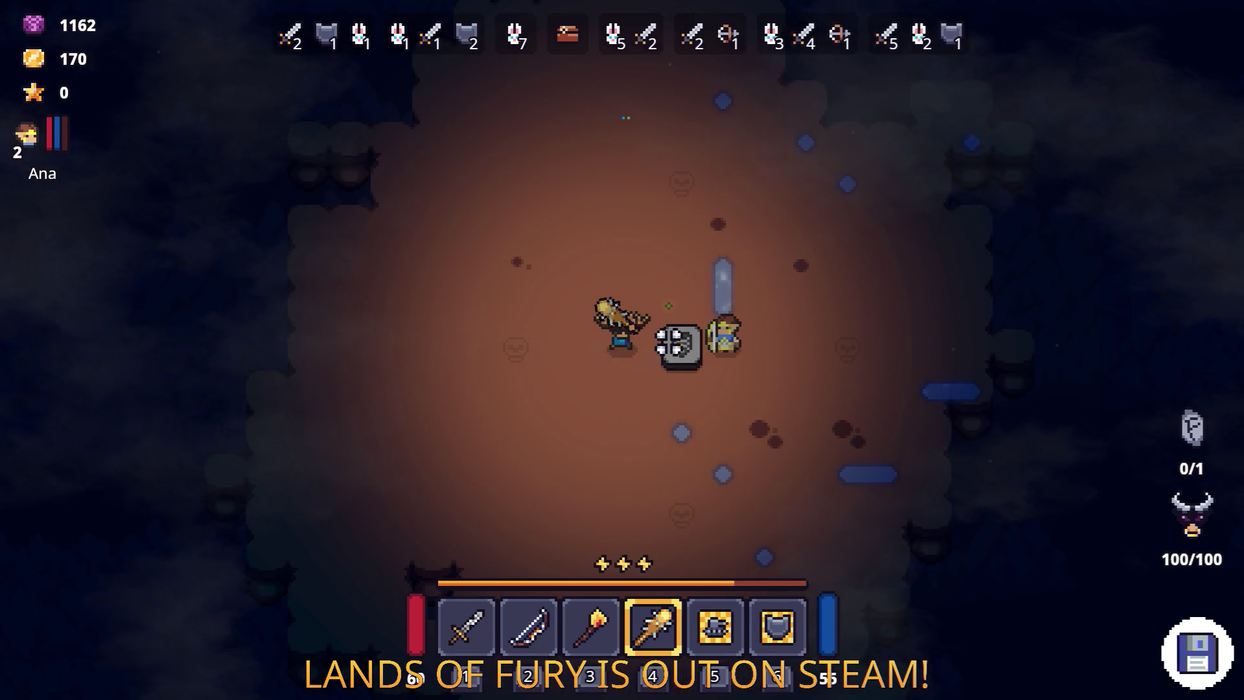
Step: Dash into the arena and fight the slime and other wave 1 enemies
{"action": "key", "text": "s"}
{"action": "key", "text": "space"}
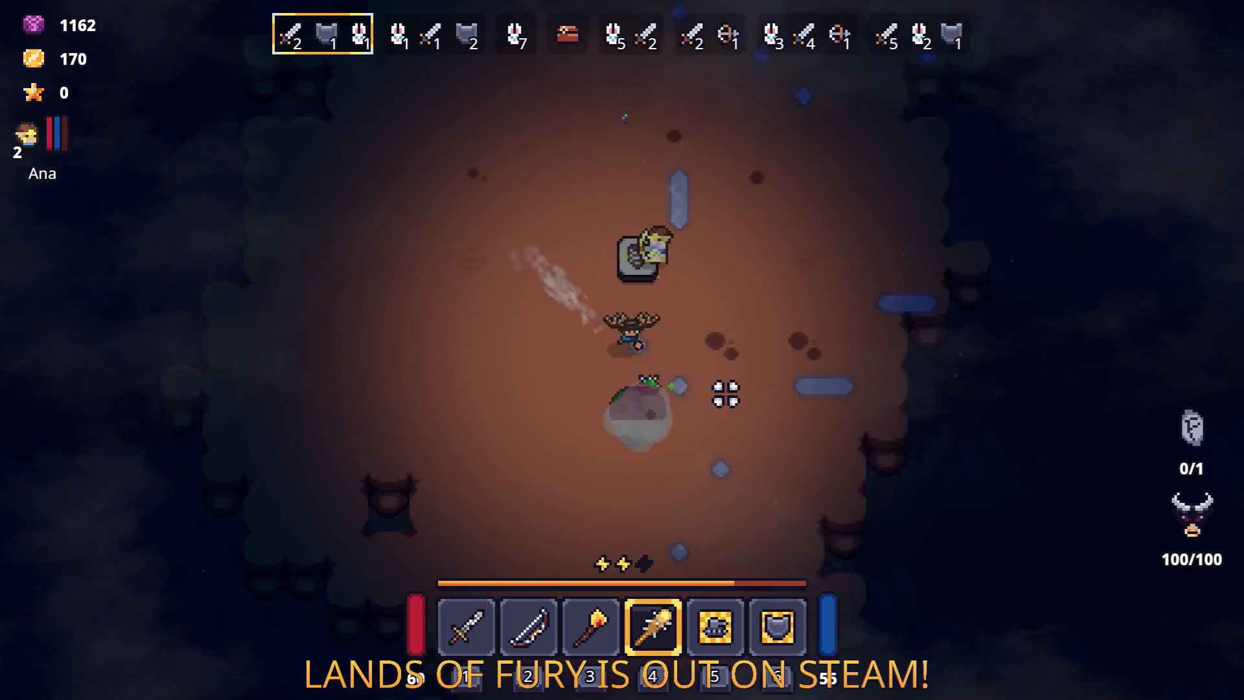
{"action": "key", "text": "a"}
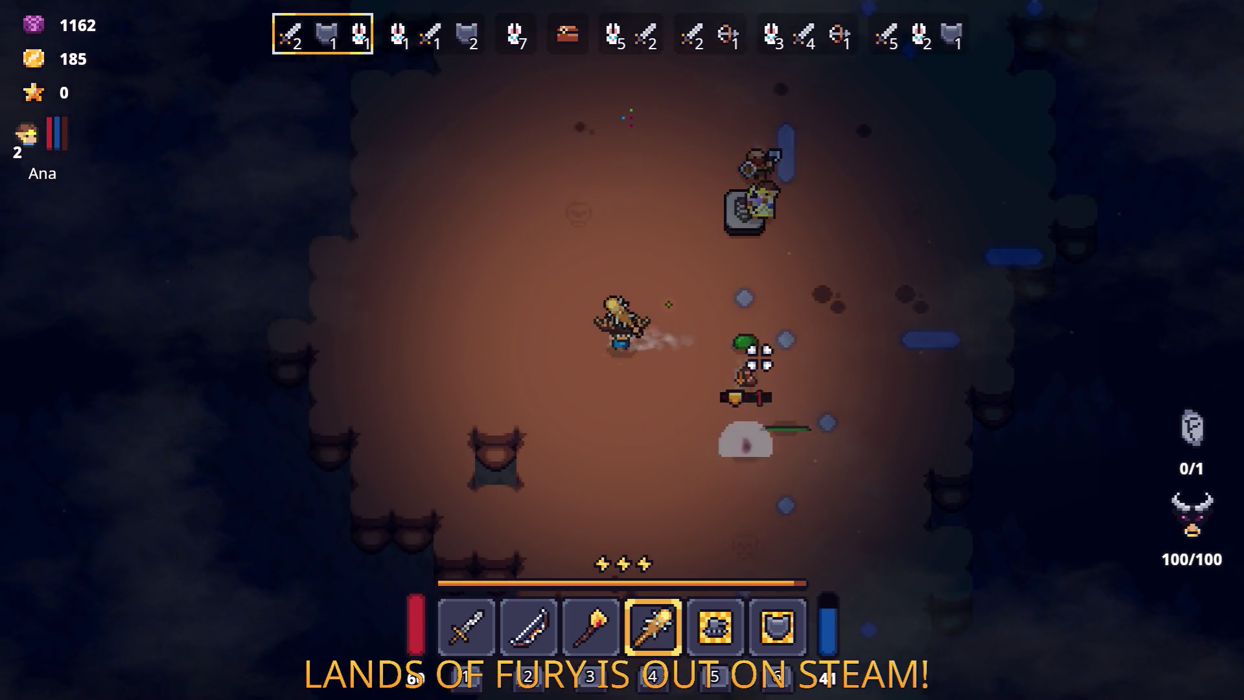
{"action": "key", "text": "s"}
{"action": "key", "text": "a"}
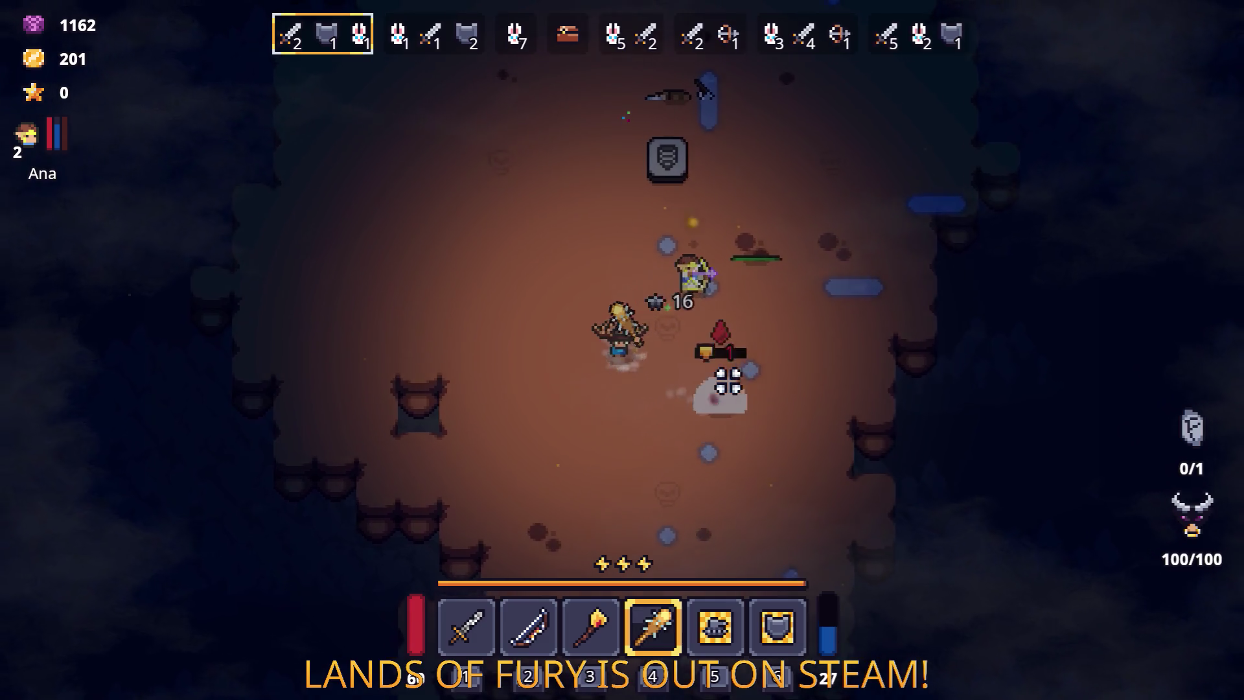
{"action": "key", "text": "d"}
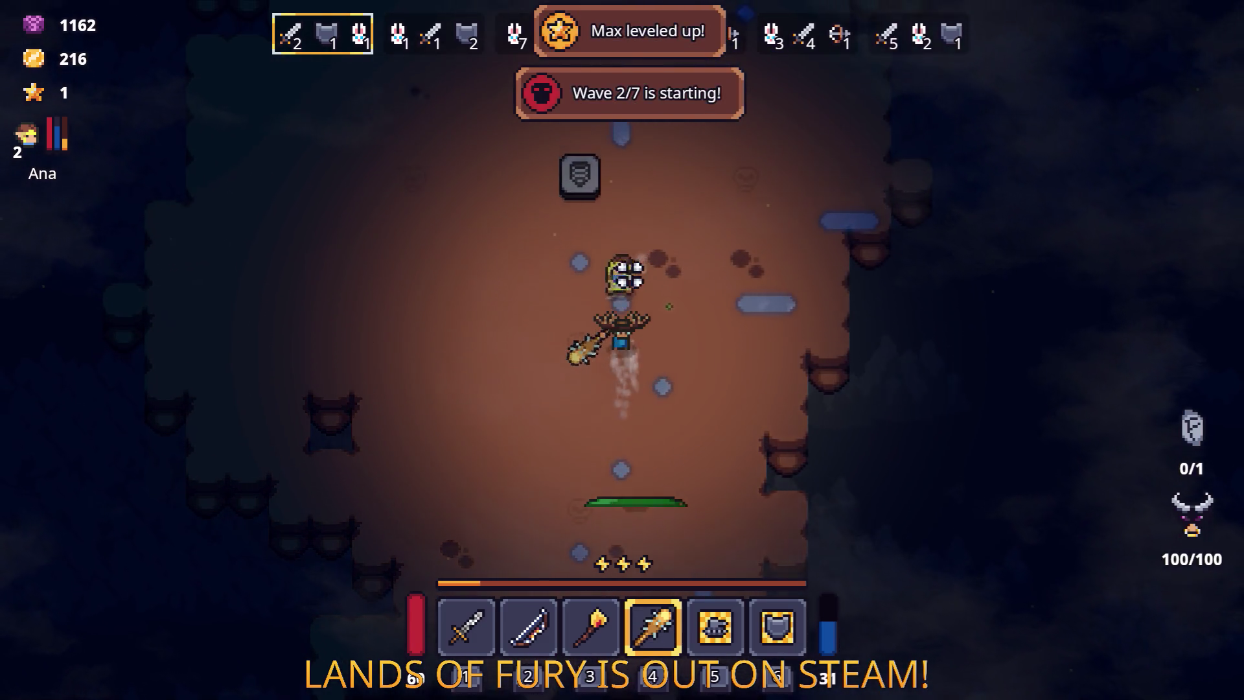
Step: Put the new skill point into Dash Booster, raising it to 2/2, and resume play
{"action": "key", "text": "Tab"}
{"action": "left_click", "coordinate": [404, 407]}
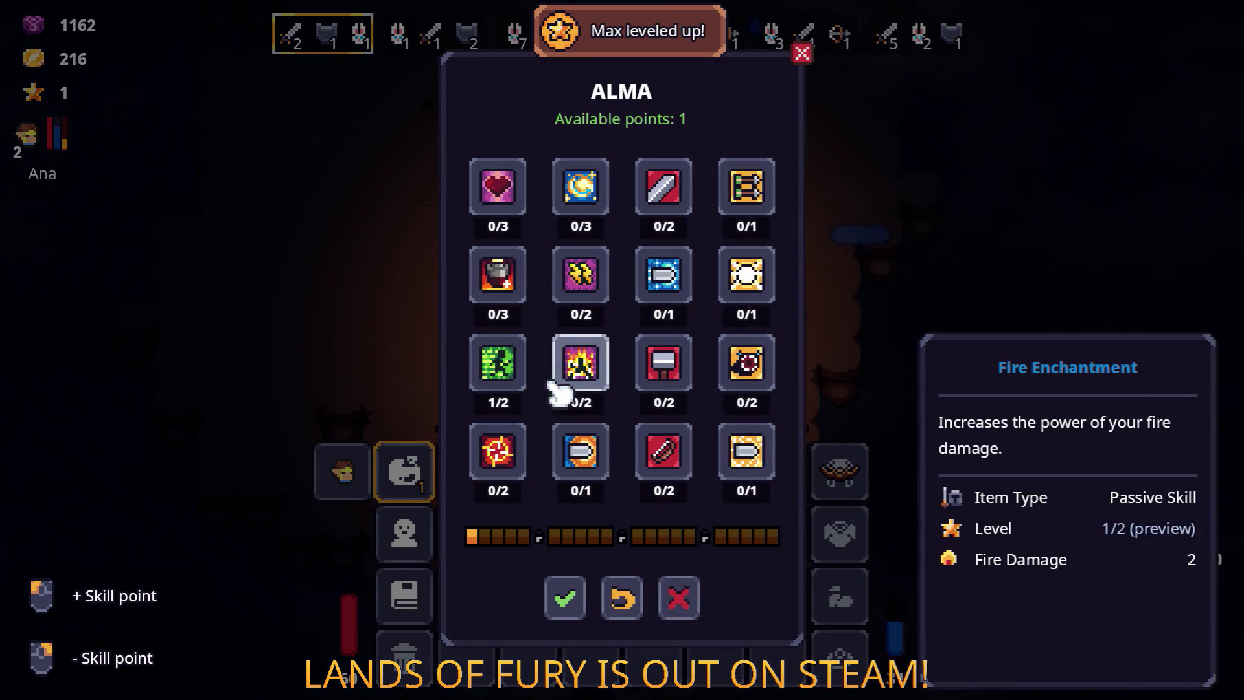
{"action": "left_click", "coordinate": [525, 367]}
{"action": "left_click", "coordinate": [568, 595]}
{"action": "key", "text": "Tab"}
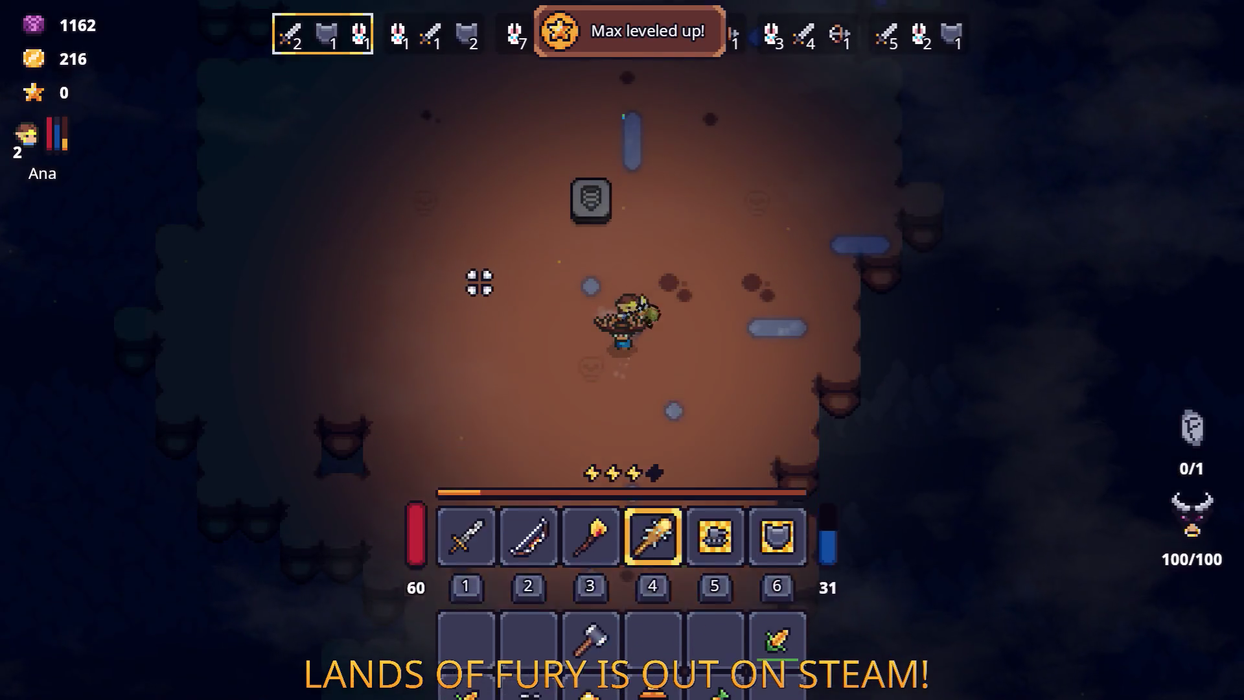
{"action": "key", "text": "w"}
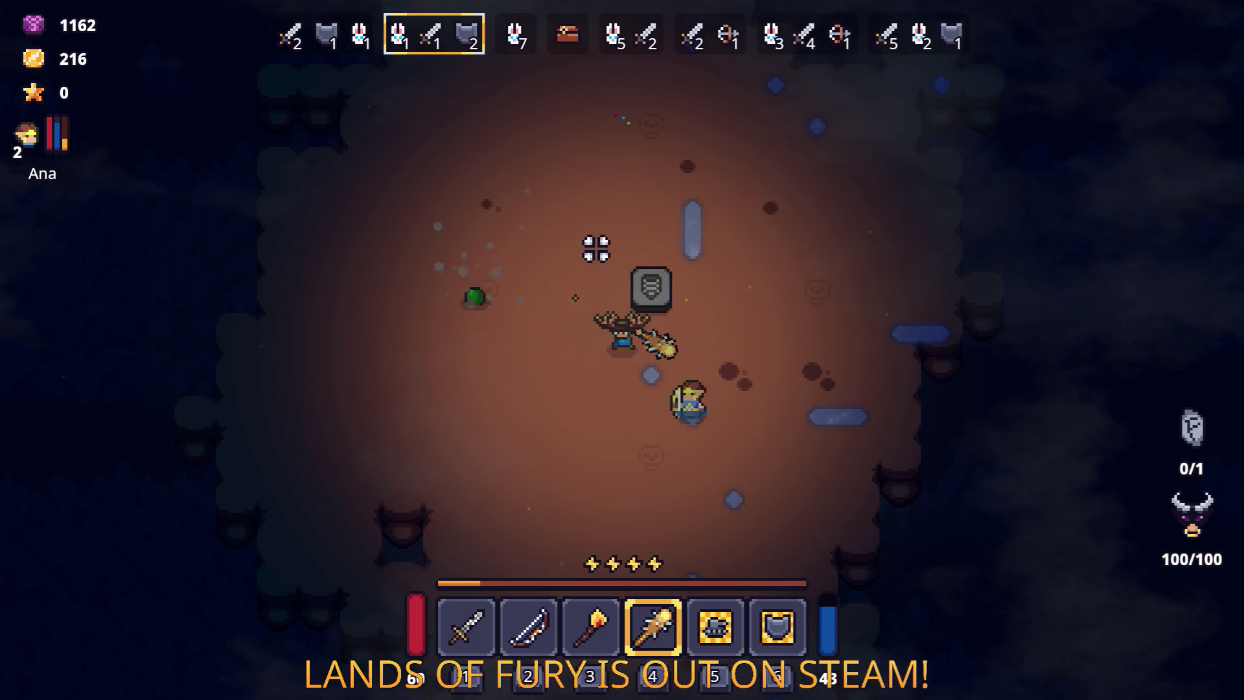
Step: Fight the arena enemies with the club while collecting dropped gold
{"action": "key", "text": "s"}
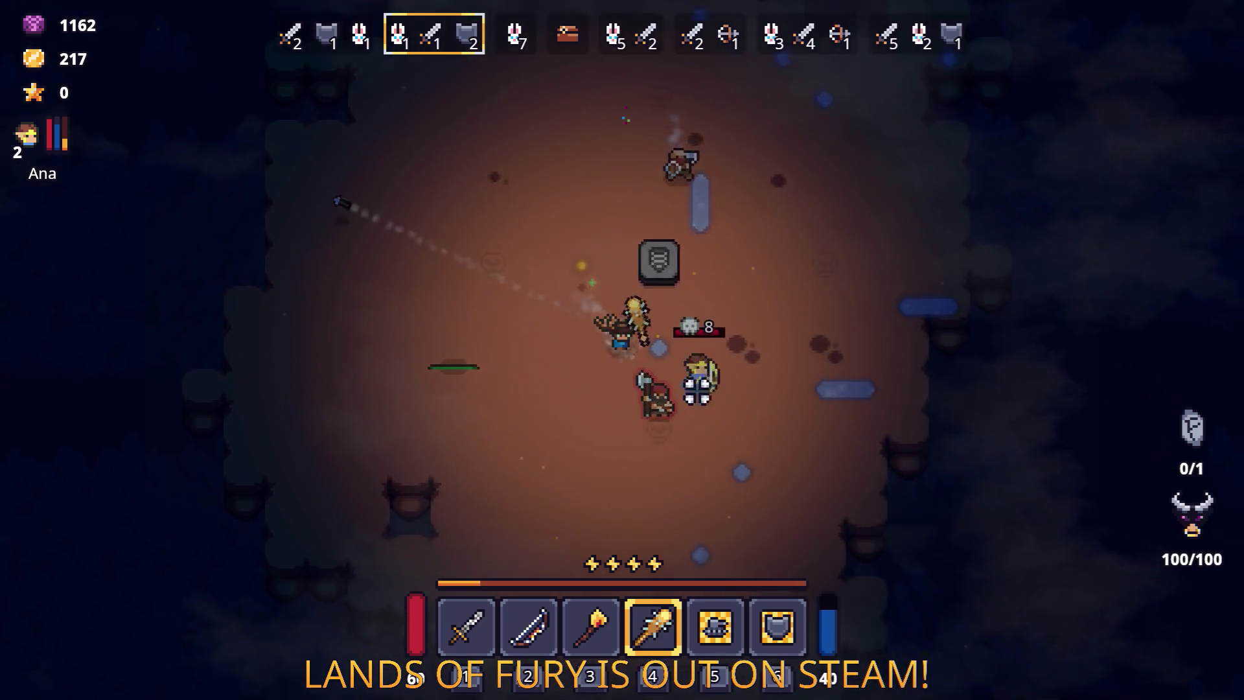
{"action": "key", "text": "s"}
{"action": "key", "text": "d"}
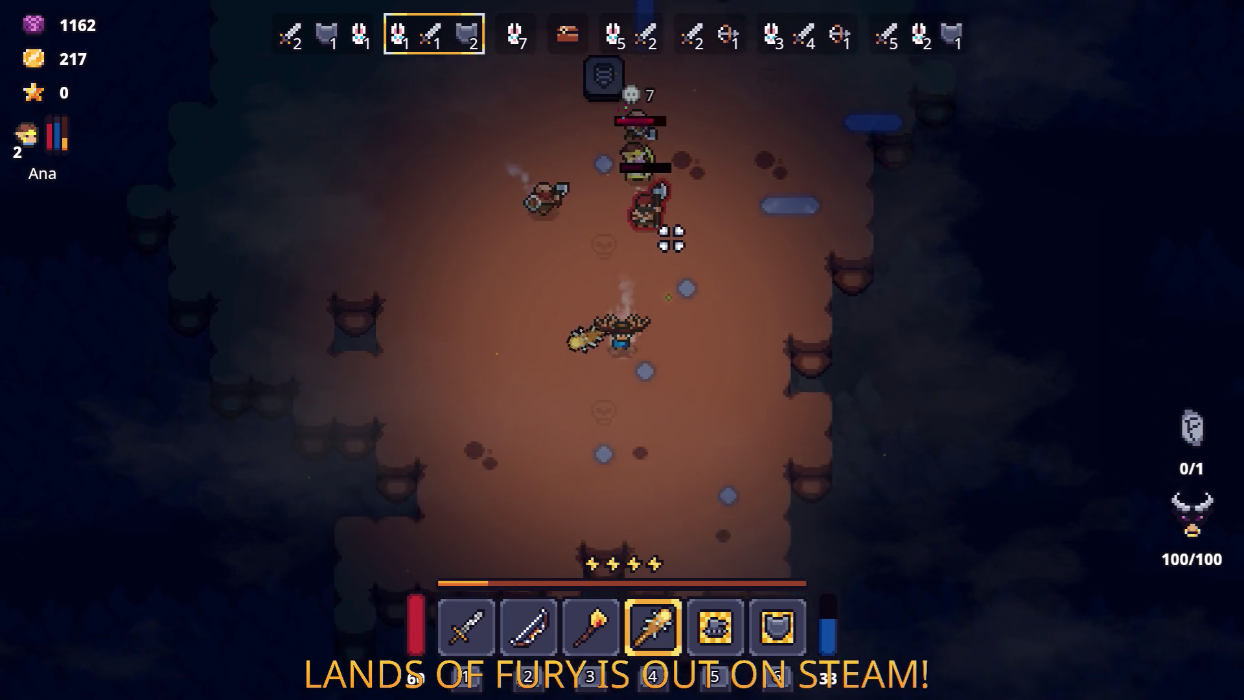
{"action": "key", "text": "w"}
{"action": "key", "text": "d"}
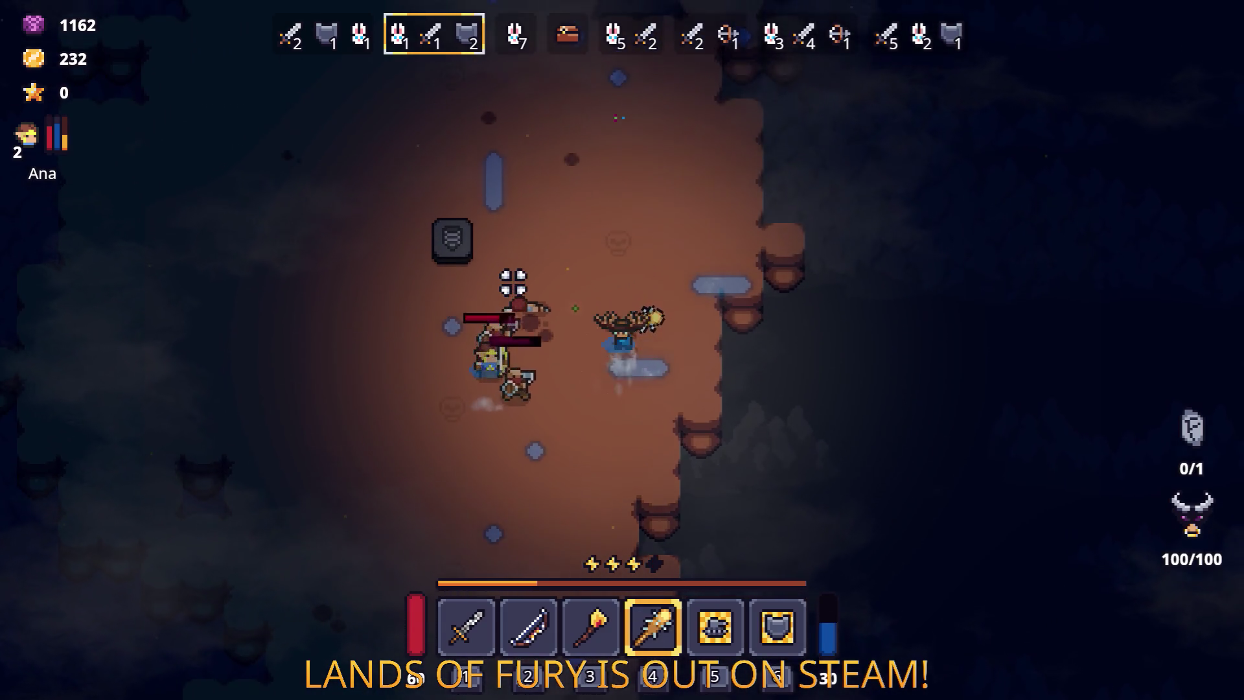
{"action": "key", "text": "w"}
{"action": "key", "text": "a"}
{"action": "left_click", "coordinate": [710, 285]}
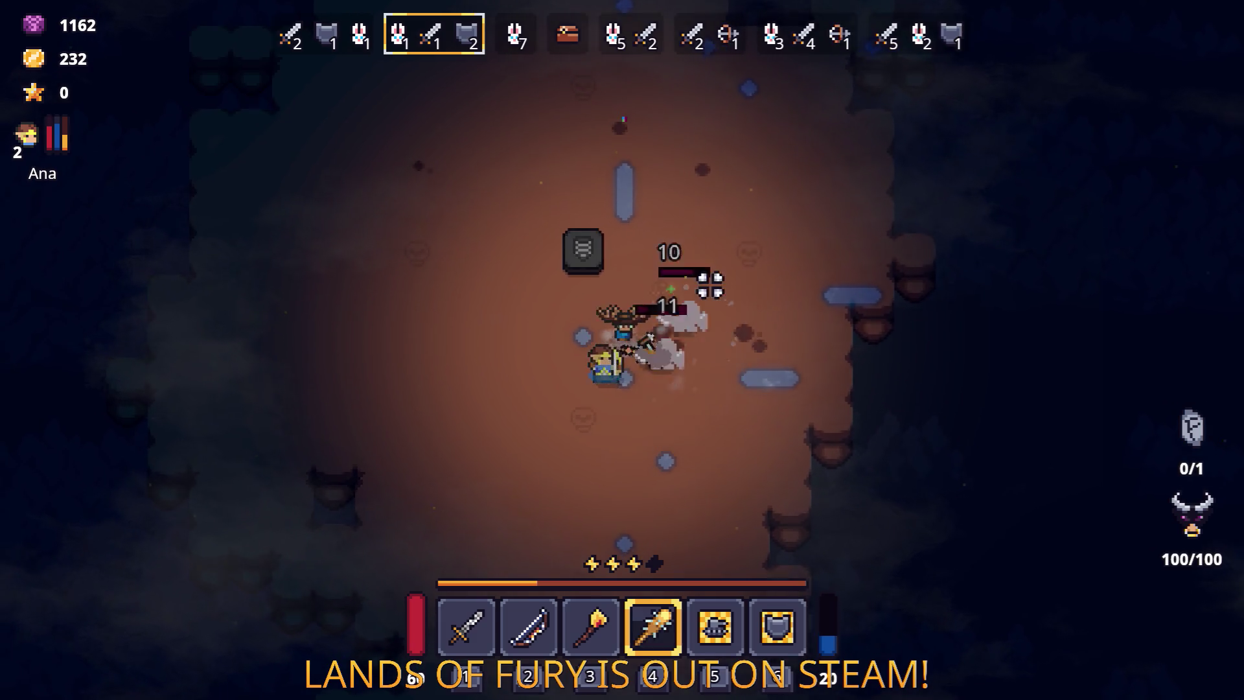
{"action": "key", "text": "a"}
{"action": "key", "text": "d"}
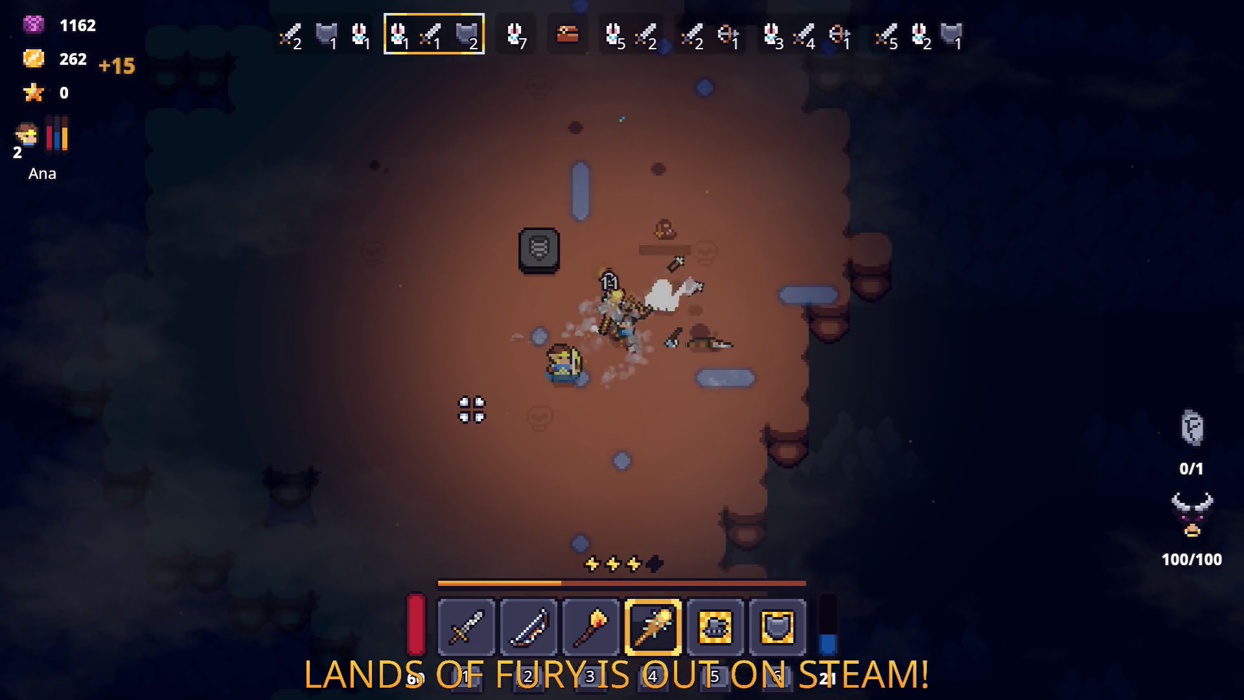
Step: Gather gold through the start of wave 3 and open the gravestone merchant's shop
{"action": "key", "text": "w"}
{"action": "key", "text": "a"}
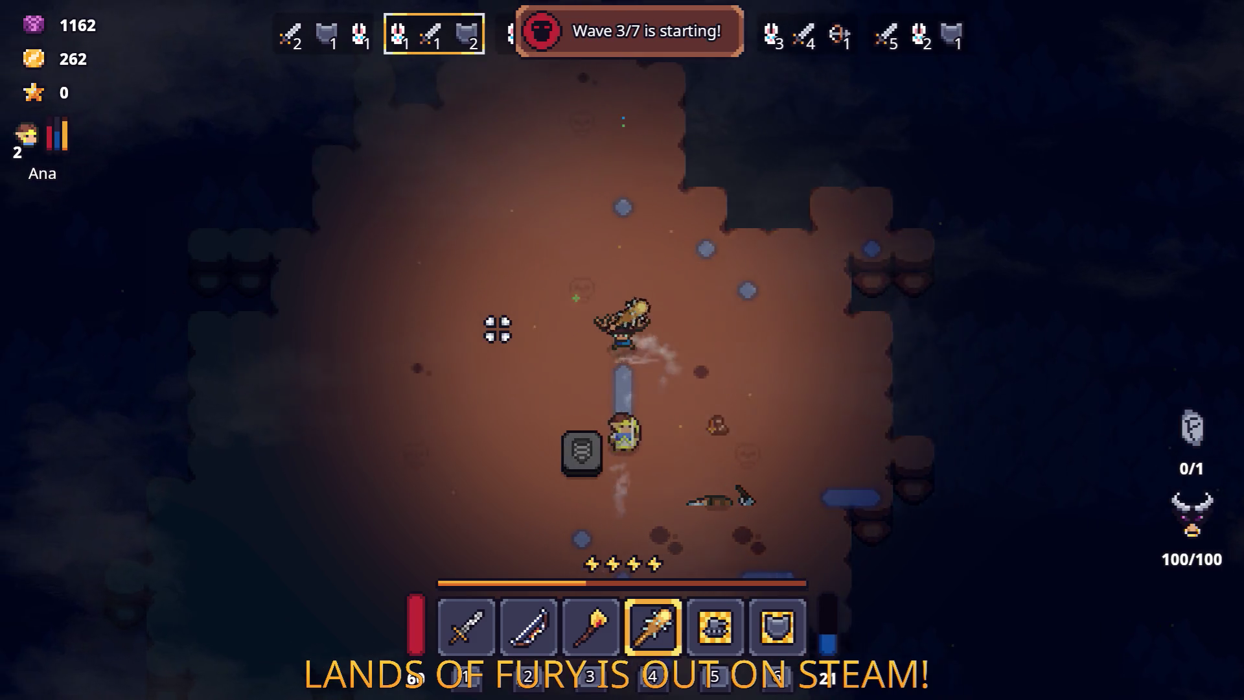
{"action": "key", "text": "a"}
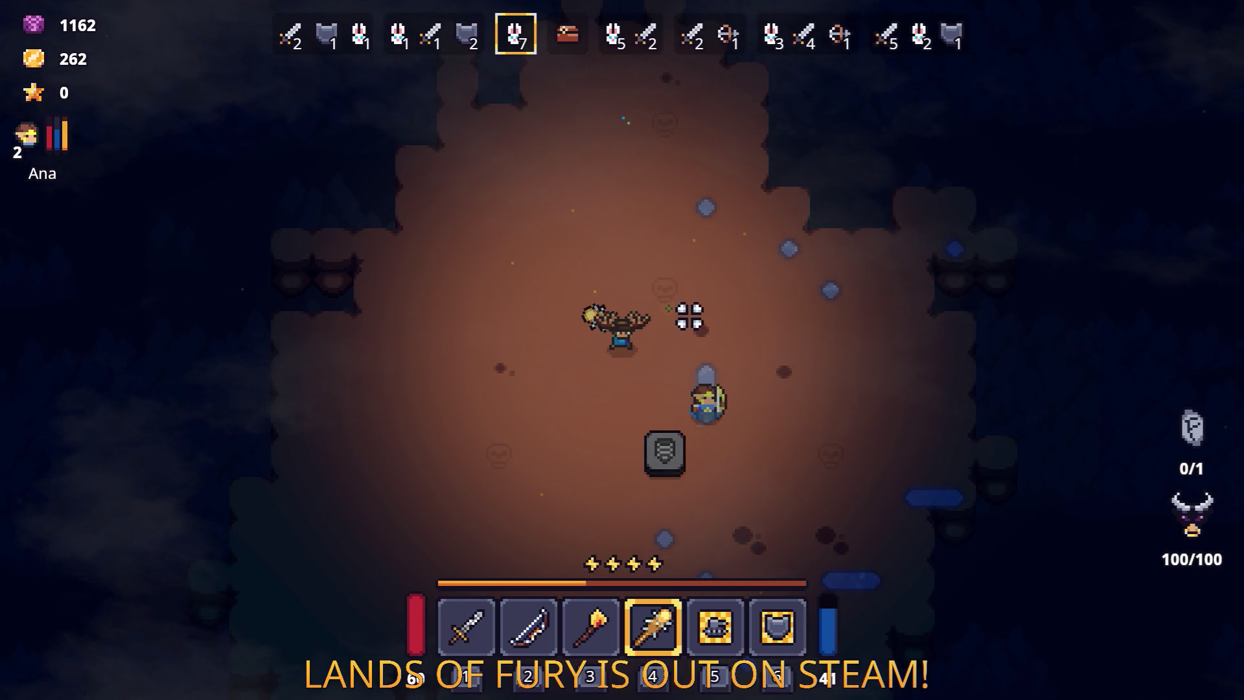
{"action": "key", "text": "w"}
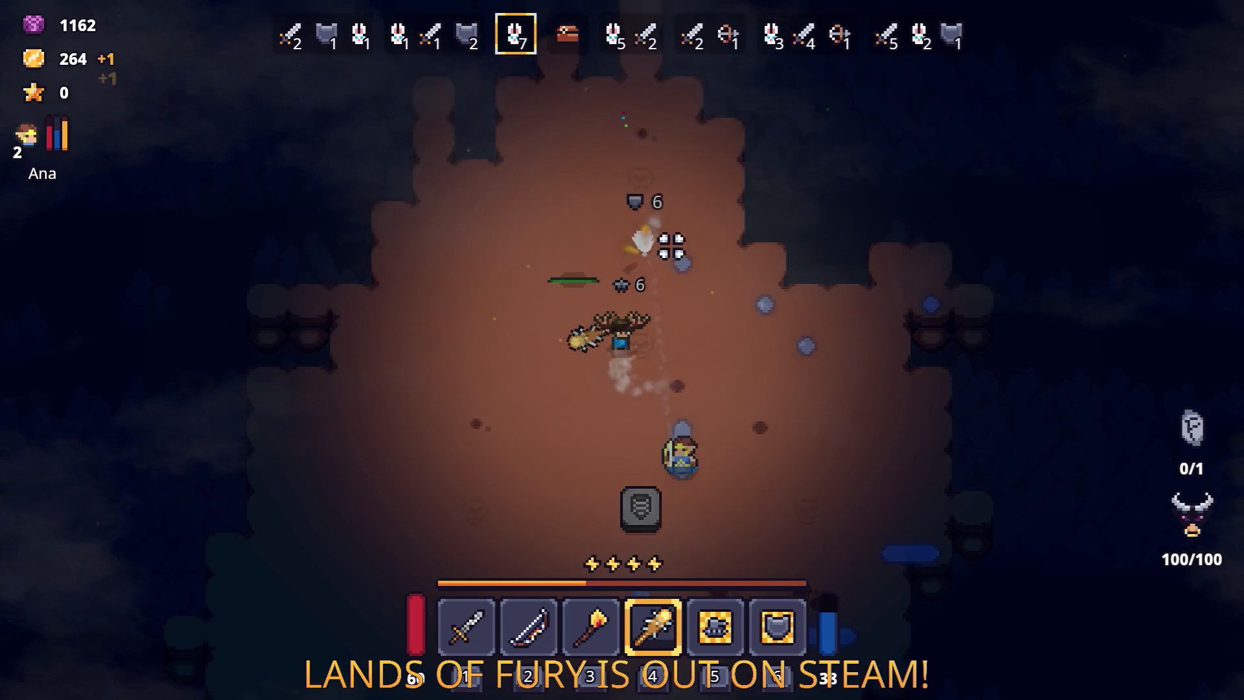
{"action": "key", "text": "s"}
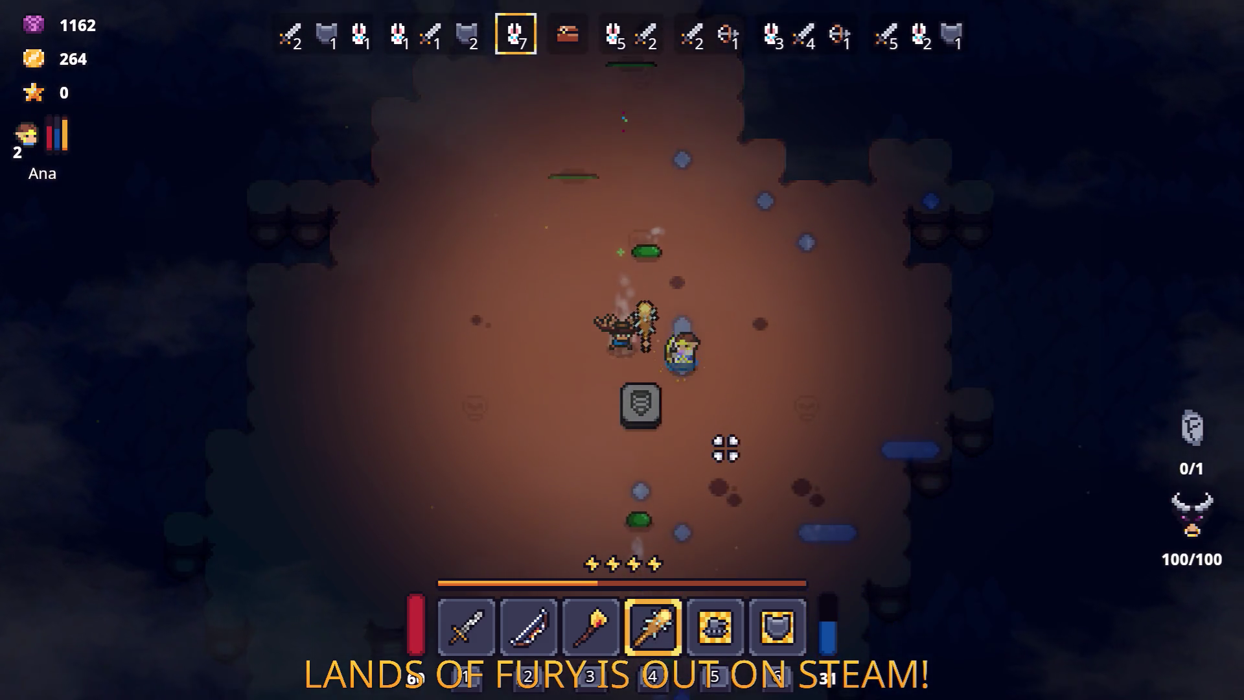
{"action": "key", "text": "w"}
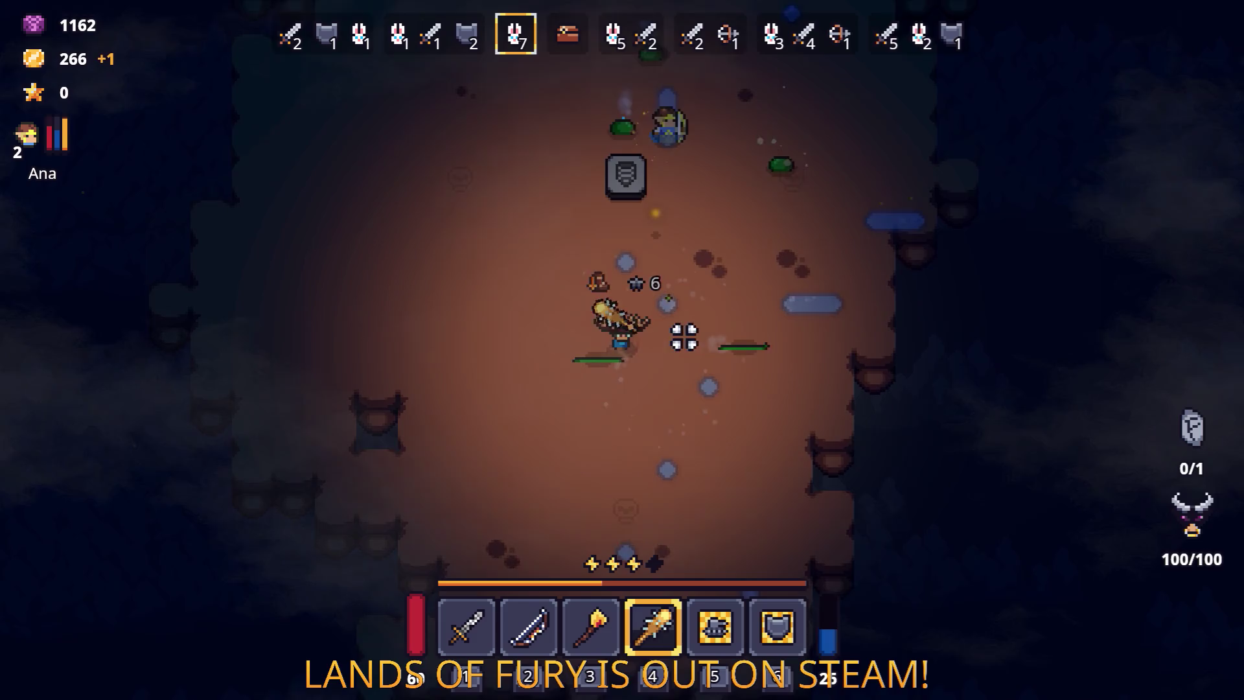
{"action": "key", "text": "w"}
{"action": "key", "text": "d"}
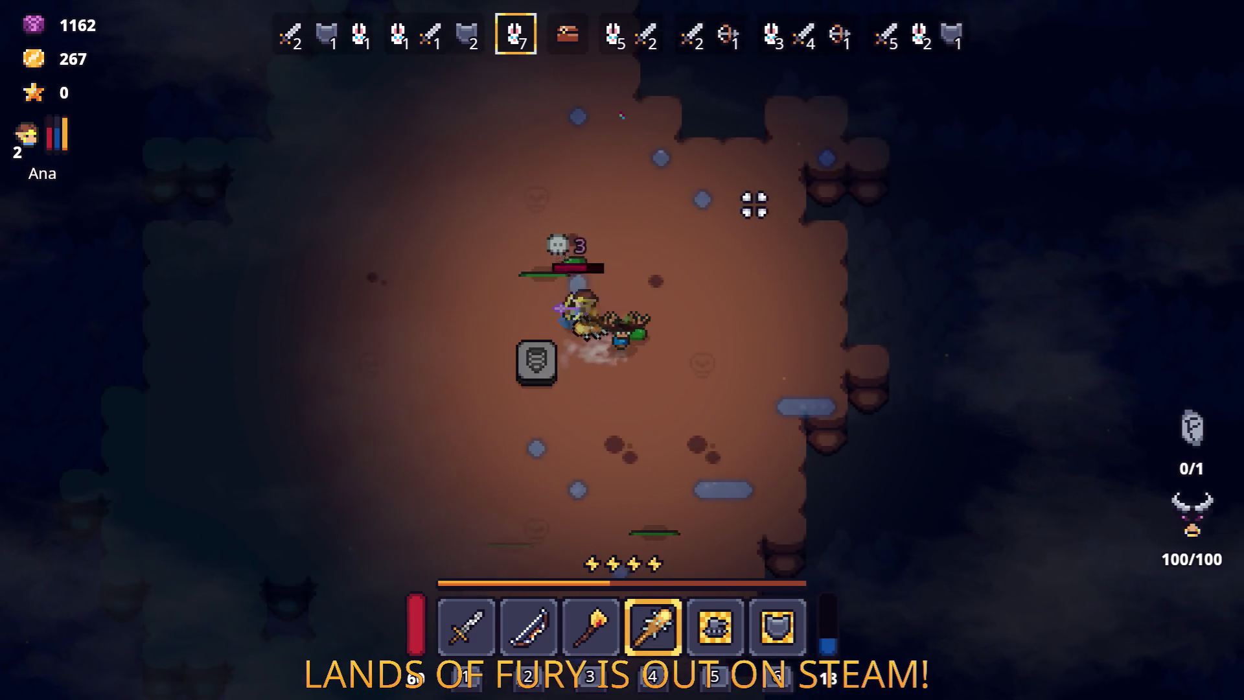
{"action": "key", "text": "a"}
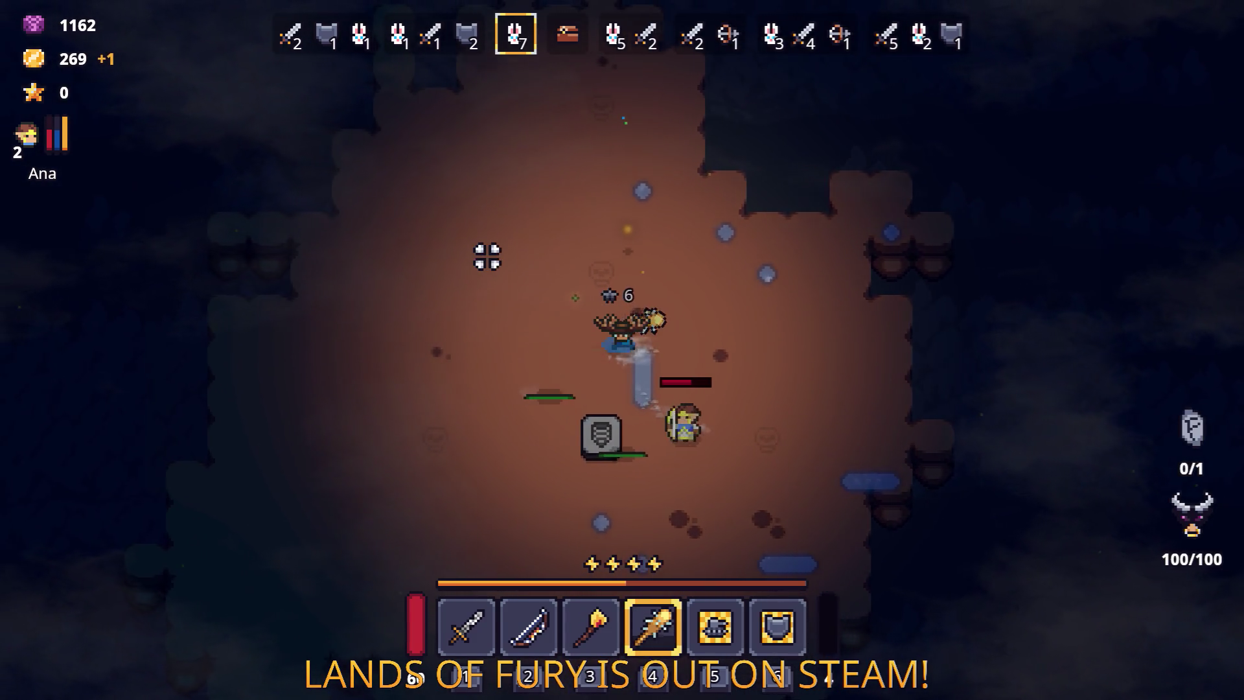
{"action": "key", "text": "s"}
{"action": "key", "text": "s"}
{"action": "key", "text": "d"}
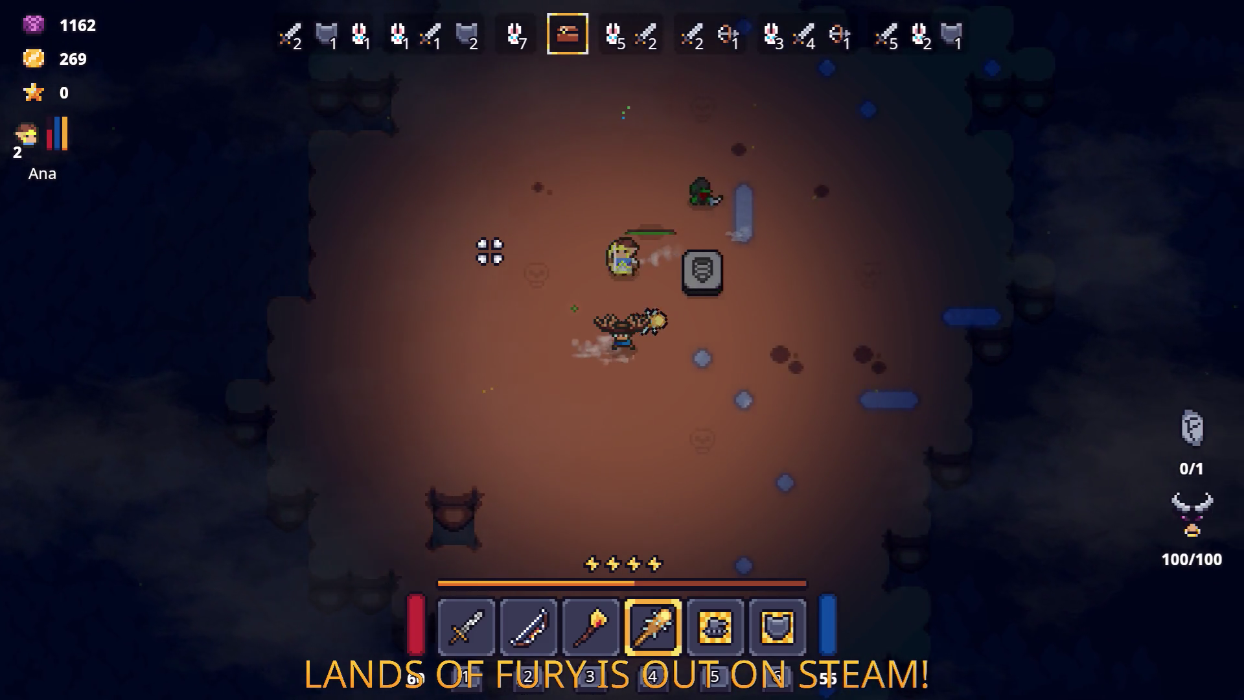
{"action": "key", "text": "w"}
{"action": "key", "text": "e"}
{"action": "key", "text": "e"}
Step: Buy the Rusty Sword from Snap for 117 gold, leaving 152 gold
{"action": "left_click", "coordinate": [459, 192]}
{"action": "left_click", "coordinate": [552, 532]}
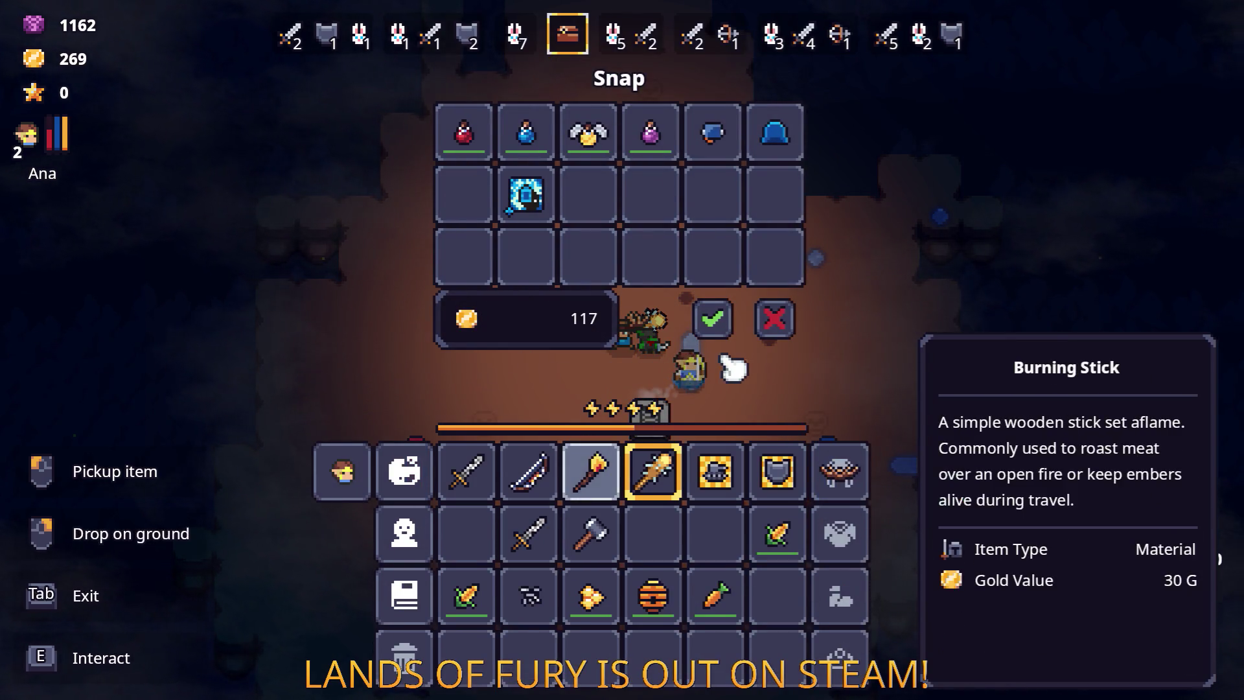
{"action": "left_click", "coordinate": [715, 318]}
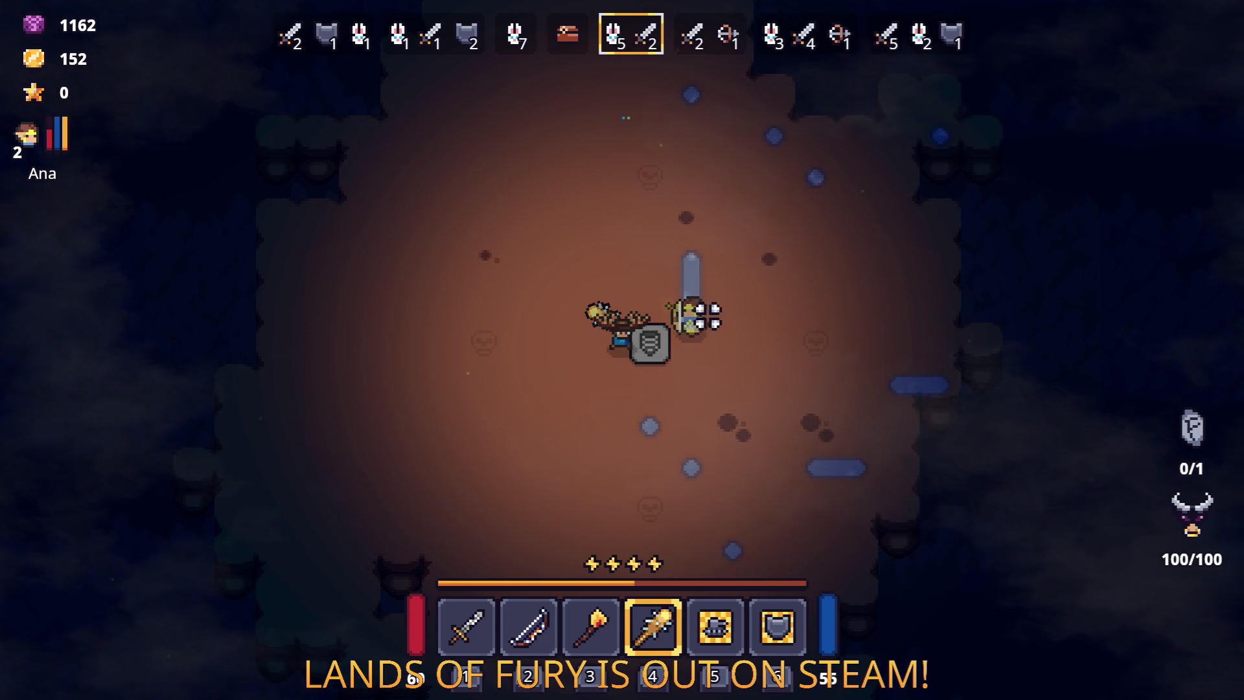
Step: Fight through wave 4, moving around the arena to attack and finish off enemies
{"action": "key", "text": "w"}
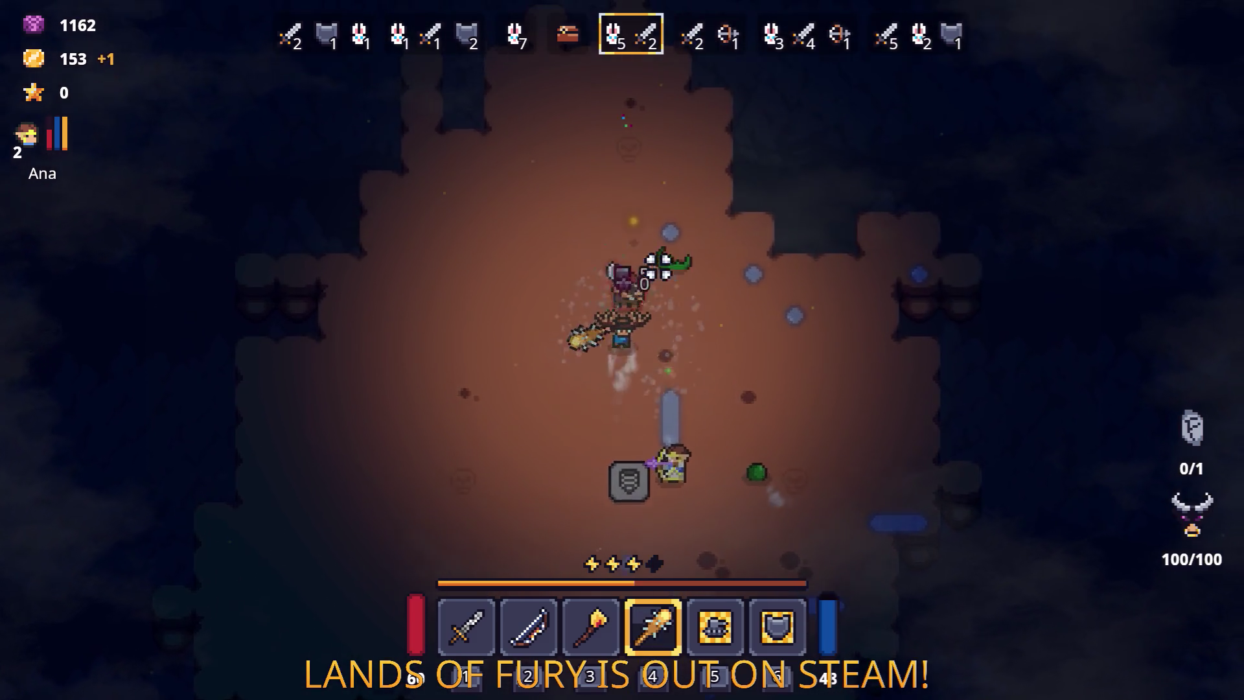
{"action": "key", "text": "s"}
{"action": "key", "text": "d"}
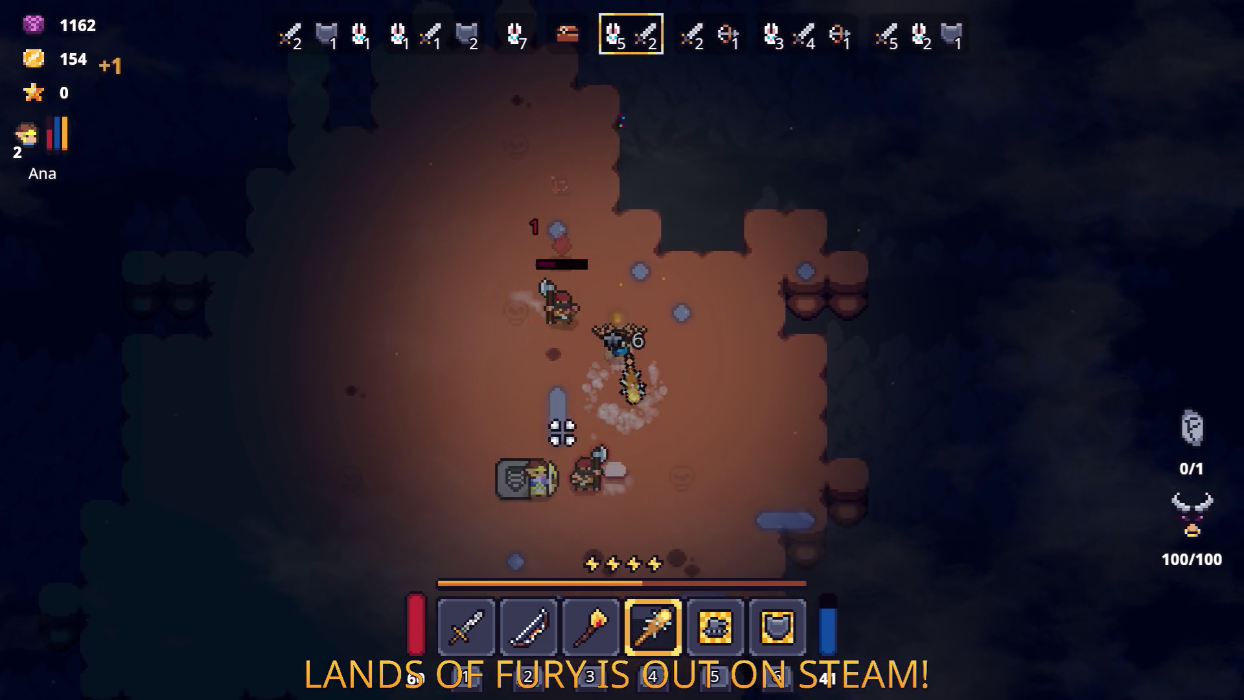
{"action": "key", "text": "s"}
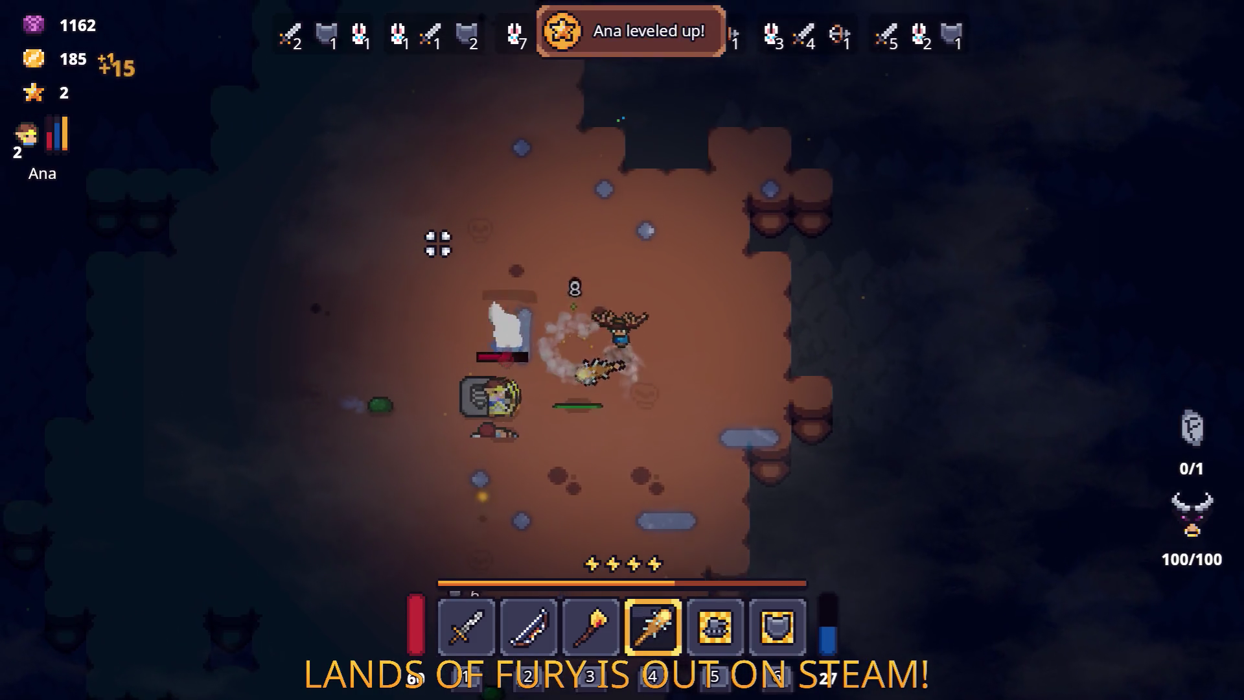
{"action": "key", "text": "a"}
{"action": "key", "text": "d"}
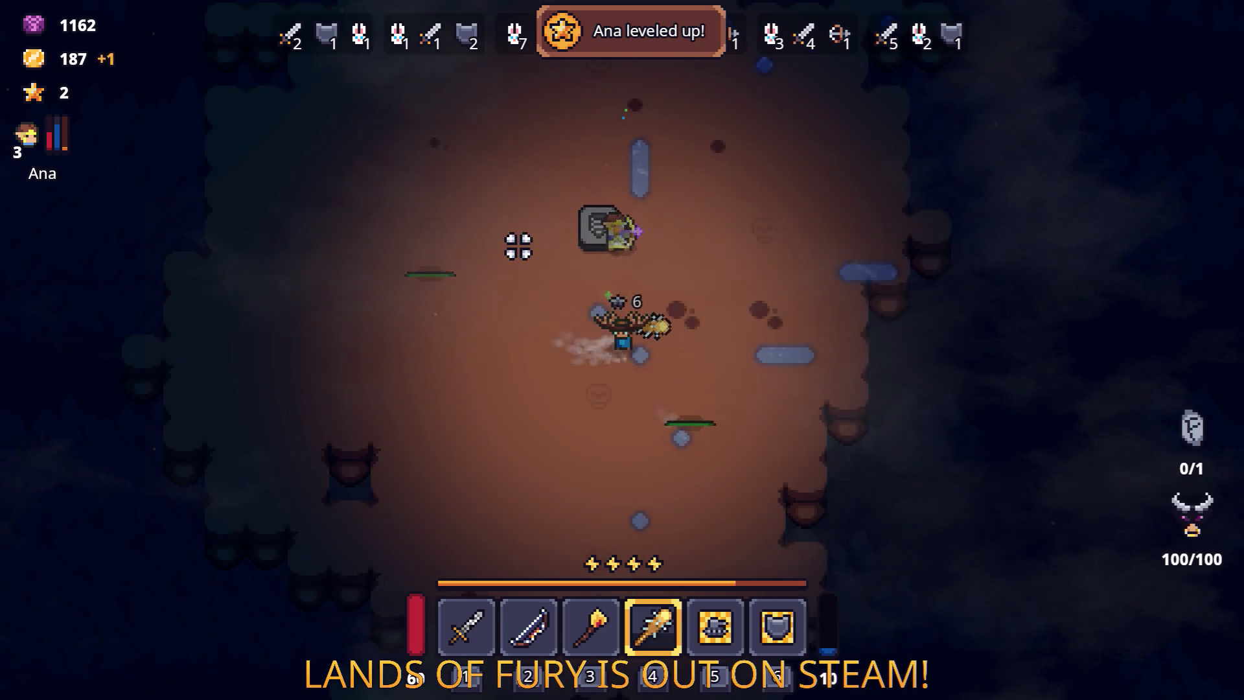
{"action": "key", "text": "w"}
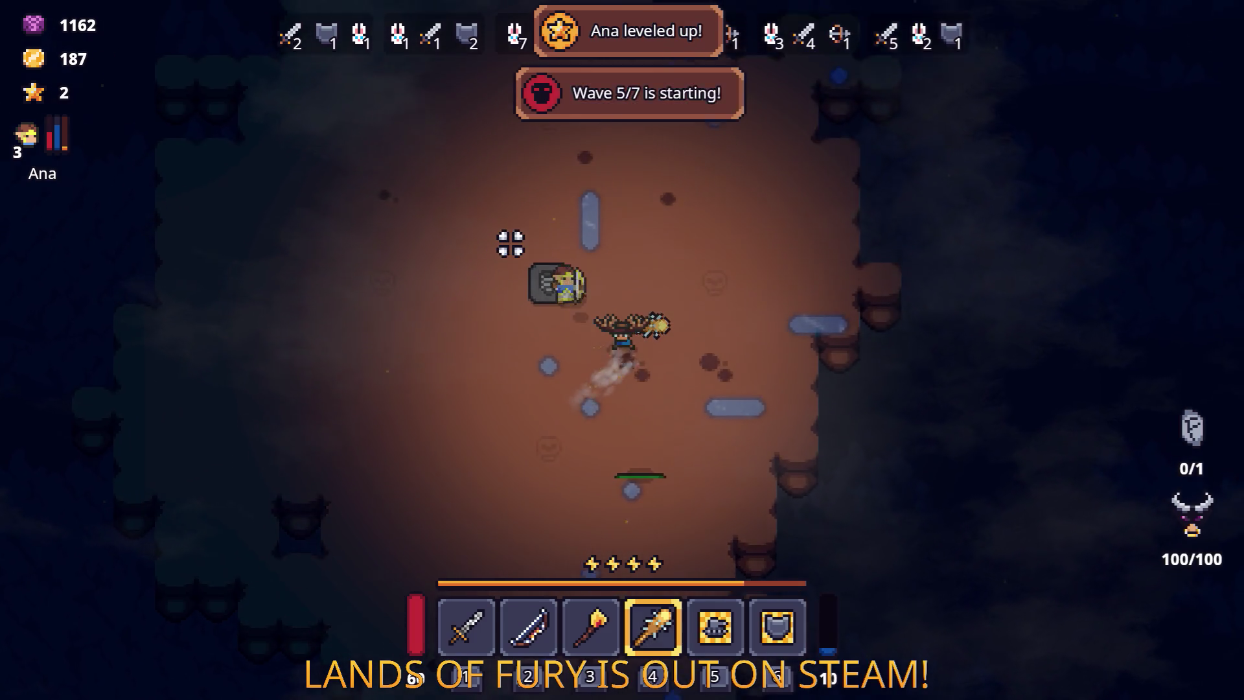
Step: Clear wave 5 and collect gold drops up to 232, then open the inventory
{"action": "key", "text": "a"}
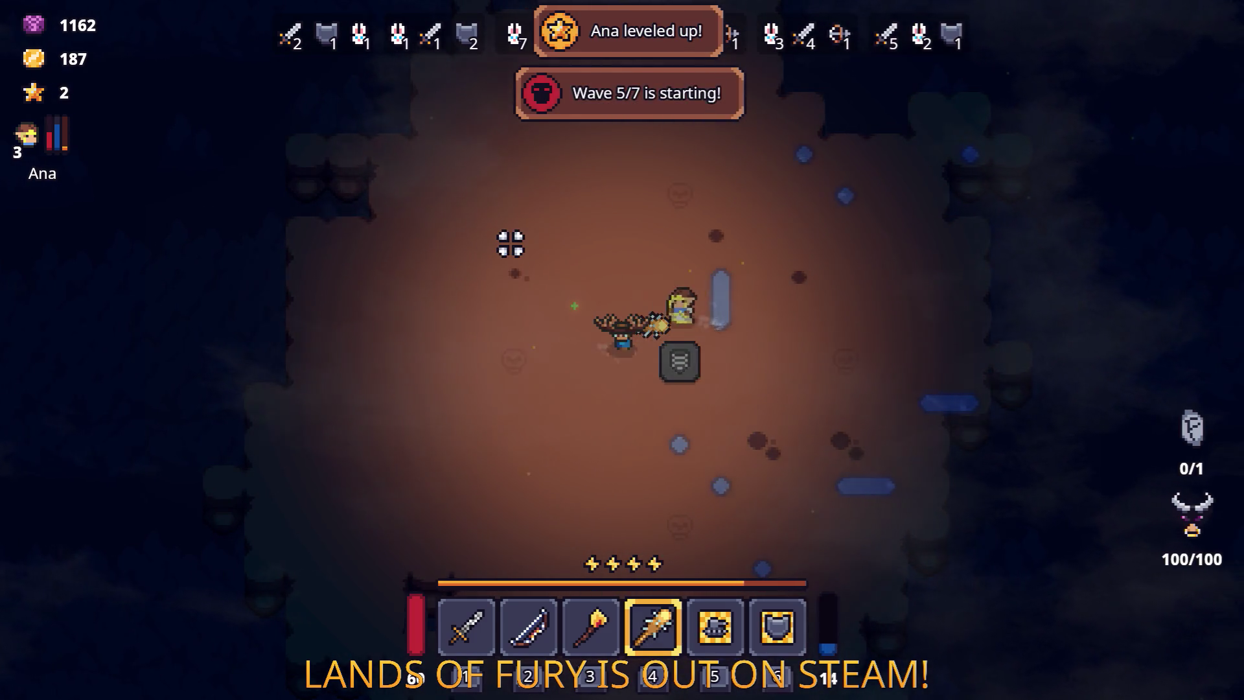
{"action": "key", "text": "d"}
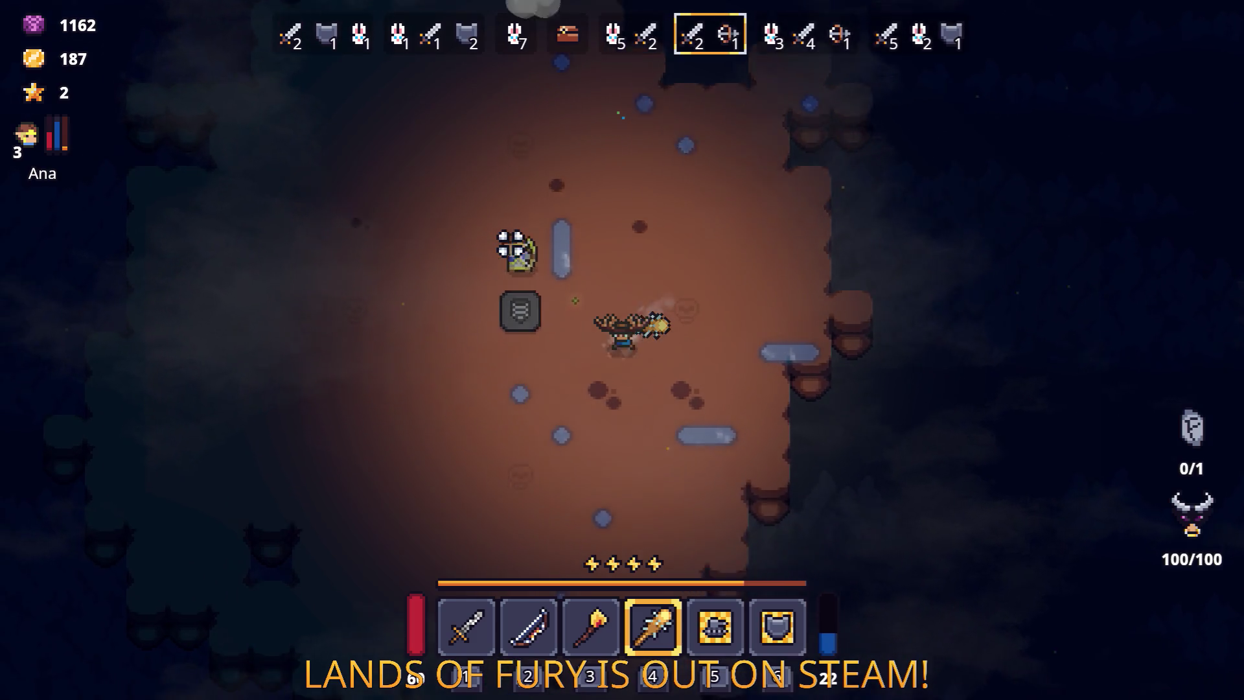
{"action": "key", "text": "s"}
{"action": "key", "text": "a"}
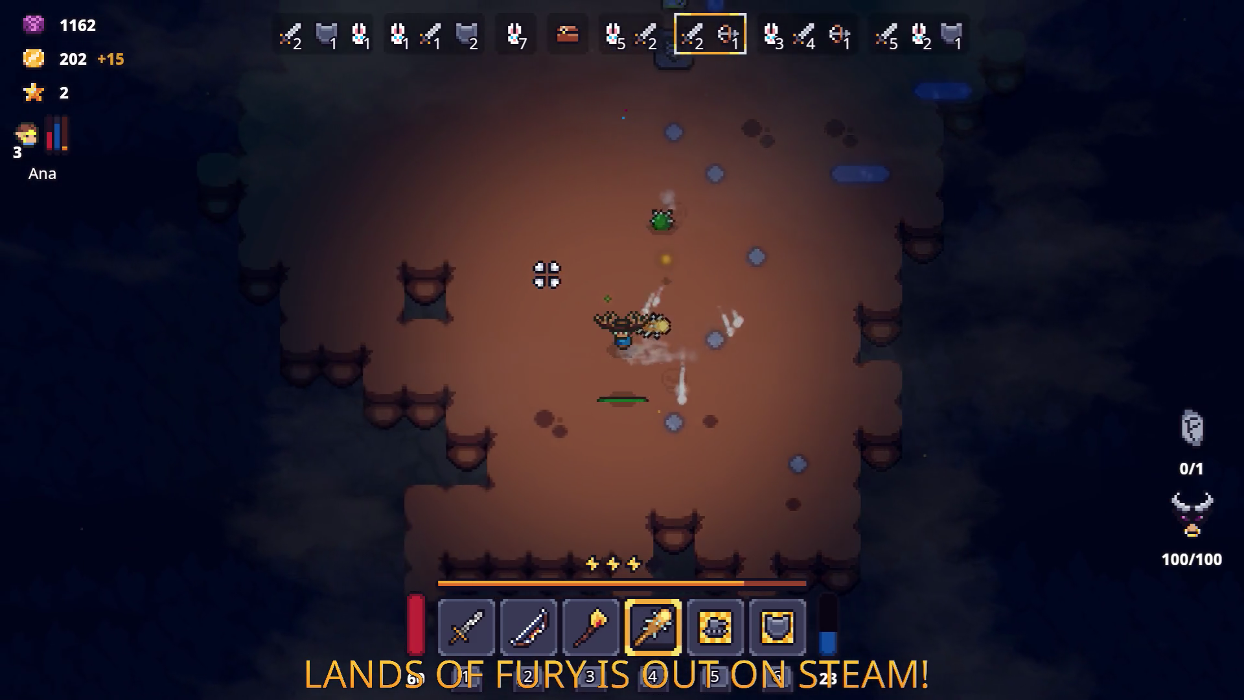
{"action": "key", "text": "w"}
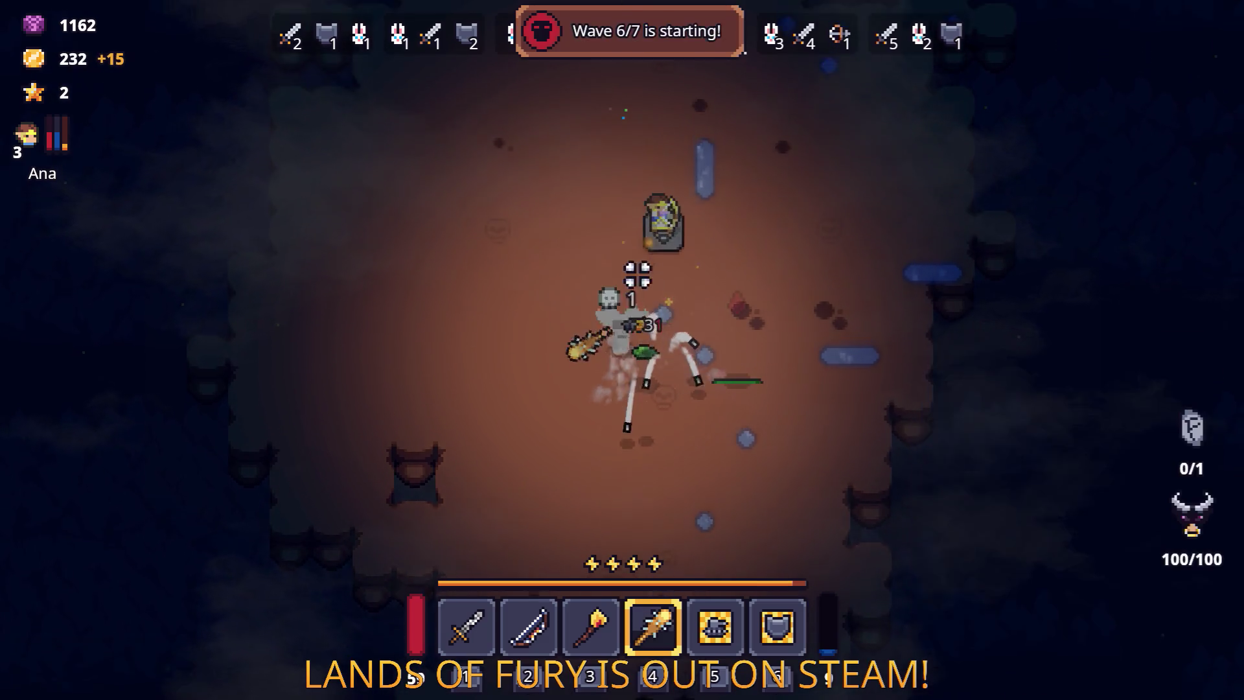
{"action": "key", "text": "Tab"}
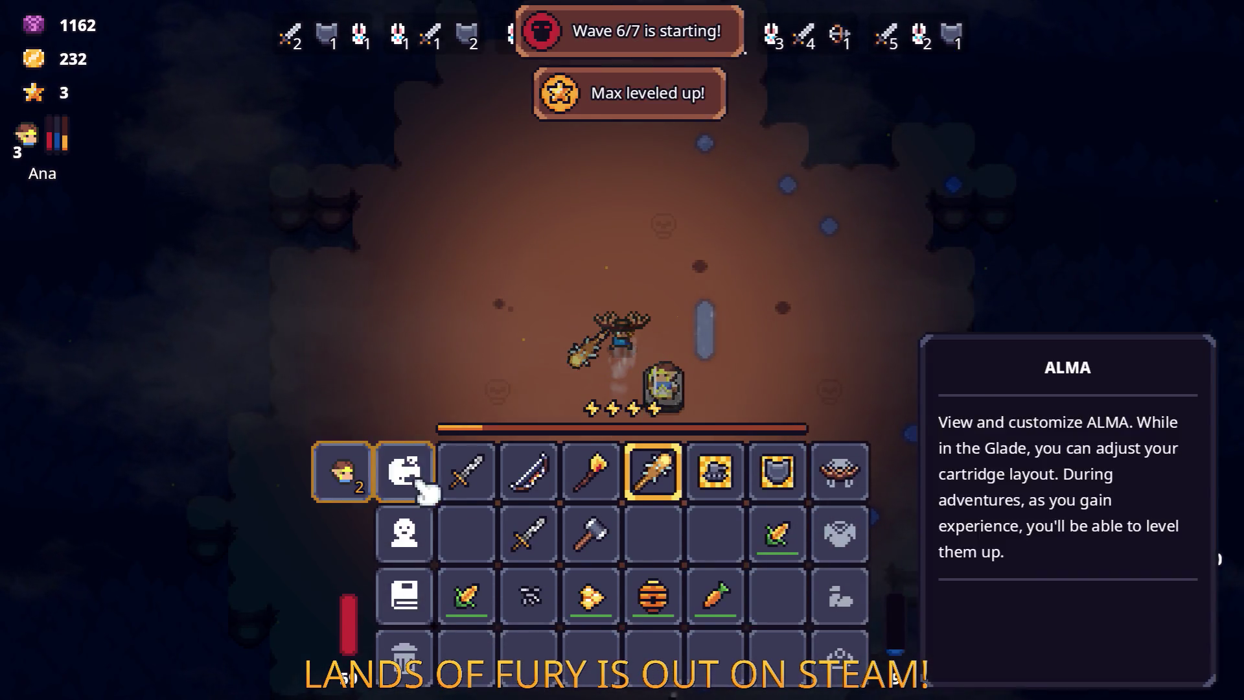
Step: Raise ALMA's Heartroot to 1/3, Ana's Combat to 3 and Bow to 2/3, then confirm
{"action": "left_click", "coordinate": [420, 487]}
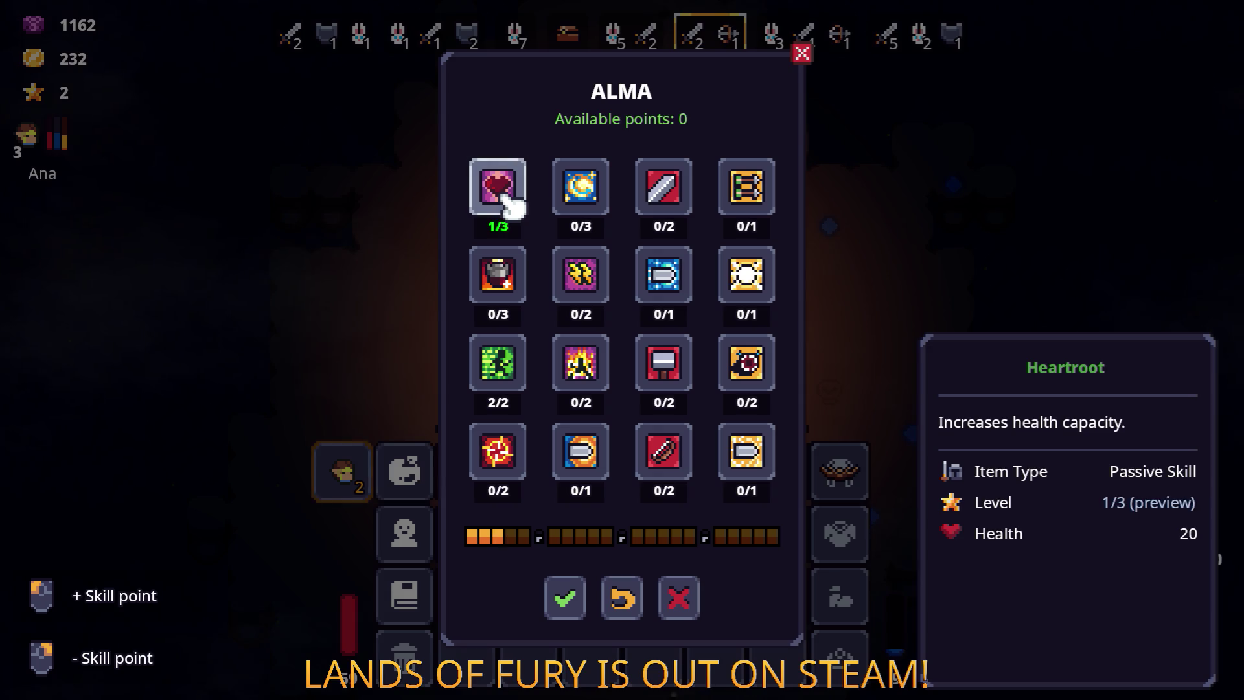
{"action": "left_click", "coordinate": [565, 593]}
{"action": "left_click", "coordinate": [355, 476]}
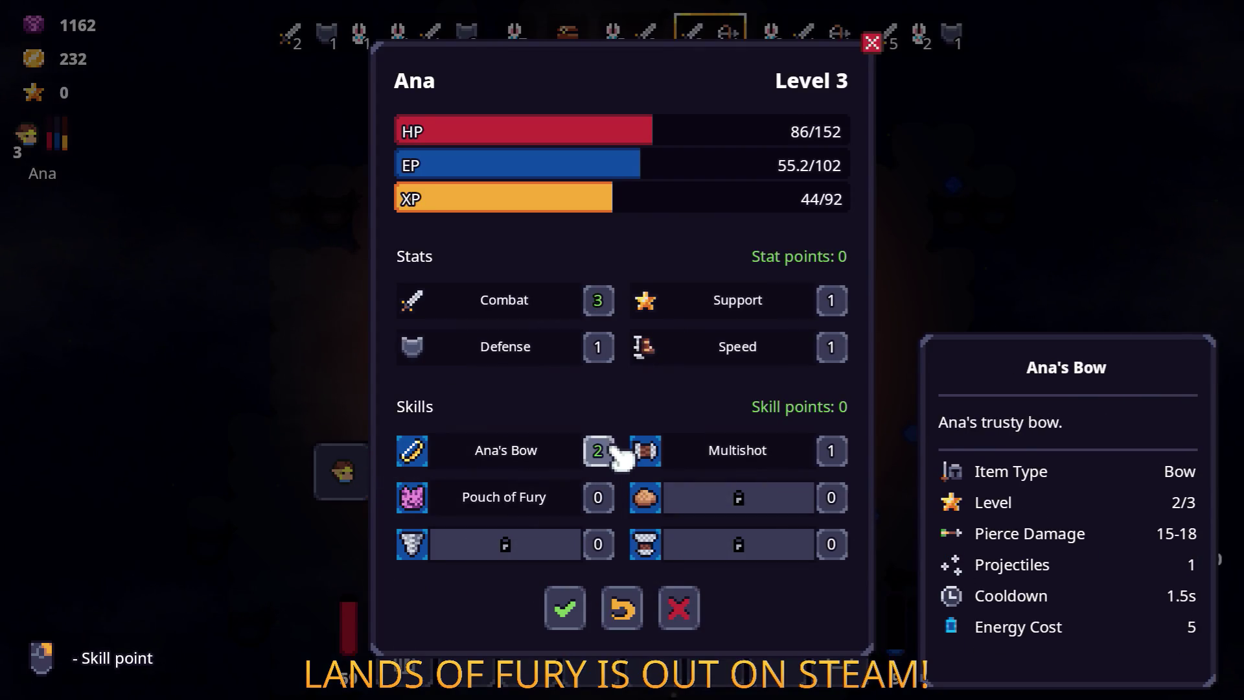
{"action": "left_click", "coordinate": [581, 614]}
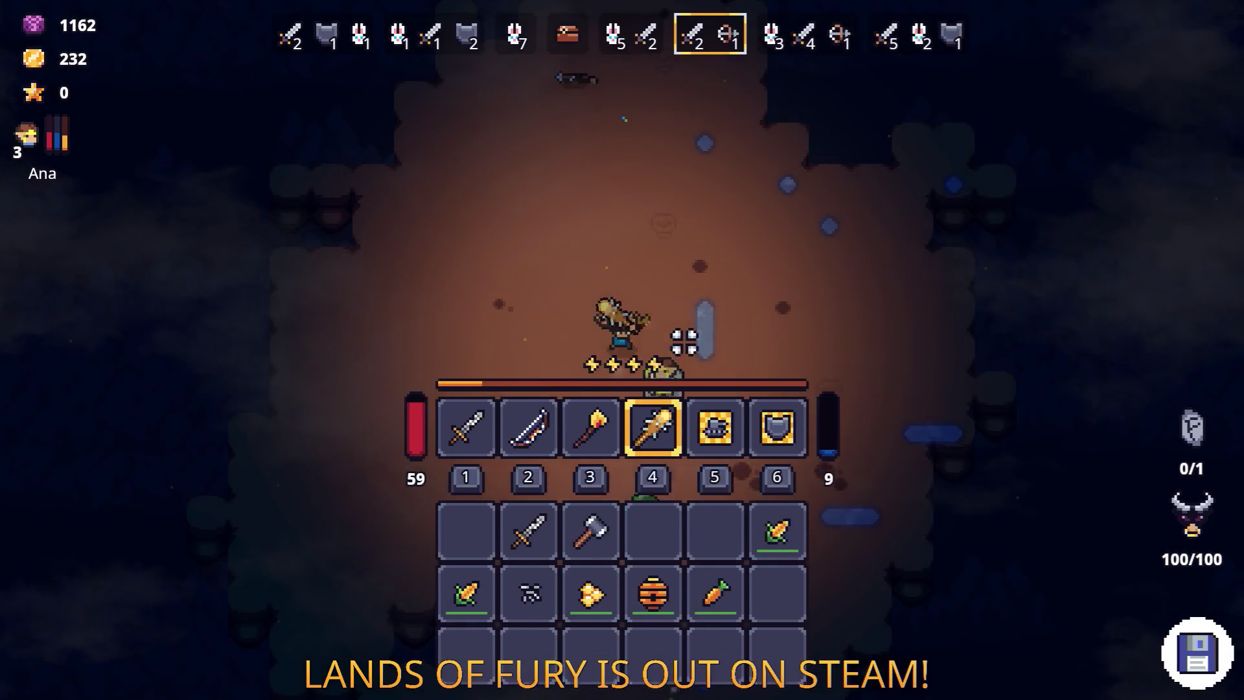
Step: Pick up the Goo and fight the enemies around the gravestone
{"action": "key", "text": "s"}
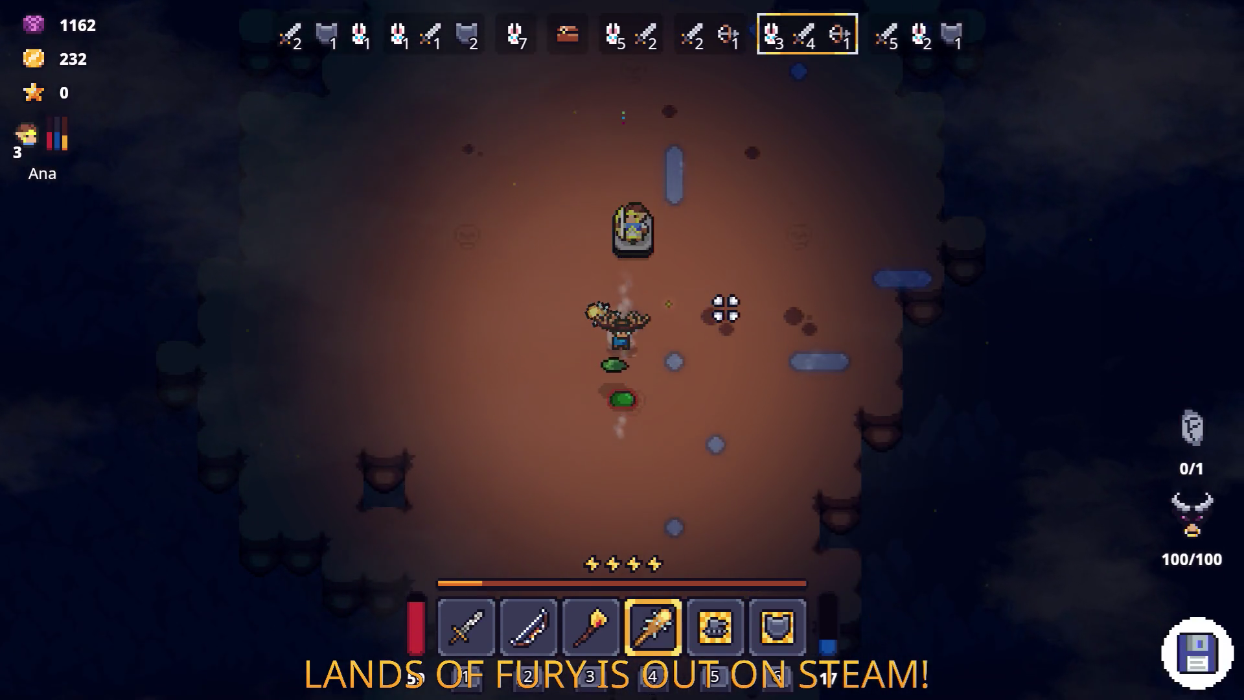
{"action": "key", "text": "w"}
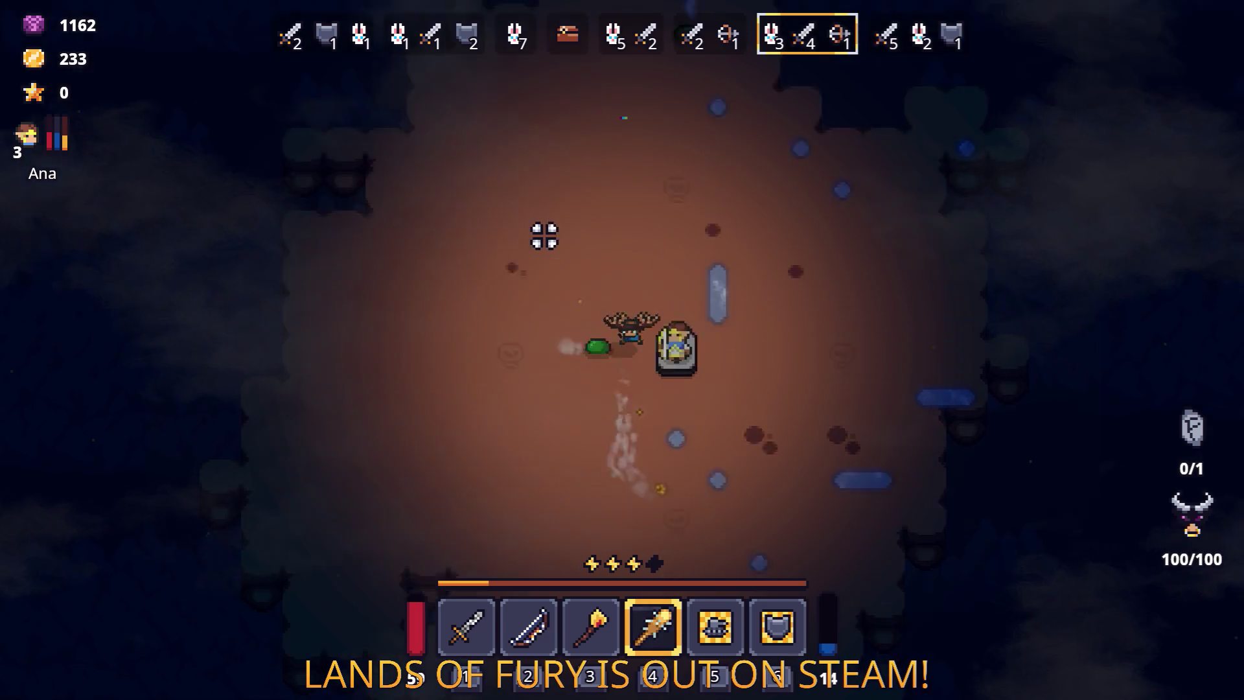
{"action": "key", "text": "a"}
{"action": "key", "text": "d"}
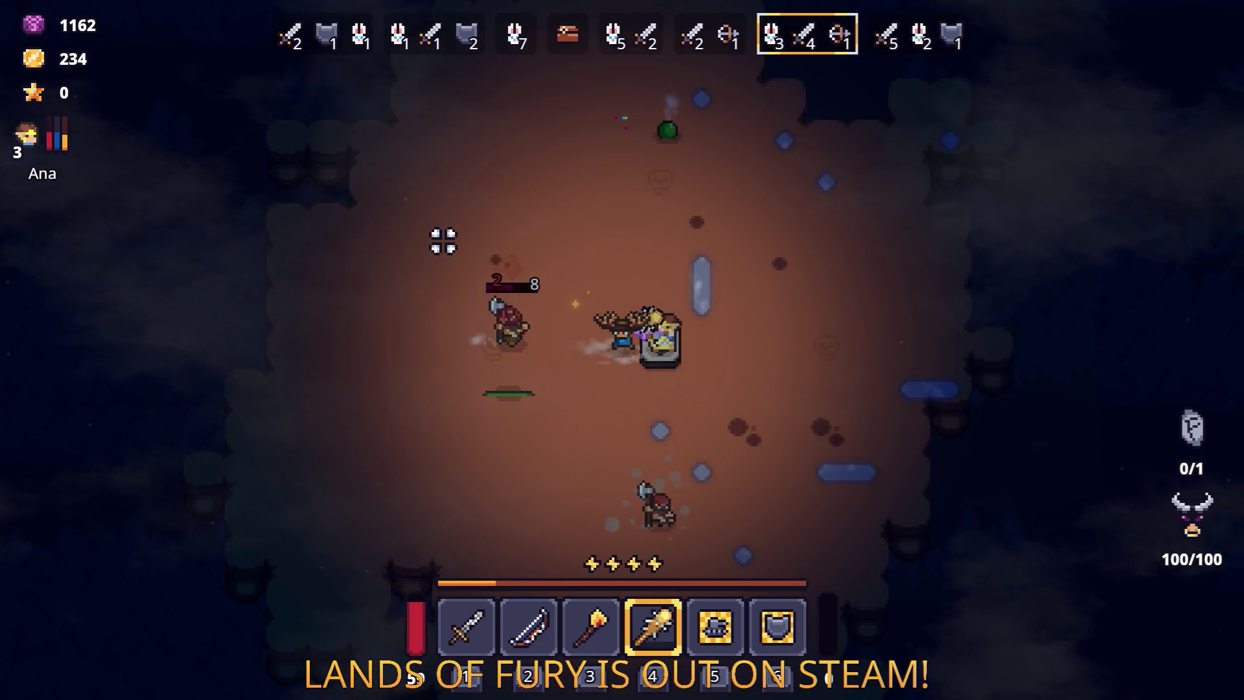
{"action": "key", "text": "w"}
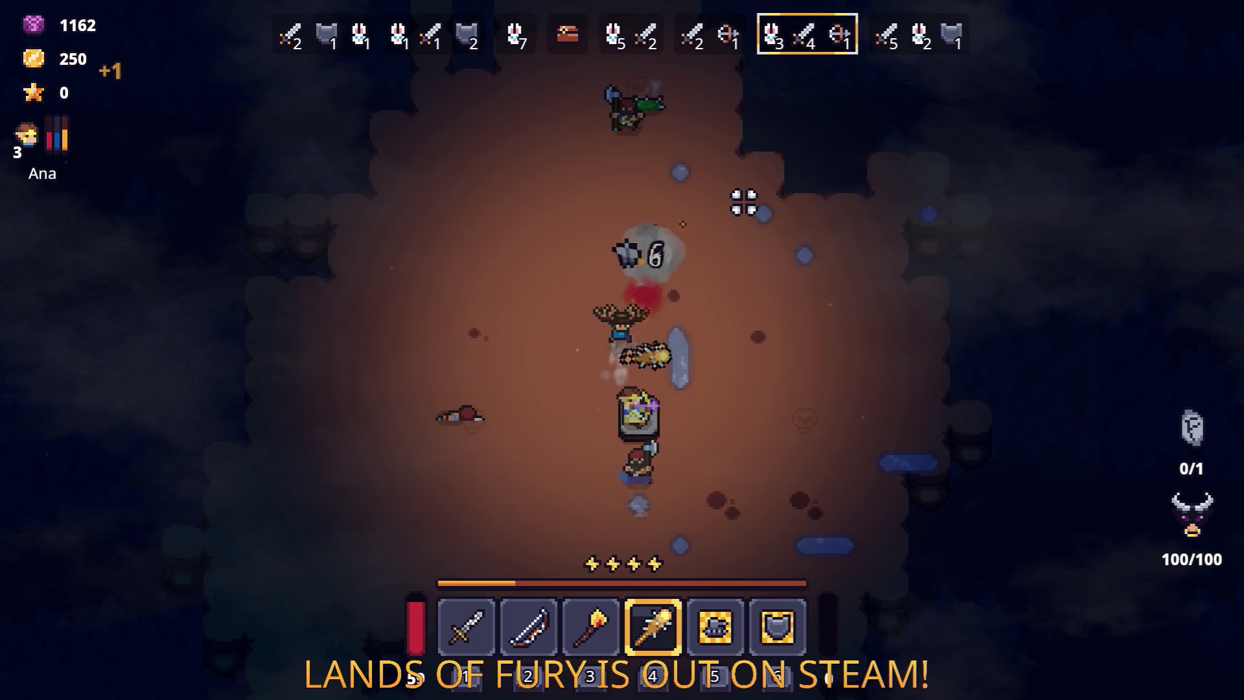
{"action": "key", "text": "w"}
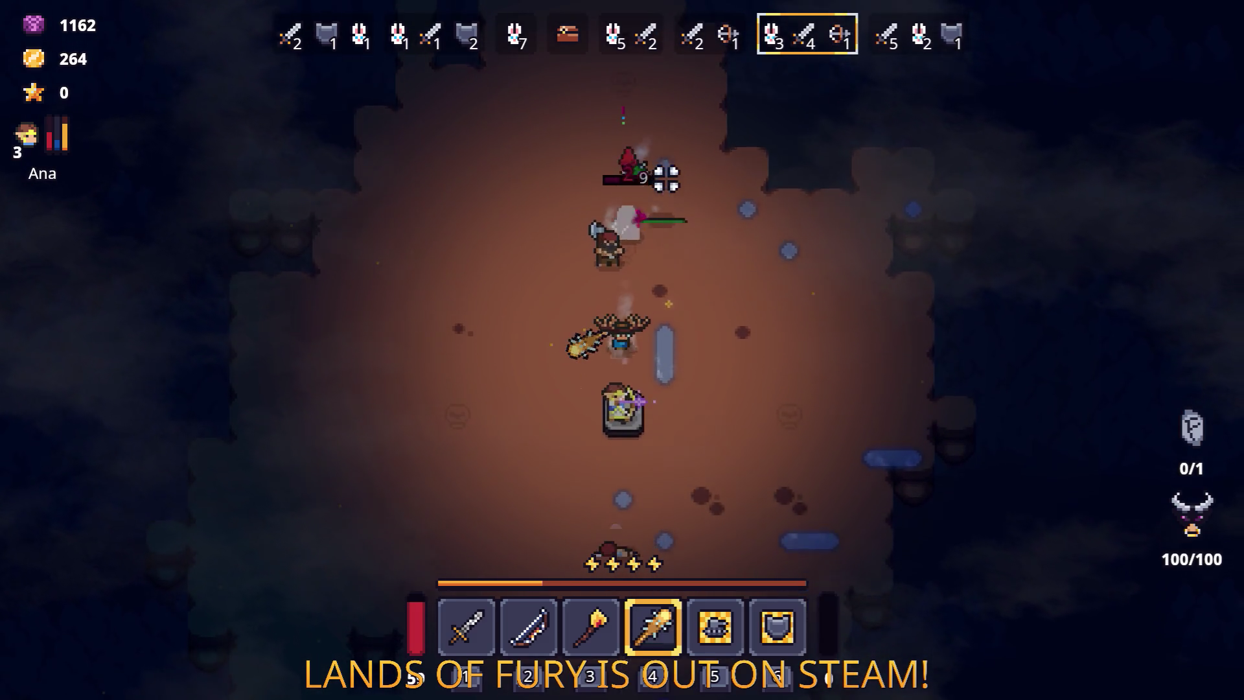
{"action": "key", "text": "w"}
{"action": "key", "text": "d"}
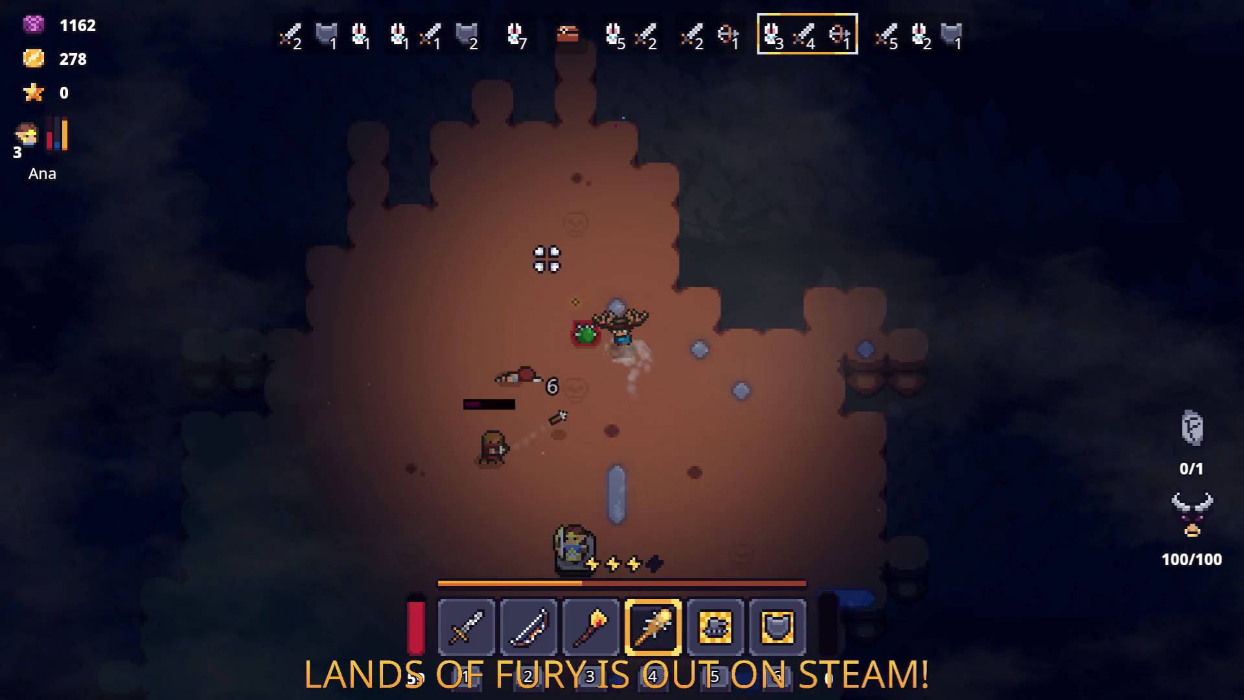
{"action": "key", "text": "a"}
{"action": "key", "text": "s"}
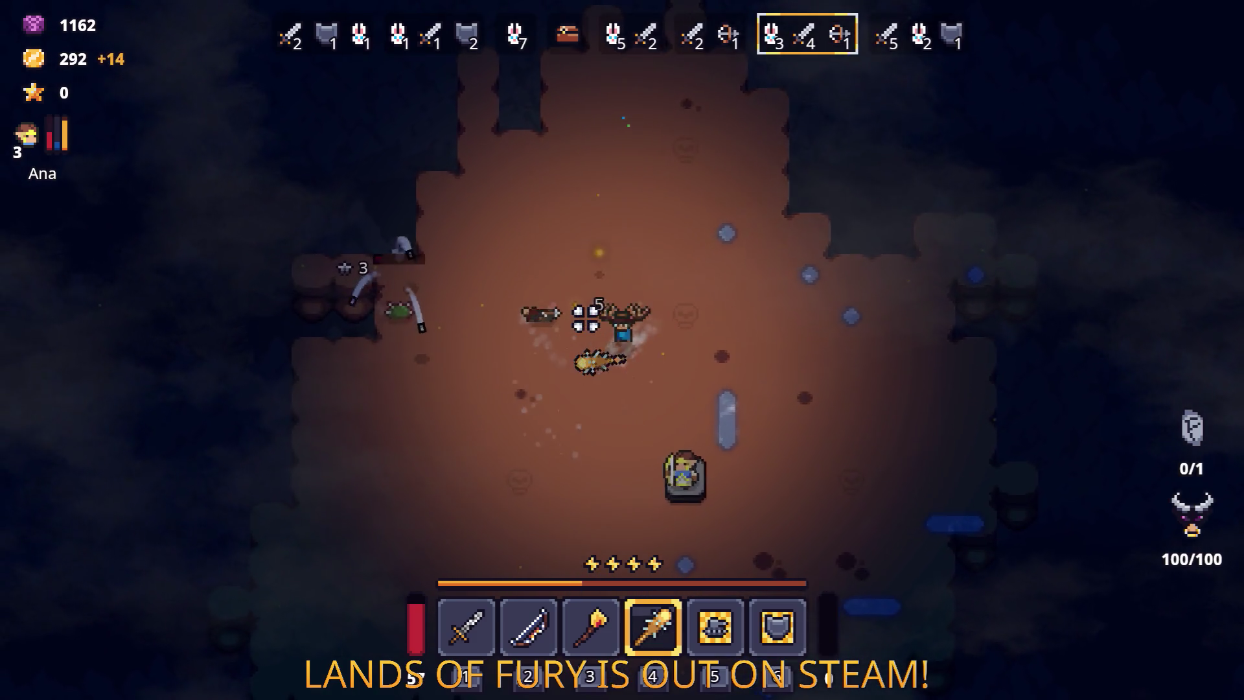
{"action": "key", "text": "w"}
{"action": "key", "text": "a"}
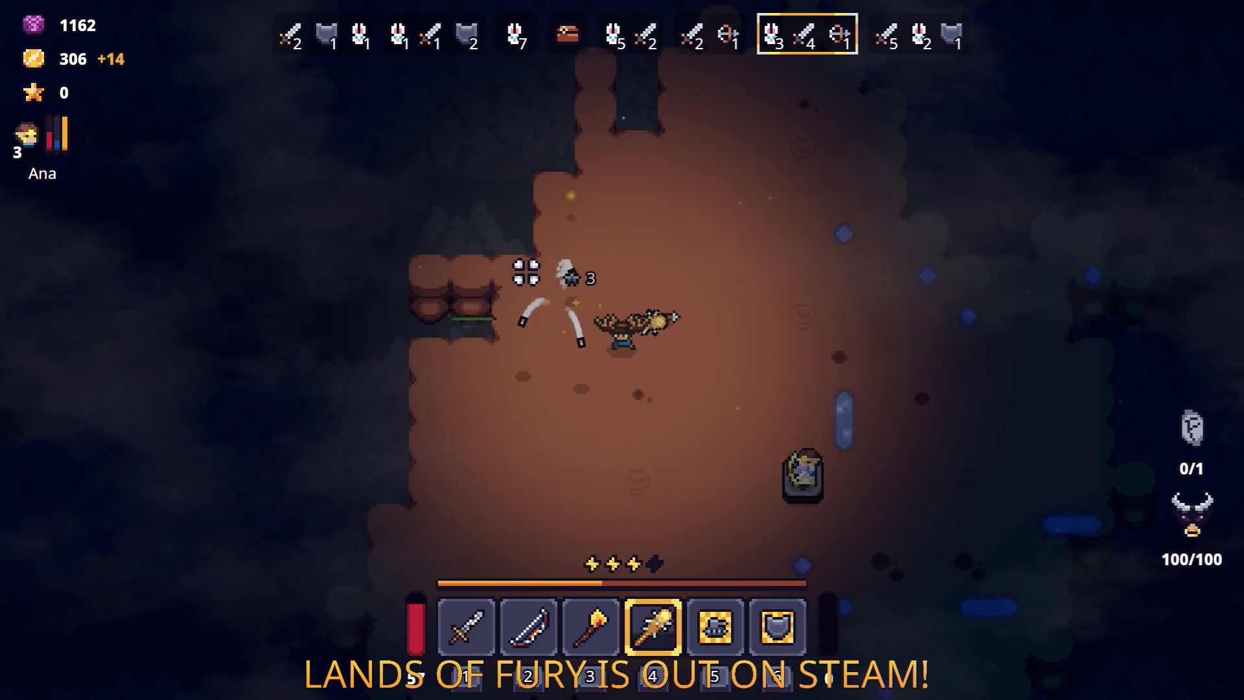
{"action": "key", "text": "s"}
{"action": "key", "text": "d"}
Step: Spend Ana's level-up point from the inventory, bringing her to level 4
{"action": "key", "text": "Tab"}
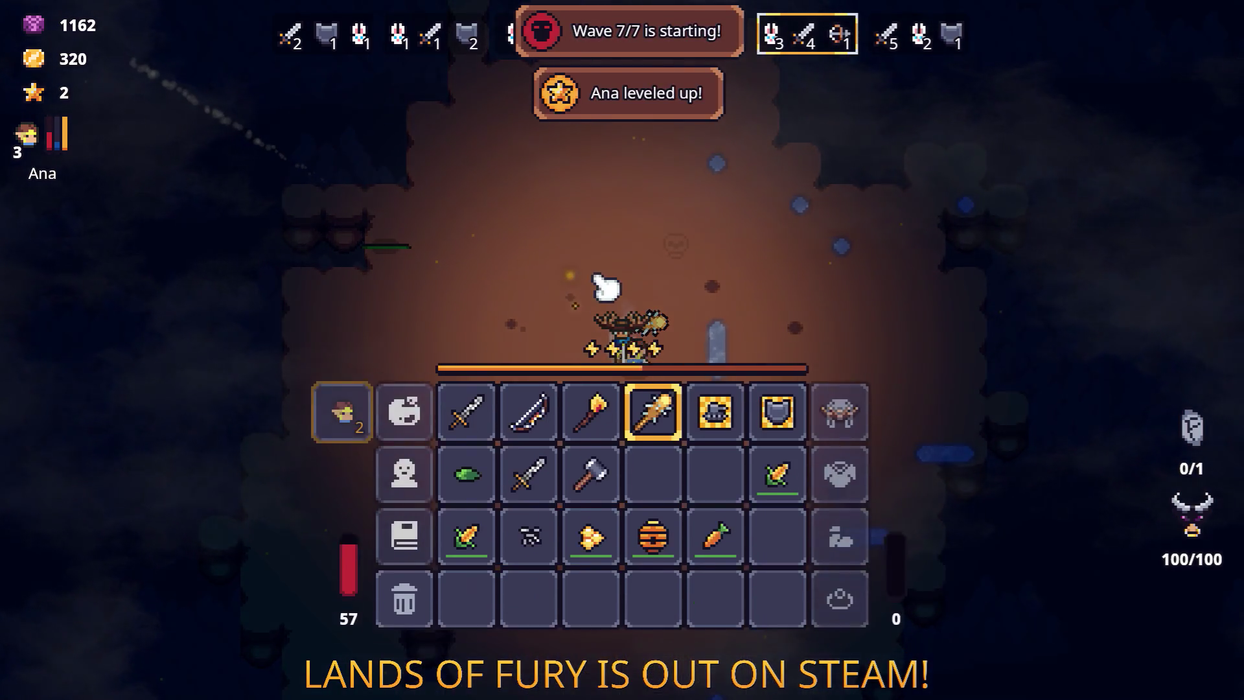
{"action": "left_click", "coordinate": [363, 500]}
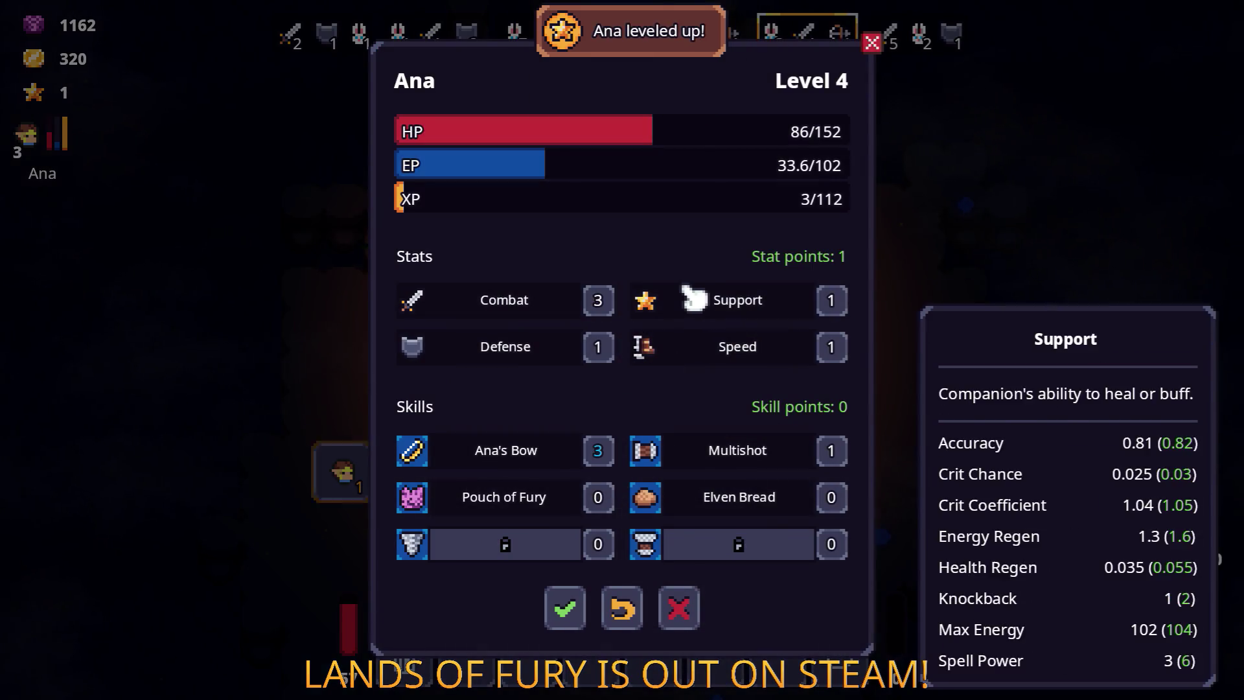
{"action": "left_click", "coordinate": [567, 614]}
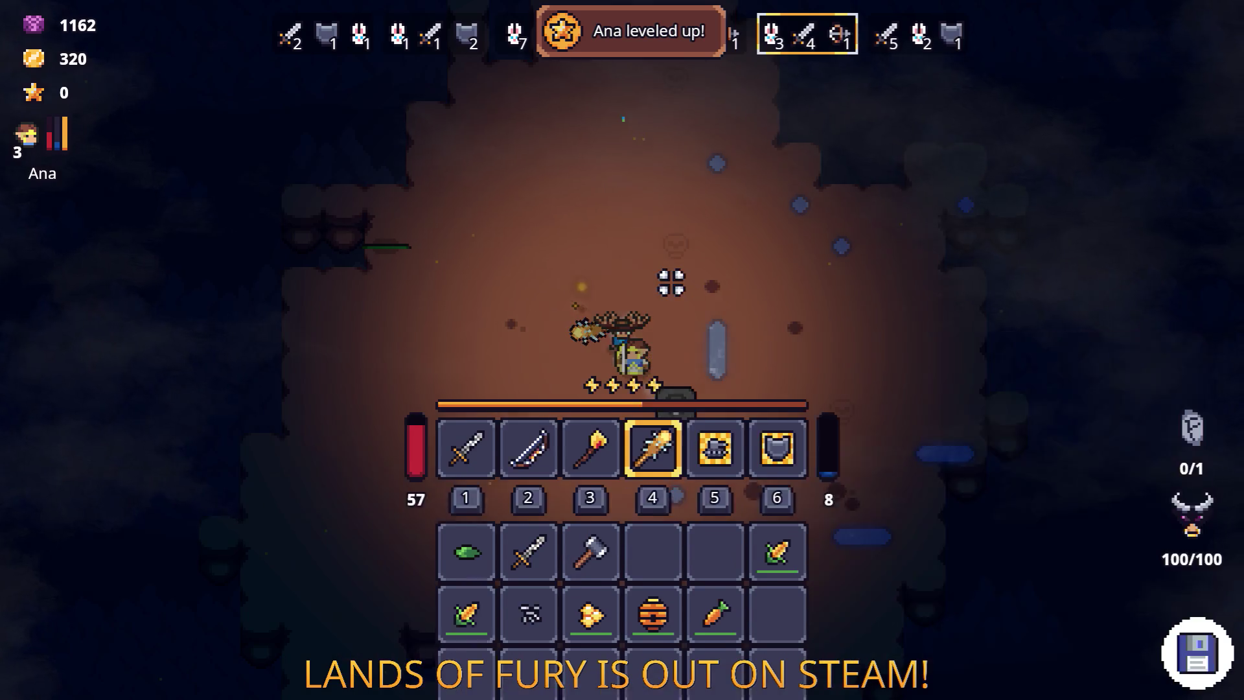
Step: Club the approaching wave 7/7 enemies while moving across the arena
{"action": "key", "text": "s"}
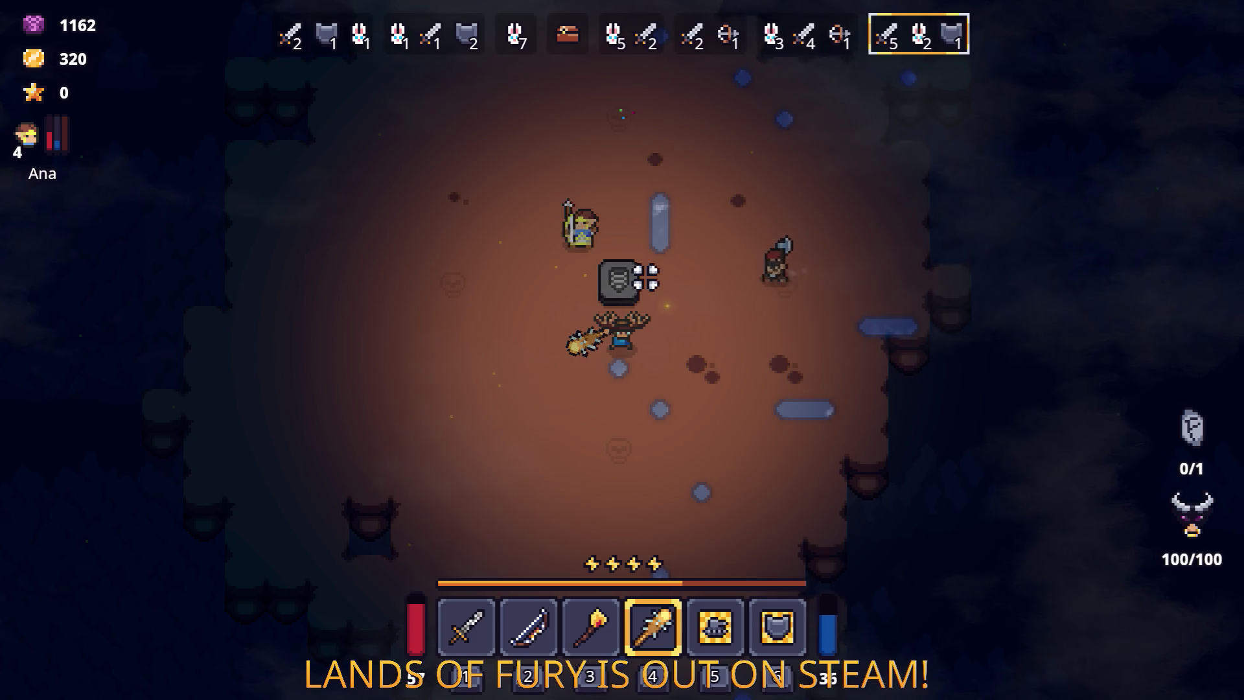
{"action": "key", "text": "d"}
{"action": "left_click", "coordinate": [702, 281]}
{"action": "key", "text": "a"}
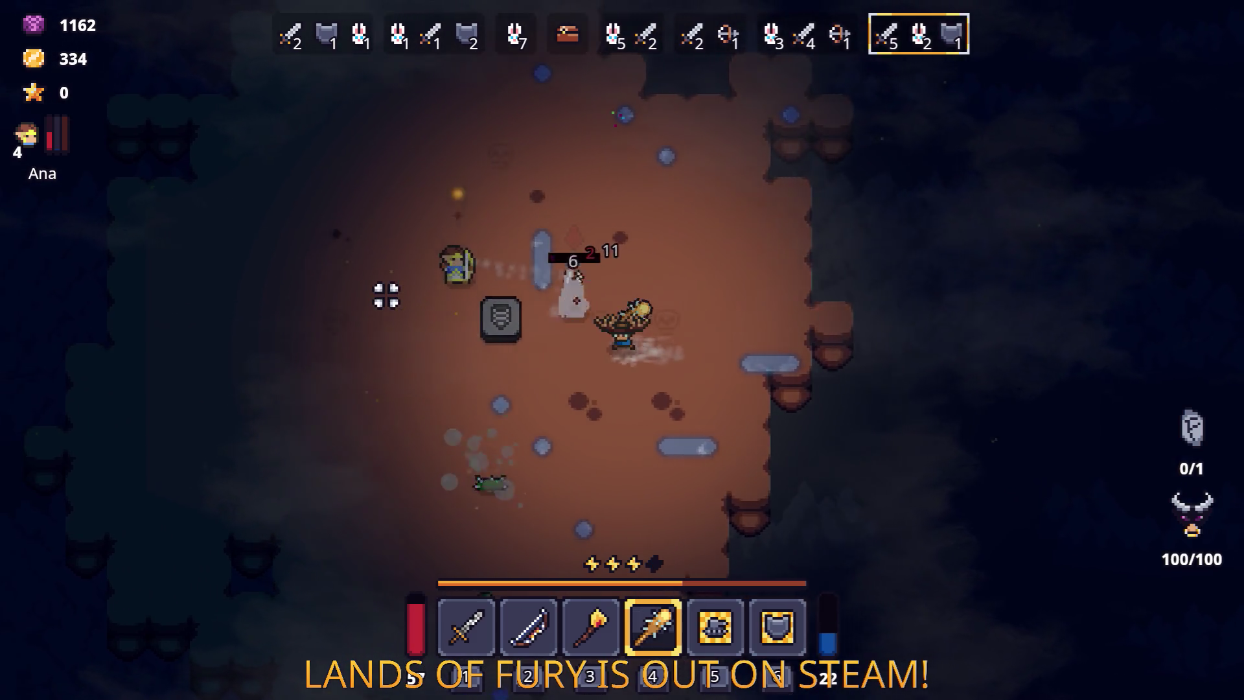
{"action": "key", "text": "s"}
{"action": "left_click", "coordinate": [695, 393]}
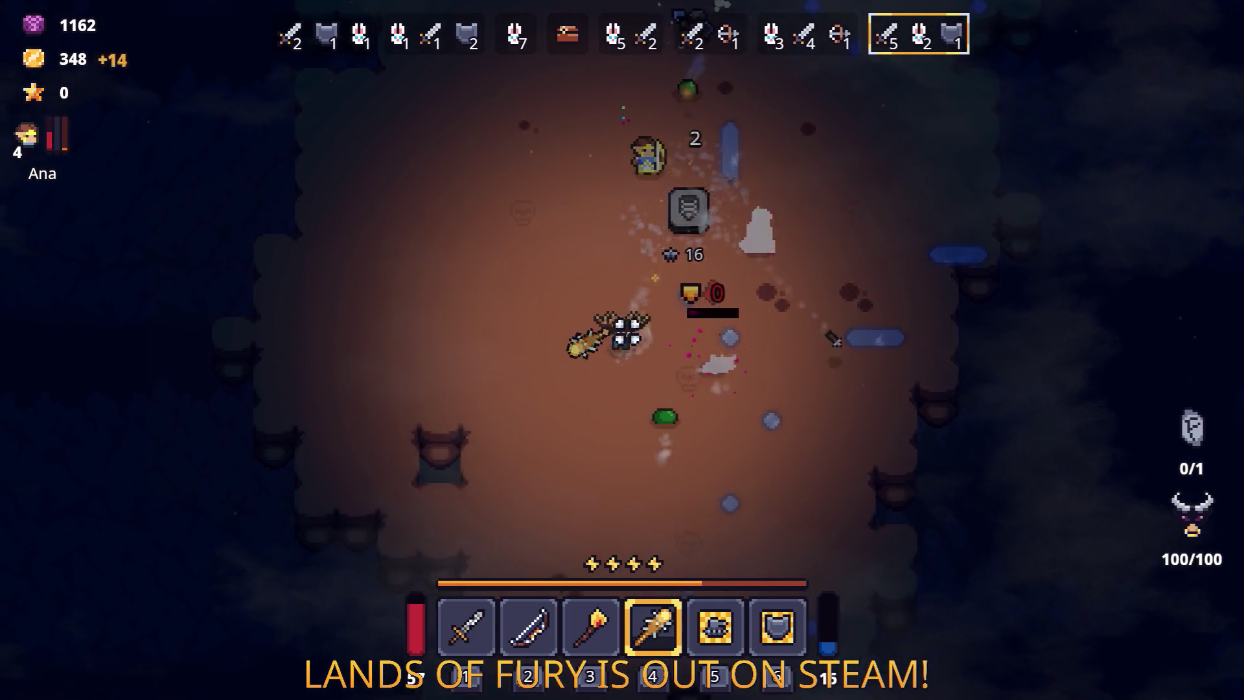
{"action": "left_click", "coordinate": [717, 358]}
{"action": "key", "text": "w"}
{"action": "key", "text": "d"}
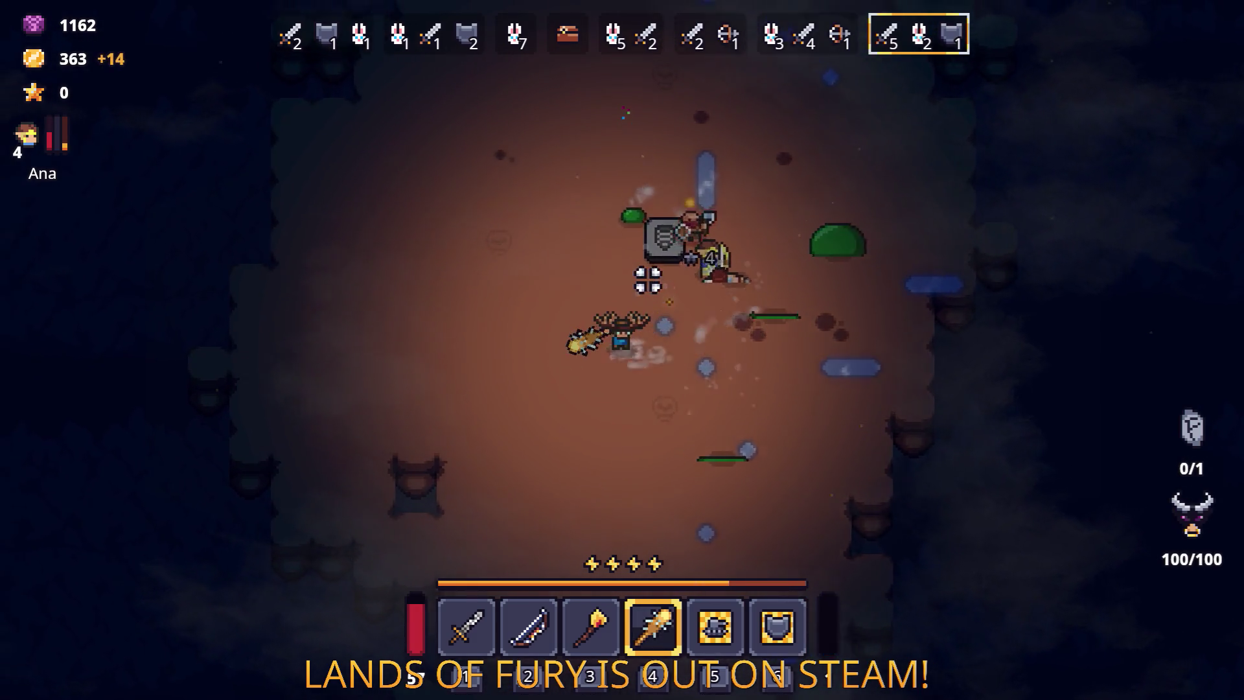
{"action": "left_click", "coordinate": [756, 368]}
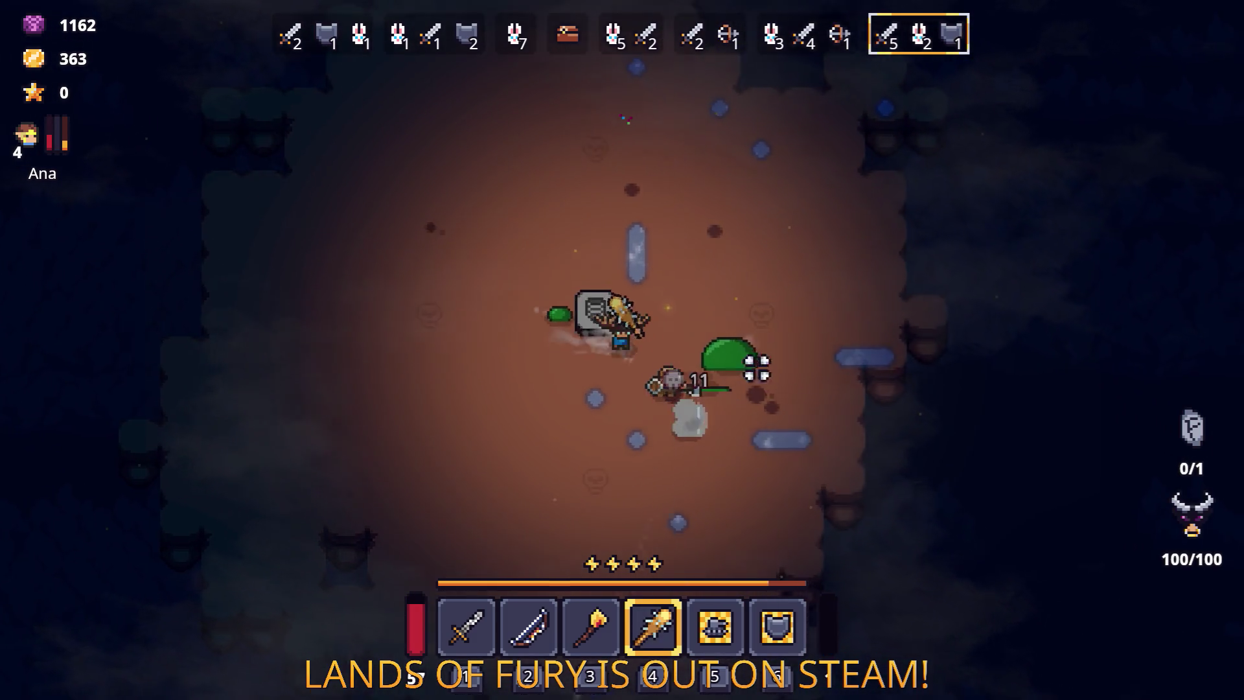
Step: Kill the last nearby enemies, reaching 392 gold, and open the inventory
{"action": "key", "text": "a"}
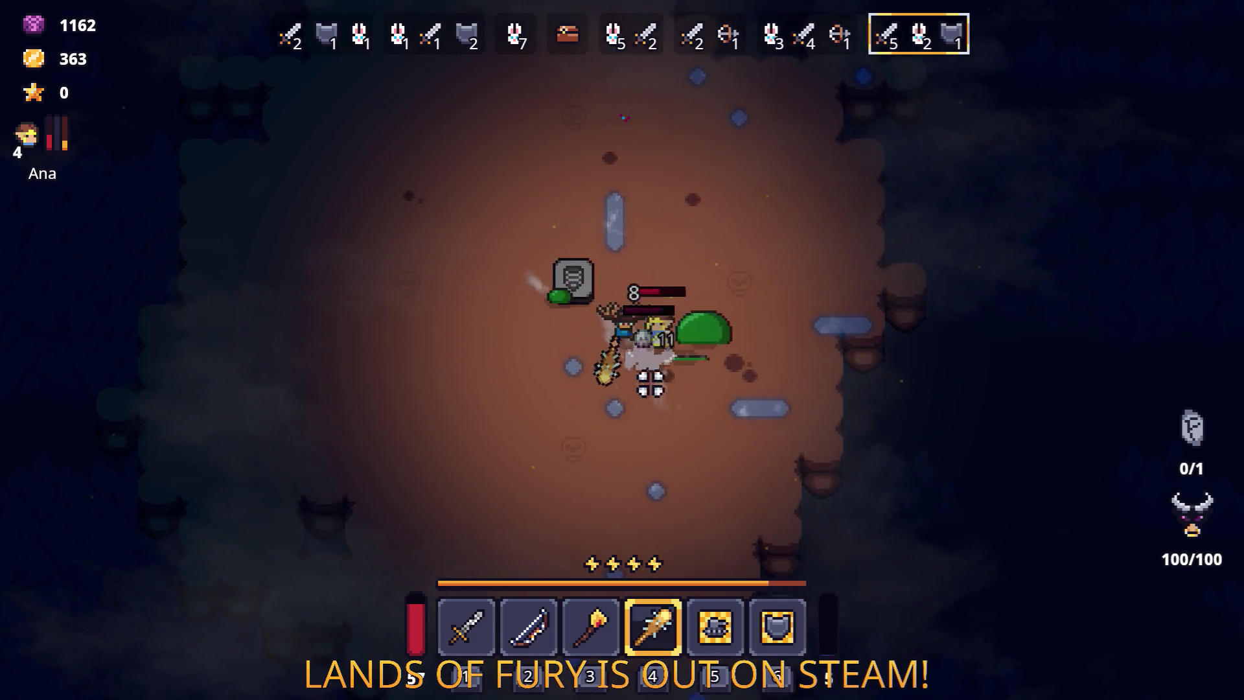
{"action": "left_click", "coordinate": [727, 286]}
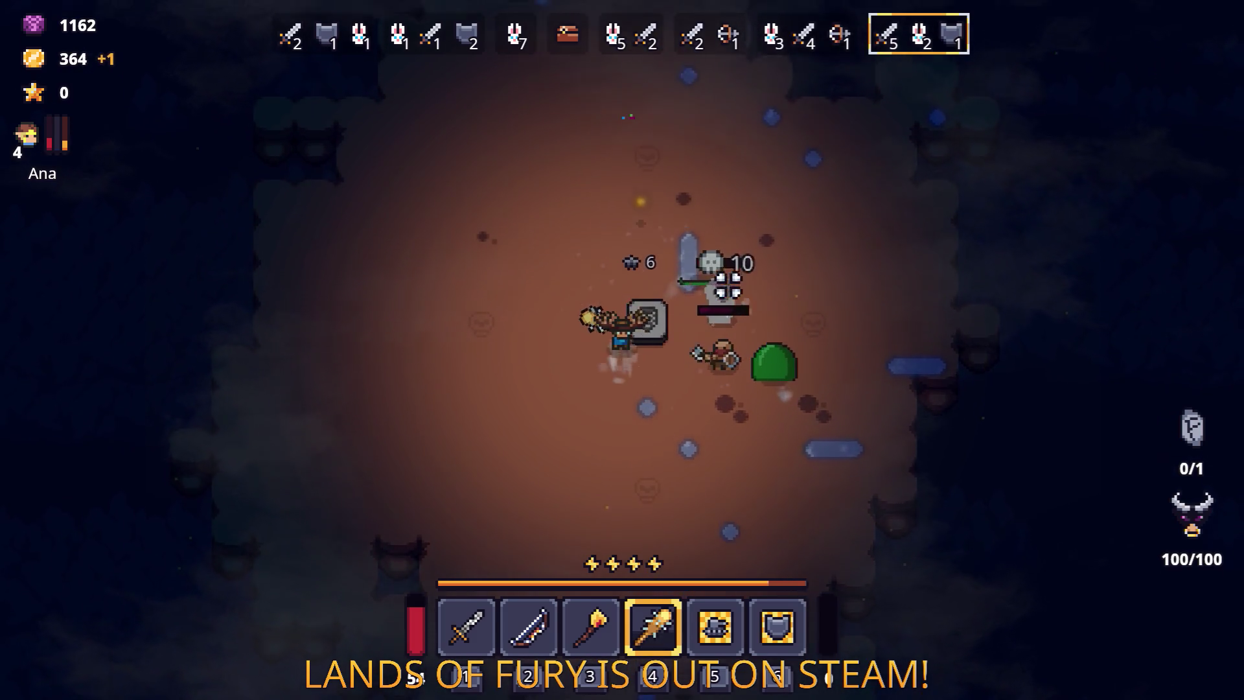
{"action": "key", "text": "d"}
{"action": "left_click", "coordinate": [780, 344]}
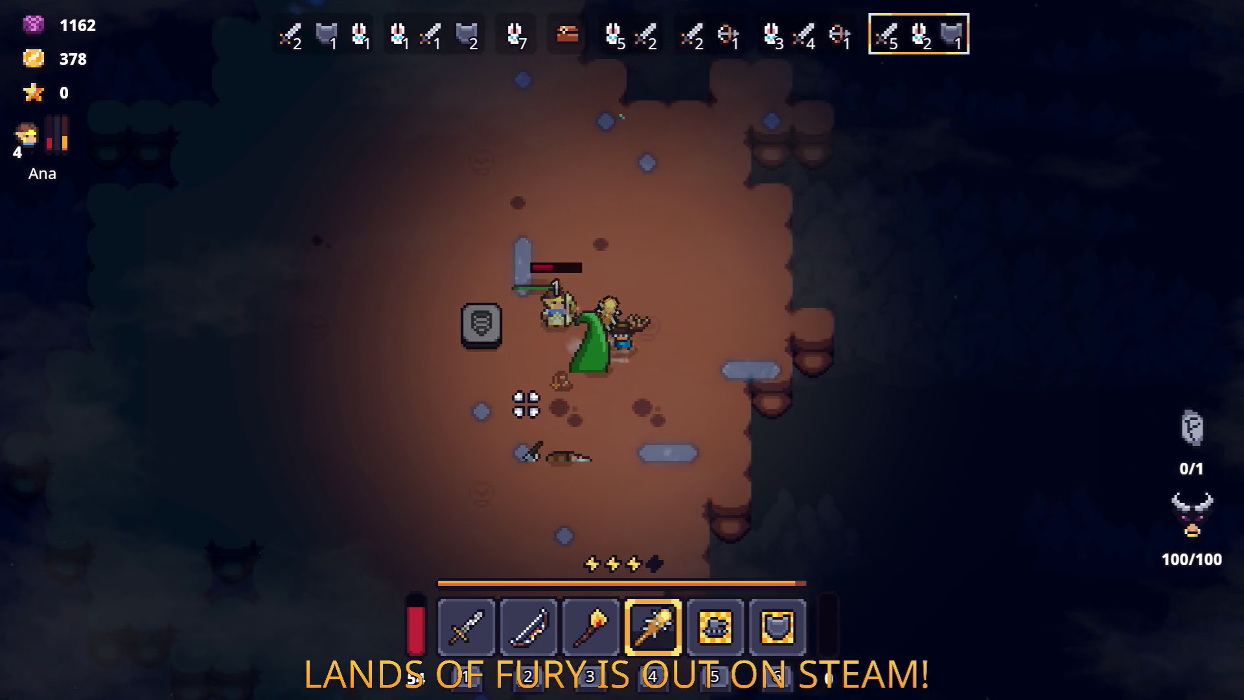
{"action": "key", "text": "d"}
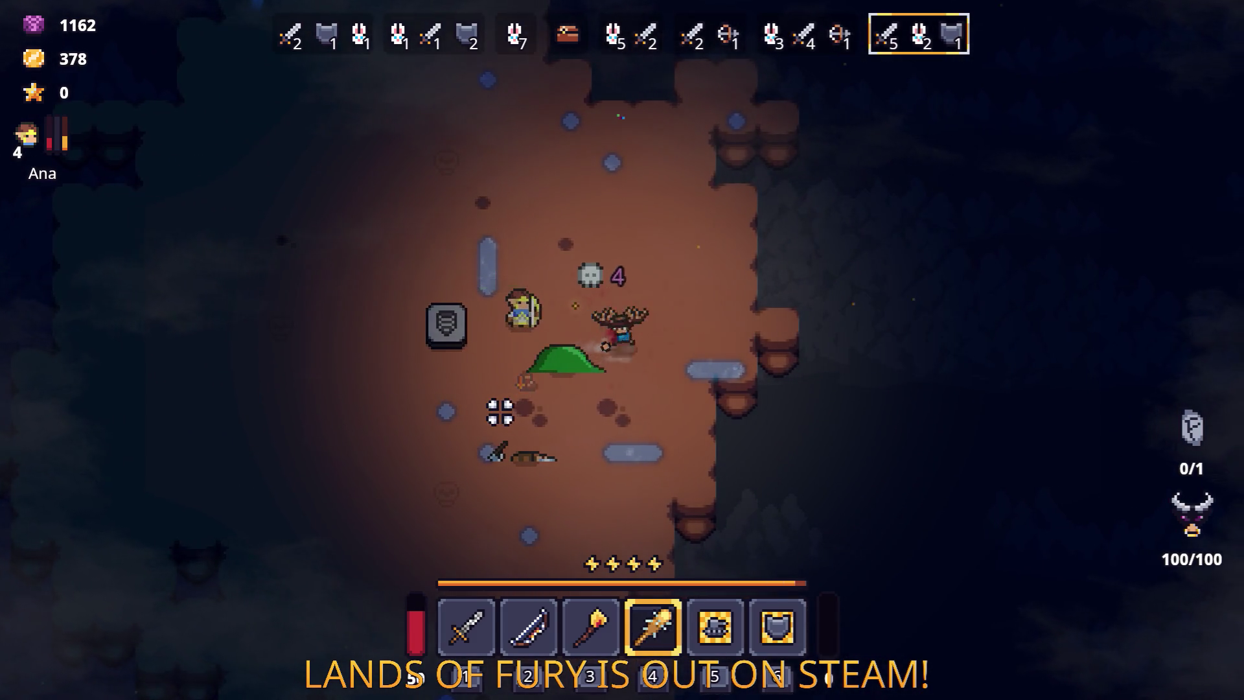
{"action": "left_click", "coordinate": [480, 300]}
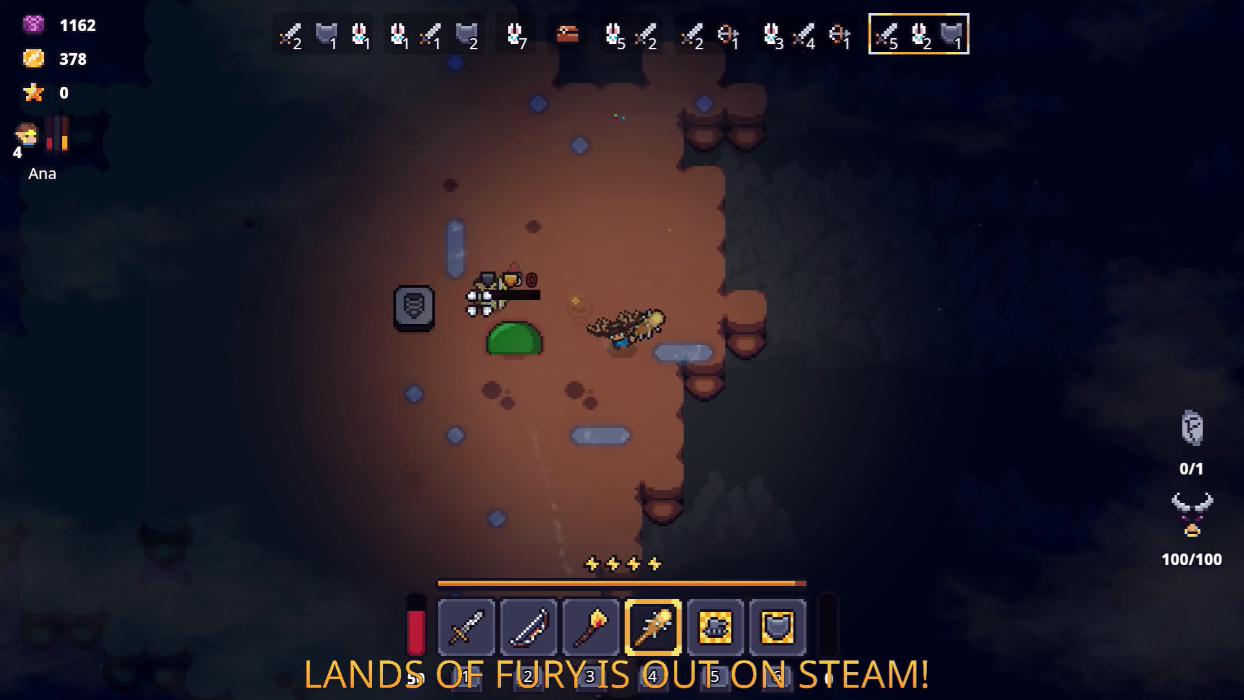
{"action": "key", "text": "a"}
{"action": "left_click", "coordinate": [480, 301]}
{"action": "key", "text": "Tab"}
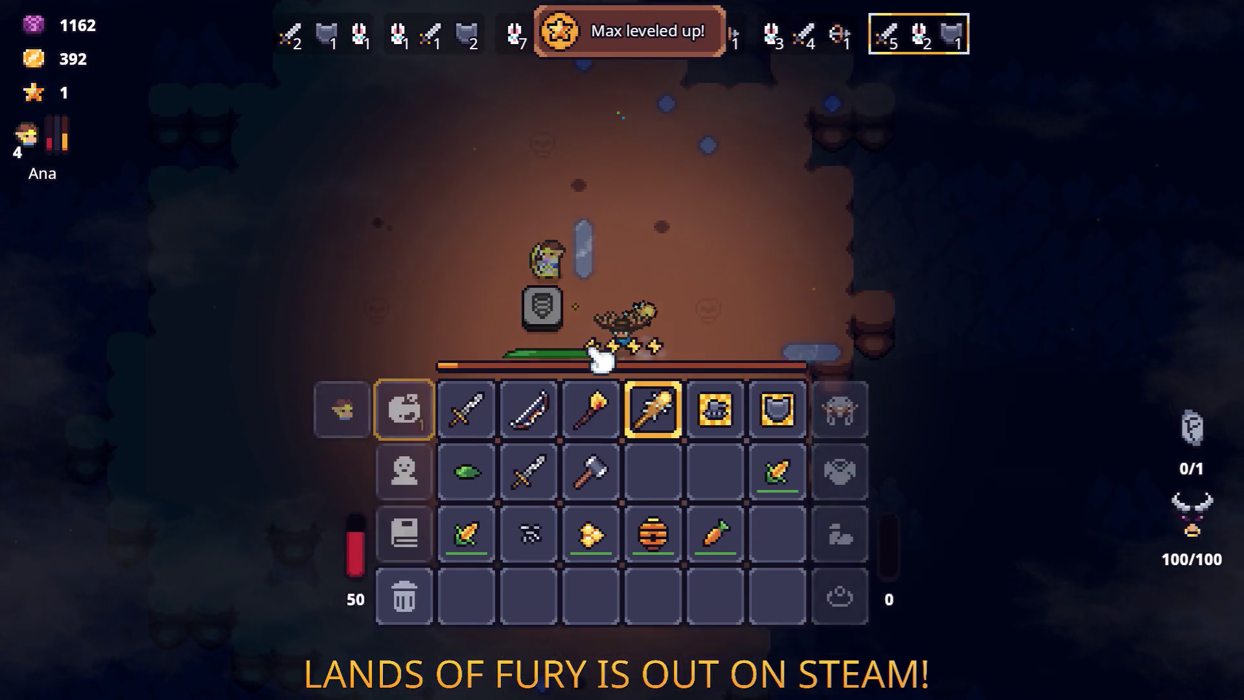
Step: Spend Alma's available skill point in her skill tree
{"action": "left_click", "coordinate": [404, 470]}
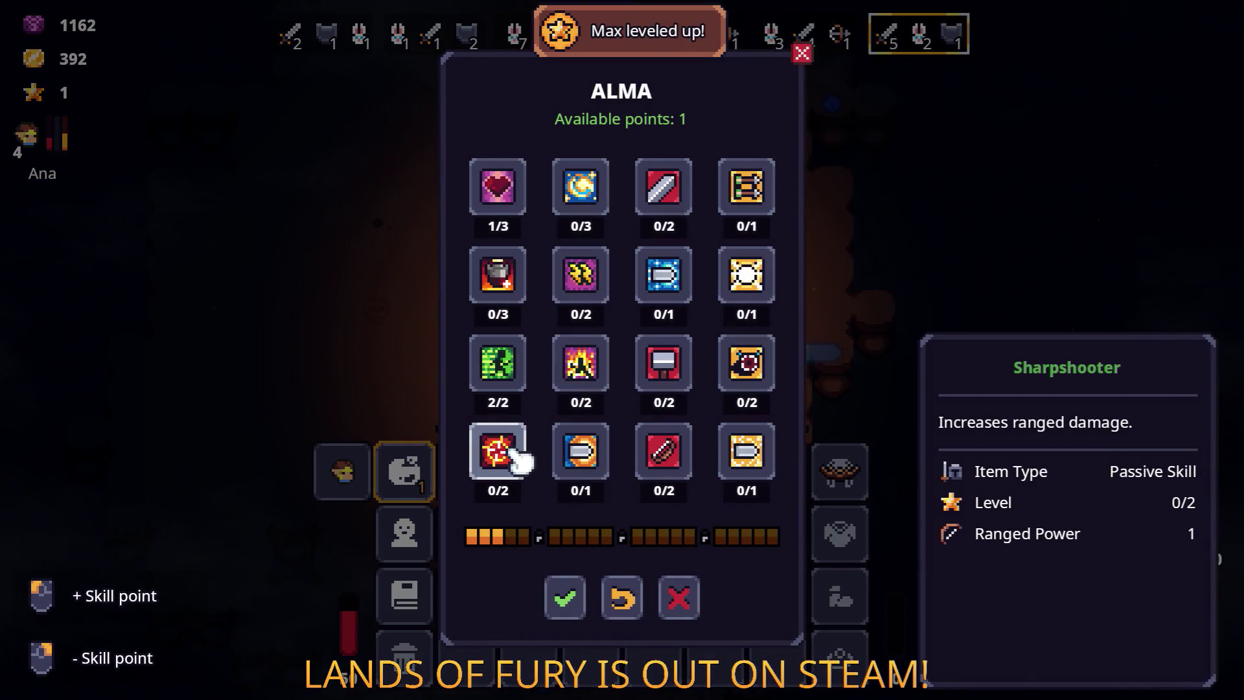
{"action": "key", "text": "Escape"}
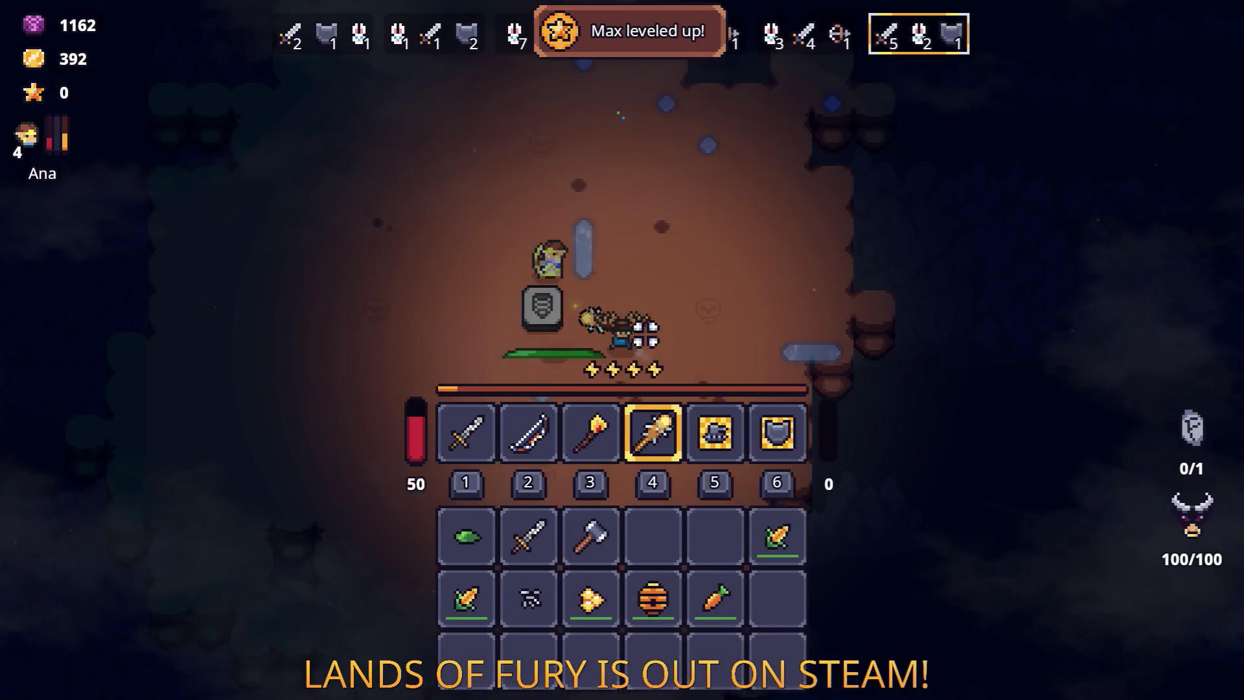
{"action": "key", "text": "Tab"}
Step: Pick up the dropped Frozen Orb Rune and check it in the inventory
{"action": "key", "text": "w"}
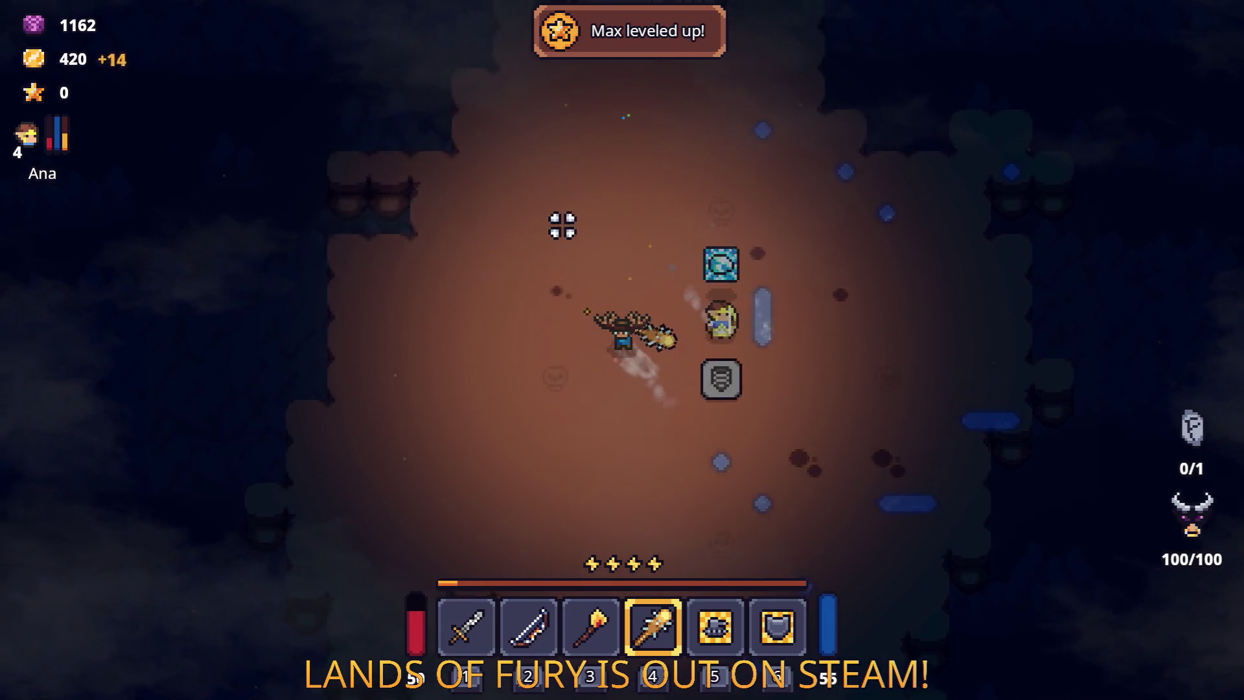
{"action": "key", "text": "e"}
{"action": "key", "text": "Tab"}
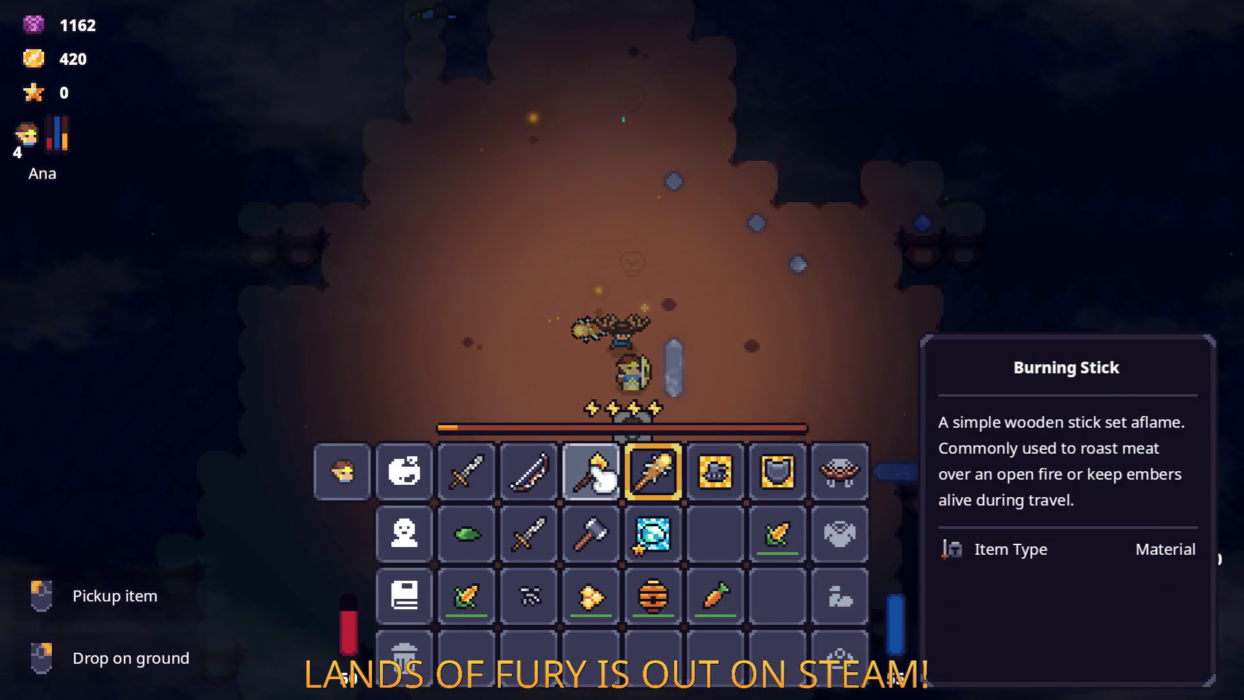
{"action": "key", "text": "Tab"}
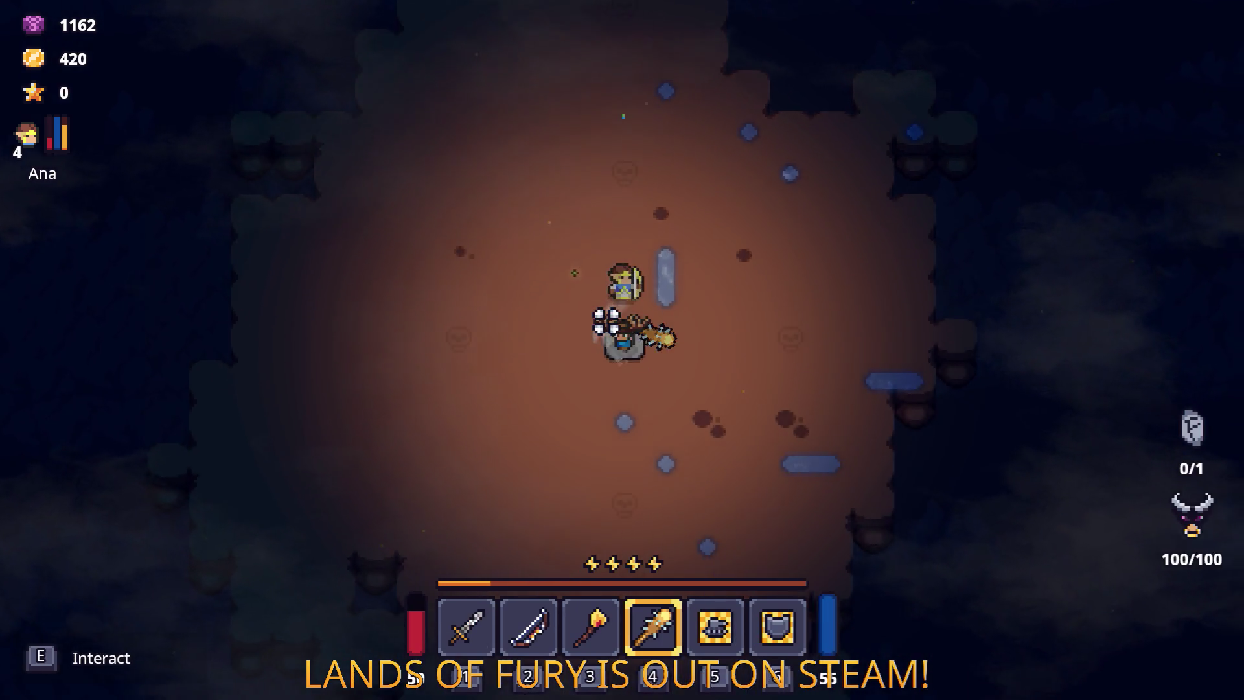
Step: Travel to Elderglade Forest and walk to the crafting station
{"action": "key", "text": "e"}
{"action": "key", "text": "d"}
{"action": "key", "text": "w"}
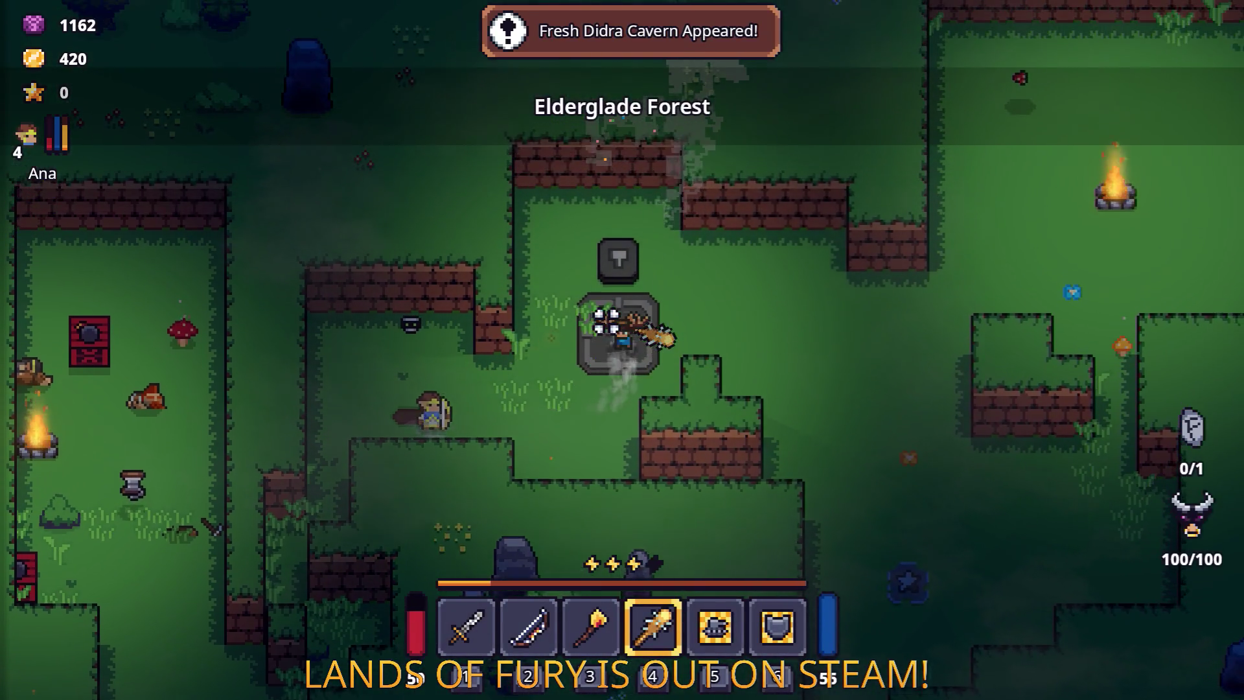
Step: Remove the Berserk Blast Rune from the Rusty Sword and craft it into an Iron Sword
{"action": "key", "text": "Tab"}
{"action": "left_click", "coordinate": [481, 477]}
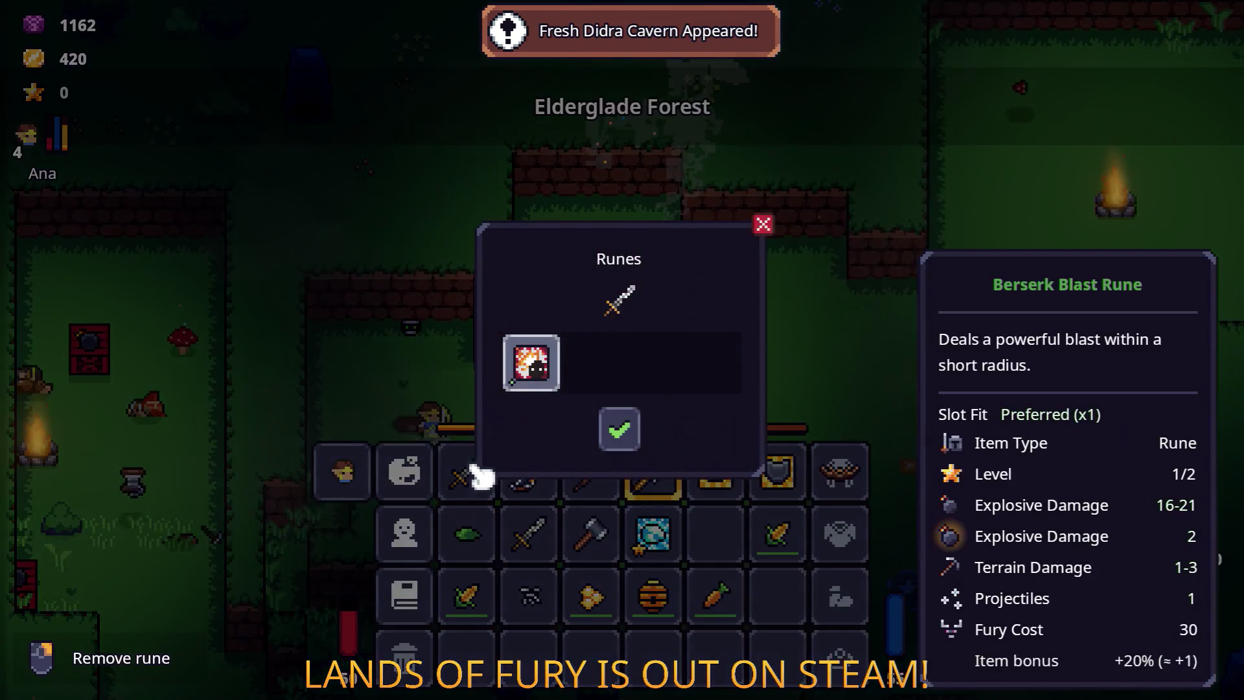
{"action": "left_click", "coordinate": [532, 362]}
{"action": "left_click", "coordinate": [619, 429]}
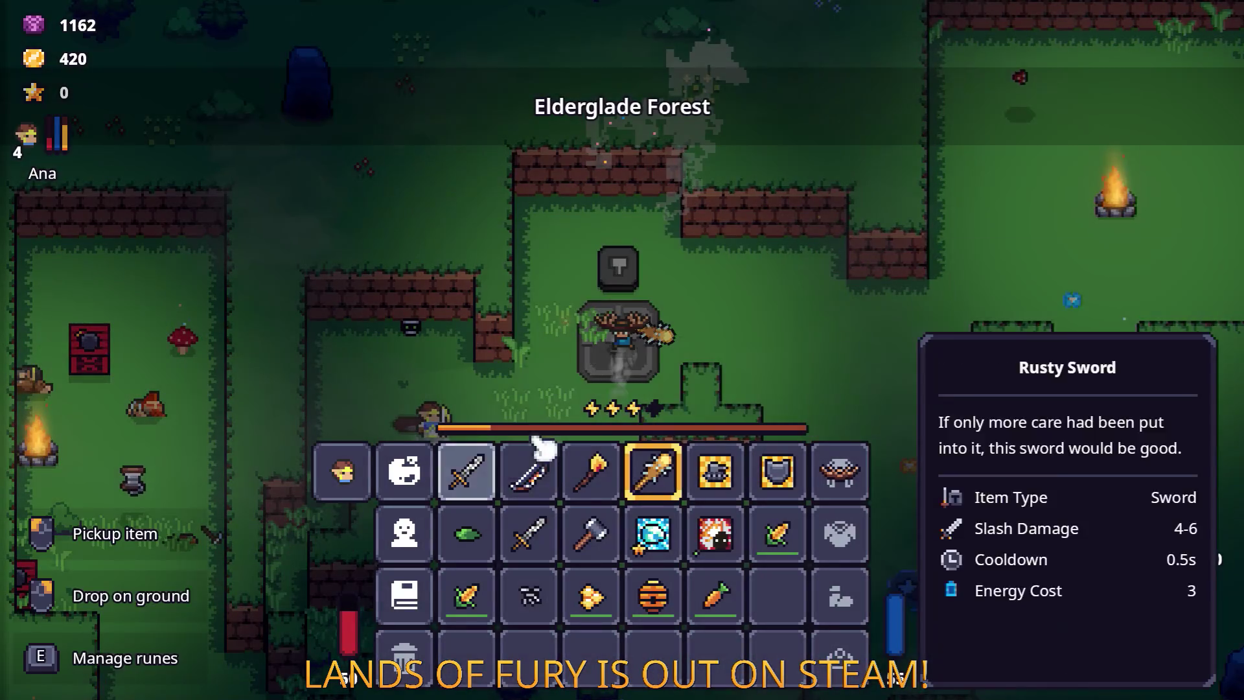
{"action": "right_click", "coordinate": [476, 480]}
{"action": "key", "text": "Tab"}
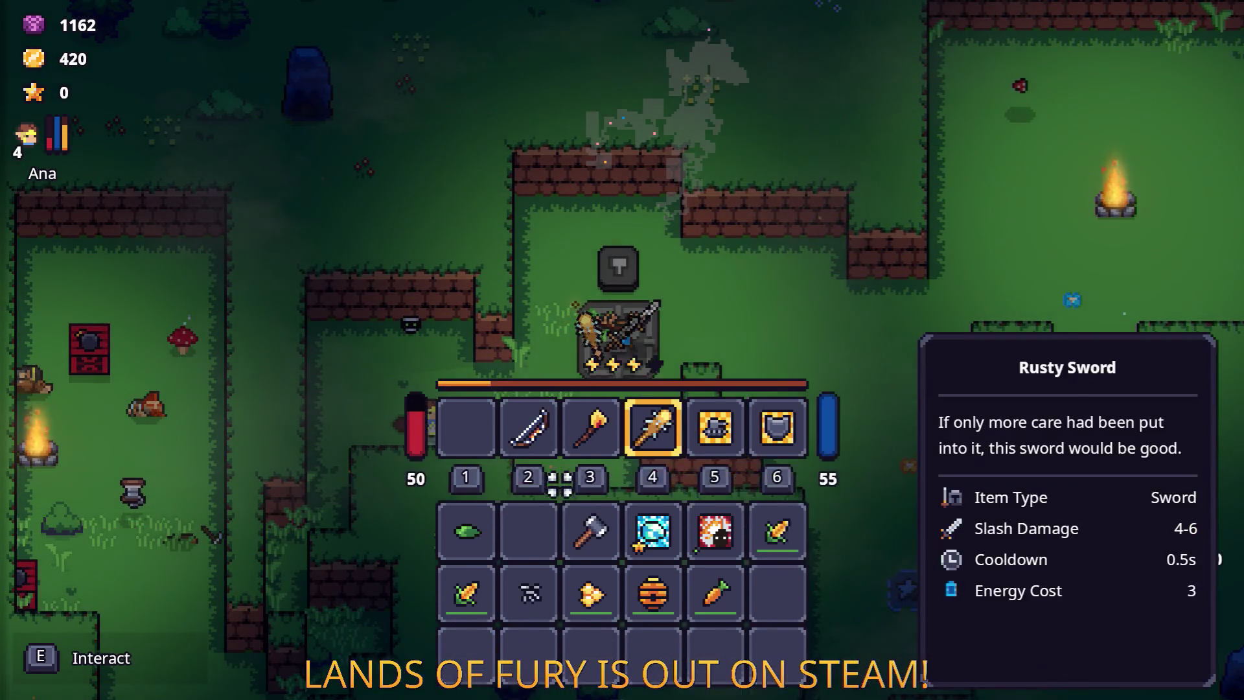
{"action": "key", "text": "w"}
{"action": "key", "text": "w"}
{"action": "key", "text": "e"}
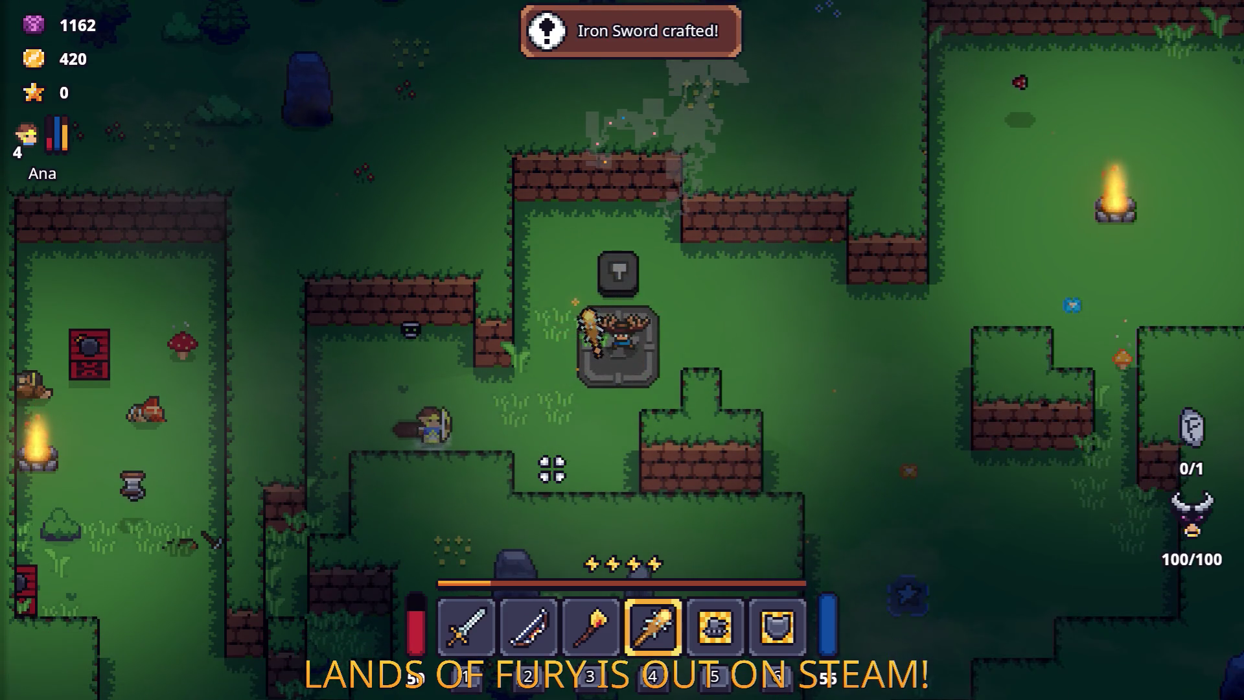
Step: Socket the Berserk Blast Rune and a second rune into the Iron Sword, then wield it
{"action": "key", "text": "Tab"}
{"action": "key", "text": "e"}
{"action": "left_click", "coordinate": [541, 363]}
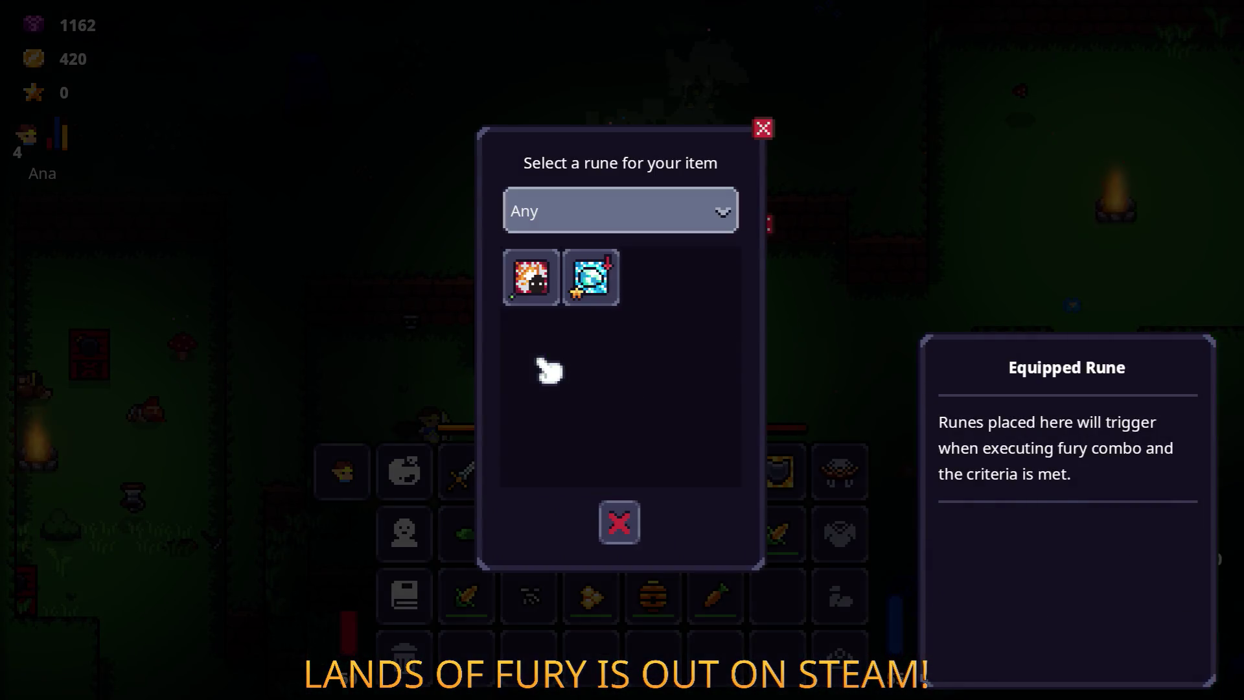
{"action": "left_click", "coordinate": [538, 282]}
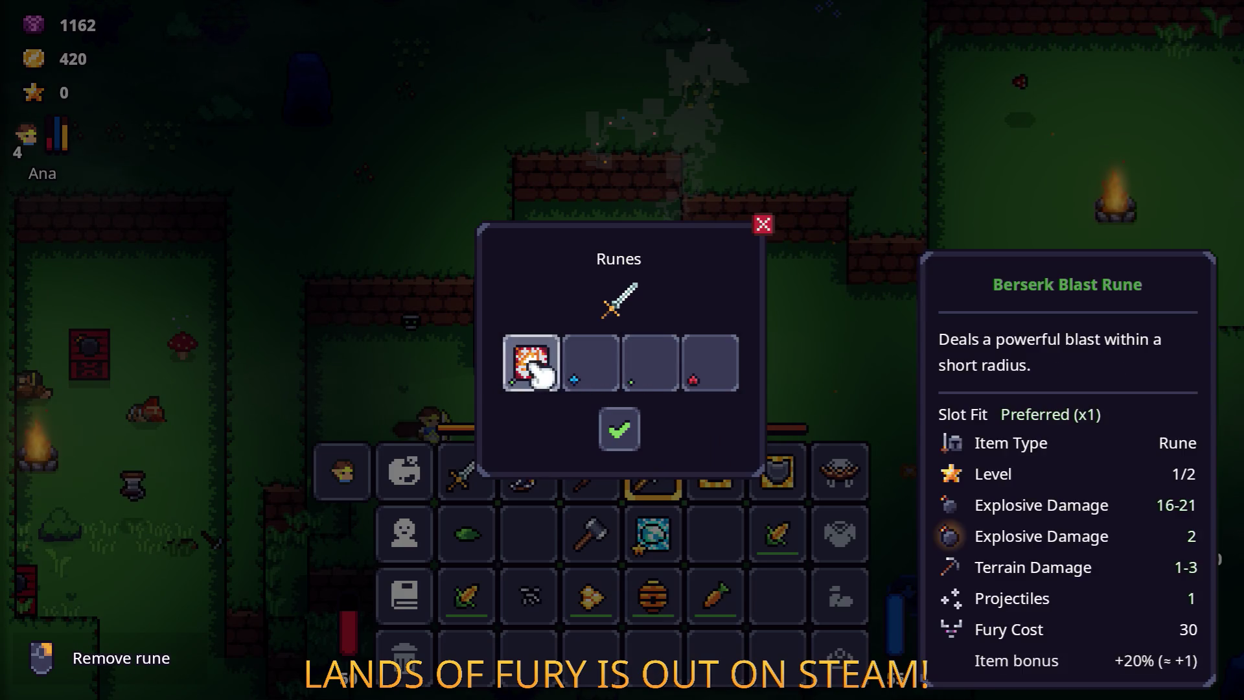
{"action": "left_click", "coordinate": [591, 363]}
{"action": "left_click", "coordinate": [528, 273]}
{"action": "left_click", "coordinate": [620, 430]}
{"action": "key", "text": "Tab"}
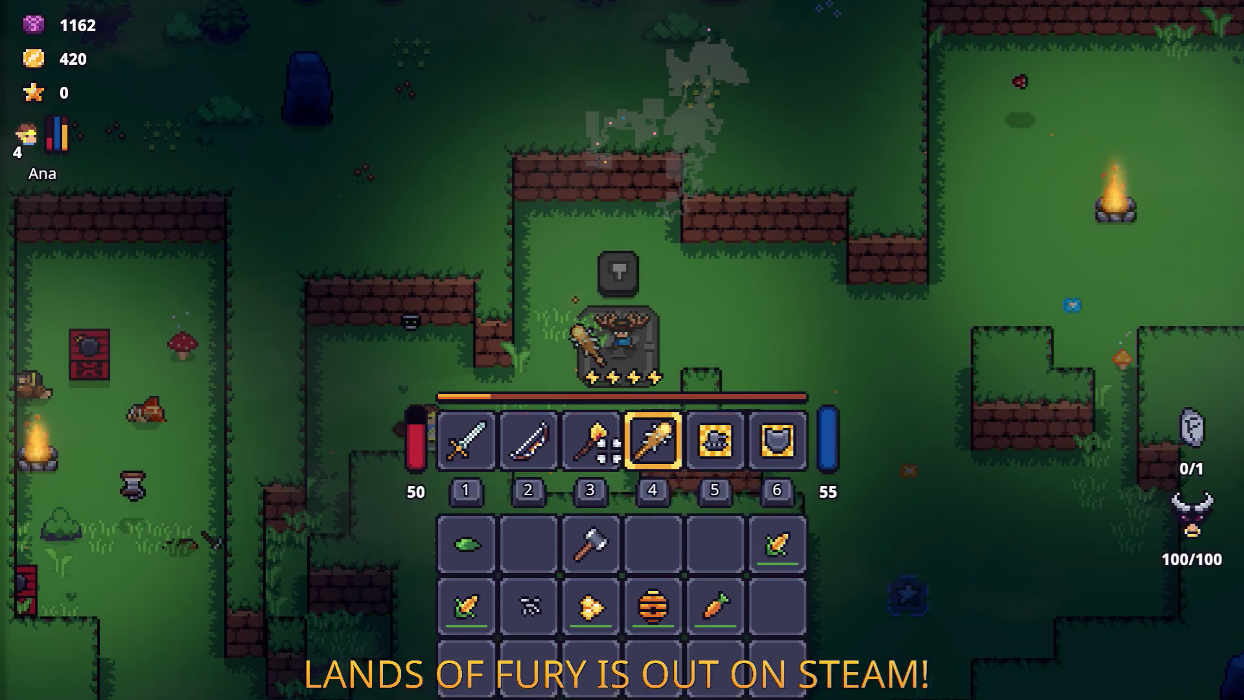
{"action": "key", "text": "1"}
Step: Return to the anvil and combine the corn with the burning stick to craft Popcorn
{"action": "key", "text": "d"}
{"action": "key", "text": "space"}
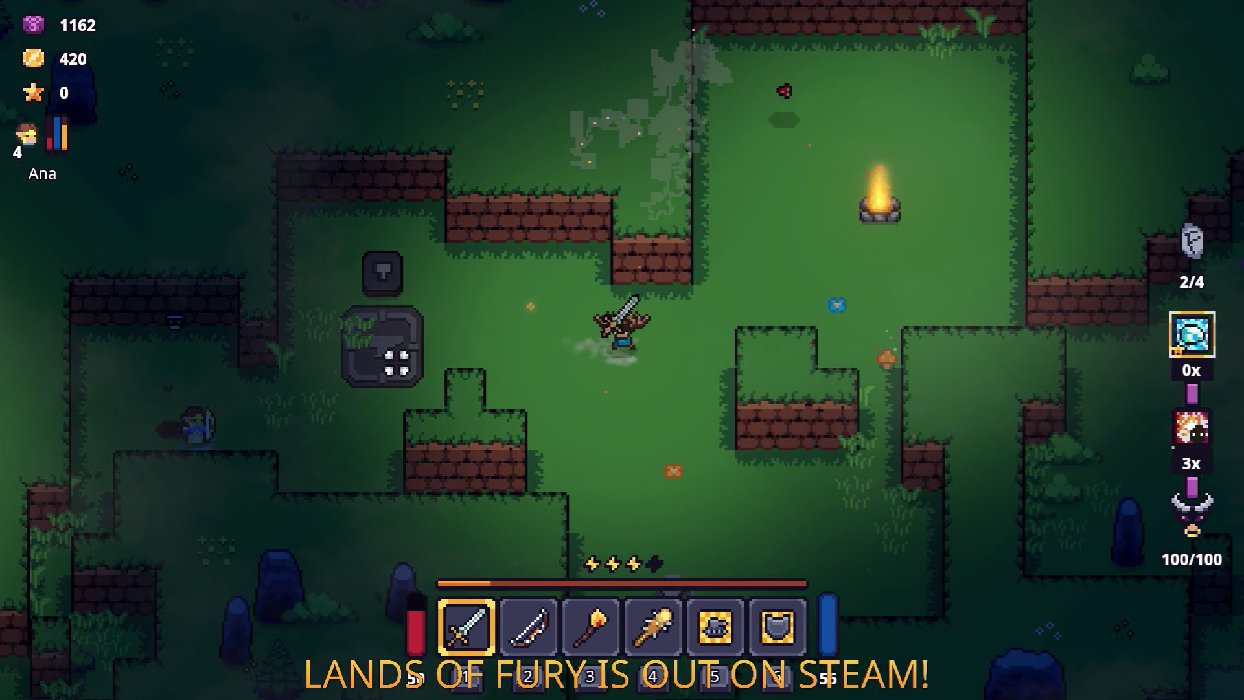
{"action": "key", "text": "s"}
{"action": "key", "text": "s"}
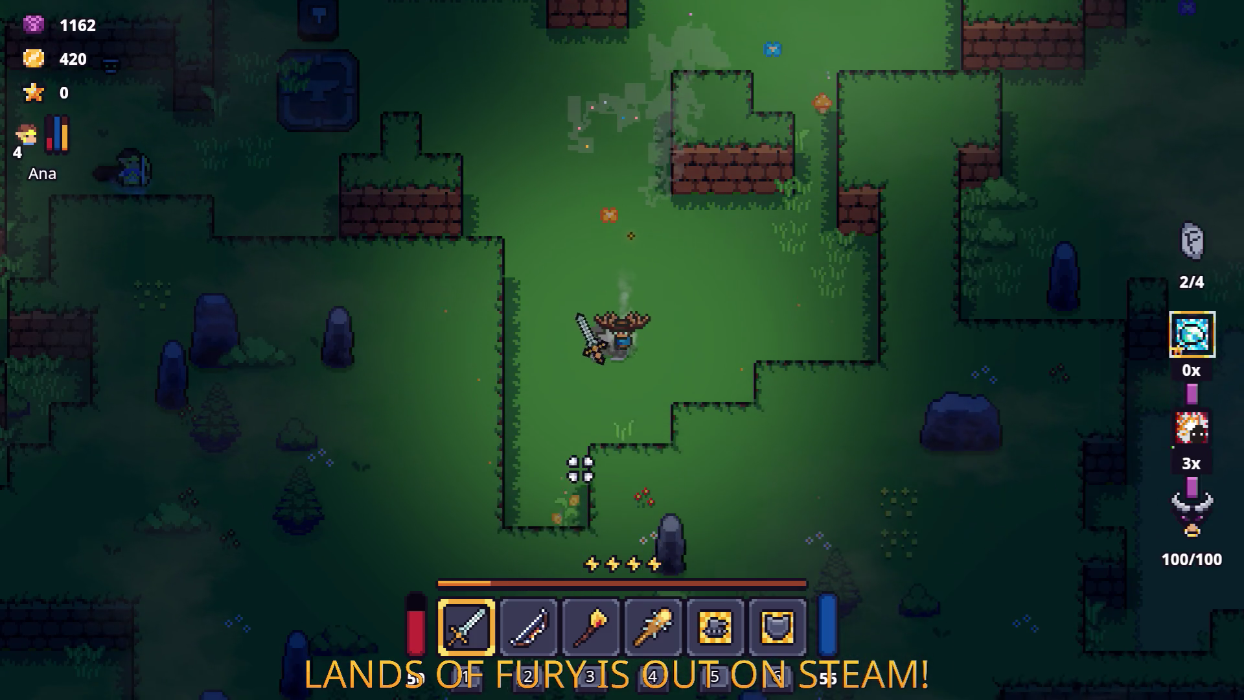
{"action": "key", "text": "w"}
{"action": "key", "text": "space"}
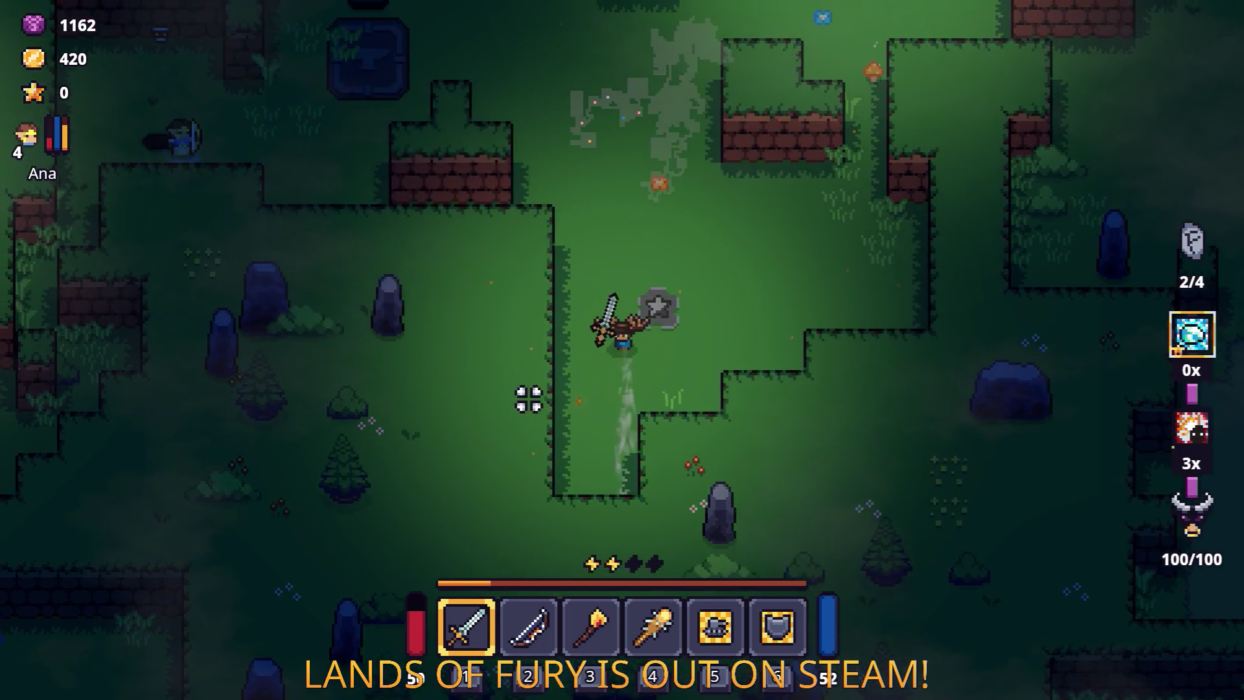
{"action": "key", "text": "w"}
{"action": "key", "text": "a"}
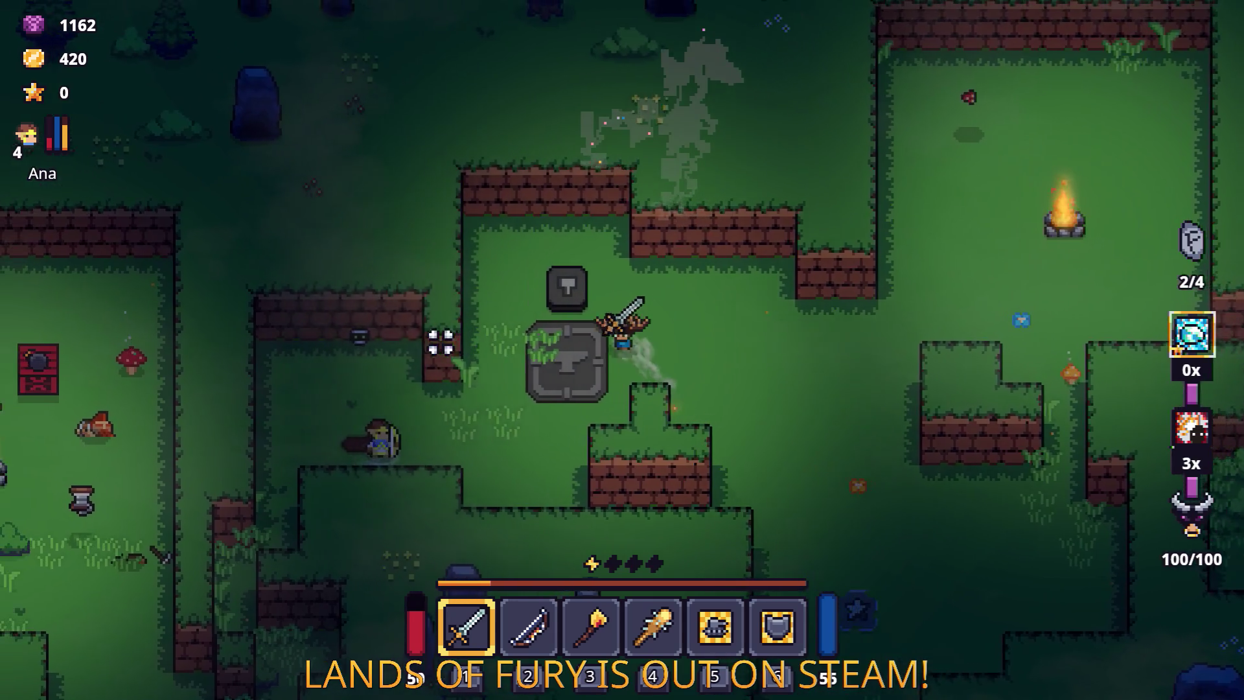
{"action": "key", "text": "i"}
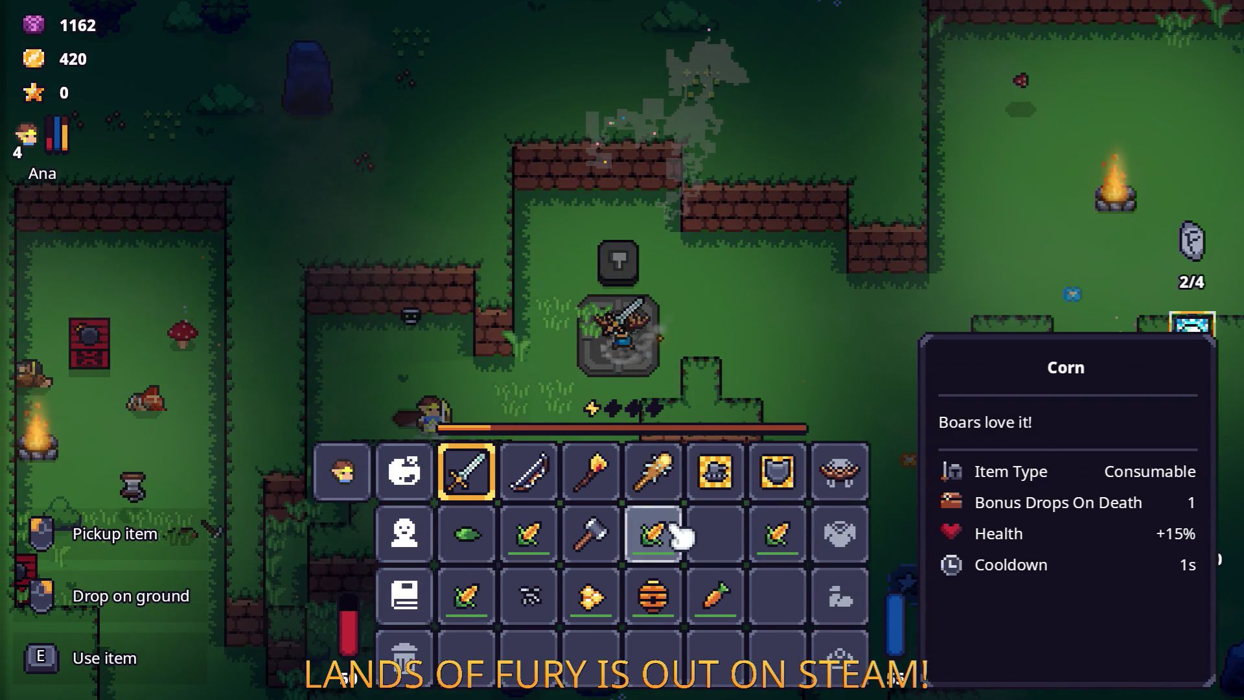
{"action": "left_click", "coordinate": [606, 483]}
{"action": "key", "text": "i"}
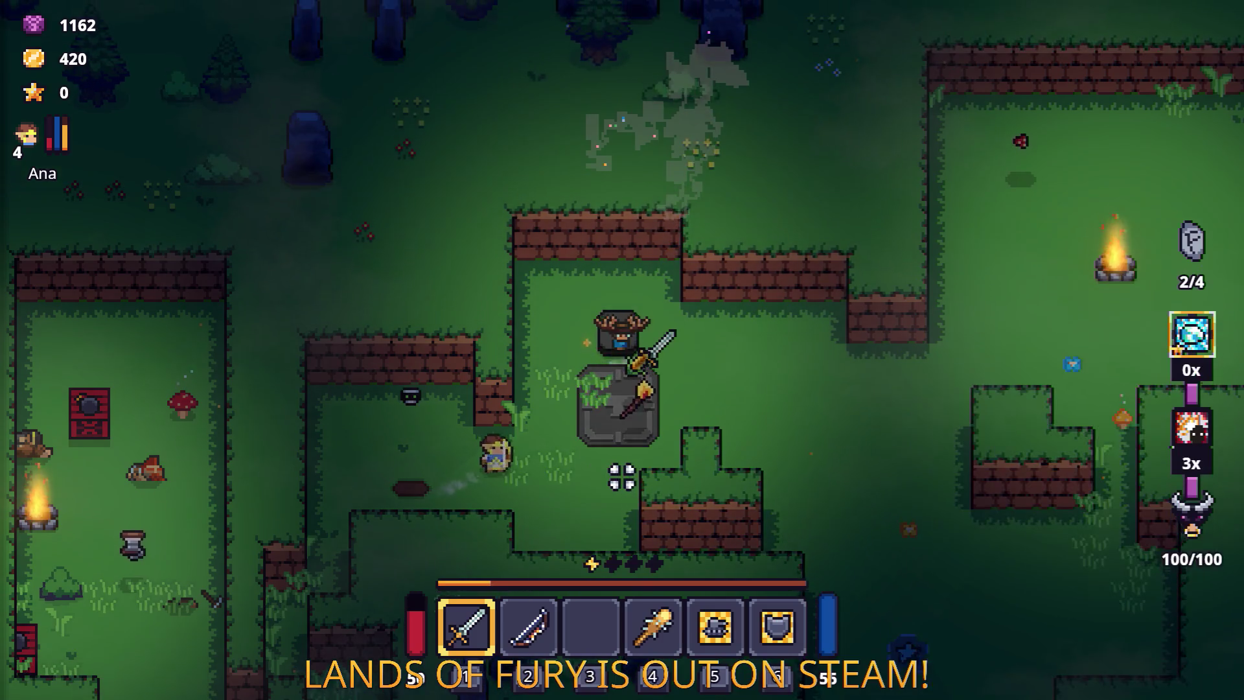
Step: Walk down-left across the clearing into the Prime Didra Cavern entrance
{"action": "key", "text": "w"}
{"action": "key", "text": "d"}
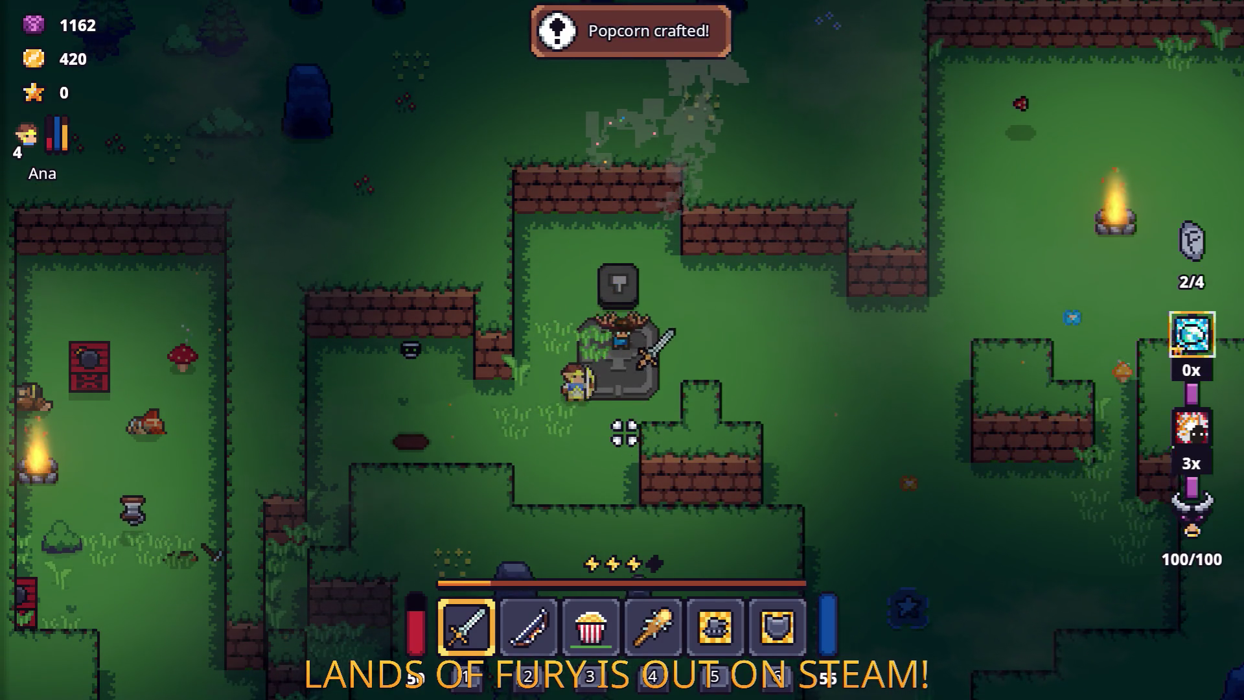
{"action": "key", "text": "s"}
{"action": "key", "text": "a"}
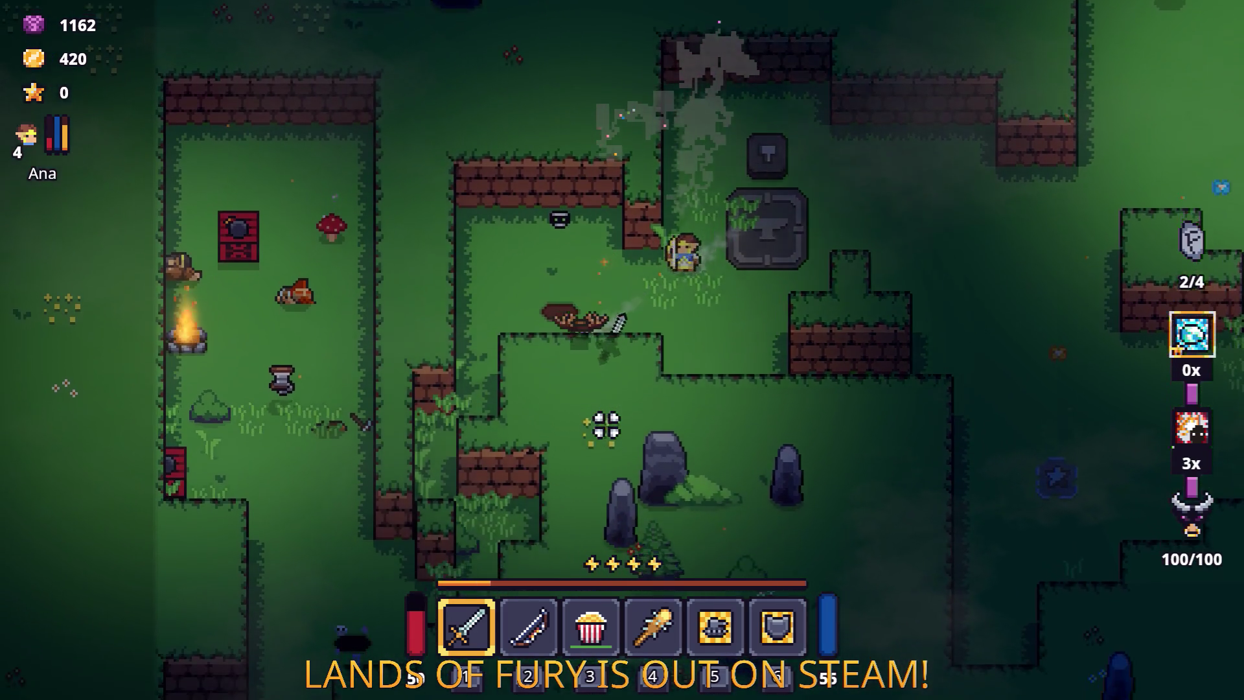
{"action": "key", "text": "s"}
{"action": "key", "text": "a"}
{"action": "key", "text": "s"}
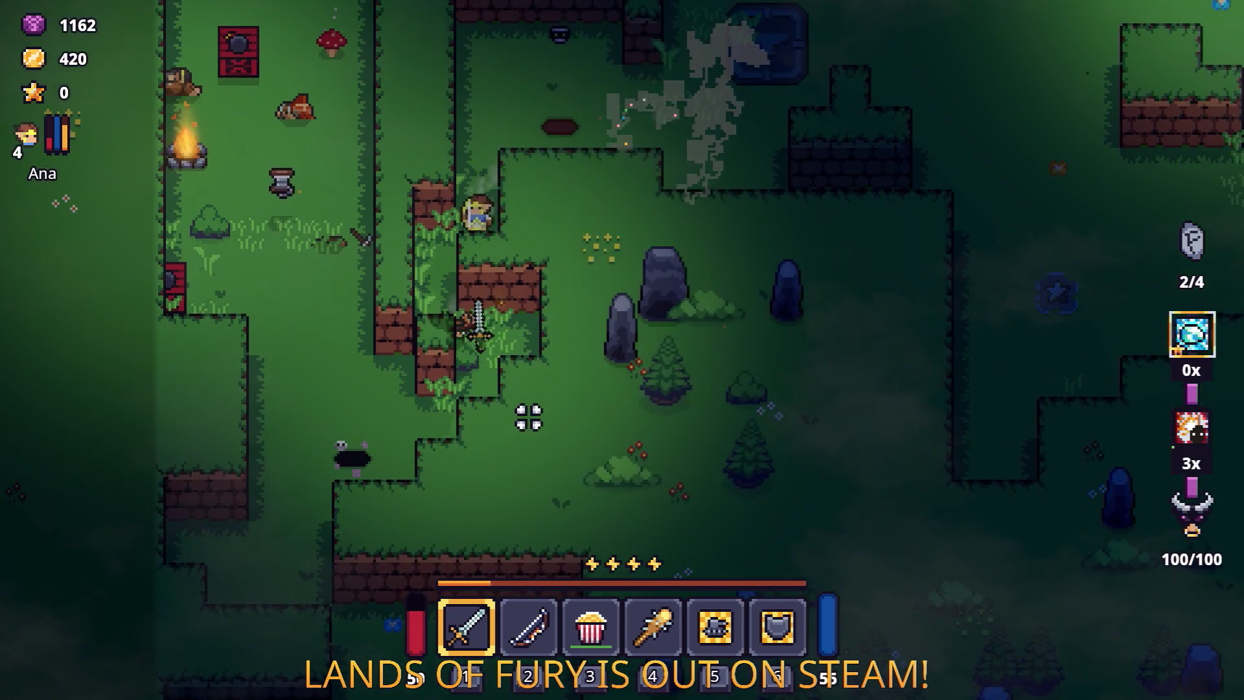
{"action": "key", "text": "a"}
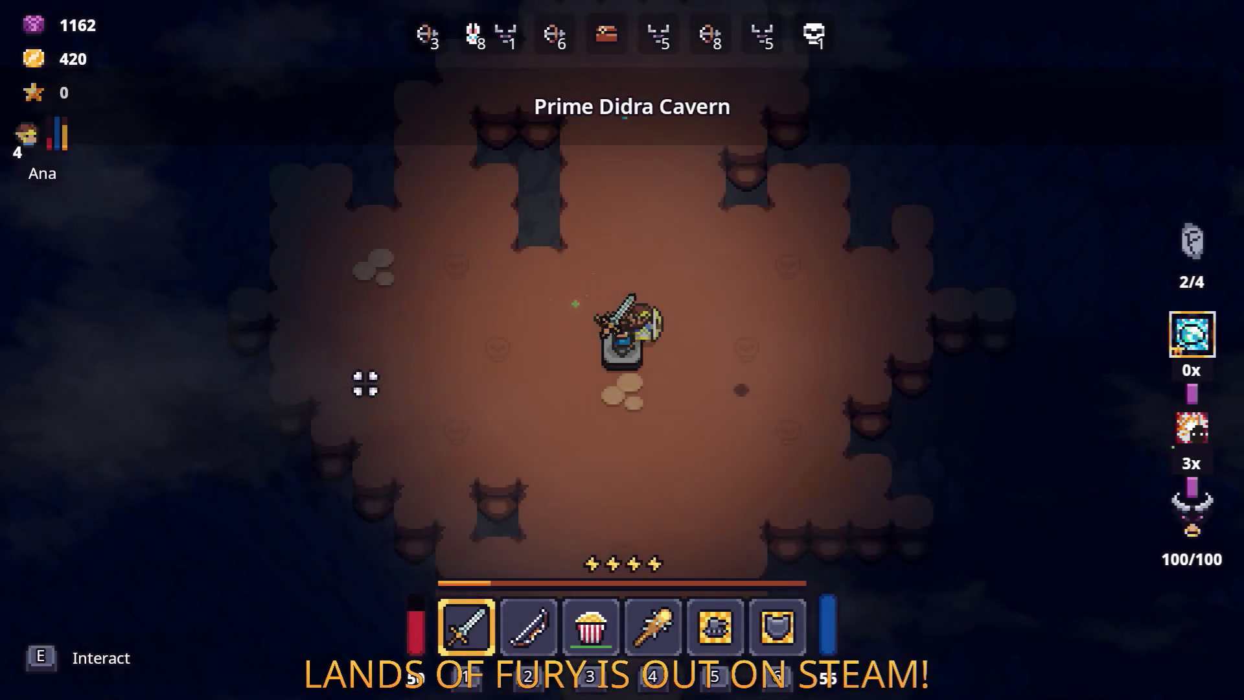
Step: Leave the spawn pad and attack the first rats with the sword
{"action": "key", "text": "w"}
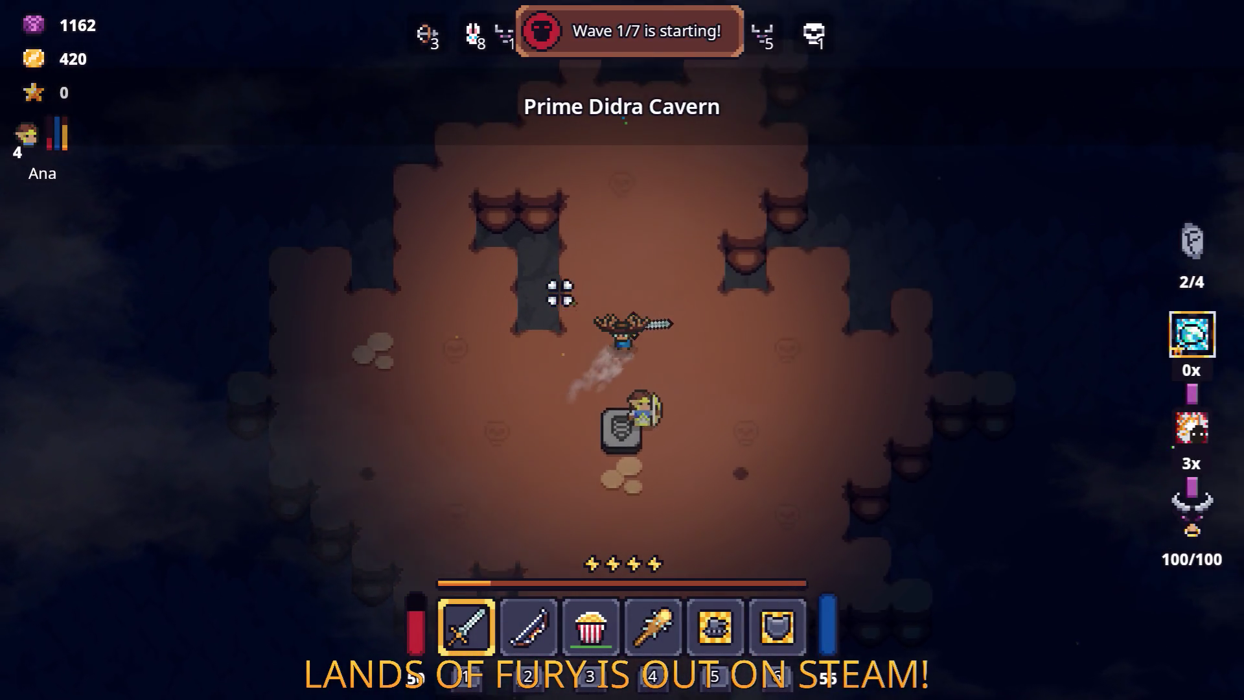
{"action": "key", "text": "s"}
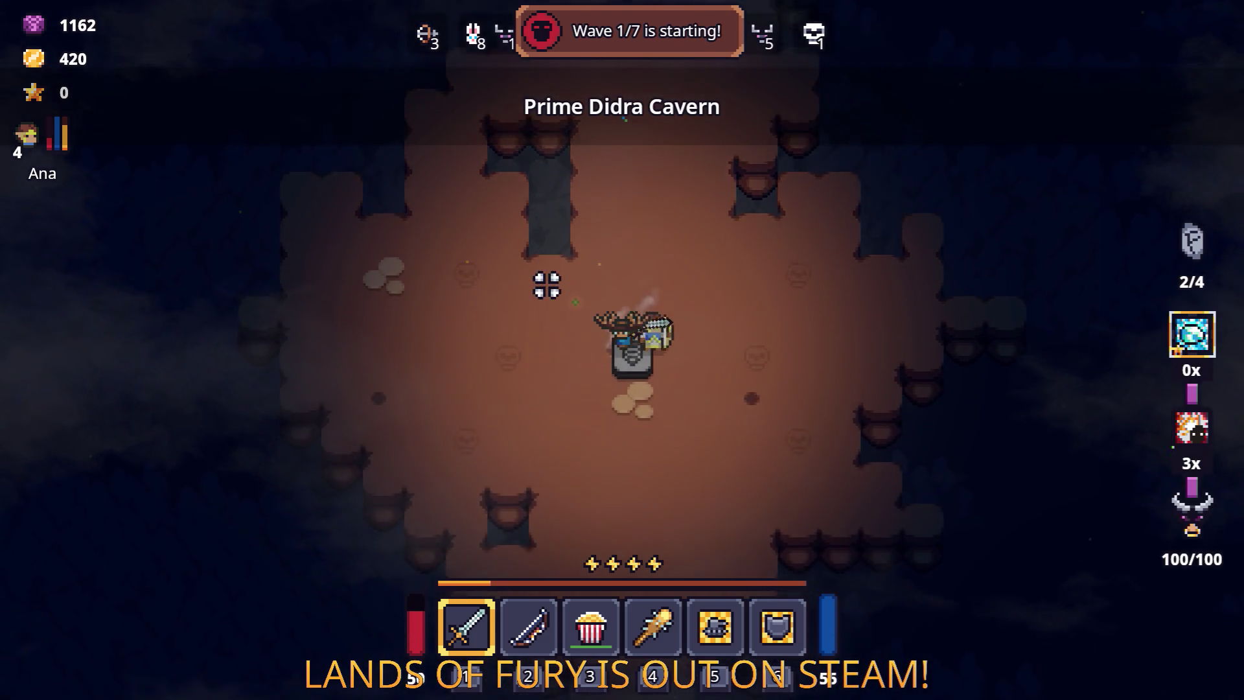
{"action": "key", "text": "s"}
{"action": "left_click", "coordinate": [635, 425]}
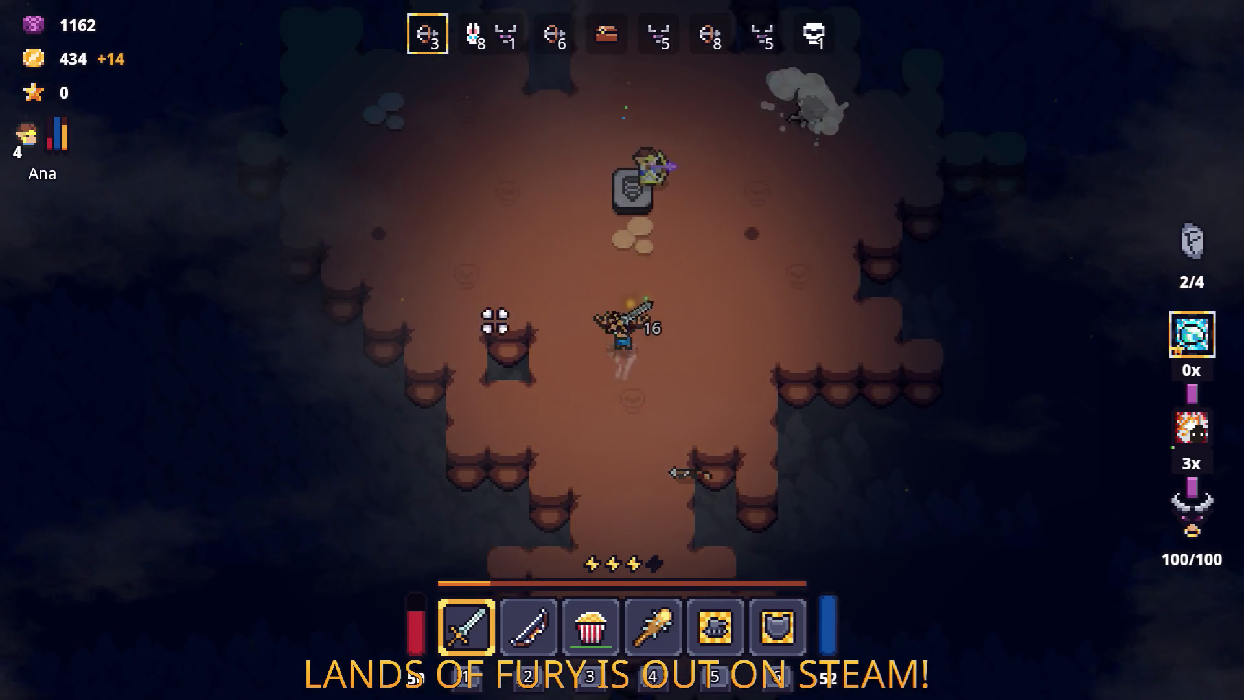
{"action": "key", "text": "w"}
{"action": "left_click", "coordinate": [622, 214]}
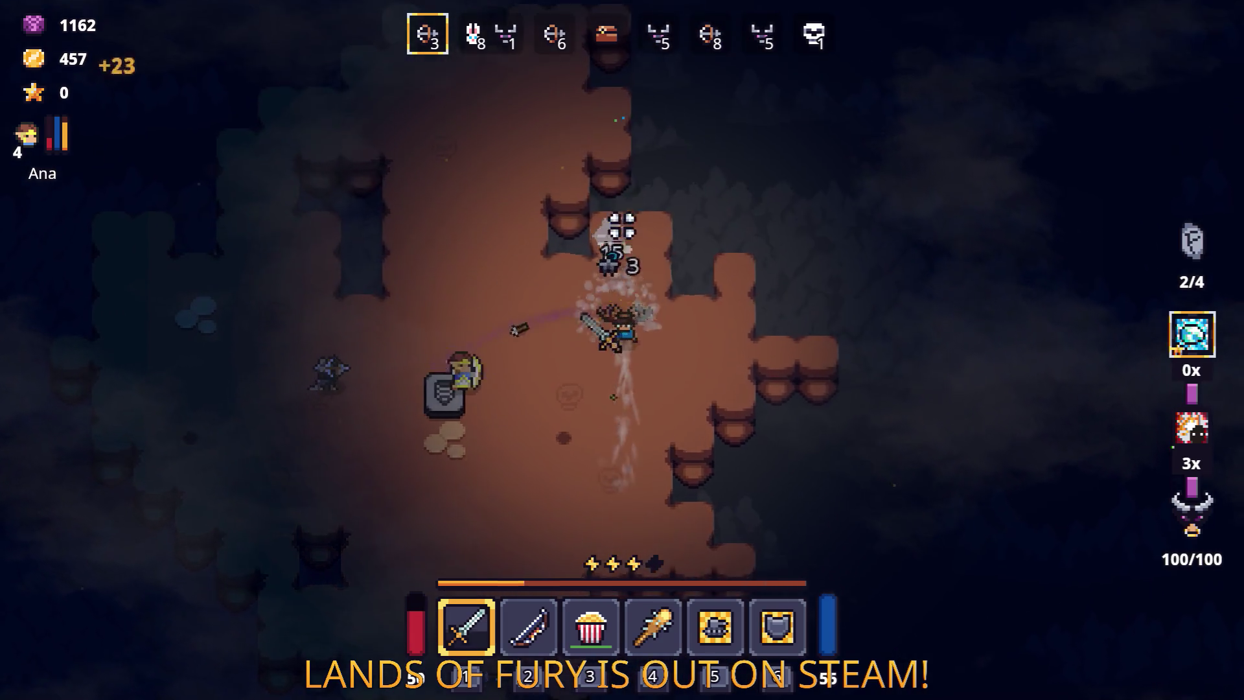
{"action": "left_click", "coordinate": [542, 269]}
{"action": "key", "text": "a"}
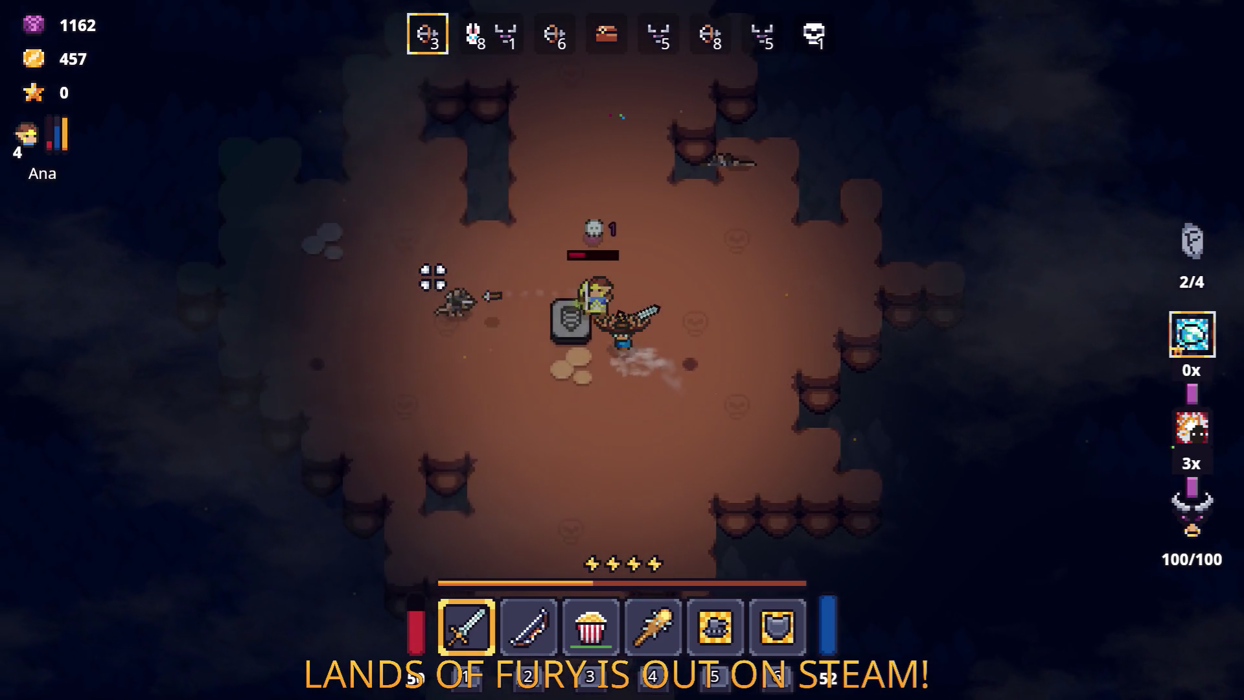
{"action": "key", "text": "space"}
{"action": "key", "text": "d"}
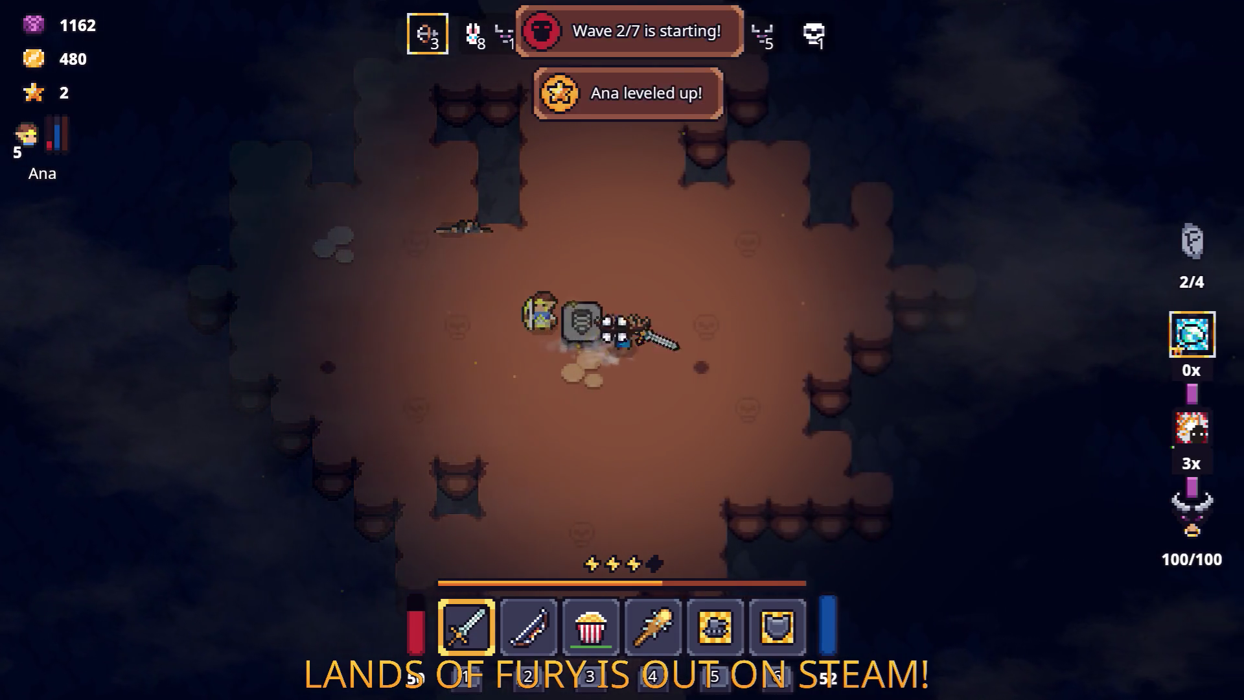
Step: Dodge and dash around the cavern, finishing off the rat and hitting nearby enemies
{"action": "key", "text": "s"}
{"action": "key", "text": "a"}
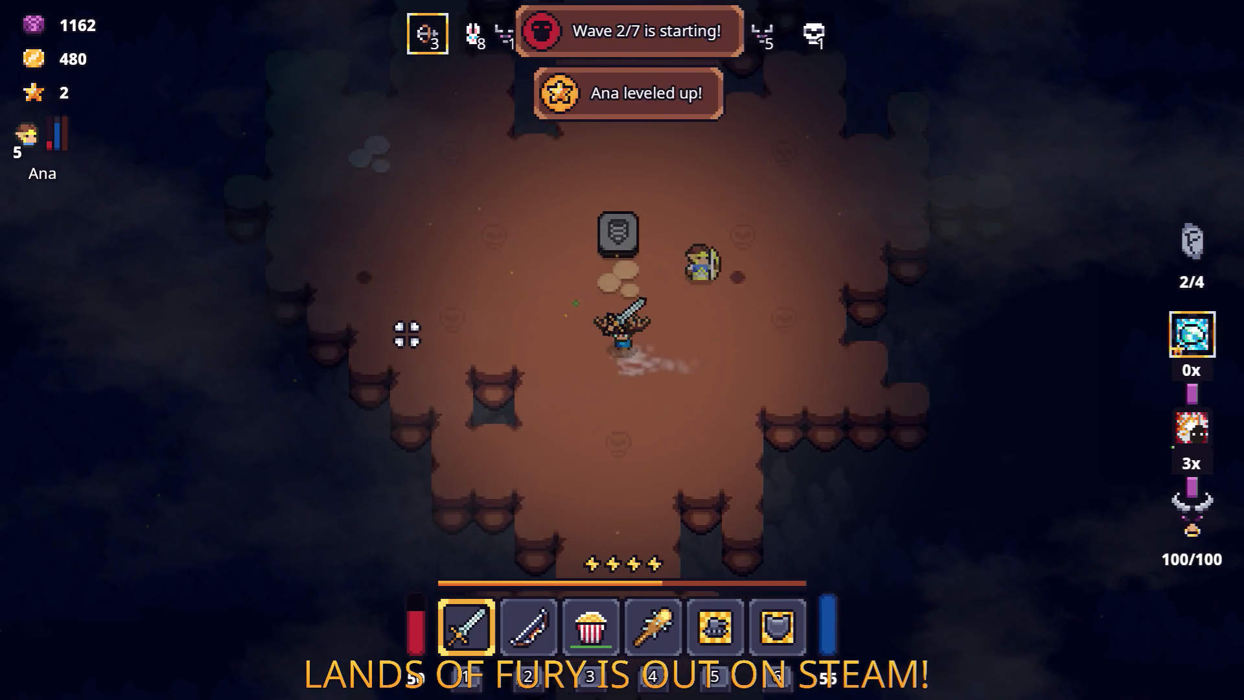
{"action": "key", "text": "w"}
{"action": "key", "text": "a"}
{"action": "key", "text": "d"}
{"action": "key", "text": "space"}
{"action": "left_click", "coordinate": [754, 405]}
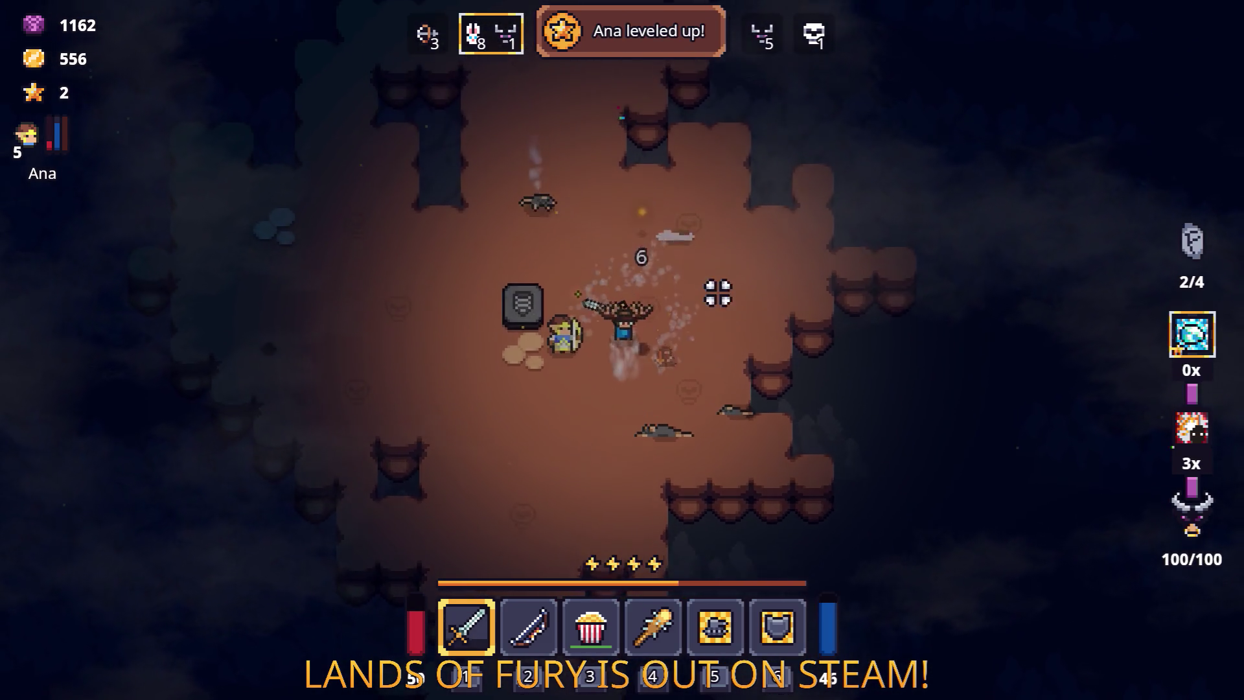
{"action": "key", "text": "s"}
{"action": "key", "text": "space"}
{"action": "key", "text": "space"}
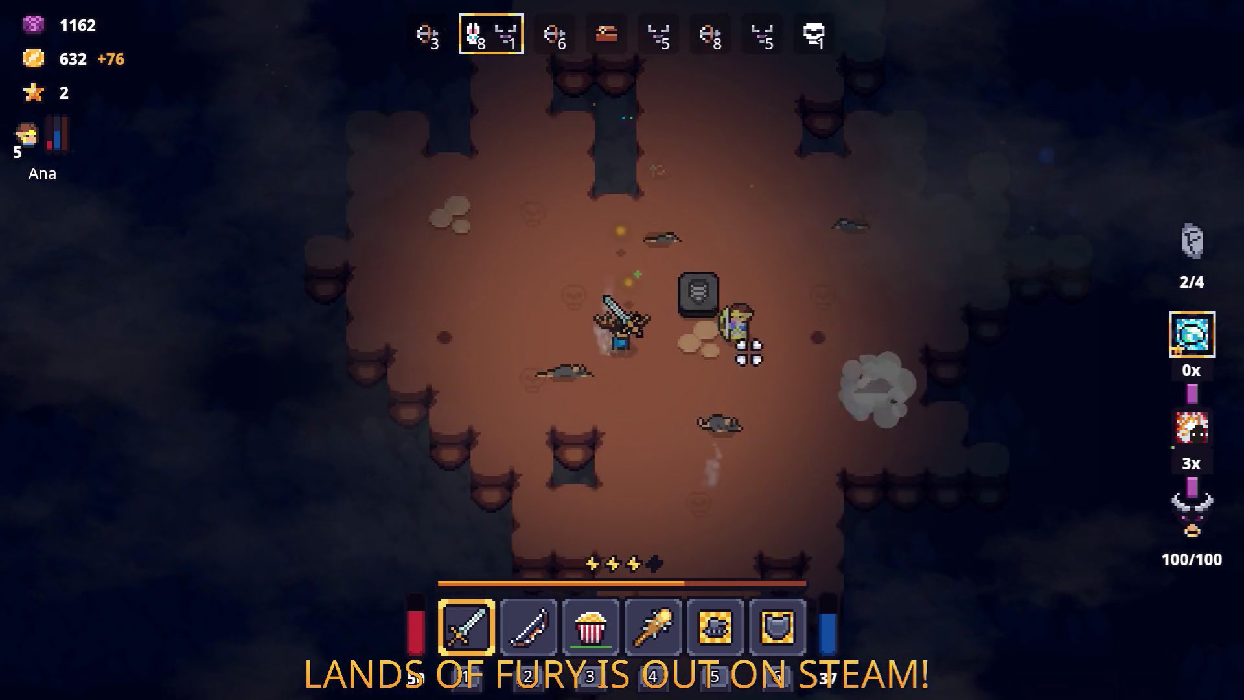
{"action": "key", "text": "w"}
{"action": "key", "text": "d"}
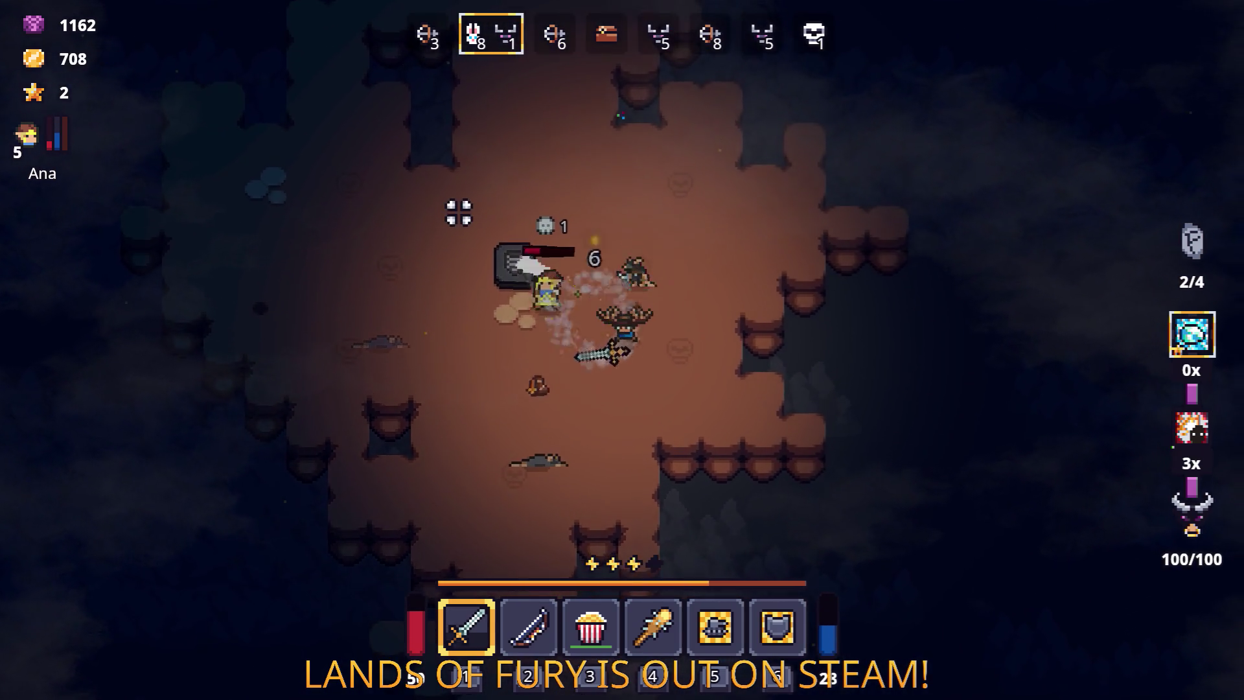
{"action": "left_click", "coordinate": [433, 216]}
Step: Avoid the purple cloud, clear the remaining wave 3 enemies, and open the inventory
{"action": "key", "text": "a"}
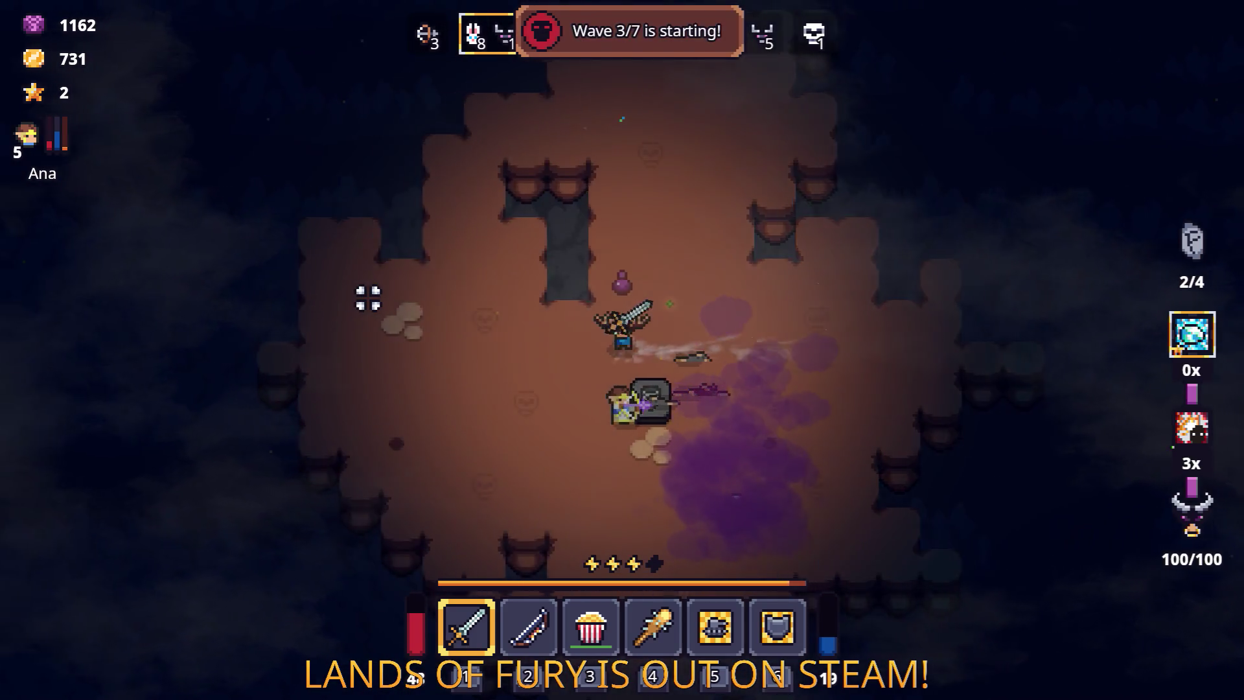
{"action": "key", "text": "s"}
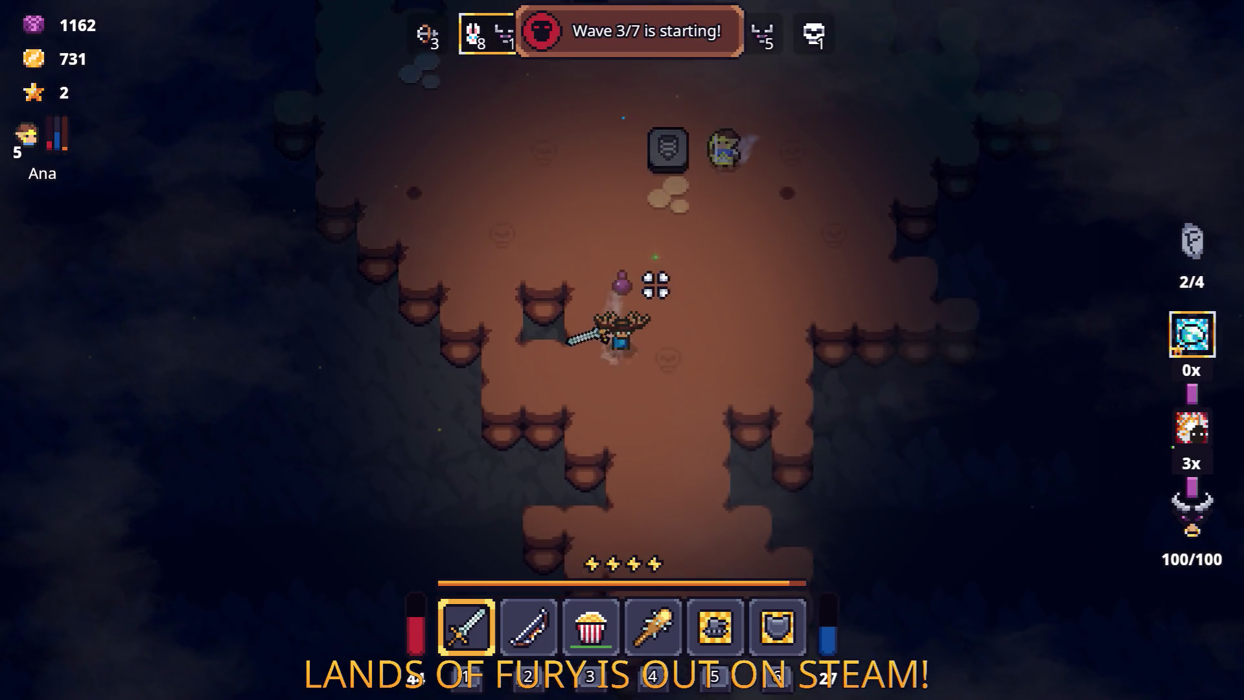
{"action": "key", "text": "w"}
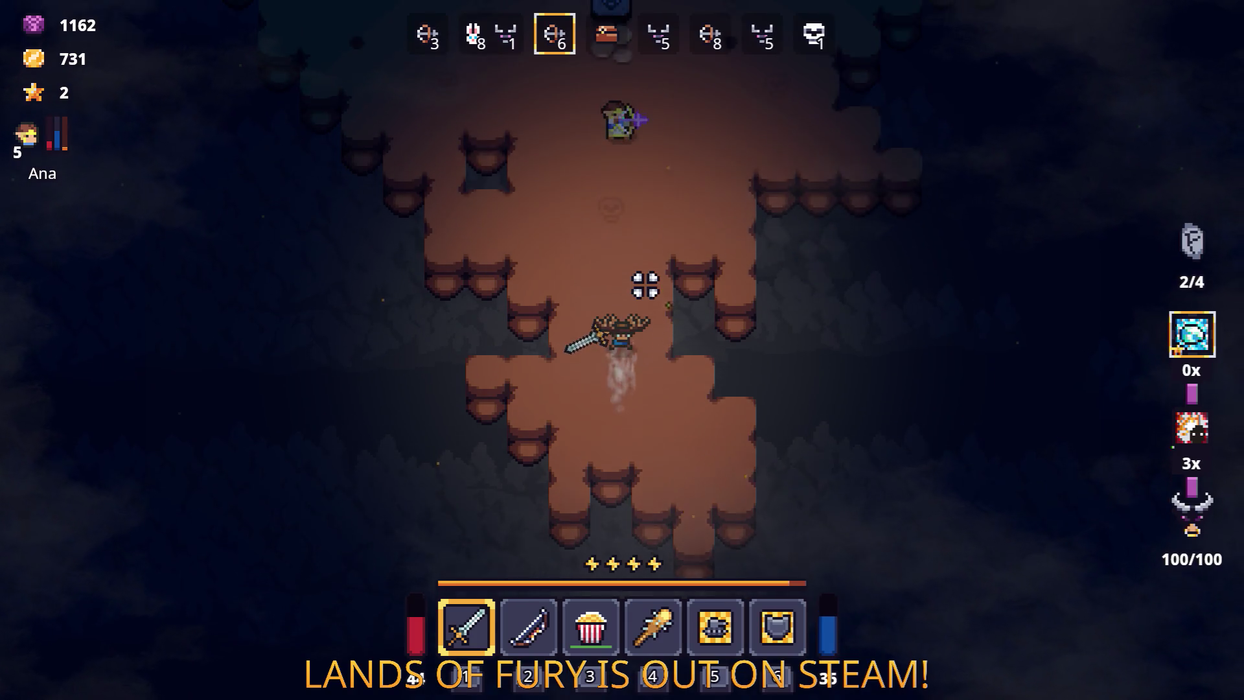
{"action": "key", "text": "d"}
{"action": "key", "text": "w"}
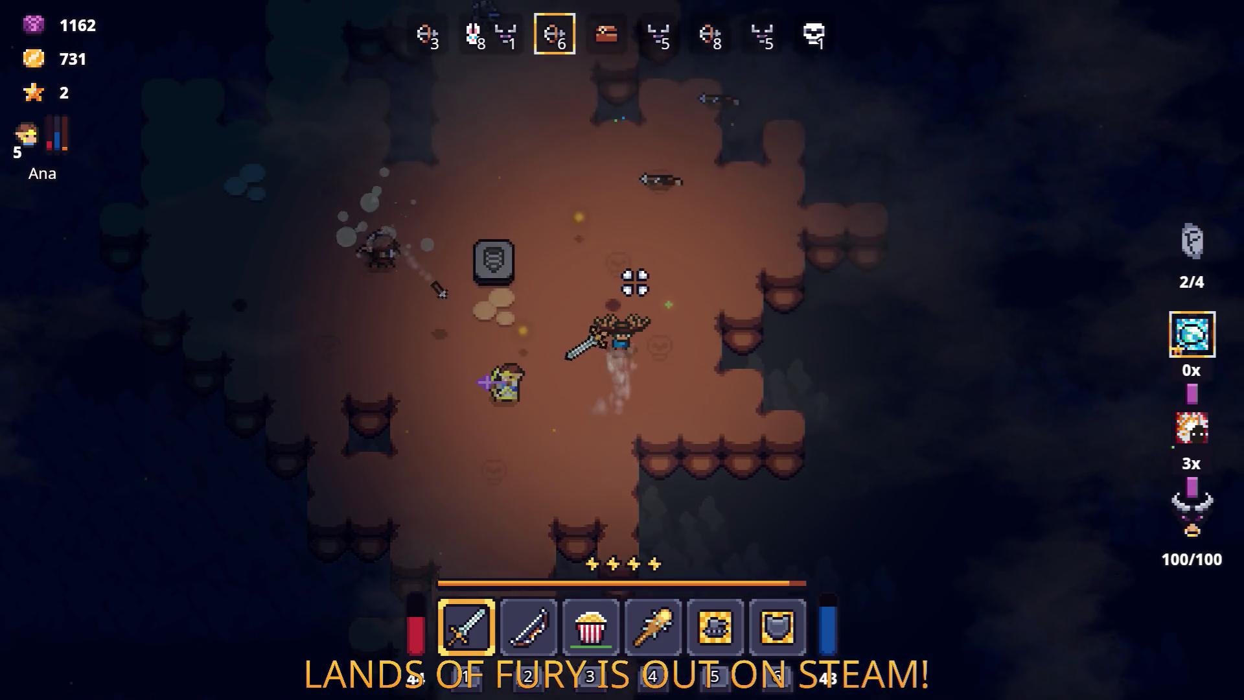
{"action": "key", "text": "a"}
{"action": "key", "text": "w"}
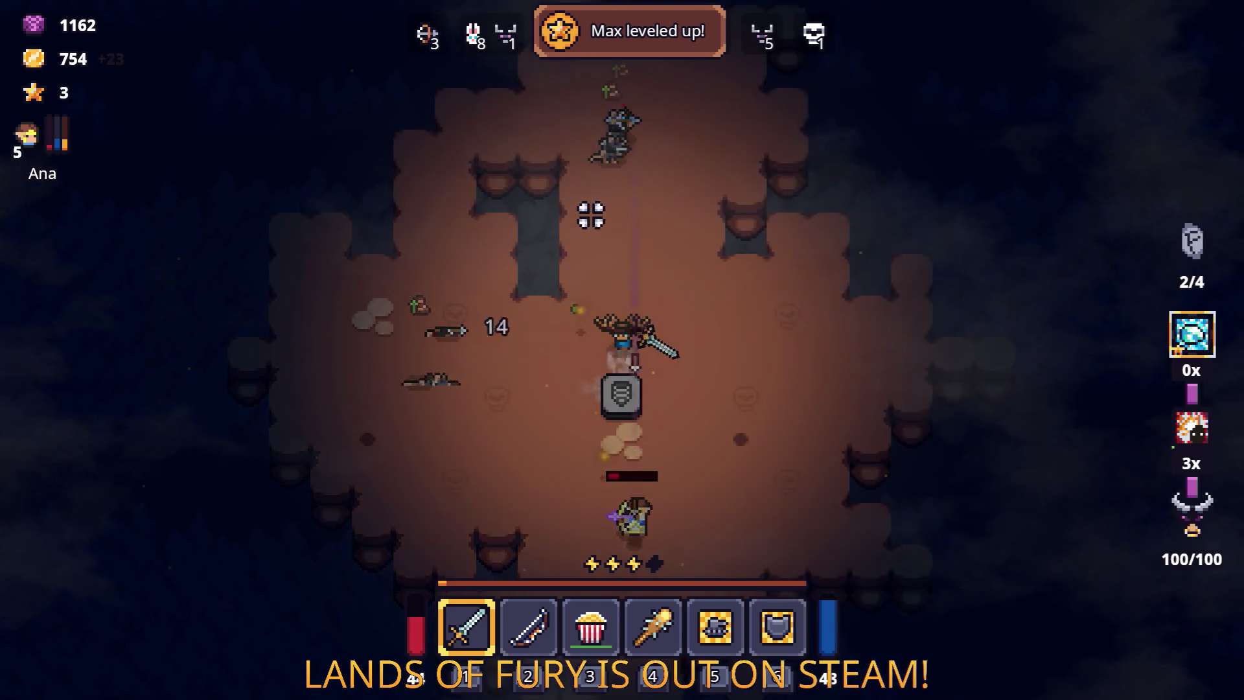
{"action": "key", "text": "s"}
{"action": "key", "text": "a"}
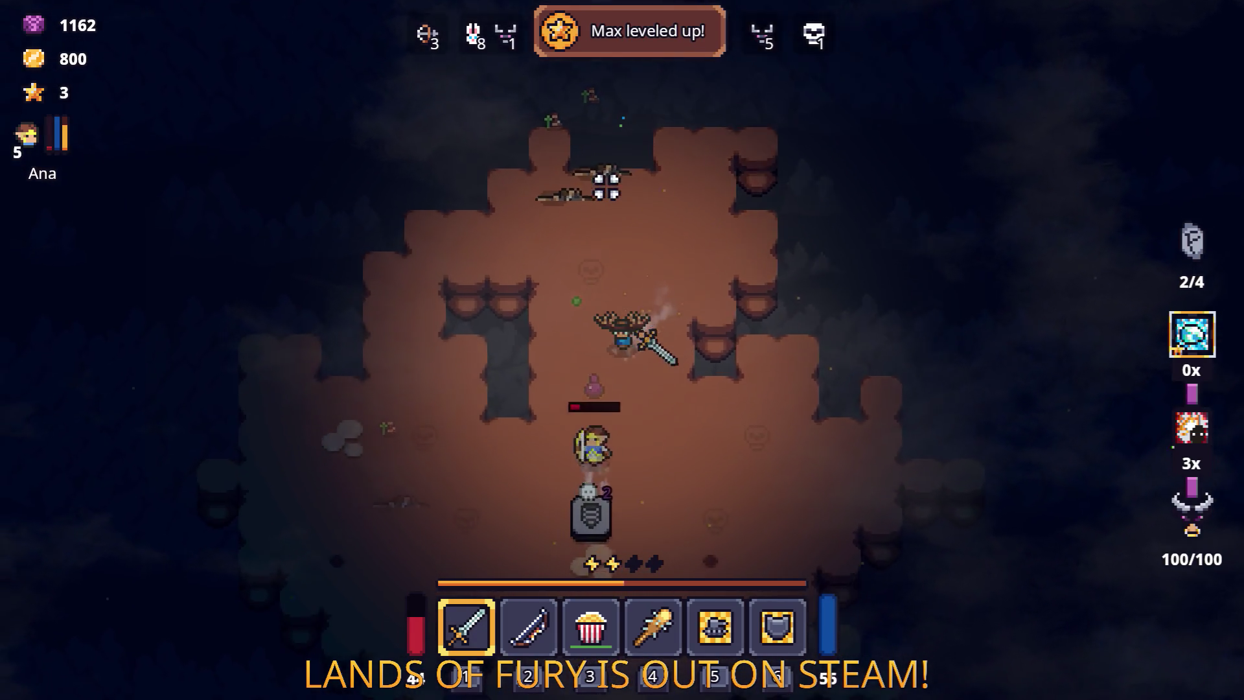
{"action": "key", "text": "Tab"}
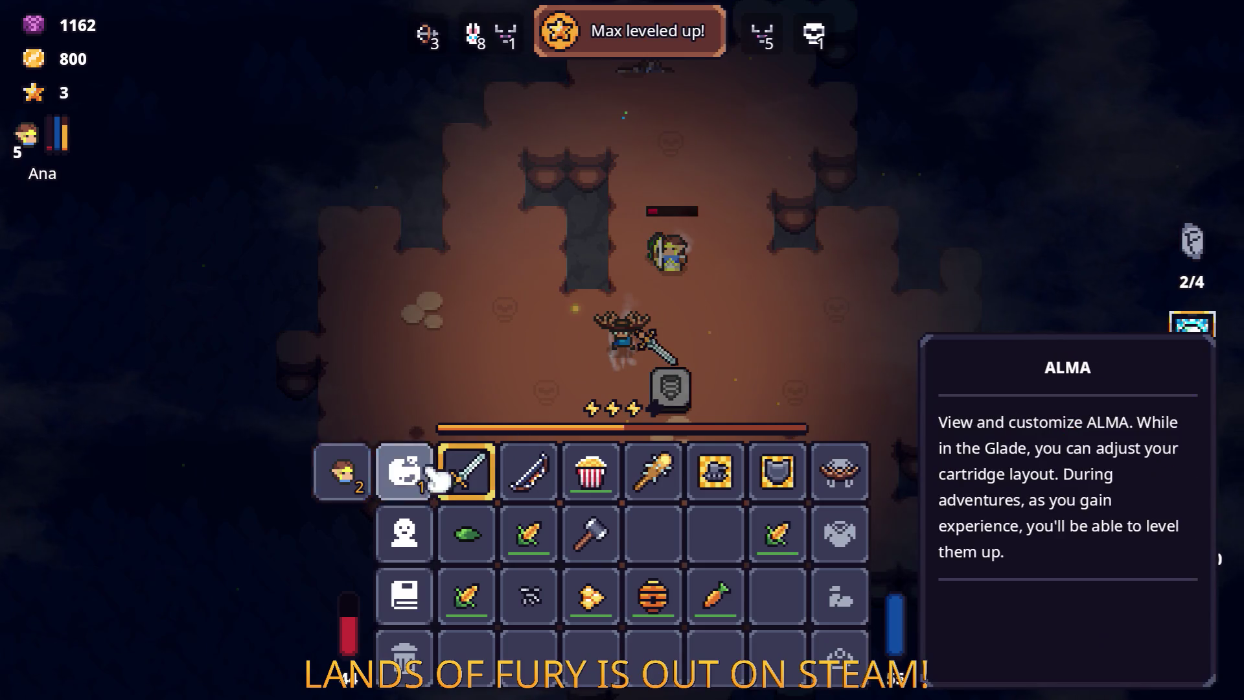
Step: Spend ALMA's skill point and Ana's stat points, raising her Combat to 5
{"action": "left_click", "coordinate": [1192, 324]}
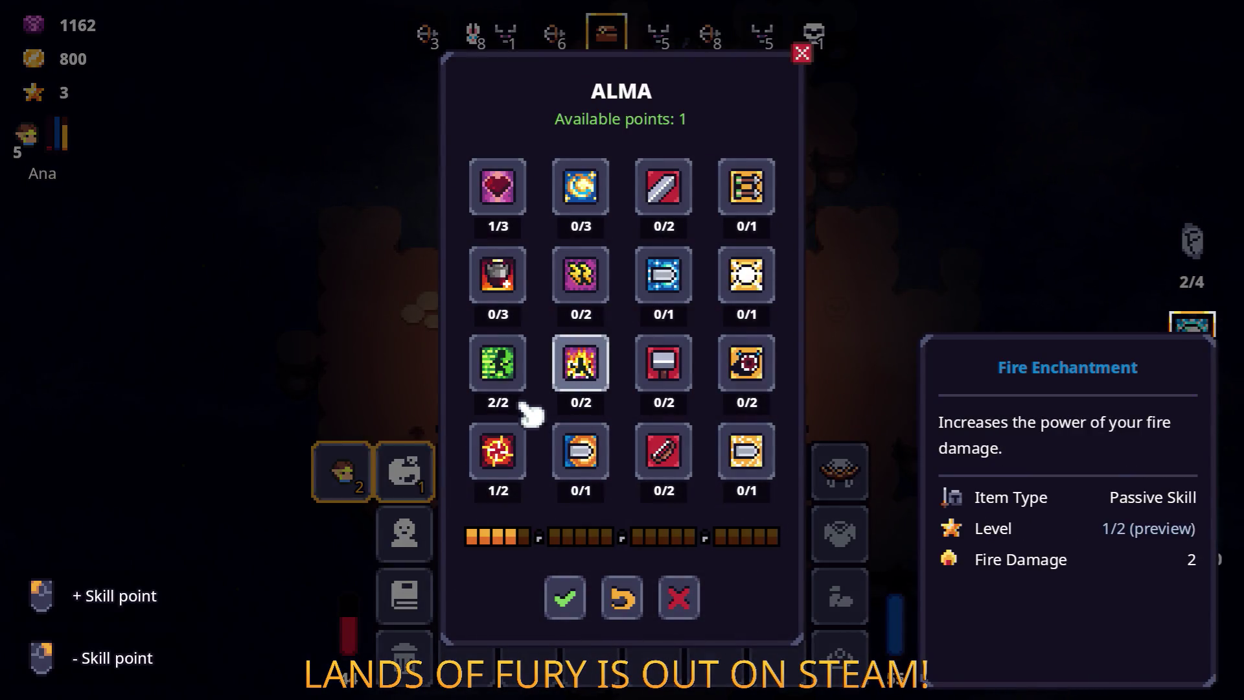
{"action": "left_click", "coordinate": [567, 599]}
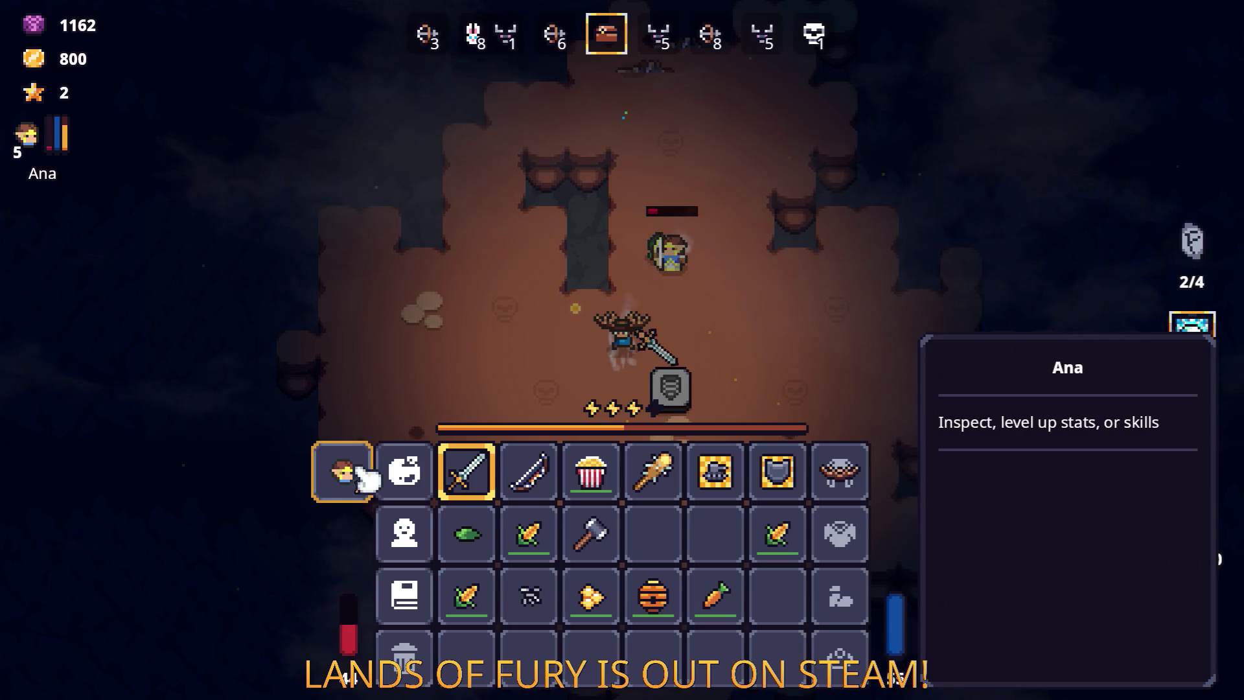
{"action": "left_click", "coordinate": [346, 472]}
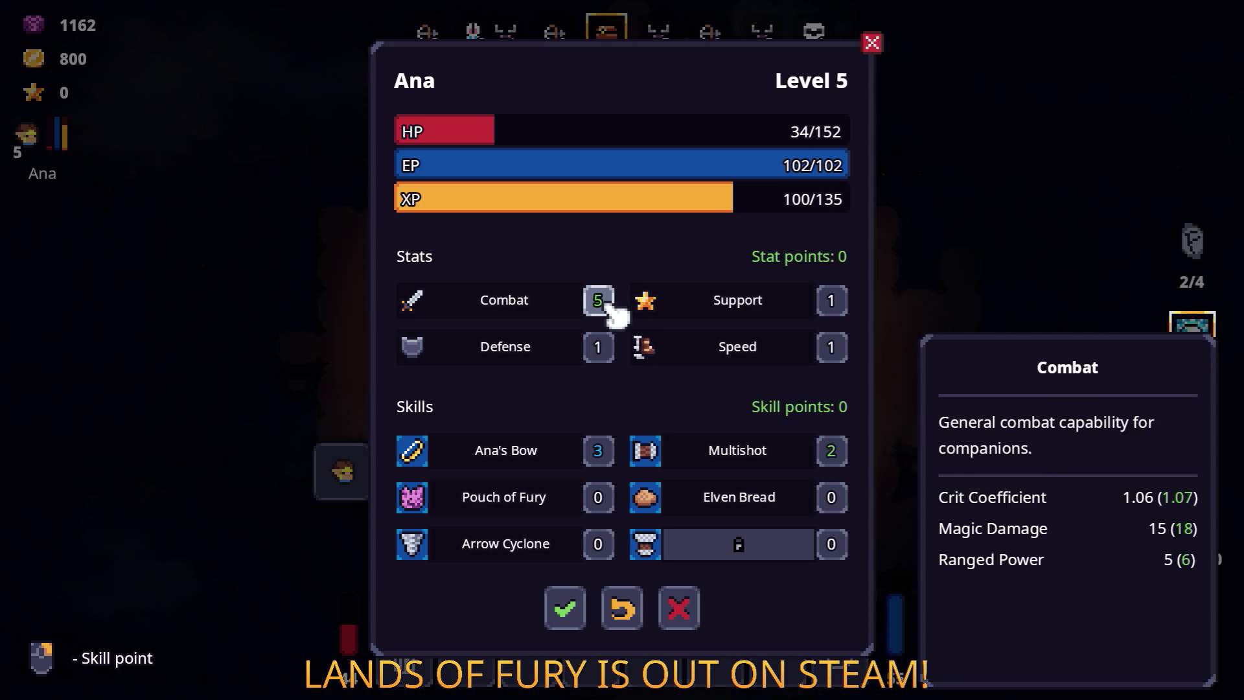
{"action": "left_click", "coordinate": [570, 609]}
Step: Buy the Book of Health from Snap for 556 gold, leaving 244 gold
{"action": "key", "text": "Escape"}
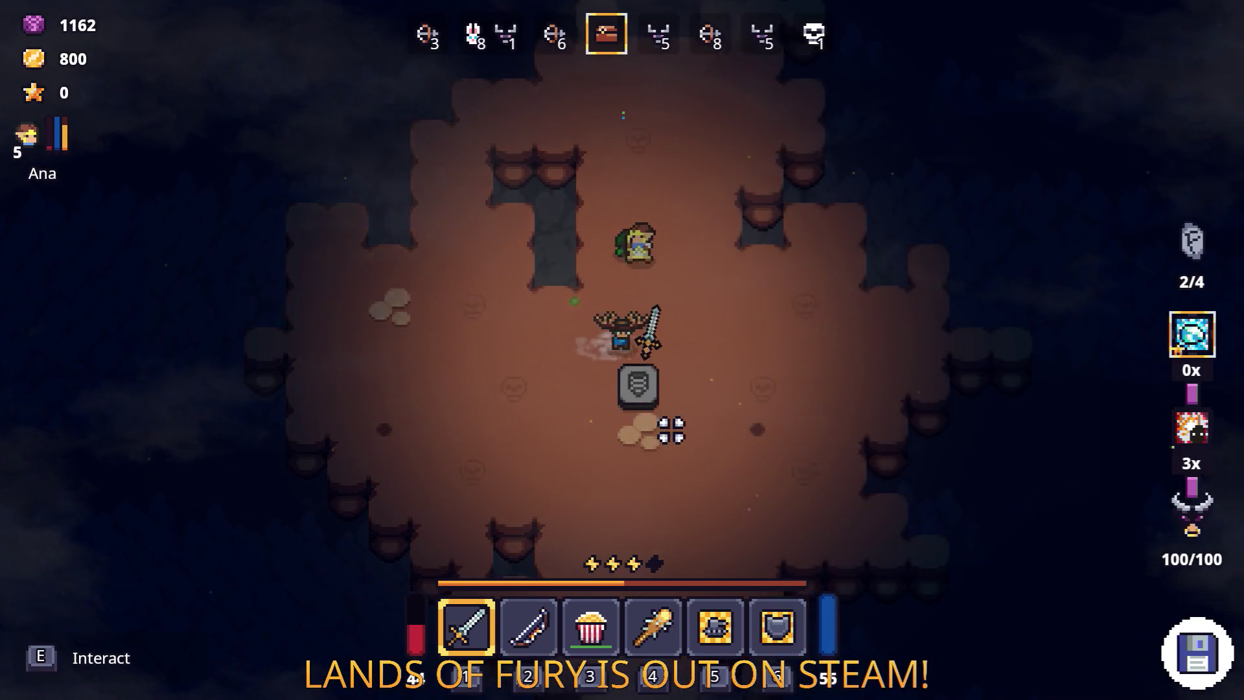
{"action": "key", "text": "e"}
{"action": "key", "text": "e"}
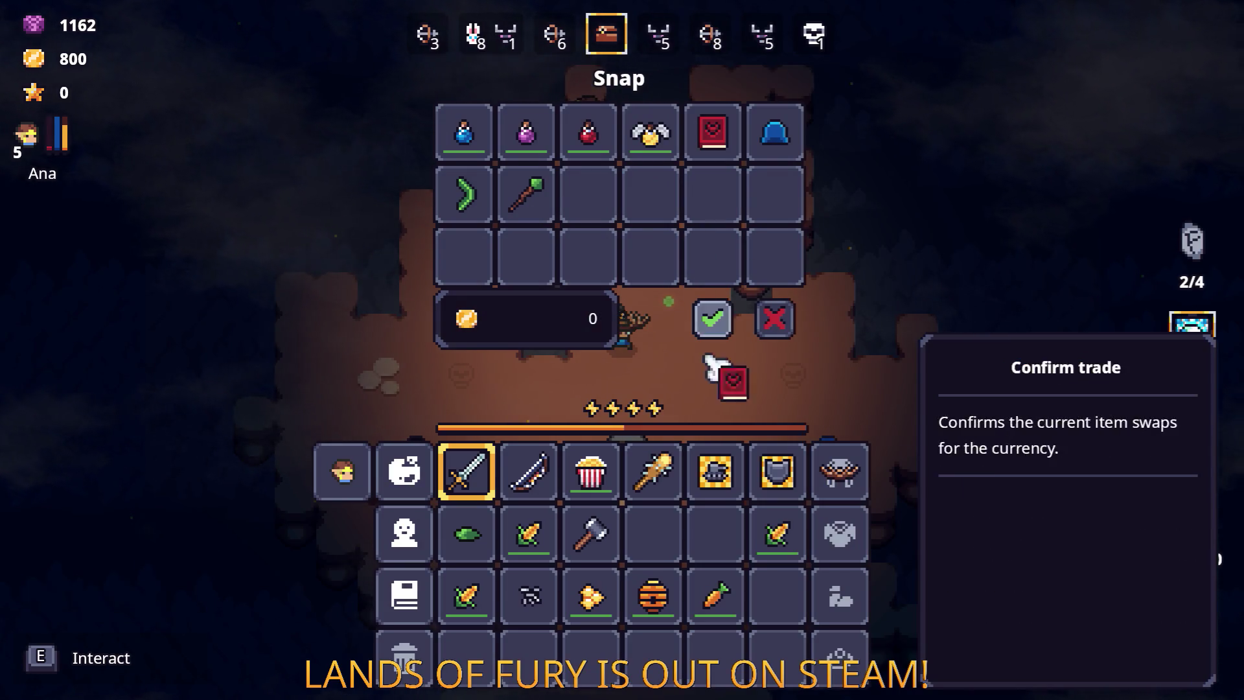
{"action": "left_click", "coordinate": [712, 318]}
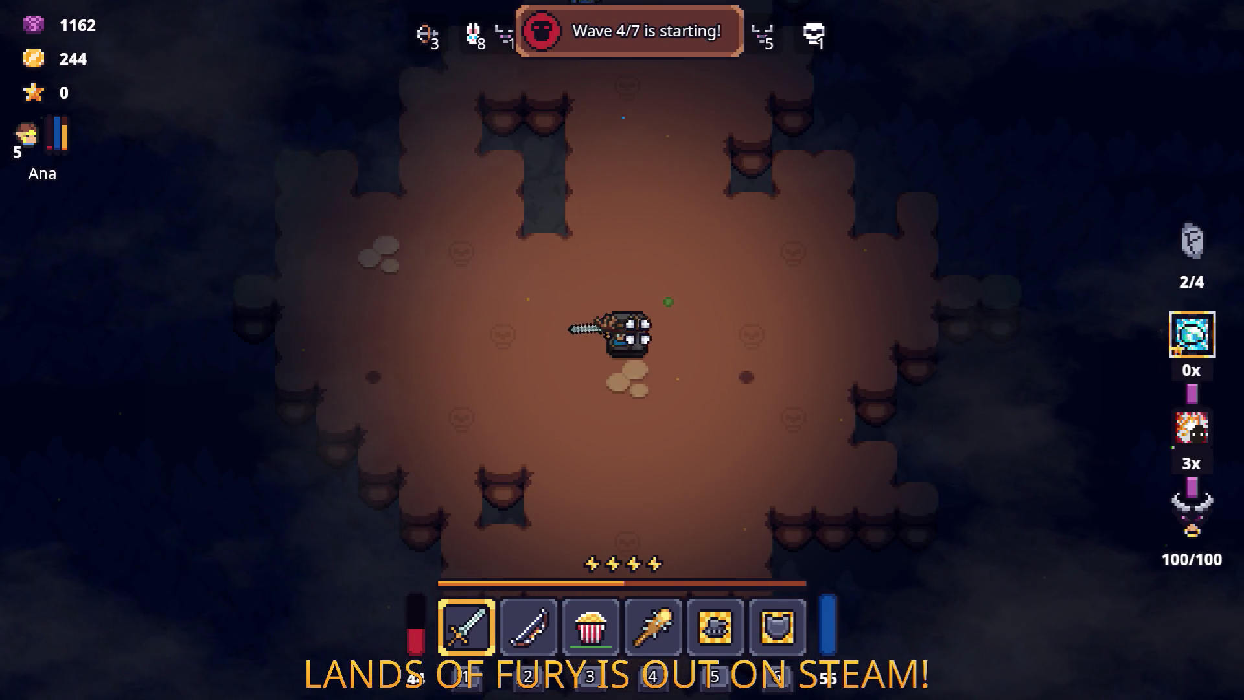
Step: Kill the enemy to the south and attack the enemies past the stone marker
{"action": "key", "text": "w"}
{"action": "key", "text": "s"}
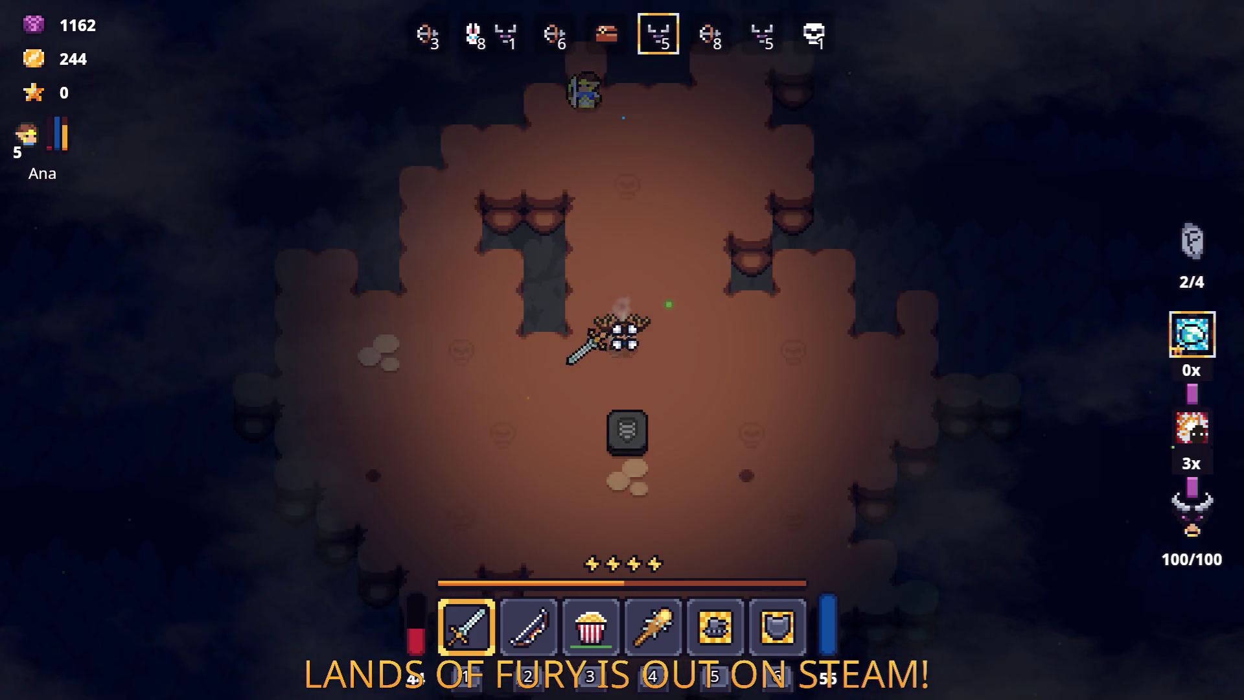
{"action": "key", "text": "s"}
{"action": "left_click", "coordinate": [604, 394]}
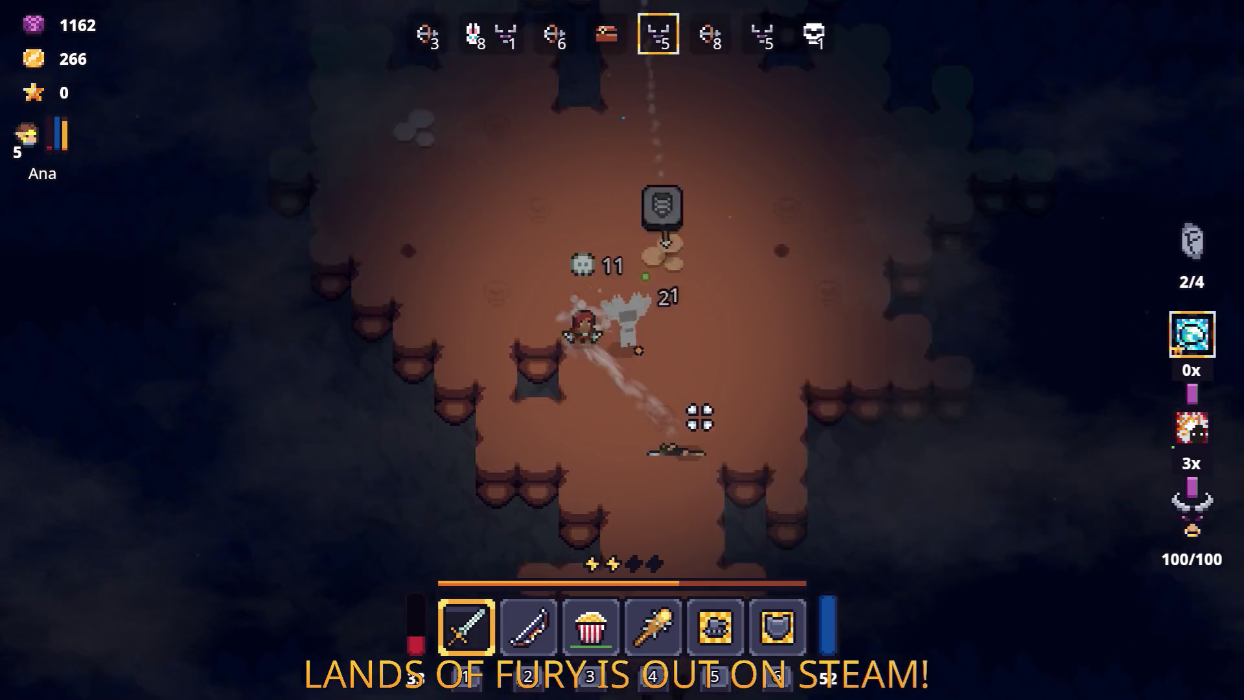
{"action": "key", "text": "d"}
{"action": "left_click", "coordinate": [433, 320]}
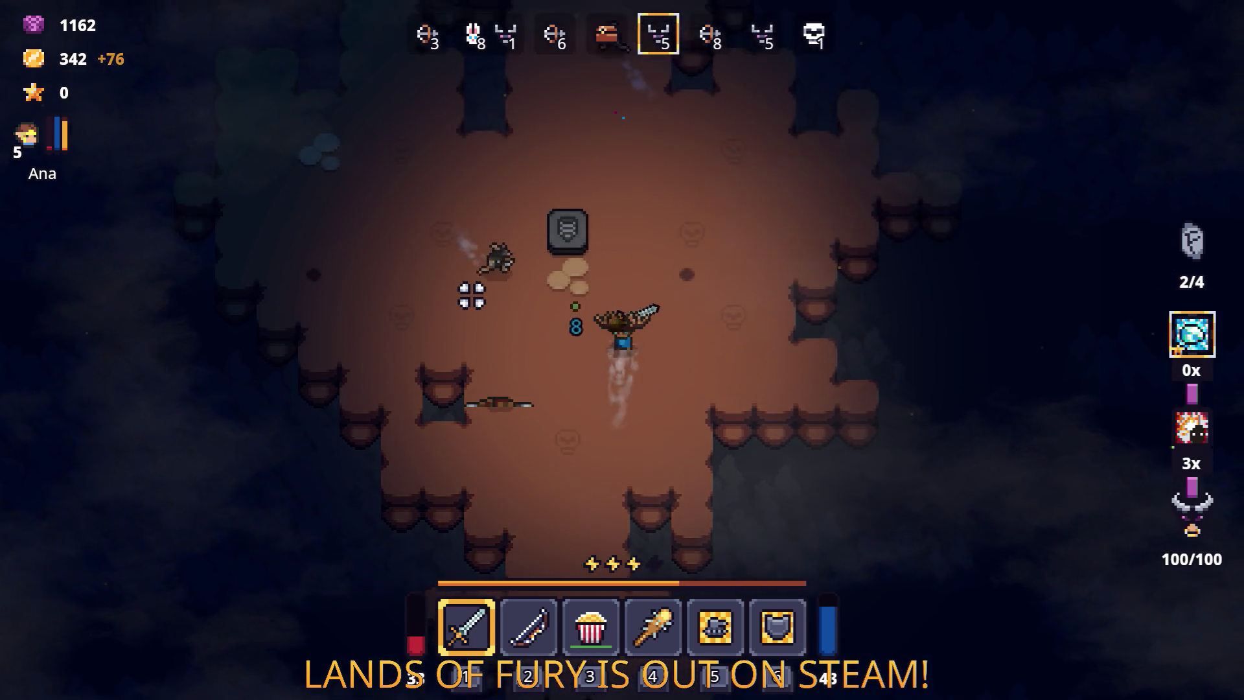
Step: Clear the remaining cave enemies as wave 5 begins, then bring up Alma's skill-point panel
{"action": "key", "text": "a"}
{"action": "left_click", "coordinate": [438, 297]}
{"action": "key", "text": "w"}
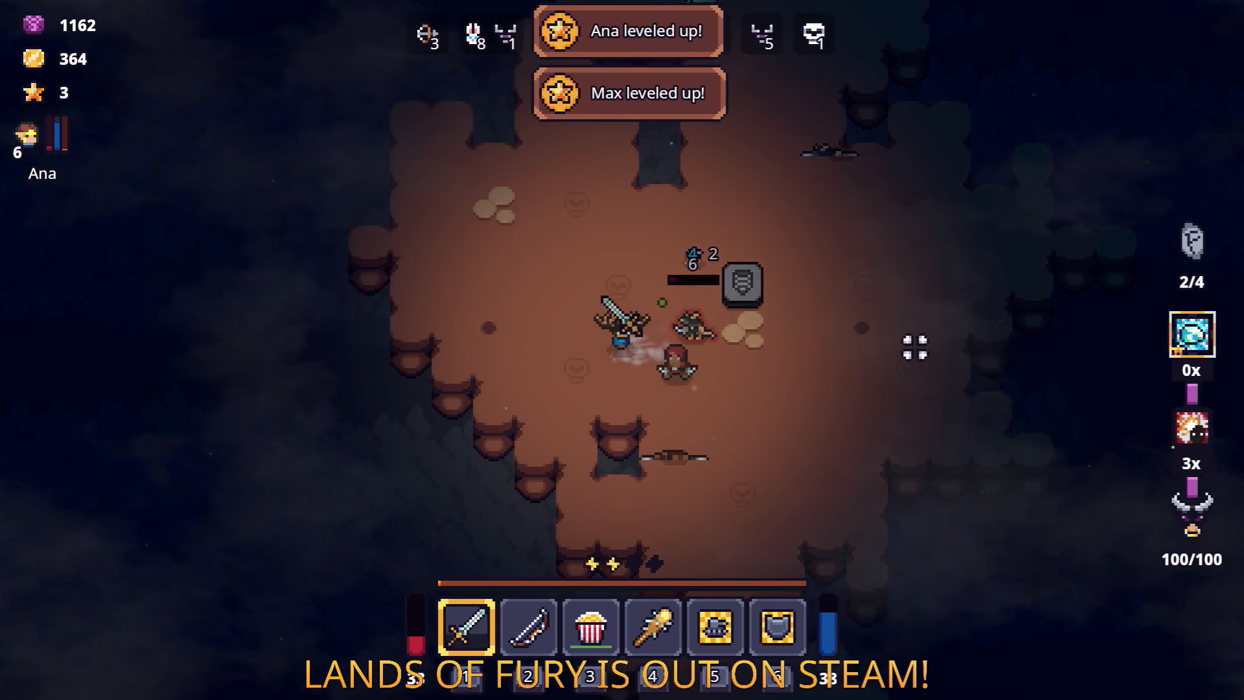
{"action": "key", "text": "a"}
{"action": "left_click", "coordinate": [771, 379]}
{"action": "key", "text": "d"}
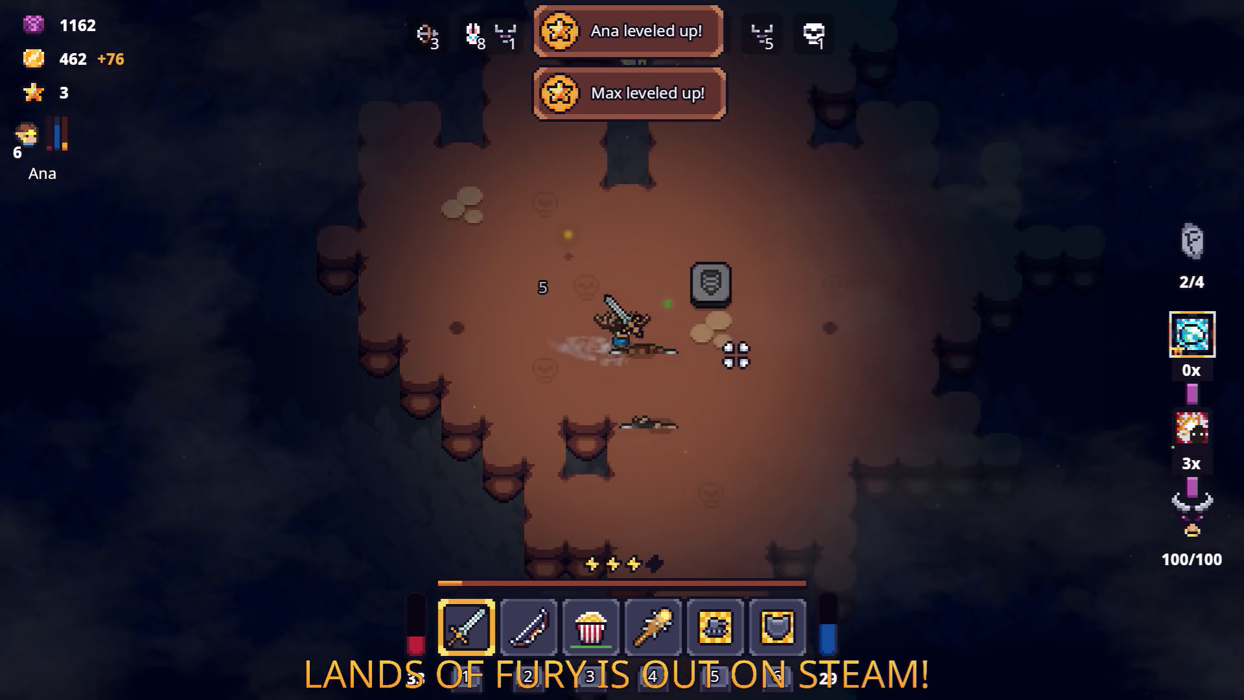
{"action": "key", "text": "w"}
{"action": "key", "text": "w"}
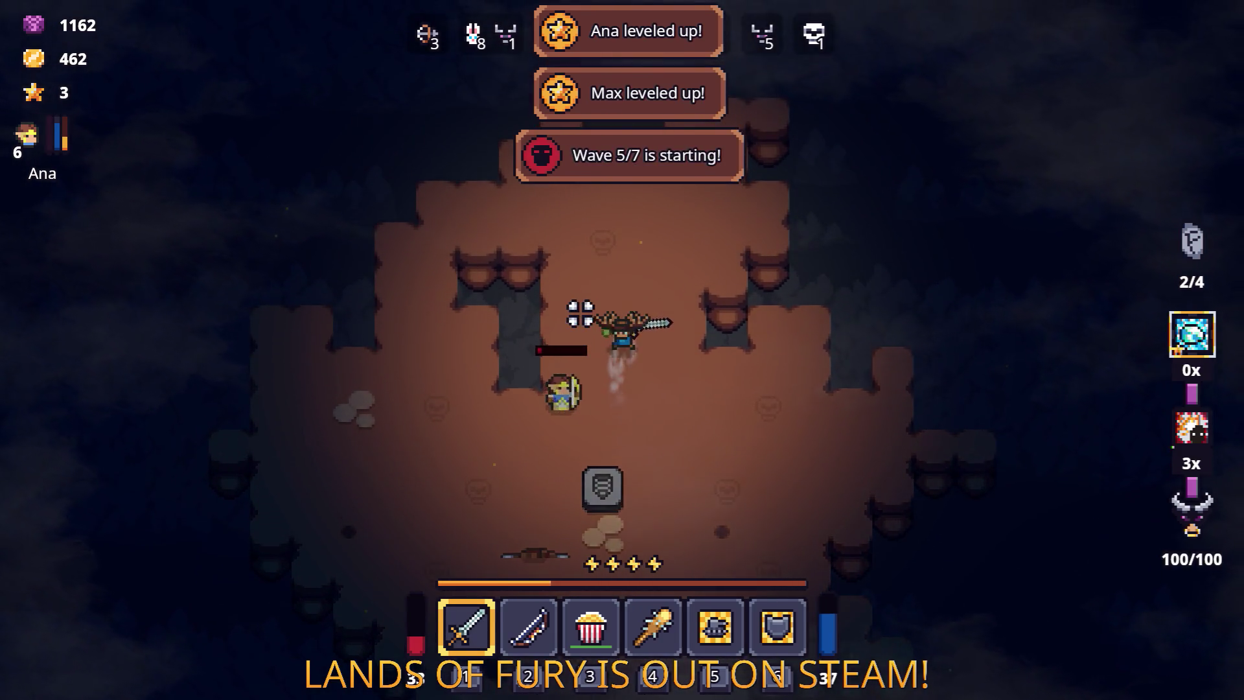
{"action": "key", "text": "Tab"}
{"action": "left_click", "coordinate": [441, 460]}
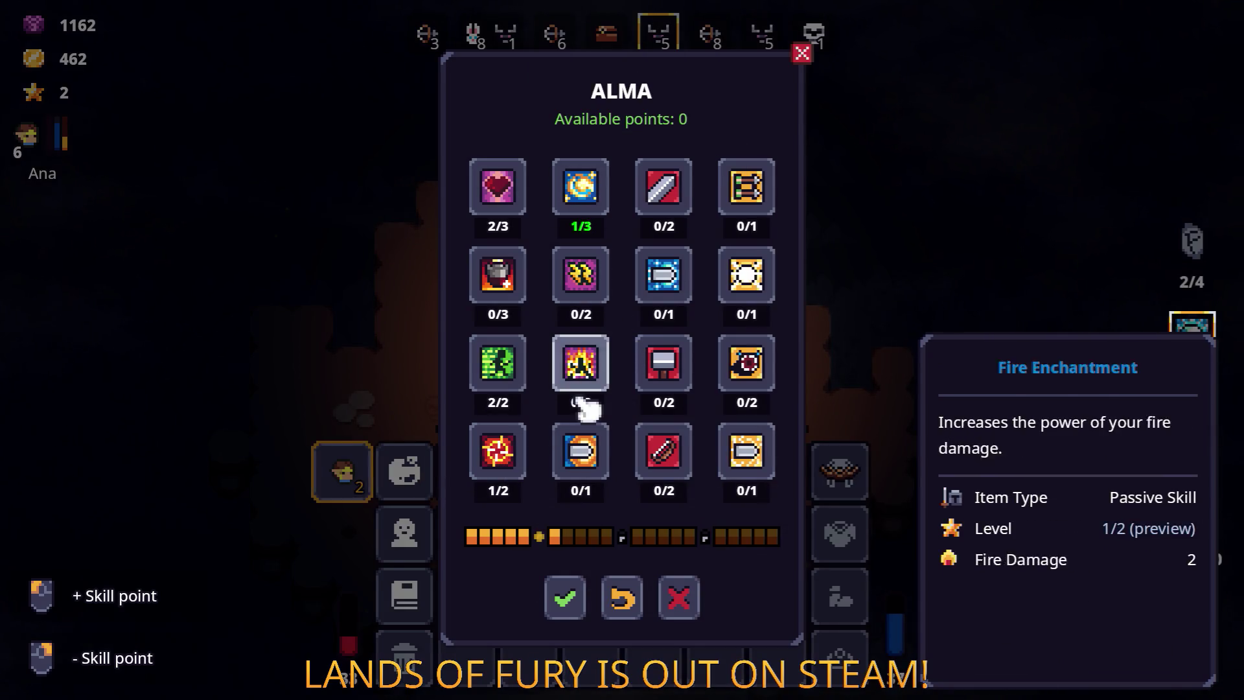
Step: Confirm Alma's skill point and Ana's upgrades, then close the inventory
{"action": "left_click", "coordinate": [569, 593]}
{"action": "left_click", "coordinate": [343, 472]}
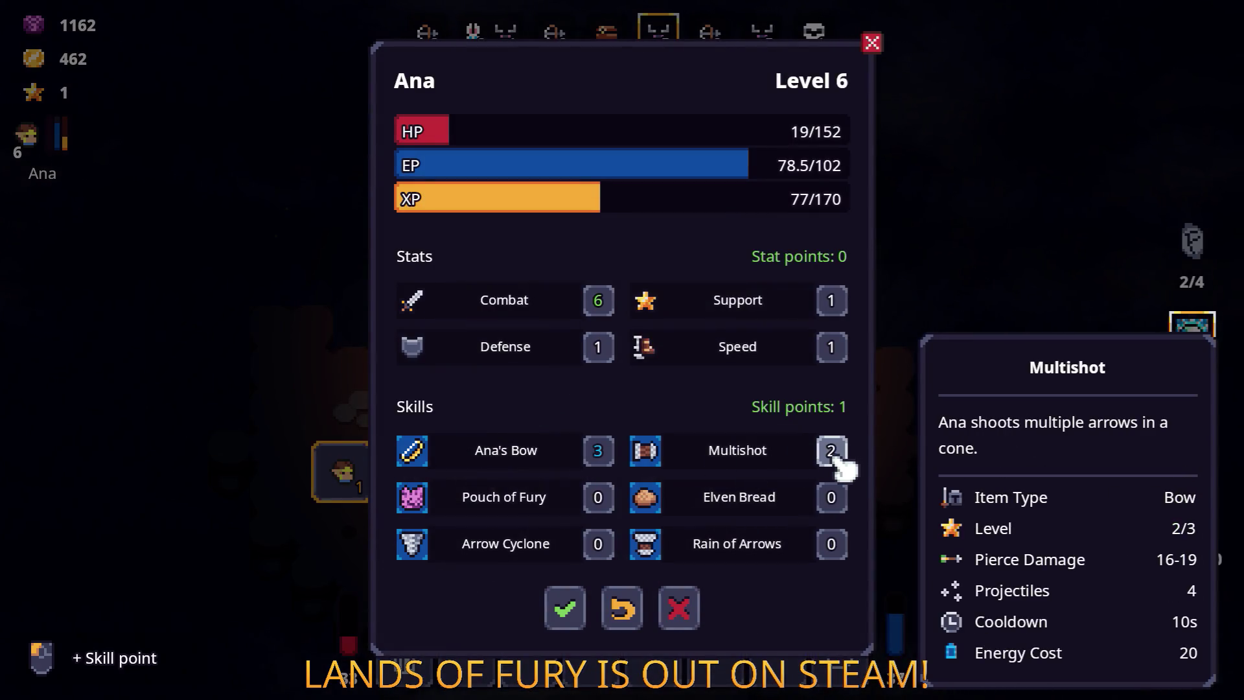
{"action": "left_click", "coordinate": [565, 608]}
{"action": "key", "text": "Escape"}
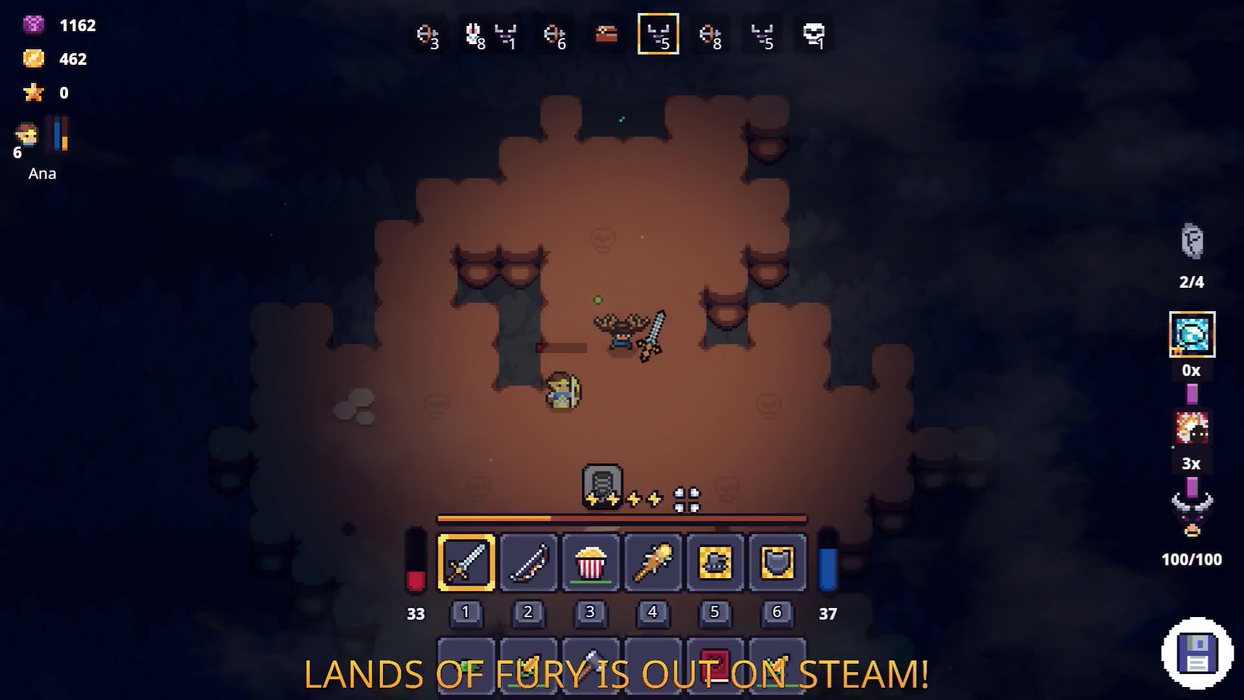
Step: Fight right through the cave, then push up-left while attacking the enemies
{"action": "key", "text": "d"}
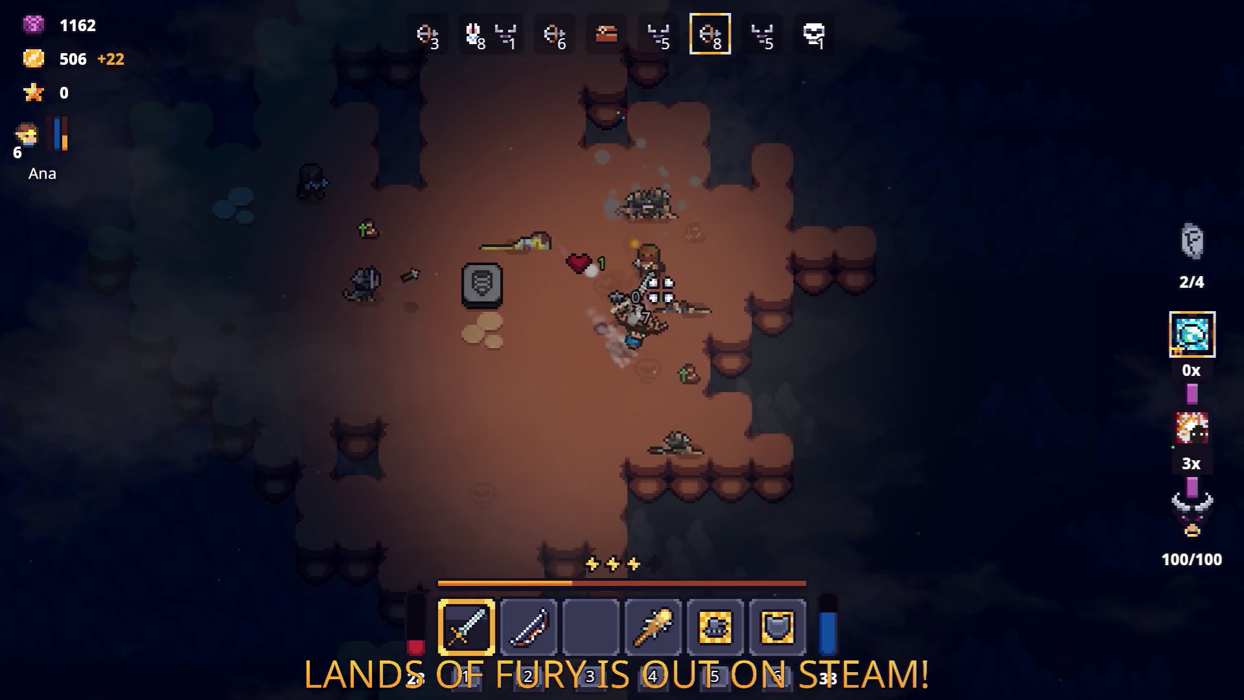
{"action": "key", "text": "d"}
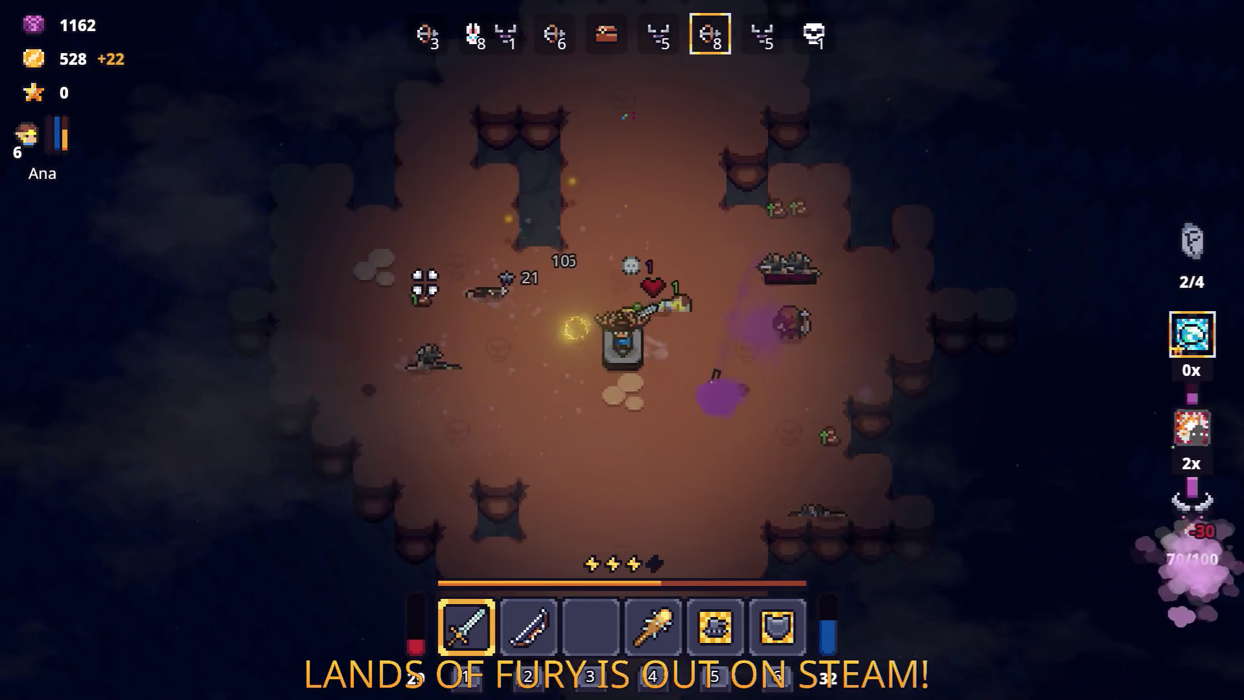
{"action": "left_click", "coordinate": [738, 264]}
{"action": "left_click", "coordinate": [683, 208]}
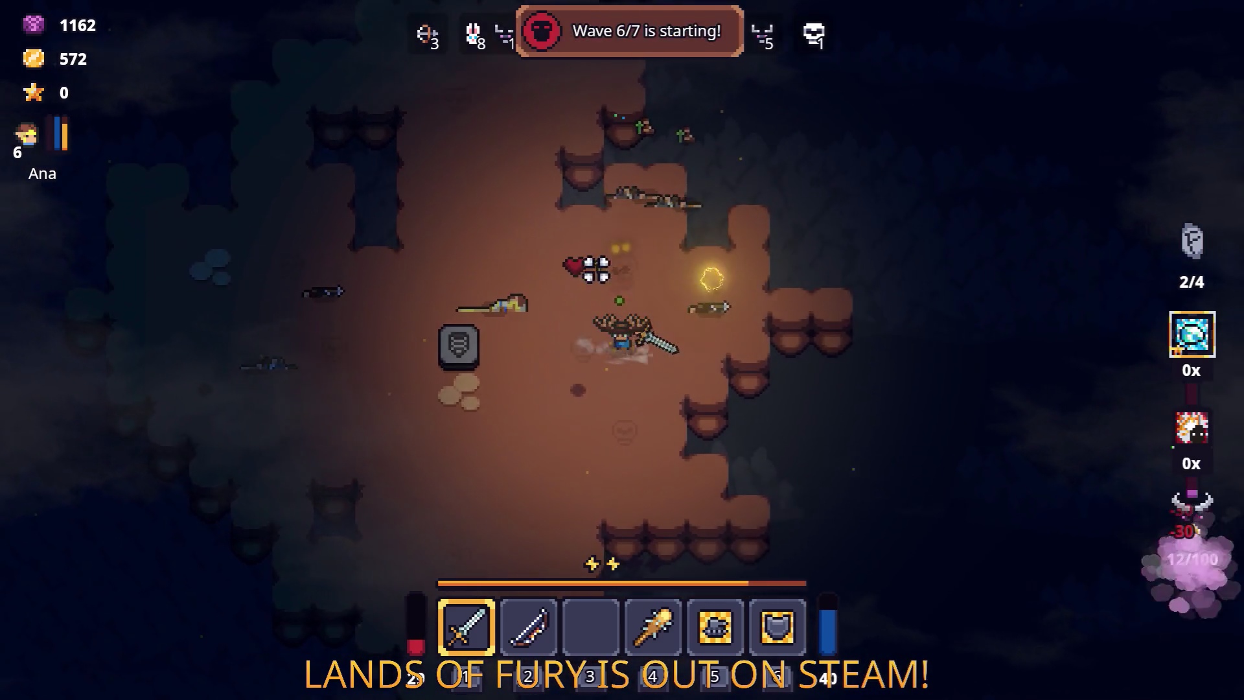
{"action": "key", "text": "w"}
{"action": "key", "text": "a"}
Step: Move the Hive from the inventory's bottom row into hotbar slot 3
{"action": "key", "text": "i"}
{"action": "left_click", "coordinate": [653, 596]}
{"action": "left_click", "coordinate": [591, 471]}
{"action": "key", "text": "i"}
Step: Use the Hive from slot 3 on the enemies, then switch back to the sword
{"action": "key", "text": "s"}
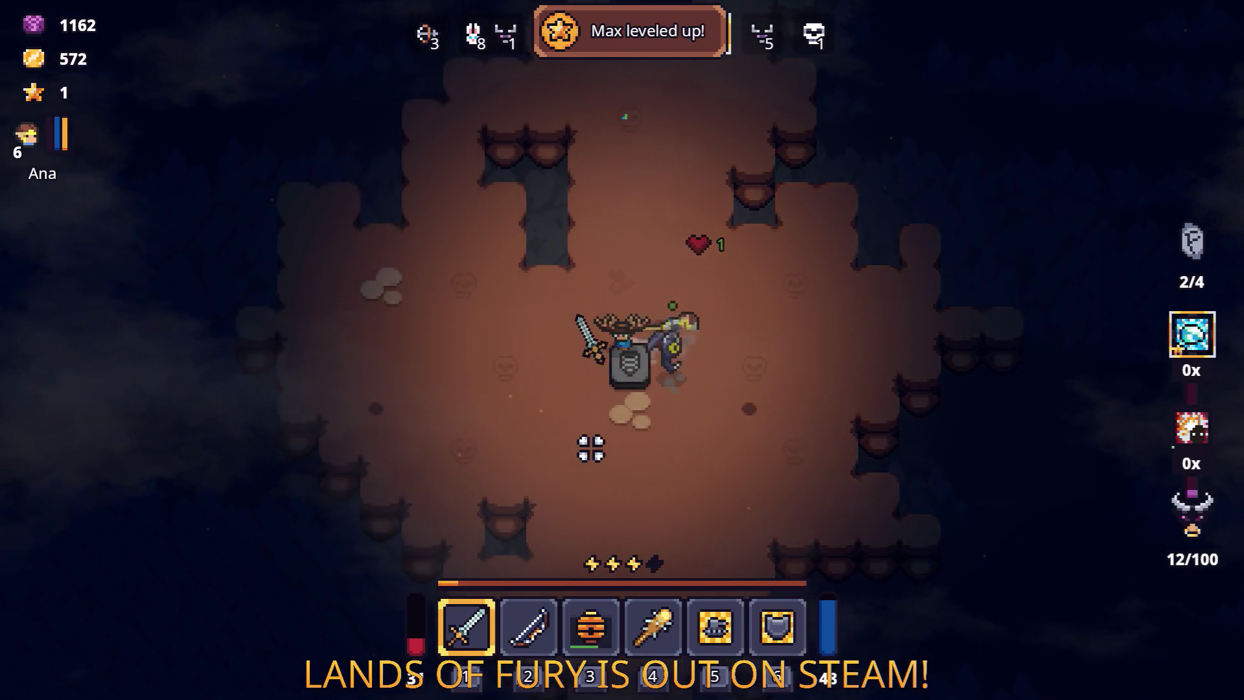
{"action": "key", "text": "w"}
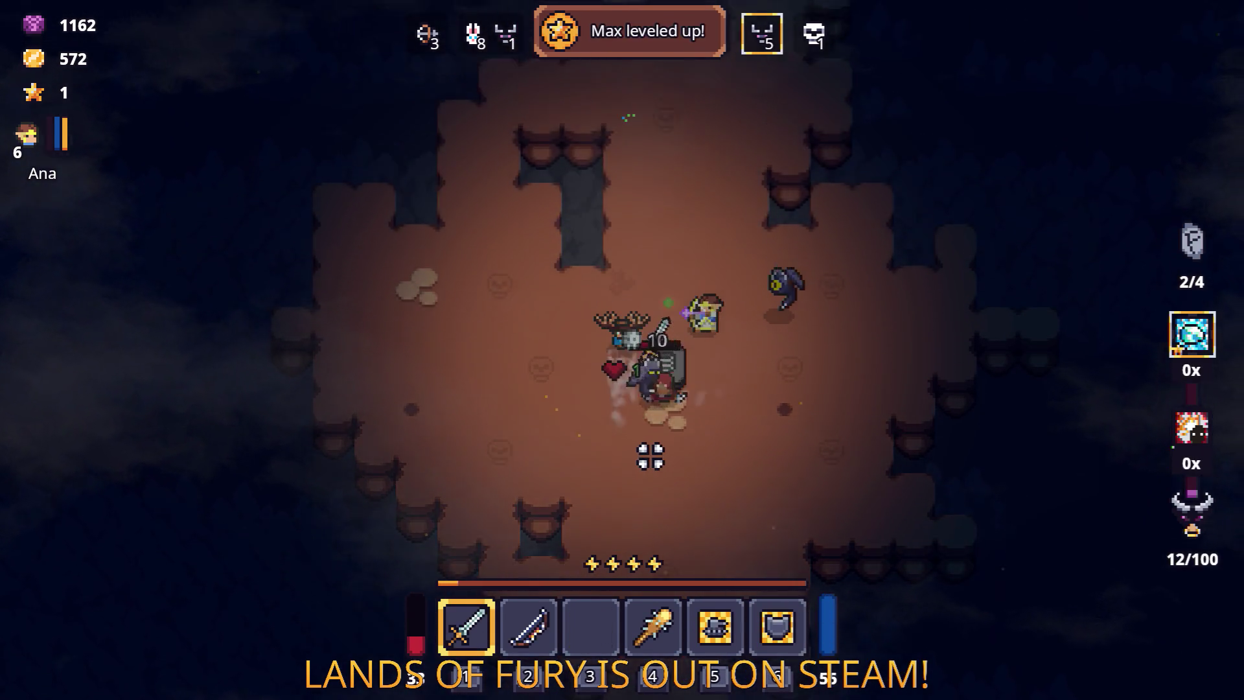
{"action": "key", "text": "3"}
{"action": "left_click", "coordinate": [650, 455]}
{"action": "key", "text": "1"}
{"action": "left_click", "coordinate": [727, 408]}
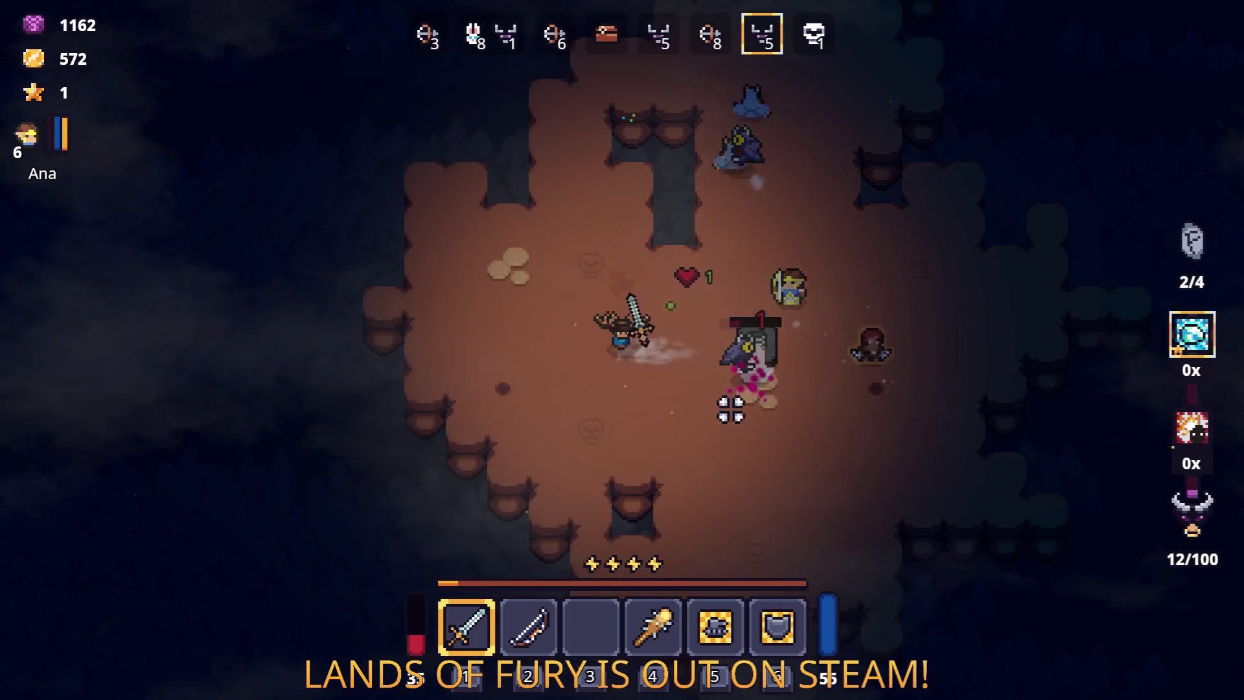
Step: Keep fighting through wave 6 until Ana reaches level 7
{"action": "key", "text": "a"}
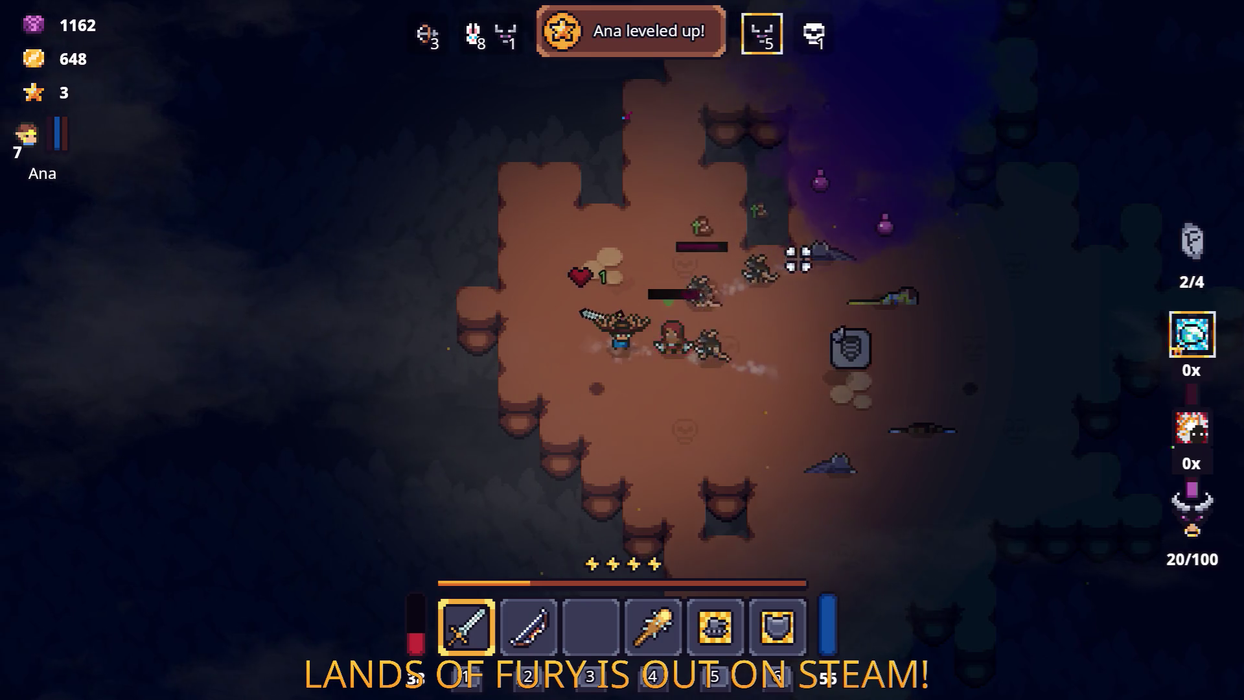
{"action": "key", "text": "a"}
{"action": "key", "text": "w"}
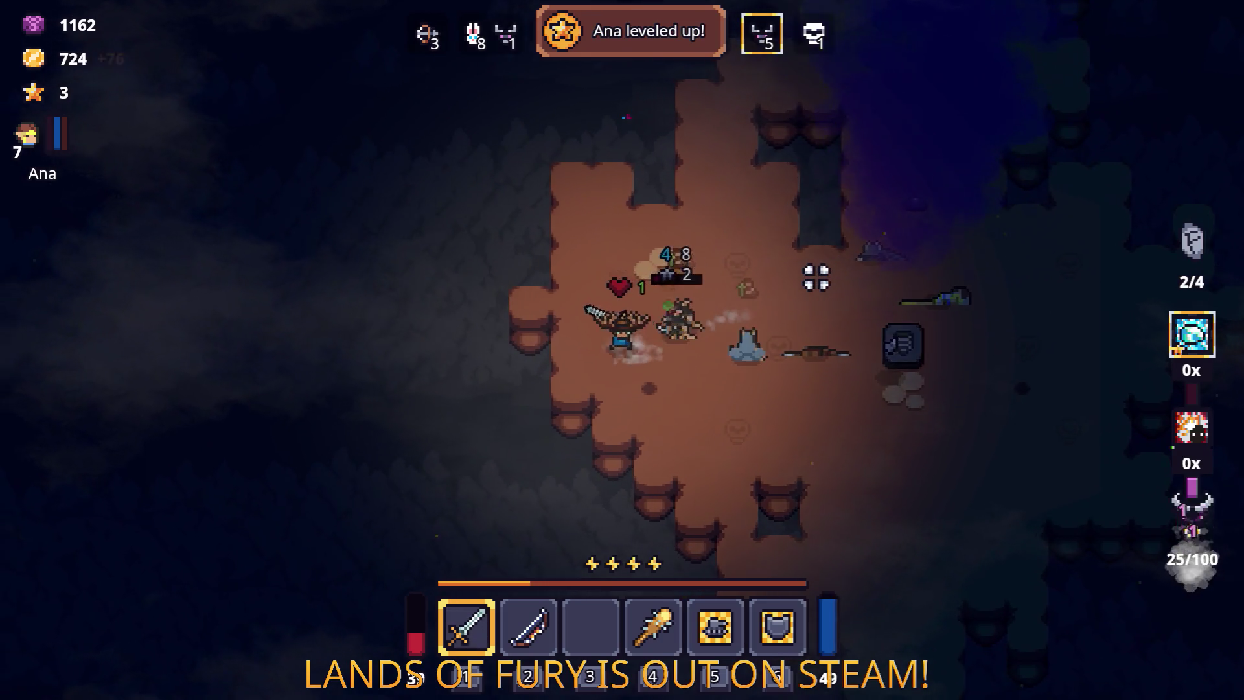
{"action": "left_click", "coordinate": [772, 368]}
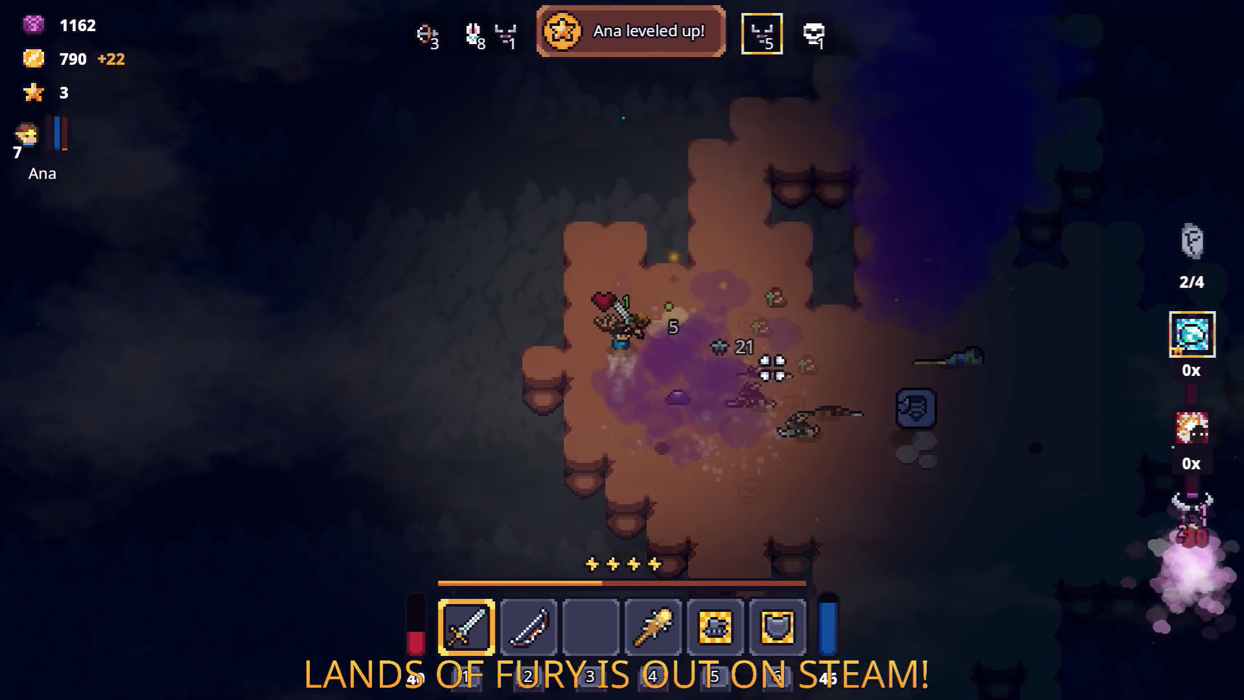
{"action": "key", "text": "d"}
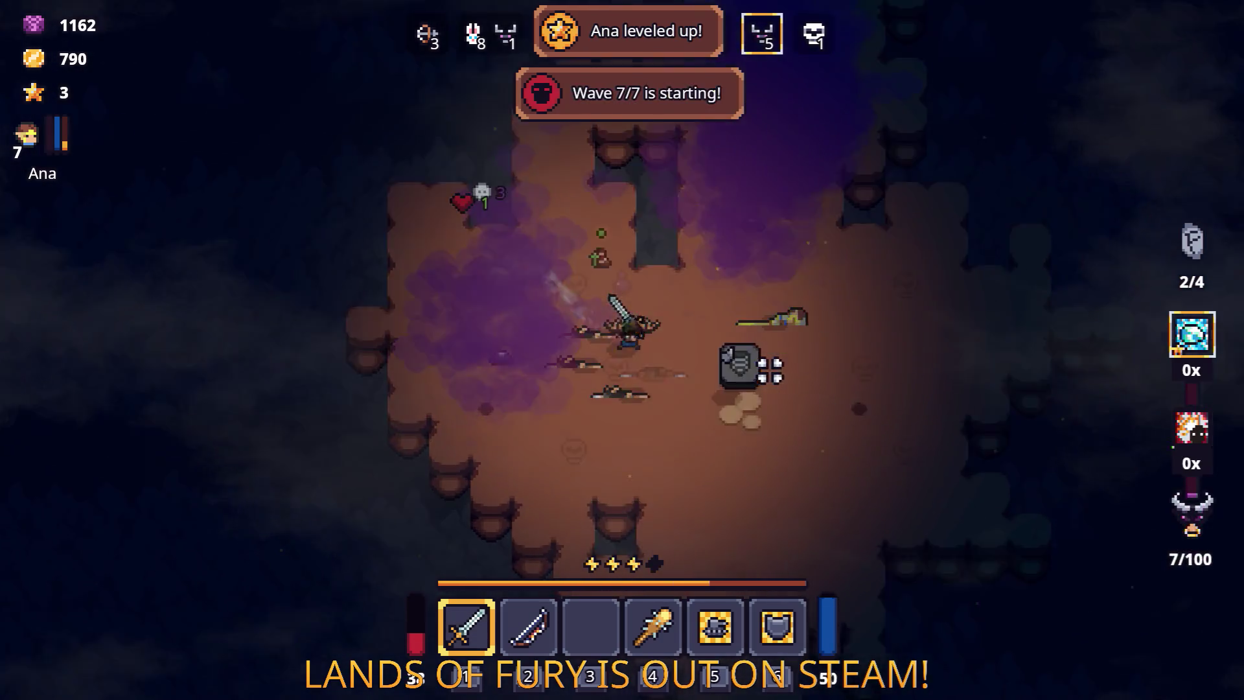
{"action": "key", "text": "Tab"}
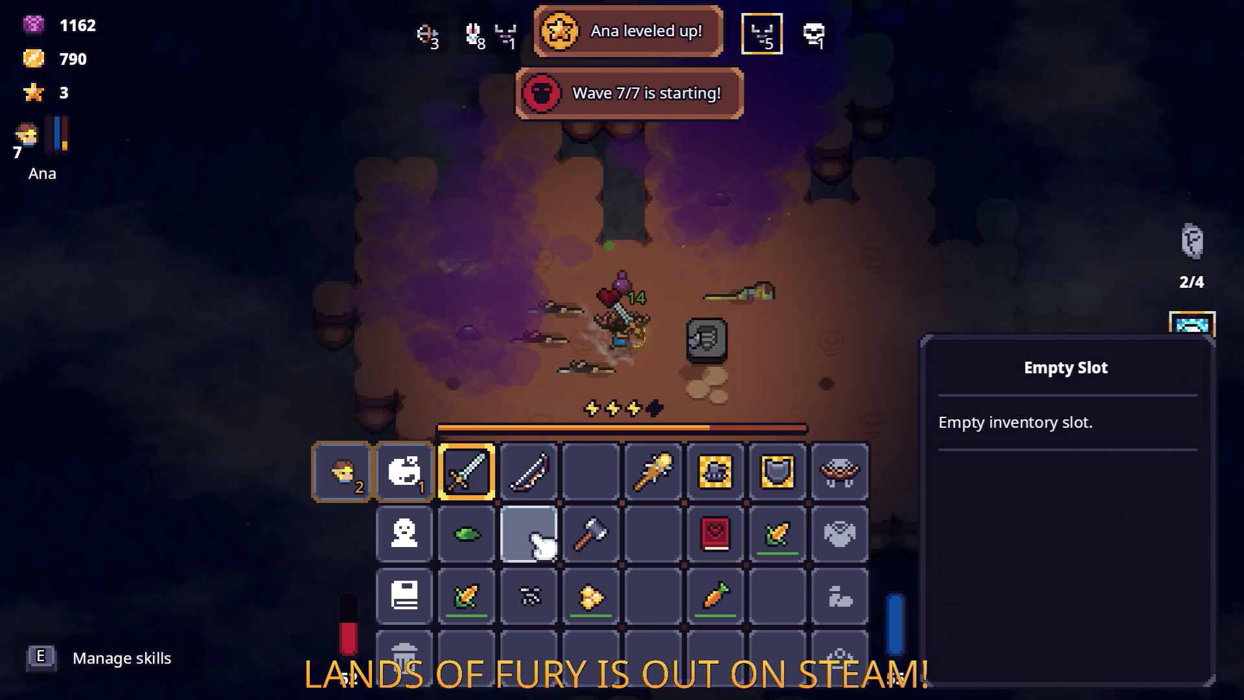
Step: Give Alma Explosive Tracer, raise Ana's Combat to 7, confirm both, and resume play
{"action": "left_click", "coordinate": [428, 479]}
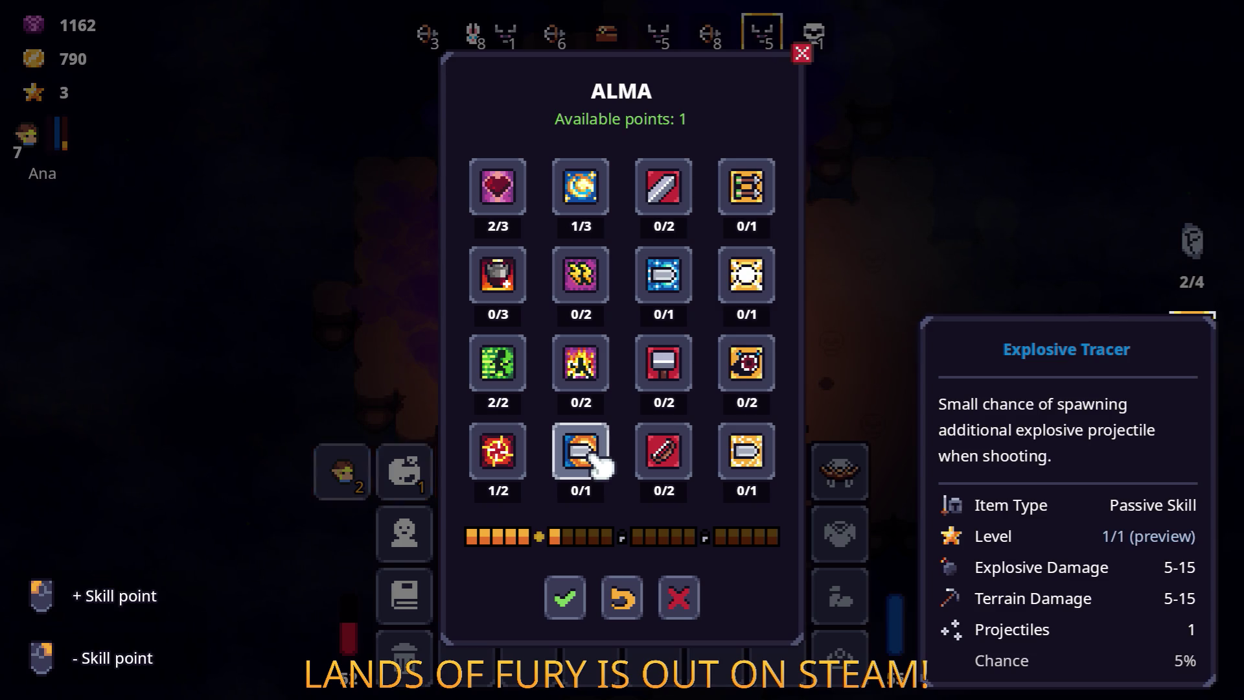
{"action": "left_click", "coordinate": [586, 597]}
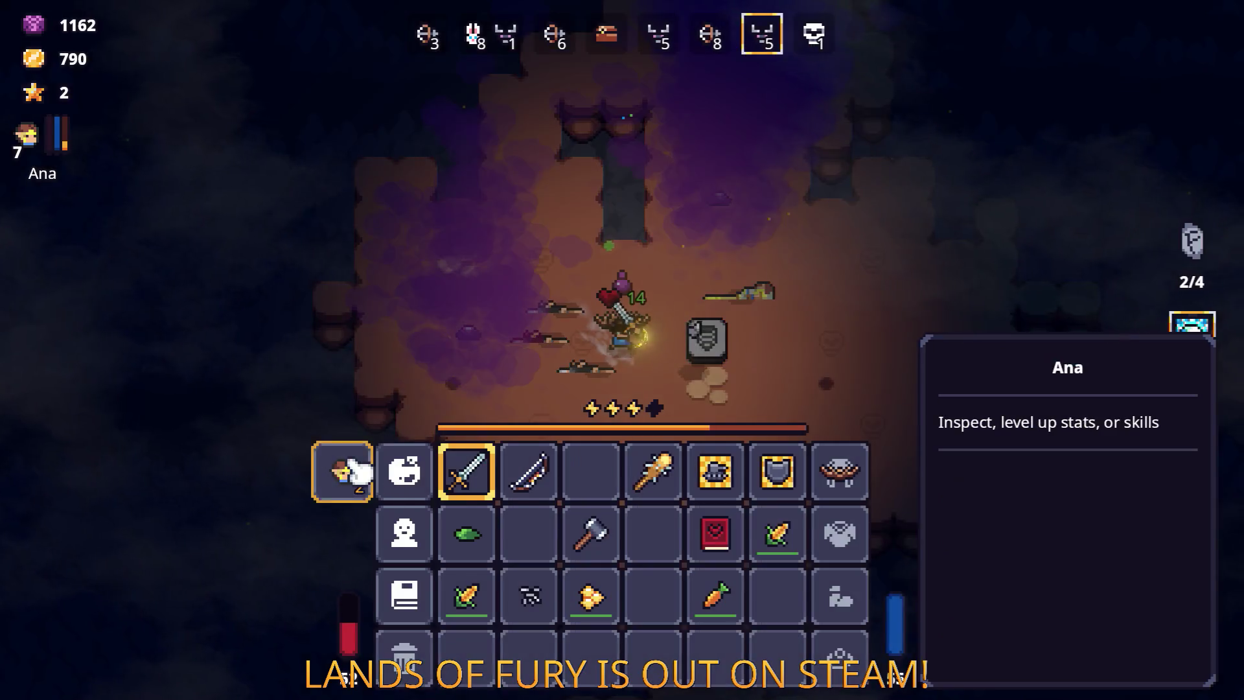
{"action": "left_click", "coordinate": [342, 467]}
{"action": "left_click", "coordinate": [598, 300]}
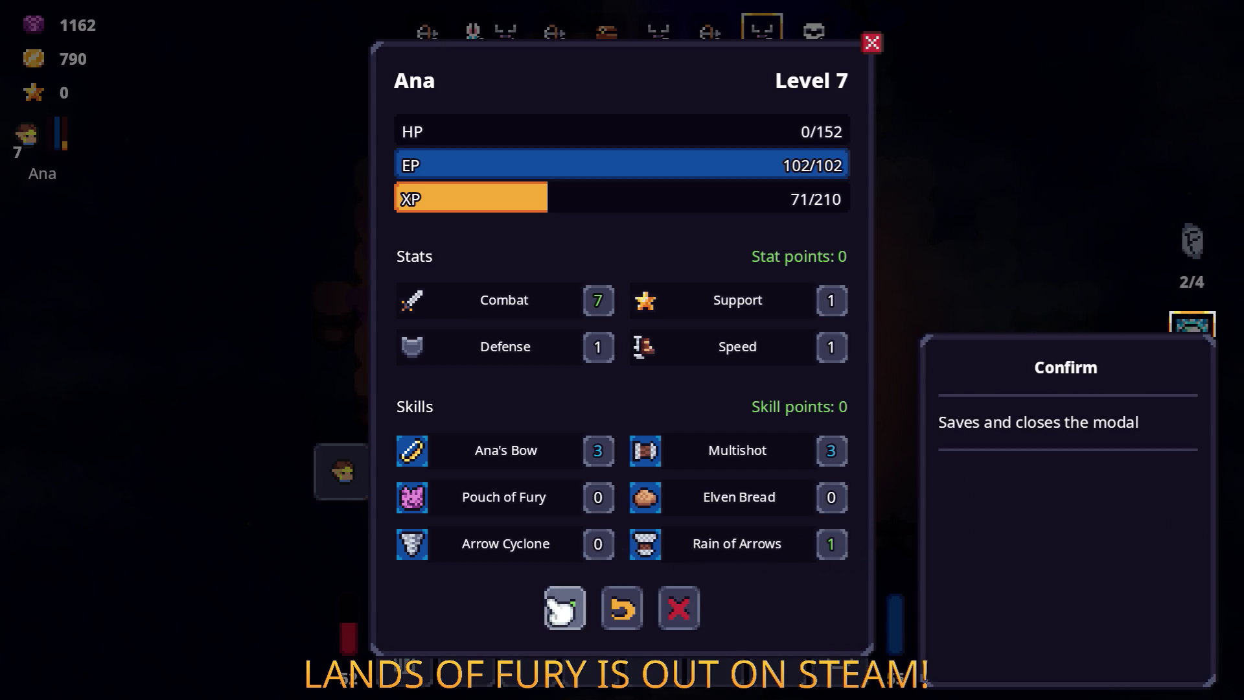
{"action": "left_click", "coordinate": [562, 609]}
{"action": "key", "text": "Escape"}
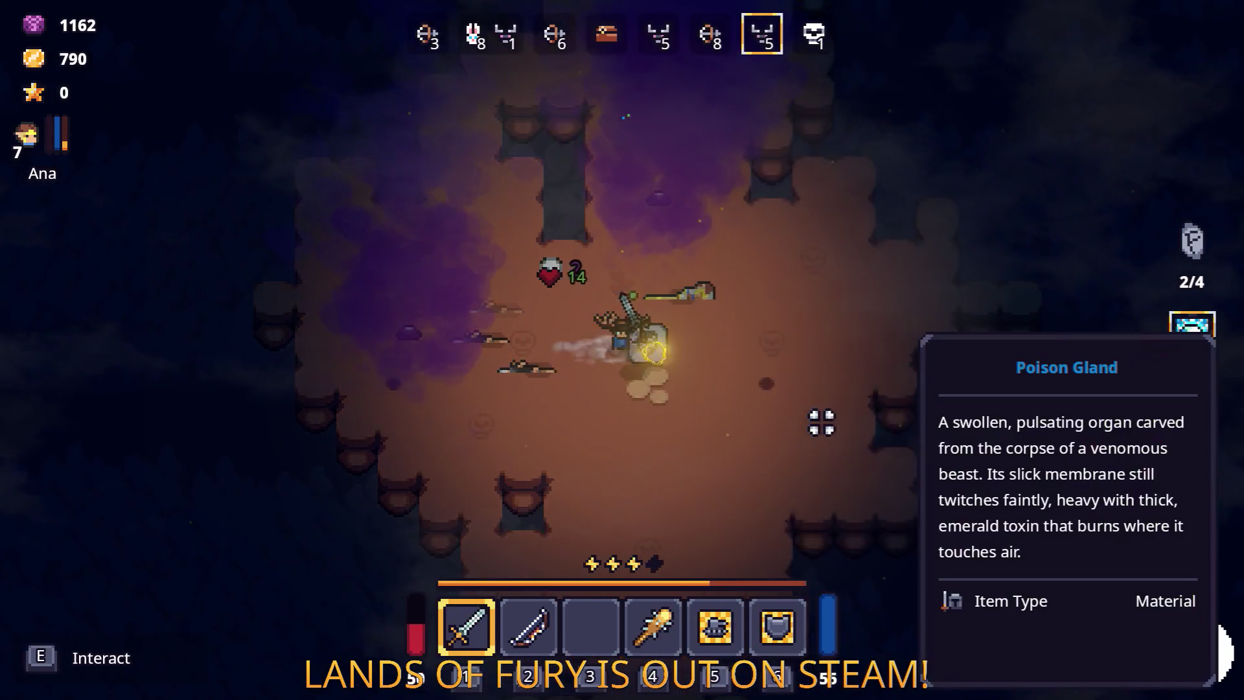
Step: Walk into the skull room and attack the stone golem twice
{"action": "key", "text": "w"}
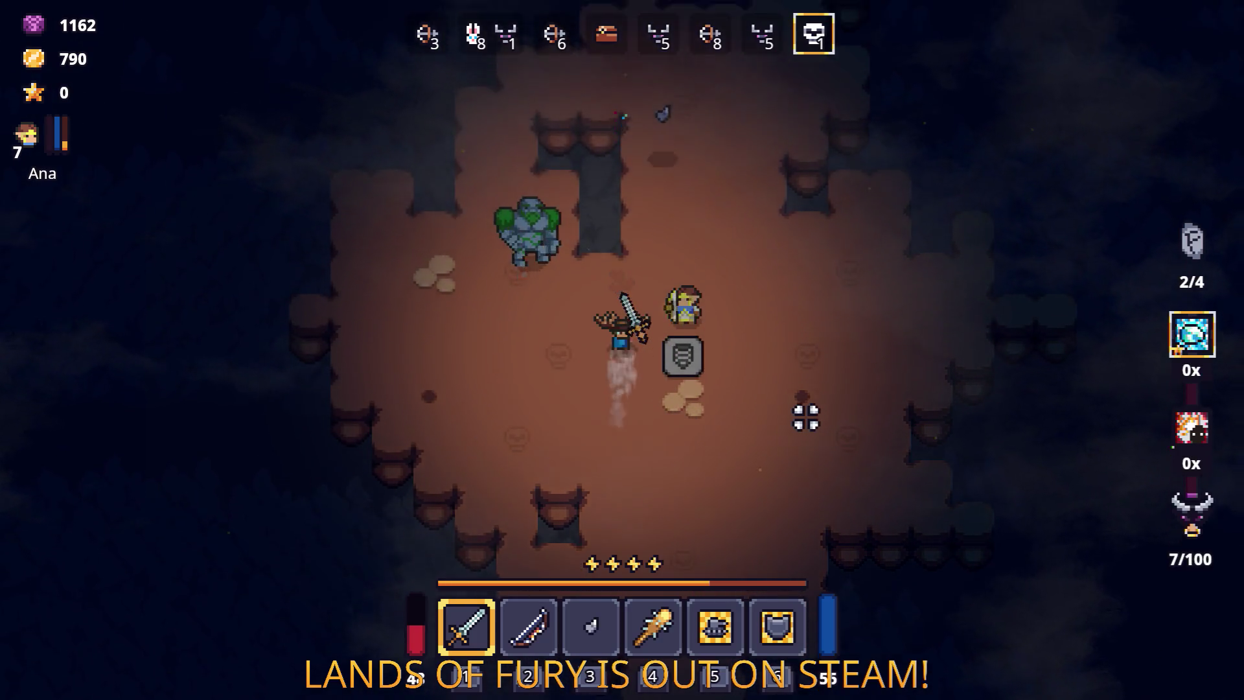
{"action": "left_click", "coordinate": [547, 328]}
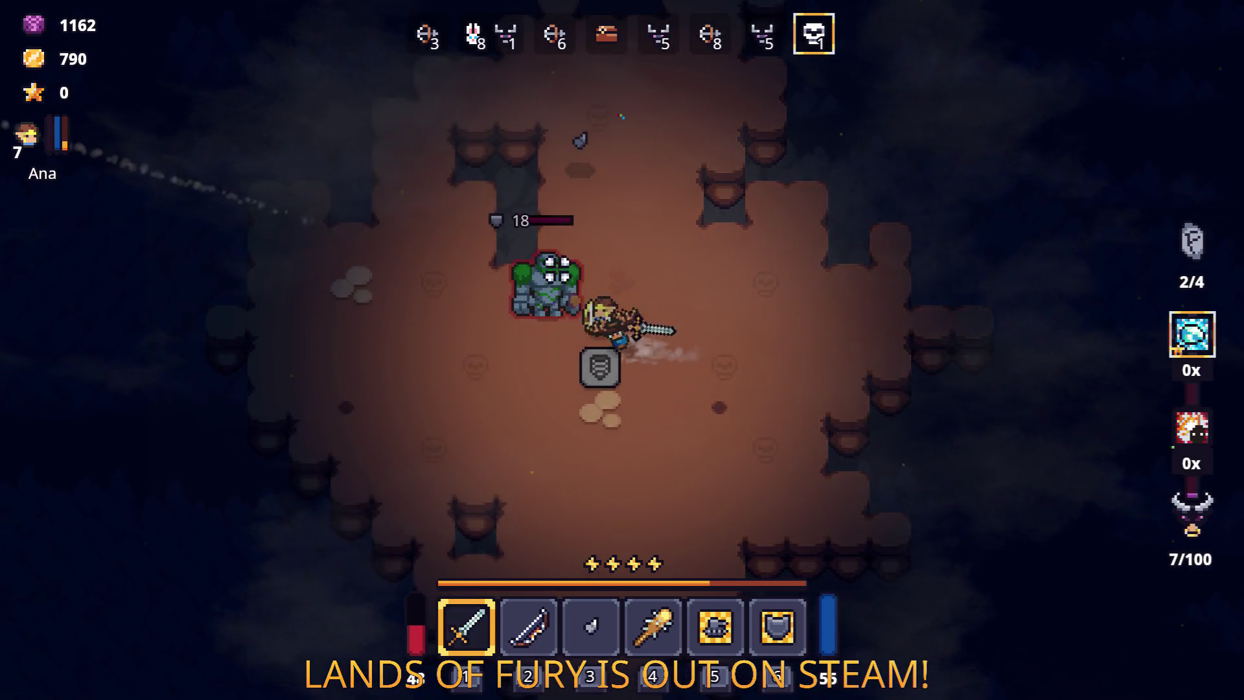
{"action": "left_click", "coordinate": [555, 263]}
Step: Retreat and dash away from the golems, then eat the corn and Honey from the inventory
{"action": "key", "text": "a"}
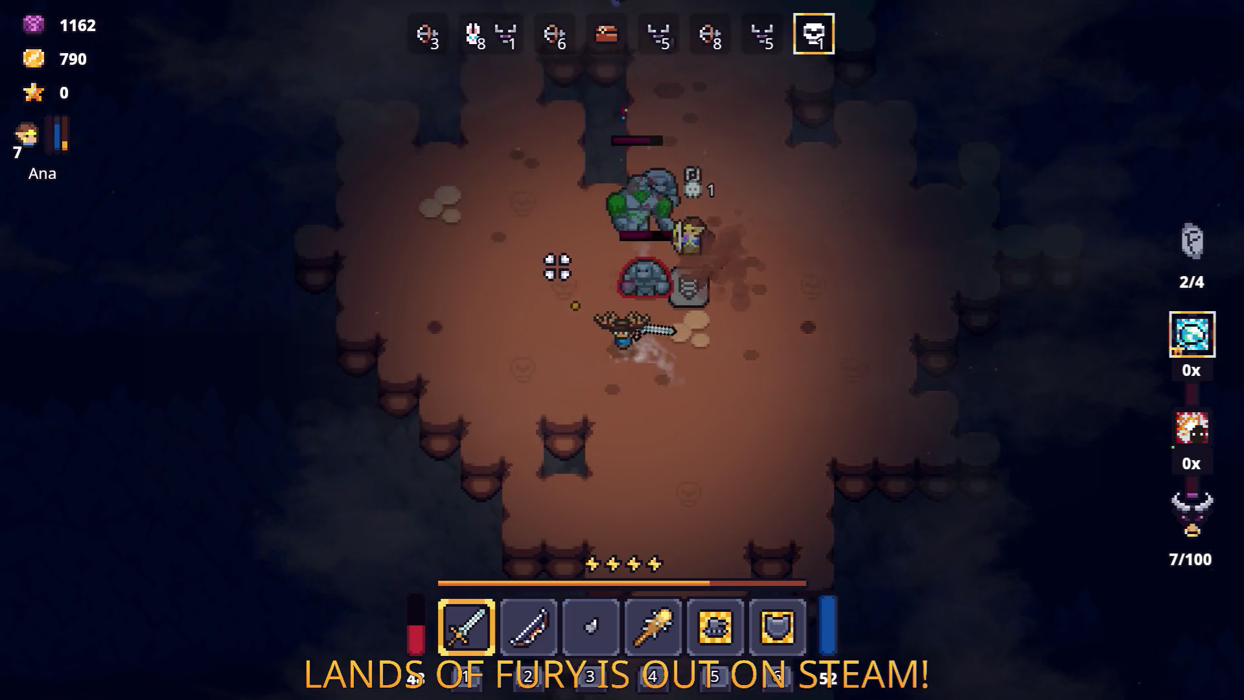
{"action": "key", "text": "a"}
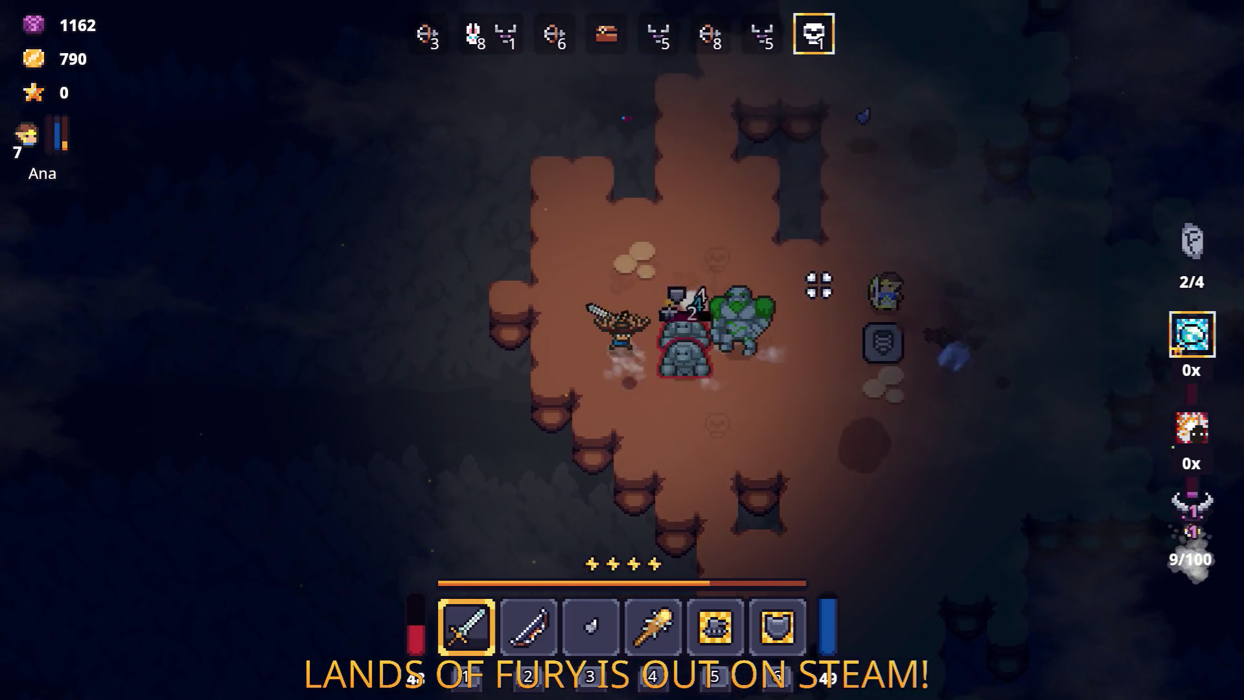
{"action": "key", "text": "d"}
{"action": "key", "text": "w"}
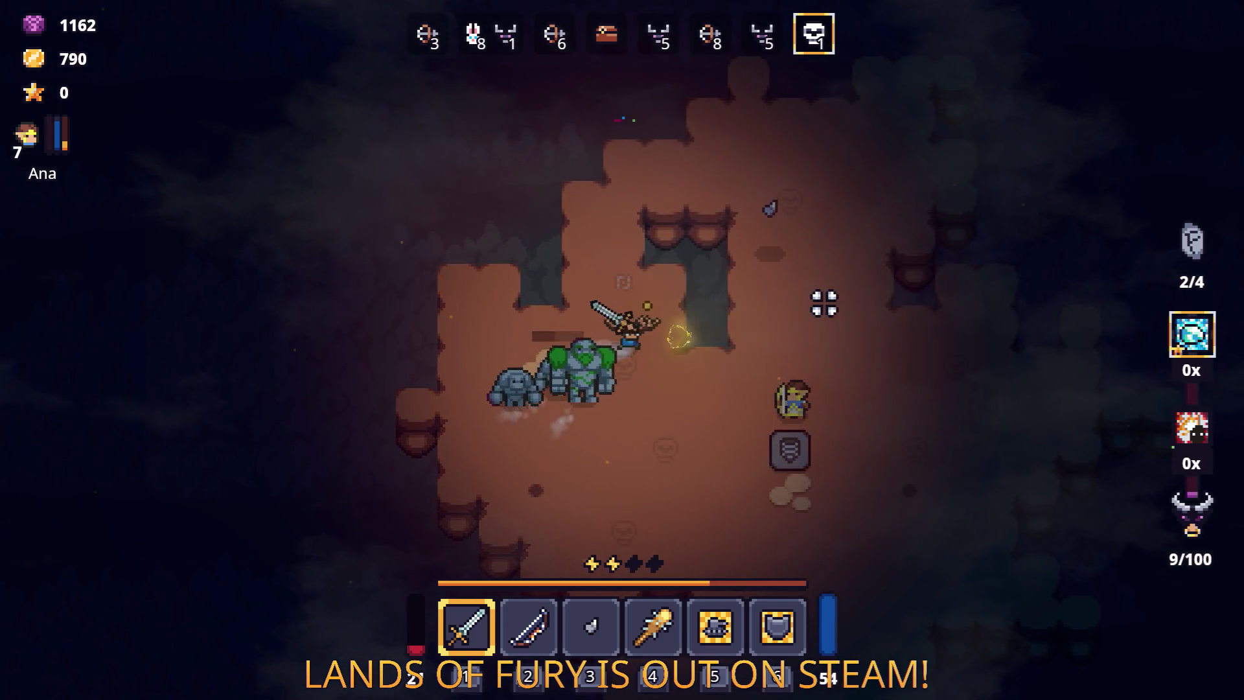
{"action": "key", "text": "s"}
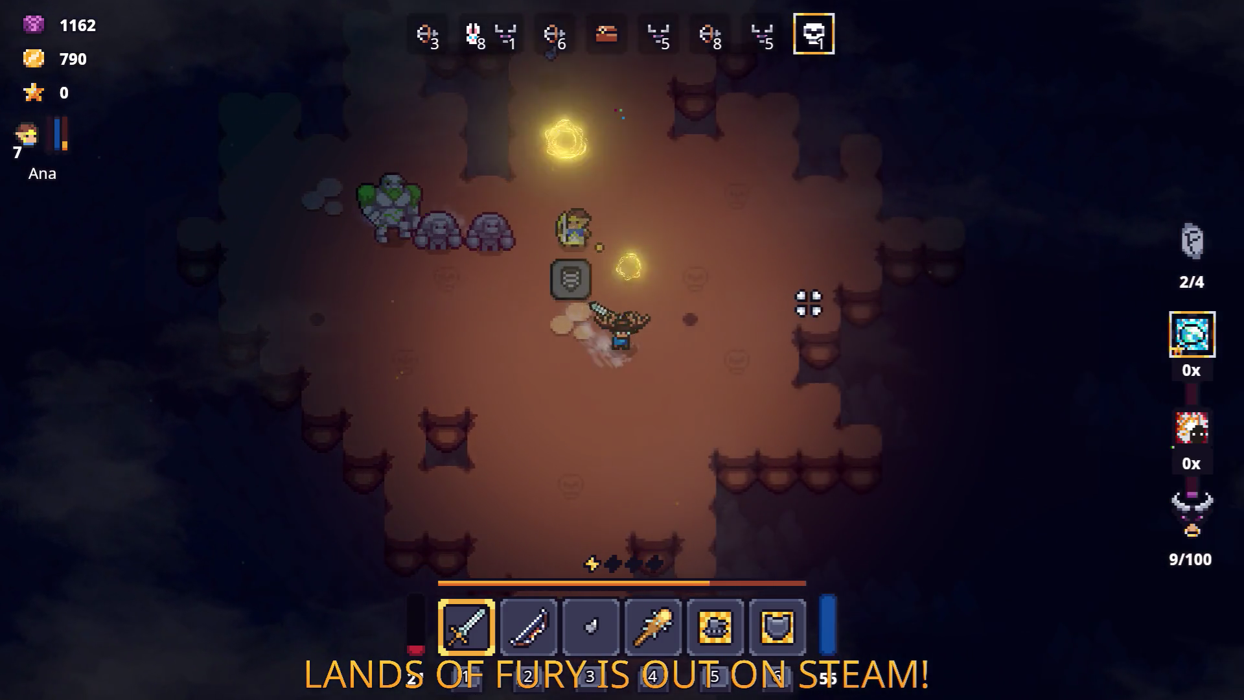
{"action": "key", "text": "i"}
{"action": "key", "text": "e"}
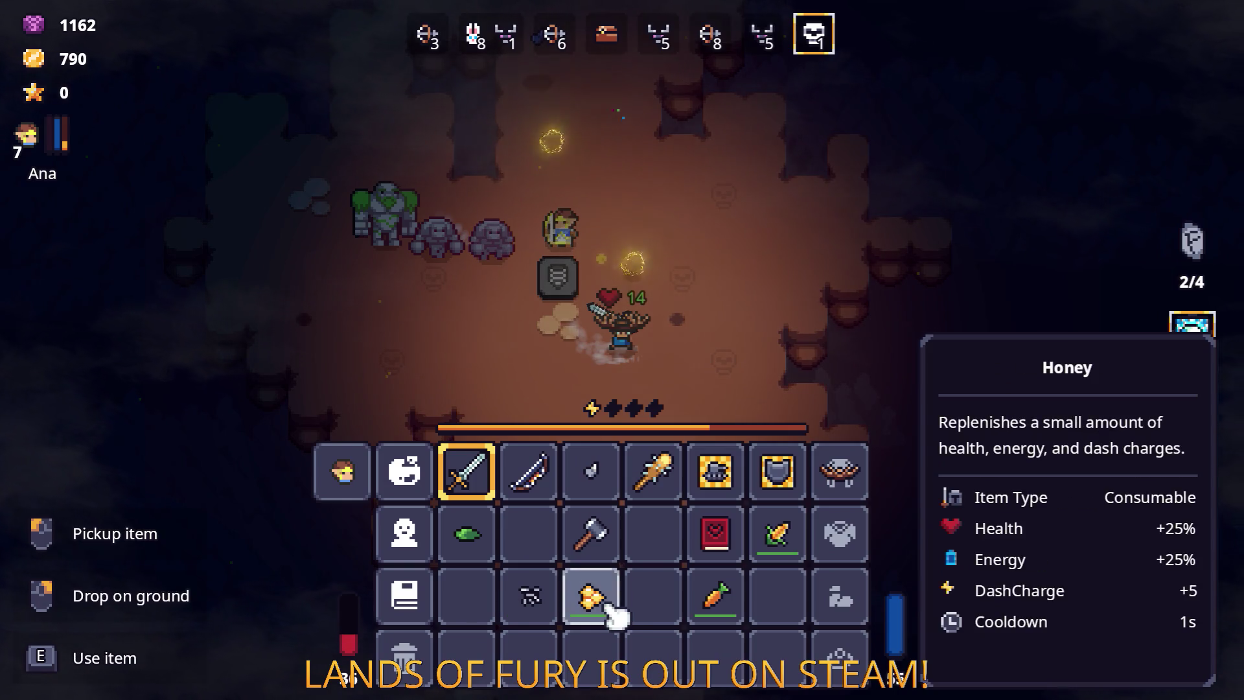
{"action": "key", "text": "e"}
{"action": "key", "text": "e"}
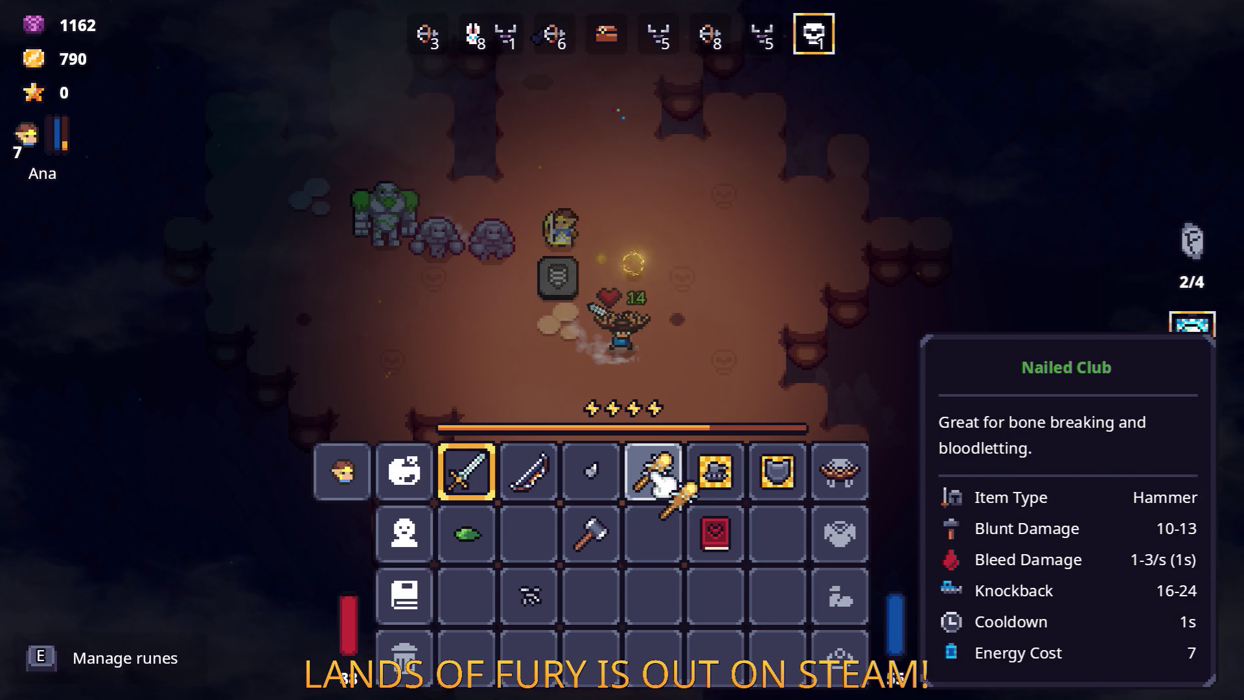
Step: Remove both runes from the sword and confirm the Runes dialog
{"action": "key", "text": "e"}
{"action": "left_click", "coordinate": [557, 360]}
{"action": "left_click", "coordinate": [591, 356]}
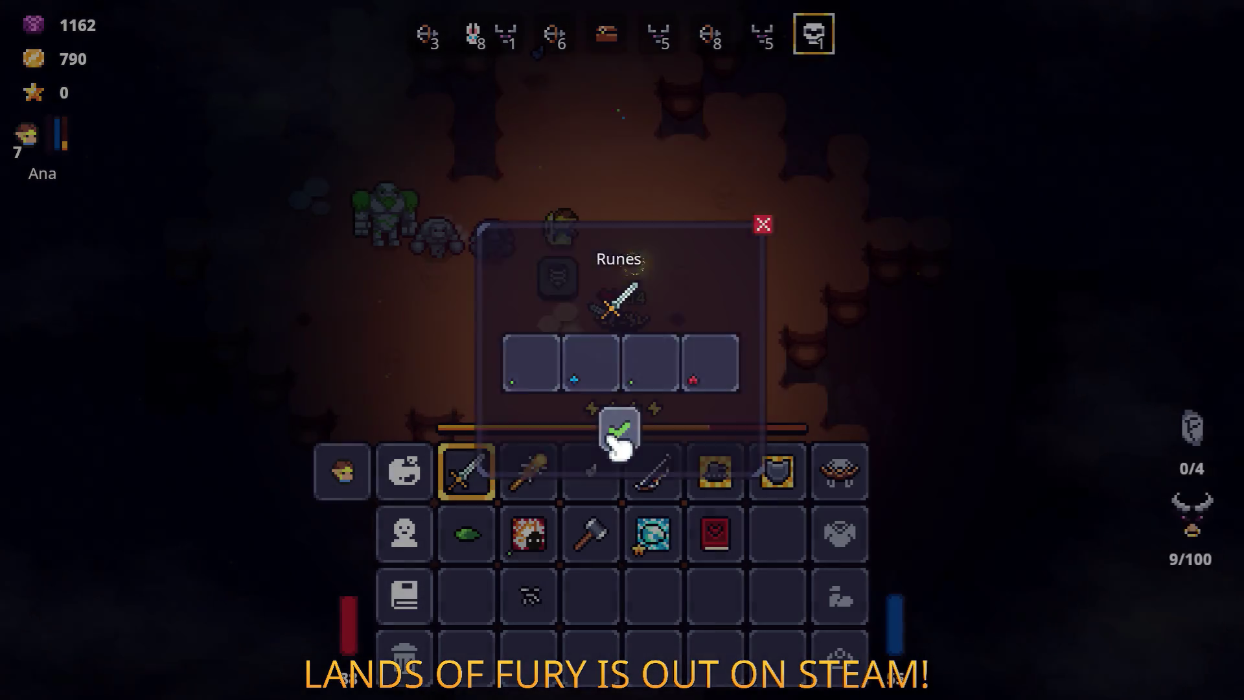
{"action": "left_click", "coordinate": [620, 431]}
Step: Put the Berserk Blast Rune on the Nailed Club and close the inventory
{"action": "key", "text": "e"}
{"action": "left_click", "coordinate": [541, 362]}
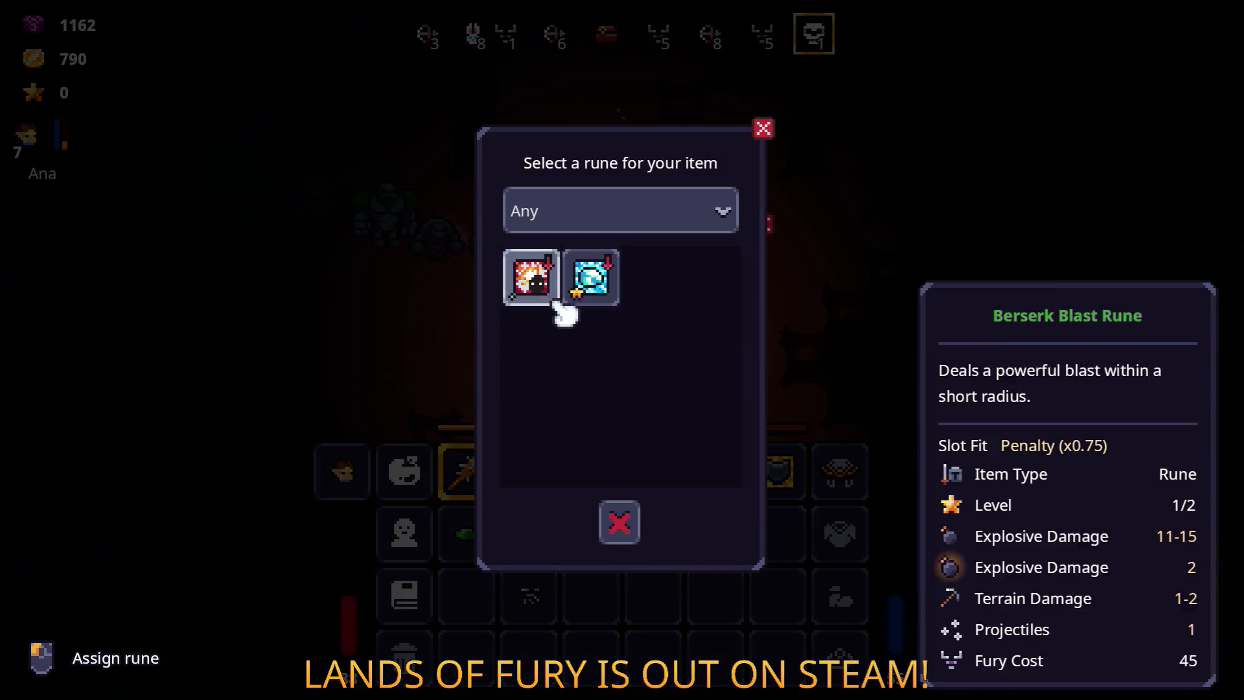
{"action": "left_click", "coordinate": [541, 282]}
{"action": "left_click", "coordinate": [642, 430]}
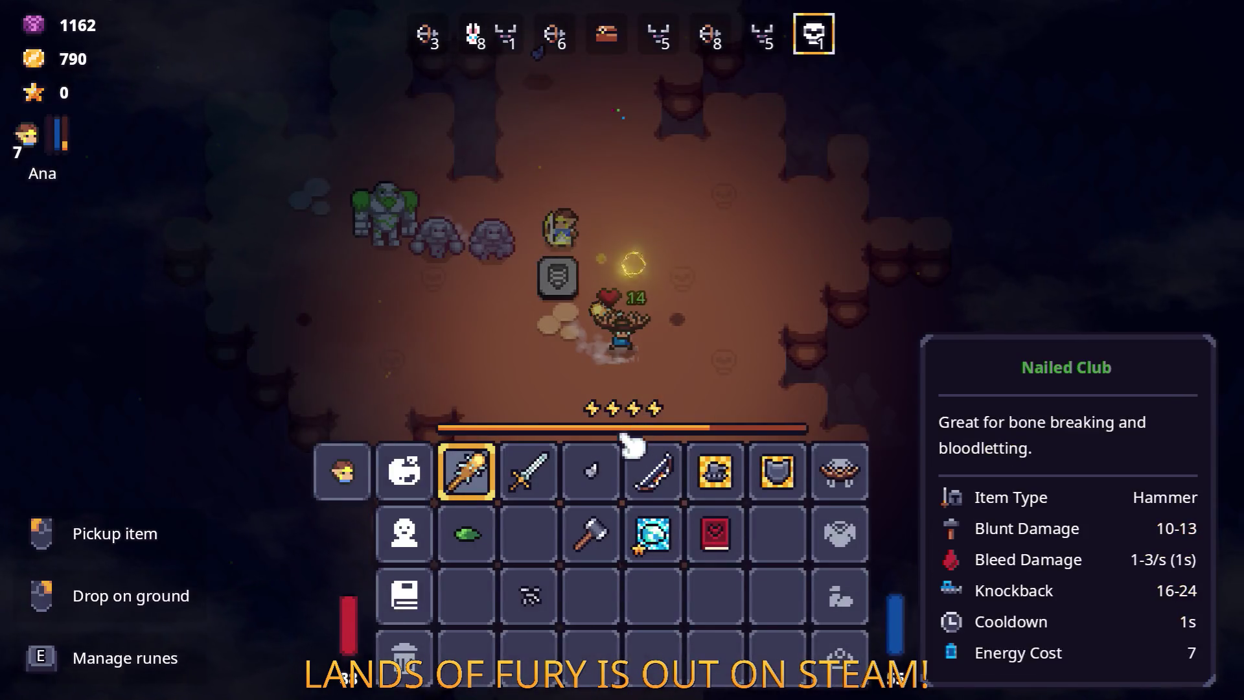
{"action": "key", "text": "Escape"}
Step: Close in on the golems and swing the club at them repeatedly while circling
{"action": "key", "text": "w"}
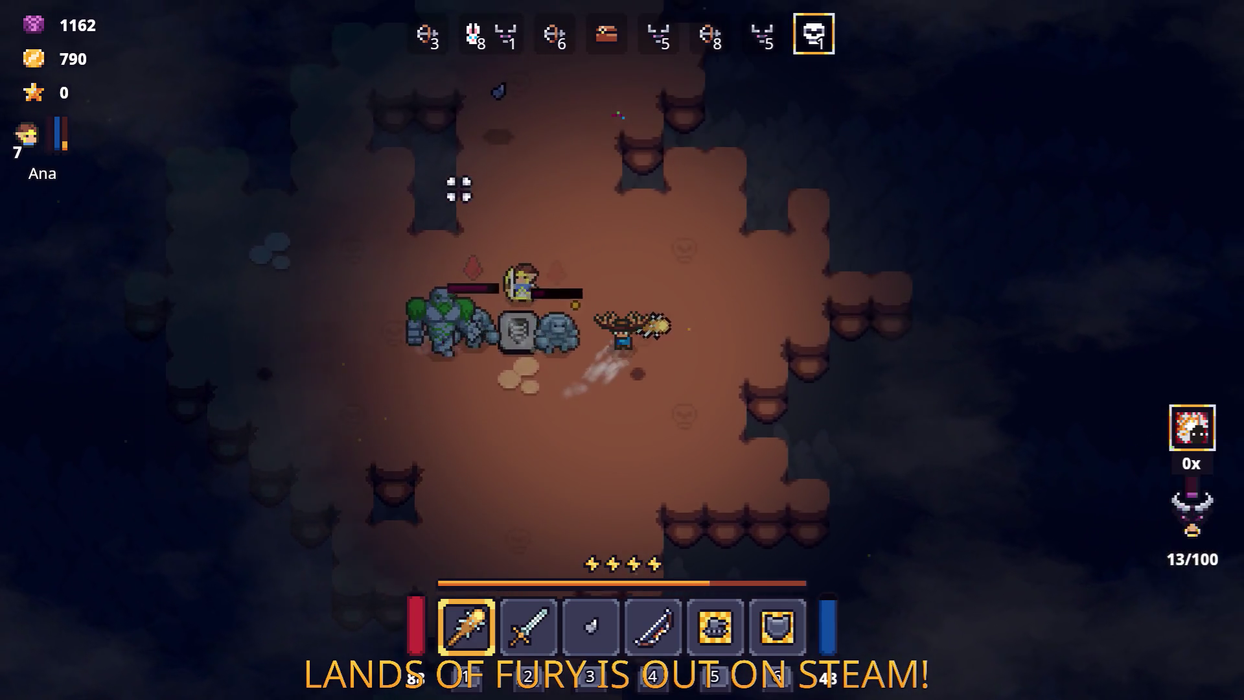
{"action": "left_click", "coordinate": [489, 397]}
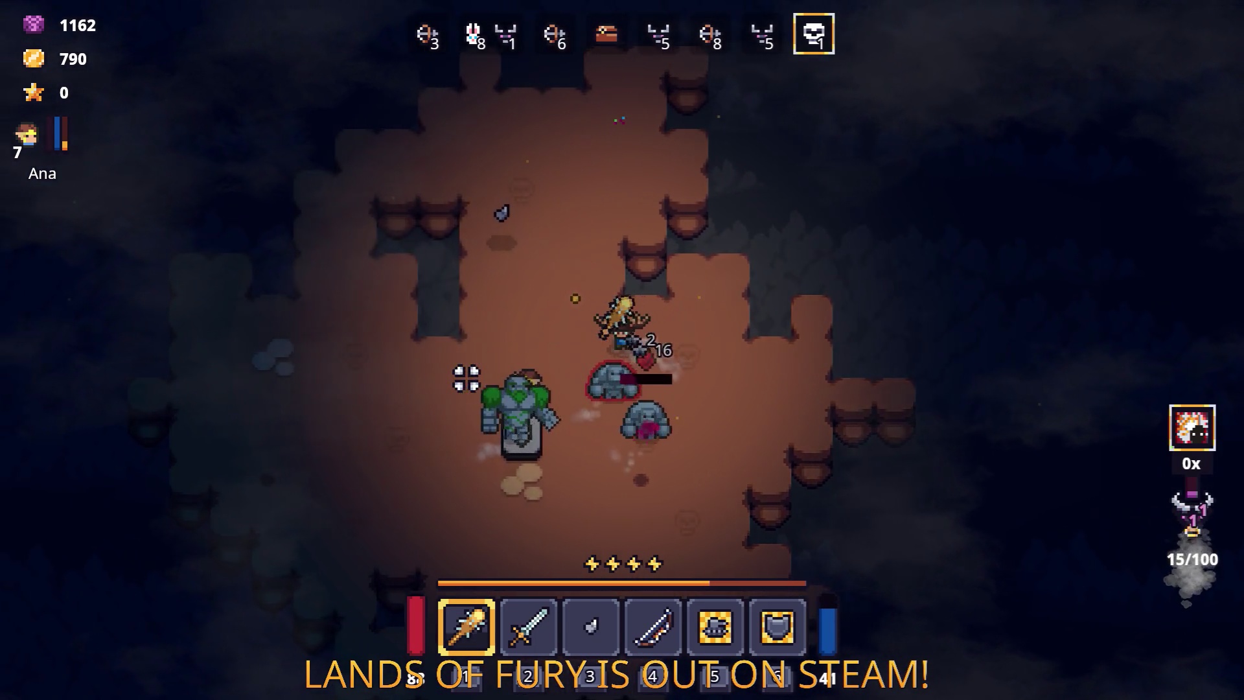
{"action": "key", "text": "a"}
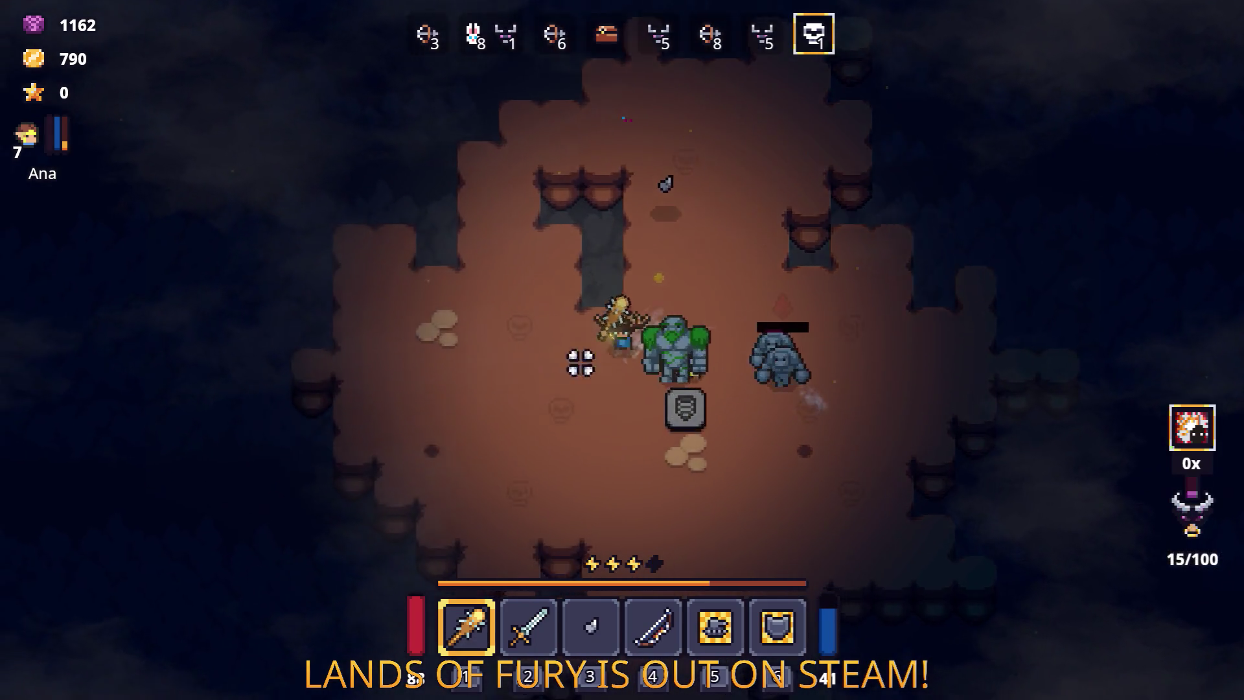
{"action": "left_click", "coordinate": [853, 219]}
{"action": "left_click", "coordinate": [731, 169]}
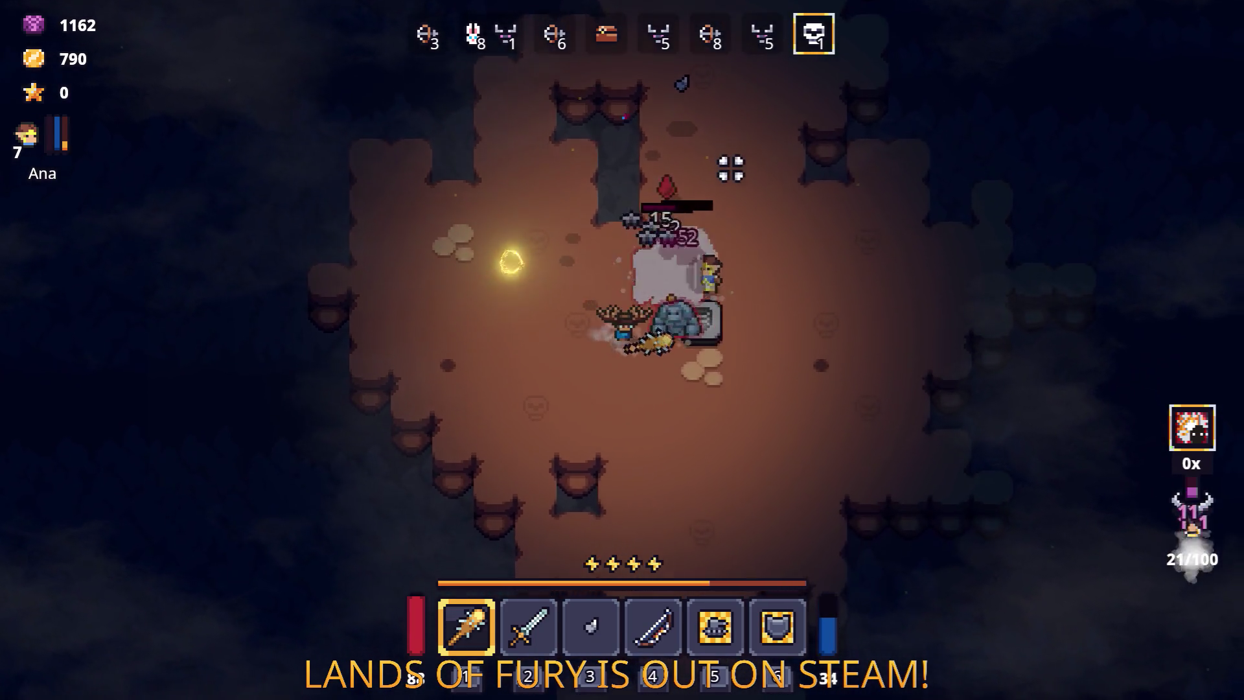
{"action": "key", "text": "d"}
{"action": "left_click", "coordinate": [680, 158]}
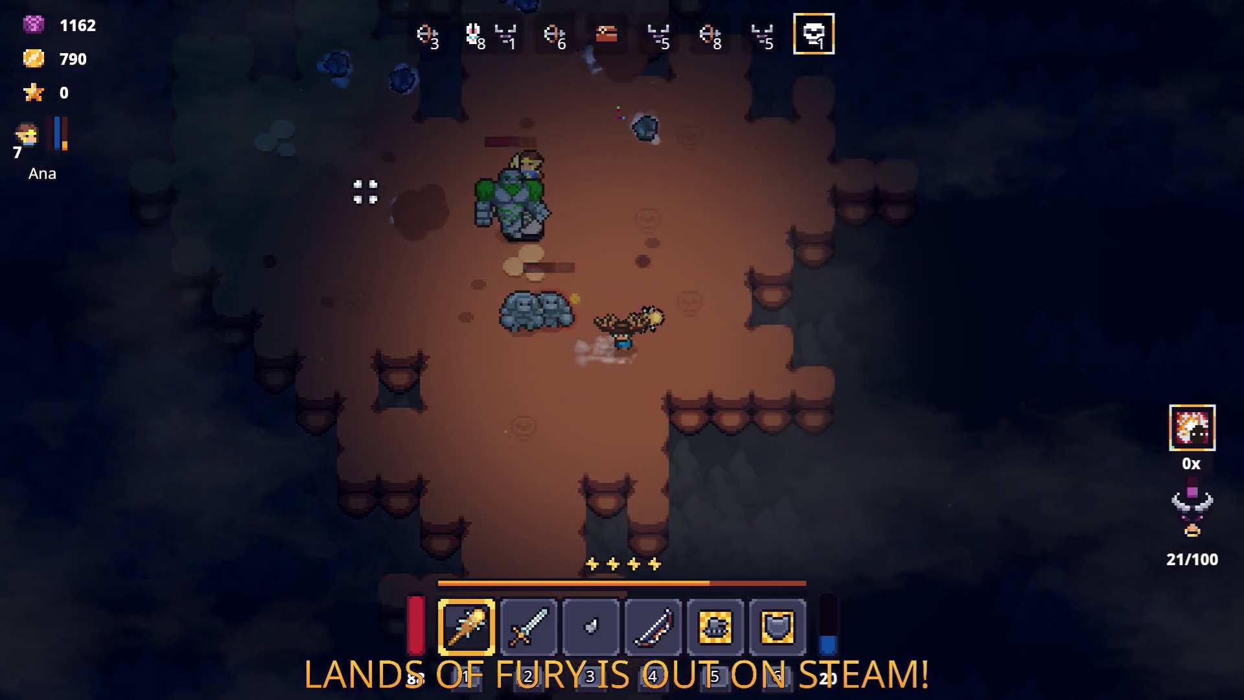
{"action": "left_click", "coordinate": [361, 189]}
{"action": "key", "text": "d"}
{"action": "left_click", "coordinate": [372, 156]}
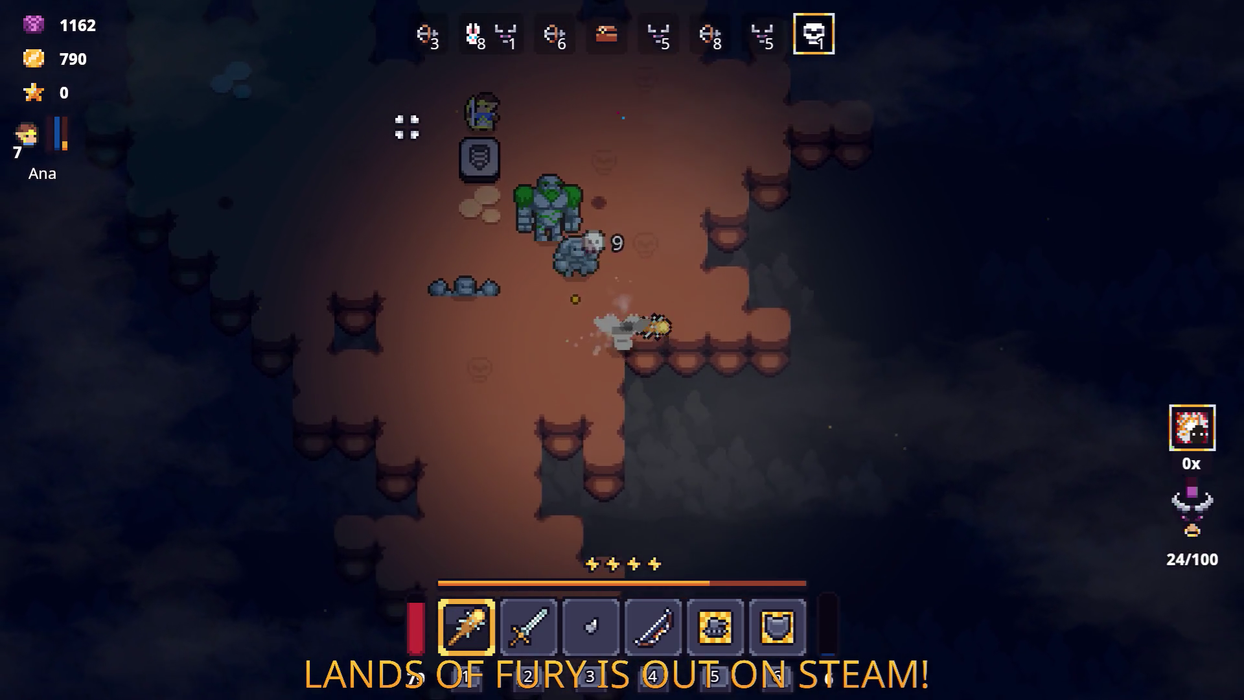
{"action": "key", "text": "a"}
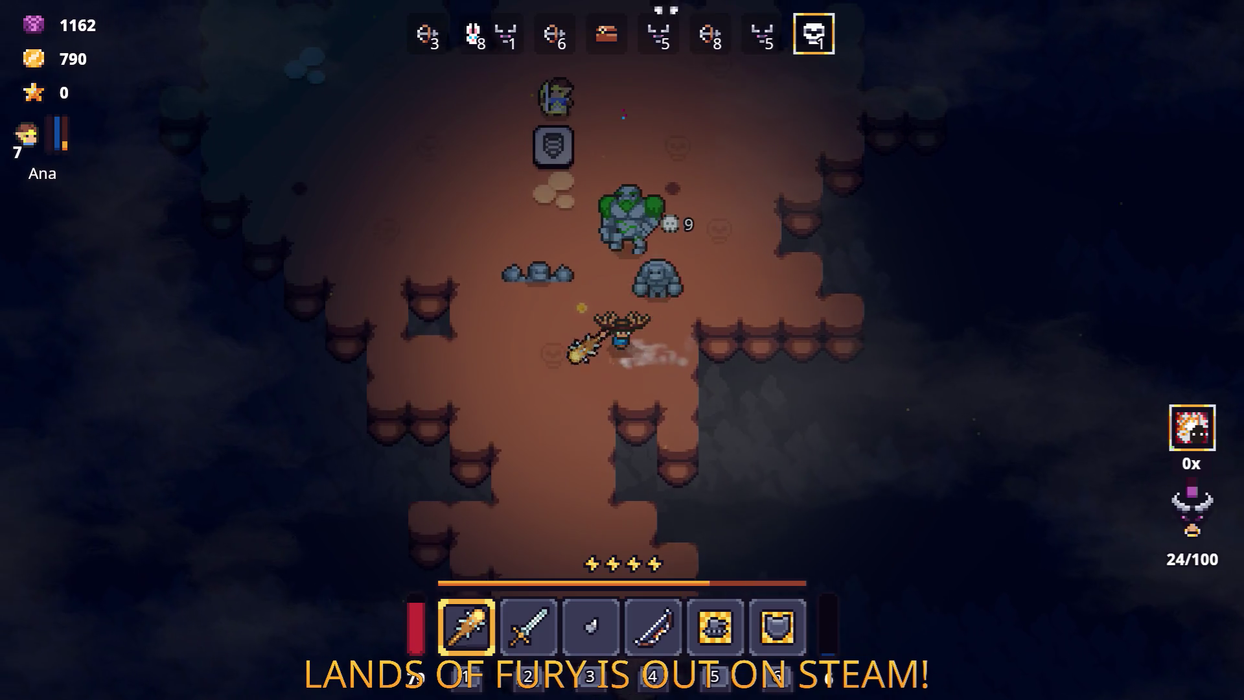
{"action": "left_click", "coordinate": [727, 67]}
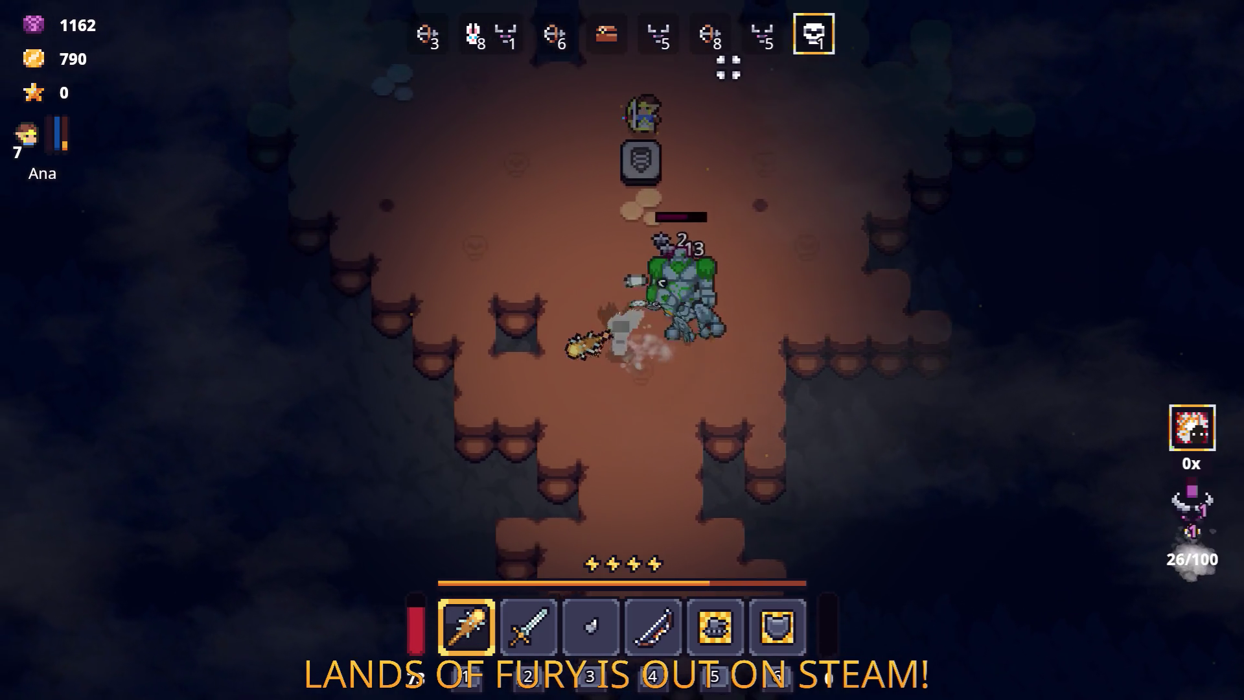
{"action": "key", "text": "a"}
{"action": "key", "text": "s"}
{"action": "left_click", "coordinate": [750, 75]}
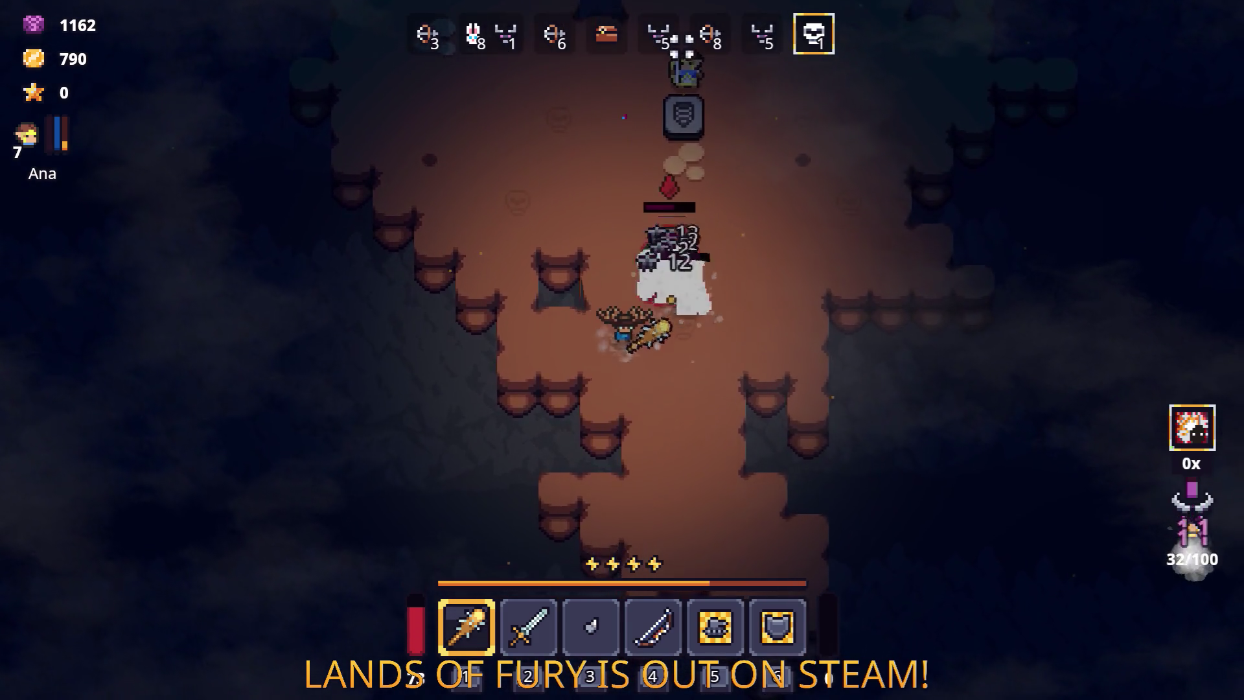
{"action": "key", "text": "w"}
{"action": "key", "text": "a"}
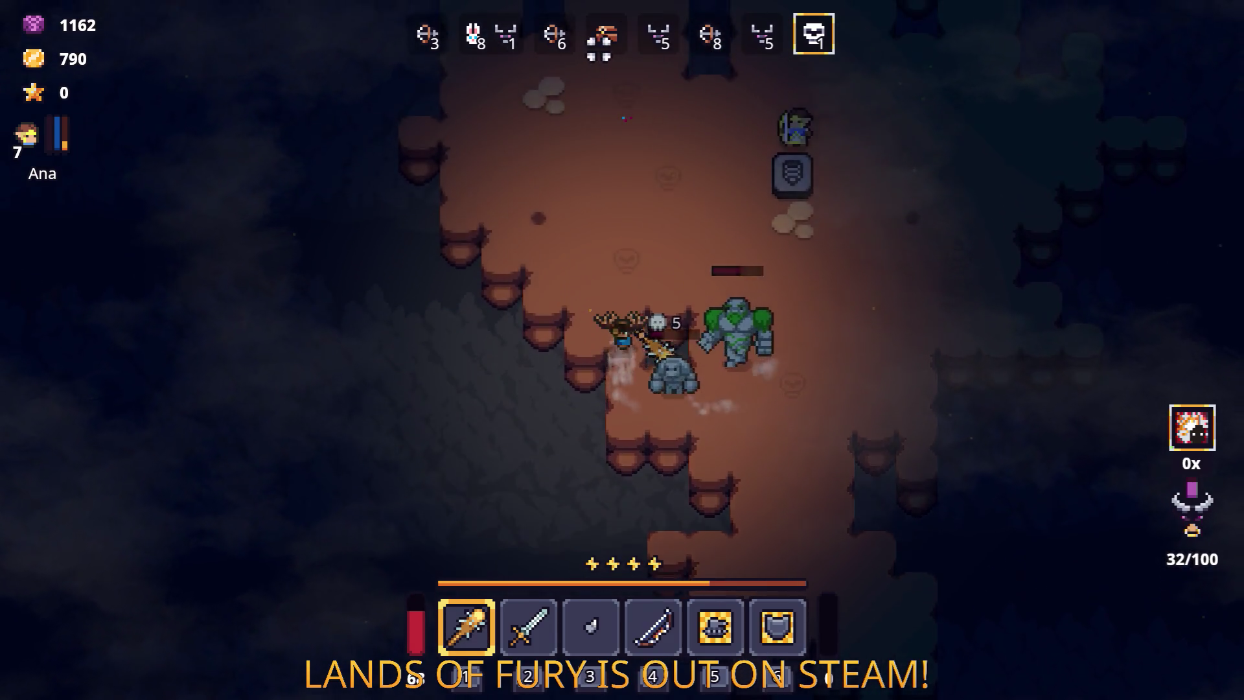
Step: Reposition around the room, briefly switching to the bow and back to the club
{"action": "key", "text": "w"}
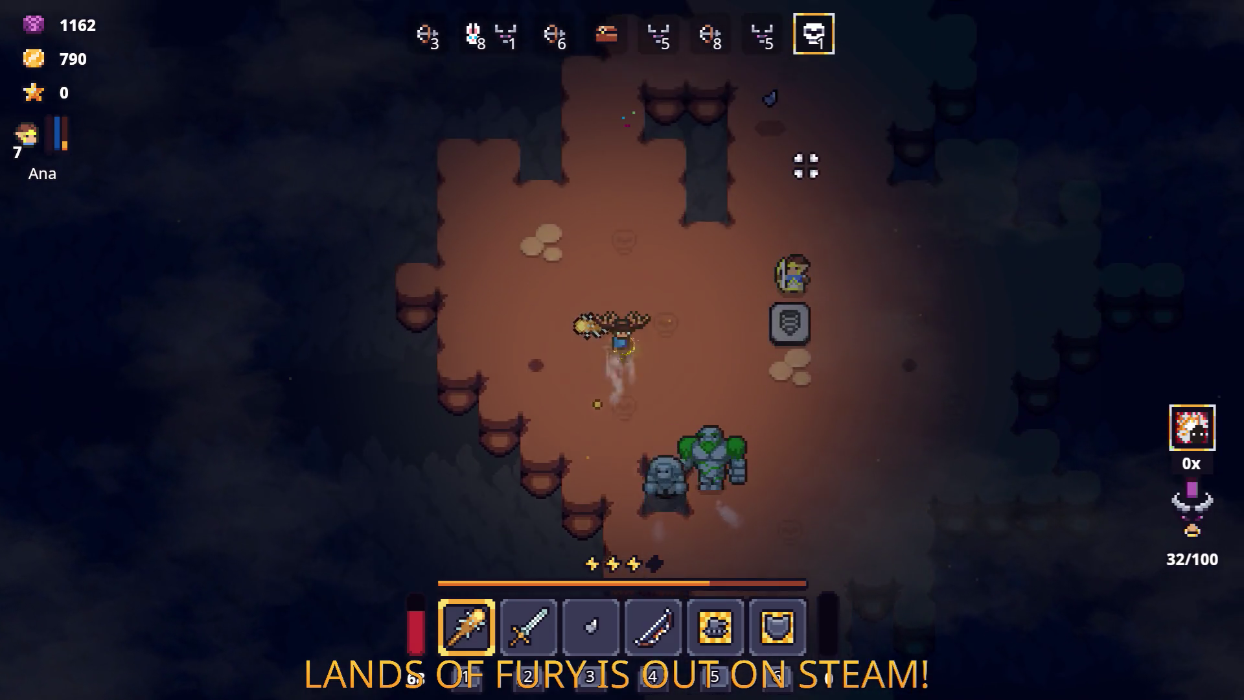
{"action": "key", "text": "d"}
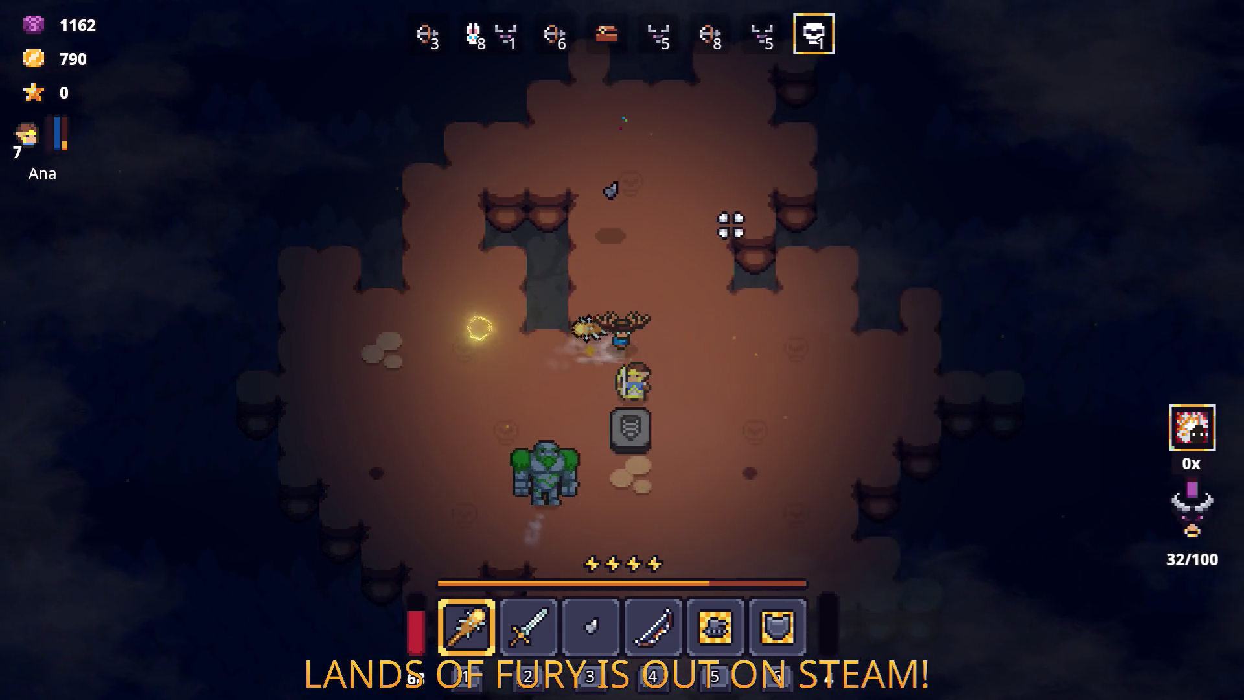
{"action": "key", "text": "d"}
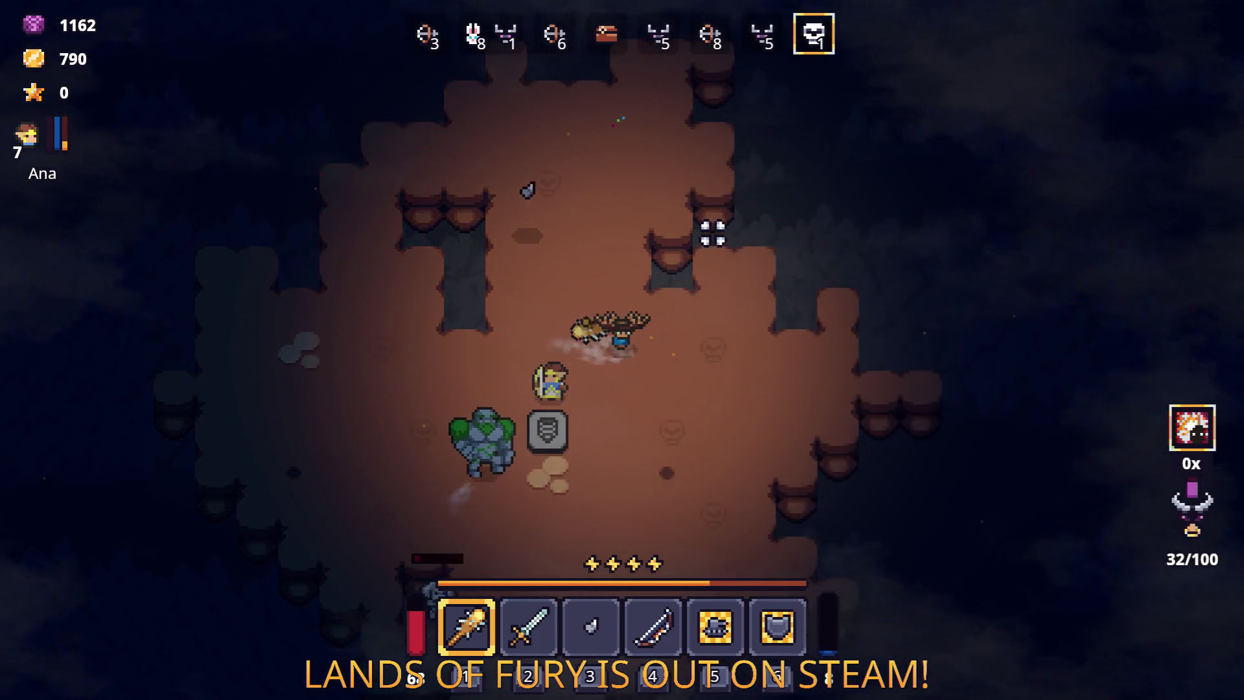
{"action": "key", "text": "4"}
{"action": "key", "text": "s"}
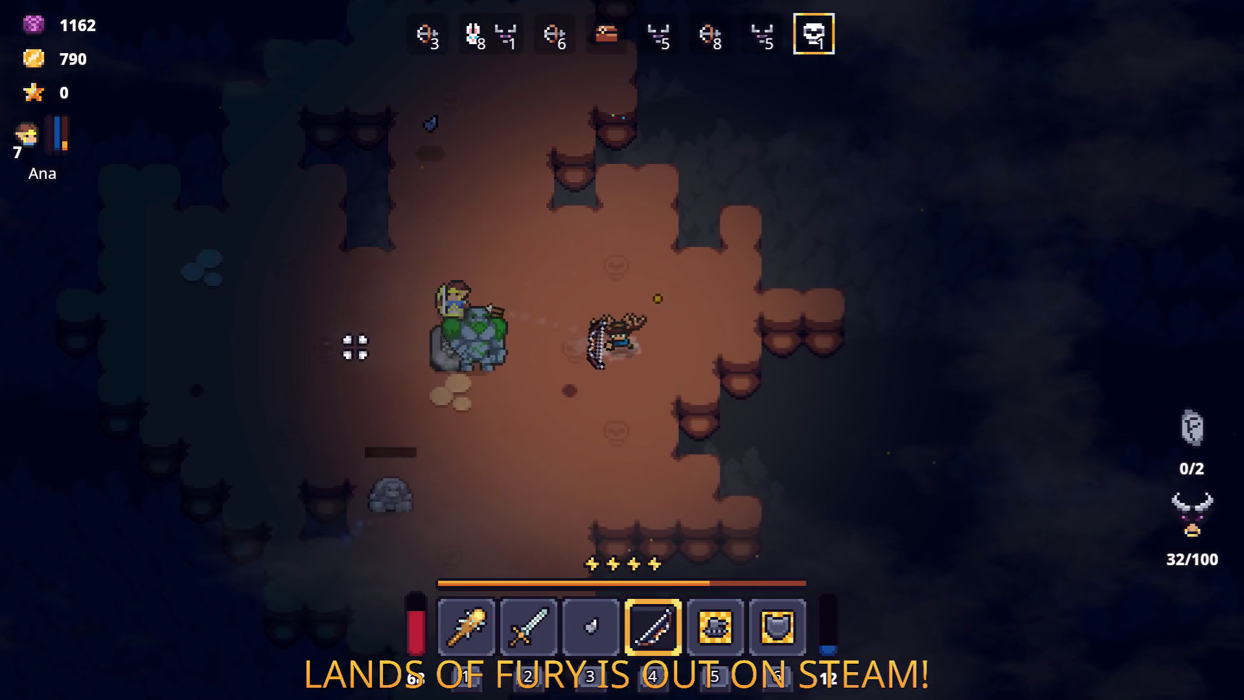
{"action": "key", "text": "d"}
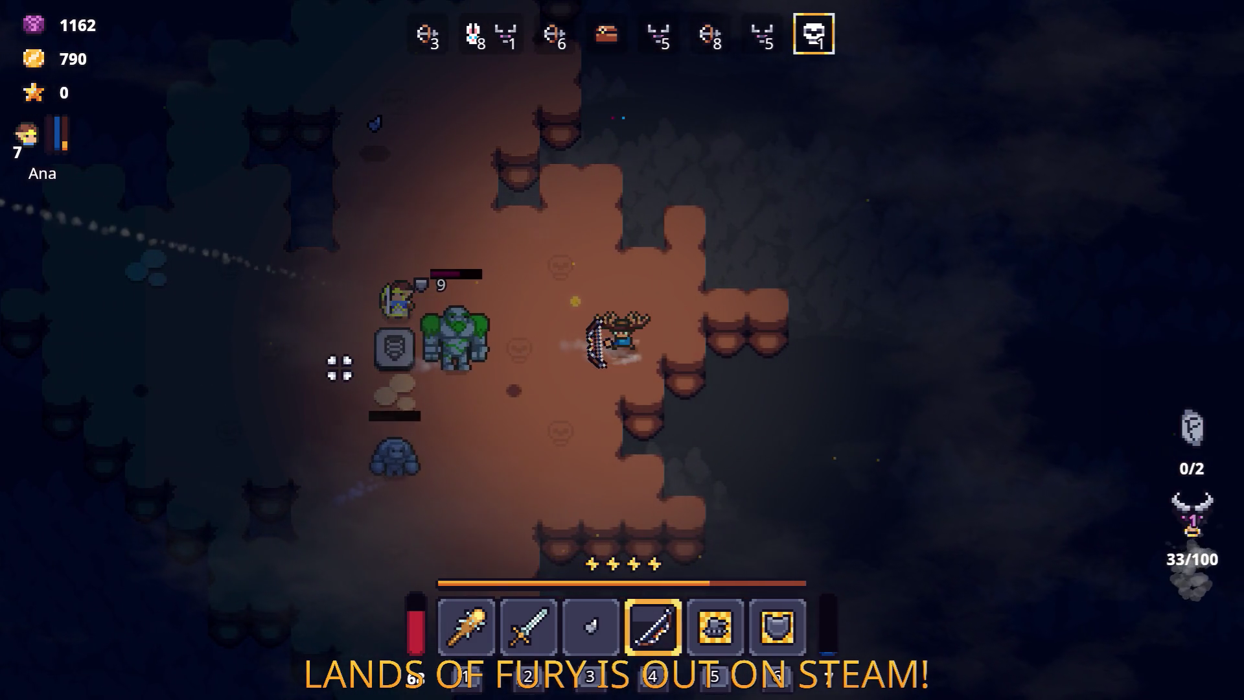
{"action": "key", "text": "a"}
{"action": "key", "text": "space"}
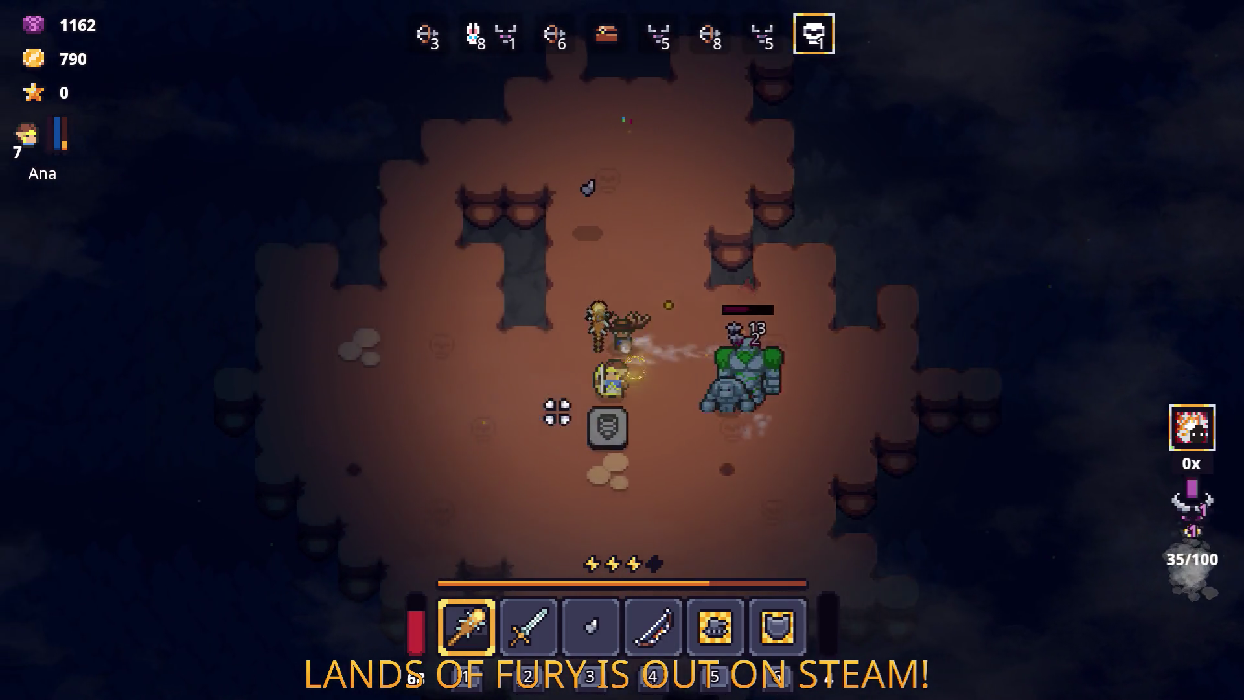
{"action": "key", "text": "s"}
{"action": "key", "text": "a"}
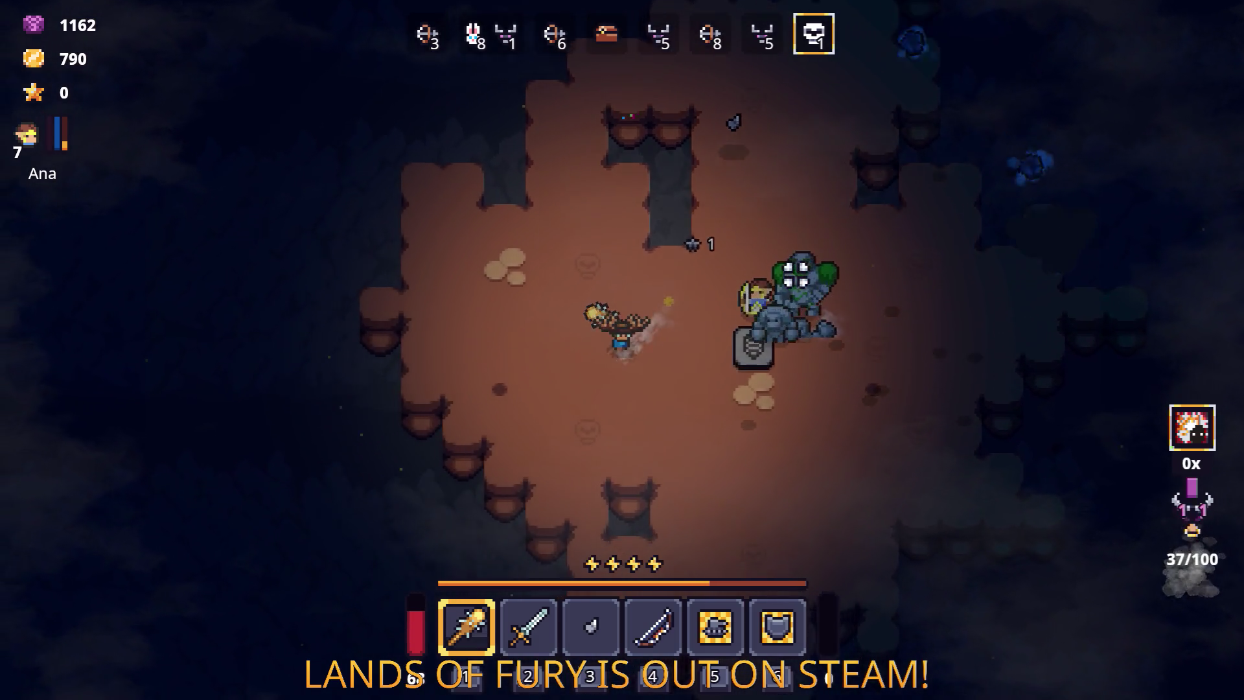
Step: Attack the golems again, dash past them, and use the stored consumable
{"action": "key", "text": "a"}
{"action": "key", "text": "w"}
{"action": "left_click", "coordinate": [796, 272]}
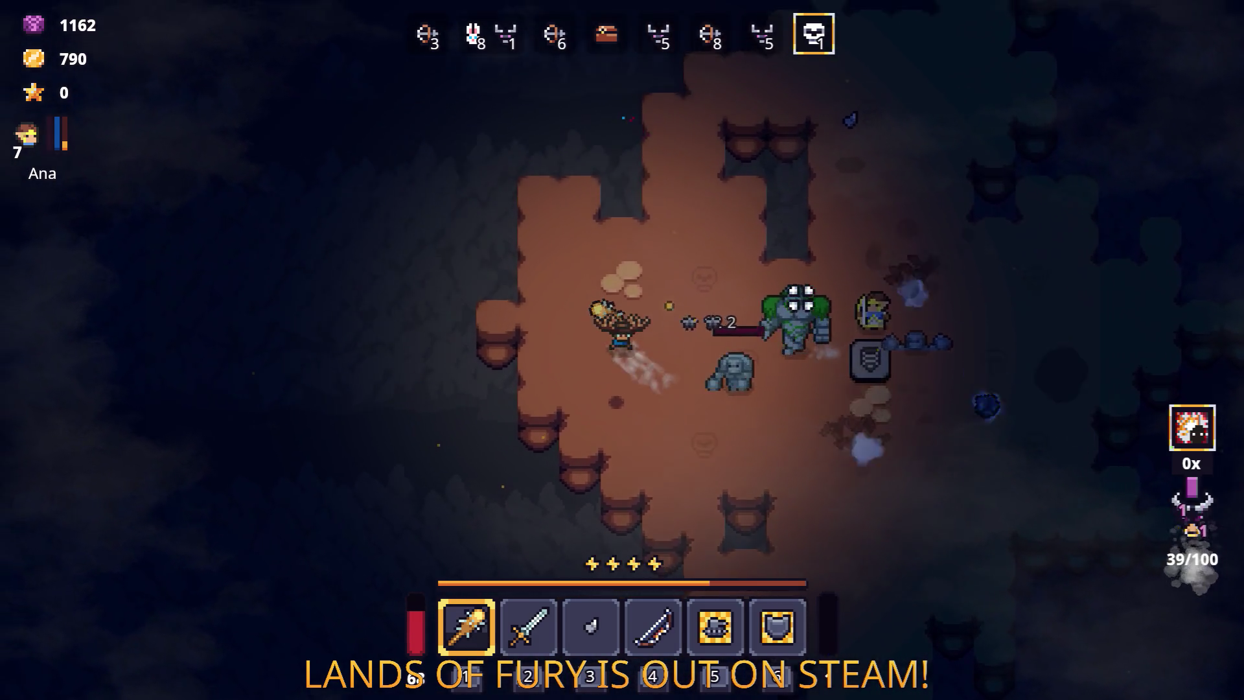
{"action": "key", "text": "s"}
{"action": "left_click", "coordinate": [765, 263]}
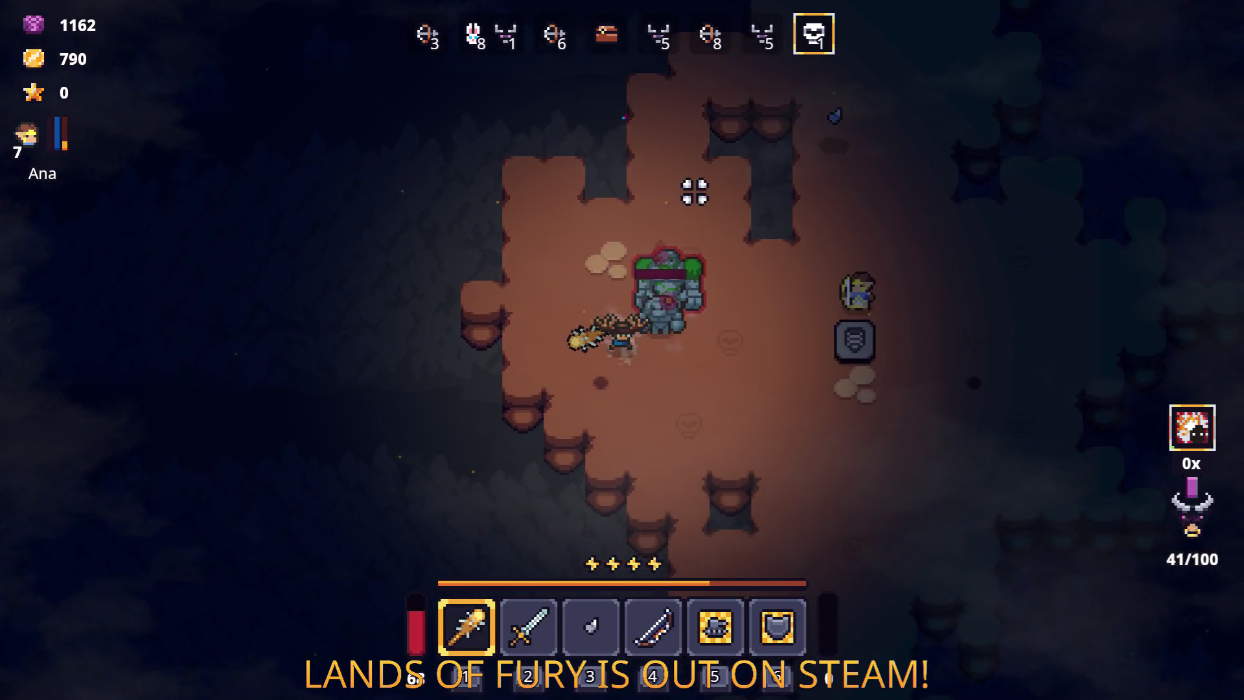
{"action": "key", "text": "space"}
{"action": "left_click", "coordinate": [701, 199]}
{"action": "key", "text": "a"}
{"action": "key", "text": "space"}
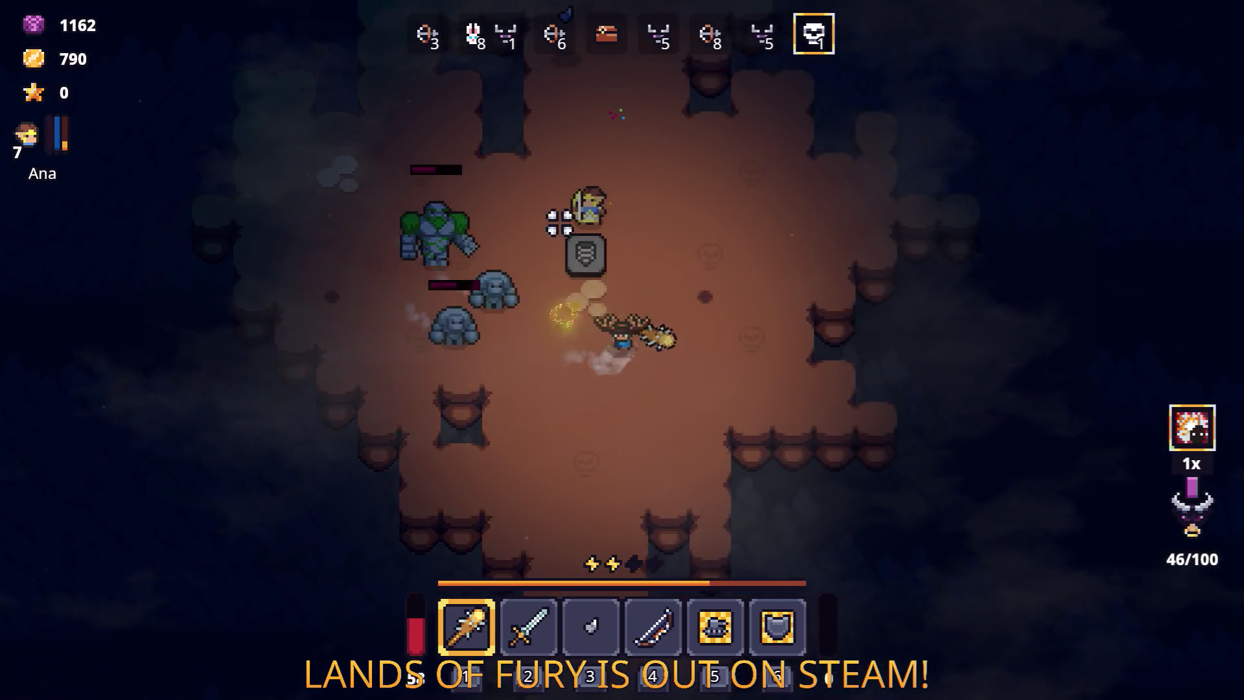
{"action": "key", "text": "d"}
{"action": "key", "text": "q"}
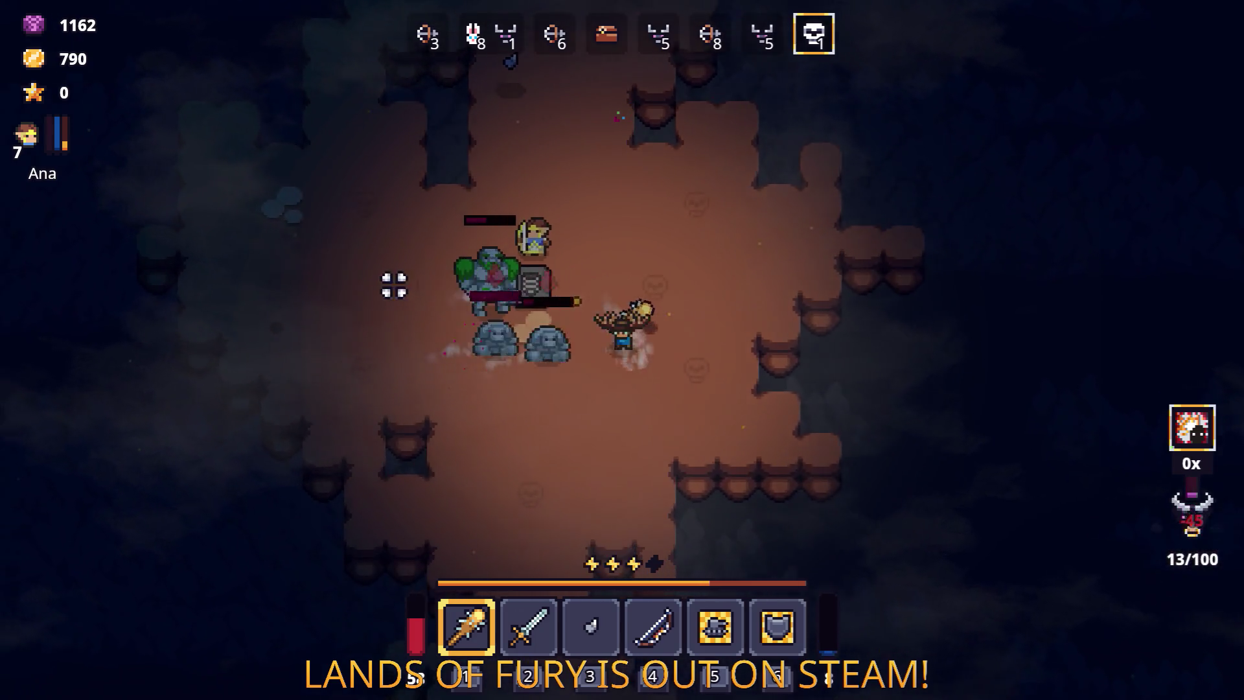
Step: Keep striking the closing golems, dashing below the stone pillar, until one falls
{"action": "key", "text": "a"}
{"action": "left_click", "coordinate": [322, 359]}
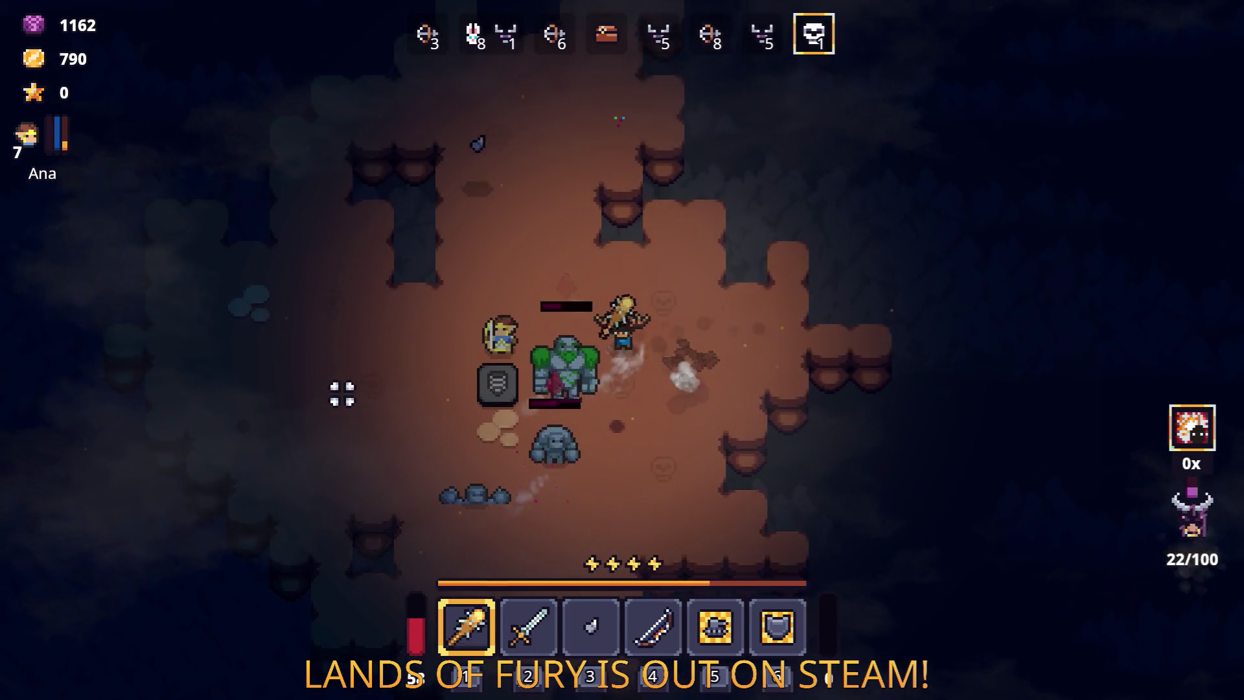
{"action": "key", "text": "a"}
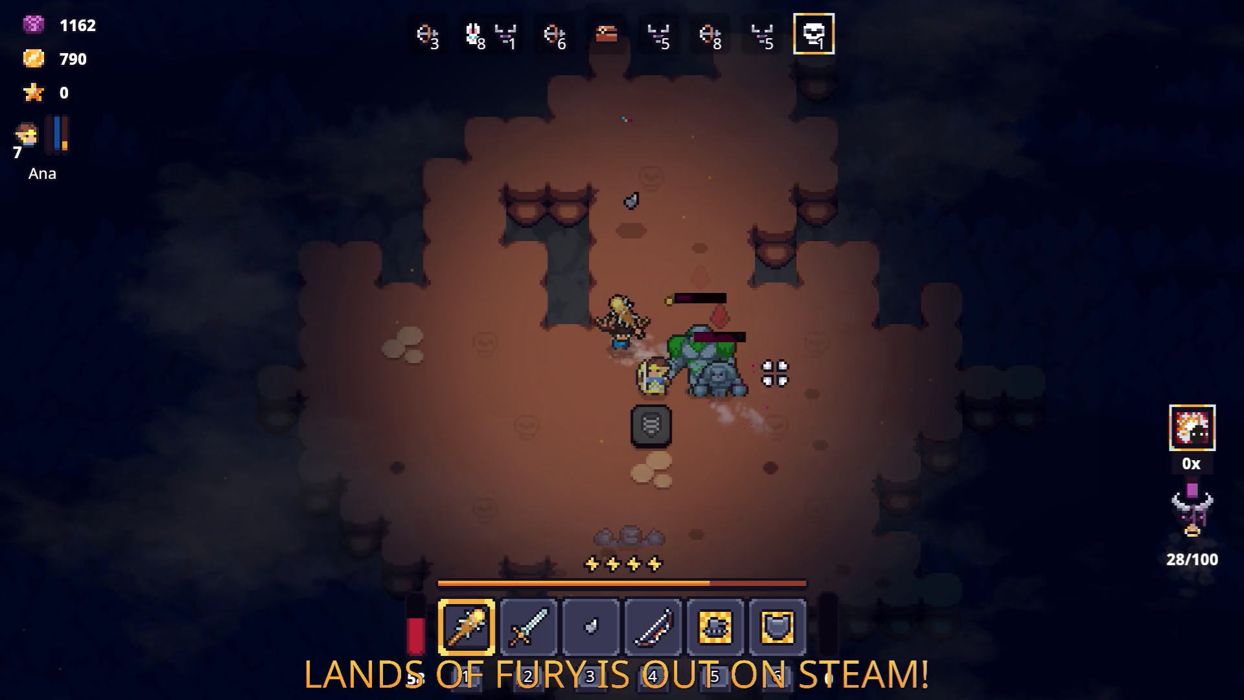
{"action": "left_click", "coordinate": [772, 372]}
{"action": "key", "text": "a"}
{"action": "left_click", "coordinate": [809, 273]}
{"action": "key", "text": "s"}
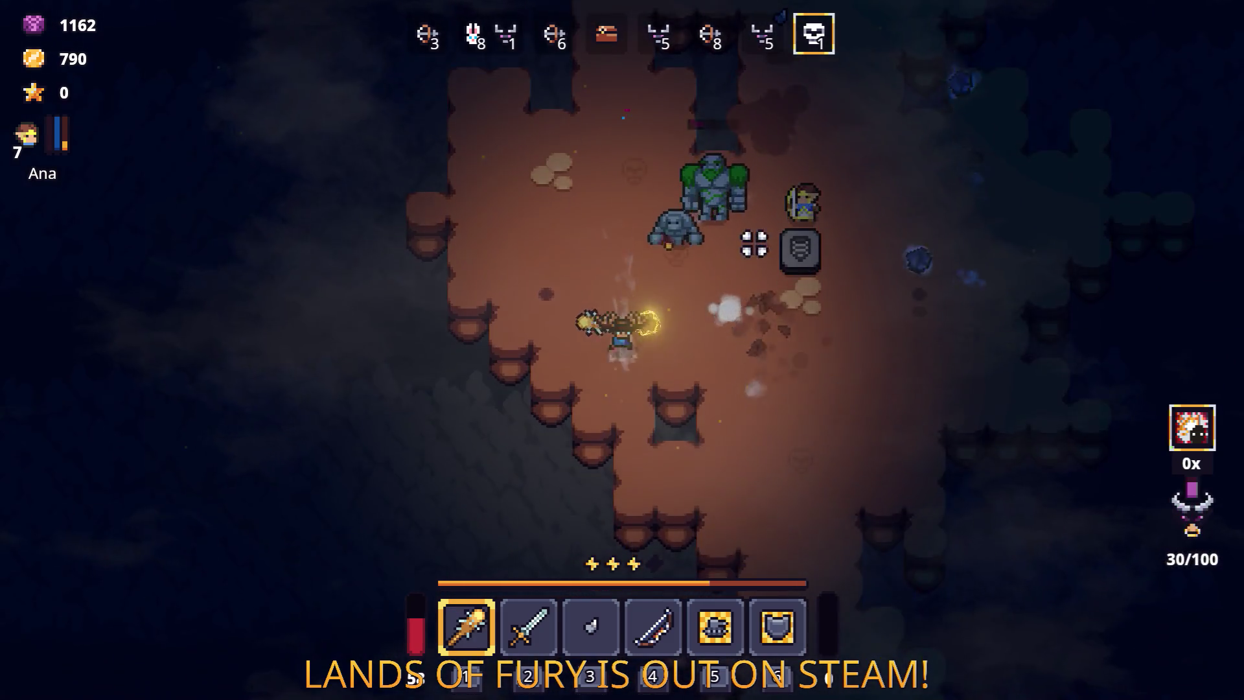
{"action": "key", "text": "w"}
{"action": "left_click", "coordinate": [719, 194]}
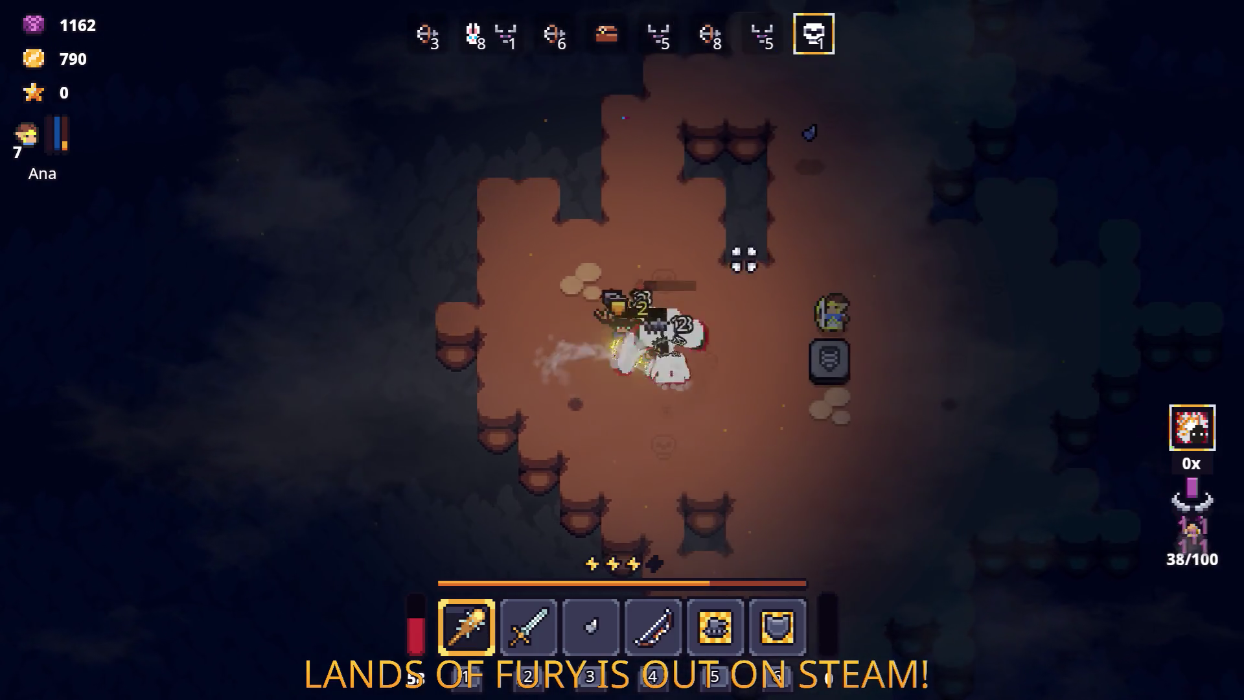
{"action": "key", "text": "d"}
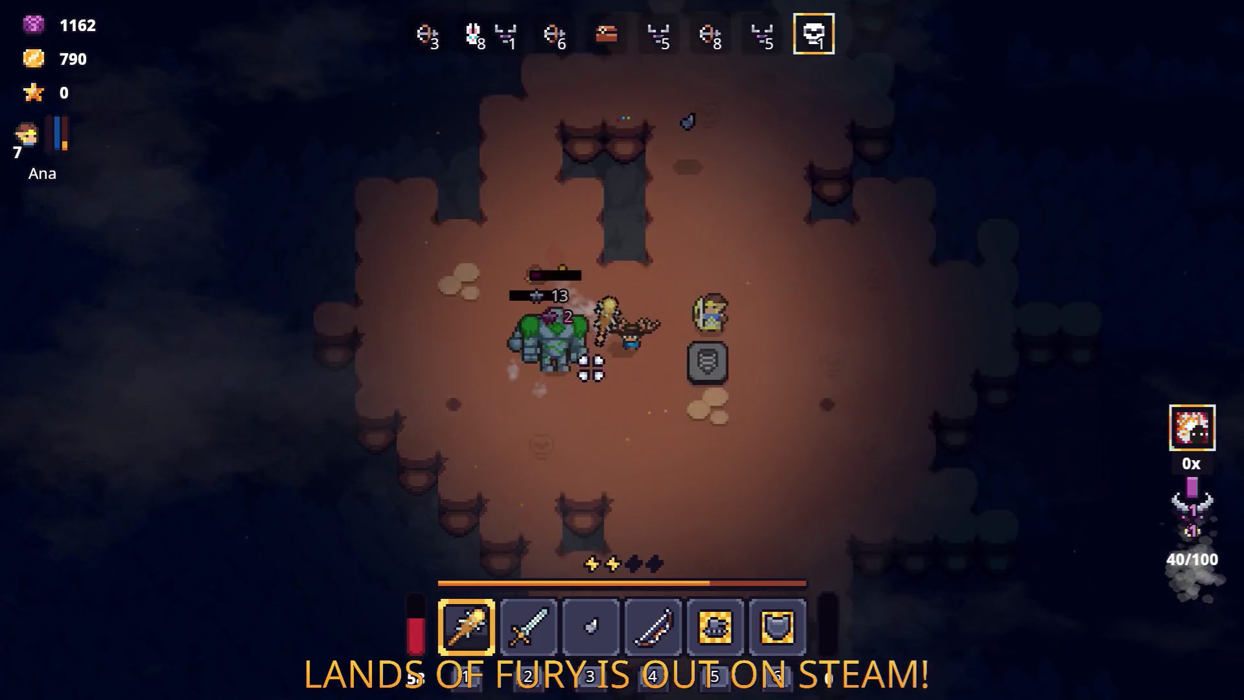
{"action": "left_click", "coordinate": [526, 257]}
{"action": "key", "text": "a"}
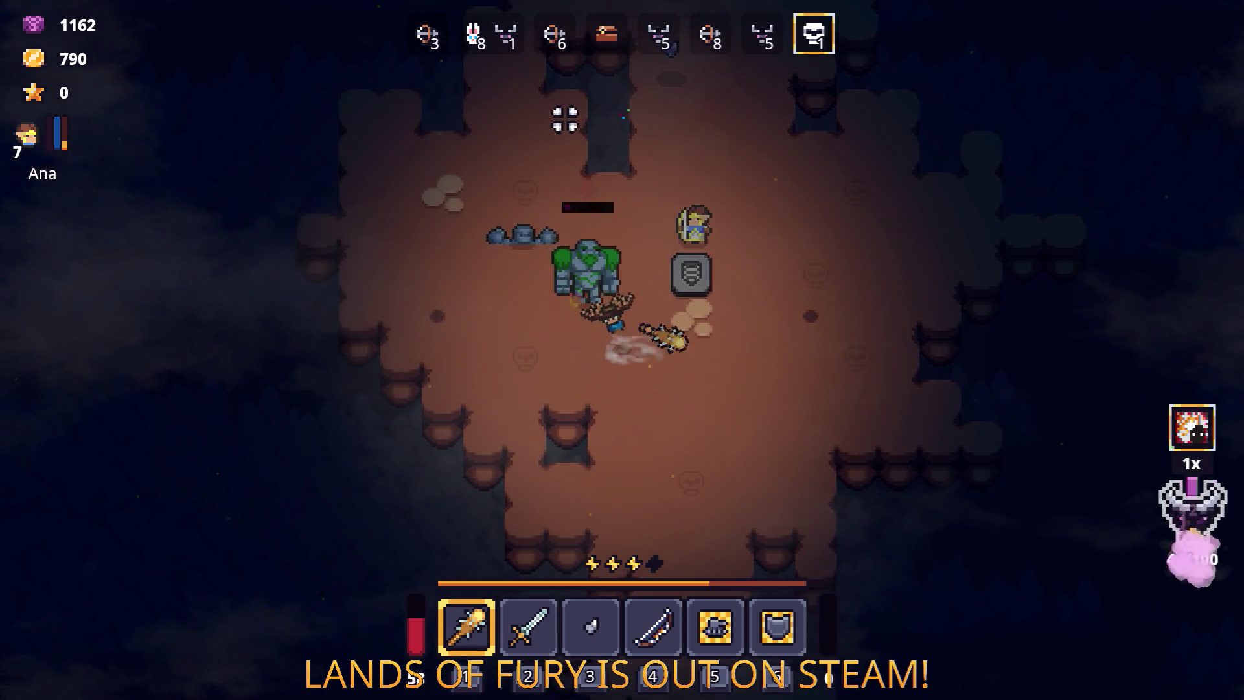
{"action": "left_click", "coordinate": [542, 150]}
{"action": "key", "text": "a"}
{"action": "key", "text": "w"}
{"action": "left_click", "coordinate": [849, 247]}
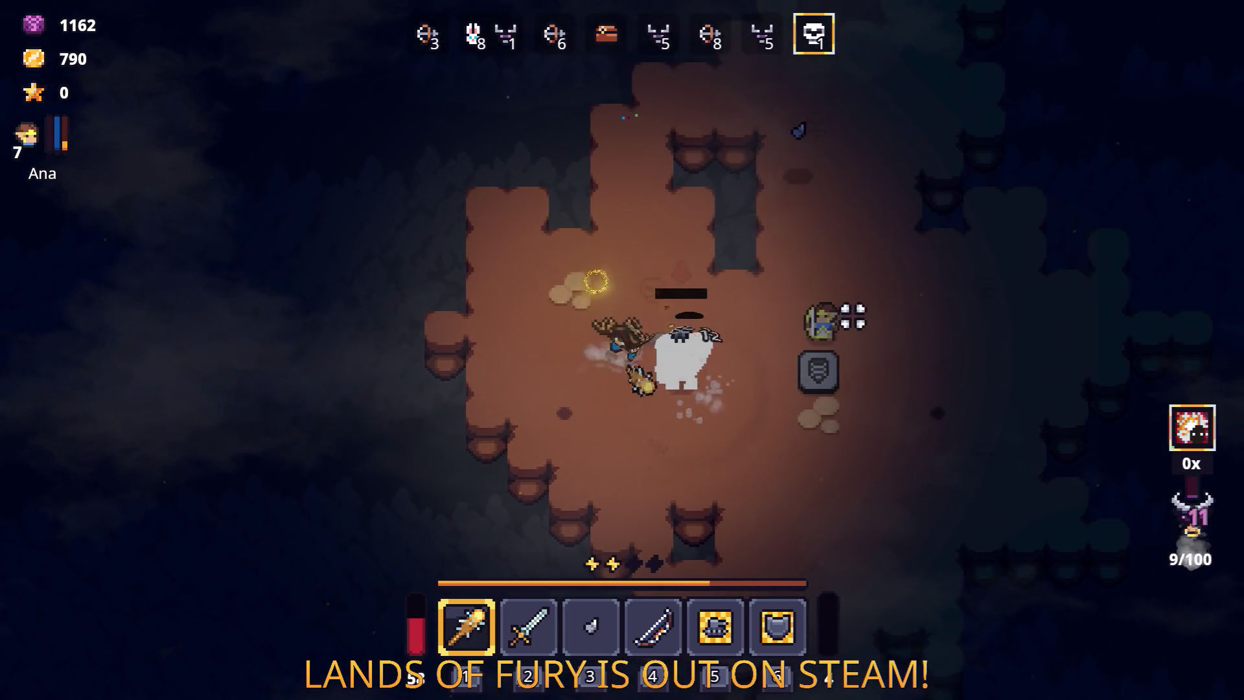
Step: Circle and dodge the remaining golems, hitting each until the last one is finished off
{"action": "key", "text": "w"}
{"action": "left_click", "coordinate": [797, 372]}
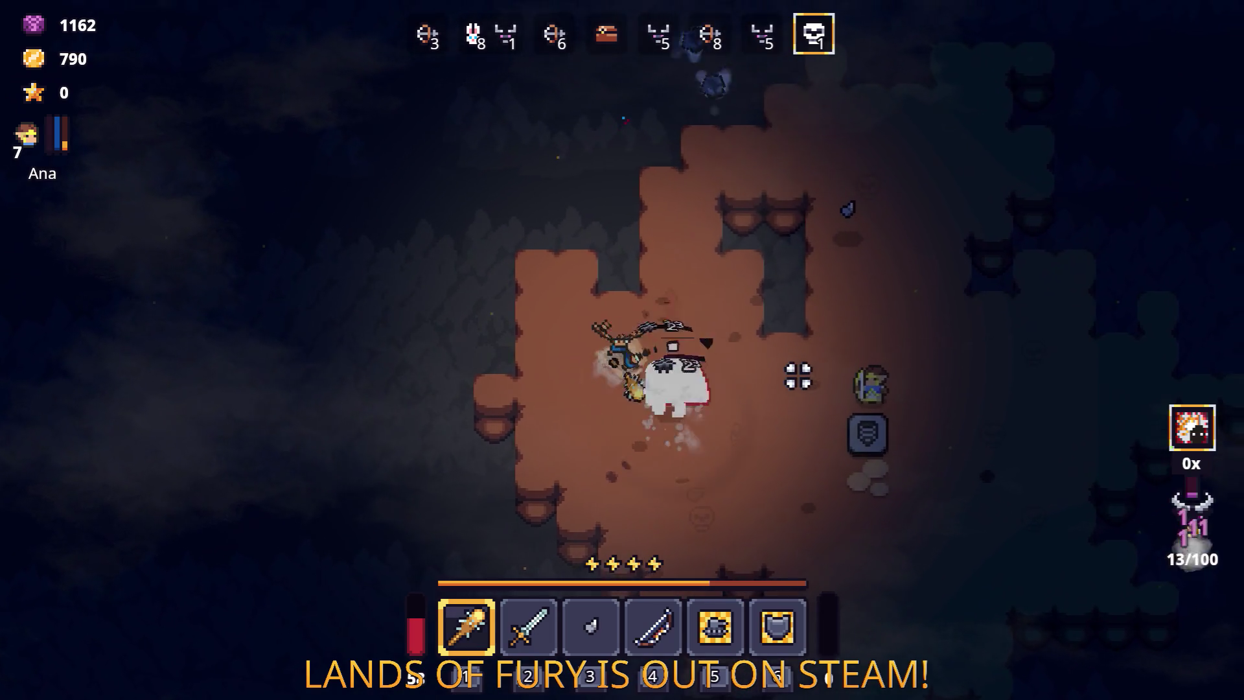
{"action": "key", "text": "d"}
{"action": "key", "text": "s"}
{"action": "left_click", "coordinate": [386, 203]}
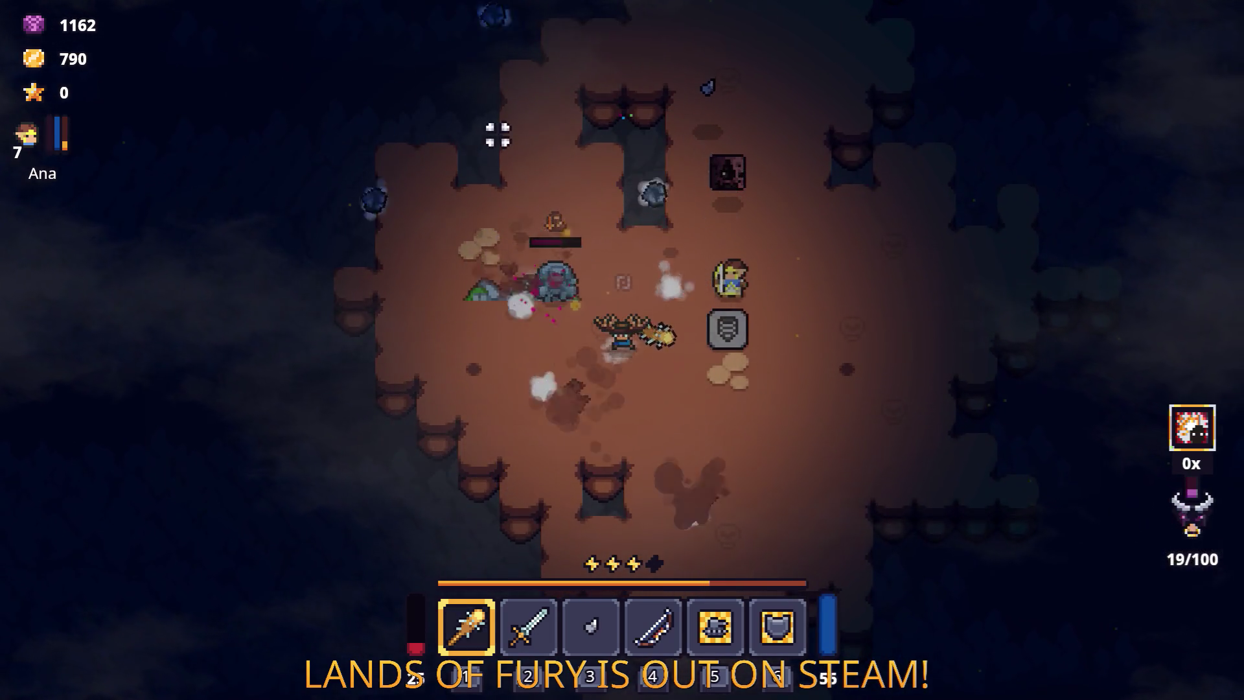
{"action": "key", "text": "a"}
{"action": "key", "text": "w"}
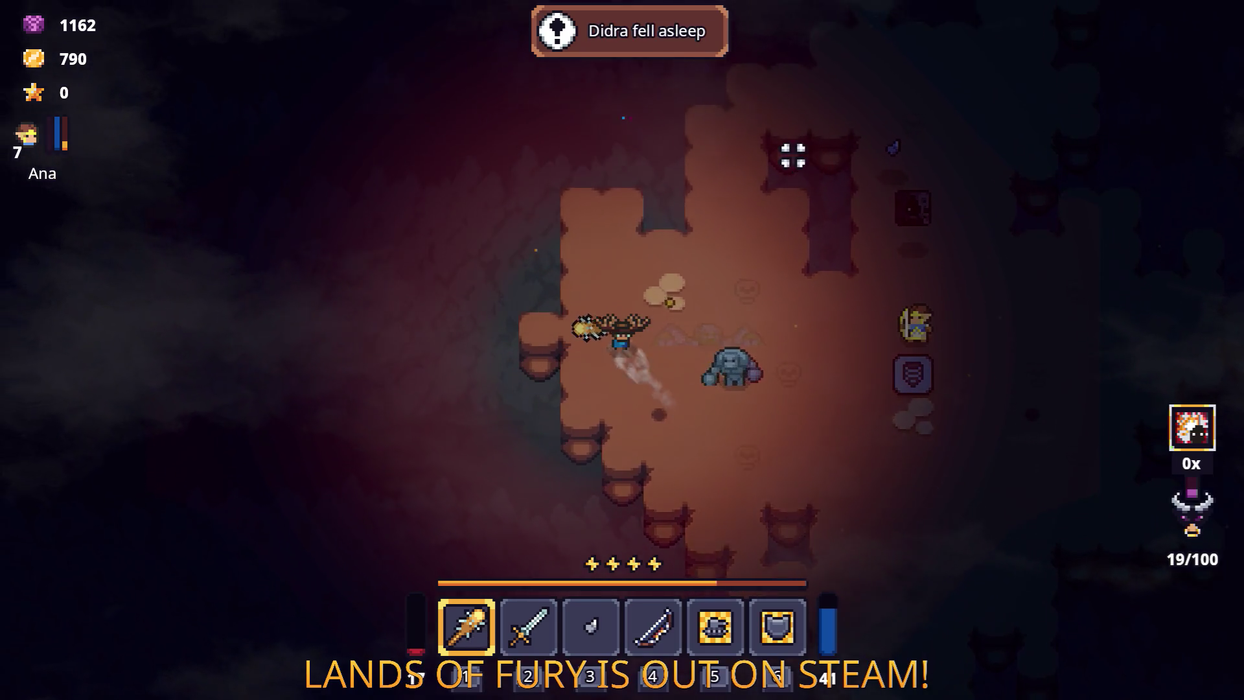
{"action": "key", "text": "d"}
{"action": "key", "text": "w"}
{"action": "left_click", "coordinate": [580, 405]}
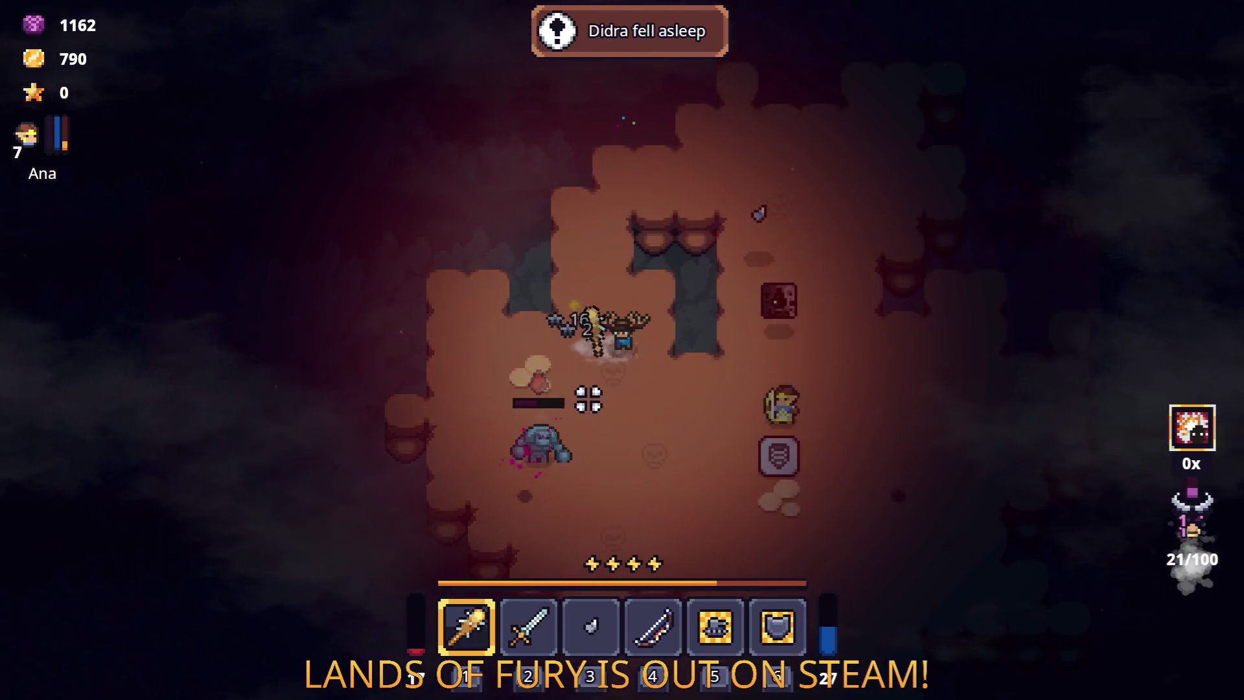
{"action": "key", "text": "d"}
{"action": "key", "text": "s"}
{"action": "left_click", "coordinate": [447, 236]}
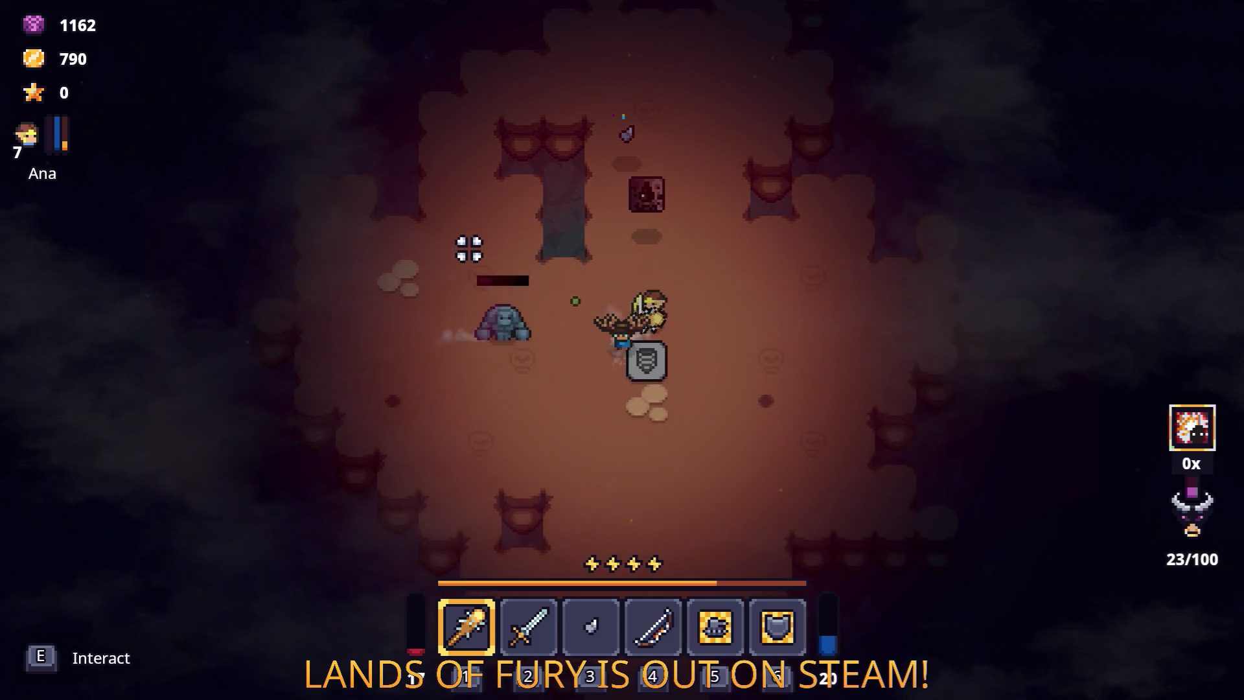
{"action": "key", "text": "a"}
{"action": "key", "text": "d"}
{"action": "key", "text": "w"}
{"action": "left_click", "coordinate": [514, 214]}
{"action": "key", "text": "s"}
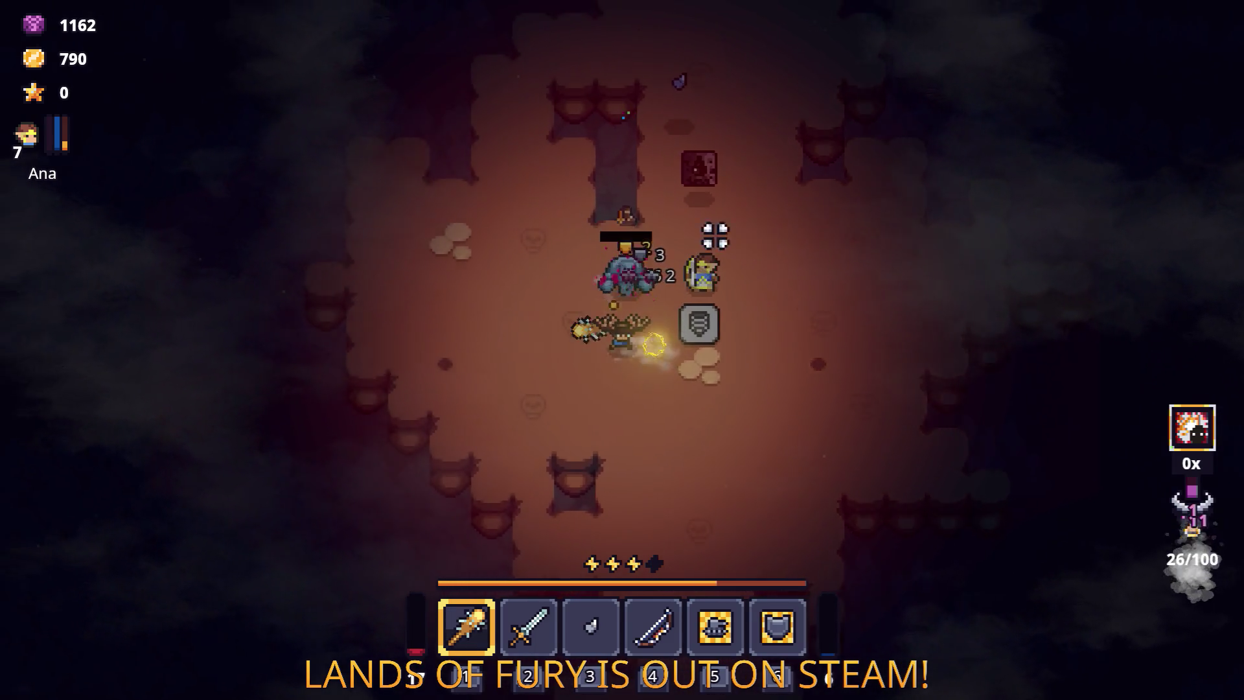
{"action": "key", "text": "a"}
{"action": "left_click", "coordinate": [728, 238]}
Step: Walk the hero to the cave exit and travel out to Elderglade Forest
{"action": "key", "text": "w"}
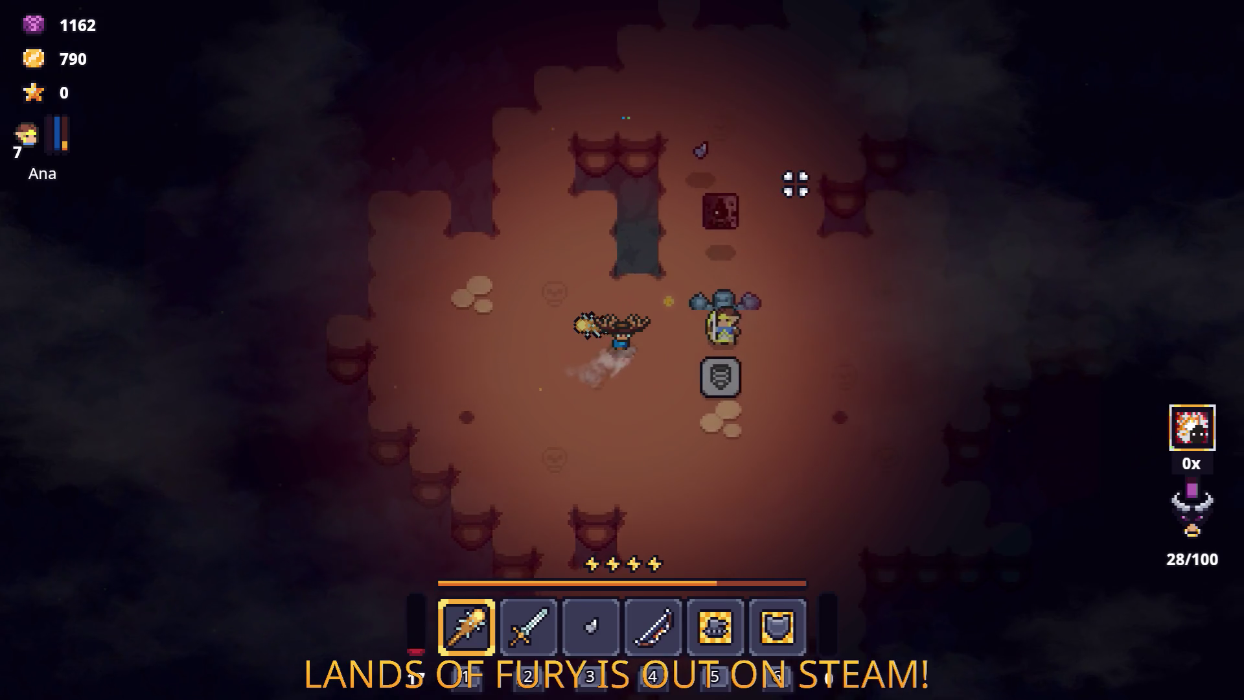
{"action": "key", "text": "w"}
{"action": "key", "text": "d"}
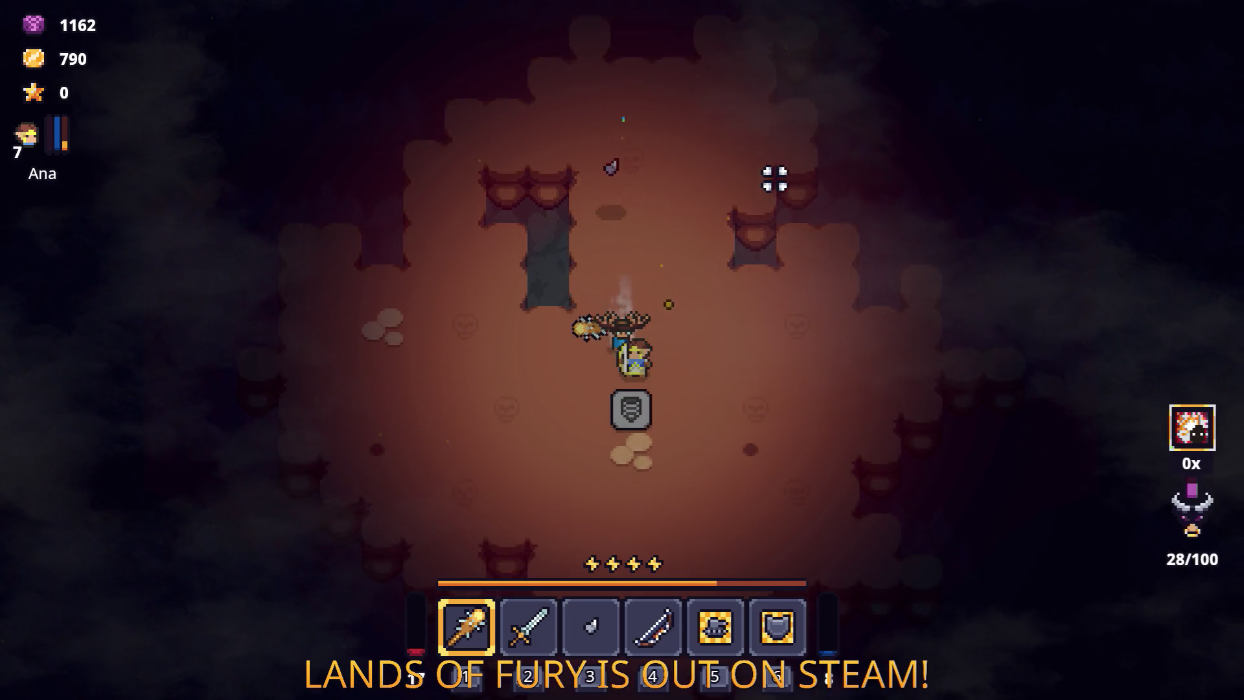
{"action": "key", "text": "d"}
{"action": "key", "text": "e"}
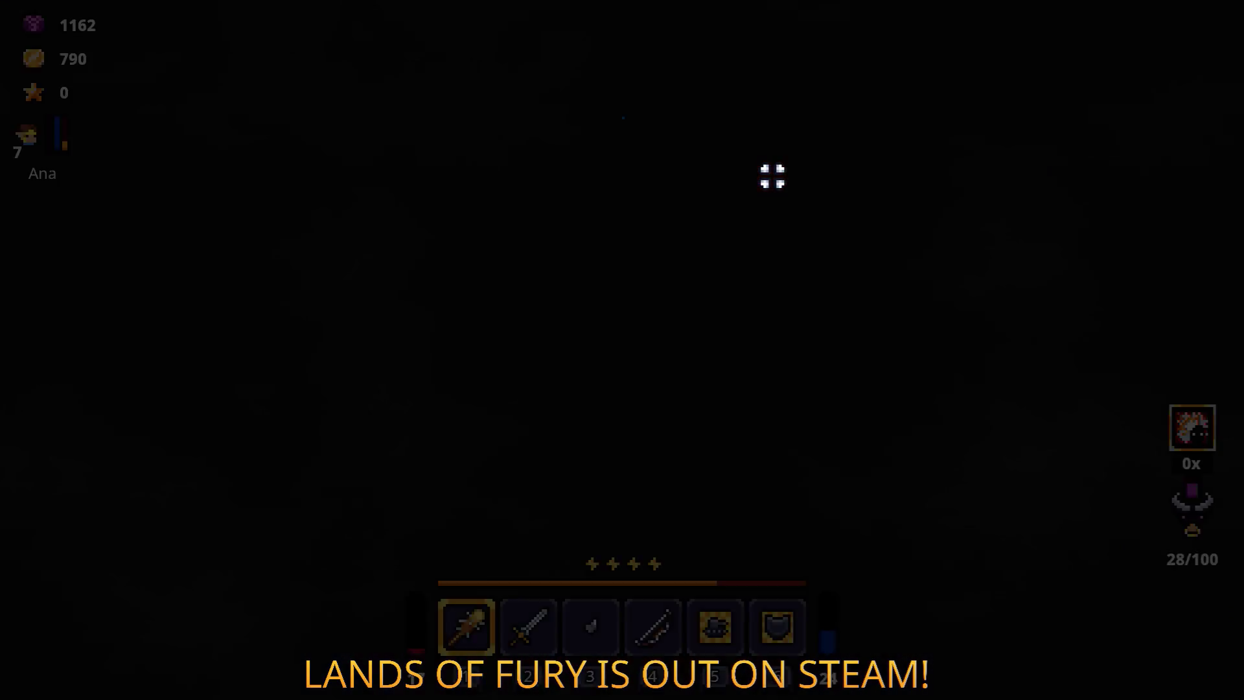
Step: Head left through Elderglade Forest toward the Red Spore and club the nearby enemy
{"action": "key", "text": "w"}
{"action": "key", "text": "w"}
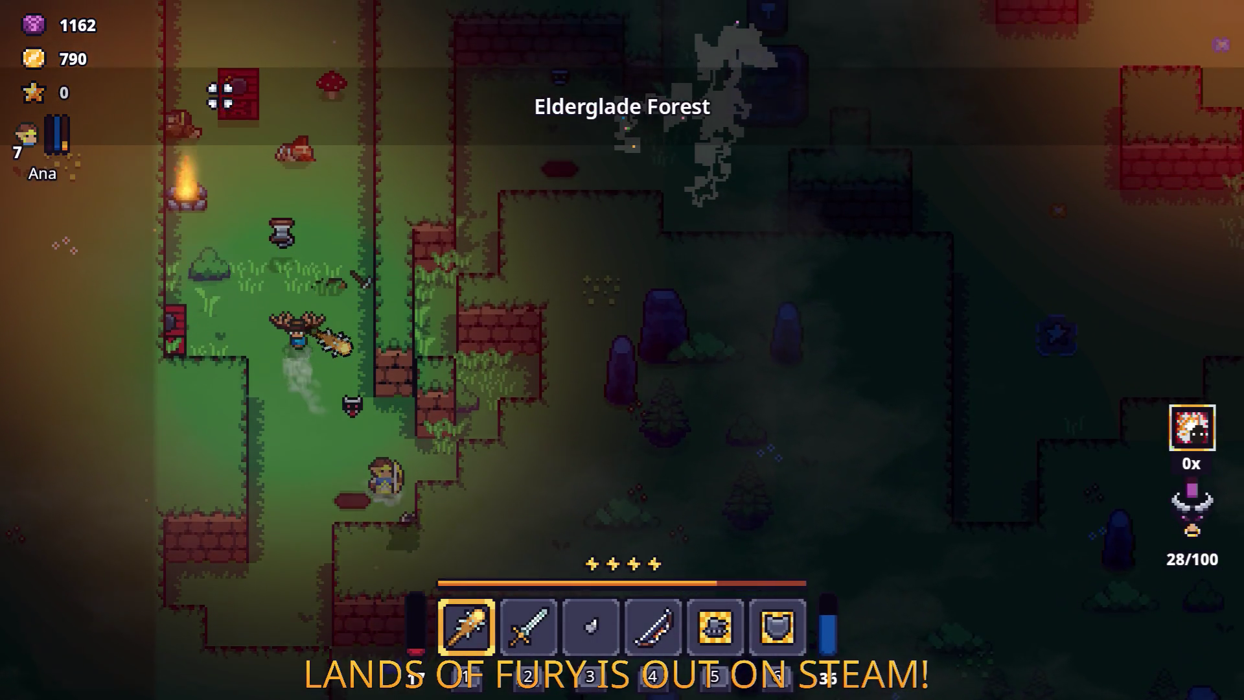
{"action": "key", "text": "a"}
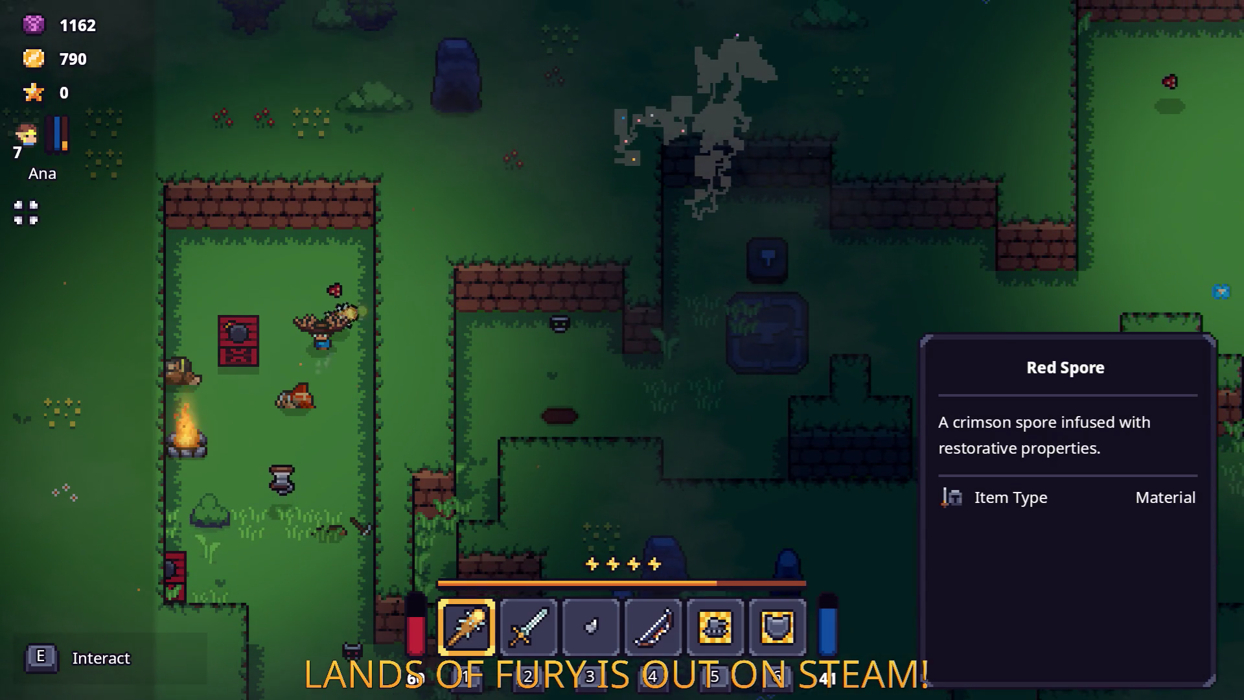
{"action": "key", "text": "a"}
{"action": "left_click", "coordinate": [80, 282]}
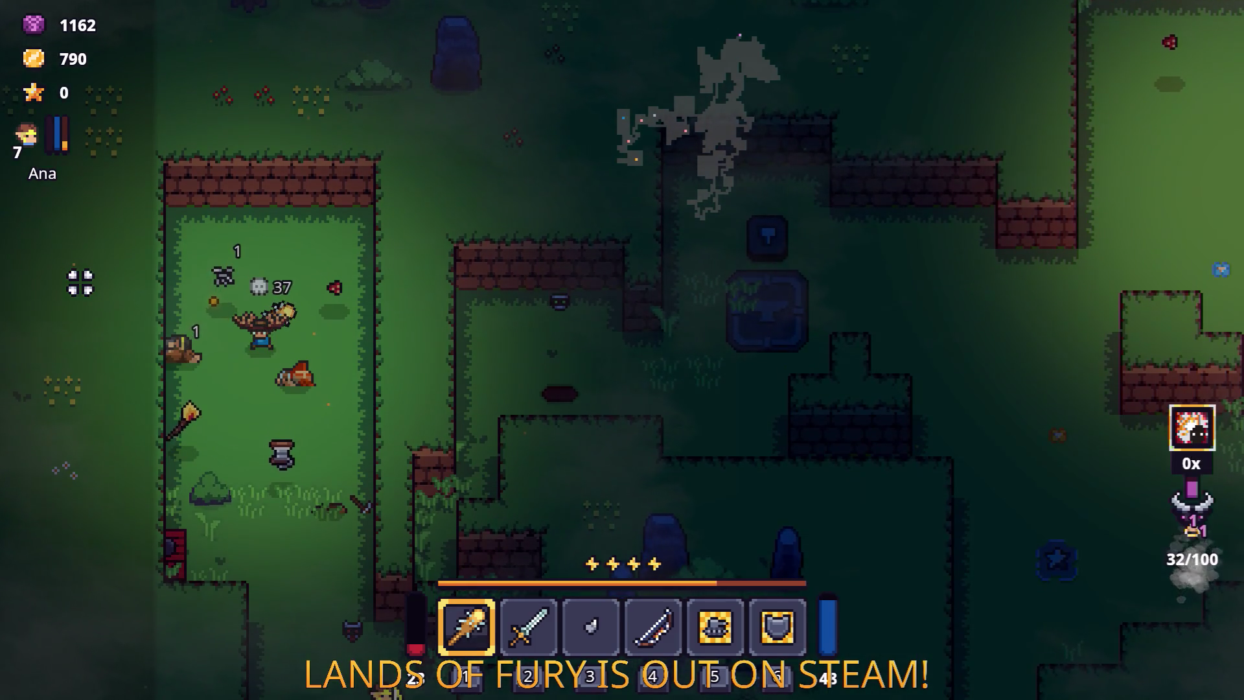
{"action": "key", "text": "s"}
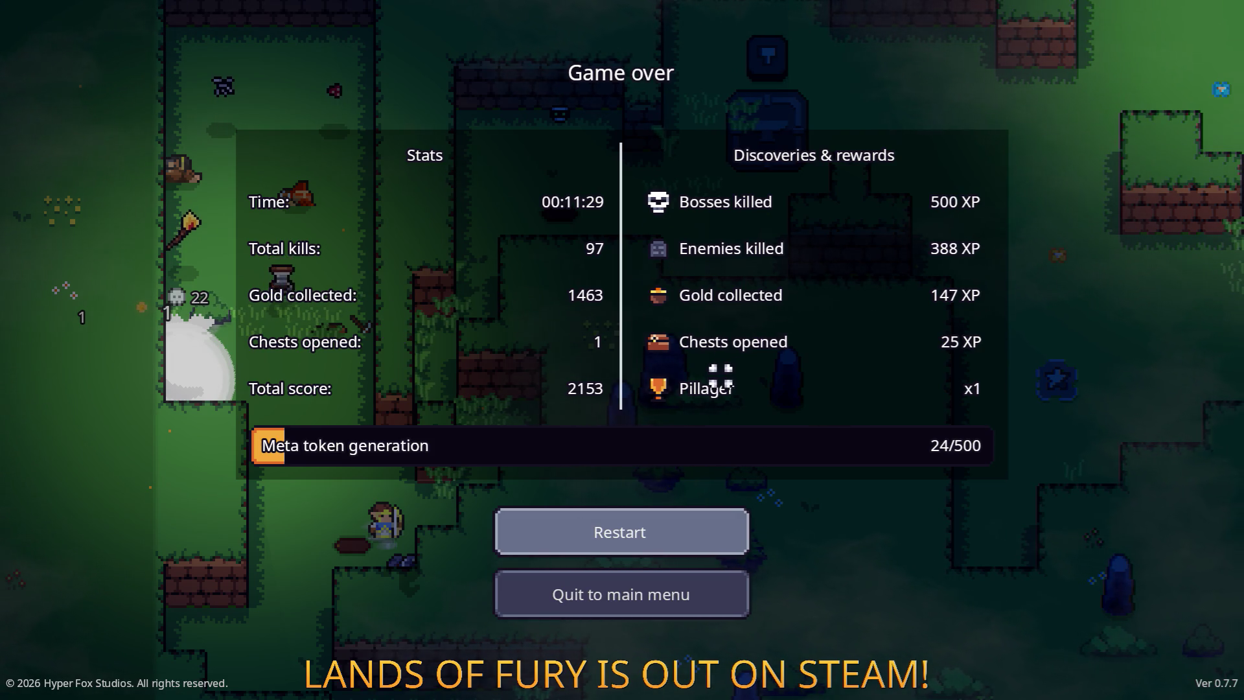
Step: Restart the run from Game Over, then pause and quit back to the Godot editor
{"action": "left_click", "coordinate": [640, 539]}
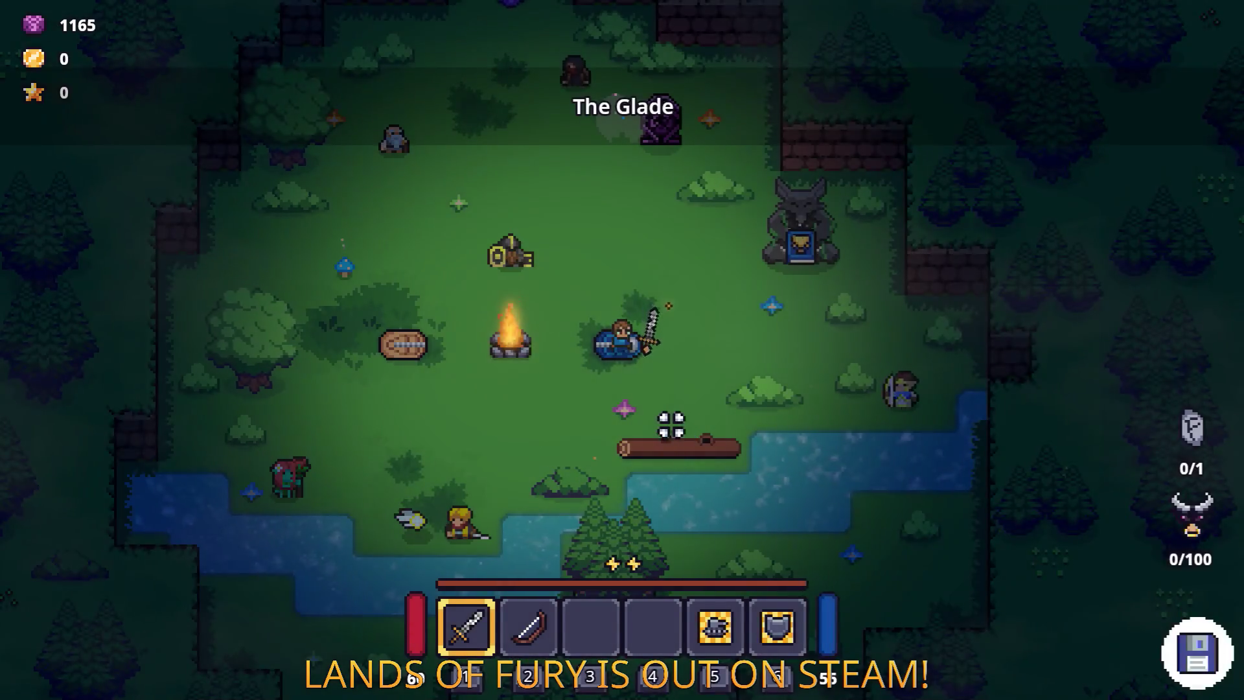
{"action": "key", "text": "Escape"}
{"action": "left_click", "coordinate": [585, 595]}
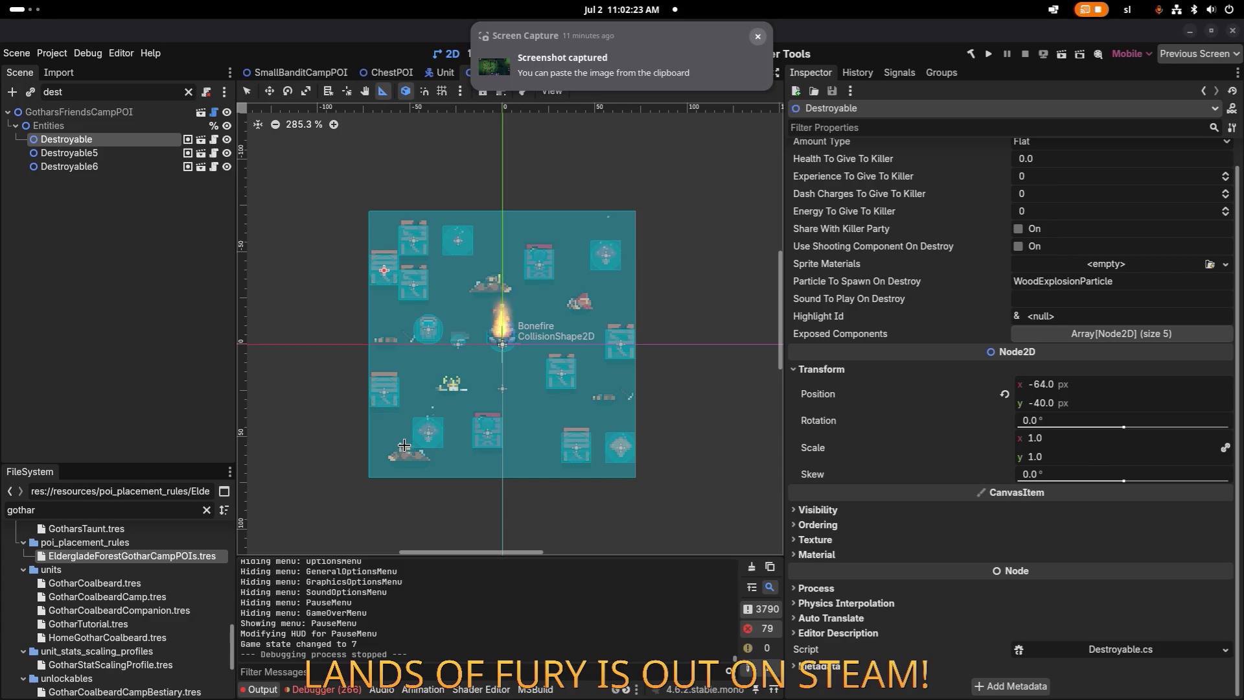
Step: Open the Screenshots folder holding the newly captured screenshot, then switch to another program
{"action": "left_click", "coordinate": [633, 98]}
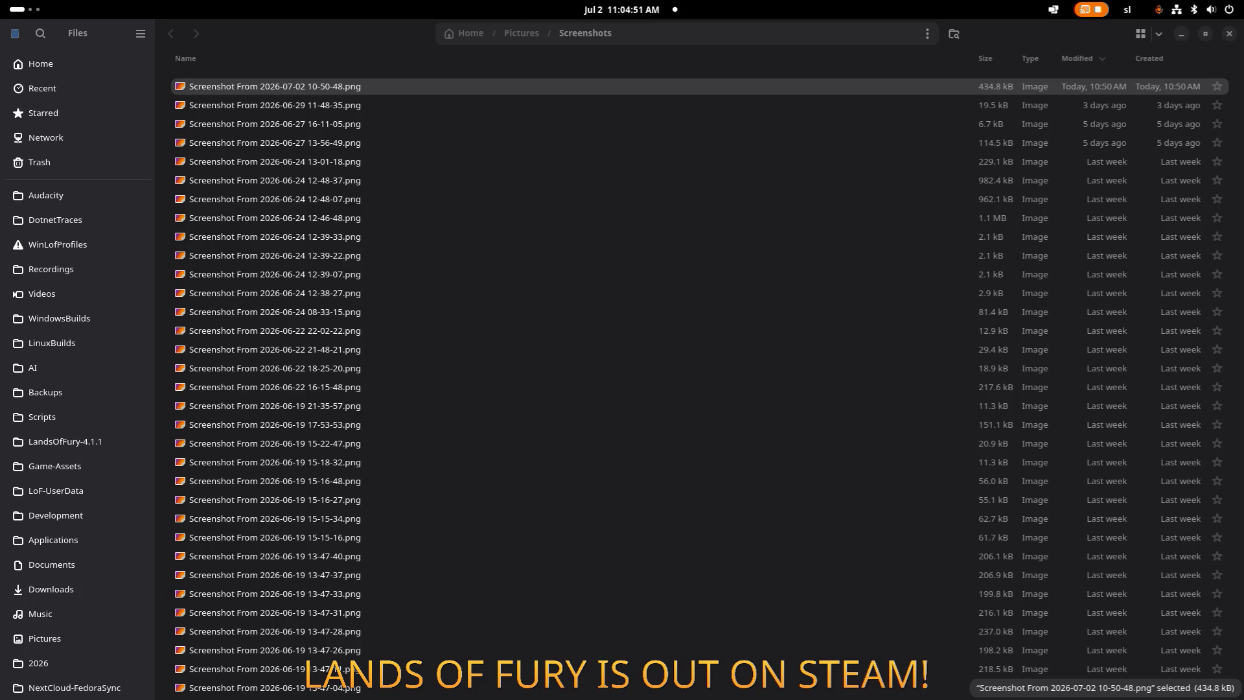
{"action": "key", "text": "alt+Tab"}
{"action": "key", "text": "alt+Tab"}
{"action": "key", "text": "alt+Tab"}
{"action": "key", "text": "alt+Tab"}
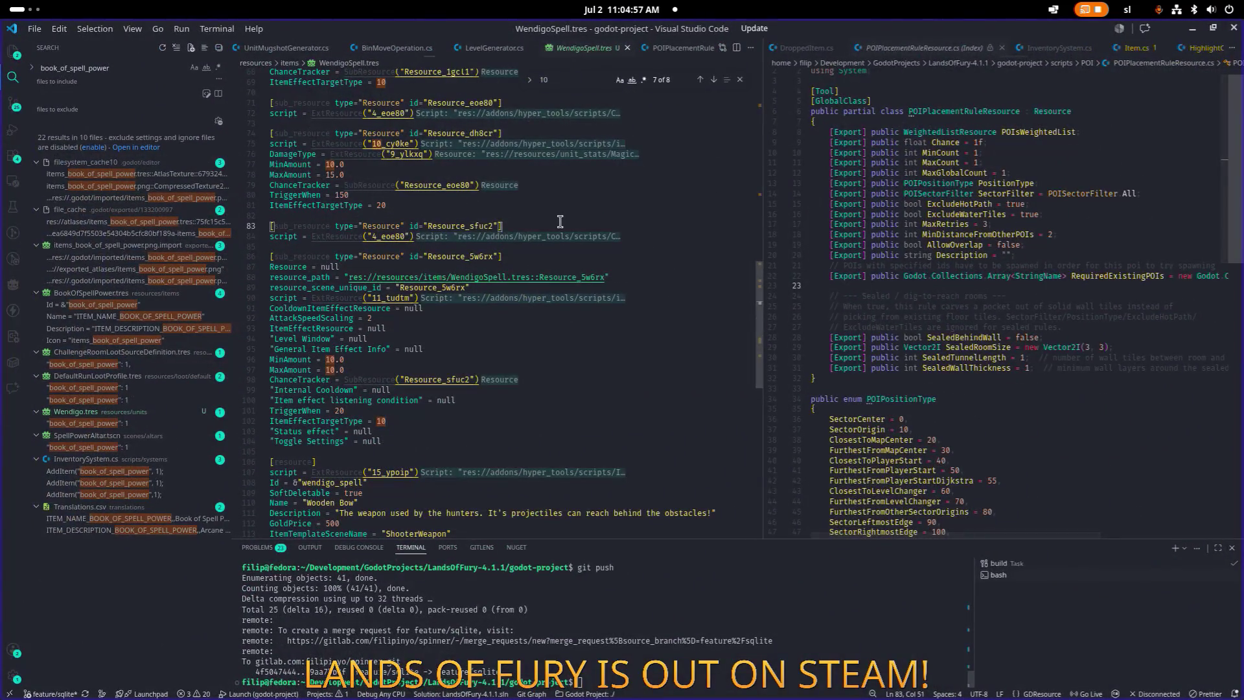
Step: Open LevelGenerator.cs in VS Code through the 'levelgen' quick file search
{"action": "key", "text": "ctrl+p"}
{"action": "type", "text": "levlege"}
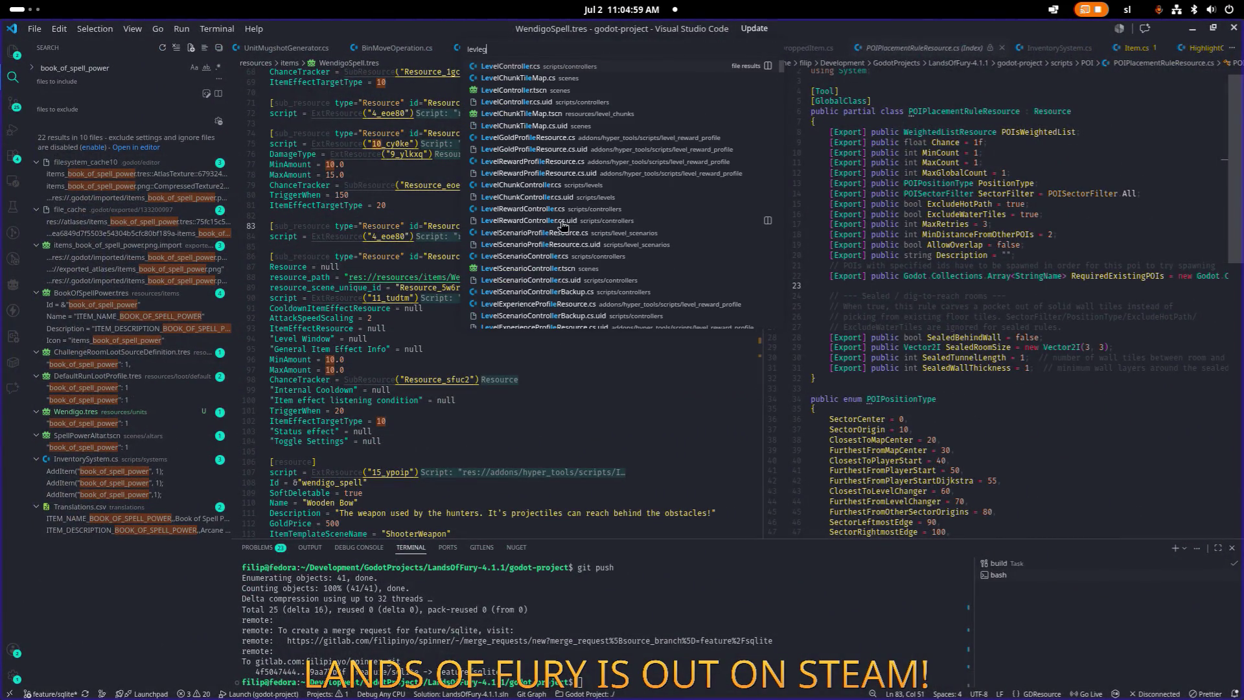
{"action": "key", "text": "BackSpace"}
{"action": "key", "text": "BackSpace"}
{"action": "key", "text": "BackSpace"}
{"action": "type", "text": "elgen"}
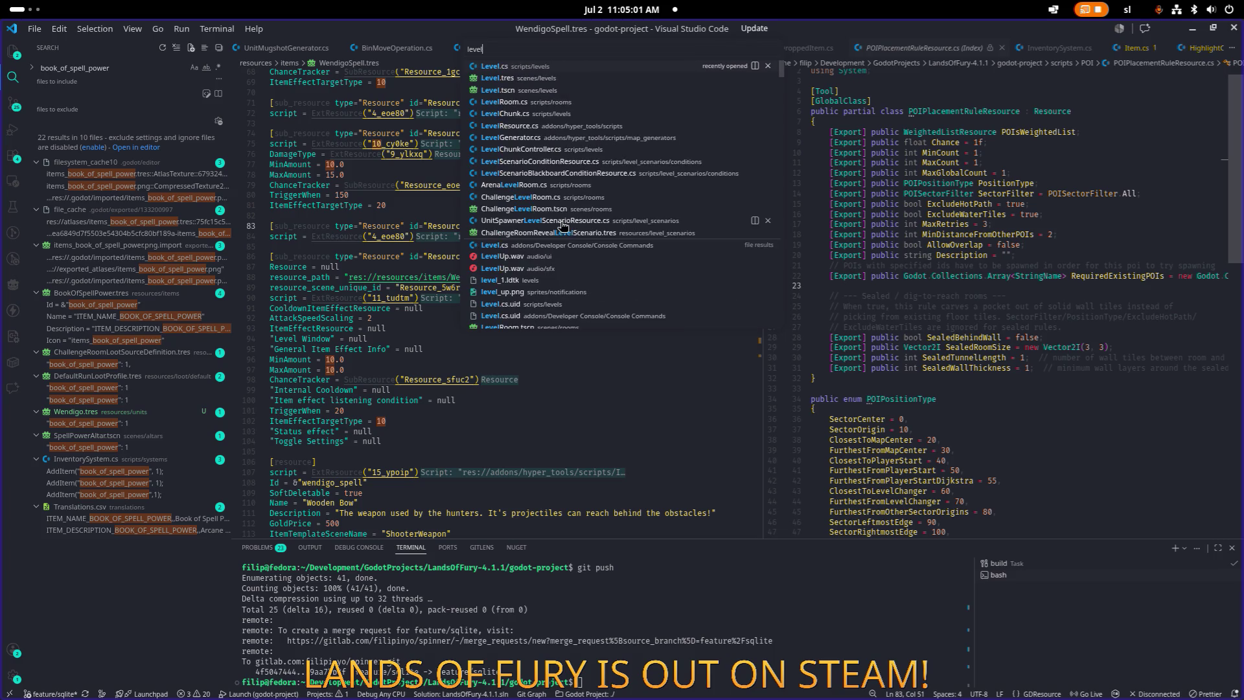
{"action": "key", "text": "Return"}
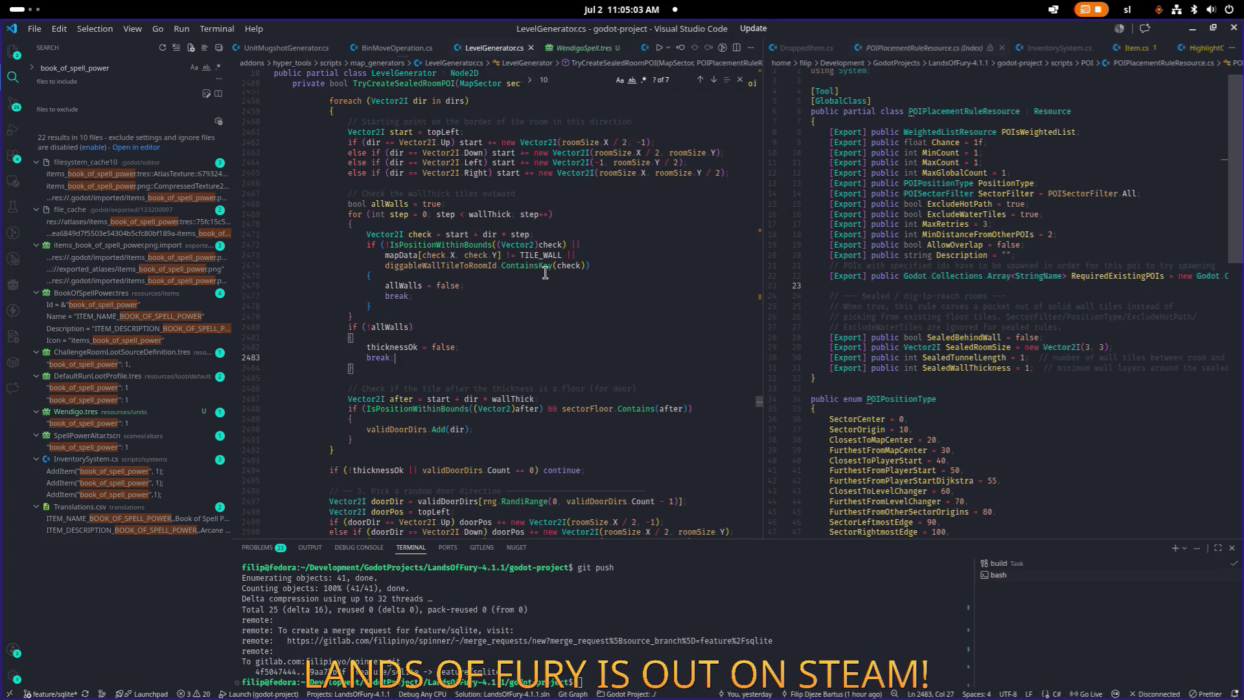
Step: Select all the code in LevelGenerator.cs, then move to the Giant Boss Pack page
{"action": "key", "text": "ctrl+a"}
{"action": "left_click", "coordinate": [388, 288]}
{"action": "key", "text": "ctrl+a"}
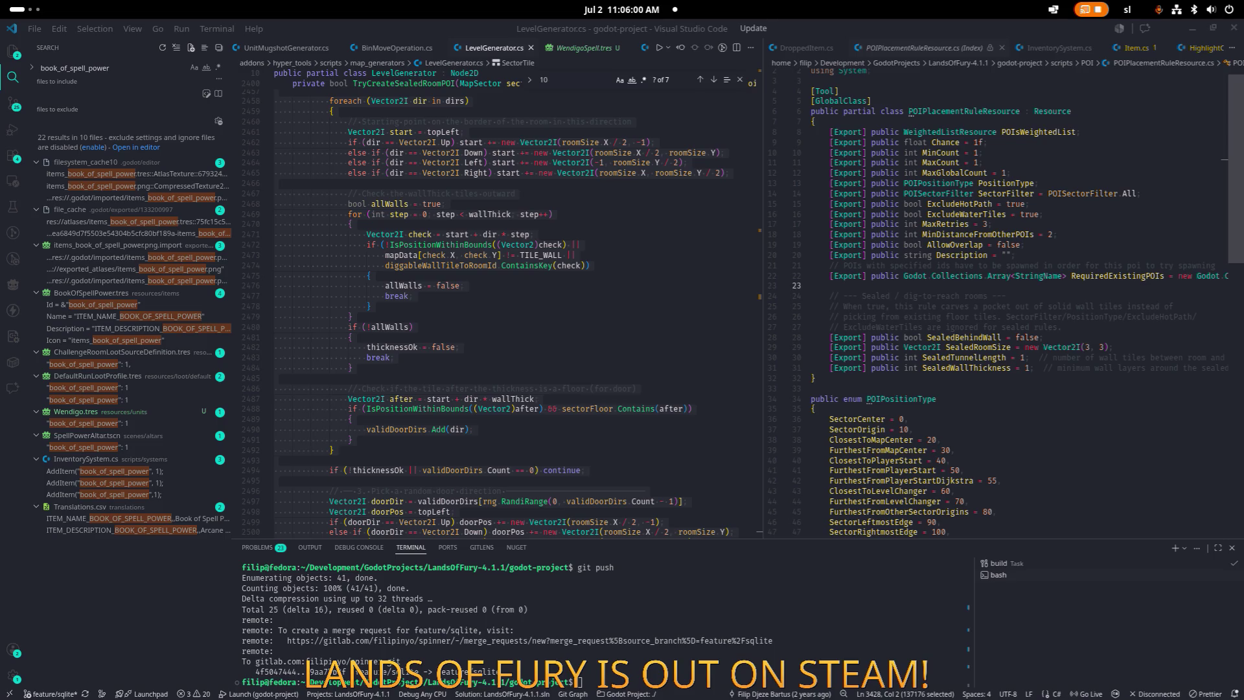
{"action": "key", "text": "alt+Tab"}
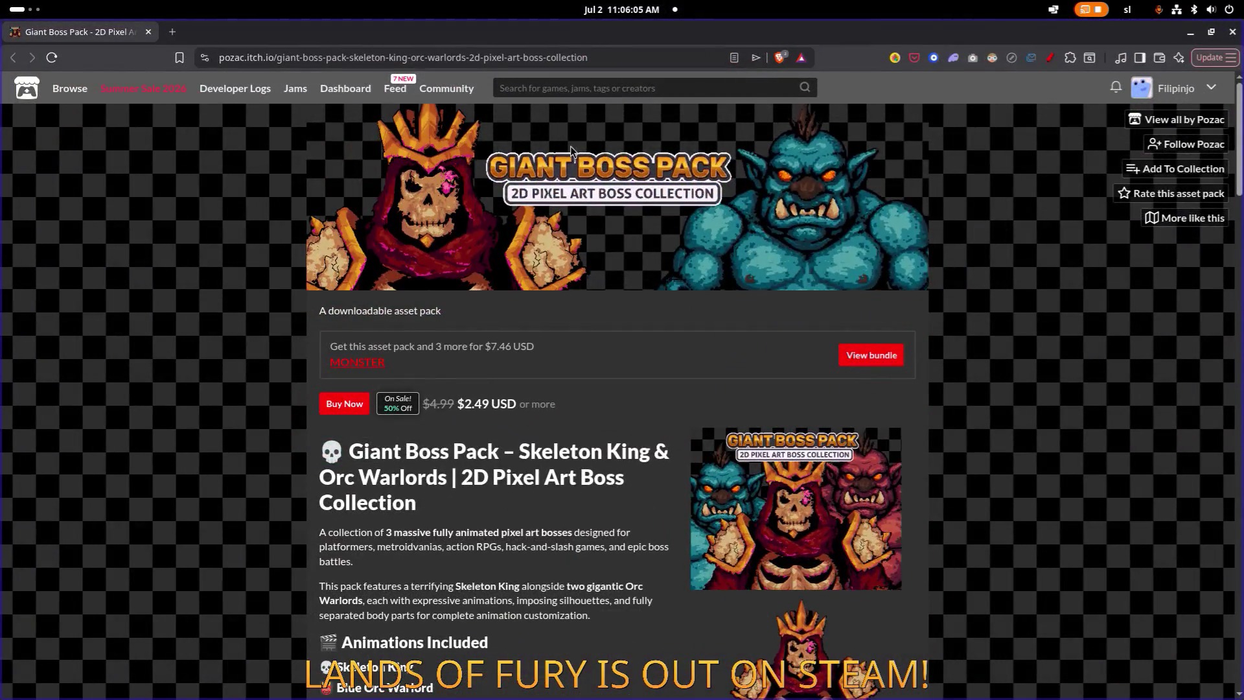
Step: Scroll through the Giant Boss Pack page to the related packs and Purchase section
{"action": "scroll", "coordinate": [570, 150], "scroll_direction": "down", "scroll_amount": 4}
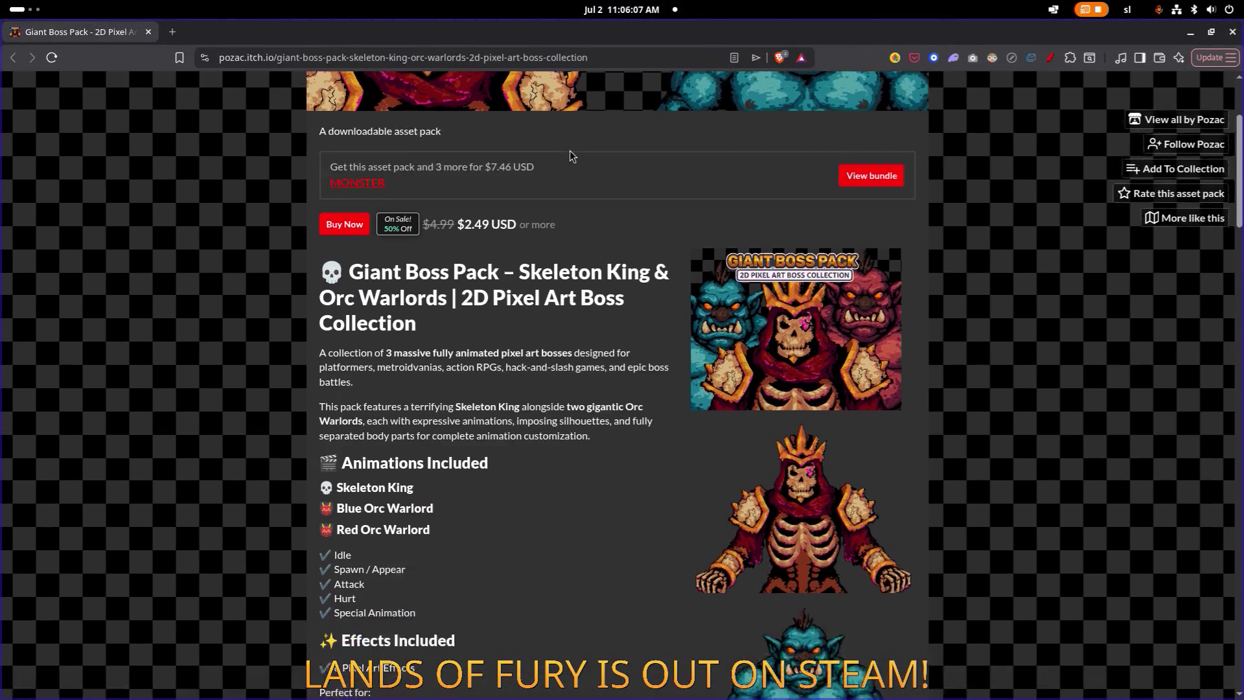
{"action": "scroll", "coordinate": [569, 150], "scroll_direction": "down", "scroll_amount": 2}
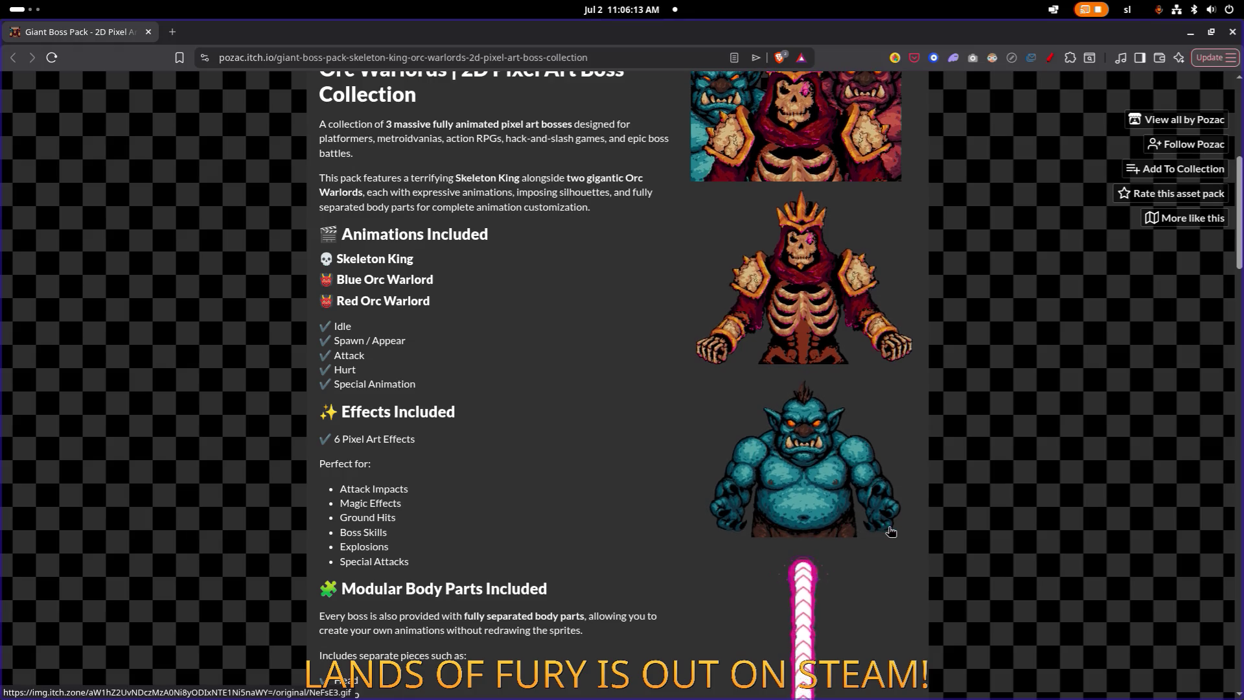
{"action": "scroll", "coordinate": [852, 463], "scroll_direction": "down", "scroll_amount": 1}
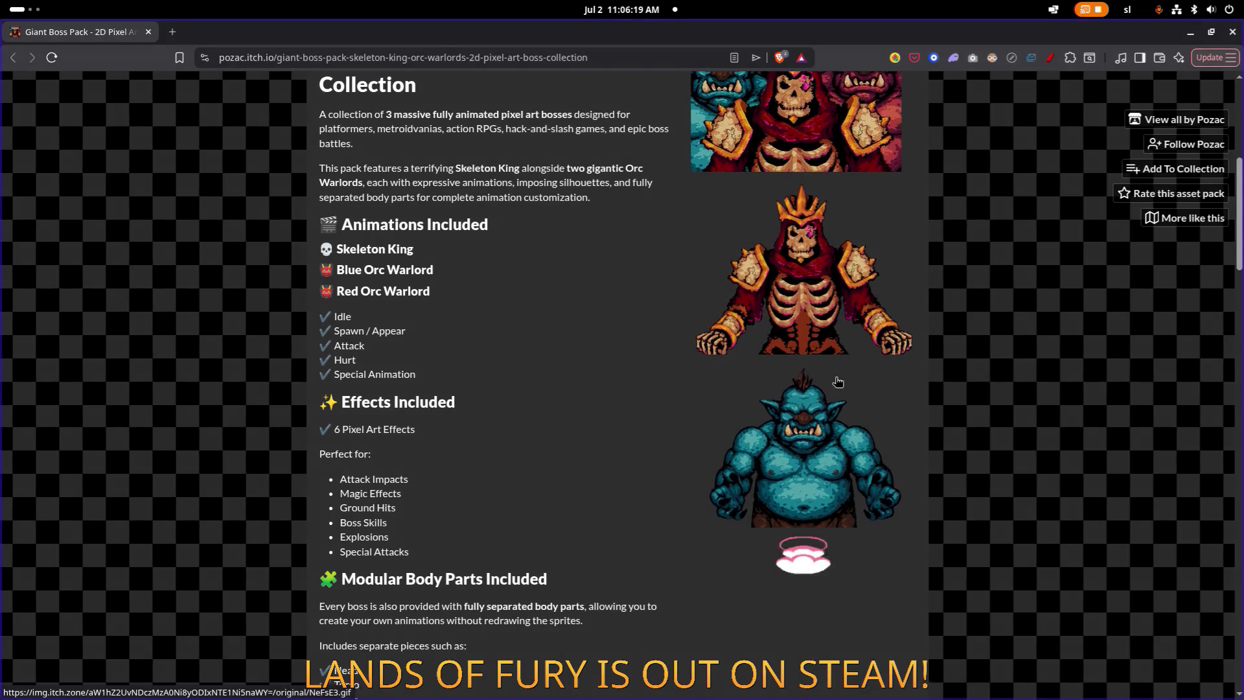
{"action": "scroll", "coordinate": [836, 382], "scroll_direction": "down", "scroll_amount": 4}
{"action": "scroll", "coordinate": [836, 383], "scroll_direction": "down", "scroll_amount": 1}
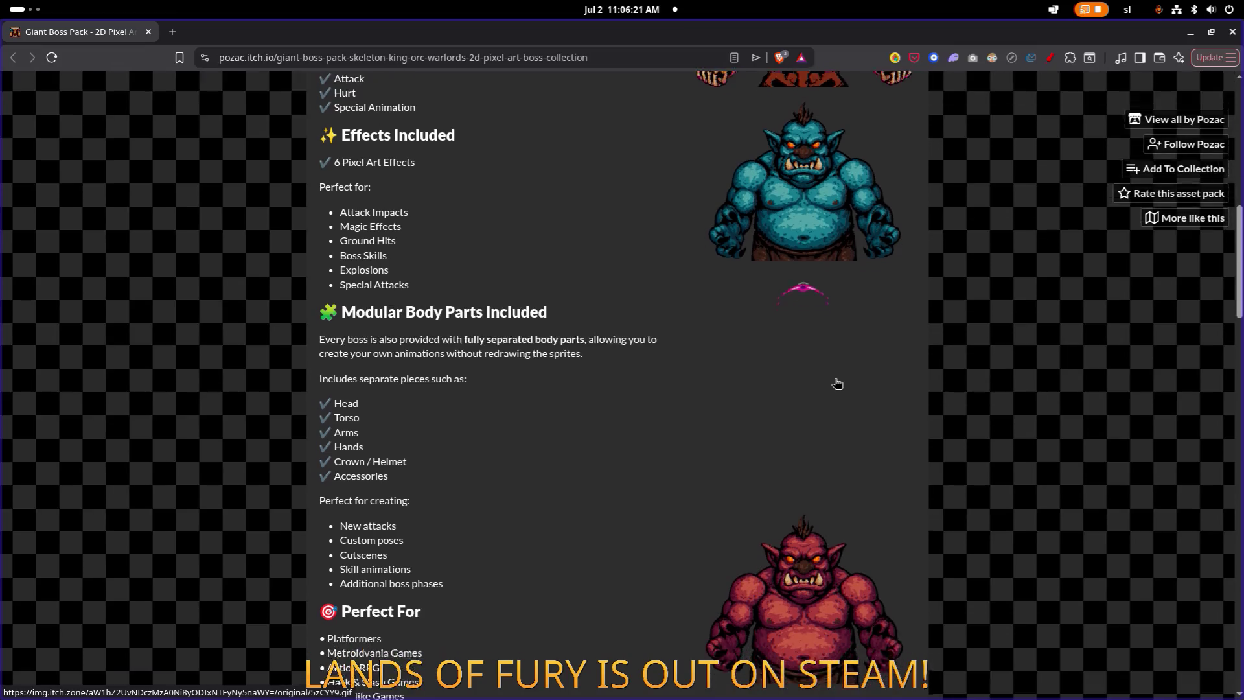
{"action": "scroll", "coordinate": [821, 428], "scroll_direction": "up", "scroll_amount": 1}
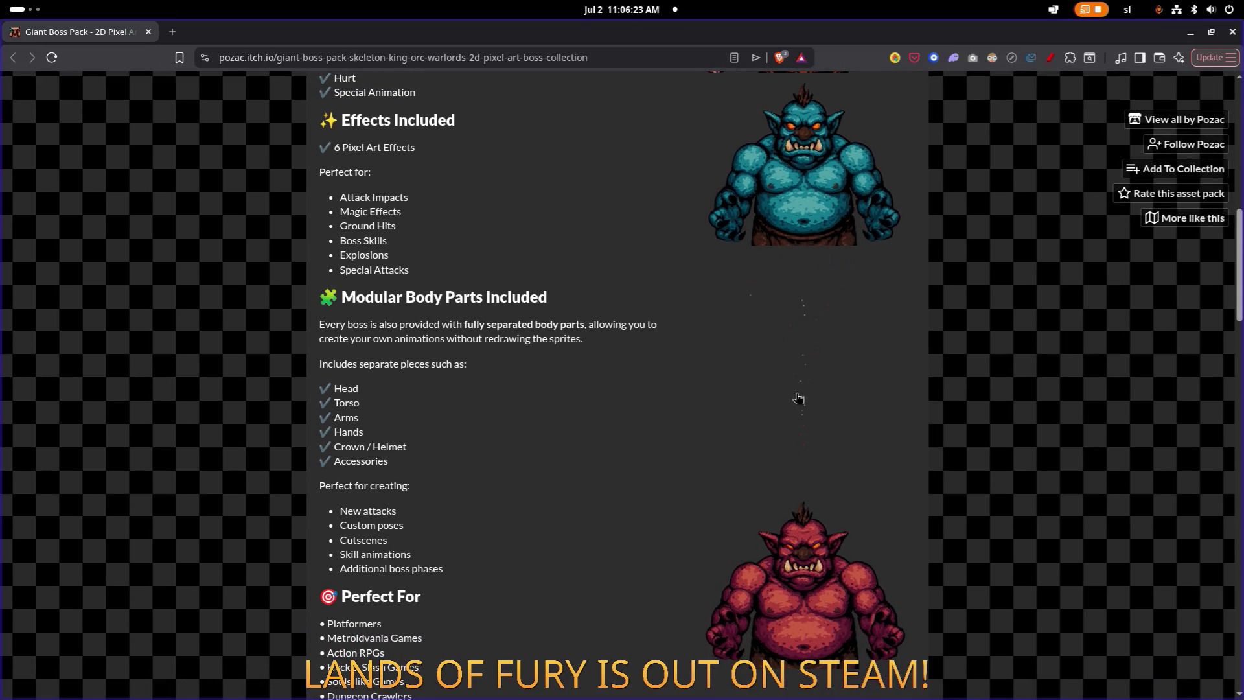
{"action": "scroll", "coordinate": [798, 398], "scroll_direction": "up", "scroll_amount": 8}
{"action": "scroll", "coordinate": [799, 397], "scroll_direction": "up", "scroll_amount": 2}
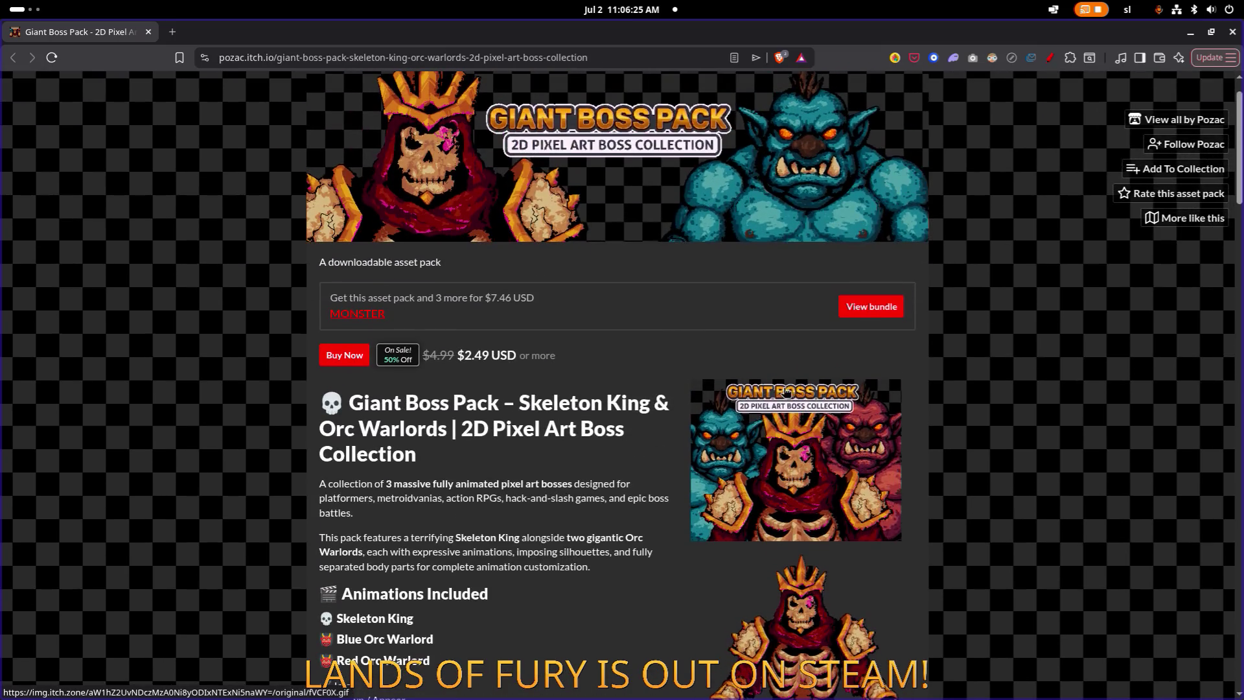
{"action": "scroll", "coordinate": [611, 404], "scroll_direction": "down", "scroll_amount": 3}
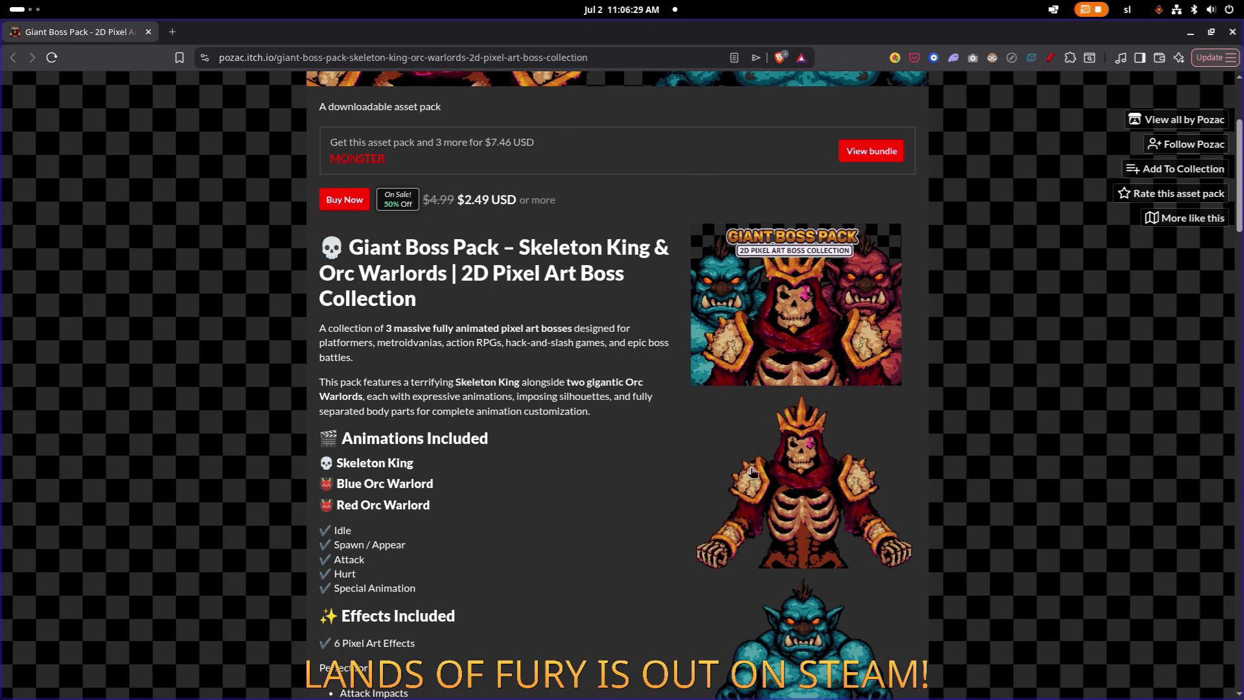
{"action": "scroll", "coordinate": [892, 413], "scroll_direction": "down", "scroll_amount": 1}
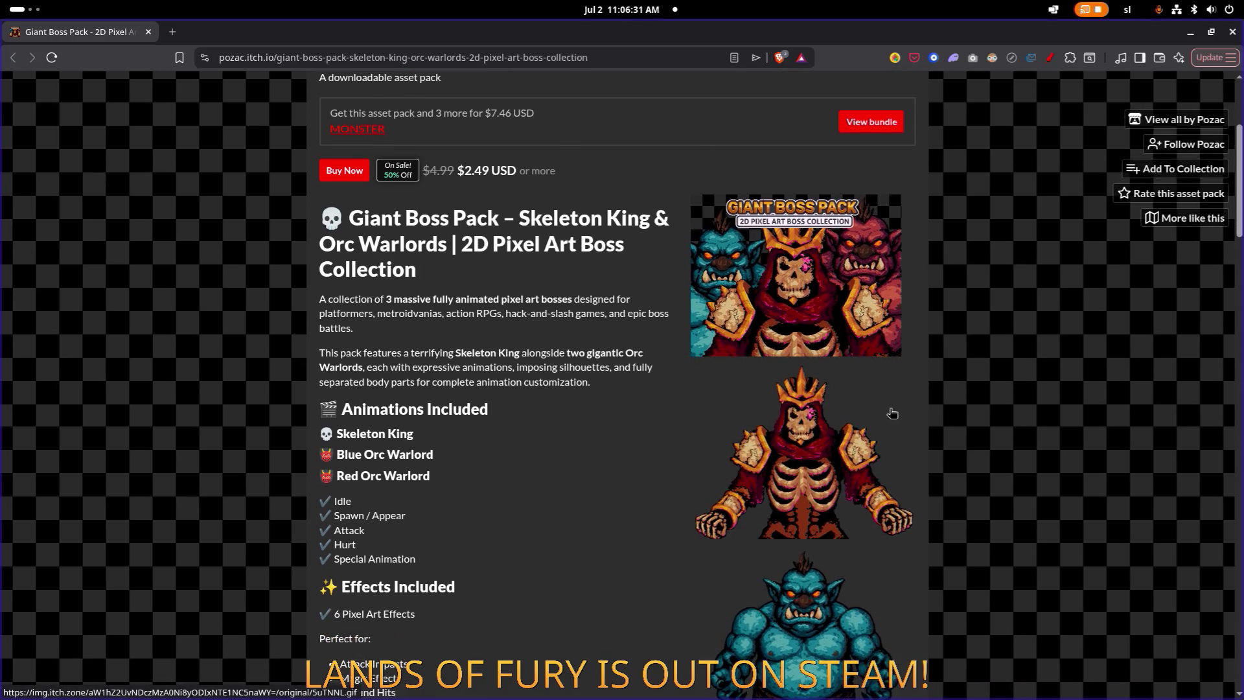
{"action": "scroll", "coordinate": [886, 413], "scroll_direction": "down", "scroll_amount": 4}
{"action": "scroll", "coordinate": [887, 413], "scroll_direction": "down", "scroll_amount": 4}
{"action": "scroll", "coordinate": [886, 412], "scroll_direction": "up", "scroll_amount": 5}
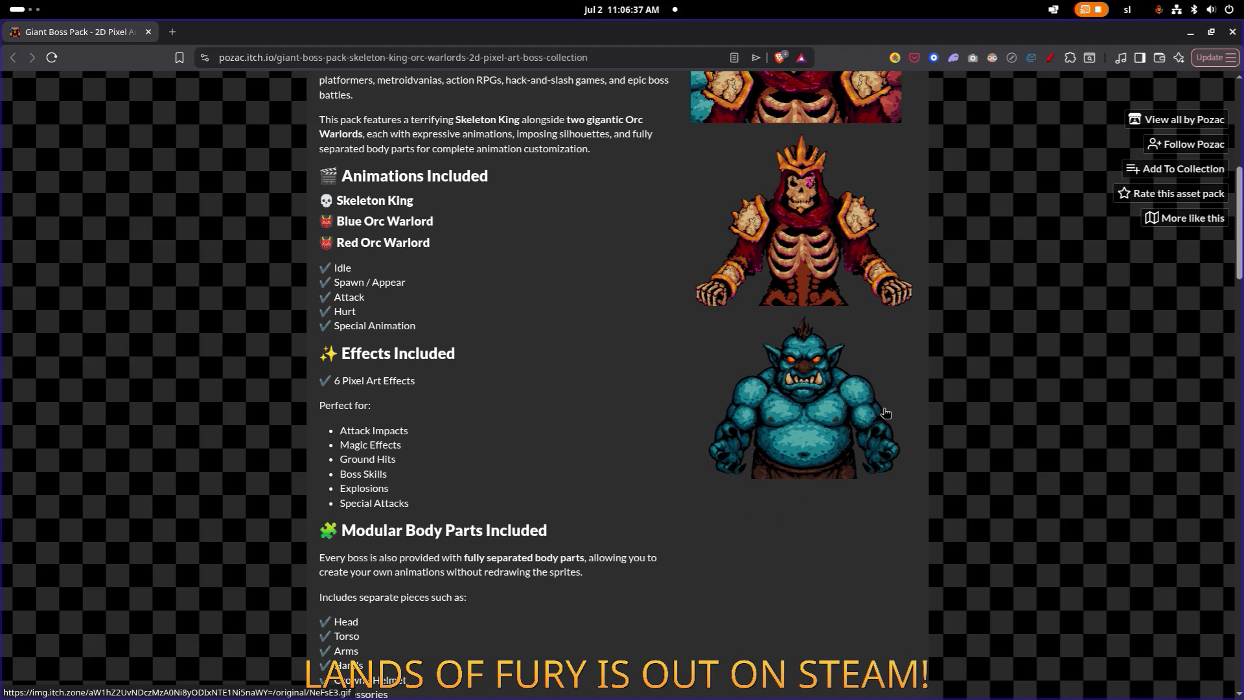
{"action": "scroll", "coordinate": [887, 412], "scroll_direction": "down", "scroll_amount": 6}
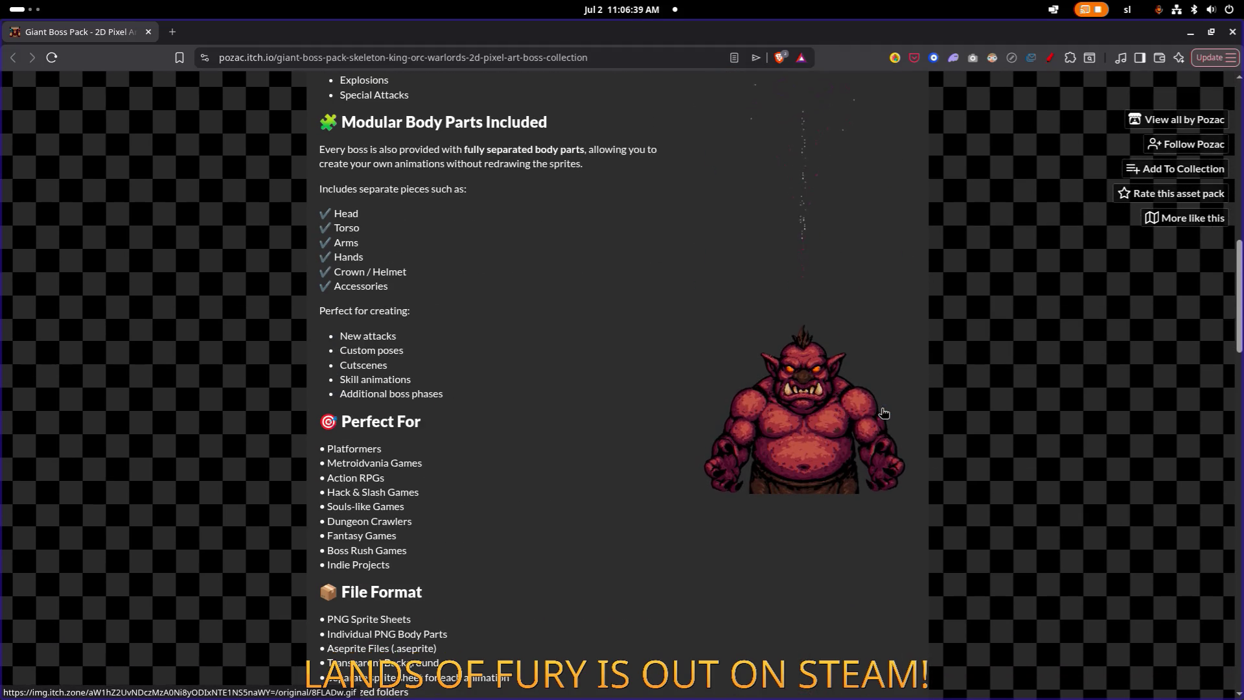
{"action": "scroll", "coordinate": [884, 413], "scroll_direction": "down", "scroll_amount": 9}
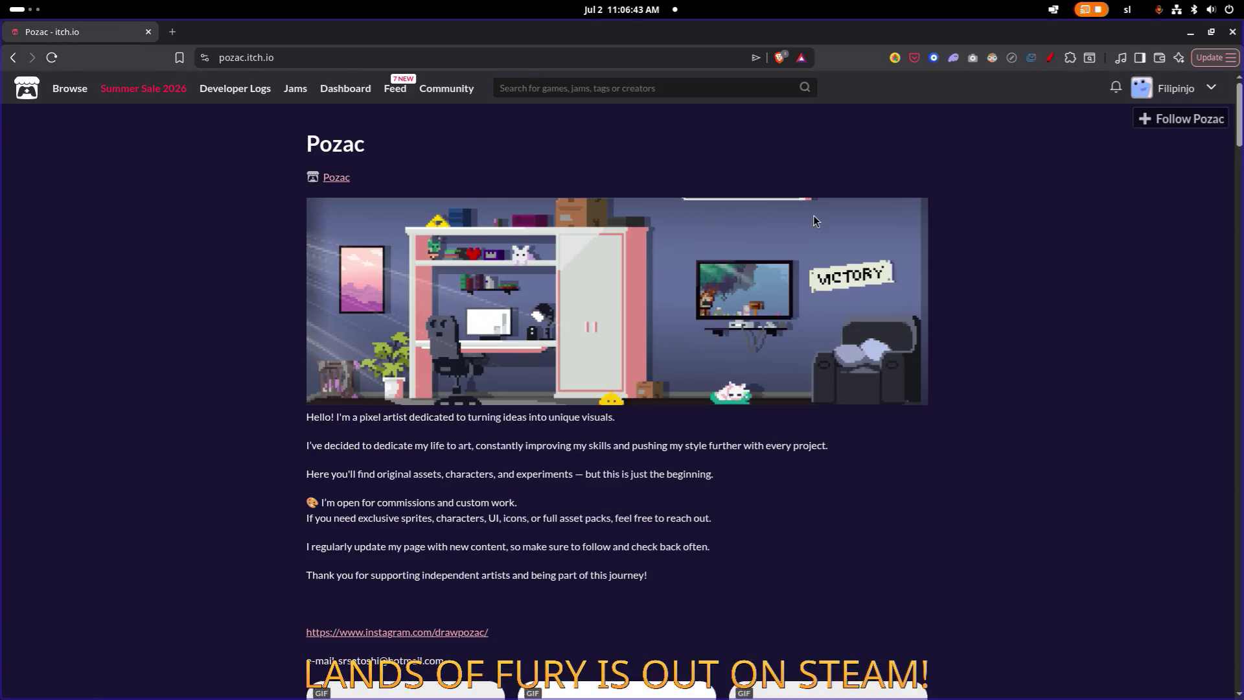
Step: Scroll through Pozac's discounted asset packs, then close the browser window
{"action": "scroll", "coordinate": [794, 259], "scroll_direction": "down", "scroll_amount": 10}
{"action": "scroll", "coordinate": [796, 264], "scroll_direction": "down", "scroll_amount": 4}
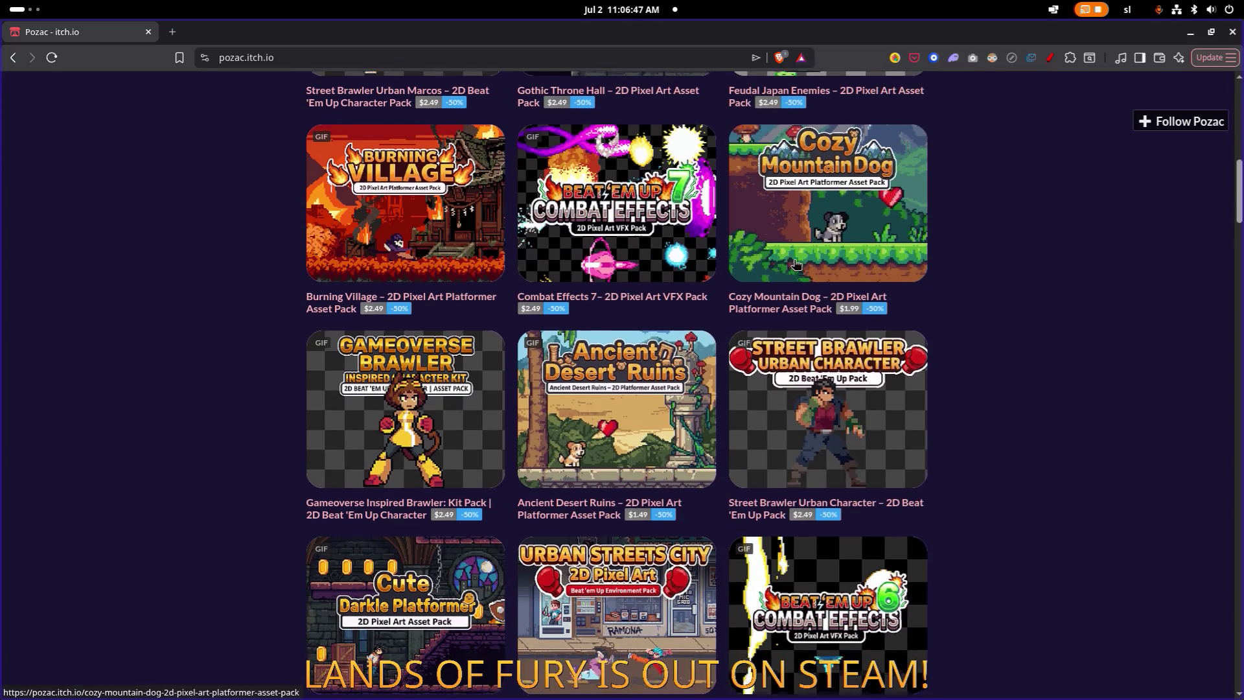
{"action": "scroll", "coordinate": [795, 263], "scroll_direction": "down", "scroll_amount": 8}
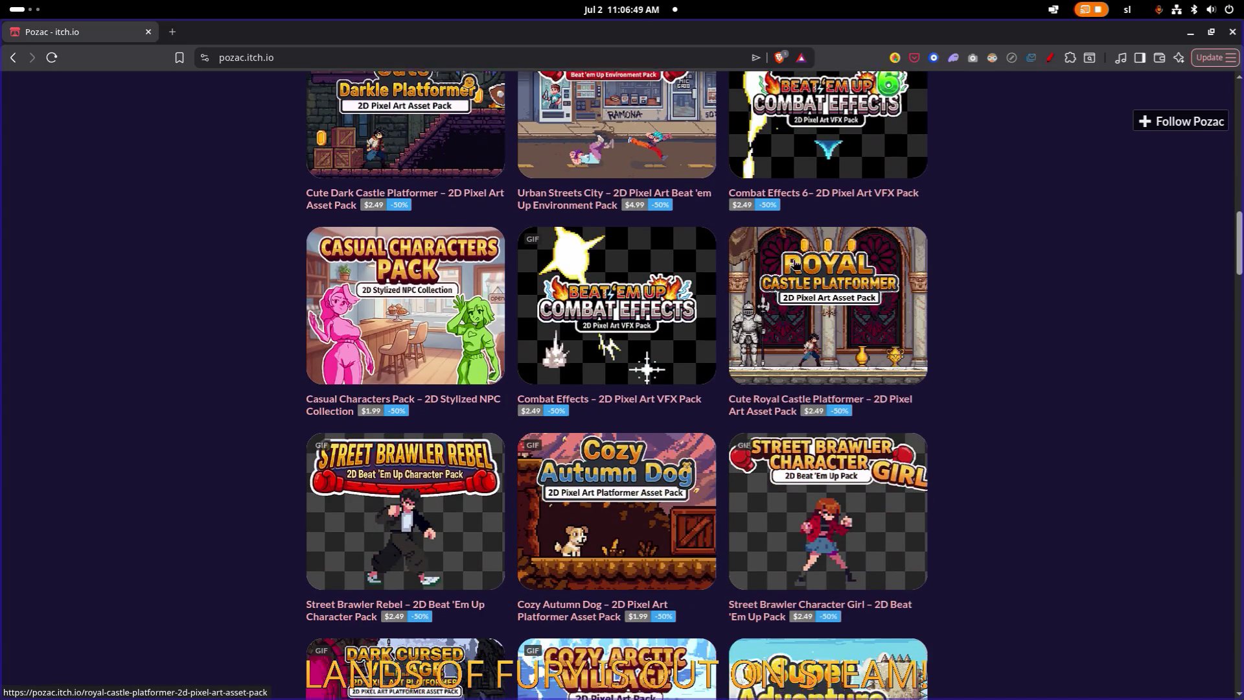
{"action": "scroll", "coordinate": [795, 264], "scroll_direction": "down", "scroll_amount": 4}
{"action": "scroll", "coordinate": [794, 270], "scroll_direction": "down", "scroll_amount": 4}
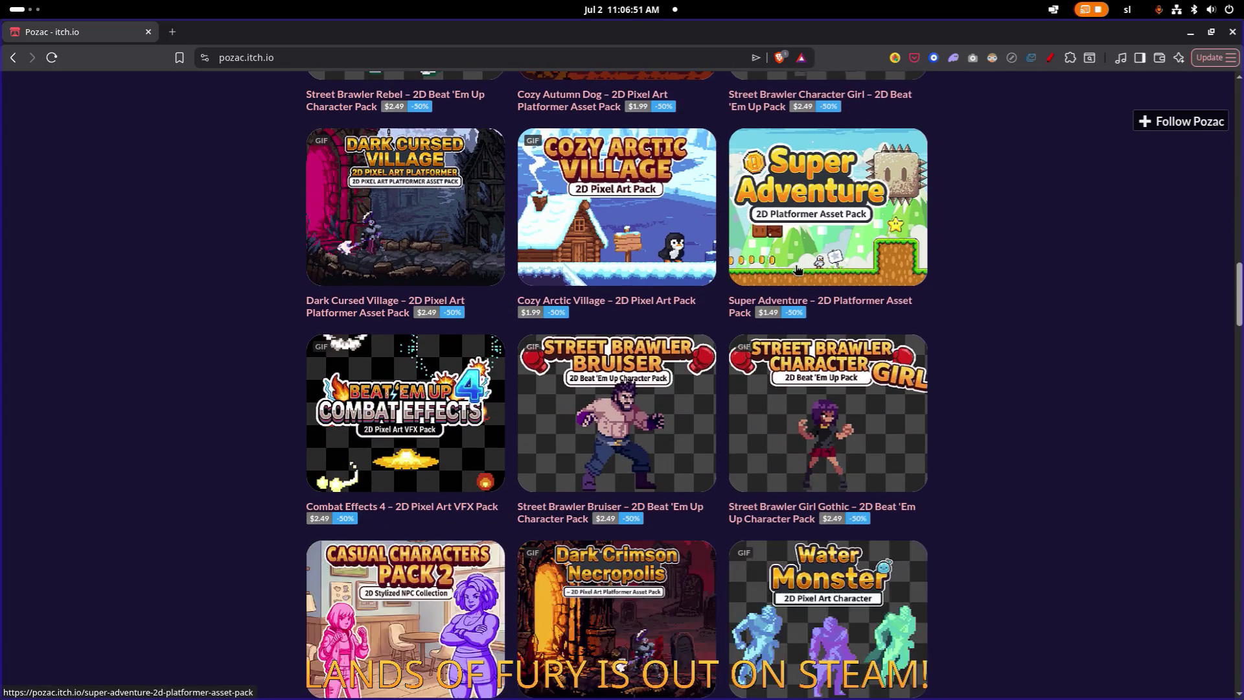
{"action": "scroll", "coordinate": [810, 295], "scroll_direction": "down", "scroll_amount": 5}
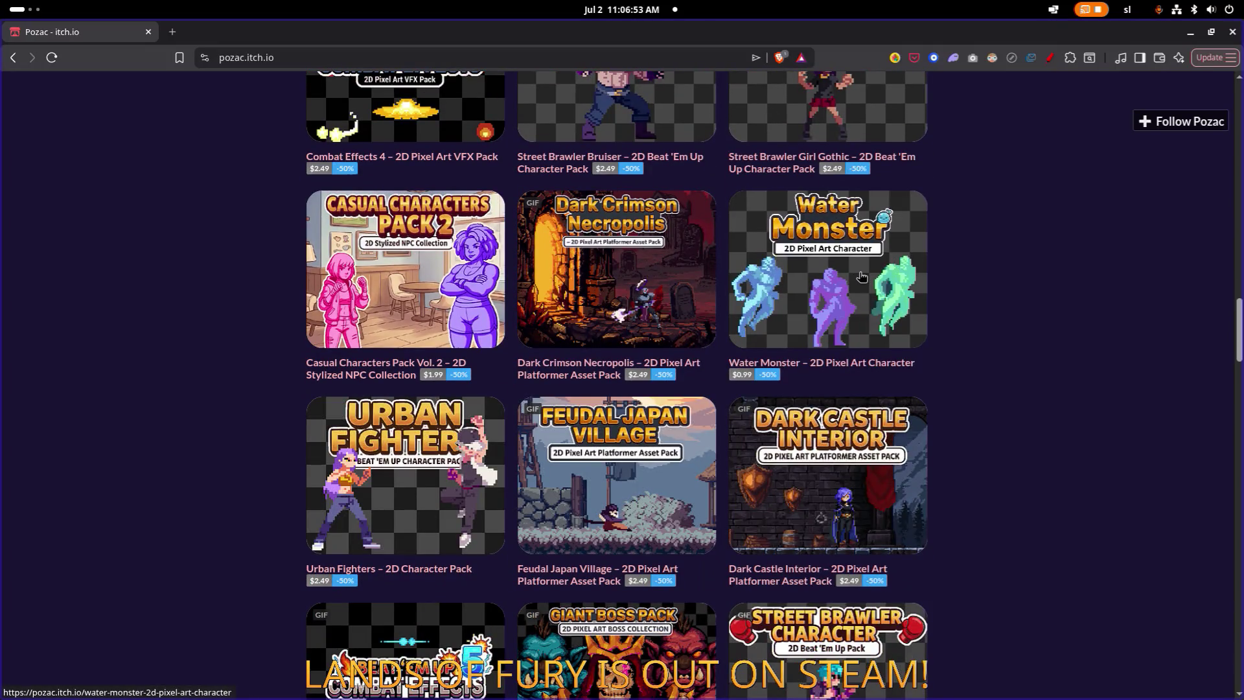
{"action": "left_click", "coordinate": [1231, 33]}
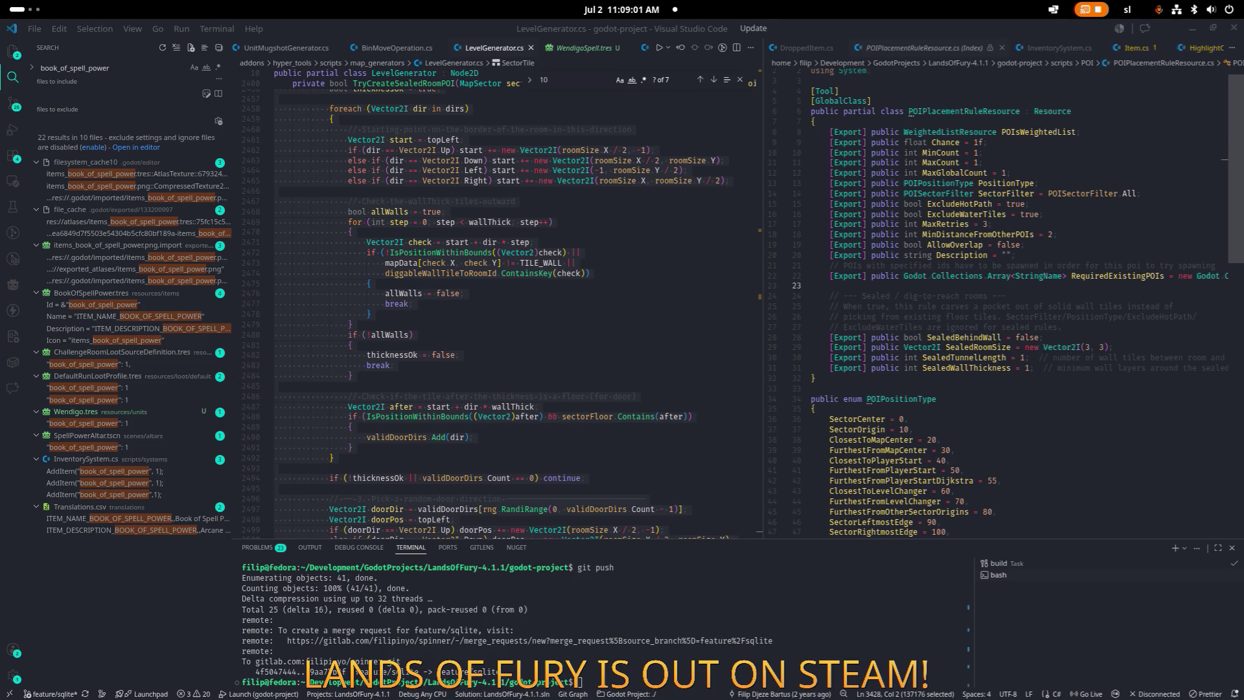
Step: Find FindSafePositionInBounds and review its extent calculations
{"action": "type", "text": "find"}
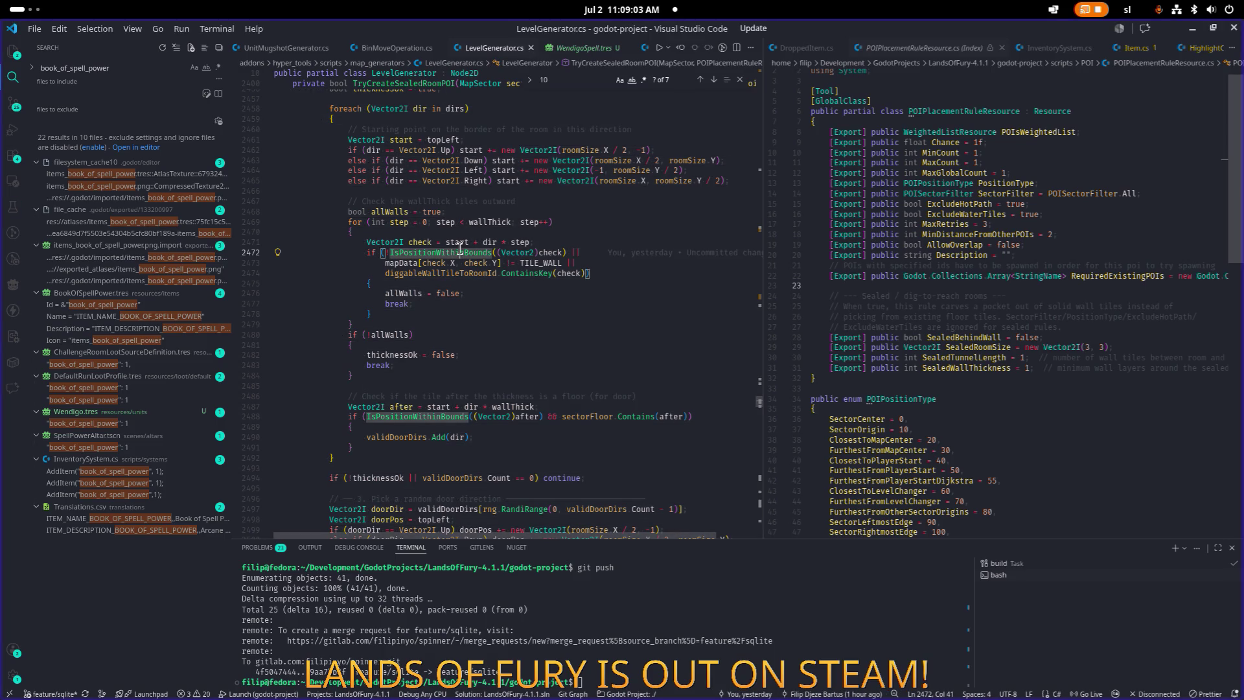
{"action": "type", "text": "sa"}
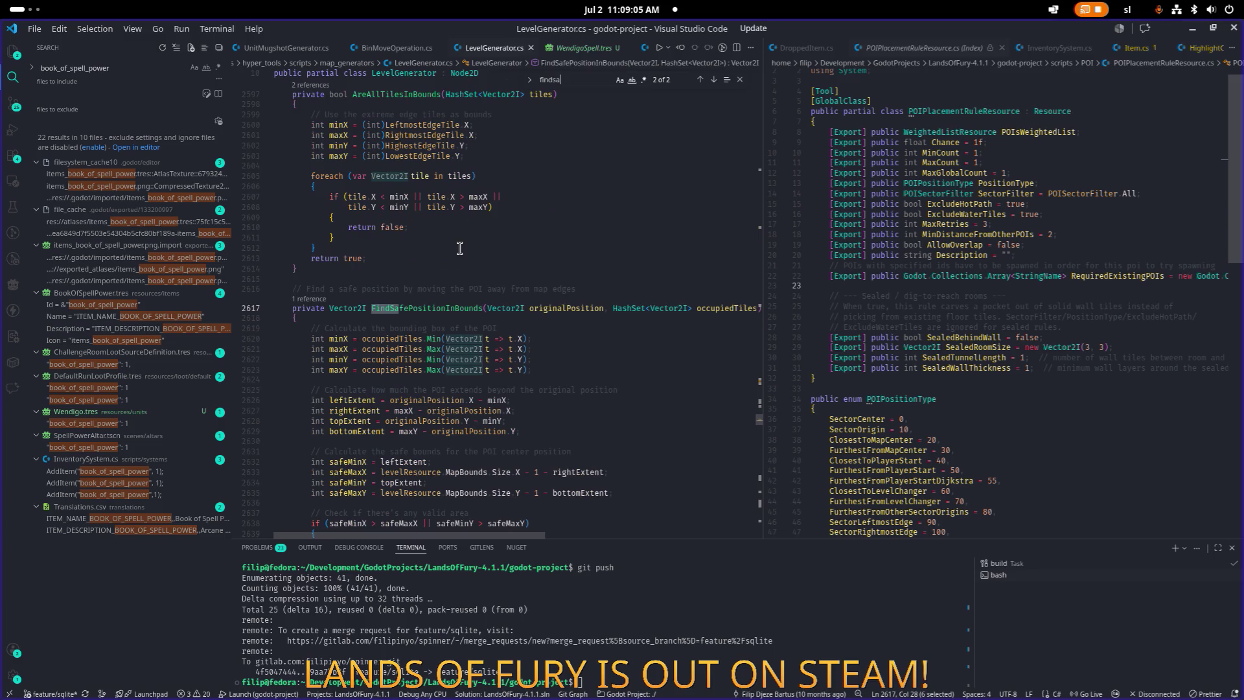
{"action": "scroll", "coordinate": [447, 260], "scroll_direction": "down", "scroll_amount": 2}
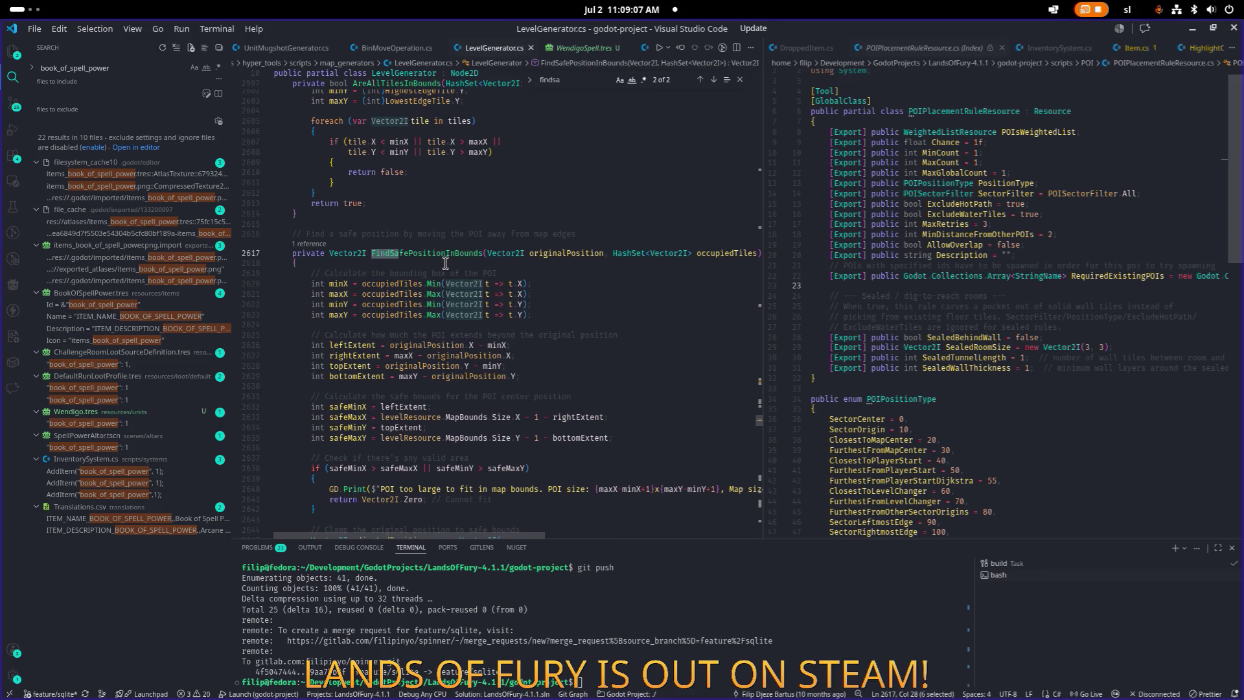
{"action": "scroll", "coordinate": [438, 265], "scroll_direction": "down", "scroll_amount": 3}
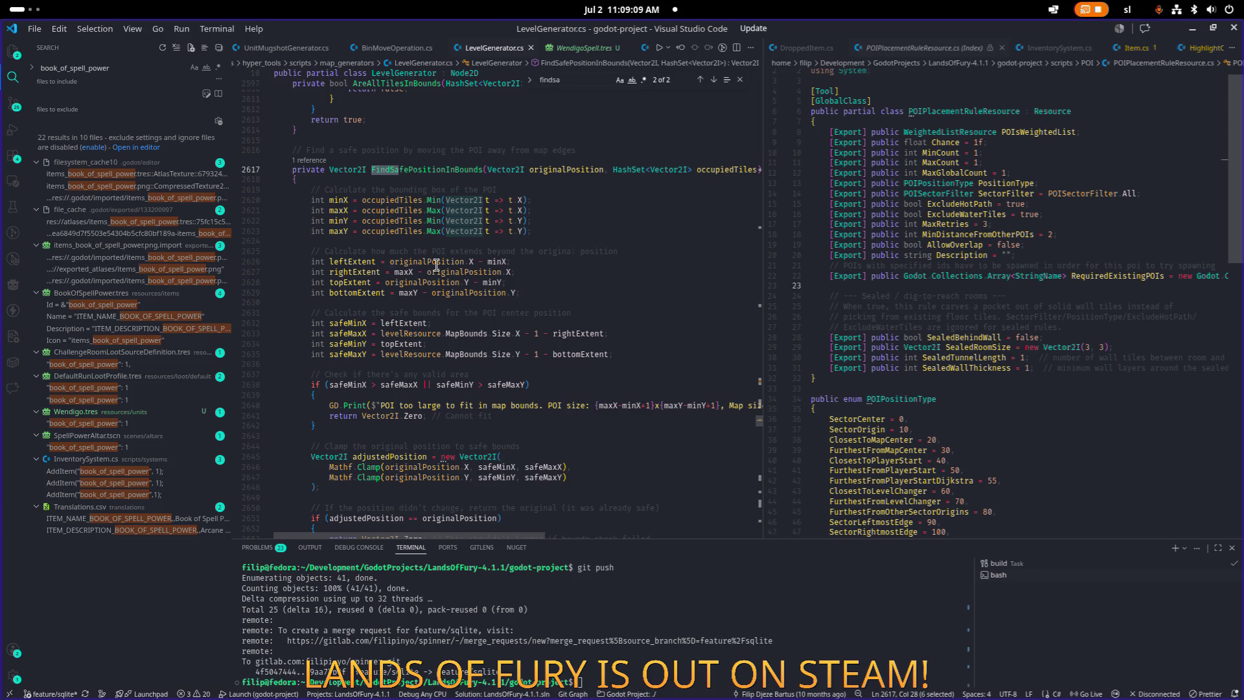
{"action": "left_click", "coordinate": [555, 285]}
{"action": "mouse_move", "coordinate": [553, 284]}
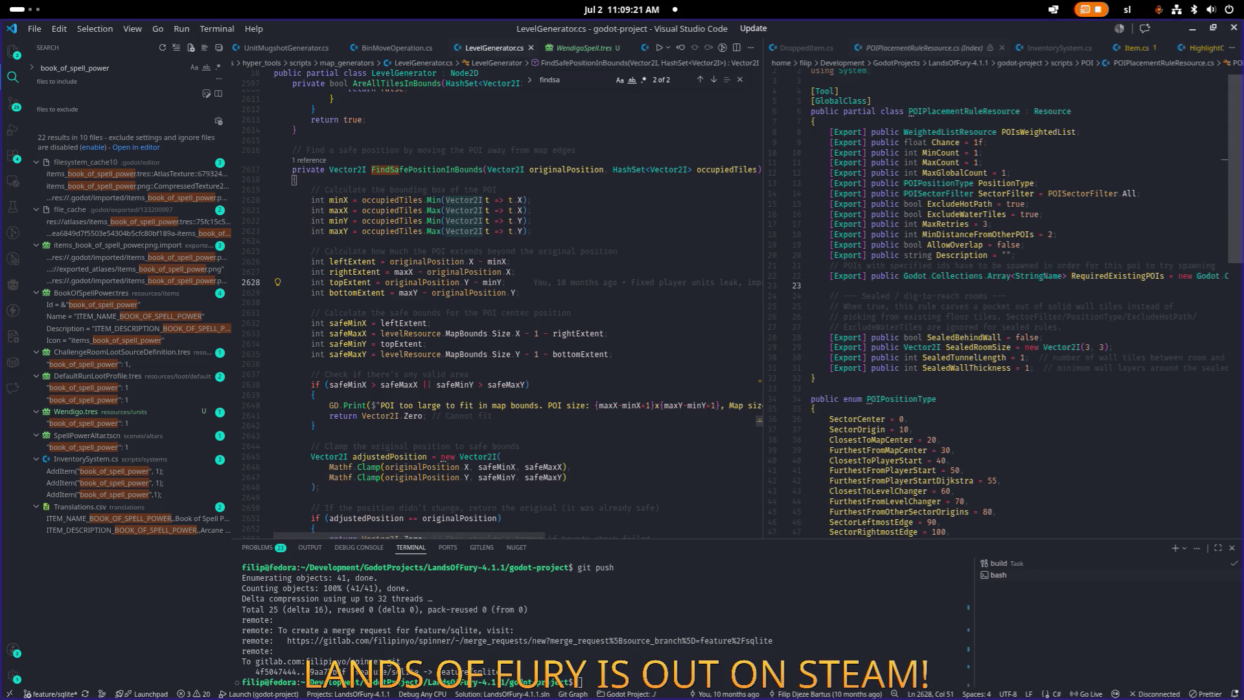
{"action": "scroll", "coordinate": [505, 282], "scroll_direction": "down", "scroll_amount": 5}
Step: Replace the method with a version clamping bounds to the floor-tile extremes, and save LevelGenerator.cs
{"action": "left_click_drag", "start_coordinate": [311, 365], "coordinate": [295, 438]}
{"action": "mouse_move", "coordinate": [313, 325]}
{"action": "left_mouse_down"}
{"action": "mouse_move", "coordinate": [337, 97]}
{"action": "mouse_move", "coordinate": [285, 94]}
{"action": "left_mouse_up"}
{"action": "key", "text": "ctrl+v"}
{"action": "mouse_move", "coordinate": [279, 472]}
{"action": "left_mouse_down"}
{"action": "mouse_move", "coordinate": [255, 272]}
{"action": "mouse_move", "coordinate": [239, 242]}
{"action": "left_mouse_up"}
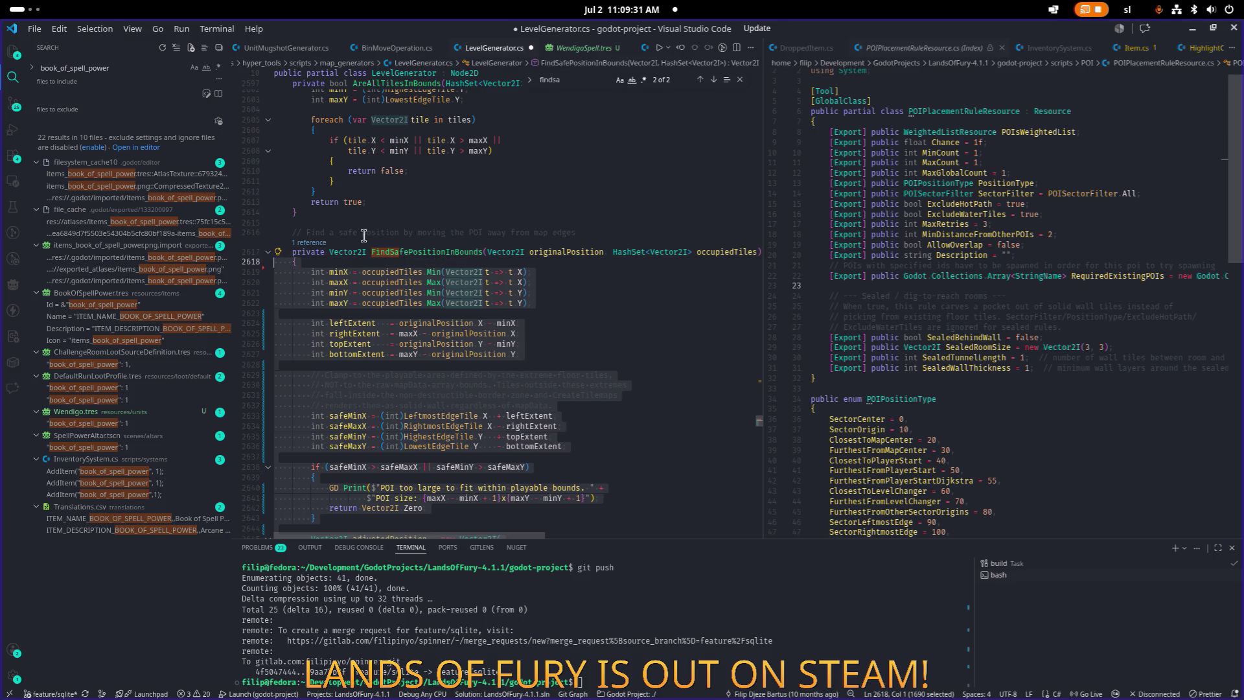
{"action": "left_click", "coordinate": [436, 212]}
{"action": "key", "text": "ctrl+s"}
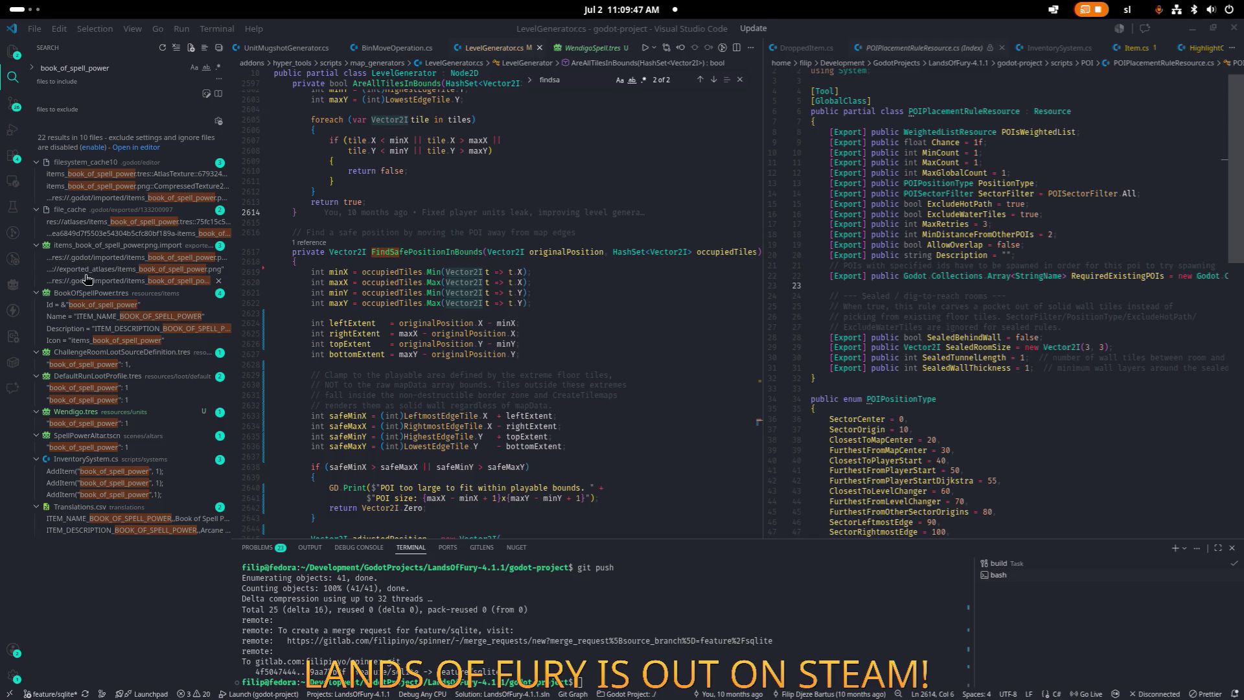
{"action": "left_click", "coordinate": [508, 271]}
{"action": "key", "text": "ctrl+f"}
Step: Jump from the TryCreateSealedRoomPOI call to its definition
{"action": "type", "text": "trycre"}
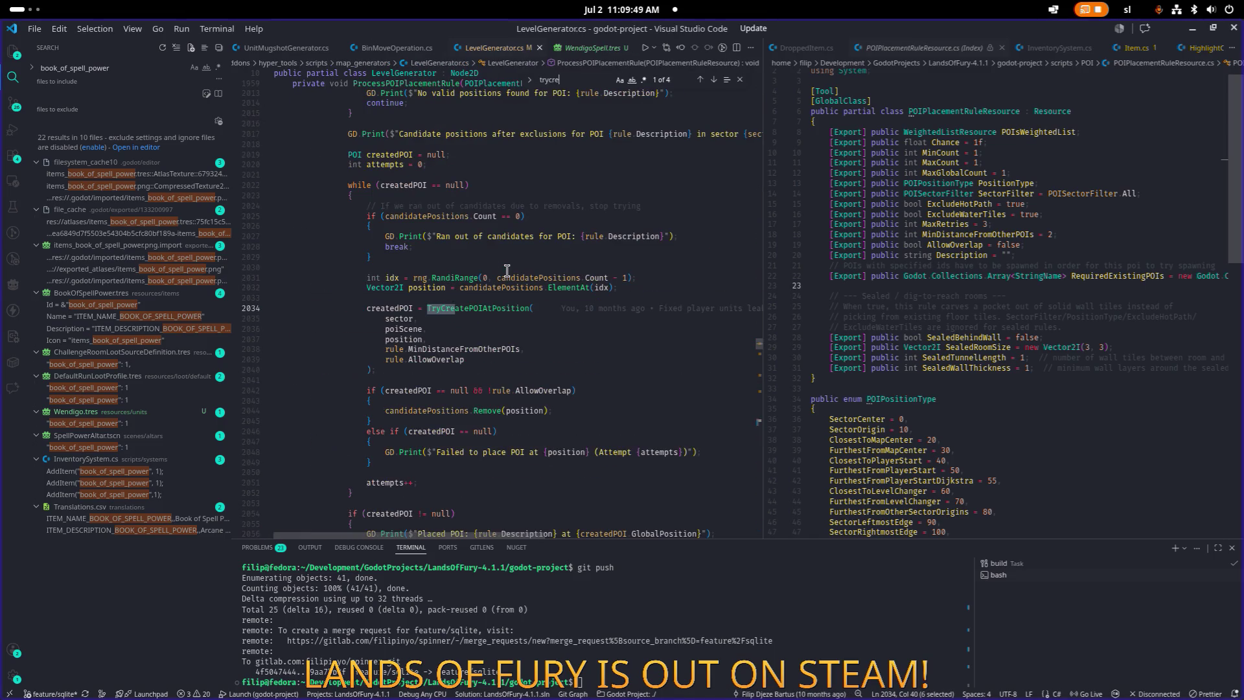
{"action": "type", "text": "atesea"}
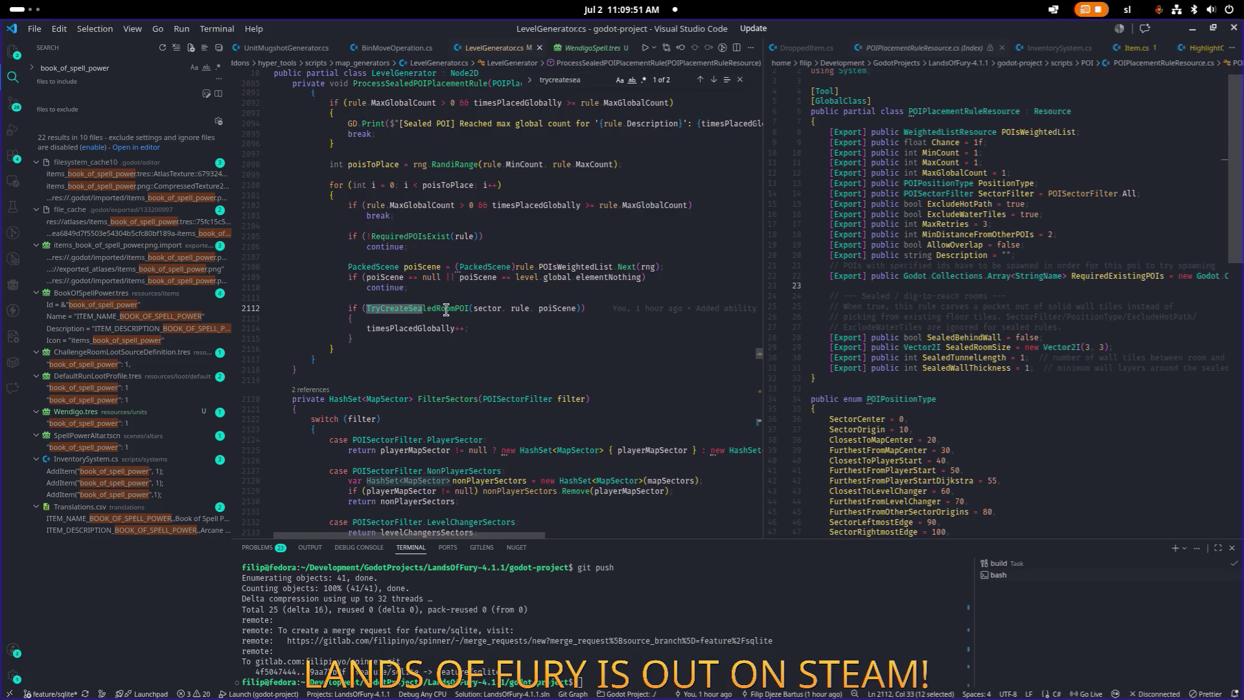
{"action": "left_click", "coordinate": [435, 314]}
{"action": "key", "text": "F12"}
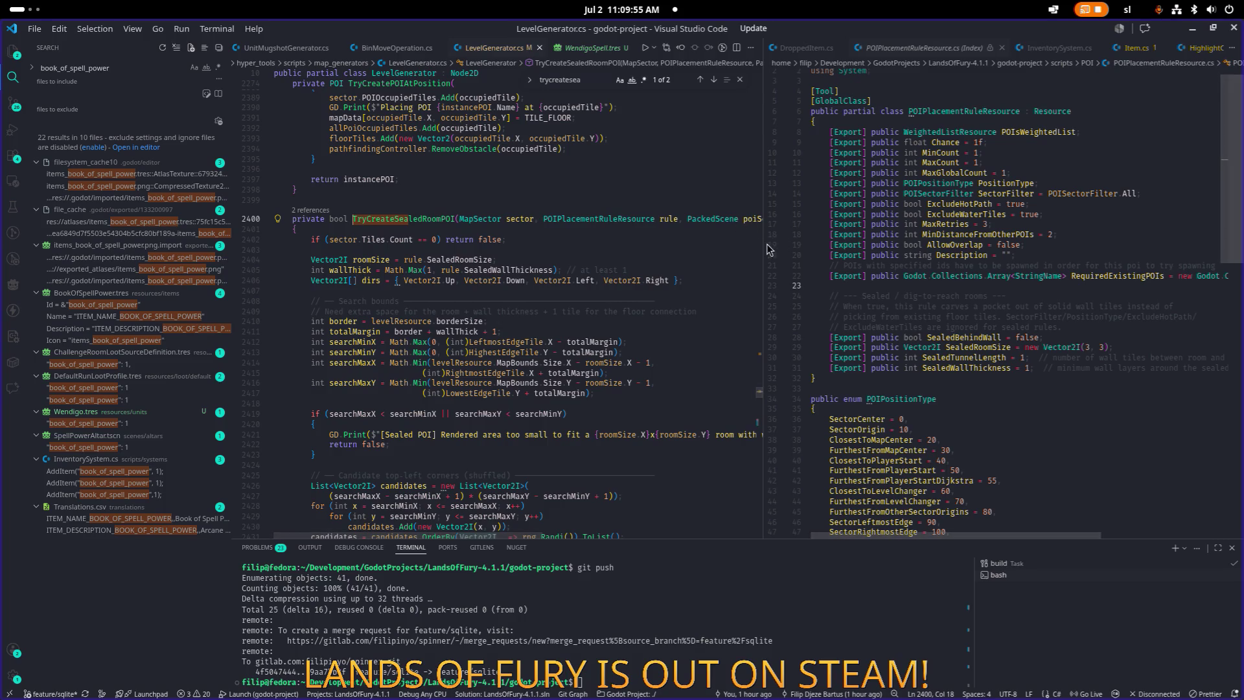
{"action": "left_click_drag", "start_coordinate": [765, 240], "coordinate": [1007, 238]}
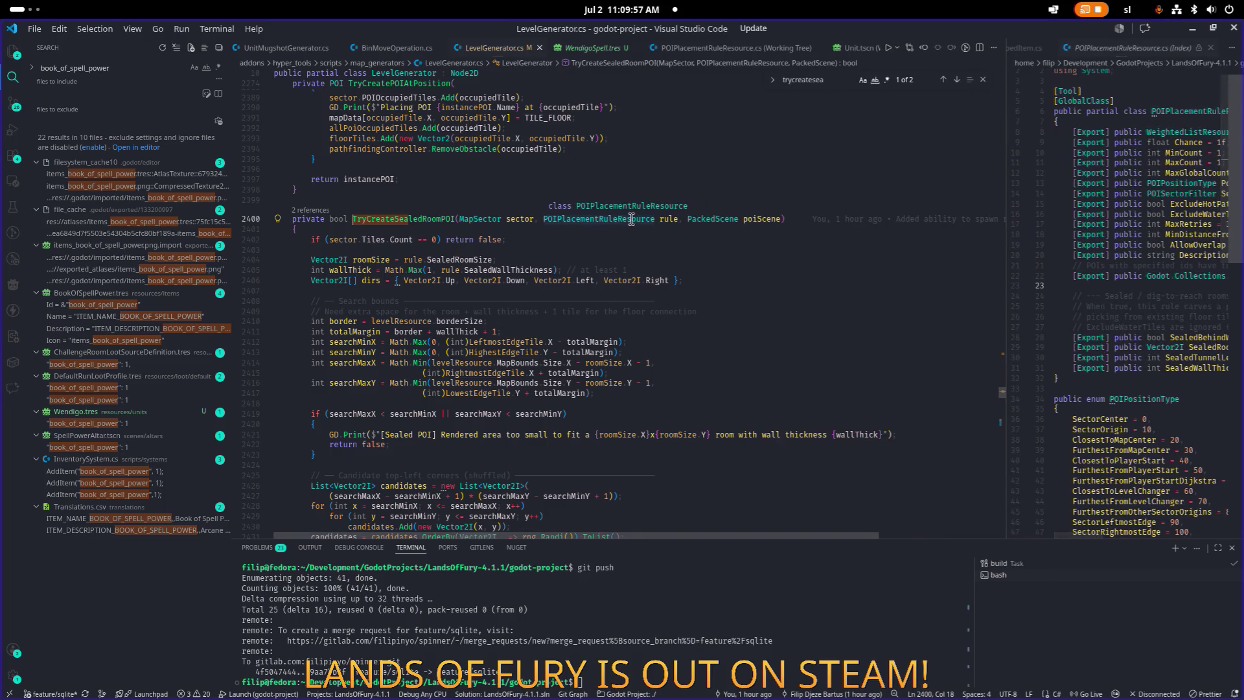
{"action": "key", "text": "Down"}
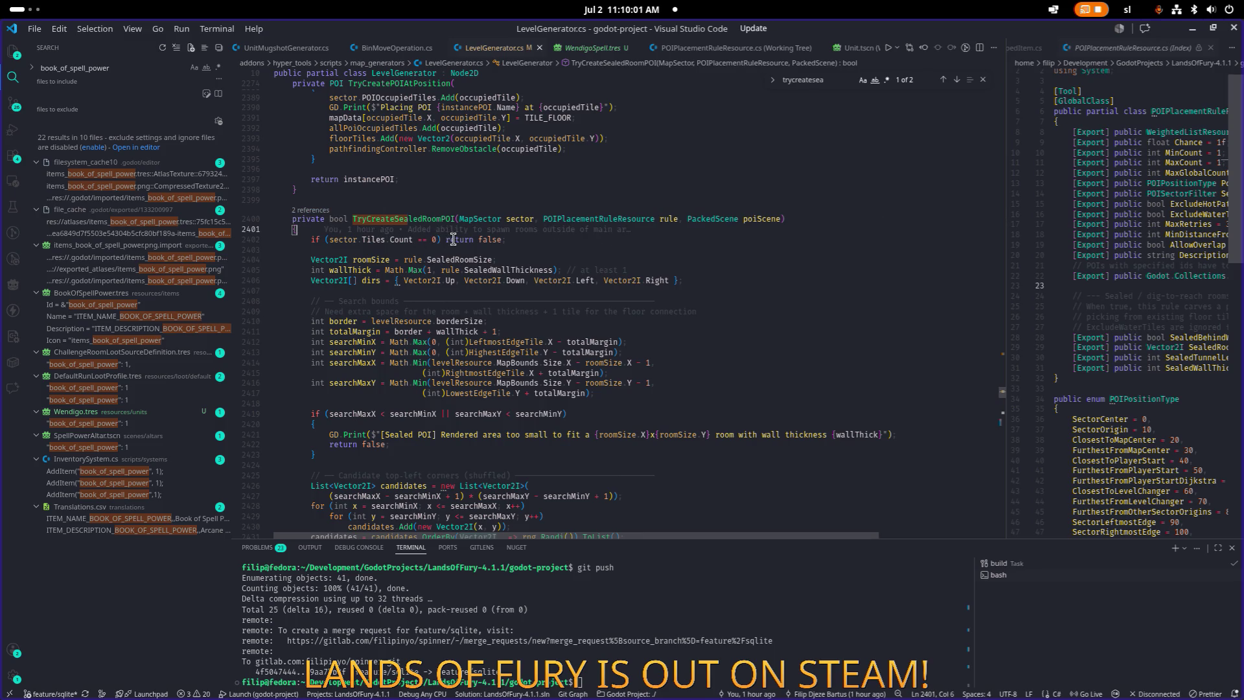
{"action": "scroll", "coordinate": [453, 238], "scroll_direction": "down", "scroll_amount": 2}
{"action": "left_click", "coordinate": [563, 243]}
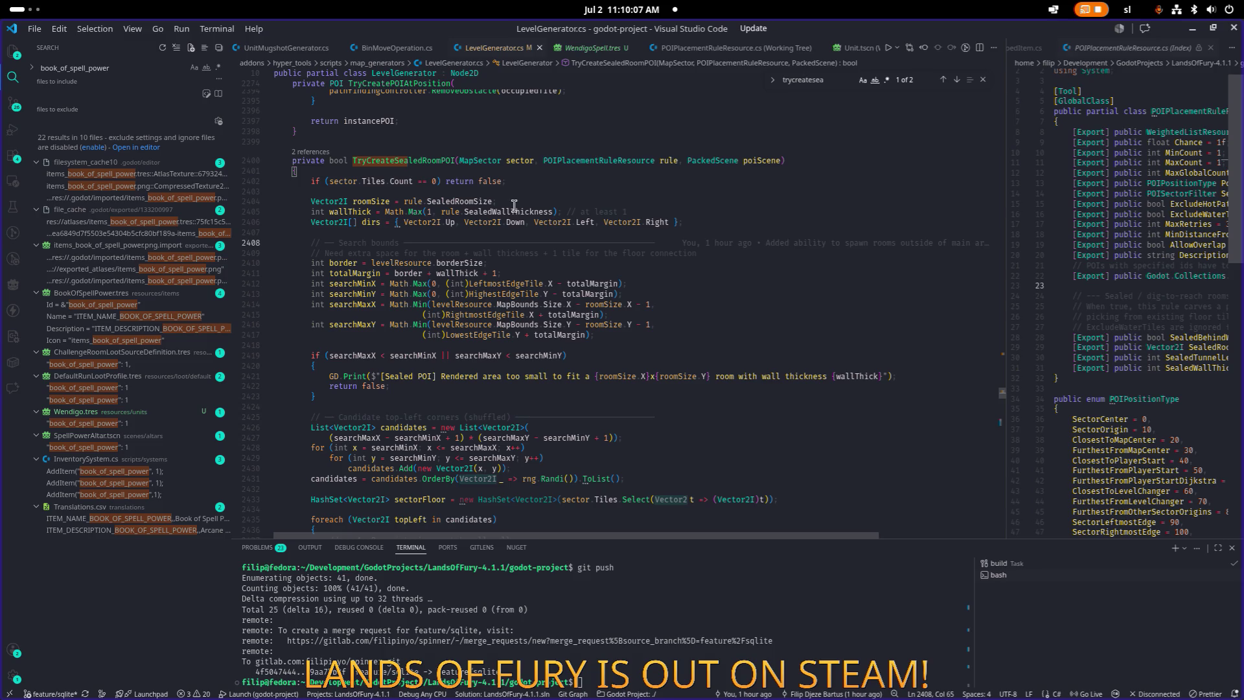
Step: Replace TryCreateSealedRoomPOI with a version whose search bounds stay inside the playable area
{"action": "mouse_move", "coordinate": [293, 160]}
{"action": "left_mouse_down"}
{"action": "mouse_move", "coordinate": [429, 180]}
{"action": "mouse_move", "coordinate": [455, 197]}
{"action": "mouse_move", "coordinate": [456, 317]}
{"action": "left_mouse_up"}
{"action": "scroll", "coordinate": [435, 184], "scroll_direction": "down", "scroll_amount": 15}
{"action": "scroll", "coordinate": [456, 198], "scroll_direction": "down", "scroll_amount": 20}
{"action": "scroll", "coordinate": [455, 199], "scroll_direction": "down", "scroll_amount": 14}
{"action": "key", "text": "ctrl+v"}
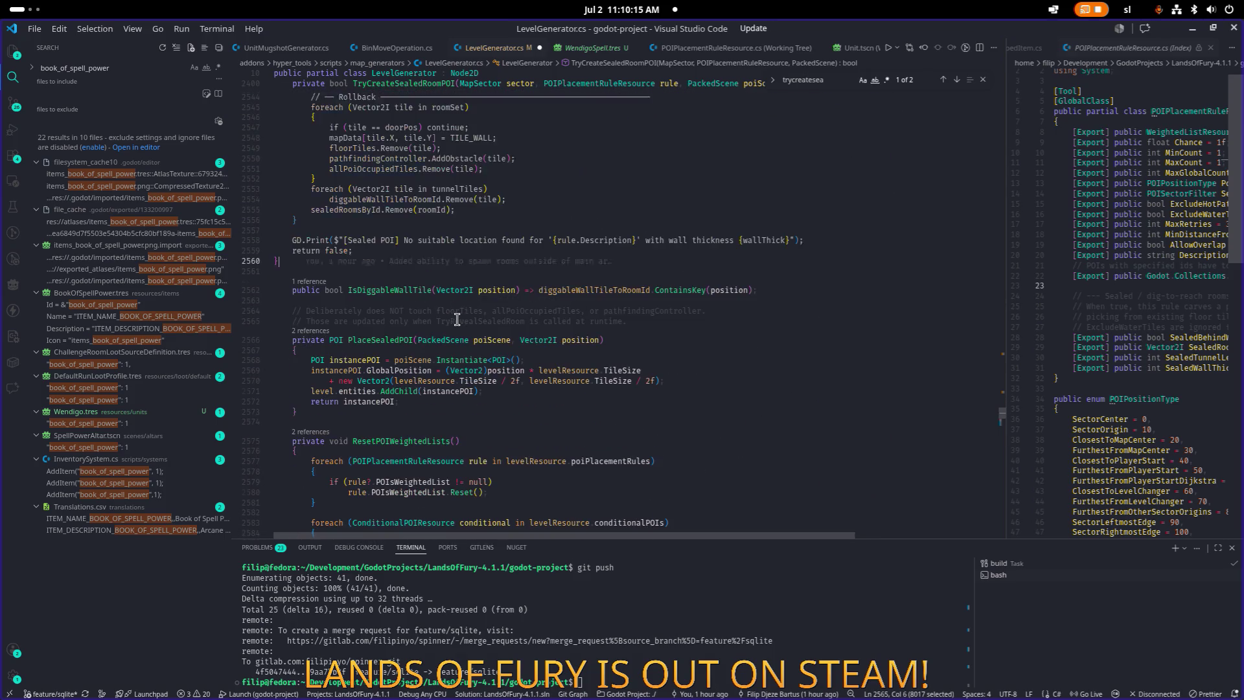
Step: Save the re-indented LevelGenerator.cs and view its working-tree diff in Source Control
{"action": "scroll", "coordinate": [424, 217], "scroll_direction": "up", "scroll_amount": 20}
{"action": "mouse_move", "coordinate": [423, 217]}
{"action": "left_mouse_down"}
{"action": "mouse_move", "coordinate": [410, 222]}
{"action": "mouse_move", "coordinate": [263, 117]}
{"action": "left_mouse_up"}
{"action": "scroll", "coordinate": [420, 219], "scroll_direction": "up", "scroll_amount": 10}
{"action": "scroll", "coordinate": [424, 223], "scroll_direction": "up", "scroll_amount": 7}
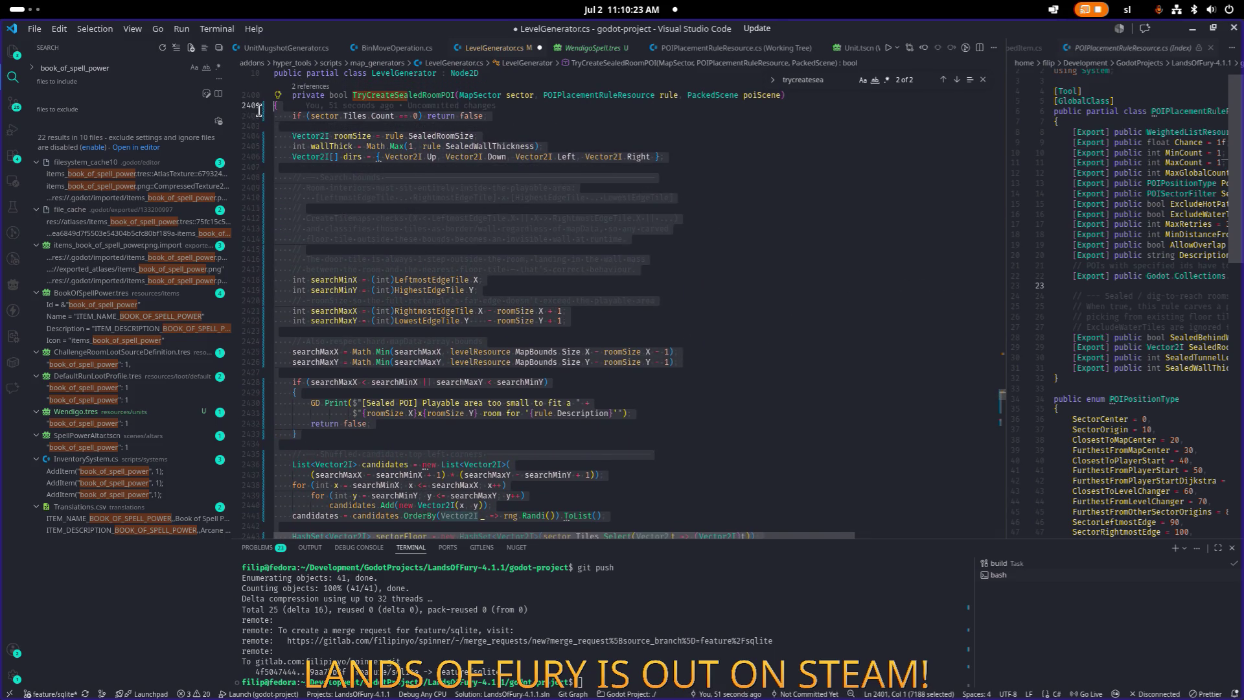
{"action": "key", "text": "ctrl+s"}
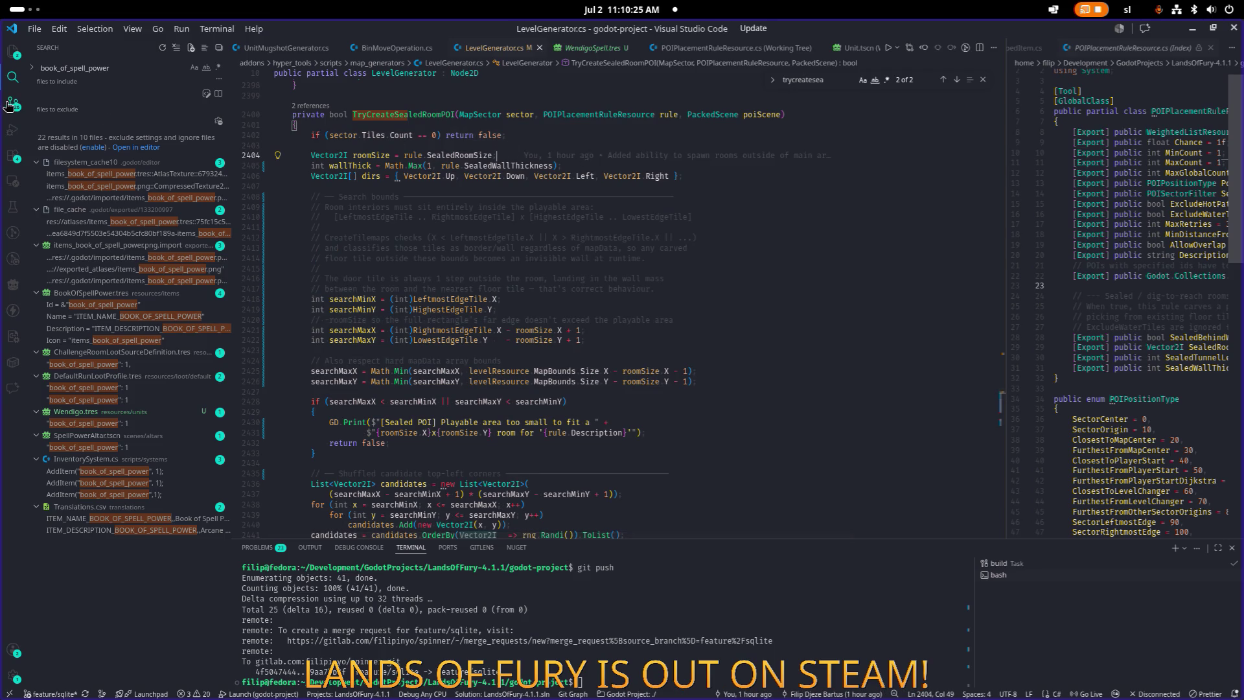
{"action": "left_click", "coordinate": [13, 104]}
{"action": "left_click", "coordinate": [104, 126]}
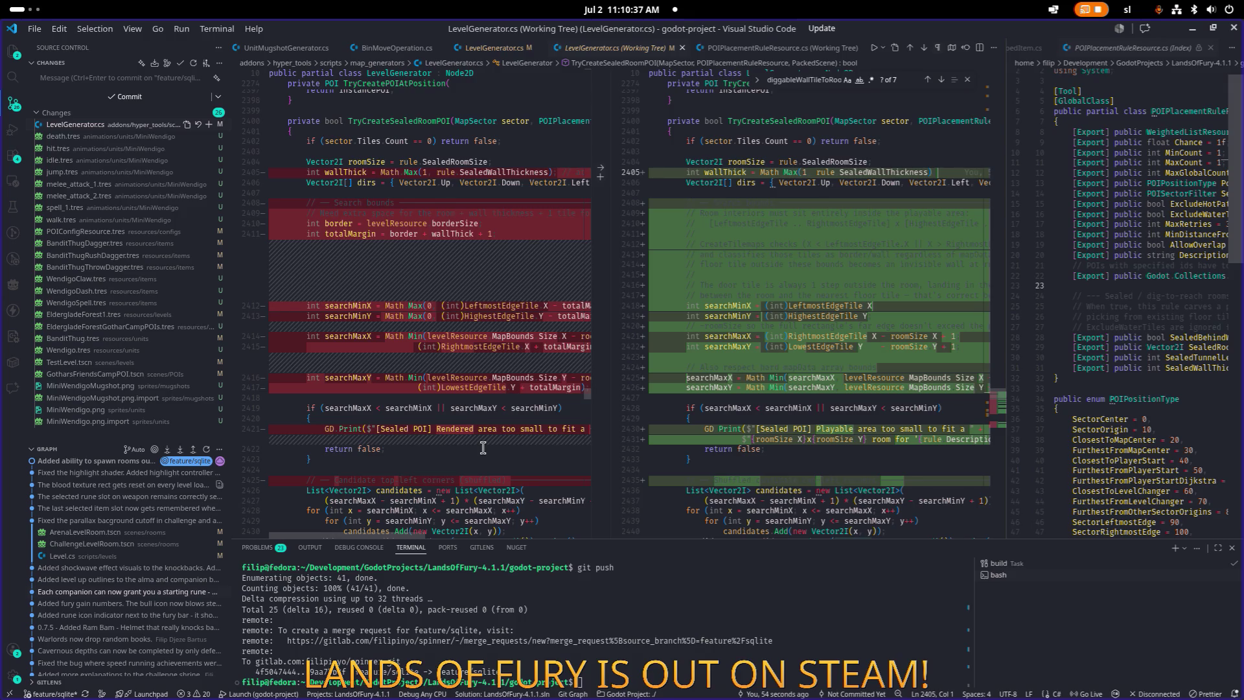
{"action": "scroll", "coordinate": [822, 395], "scroll_direction": "down", "scroll_amount": 2}
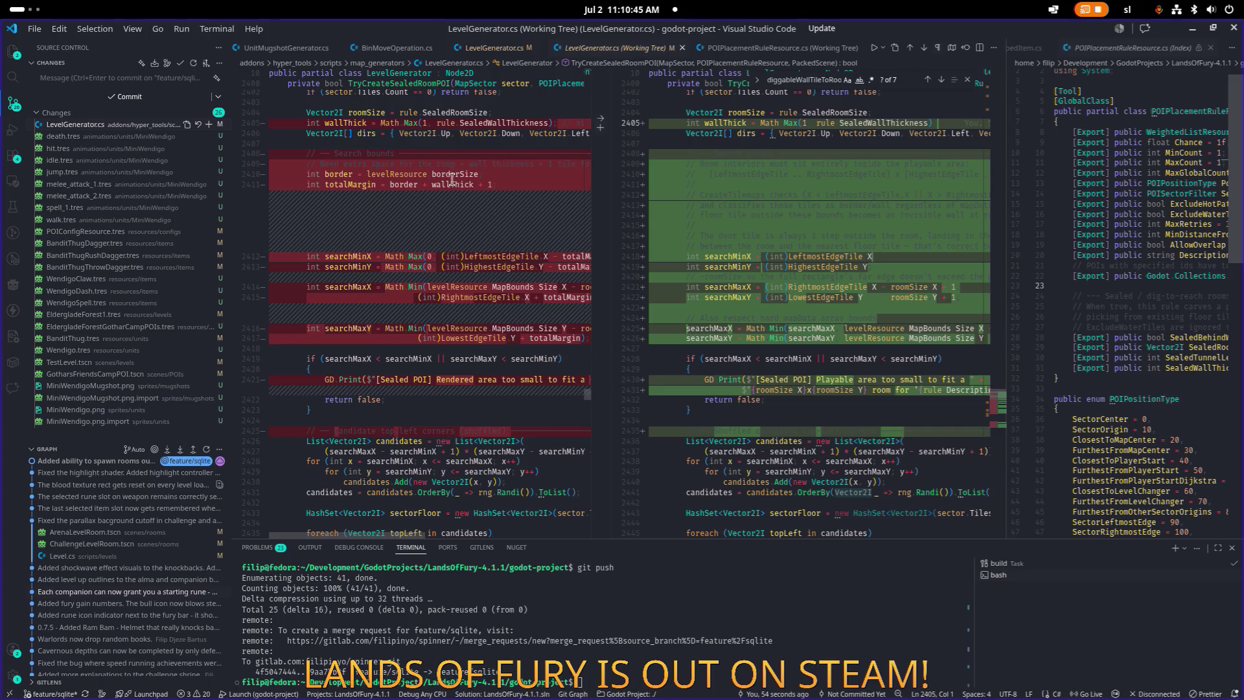
{"action": "mouse_move", "coordinate": [415, 164]}
{"action": "left_mouse_down"}
{"action": "mouse_move", "coordinate": [400, 164]}
{"action": "mouse_move", "coordinate": [560, 164]}
{"action": "left_mouse_up"}
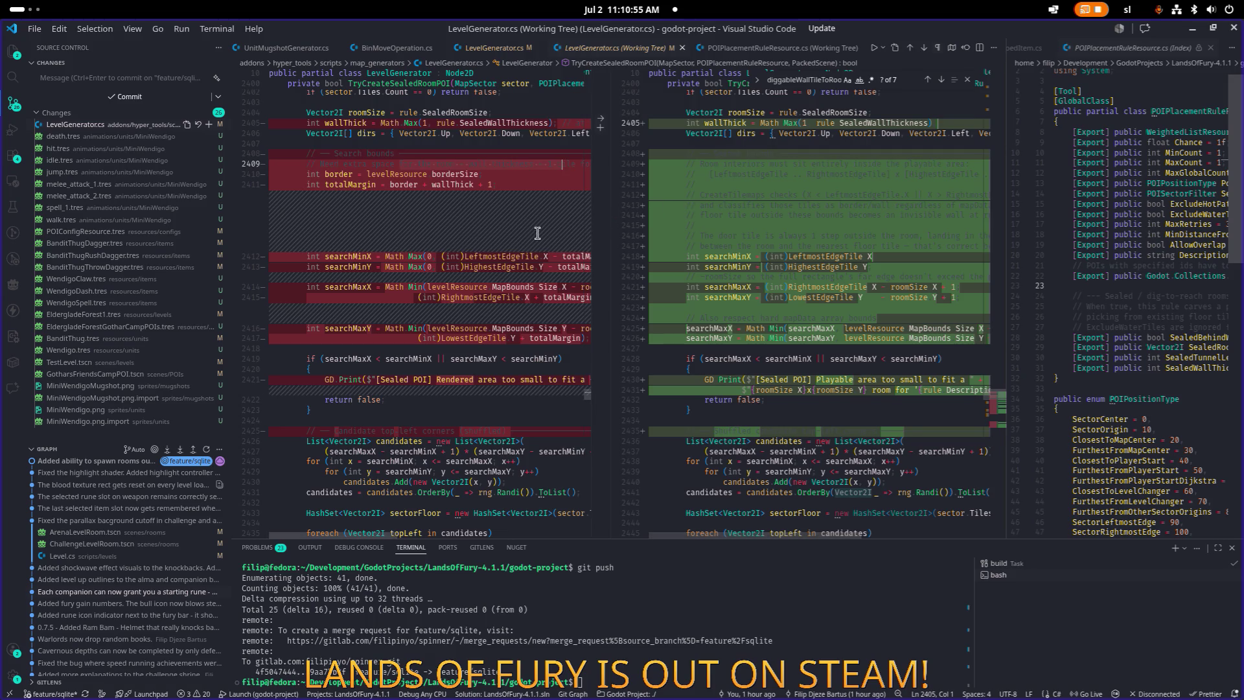
{"action": "scroll", "coordinate": [689, 210], "scroll_direction": "up", "scroll_amount": 1}
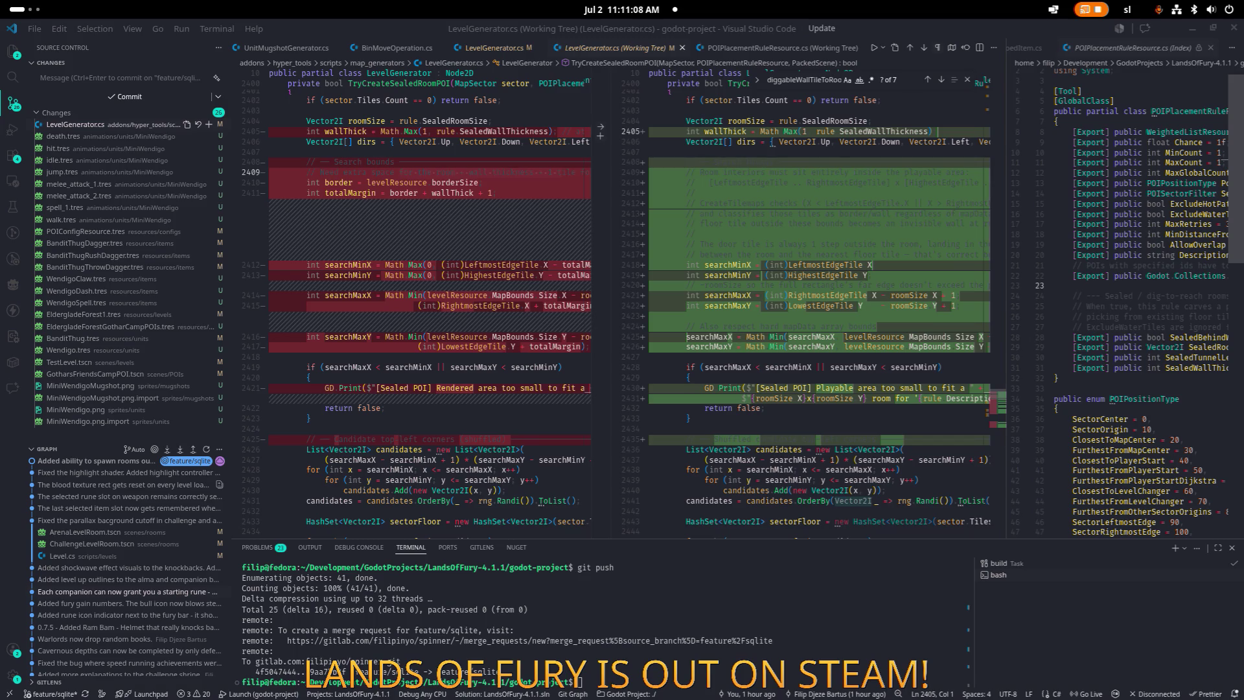
{"action": "left_click", "coordinate": [778, 284]}
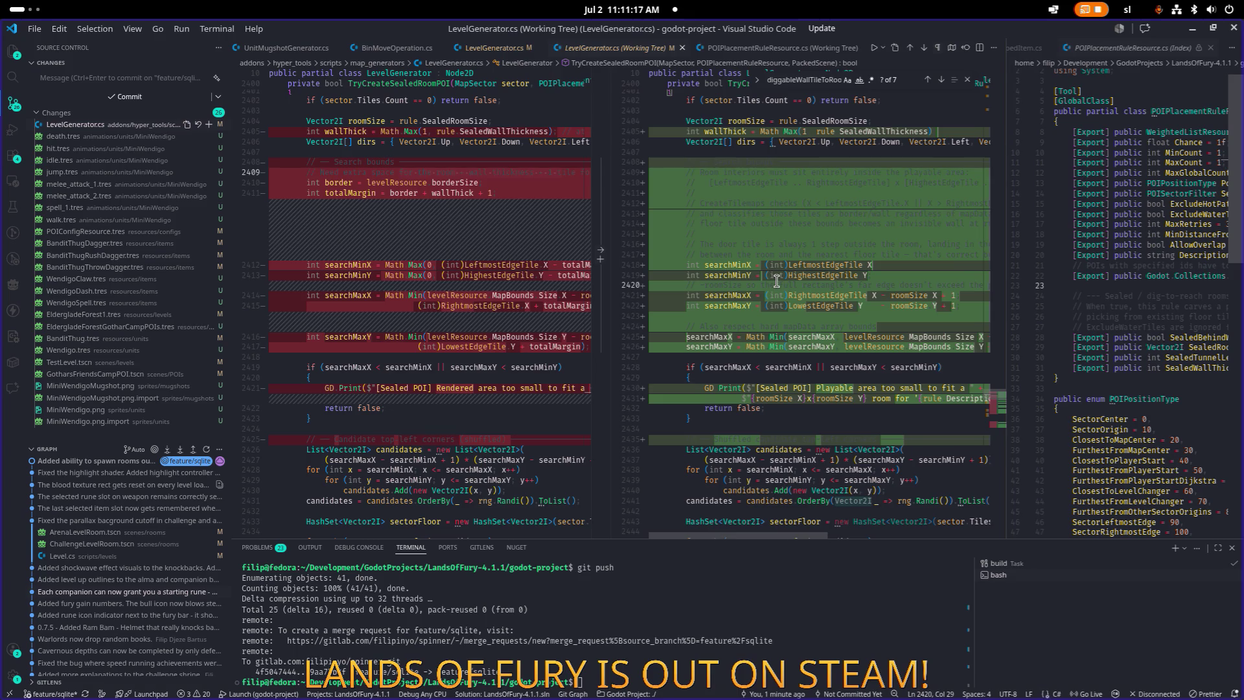
{"action": "scroll", "coordinate": [774, 489], "scroll_direction": "right", "scroll_amount": 3}
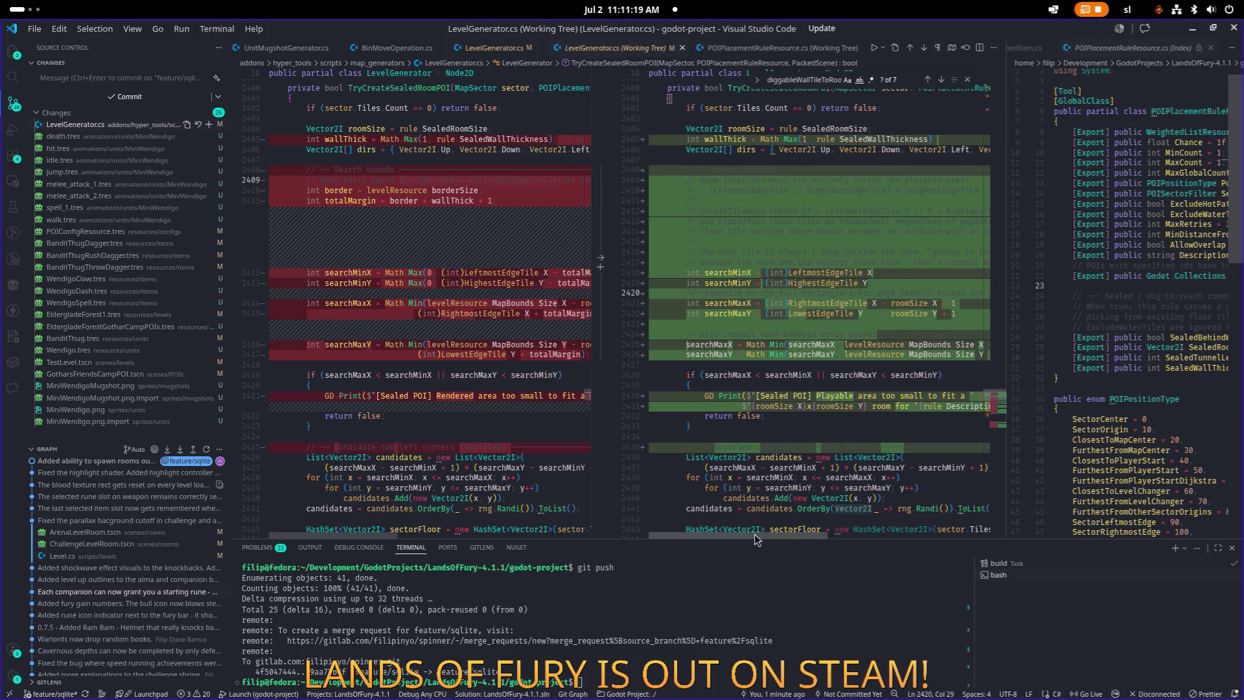
{"action": "scroll", "coordinate": [790, 533], "scroll_direction": "right", "scroll_amount": 3}
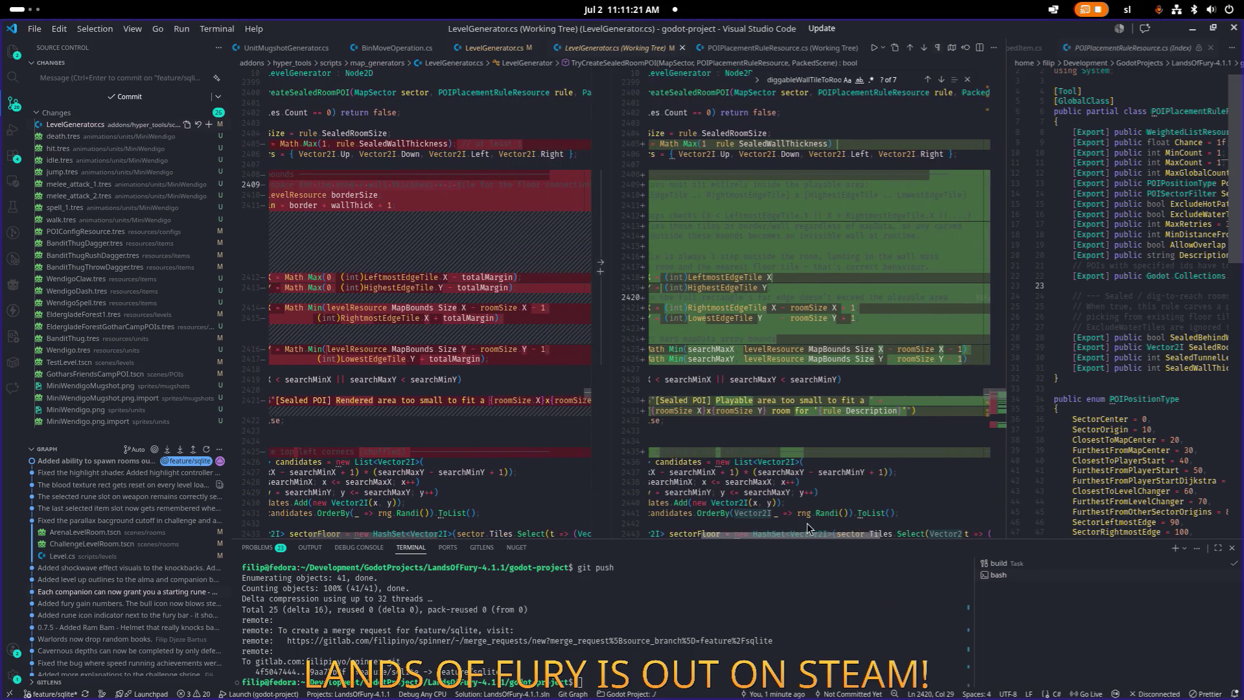
{"action": "scroll", "coordinate": [804, 523], "scroll_direction": "left", "scroll_amount": 5}
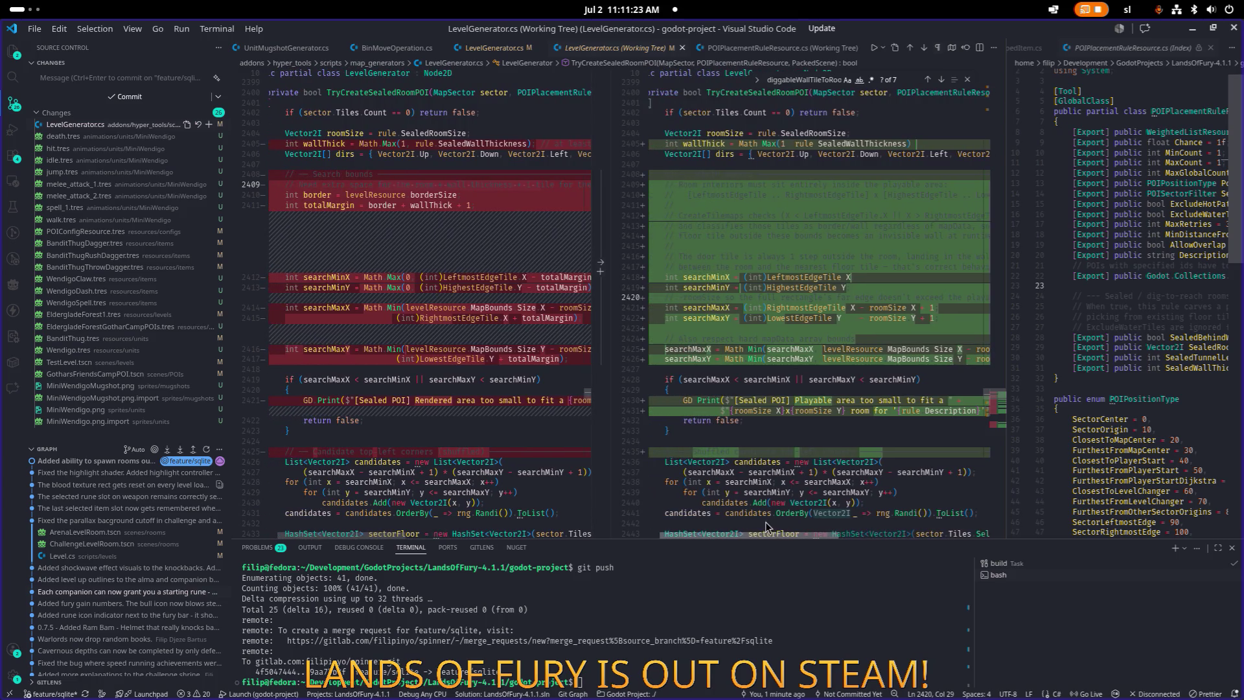
{"action": "scroll", "coordinate": [765, 527], "scroll_direction": "right", "scroll_amount": 3}
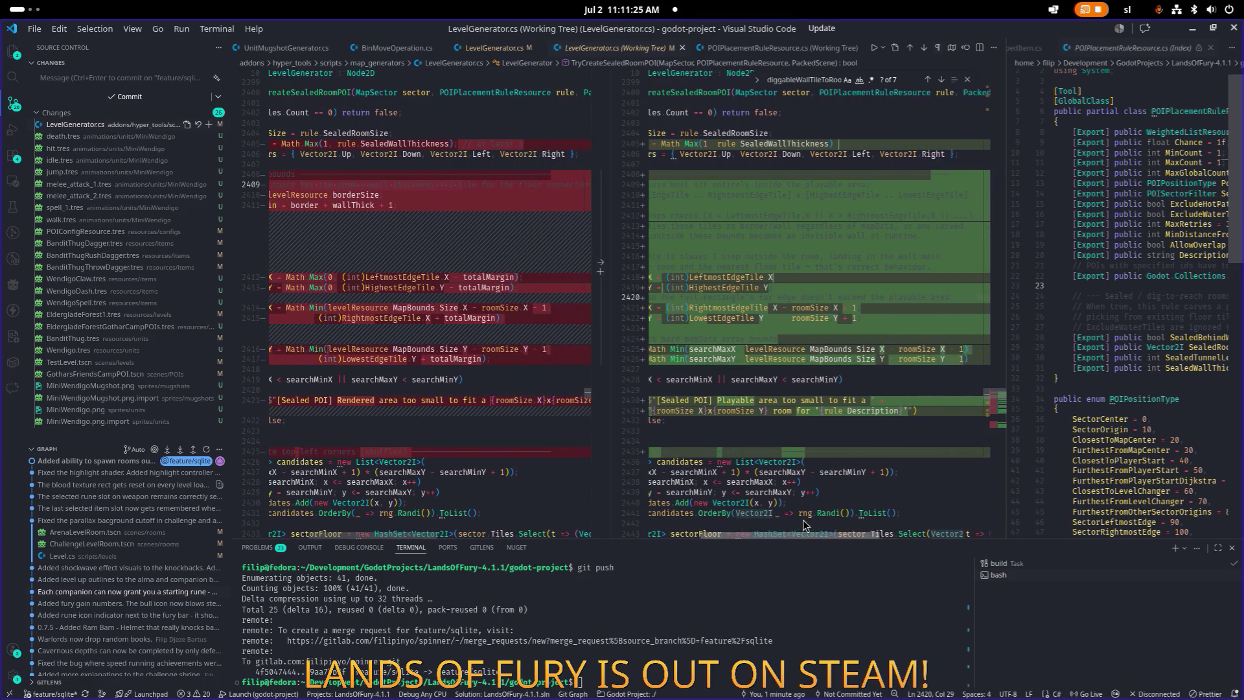
{"action": "scroll", "coordinate": [767, 525], "scroll_direction": "left", "scroll_amount": 3}
{"action": "scroll", "coordinate": [765, 525], "scroll_direction": "left", "scroll_amount": 1}
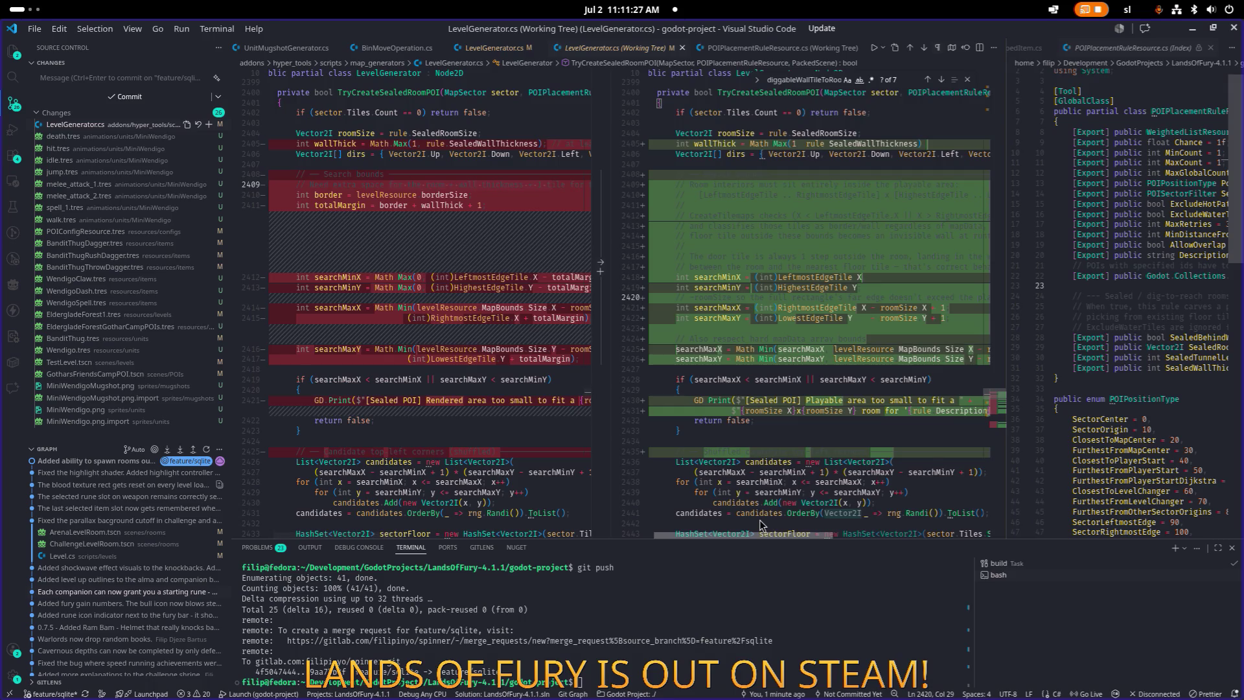
{"action": "scroll", "coordinate": [761, 524], "scroll_direction": "right", "scroll_amount": 1}
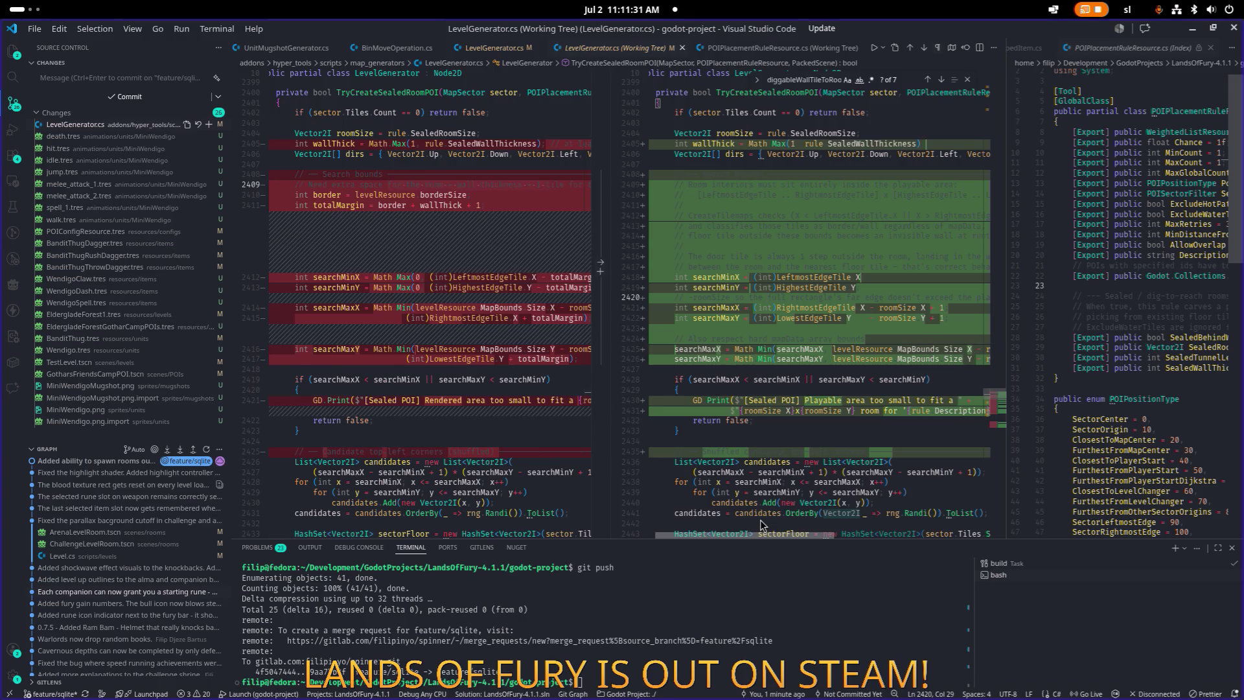
{"action": "scroll", "coordinate": [763, 525], "scroll_direction": "left", "scroll_amount": 1}
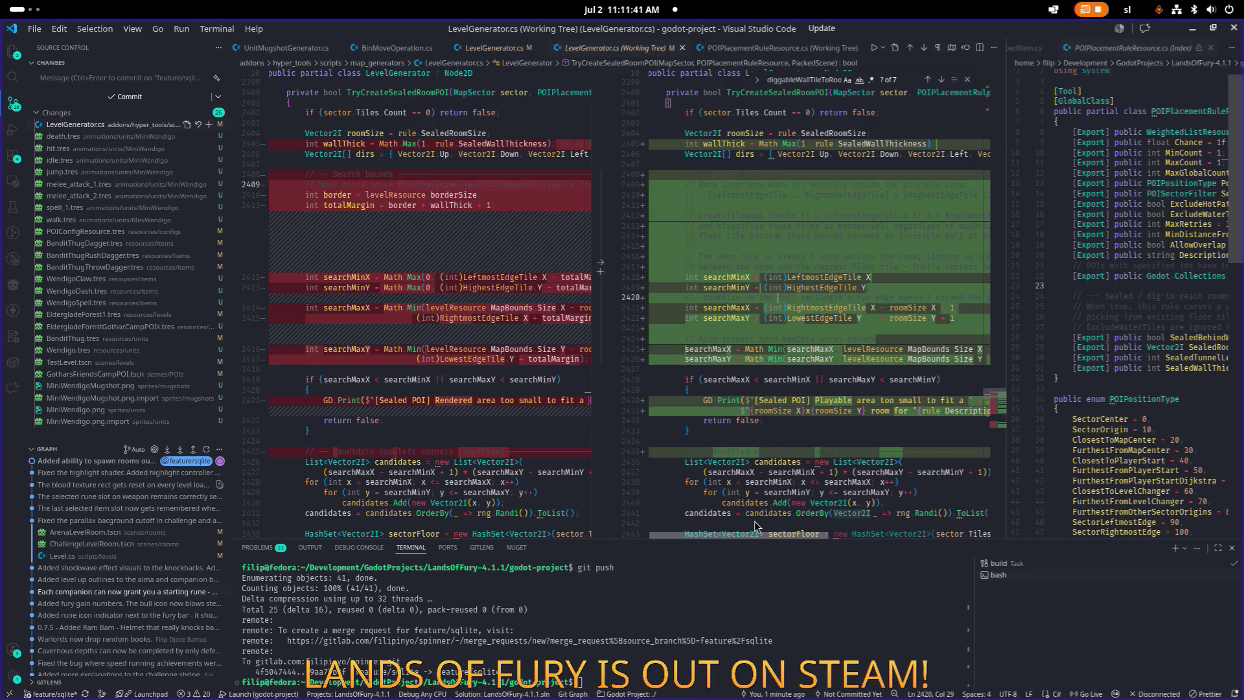
{"action": "scroll", "coordinate": [764, 527], "scroll_direction": "right", "scroll_amount": 3}
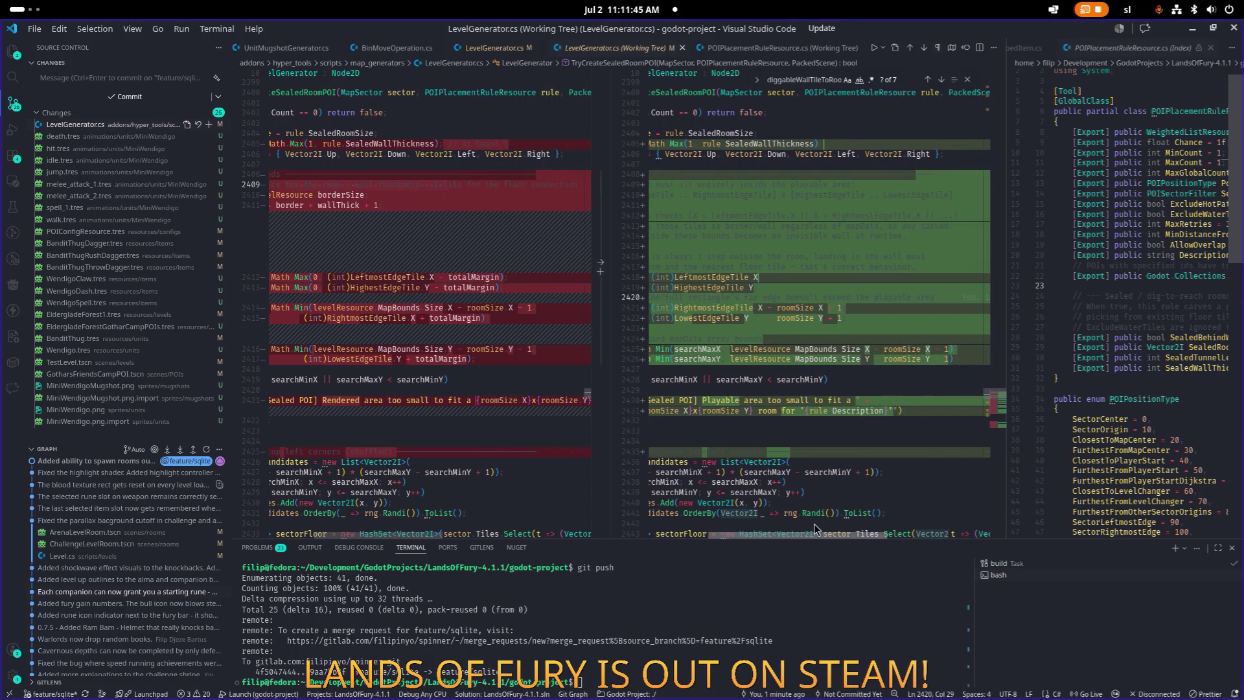
{"action": "scroll", "coordinate": [778, 526], "scroll_direction": "left", "scroll_amount": 2}
{"action": "scroll", "coordinate": [768, 527], "scroll_direction": "left", "scroll_amount": 2}
{"action": "left_click", "coordinate": [793, 267]}
Step: Search the diff for 'margin' to reach GetMaxSealedRoomMargin at line 1311, then show the Activities overview
{"action": "key", "text": "ctrl+f"}
{"action": "type", "text": "margin"}
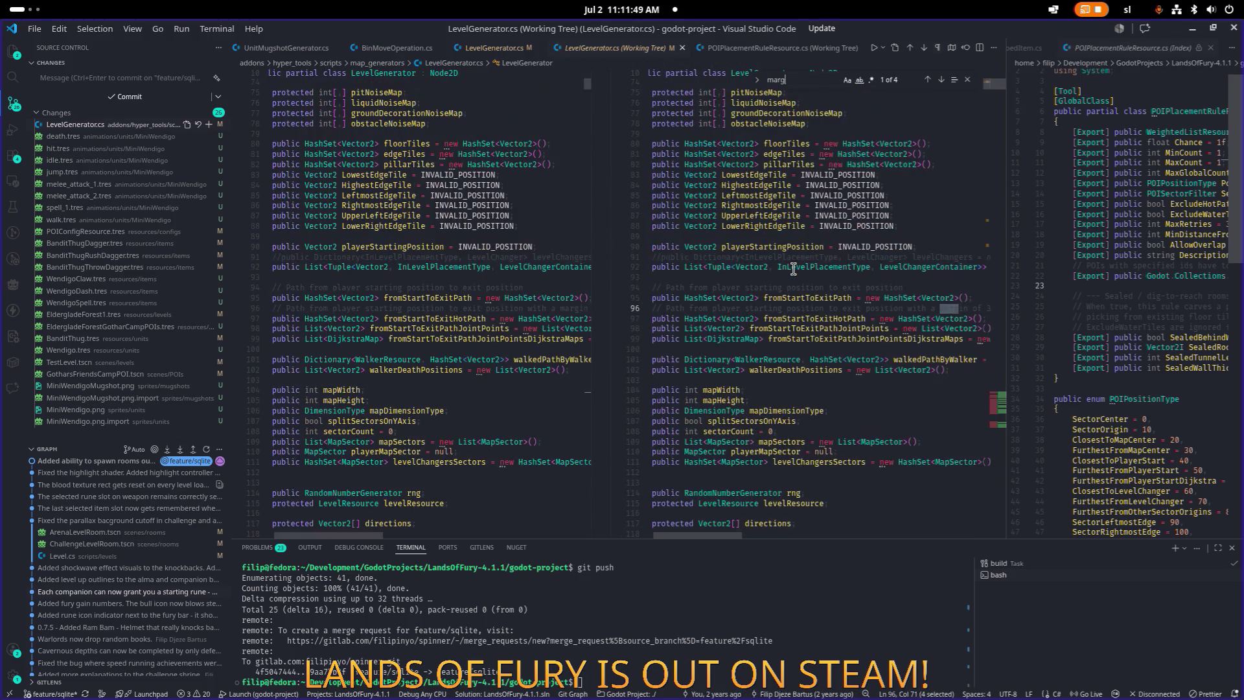
{"action": "key", "text": "Return"}
{"action": "key", "text": "Return"}
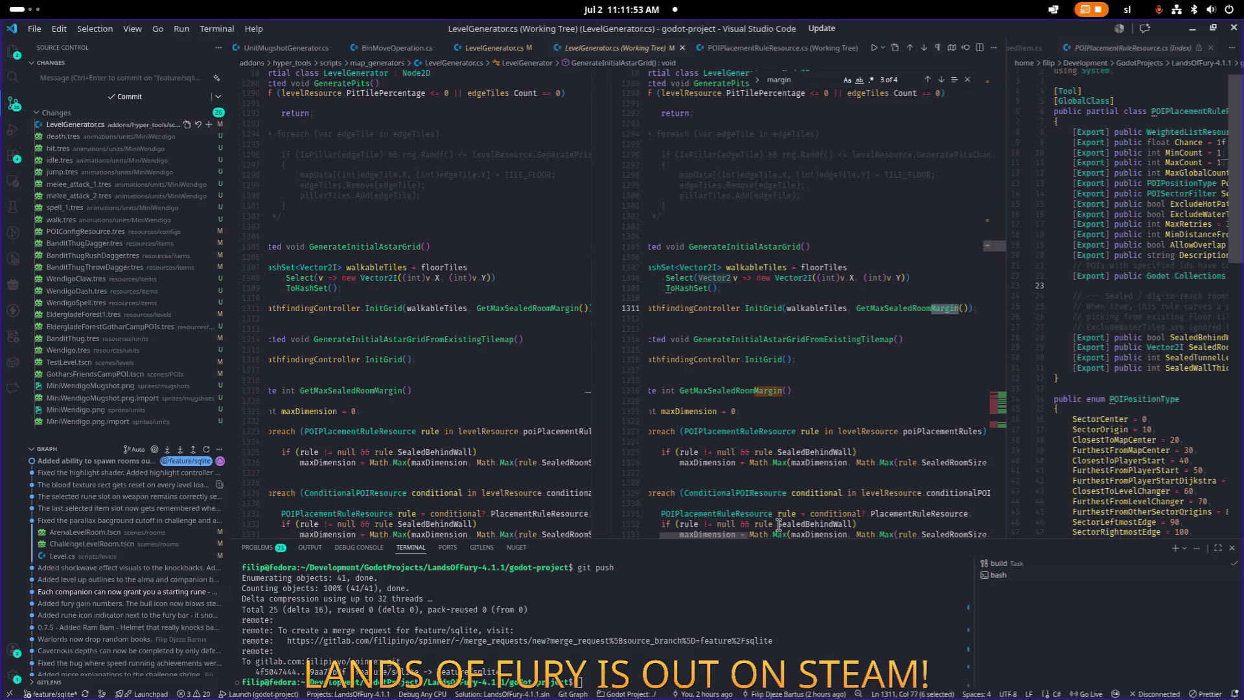
{"action": "left_click_drag", "start_coordinate": [736, 535], "coordinate": [675, 534]}
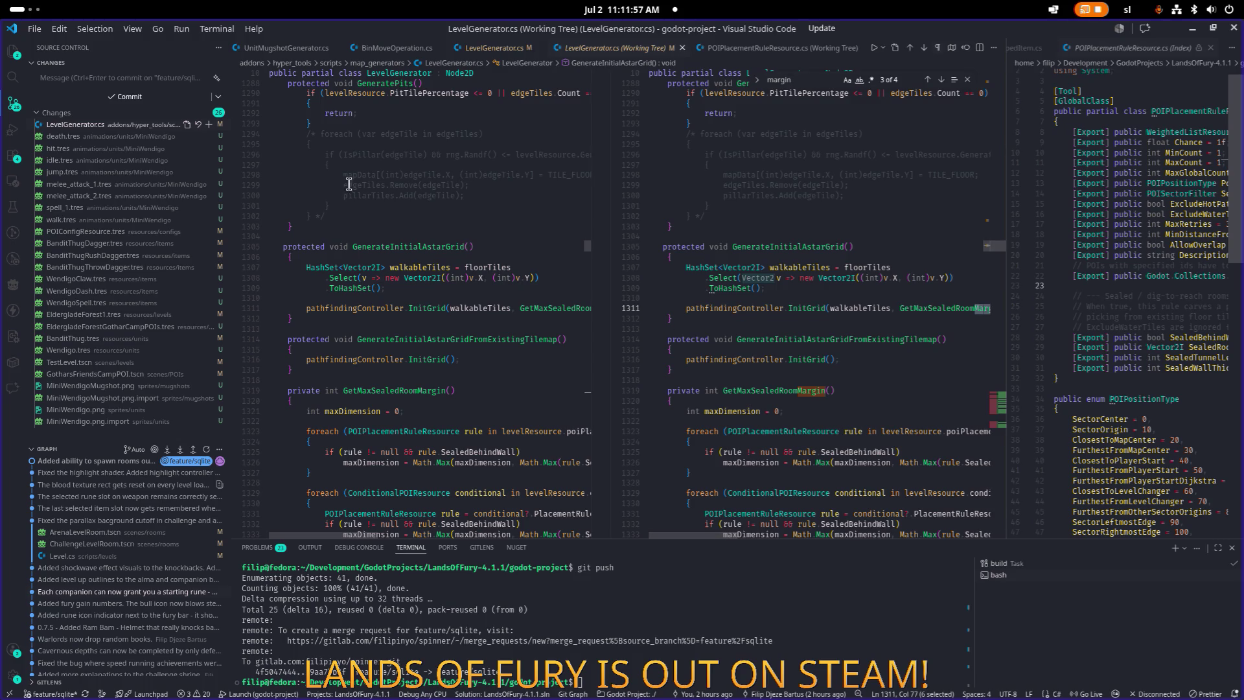
{"action": "scroll", "coordinate": [350, 188], "scroll_direction": "up", "scroll_amount": 1}
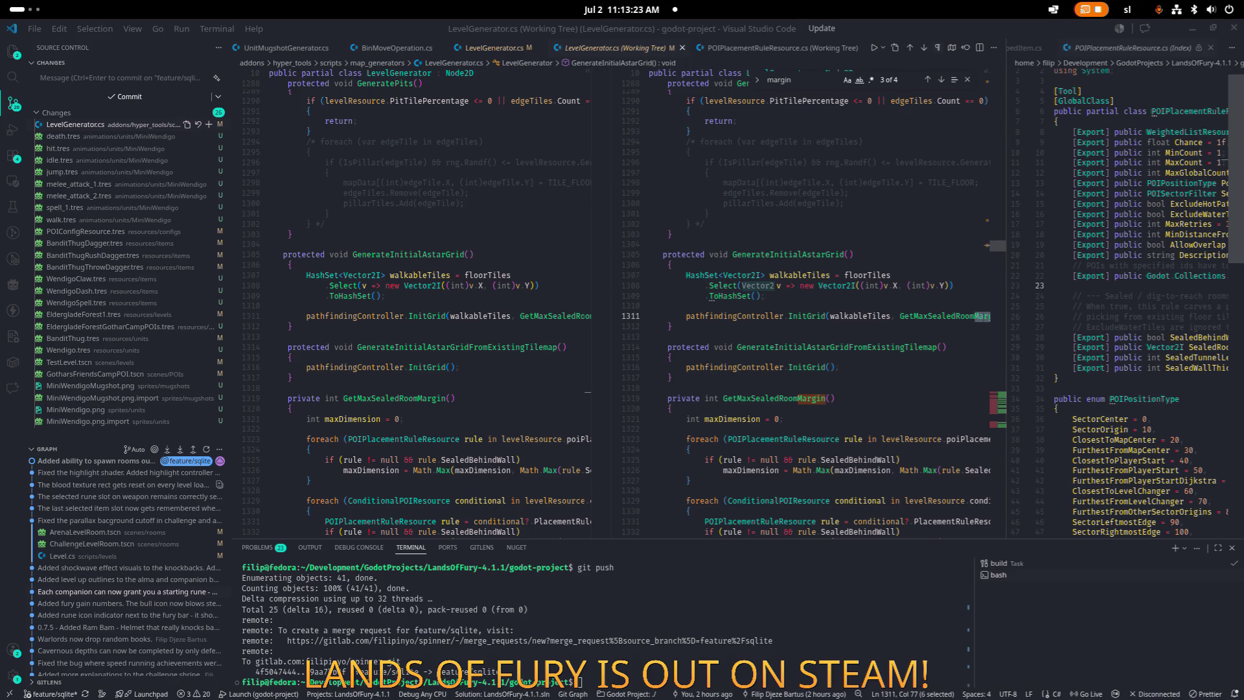
{"action": "left_click", "coordinate": [24, 9]}
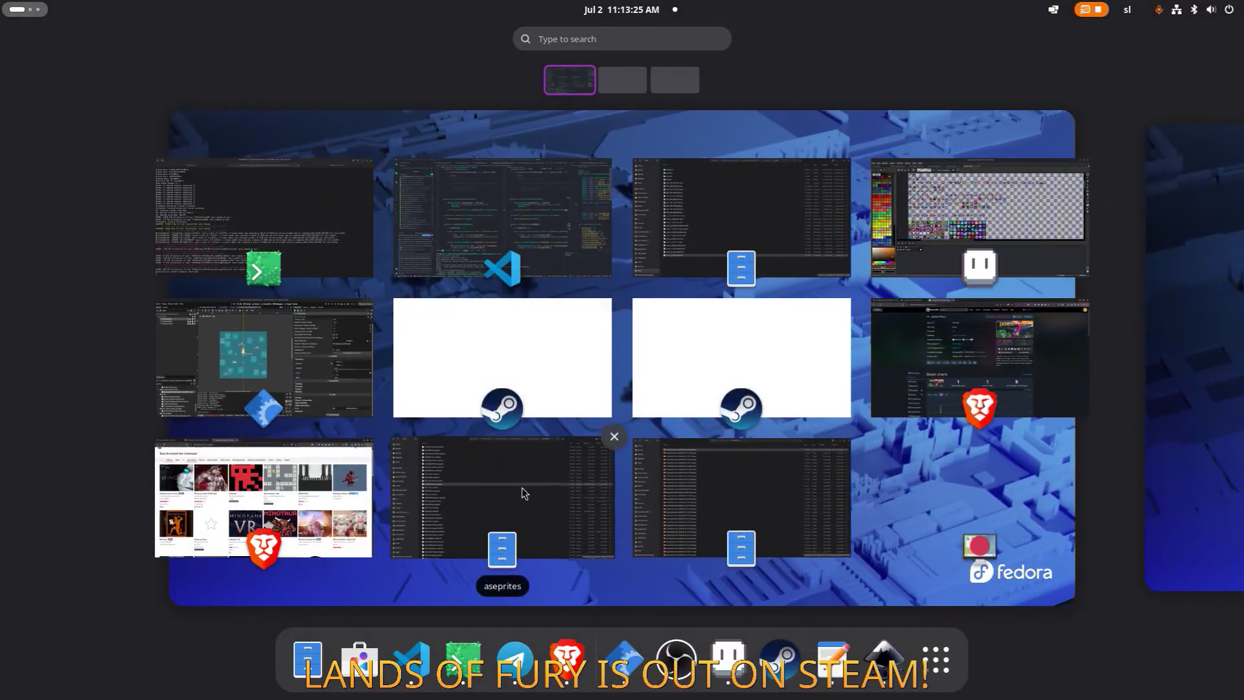
Step: Switch to Steam and scroll through the profile page
{"action": "left_click", "coordinate": [786, 656]}
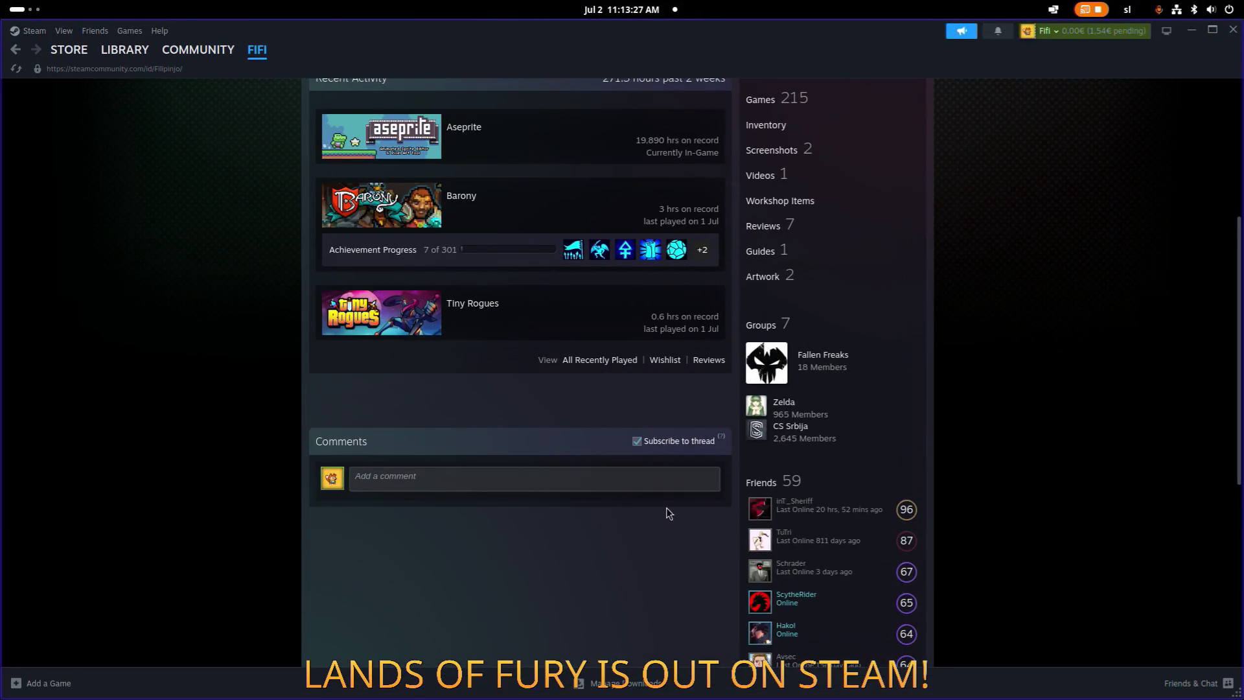
{"action": "scroll", "coordinate": [512, 483], "scroll_direction": "up", "scroll_amount": 5}
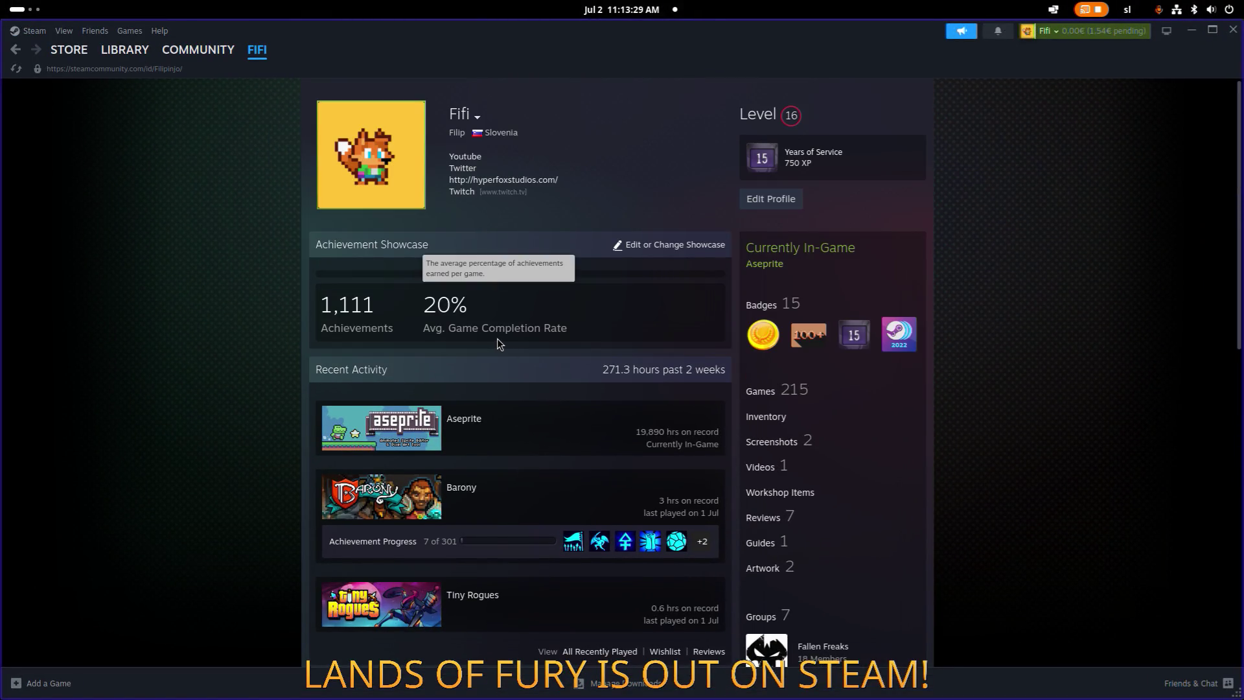
{"action": "scroll", "coordinate": [489, 340], "scroll_direction": "down", "scroll_amount": 15}
{"action": "scroll", "coordinate": [489, 392], "scroll_direction": "up", "scroll_amount": 15}
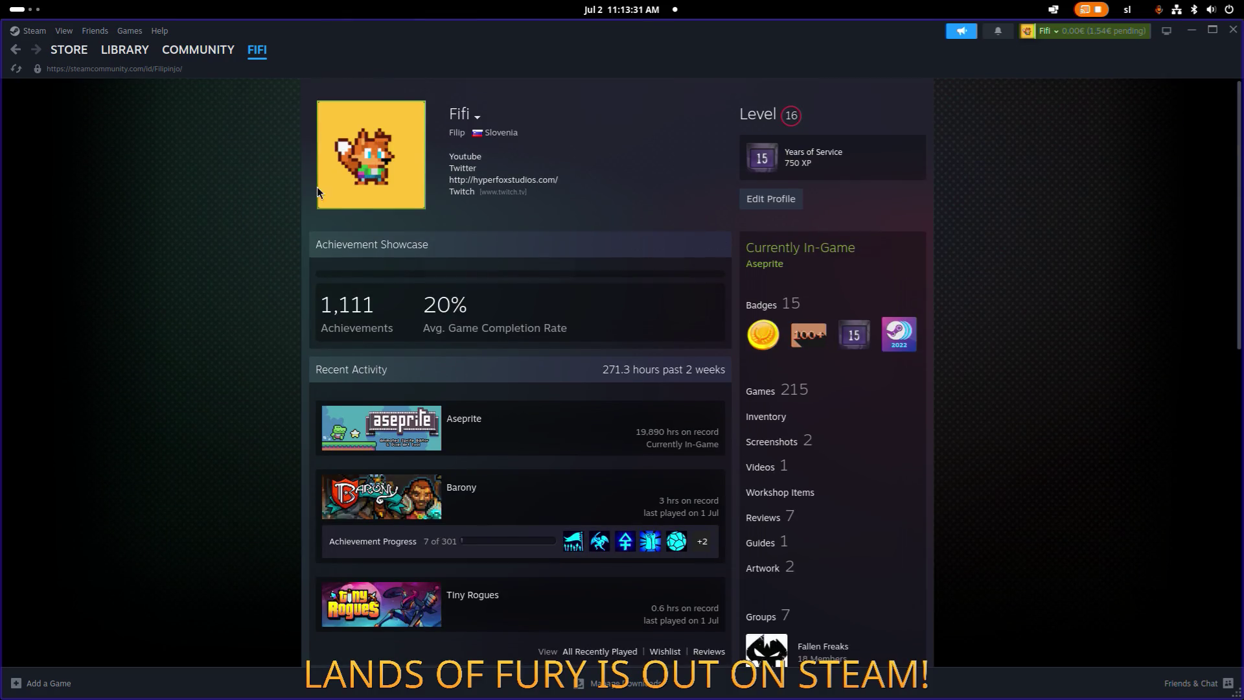
Step: Browse the game library, then minimize Steam so the Screenshots folder shows
{"action": "left_click", "coordinate": [125, 50]}
{"action": "left_click_drag", "start_coordinate": [324, 210], "coordinate": [335, 314]}
{"action": "scroll", "coordinate": [335, 314], "scroll_direction": "up", "scroll_amount": 15}
{"action": "scroll", "coordinate": [335, 315], "scroll_direction": "up", "scroll_amount": 15}
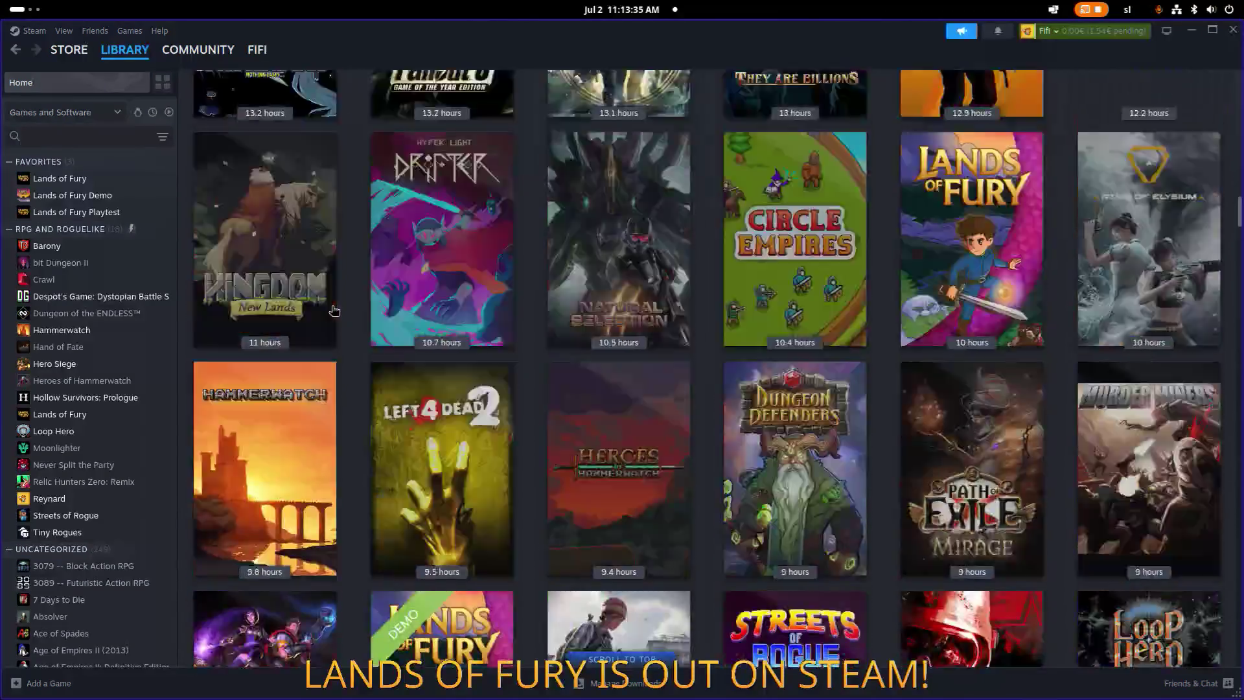
{"action": "scroll", "coordinate": [332, 308], "scroll_direction": "down", "scroll_amount": 1}
{"action": "scroll", "coordinate": [305, 302], "scroll_direction": "up", "scroll_amount": 1}
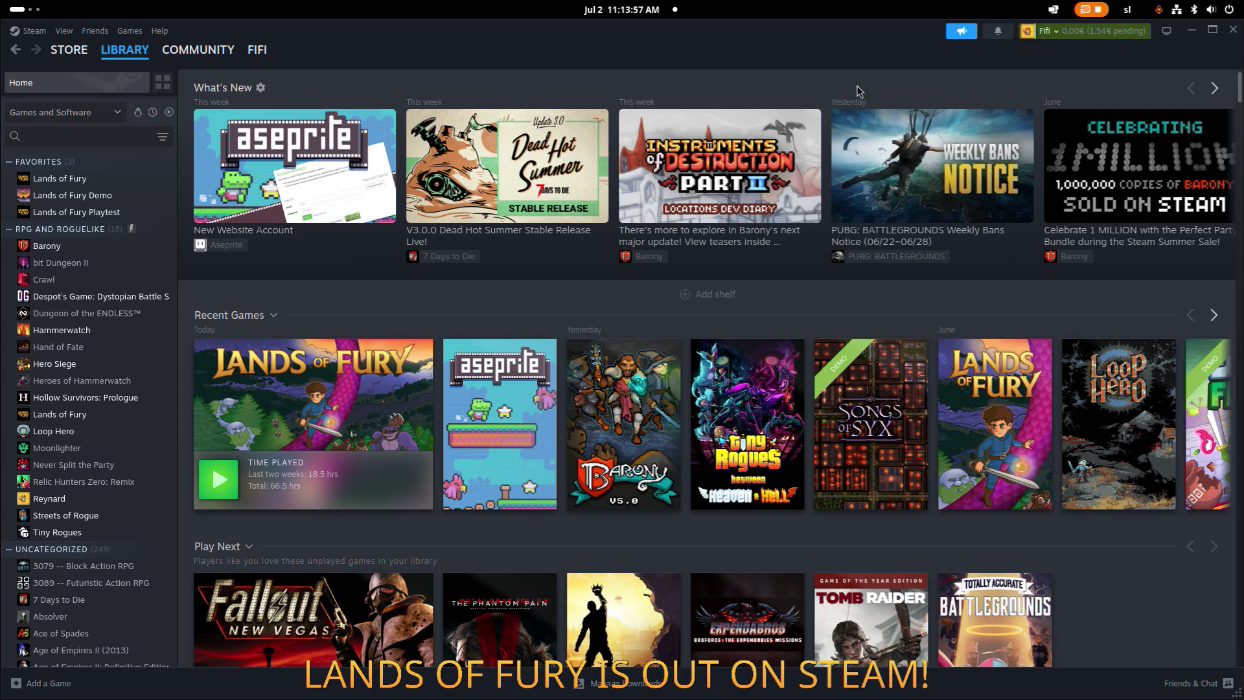
{"action": "left_click", "coordinate": [1194, 34]}
{"action": "key", "text": "alt+Tab"}
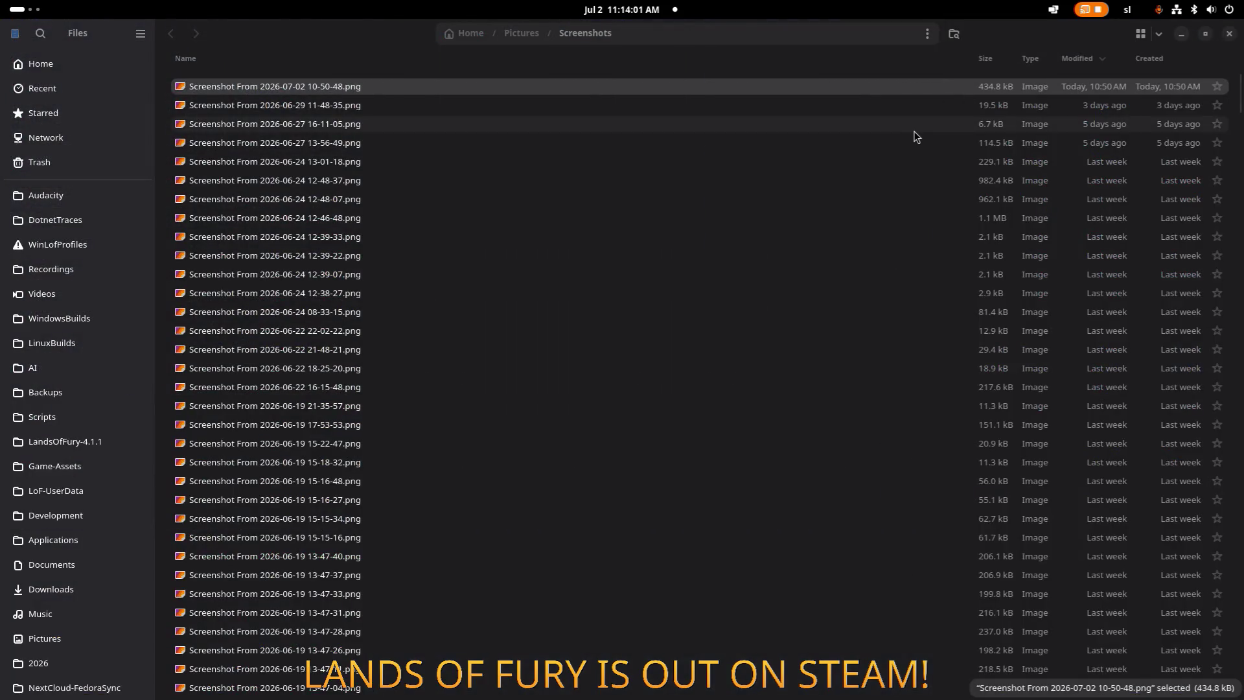
Step: Run the Lands of Fury project from the Godot editor to reach the 0.7.7 main menu
{"action": "key", "text": "alt+Tab"}
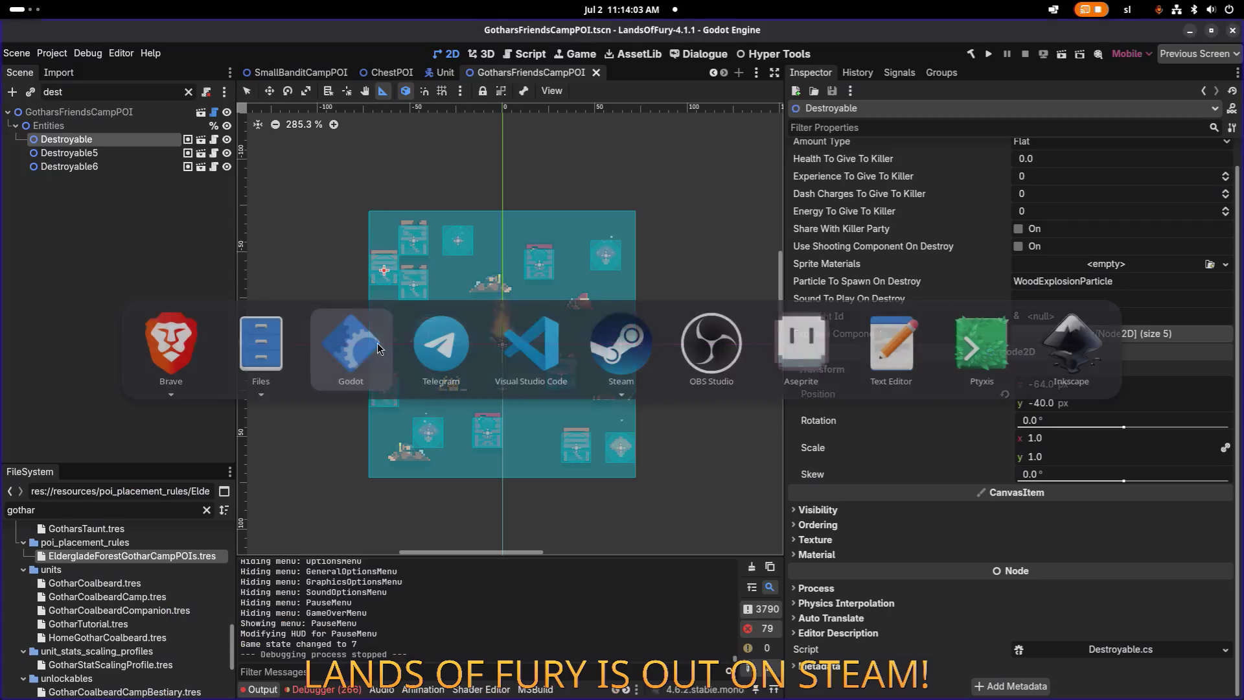
{"action": "left_click", "coordinate": [989, 54]}
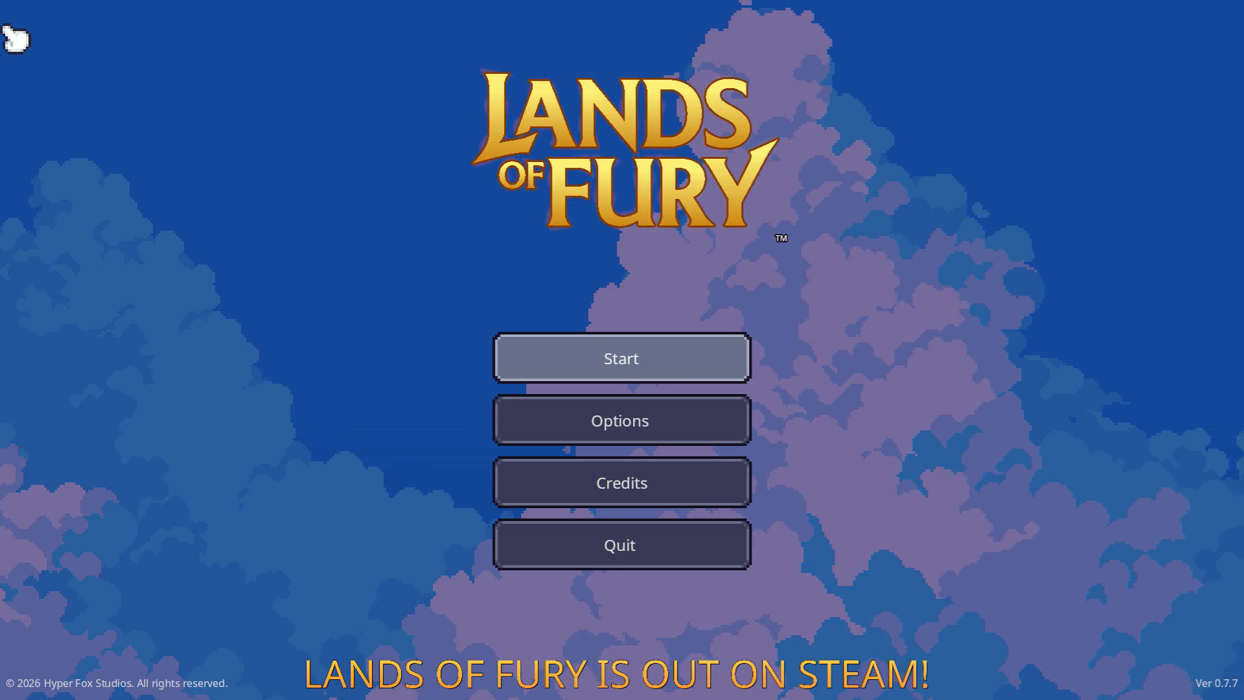
Step: Start the game and walk through the purple portal into Elderglade Forest
{"action": "key", "text": "Return"}
{"action": "key", "text": "Return"}
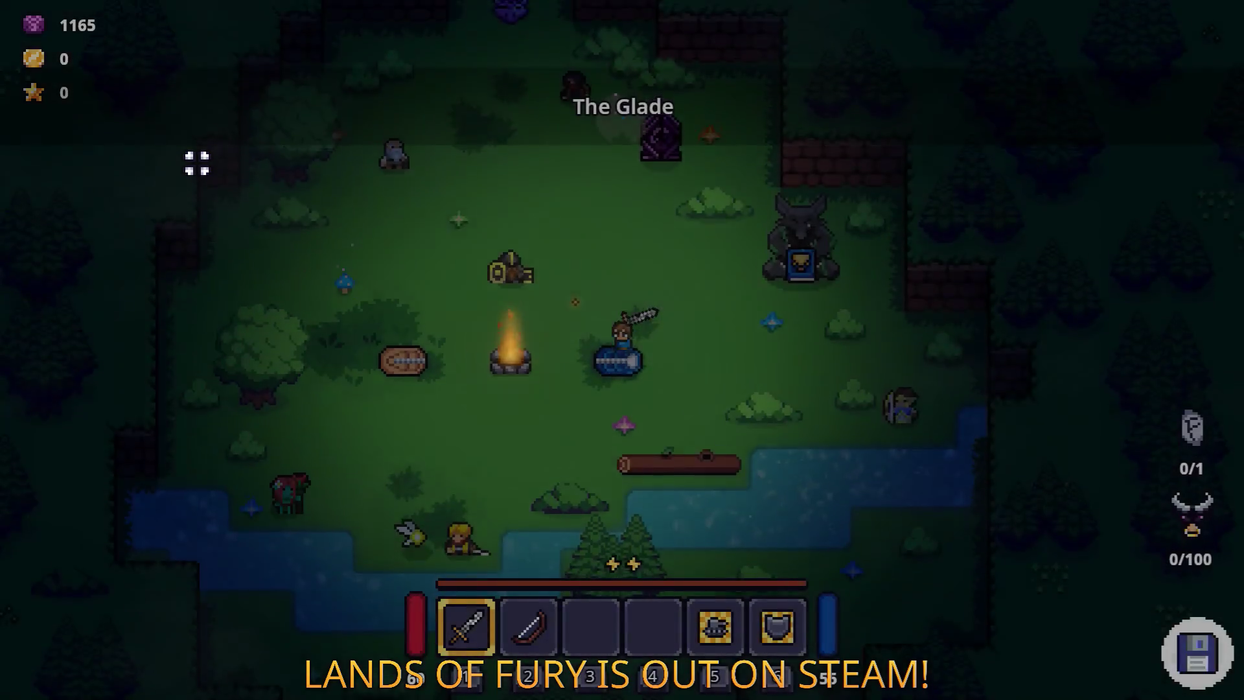
{"action": "key", "text": "w"}
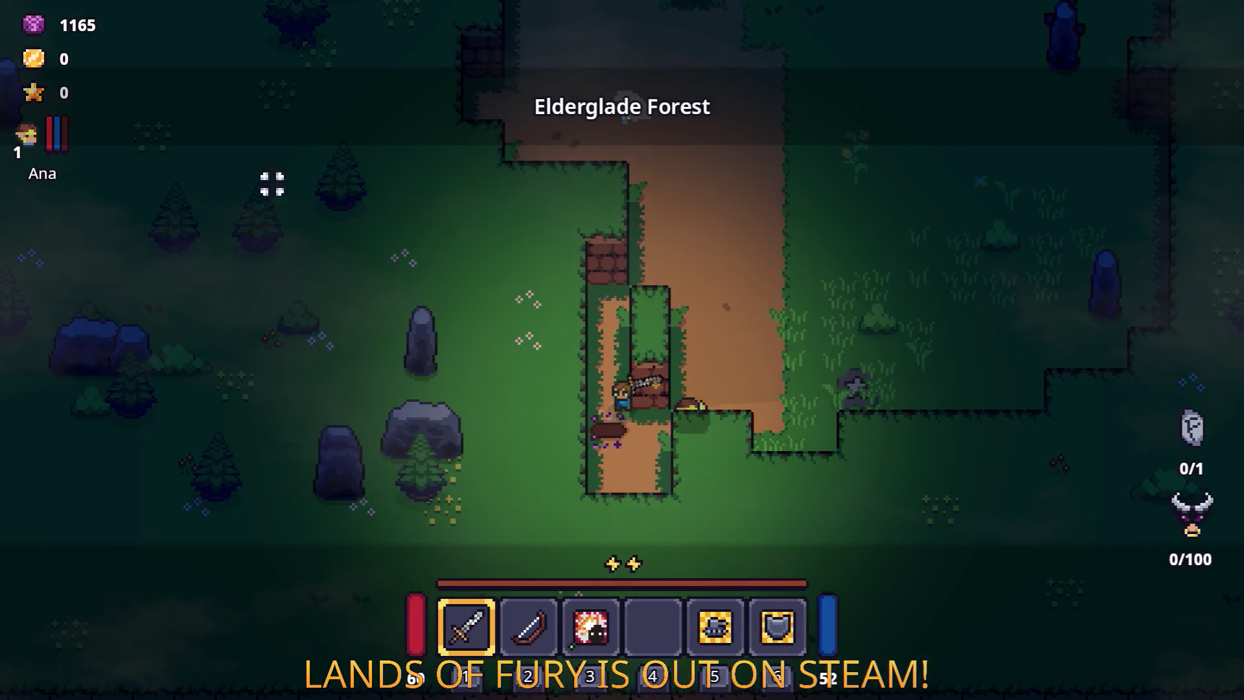
{"action": "key", "text": "w"}
{"action": "key", "text": "d"}
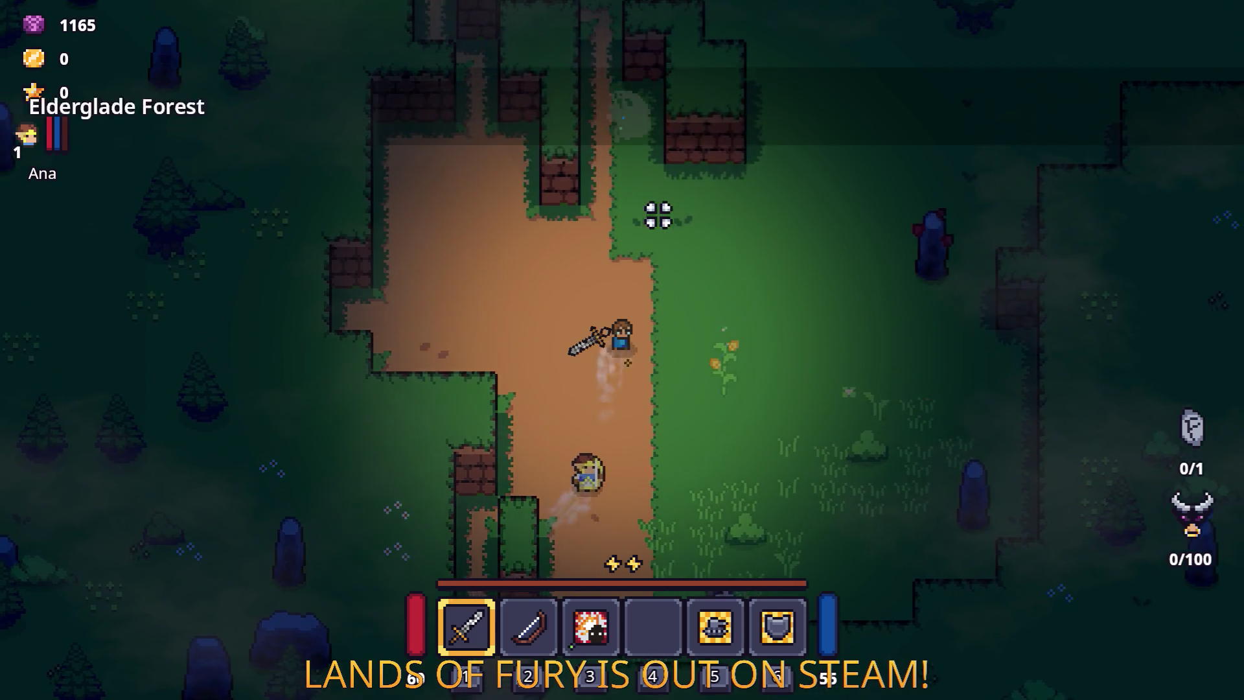
{"action": "key", "text": "d"}
{"action": "key", "text": "w"}
Step: Fight the enemies along the forest path with the sword
{"action": "left_click", "coordinate": [569, 361]}
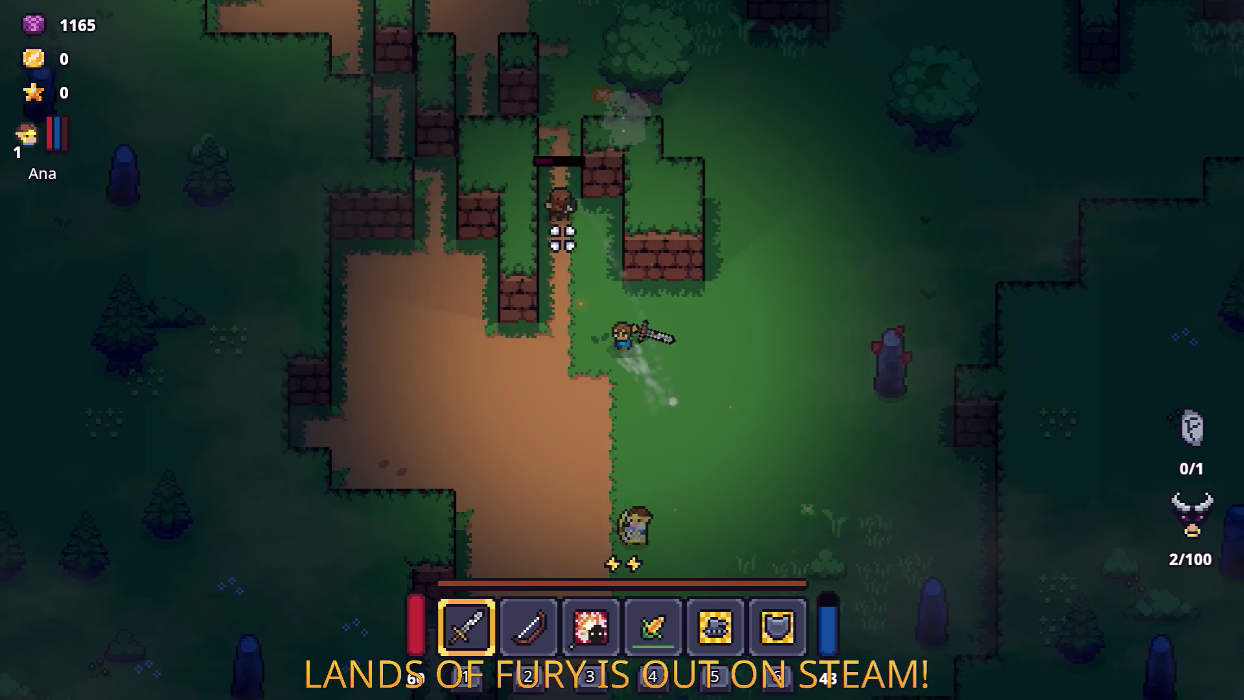
{"action": "left_click", "coordinate": [562, 238]}
{"action": "key", "text": "w"}
{"action": "key", "text": "a"}
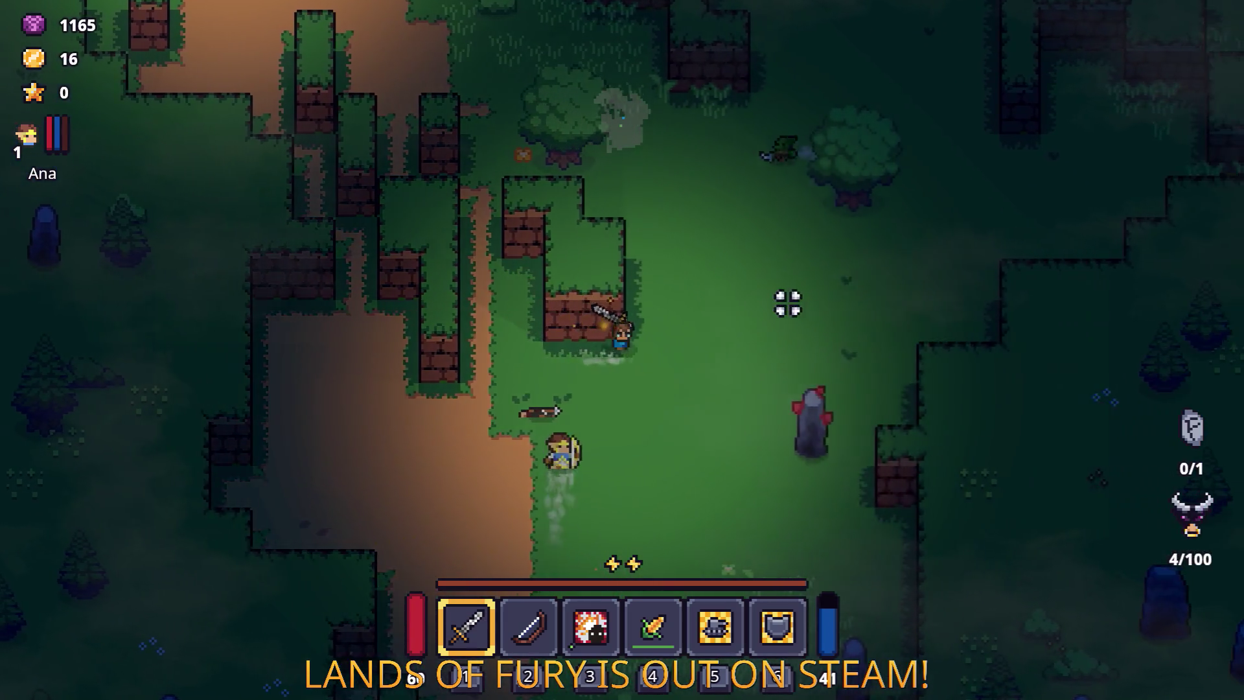
{"action": "key", "text": "w"}
{"action": "key", "text": "d"}
{"action": "left_click", "coordinate": [790, 265]}
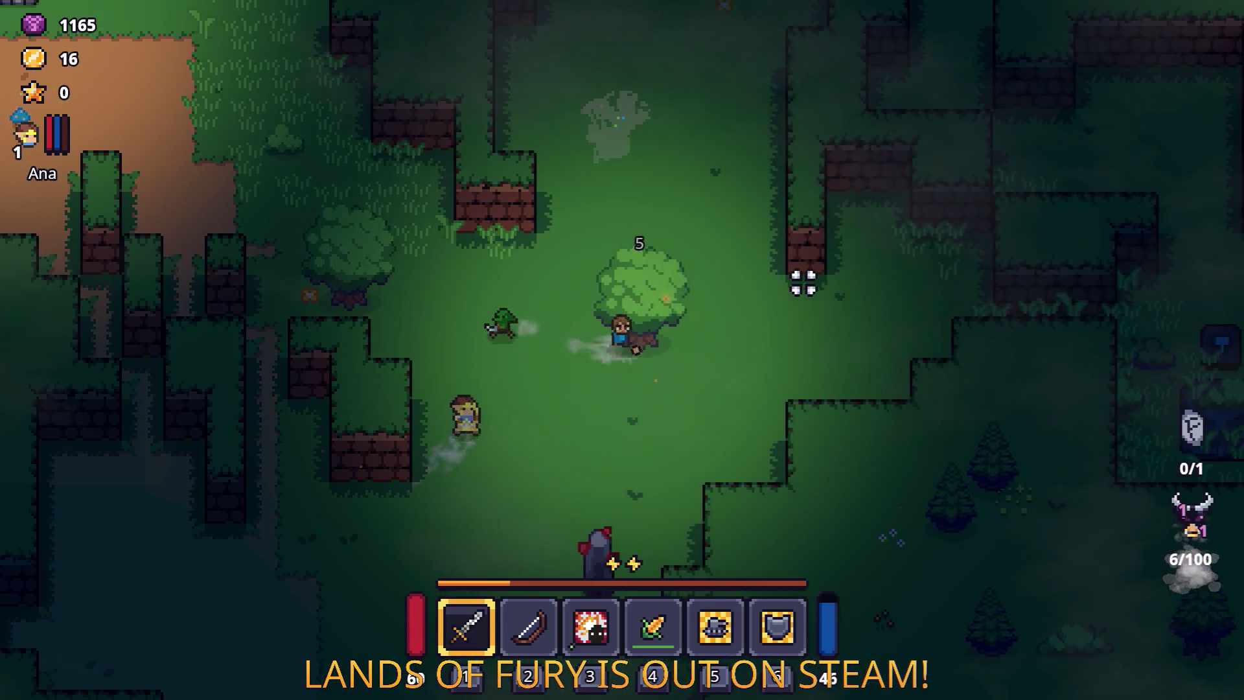
{"action": "key", "text": "w"}
{"action": "left_click", "coordinate": [780, 278]}
{"action": "key", "text": "d"}
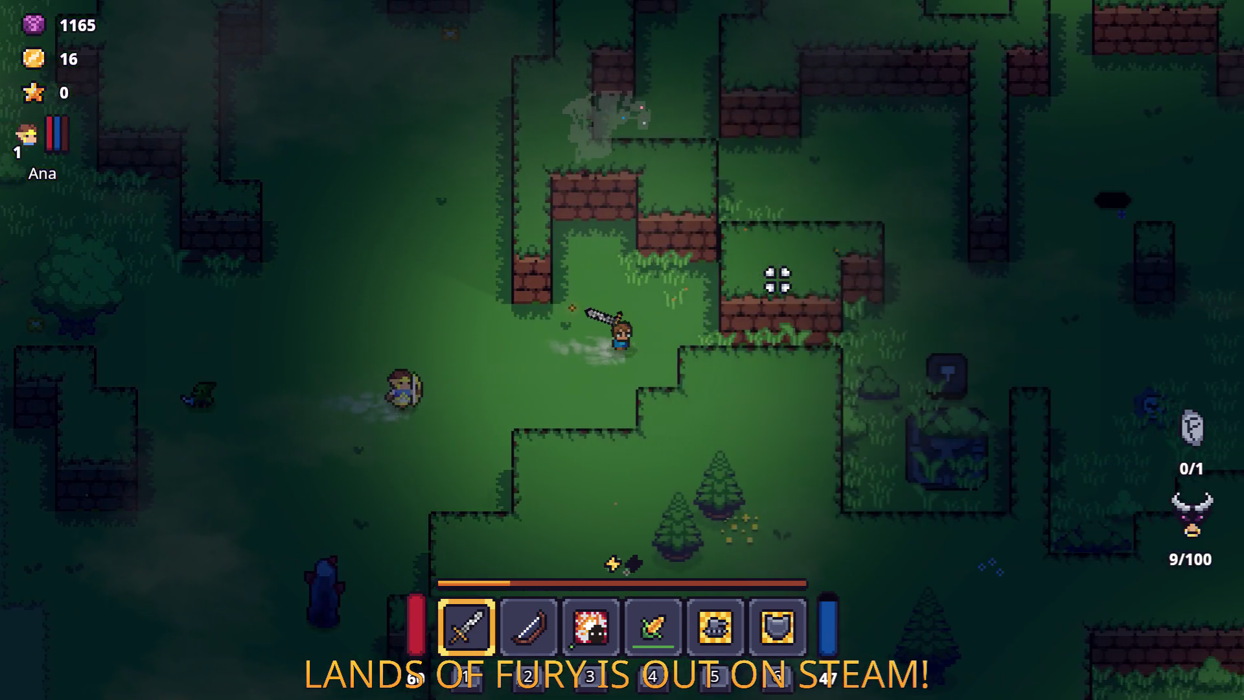
Step: Head past the stone tablet, east and south, and drop down the ledge
{"action": "key", "text": "d"}
{"action": "key", "text": "s"}
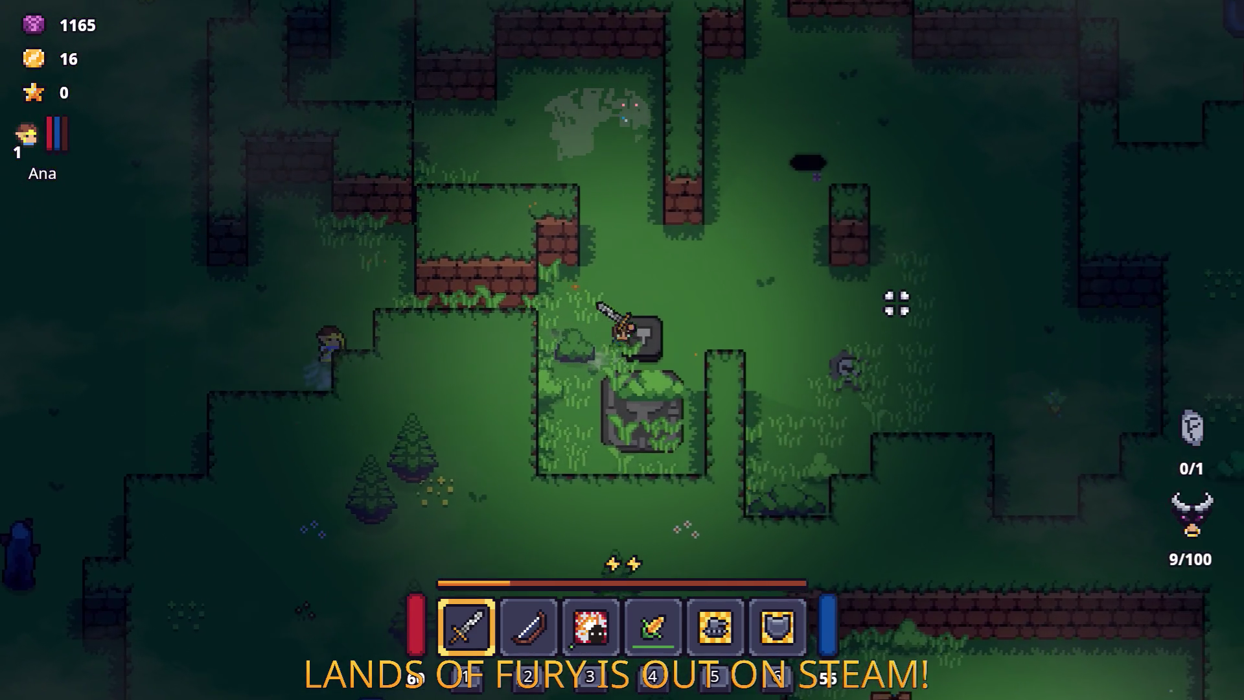
{"action": "key", "text": "d"}
{"action": "key", "text": "s"}
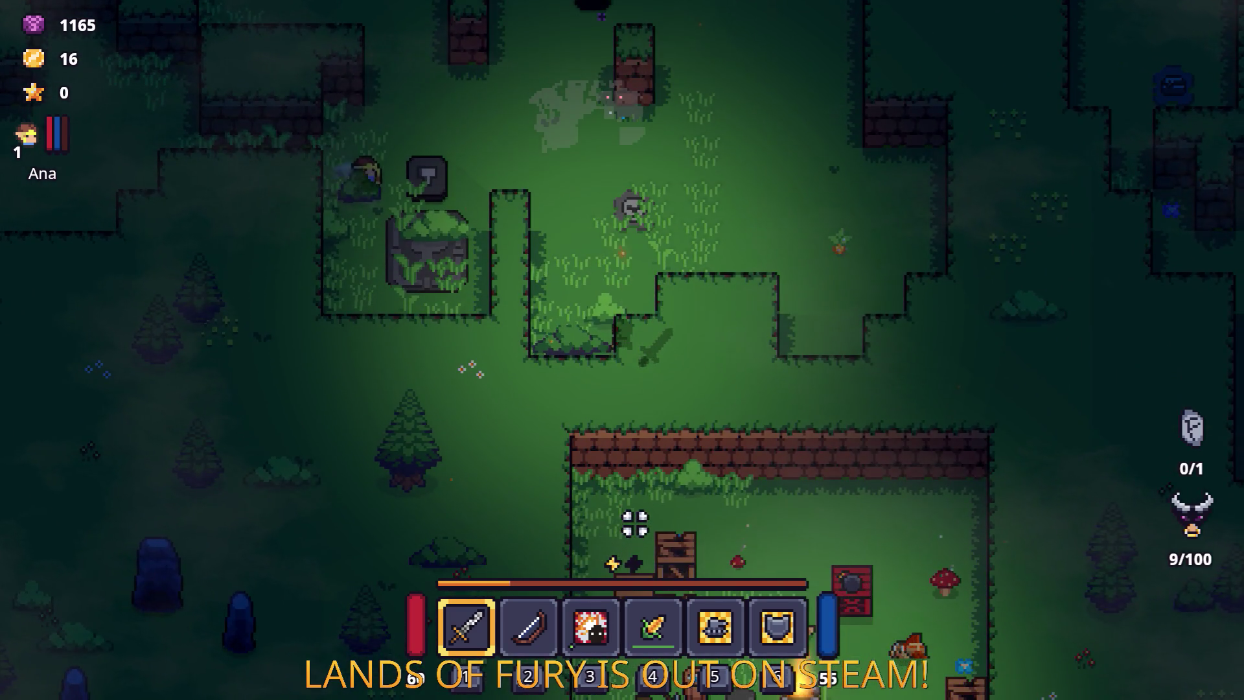
{"action": "key", "text": "d"}
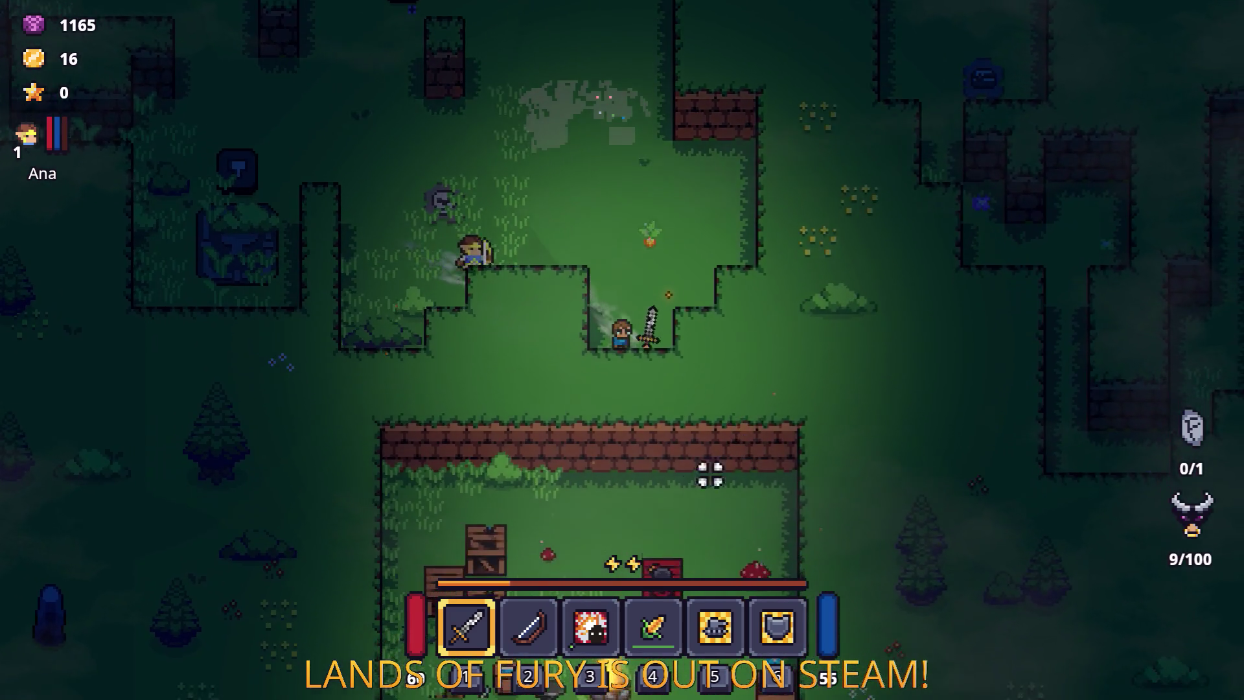
{"action": "key", "text": "s"}
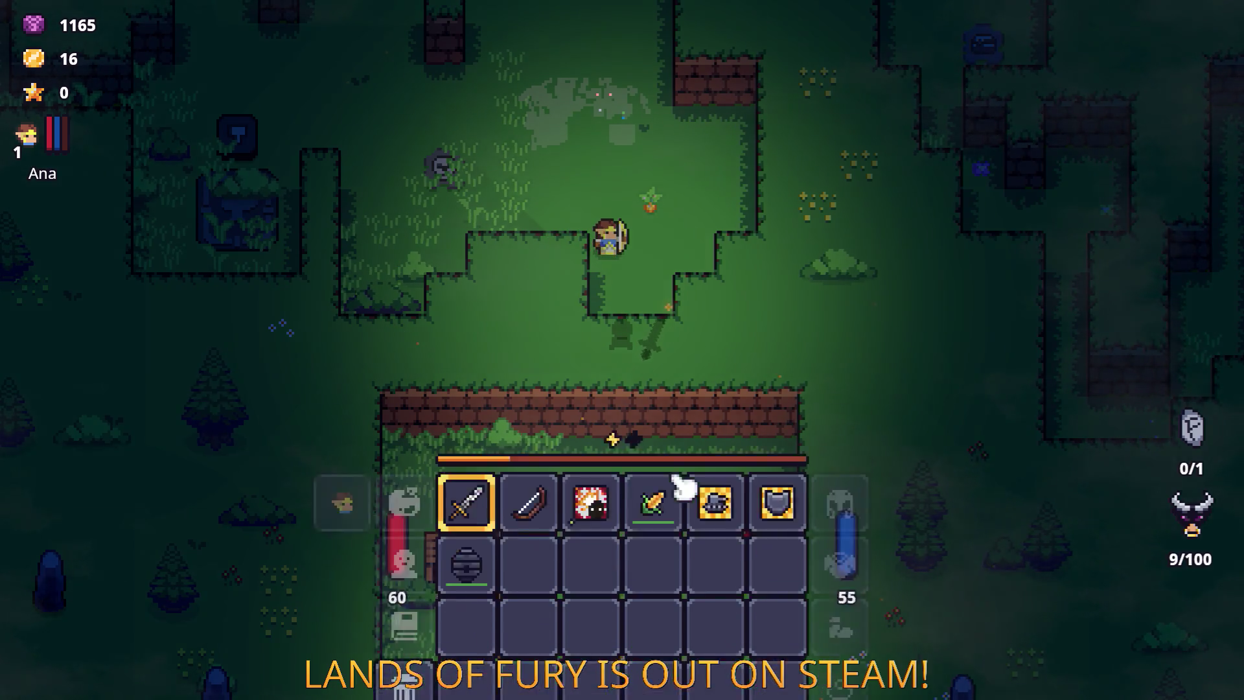
Step: Slot the Berserk Blast rune onto the sword, then attack the next enemy
{"action": "mouse_move", "coordinate": [498, 512]}
{"action": "key", "text": "e"}
{"action": "left_click", "coordinate": [542, 288]}
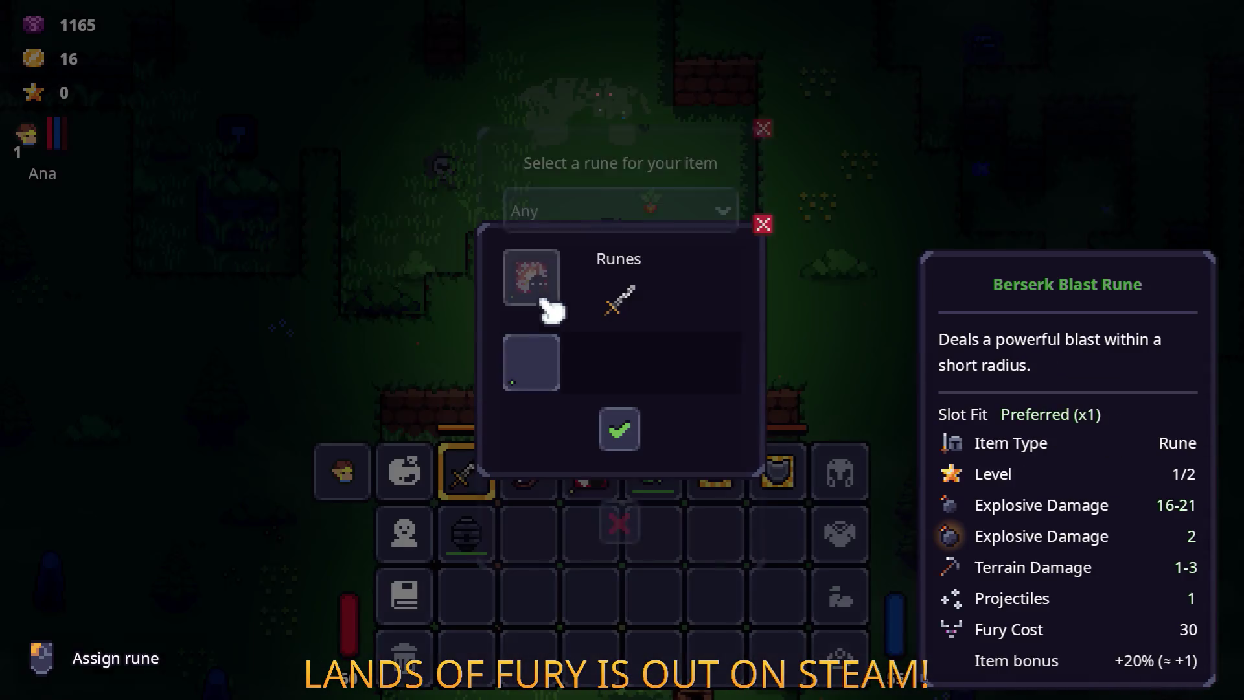
{"action": "left_click", "coordinate": [631, 431]}
{"action": "key", "text": "w"}
{"action": "key", "text": "a"}
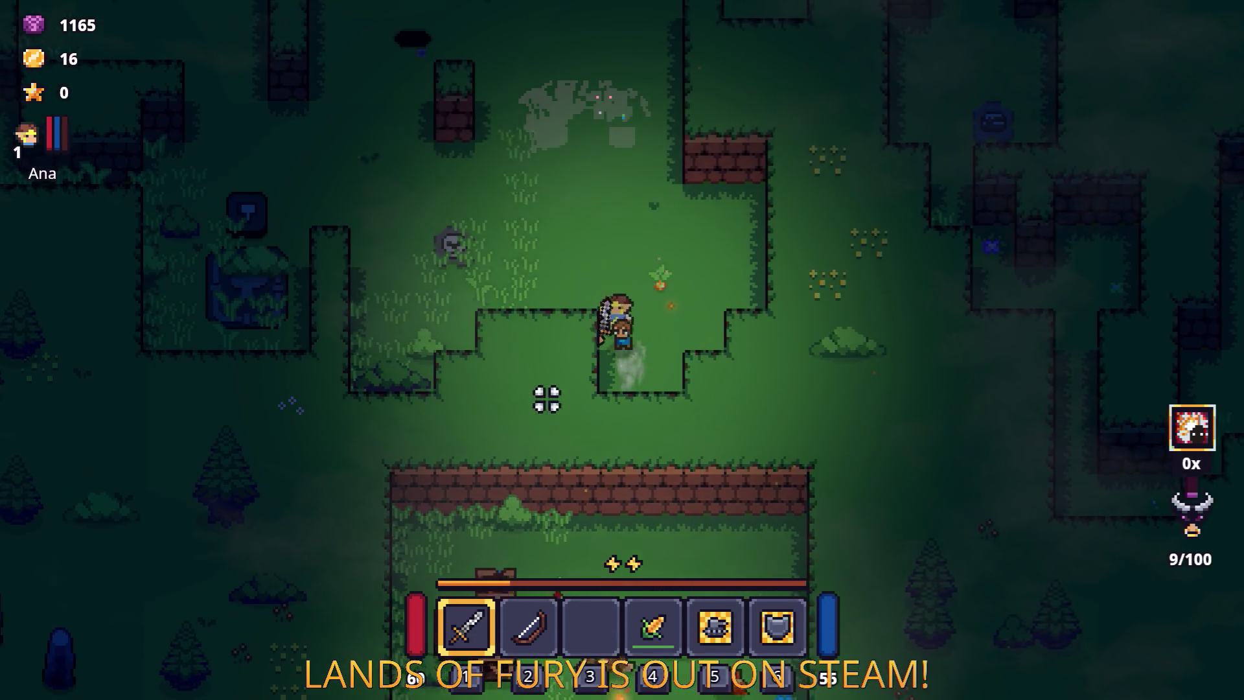
{"action": "left_click", "coordinate": [648, 275]}
Step: Walk south into the sealed-room camp and explore the clearing
{"action": "key", "text": "w"}
{"action": "key", "text": "d"}
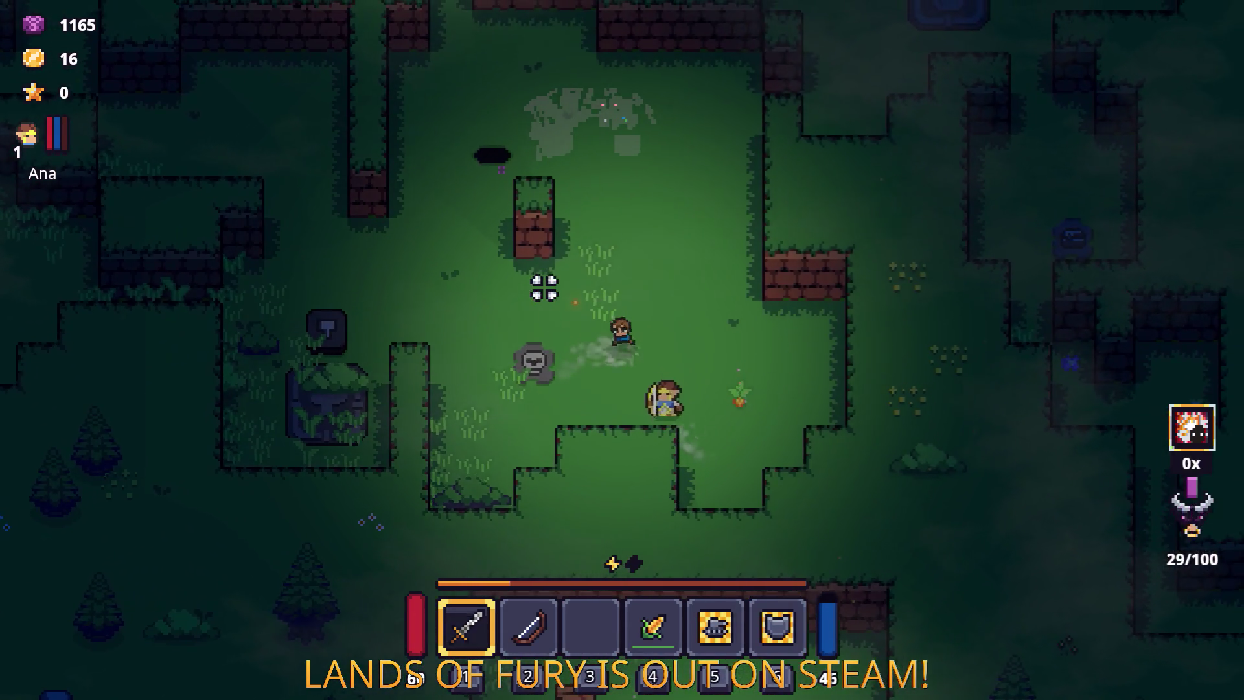
{"action": "key", "text": "s"}
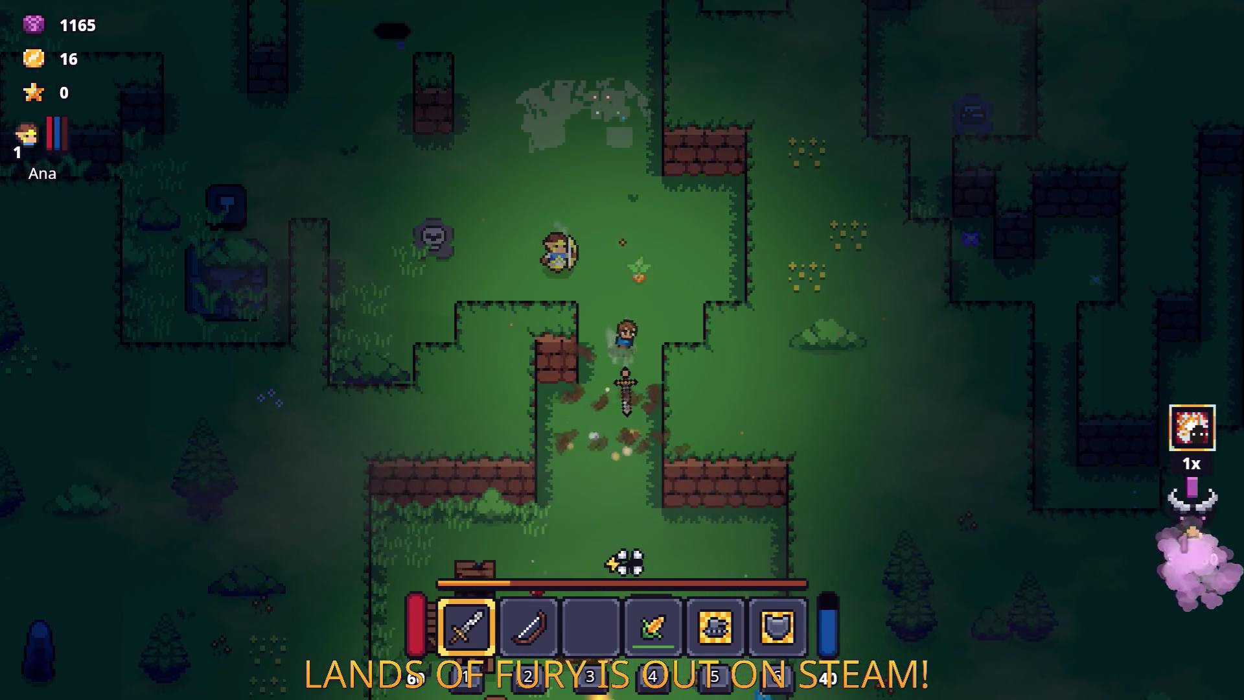
{"action": "key", "text": "s"}
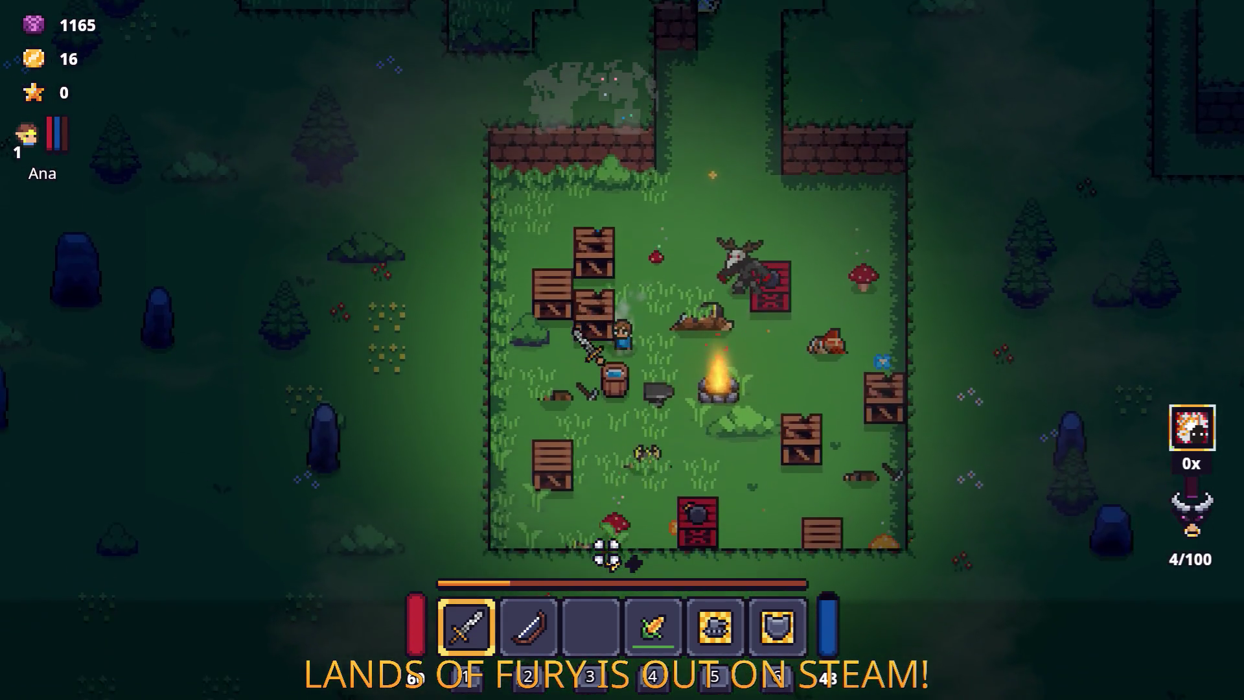
{"action": "key", "text": "d"}
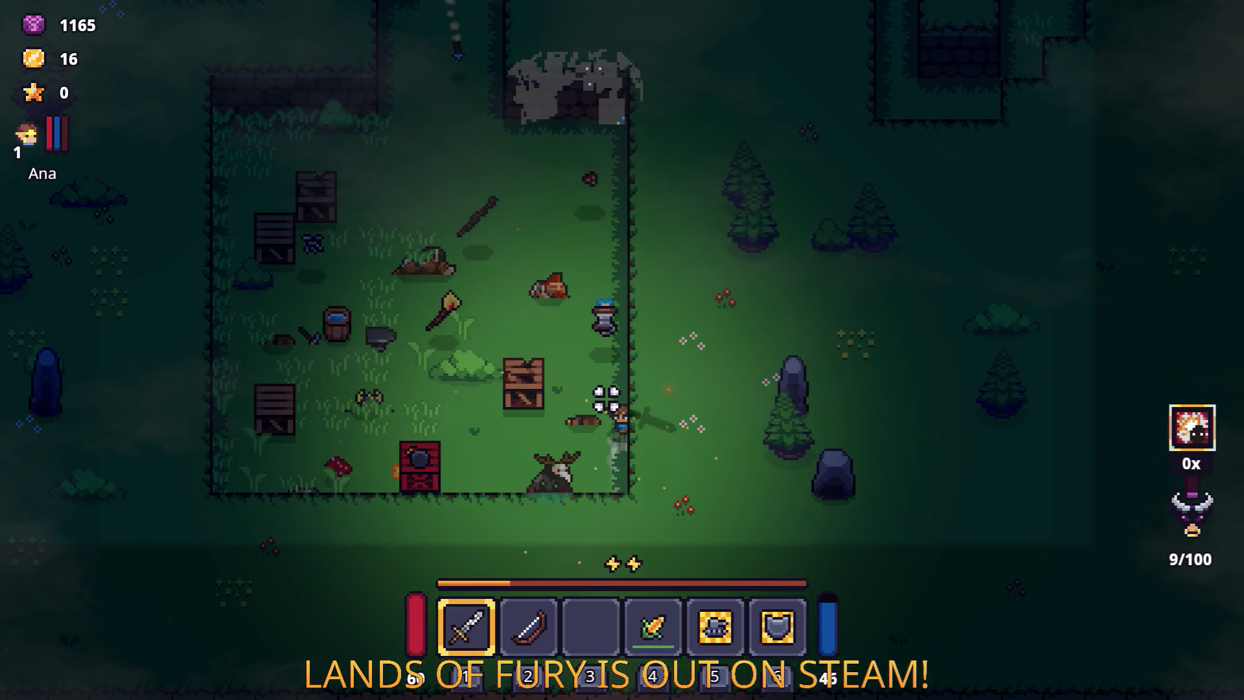
{"action": "key", "text": "w"}
{"action": "key", "text": "a"}
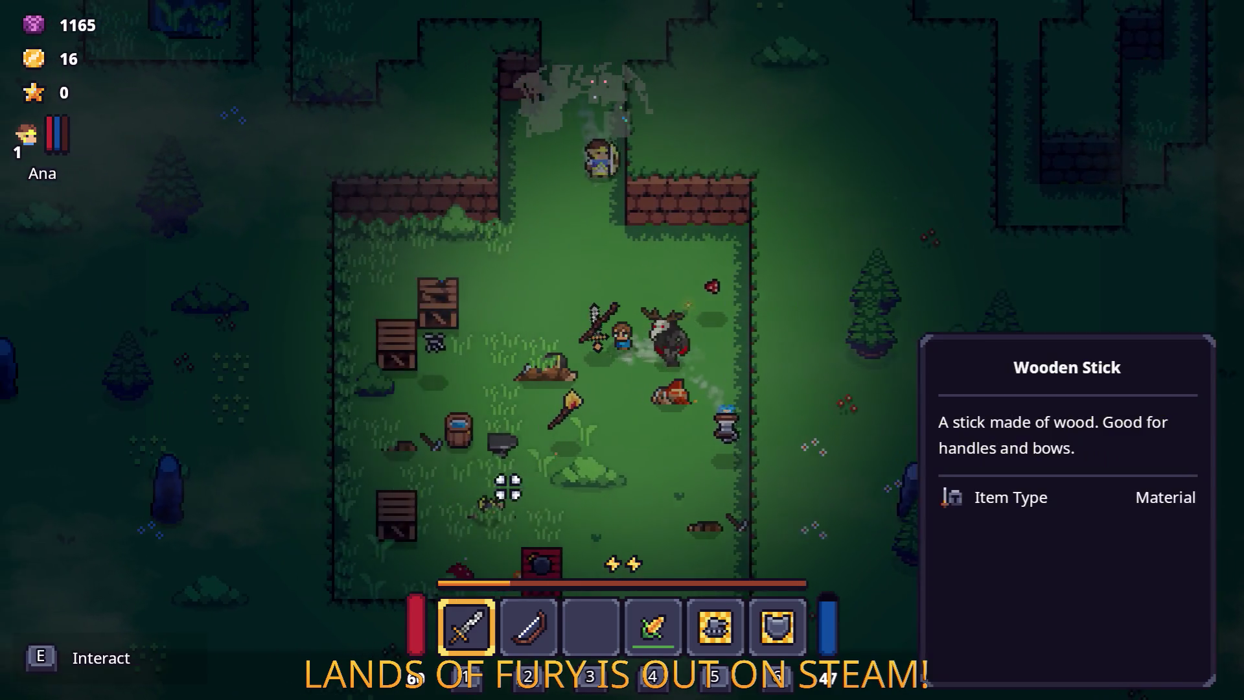
{"action": "key", "text": "s"}
{"action": "key", "text": "a"}
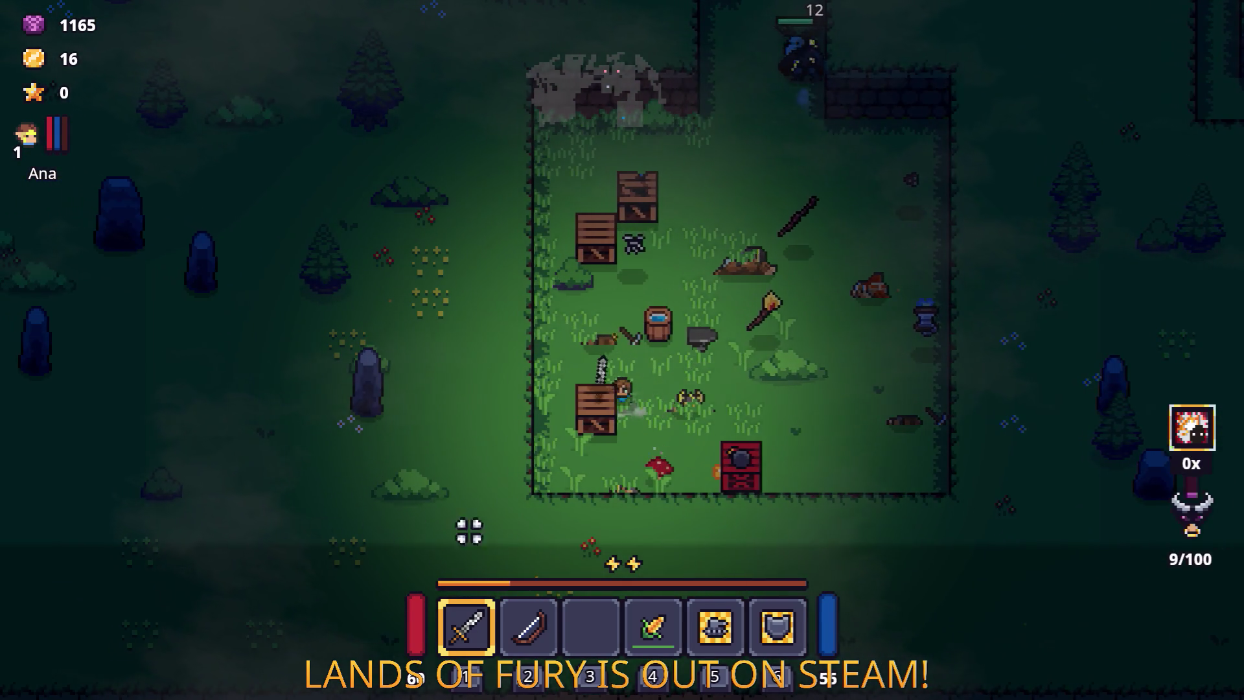
{"action": "key", "text": "d"}
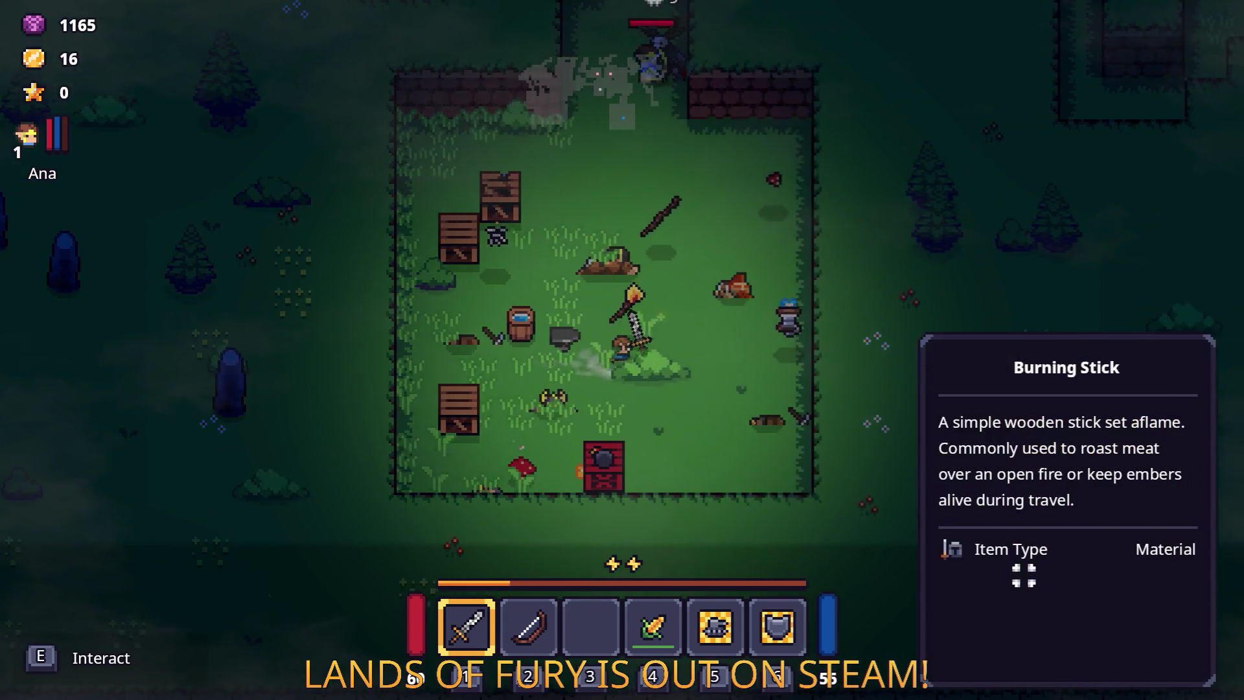
{"action": "key", "text": "w"}
{"action": "key", "text": "w"}
{"action": "key", "text": "a"}
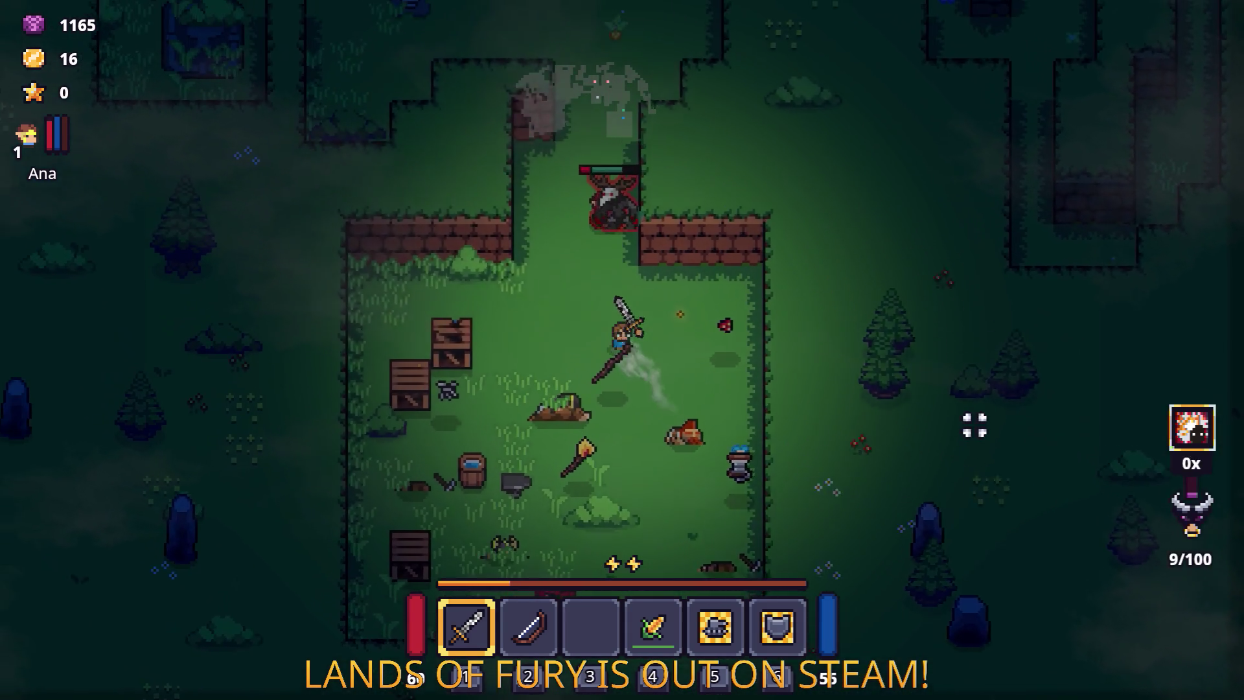
Step: Fight the camp's enemies with the sword and collect the dropped loot
{"action": "left_click", "coordinate": [784, 323]}
{"action": "left_click", "coordinate": [648, 299]}
{"action": "key", "text": "s"}
{"action": "key", "text": "d"}
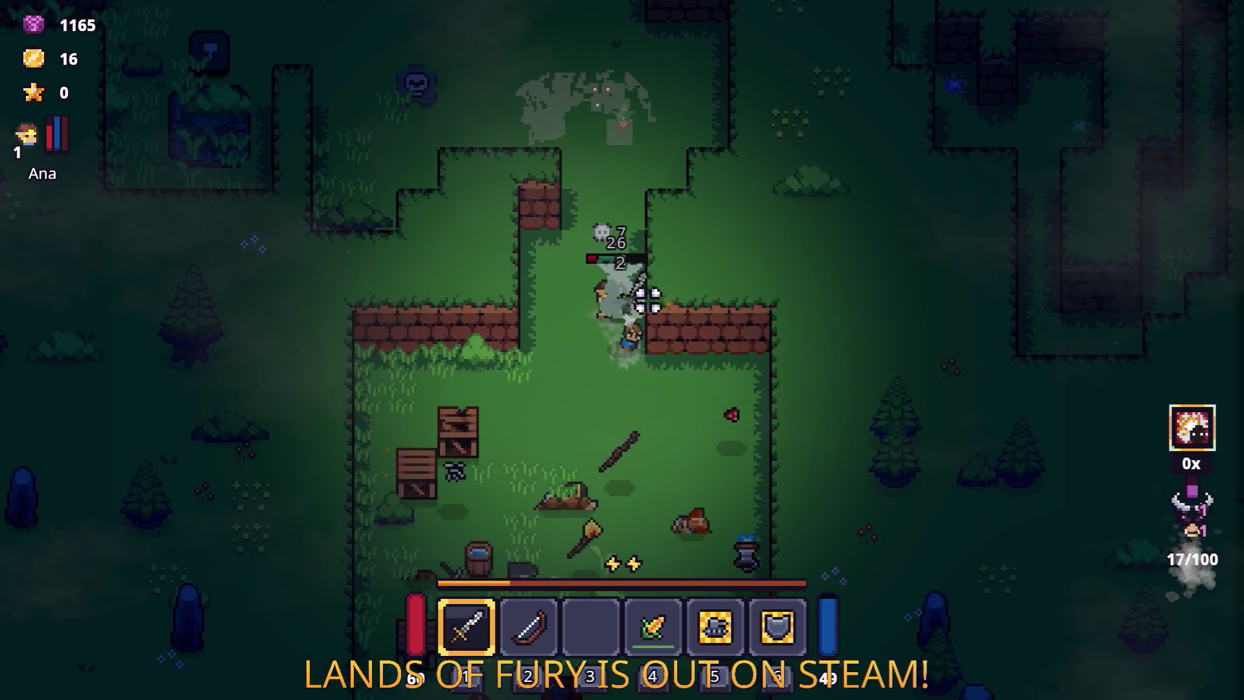
{"action": "key", "text": "w"}
{"action": "key", "text": "d"}
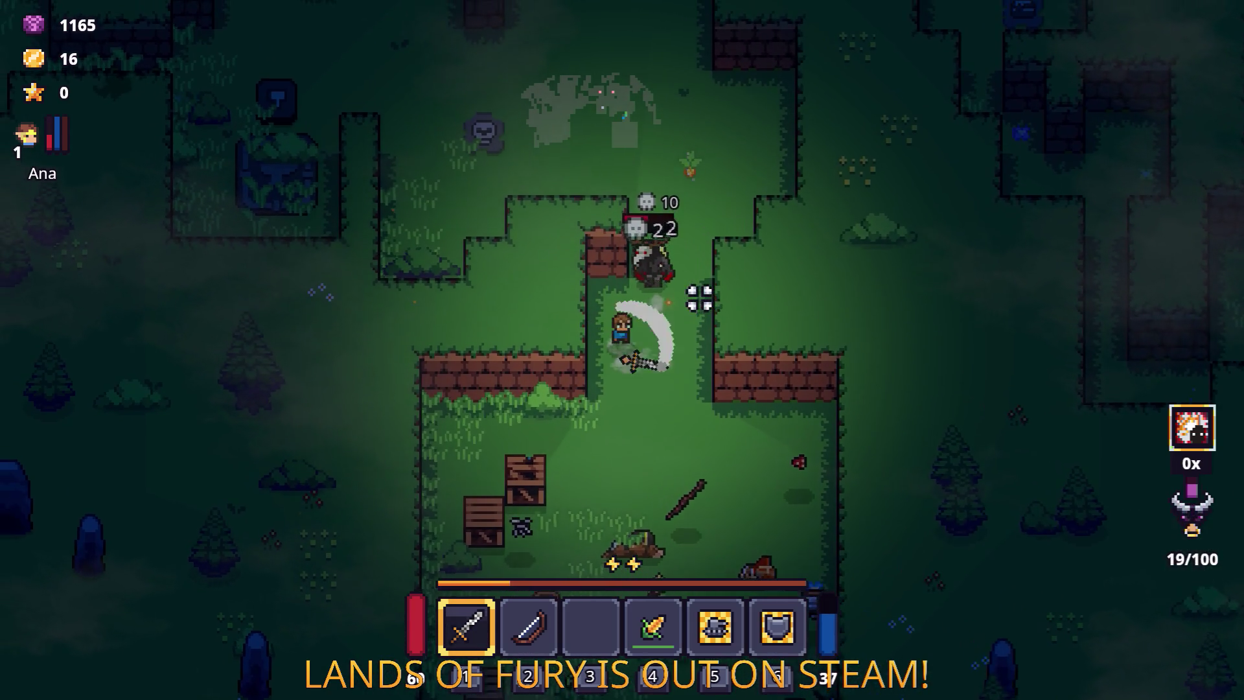
{"action": "left_click", "coordinate": [648, 314]}
{"action": "key", "text": "a"}
{"action": "key", "text": "s"}
{"action": "left_click", "coordinate": [527, 434]}
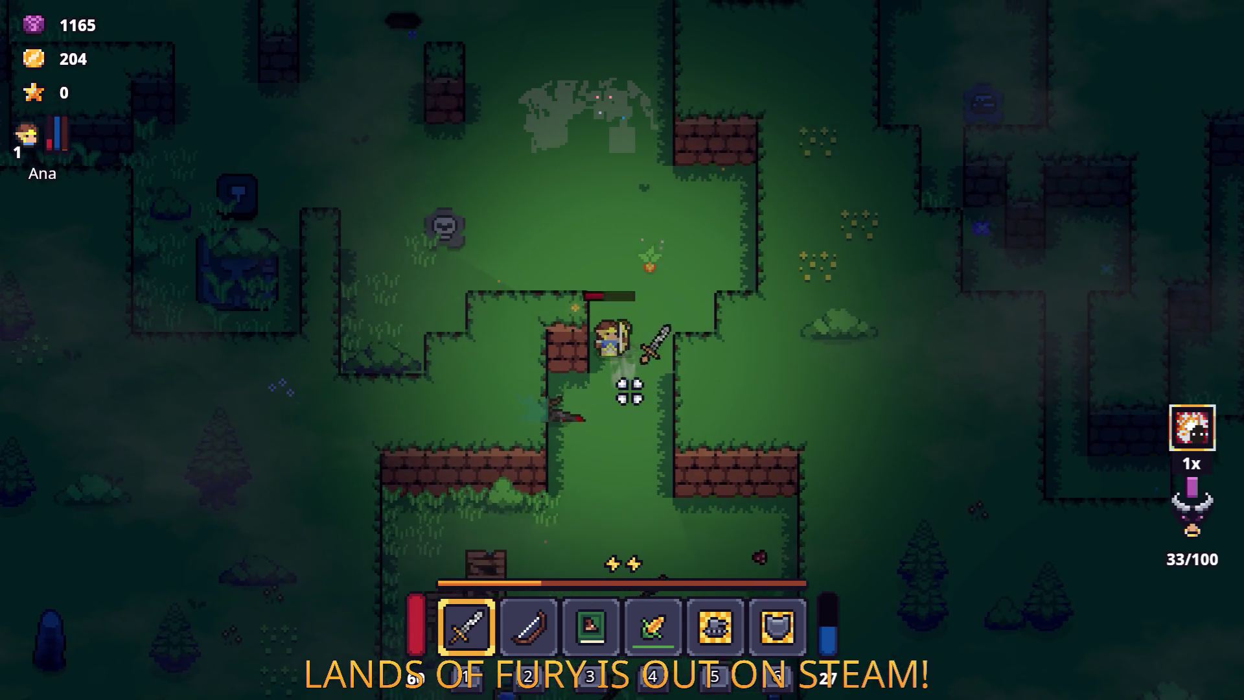
Step: Pick up the Book of Movement Speed and scout north-east of the camp
{"action": "key", "text": "w"}
{"action": "key", "text": "w"}
{"action": "key", "text": "d"}
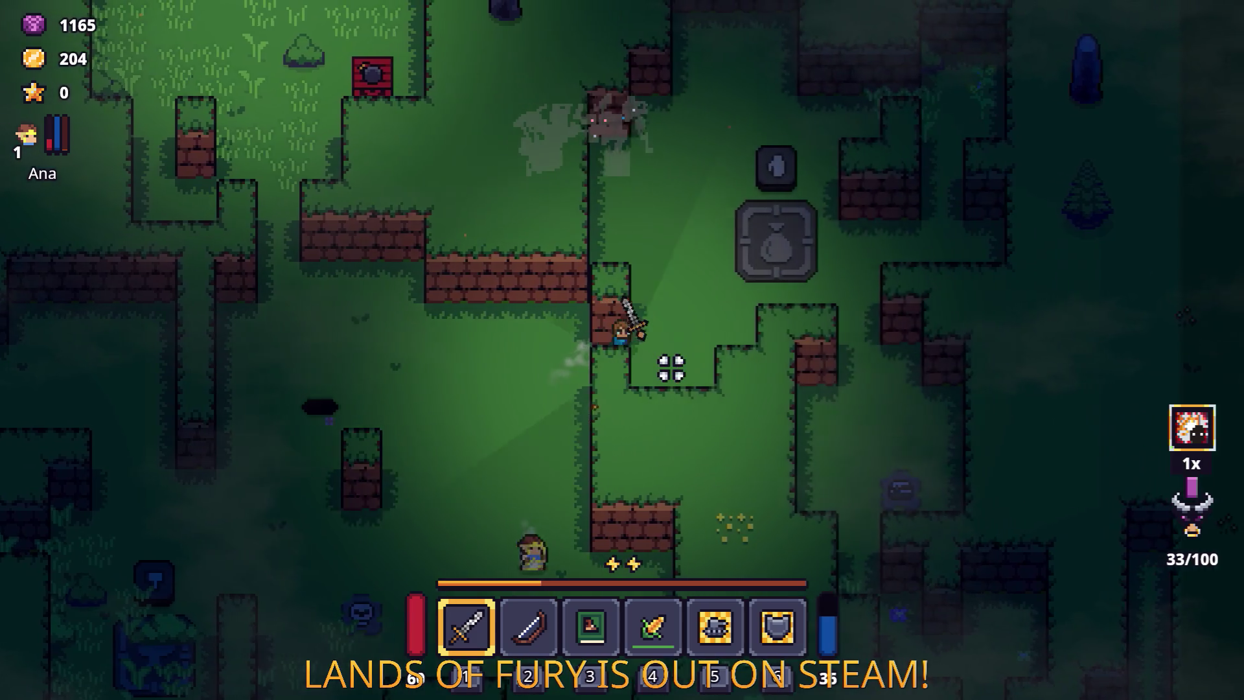
{"action": "key", "text": "s"}
{"action": "key", "text": "a"}
{"action": "key", "text": "a"}
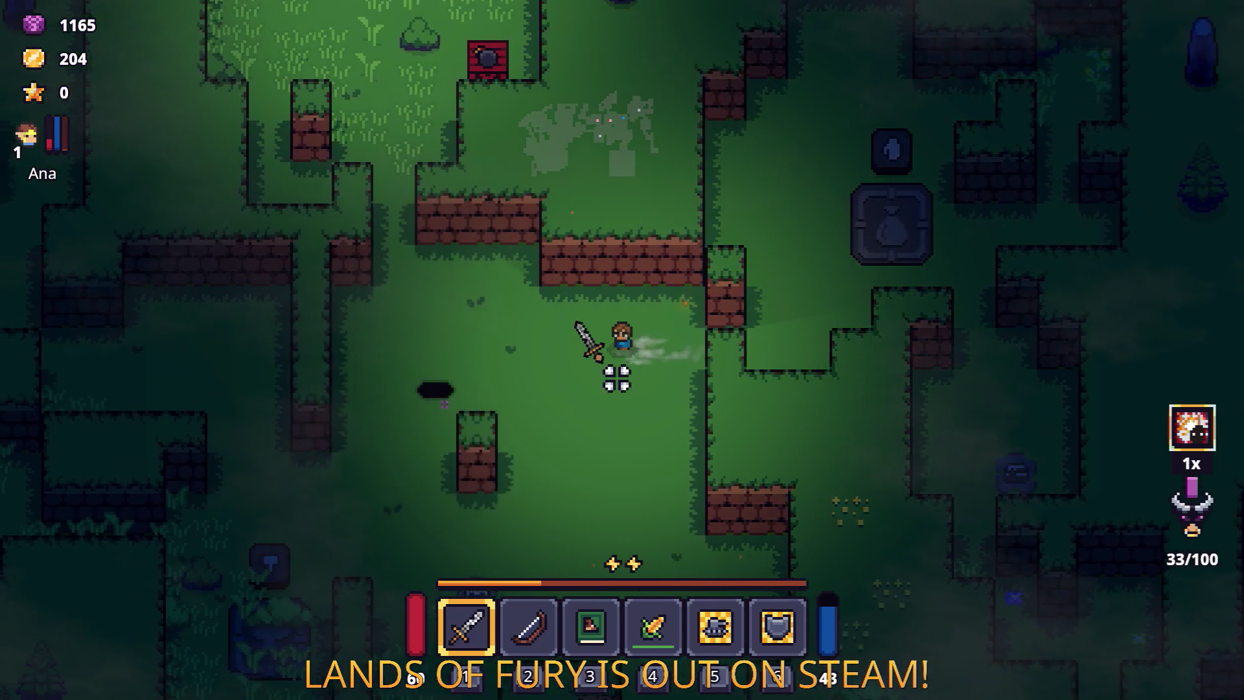
{"action": "key", "text": "s"}
{"action": "key", "text": "s"}
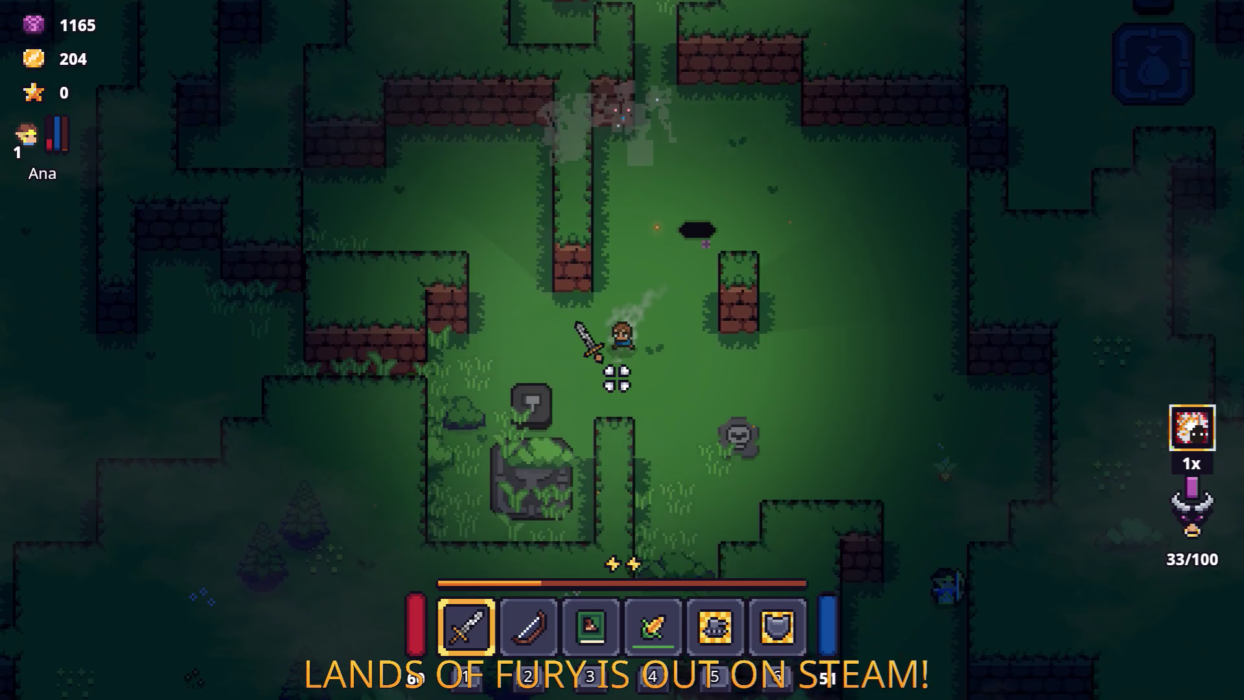
Step: Circle back through the sealed-room camp, reequipping the sword
{"action": "key", "text": "d"}
{"action": "key", "text": "d"}
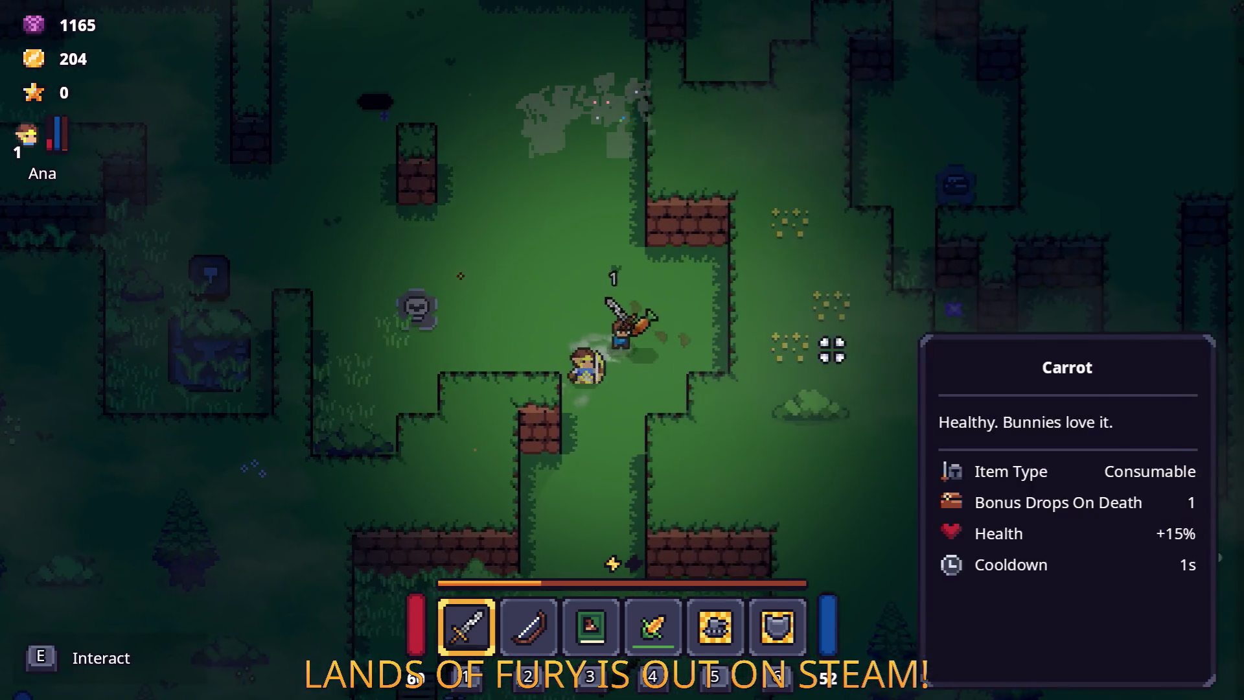
{"action": "key", "text": "e"}
{"action": "key", "text": "s"}
{"action": "key", "text": "s"}
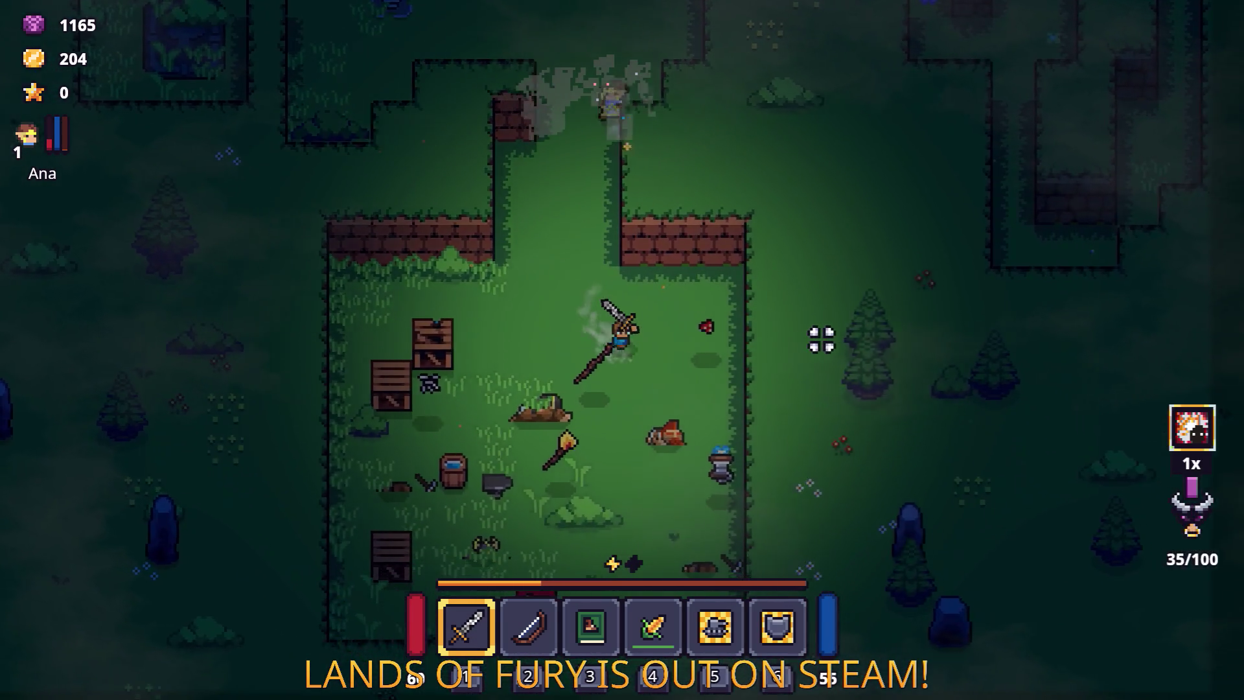
{"action": "key", "text": "d"}
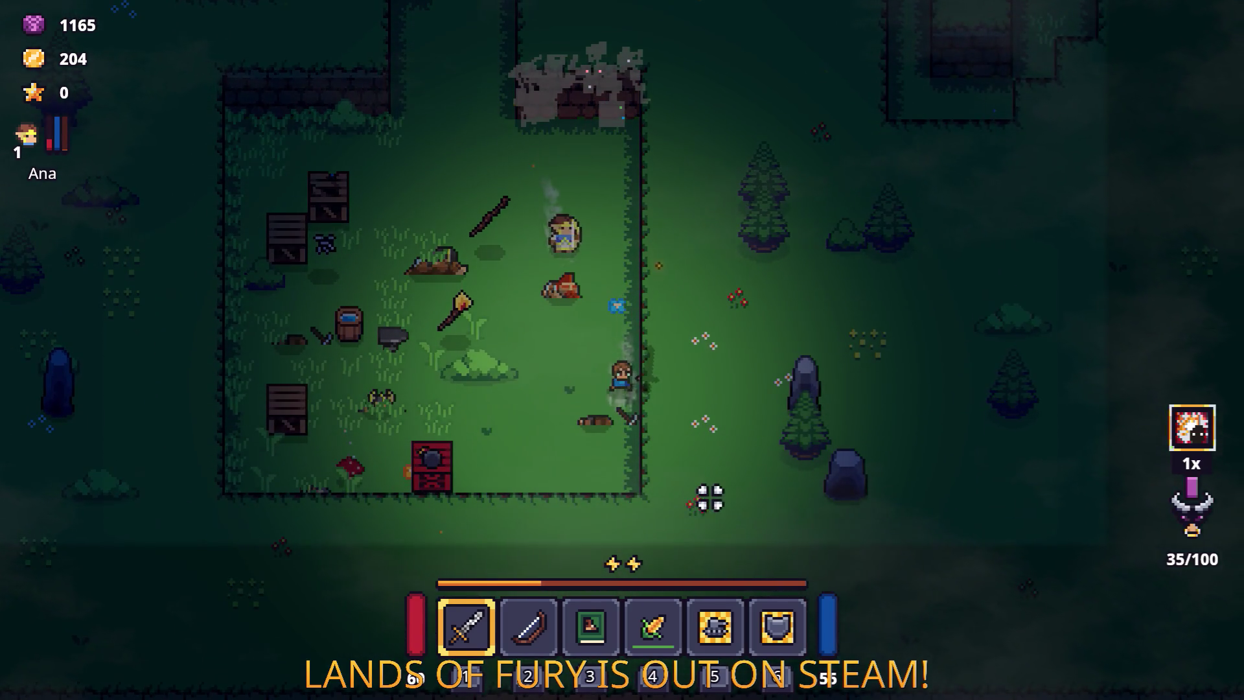
{"action": "key", "text": "a"}
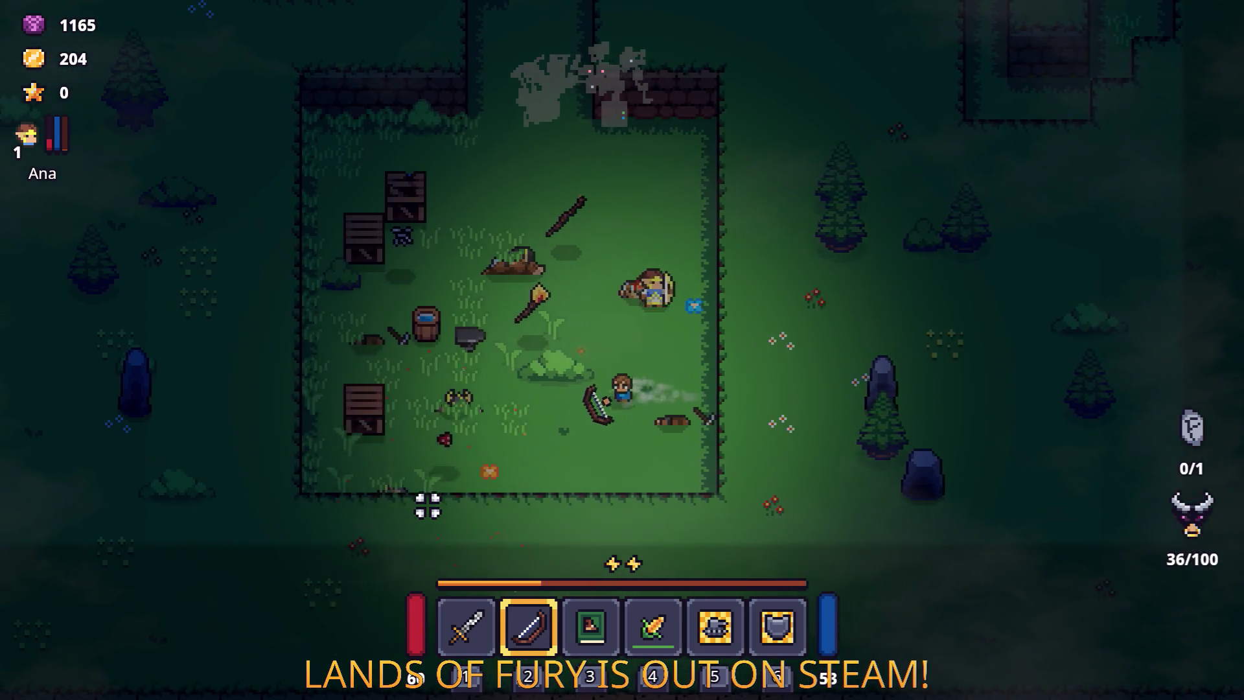
{"action": "key", "text": "s"}
{"action": "key", "text": "a"}
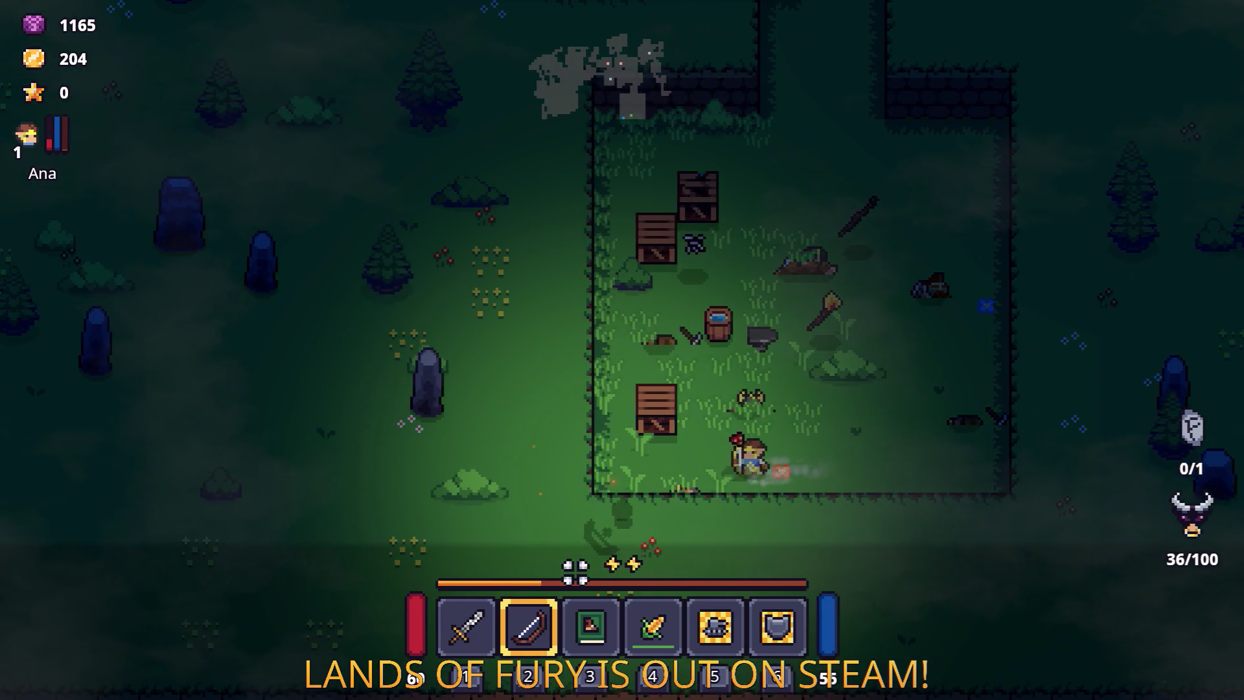
{"action": "key", "text": "1"}
{"action": "key", "text": "d"}
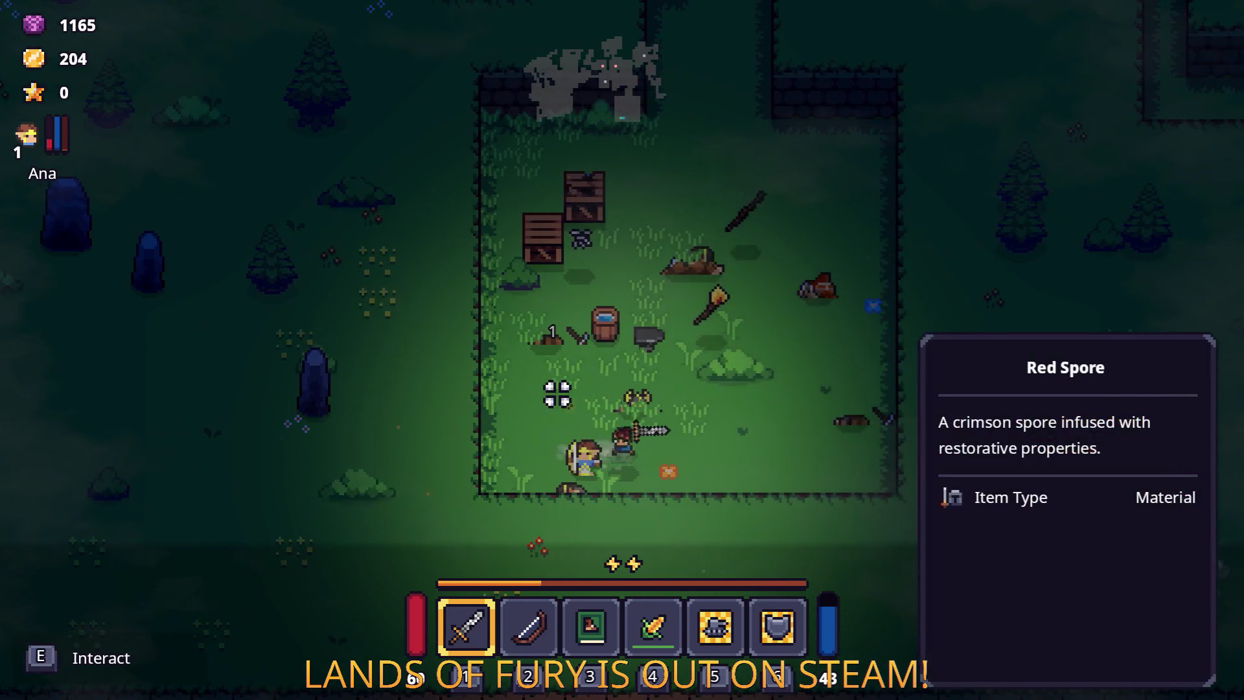
{"action": "key", "text": "d"}
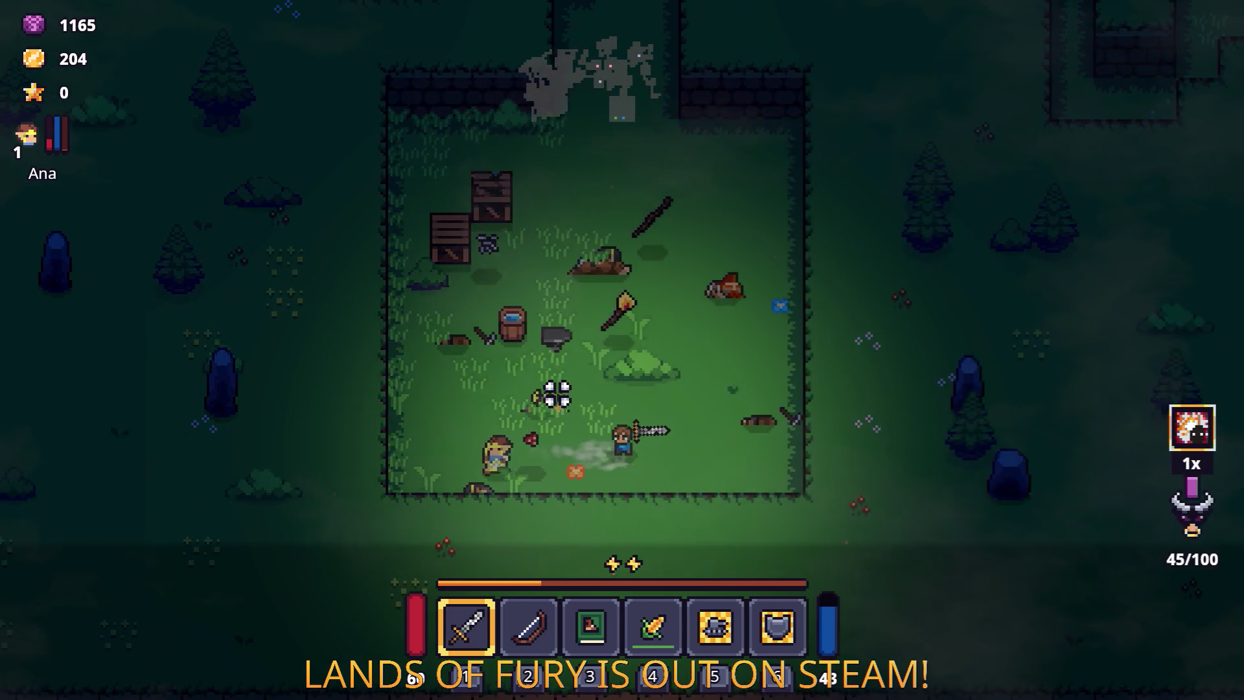
{"action": "key", "text": "w"}
{"action": "key", "text": "a"}
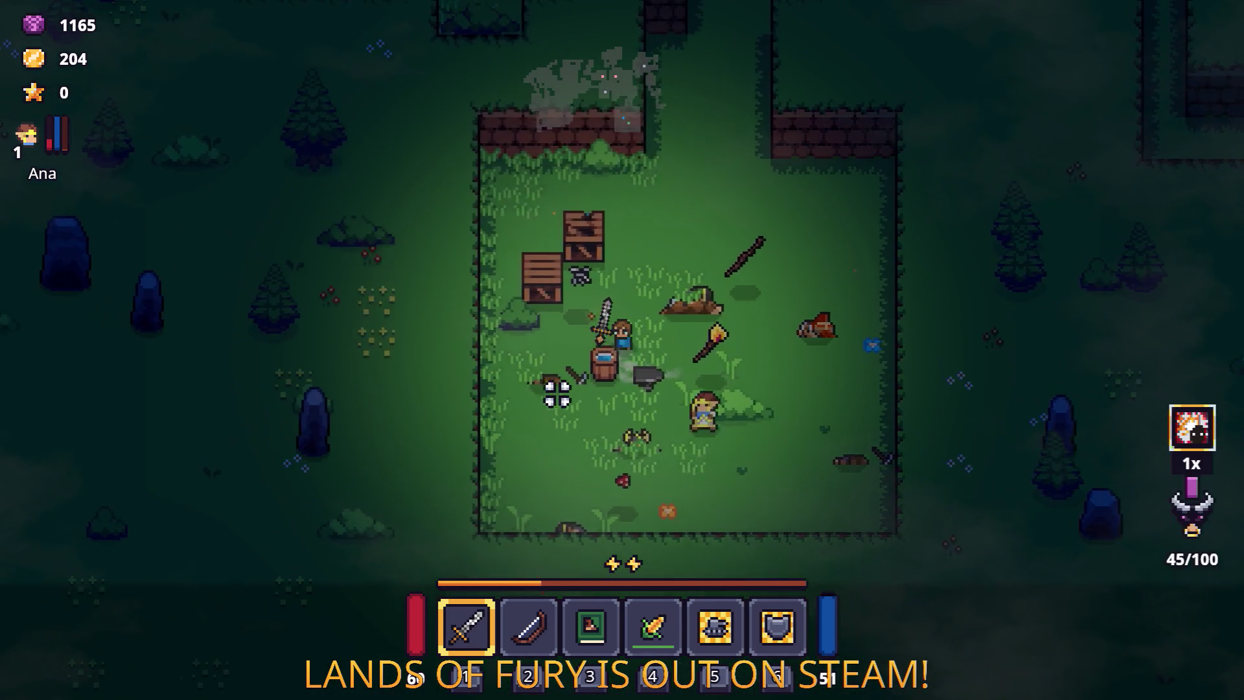
{"action": "key", "text": "w"}
Step: Travel north through the forest to the campfire camp, swapping between bow and sword
{"action": "key", "text": "w"}
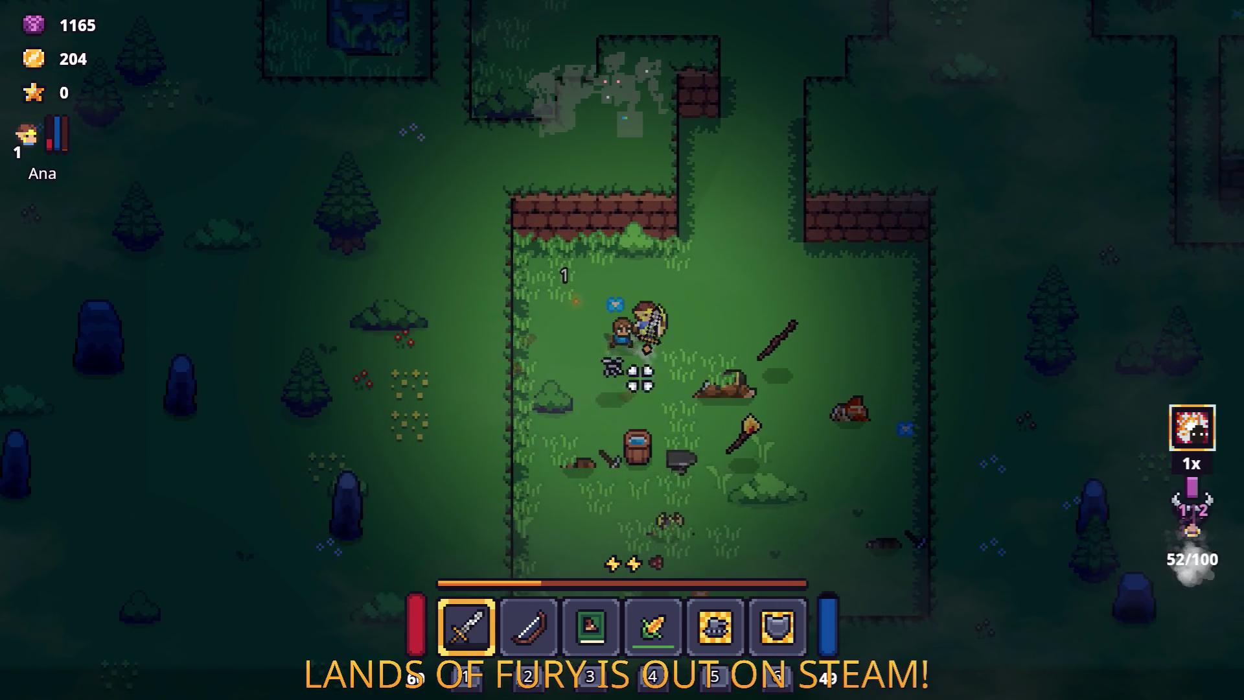
{"action": "key", "text": "w"}
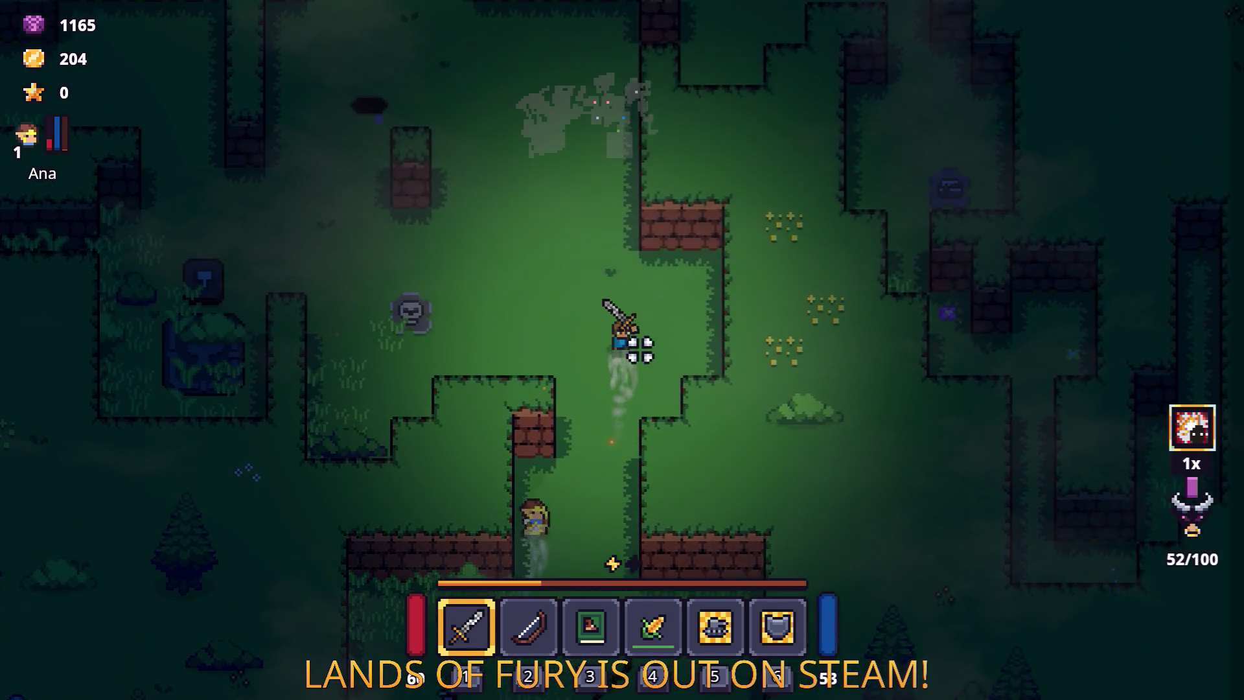
{"action": "key", "text": "a"}
{"action": "key", "text": "w"}
{"action": "key", "text": "a"}
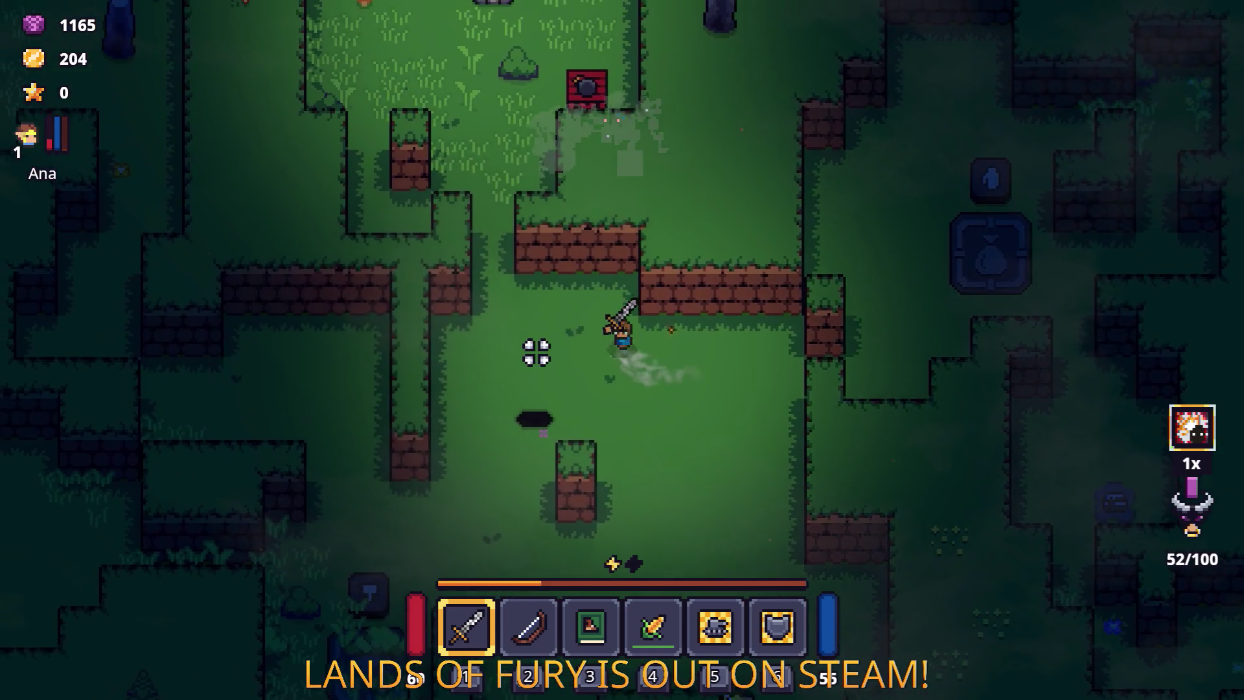
{"action": "key", "text": "2"}
{"action": "key", "text": "w"}
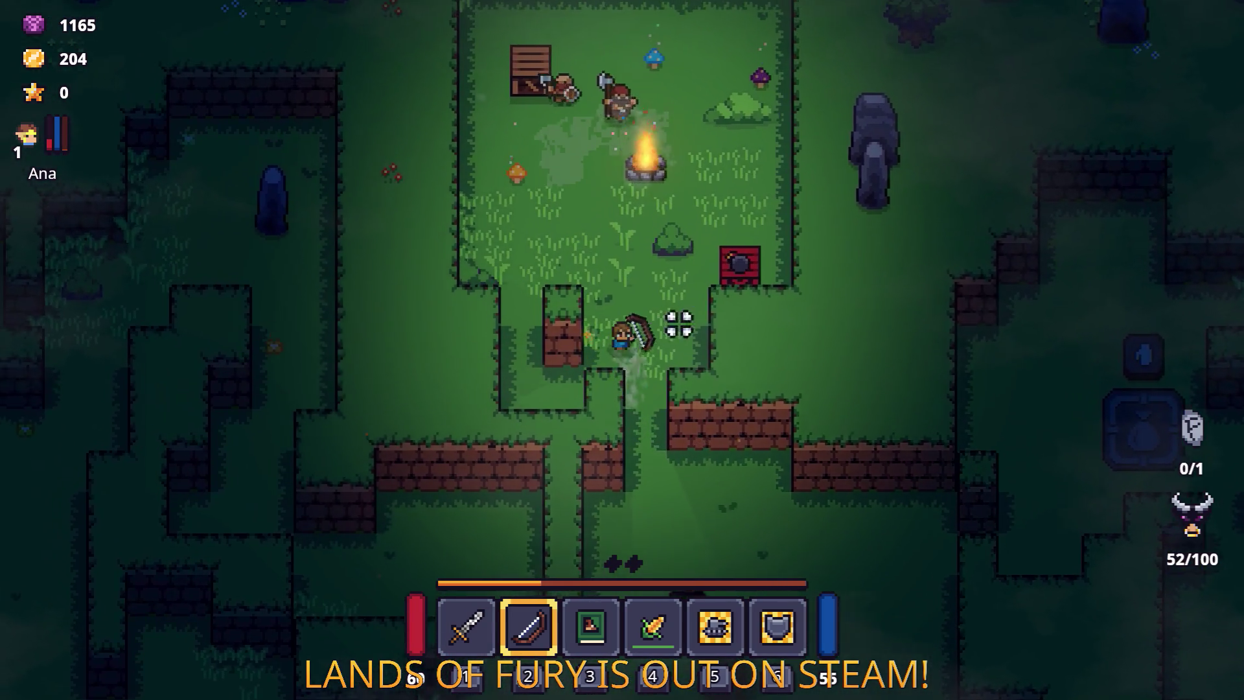
{"action": "key", "text": "d"}
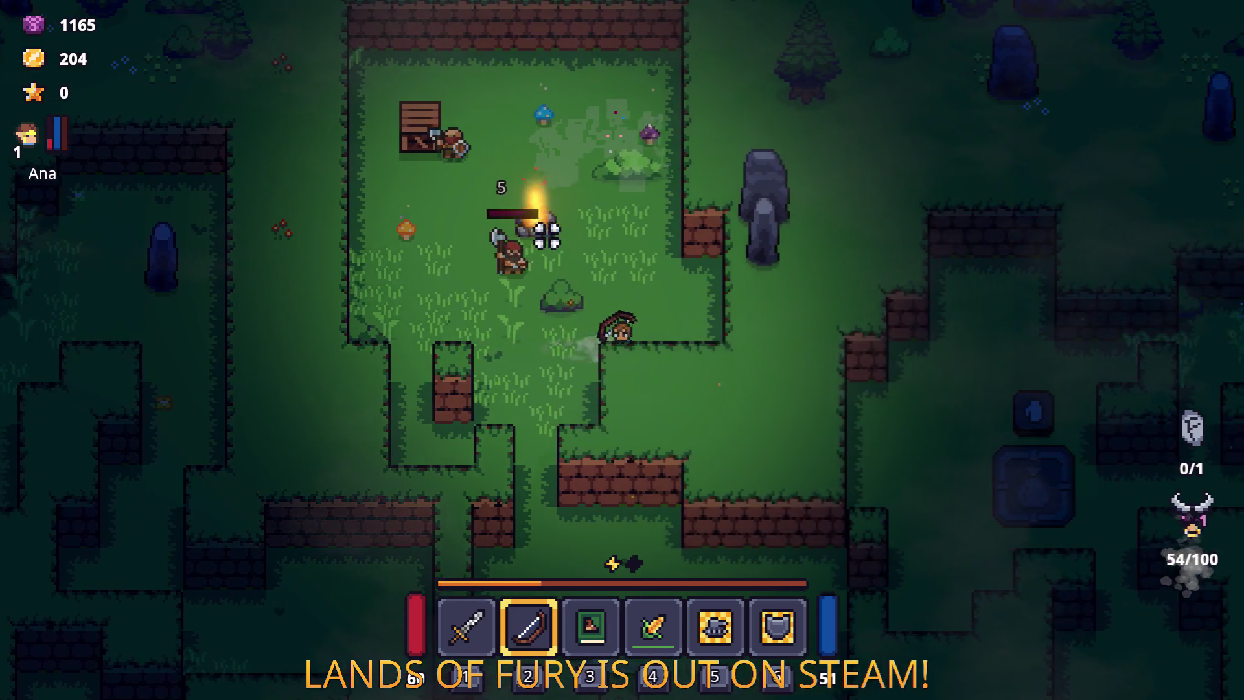
{"action": "key", "text": "1"}
{"action": "key", "text": "w"}
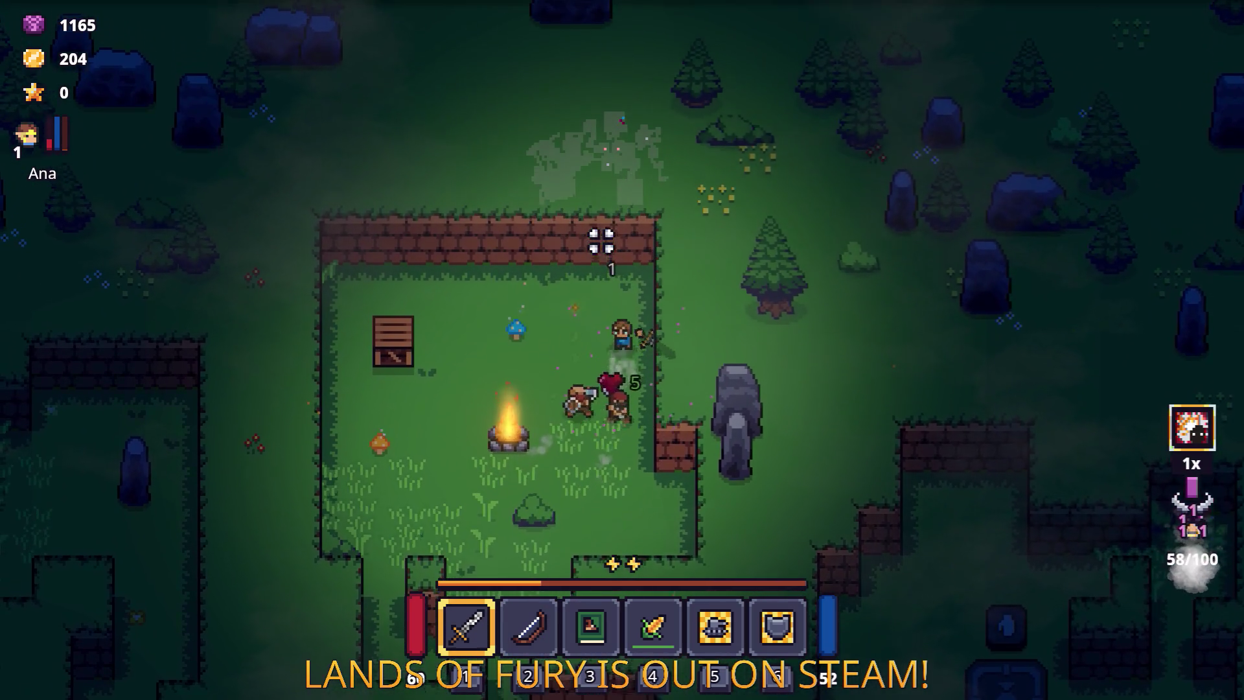
Step: Fight the campfire camp's enemies and check the Rusty Sword in the inventory
{"action": "key", "text": "a"}
{"action": "left_click", "coordinate": [495, 318]}
{"action": "key", "text": "s"}
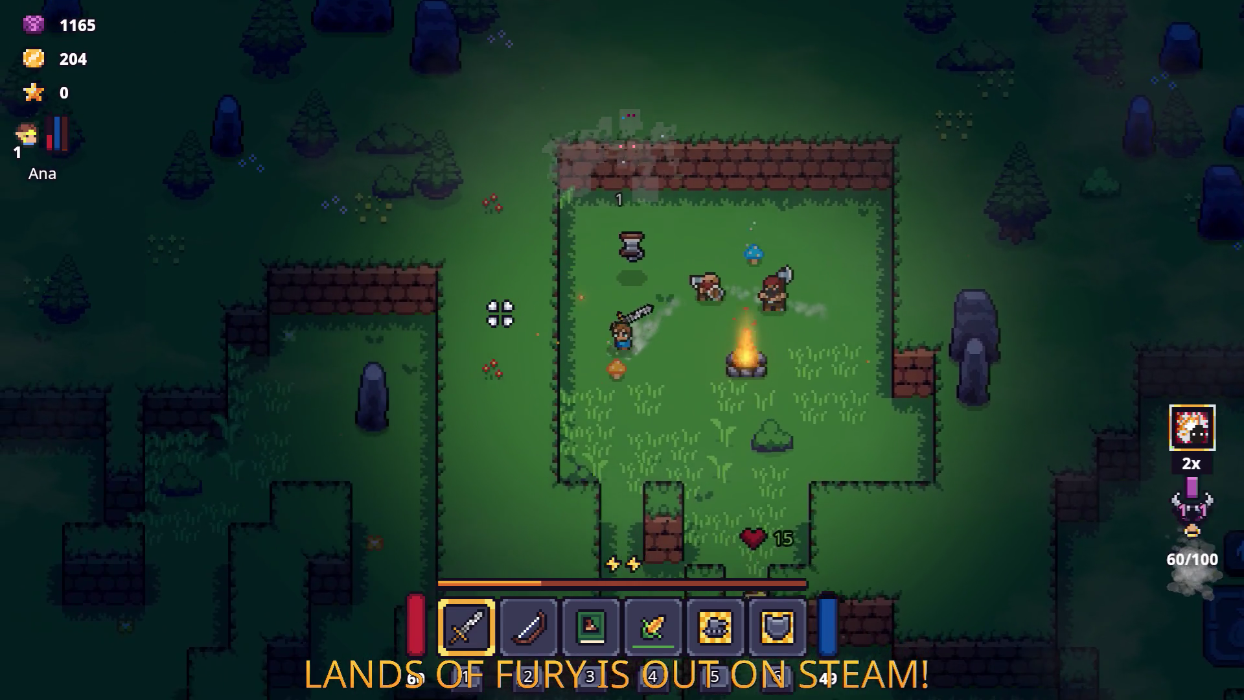
{"action": "key", "text": "i"}
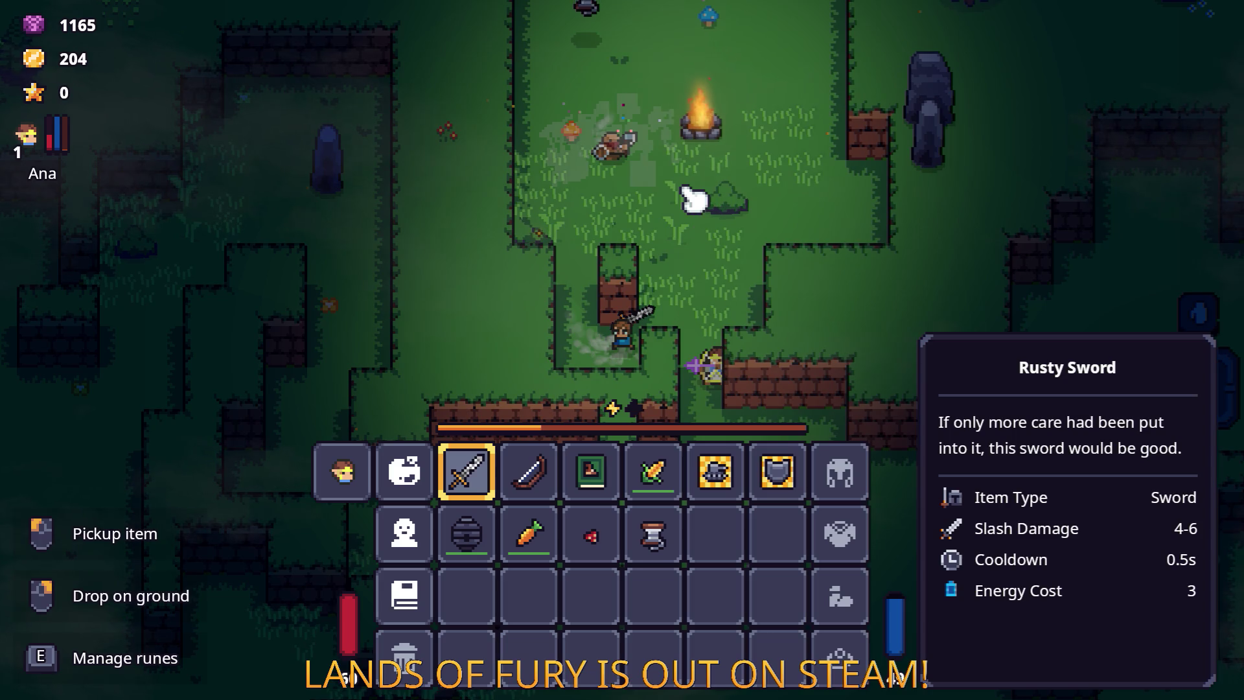
Step: Restart from the Esc pause menu and walk north into the purple portal
{"action": "key", "text": "Escape"}
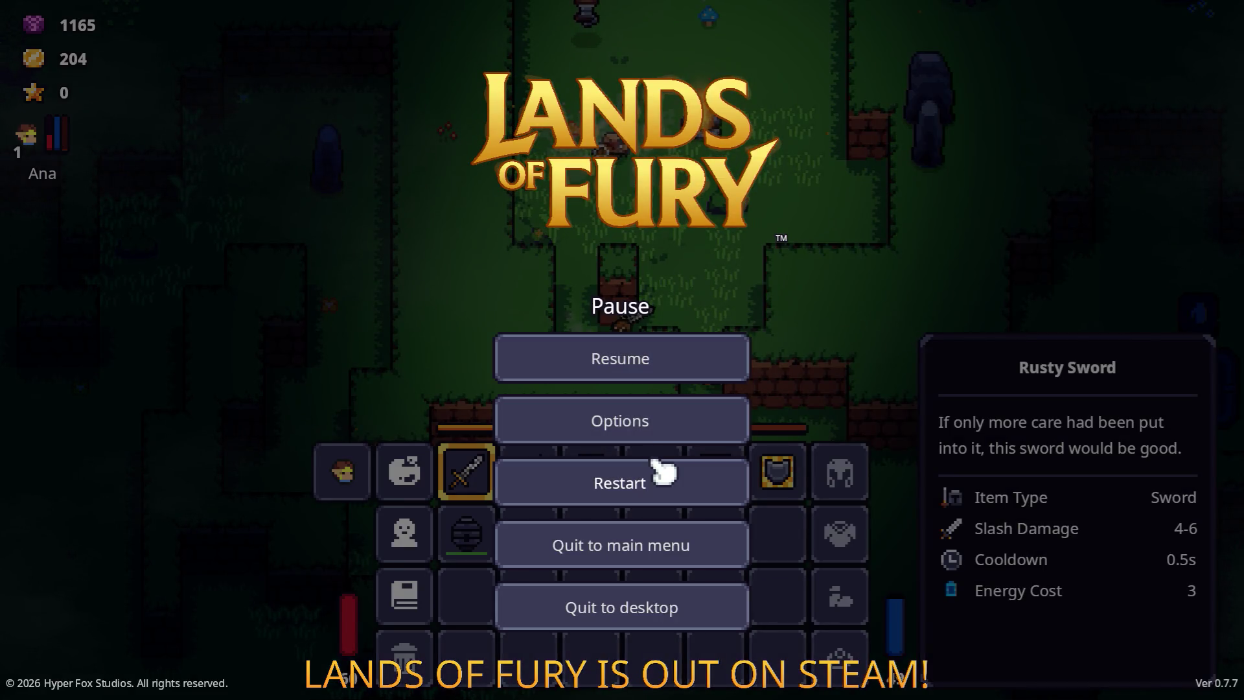
{"action": "left_click", "coordinate": [661, 472]}
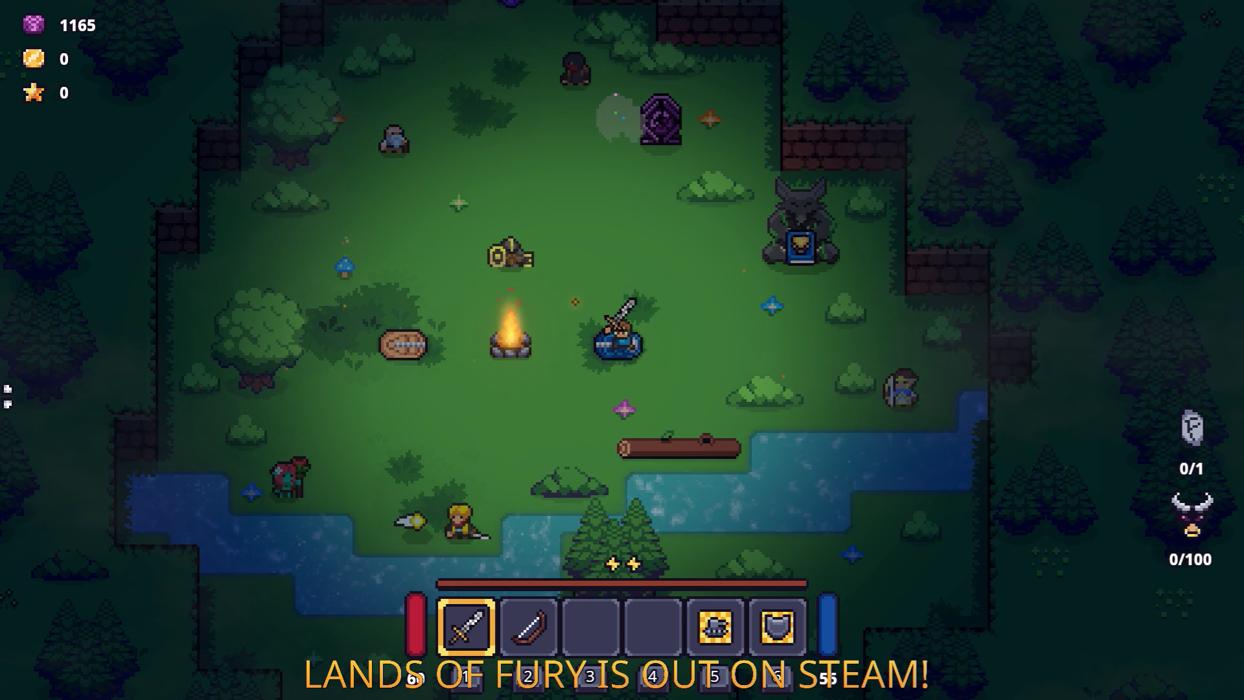
{"action": "key", "text": "w"}
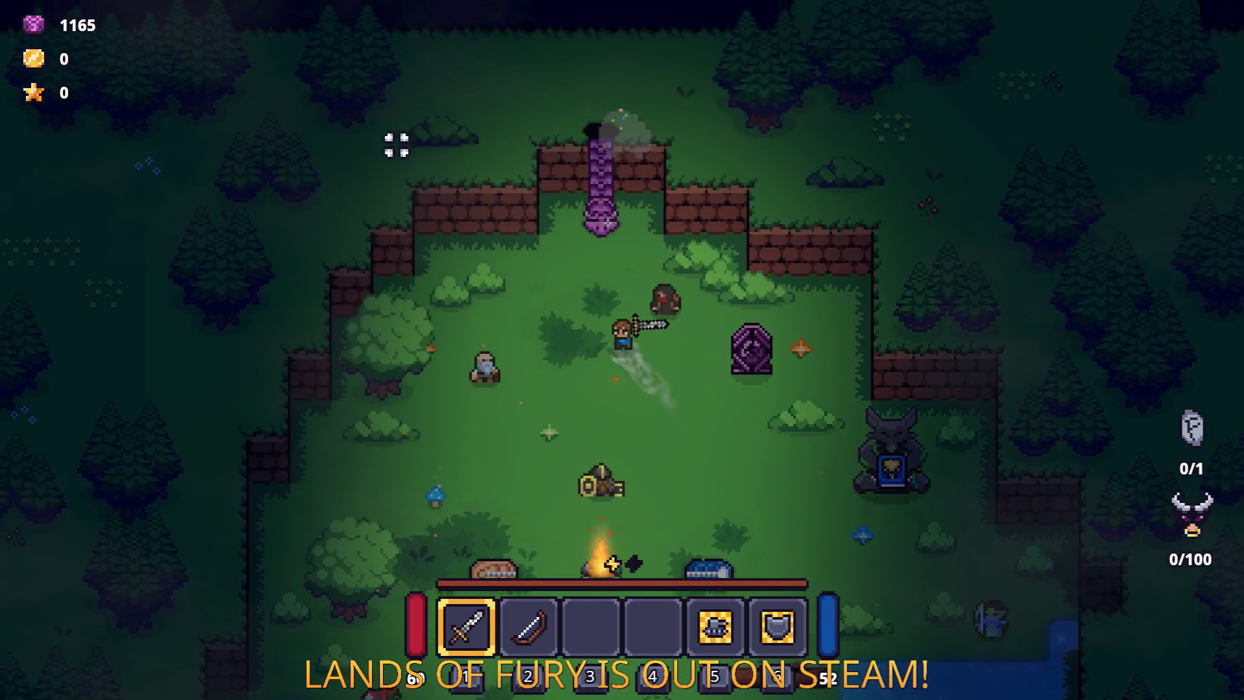
{"action": "key", "text": "w"}
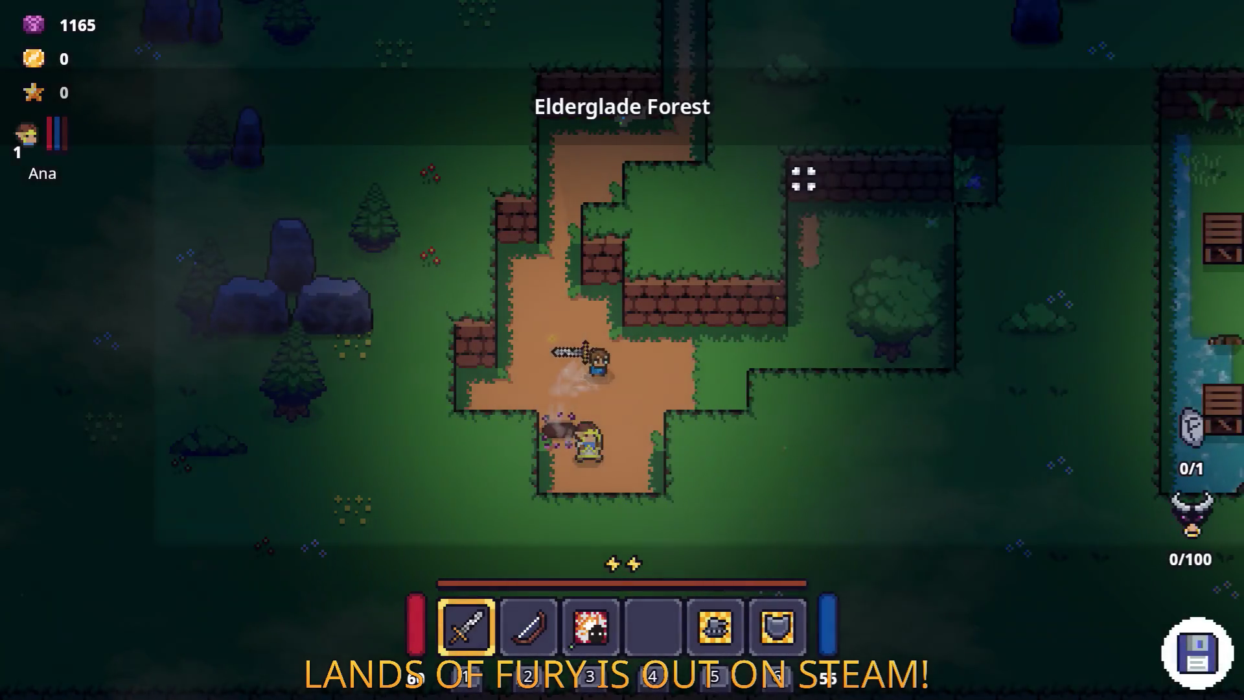
Step: Walk east past the tree, then back down-left along the dirt path
{"action": "key", "text": "d"}
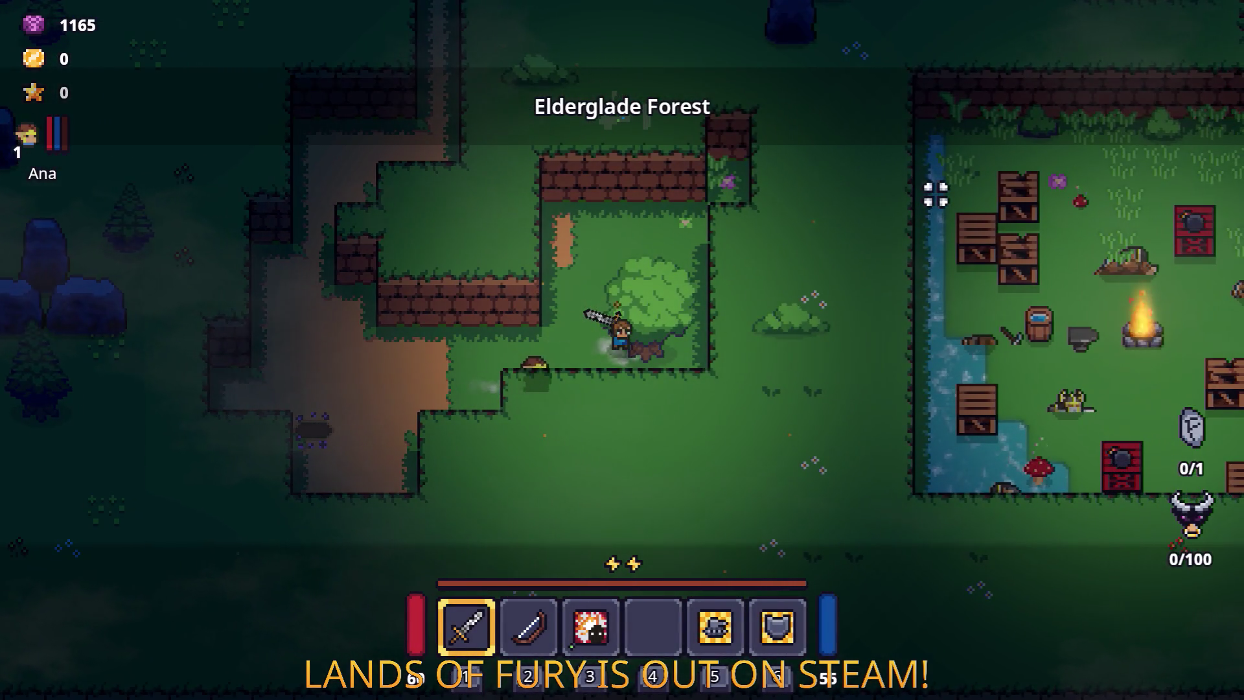
{"action": "key", "text": "w"}
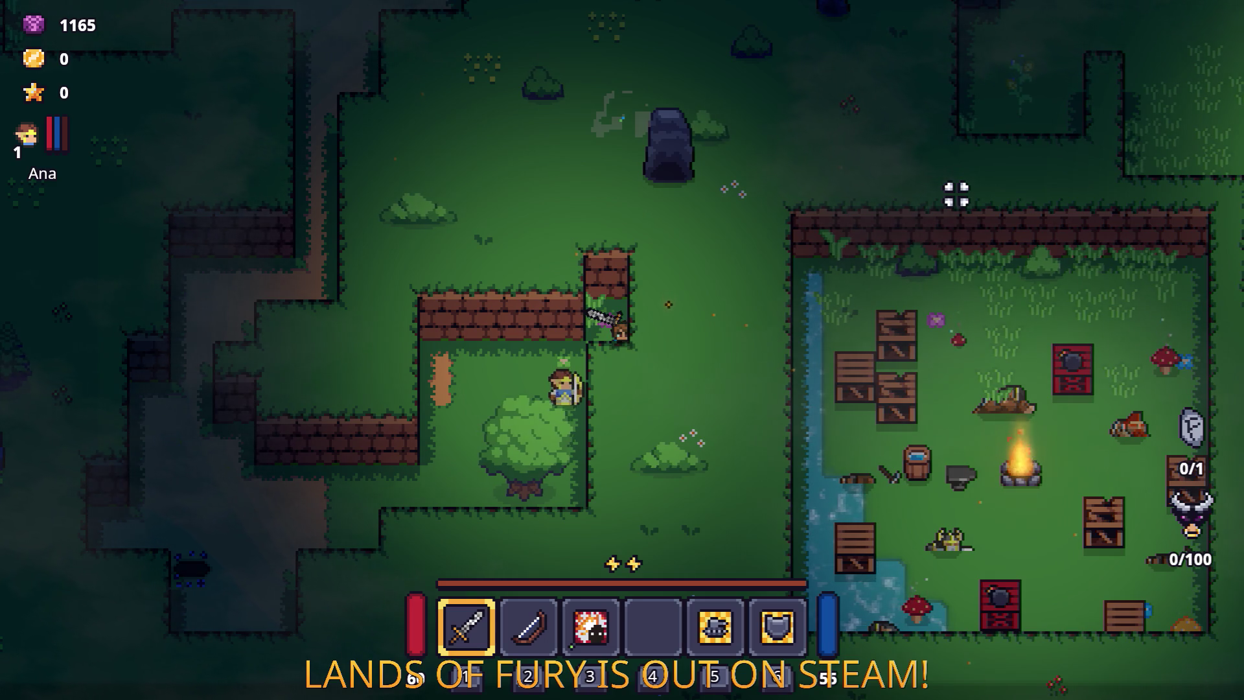
{"action": "key", "text": "a"}
{"action": "key", "text": "s"}
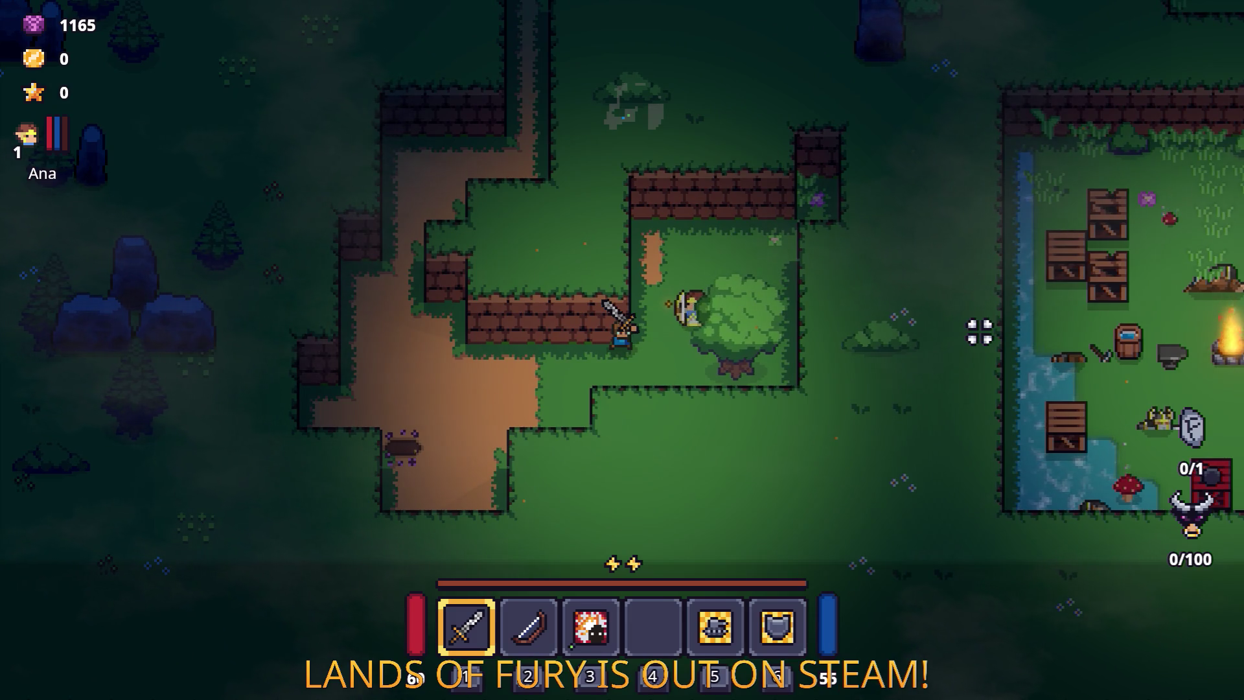
{"action": "key", "text": "a"}
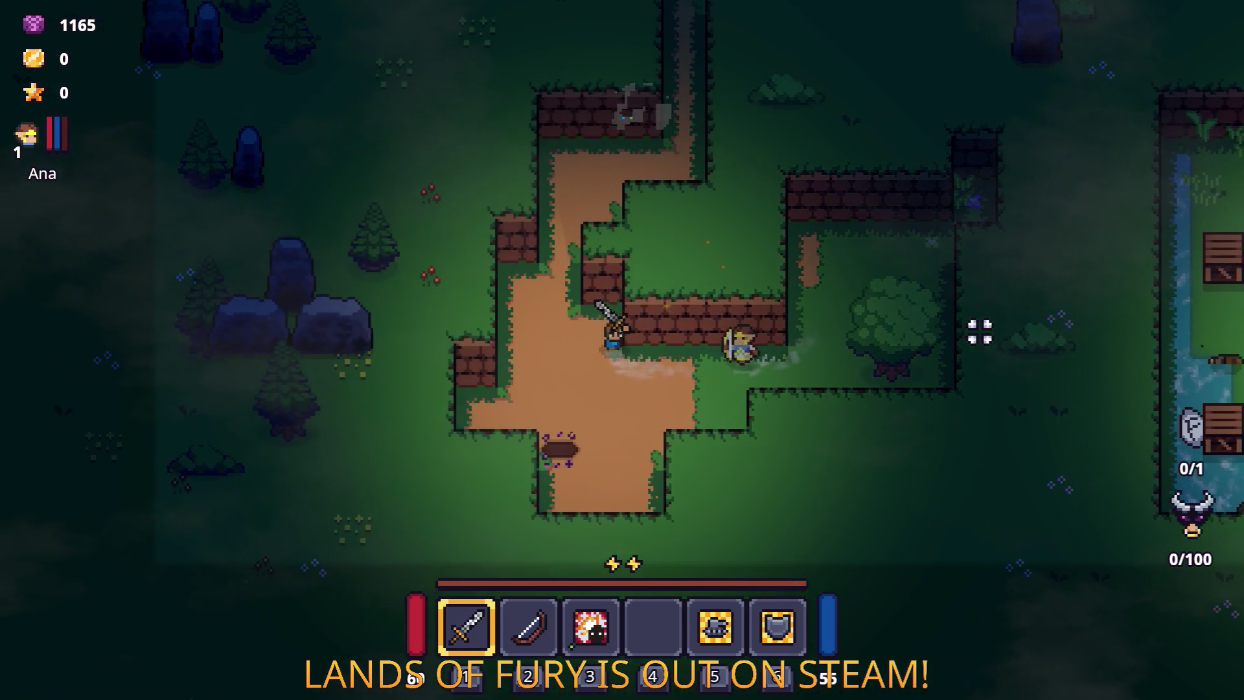
Step: Socket the Berserk Blast rune into the sword's rune slot from the inventory
{"action": "key", "text": "i"}
{"action": "key", "text": "e"}
{"action": "left_click", "coordinate": [526, 361]}
{"action": "left_click", "coordinate": [530, 275]}
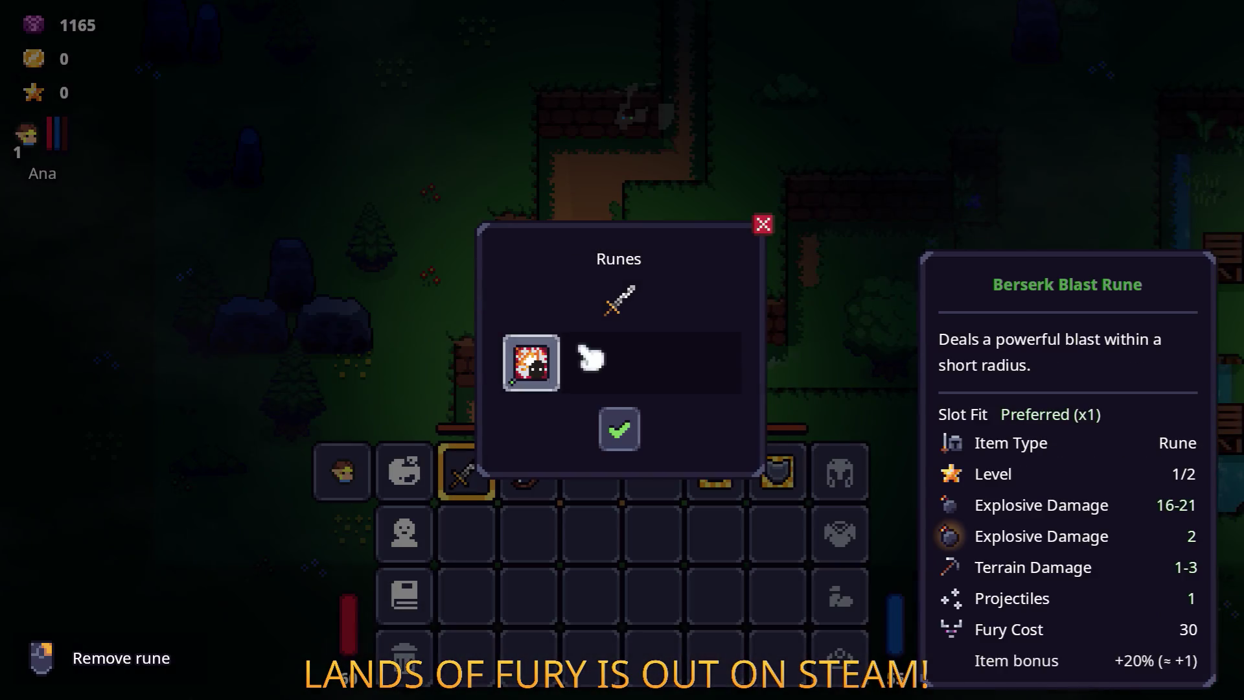
{"action": "left_click", "coordinate": [622, 426]}
{"action": "key", "text": "i"}
Step: Walk north up the dirt path toward the pond and the enemies
{"action": "key", "text": "w"}
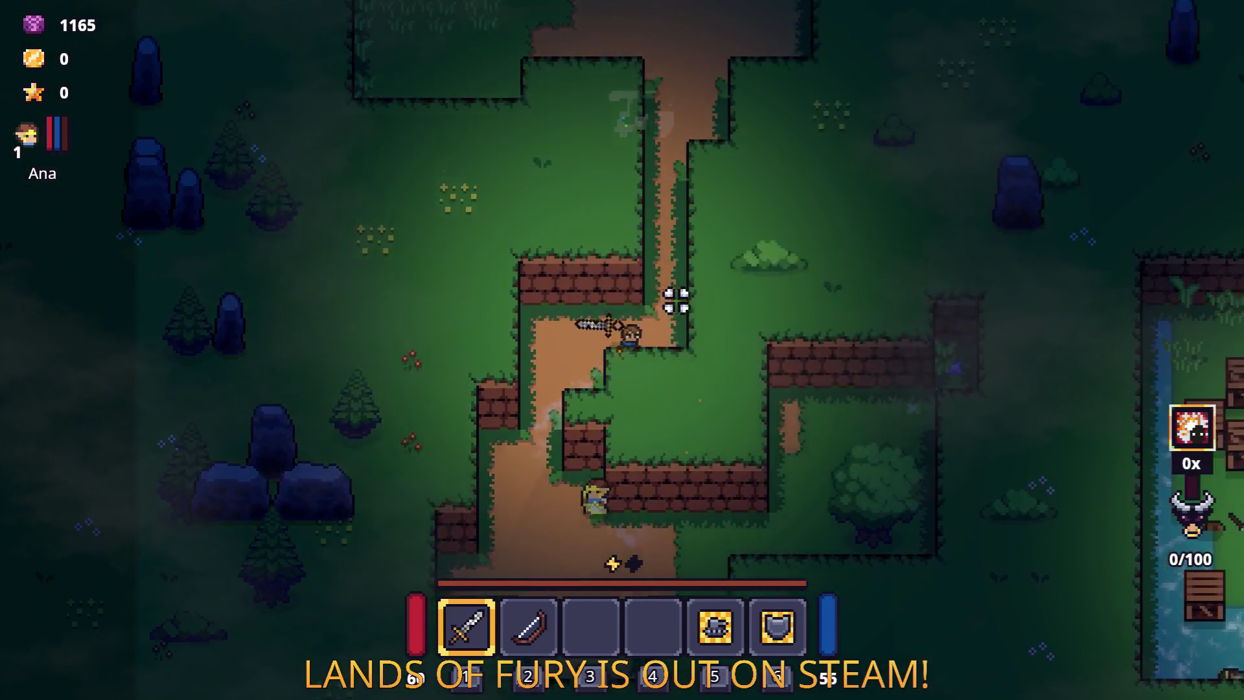
{"action": "key", "text": "w"}
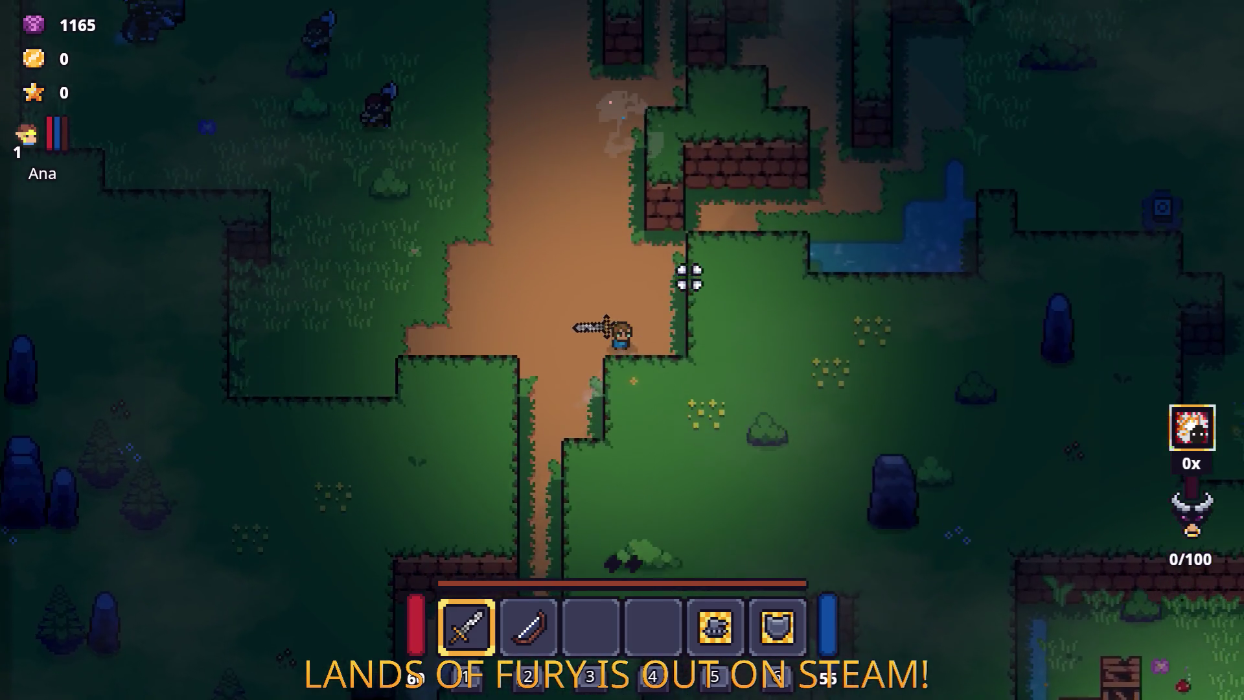
{"action": "key", "text": "w"}
{"action": "key", "text": "d"}
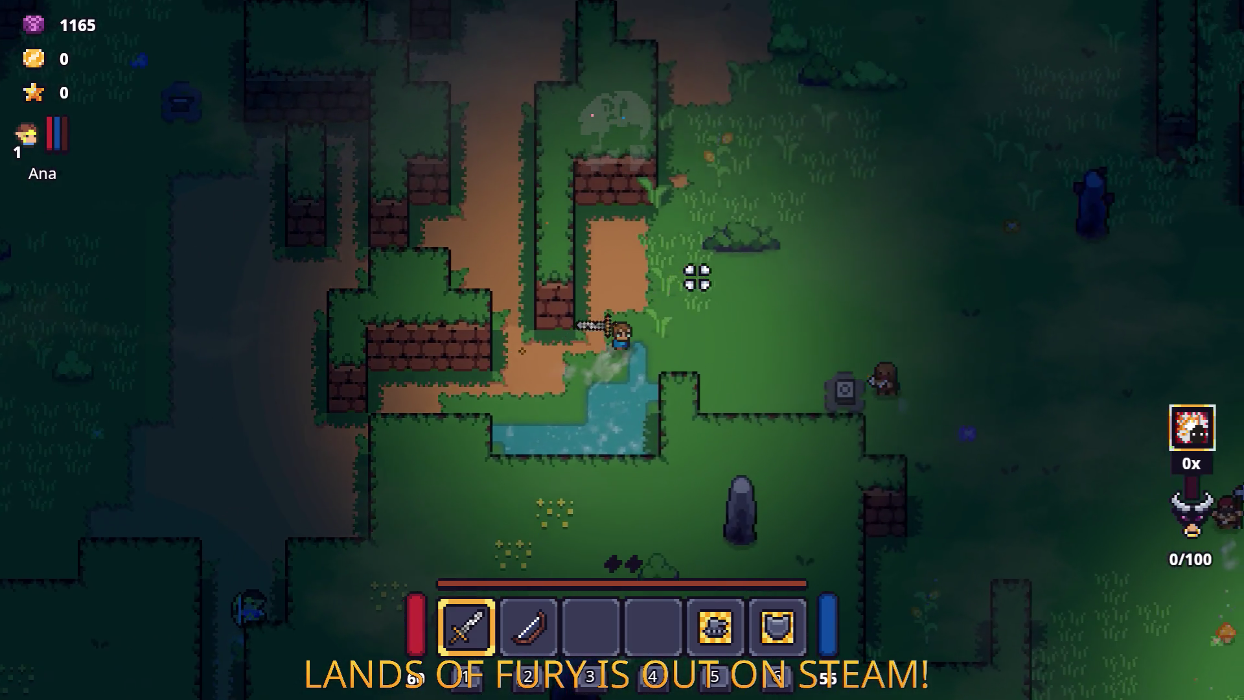
{"action": "key", "text": "d"}
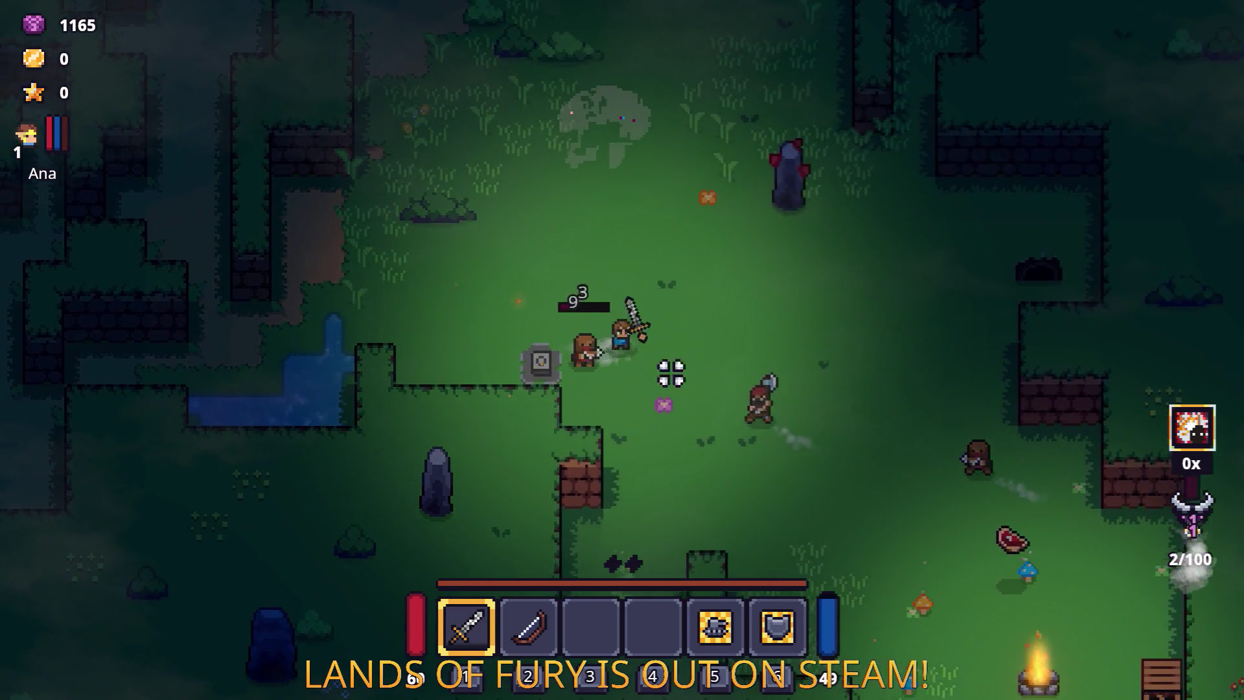
Step: Fight the enemies around the campfire with the sword, picking up the dropped meat
{"action": "key", "text": "d"}
{"action": "key", "text": "s"}
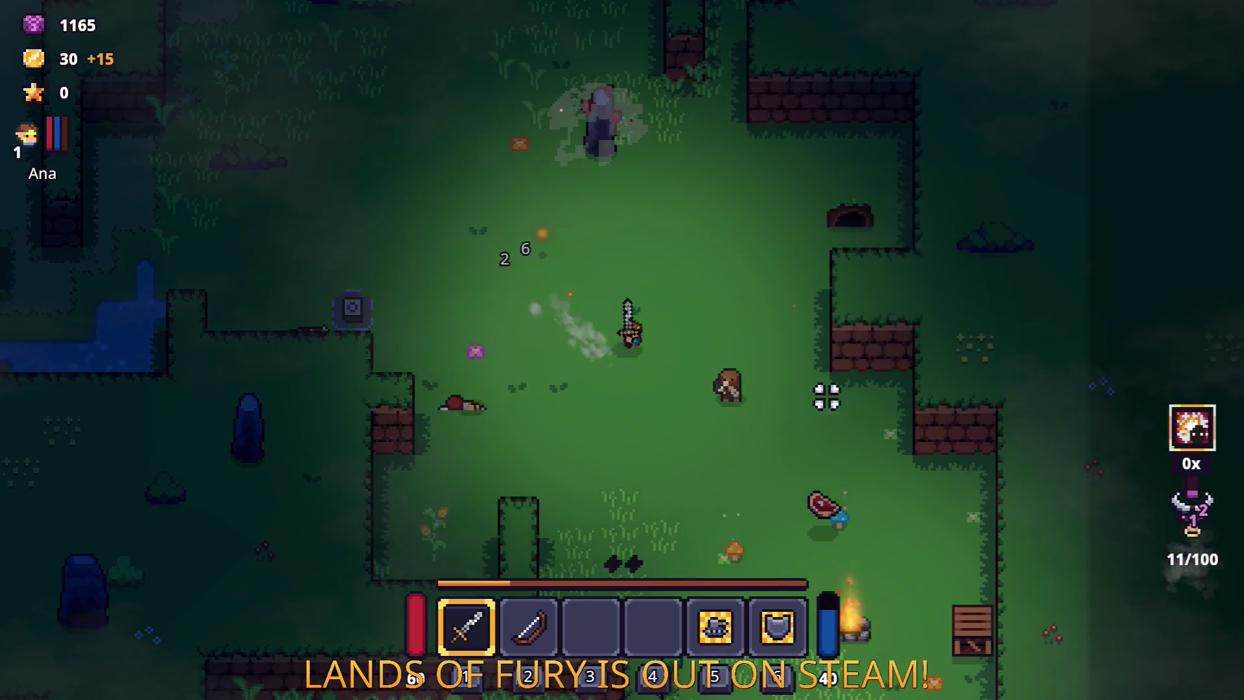
{"action": "left_click", "coordinate": [720, 410]}
{"action": "key", "text": "s"}
{"action": "key", "text": "d"}
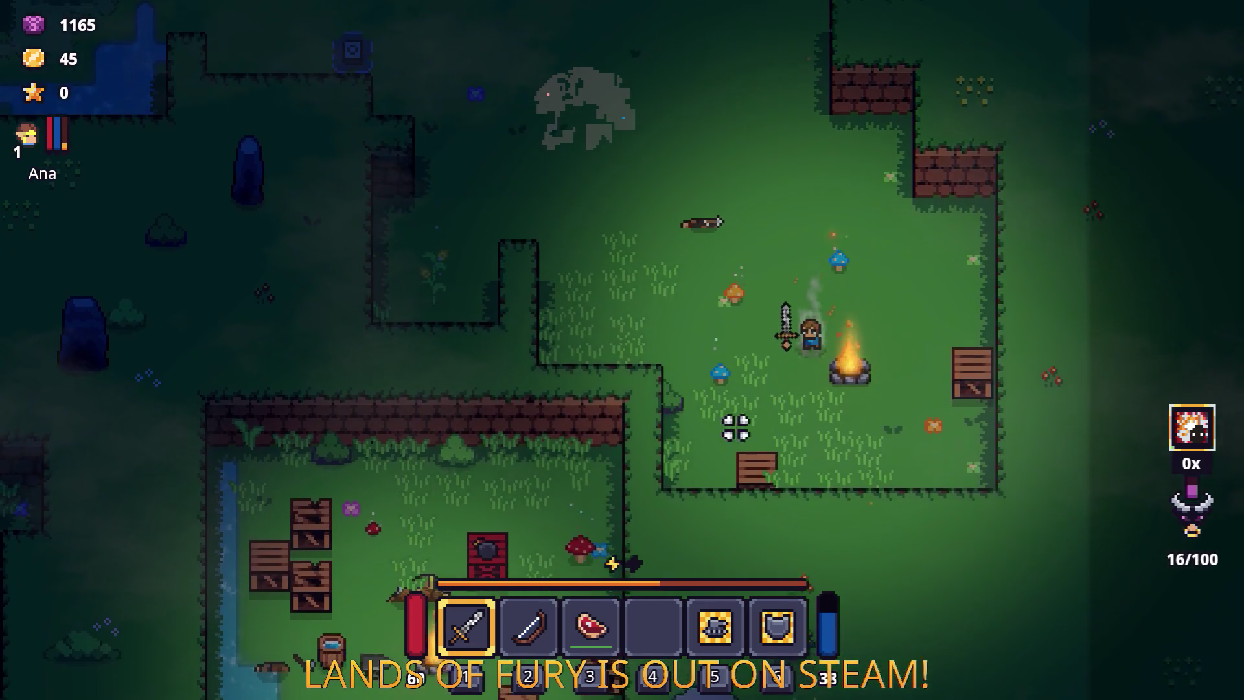
{"action": "key", "text": "s"}
{"action": "left_click", "coordinate": [894, 493]}
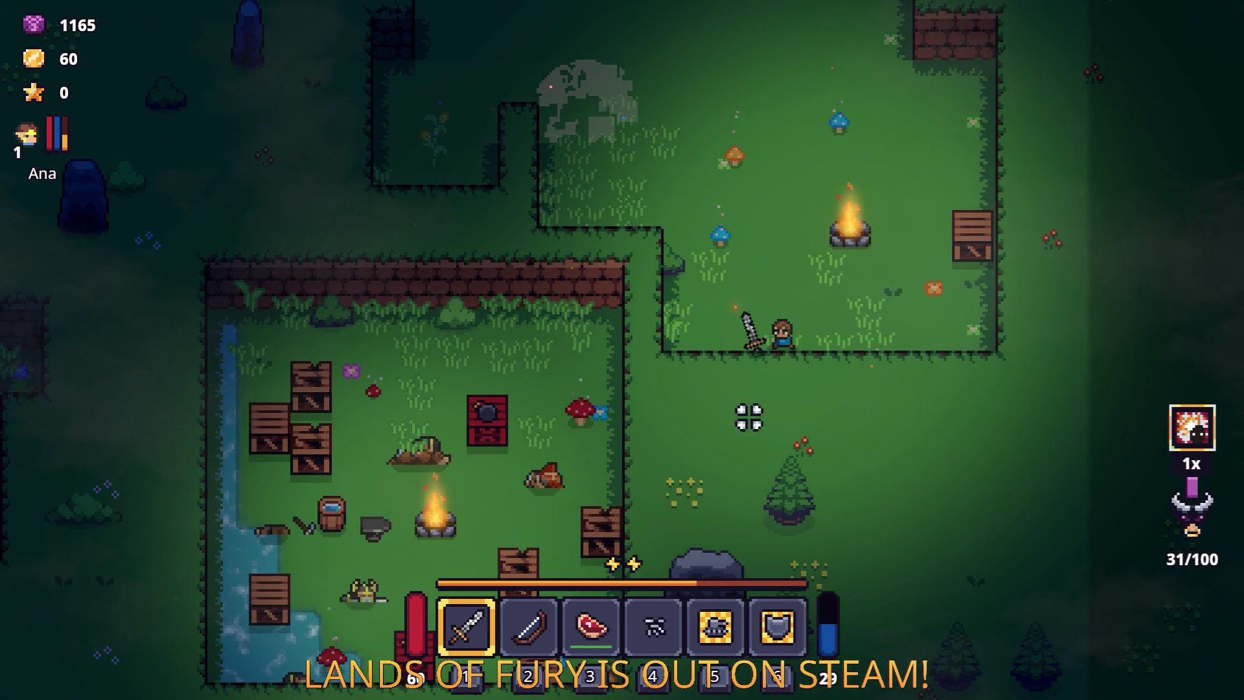
{"action": "key", "text": "w"}
{"action": "key", "text": "a"}
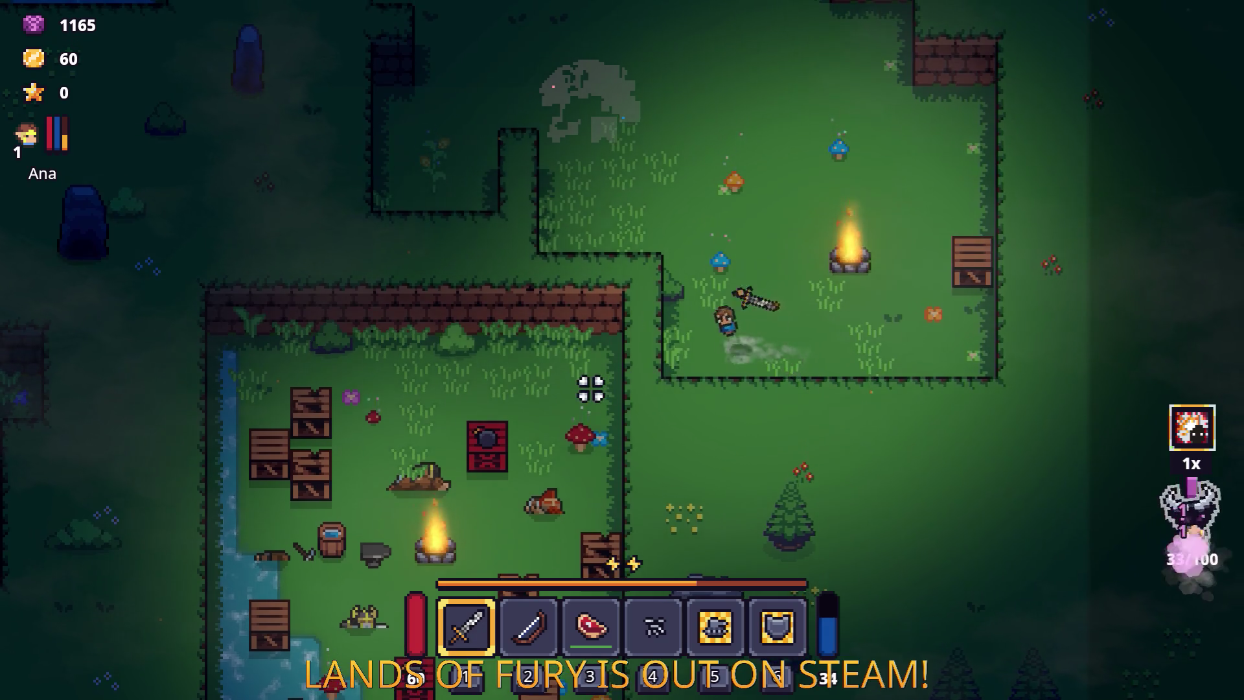
{"action": "left_click", "coordinate": [590, 389]}
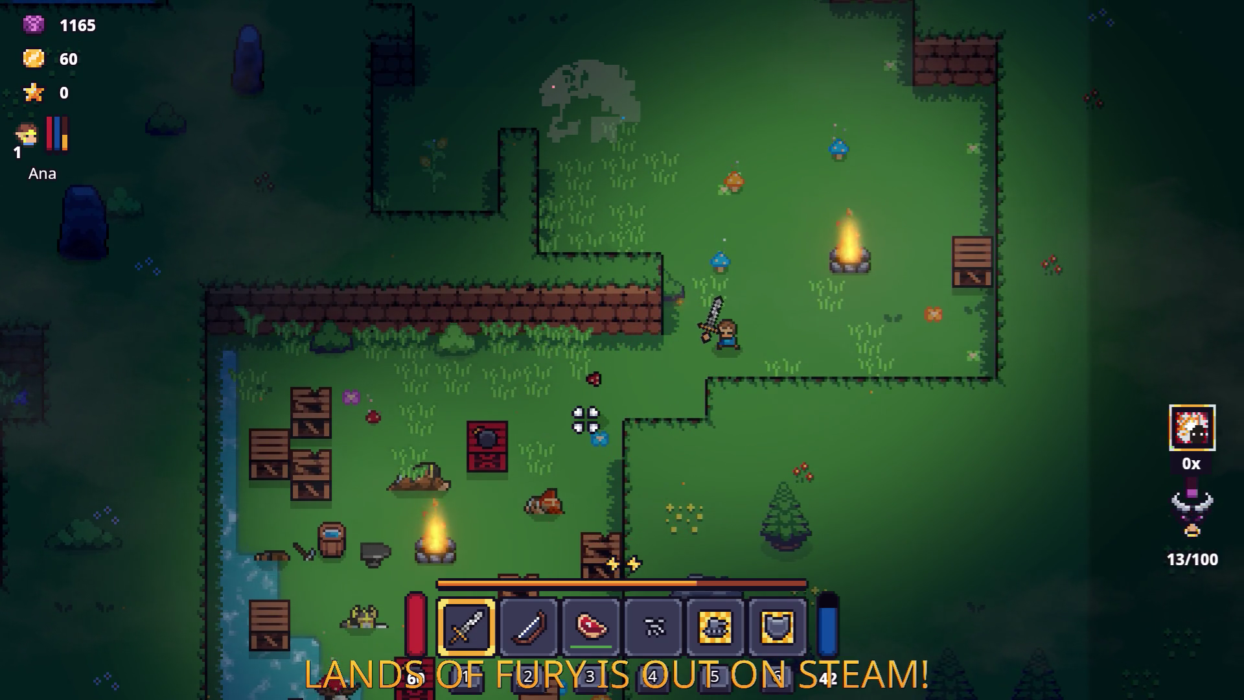
Step: Switch to the bow and shoot an arrow at the deer
{"action": "key", "text": "s"}
{"action": "key", "text": "a"}
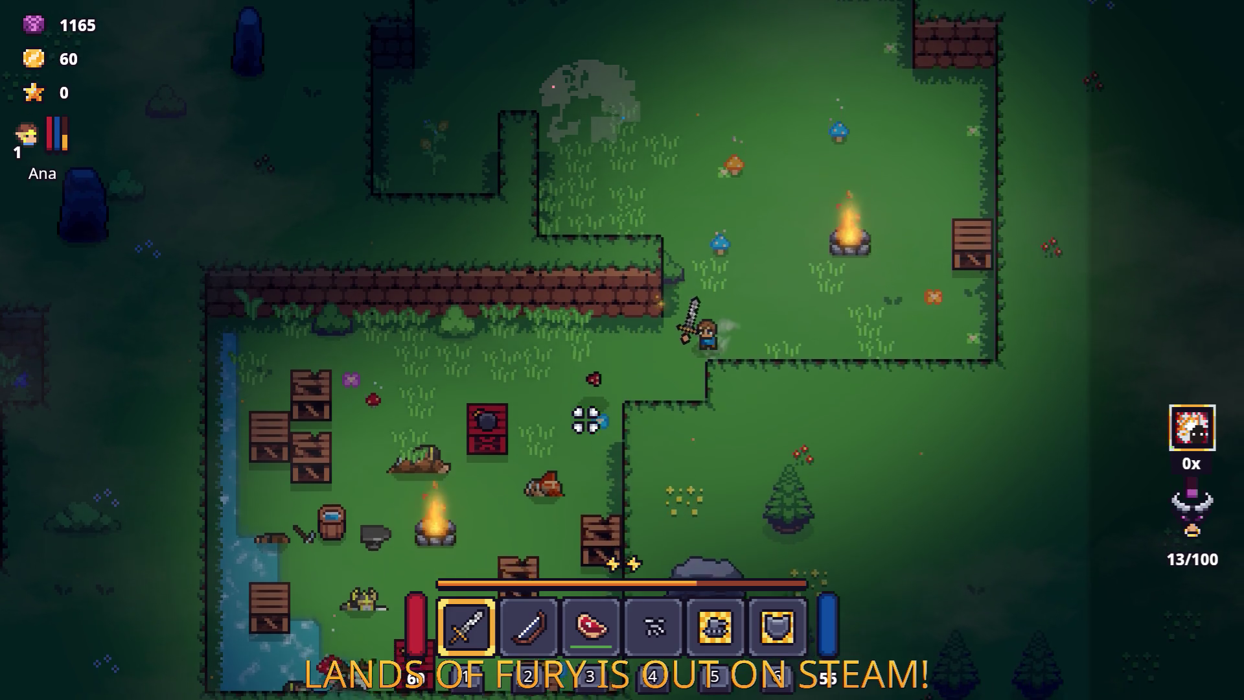
{"action": "key", "text": "2"}
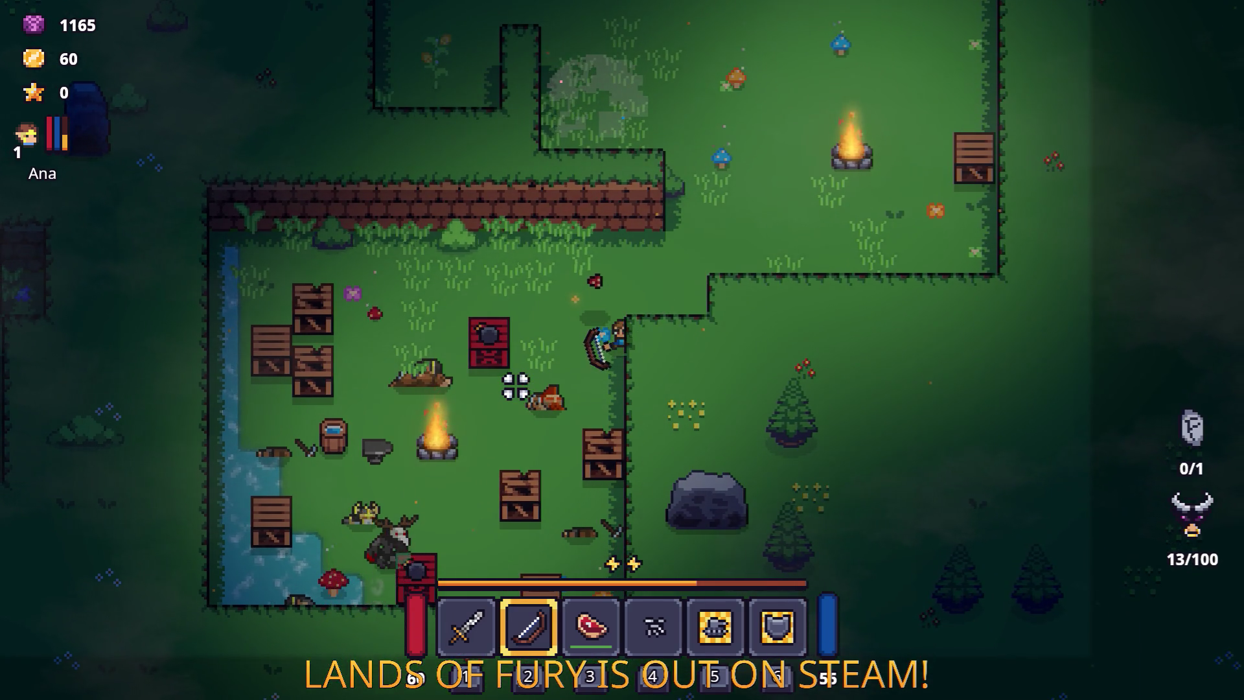
{"action": "key", "text": "w"}
{"action": "key", "text": "a"}
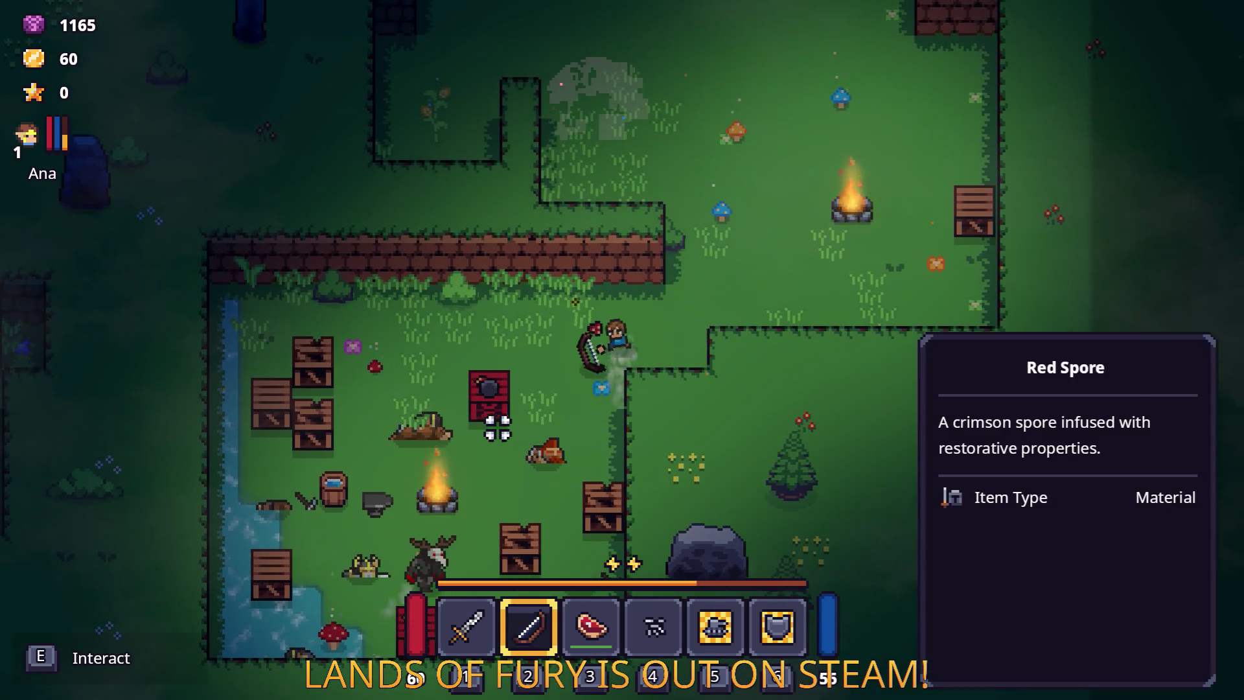
{"action": "left_click", "coordinate": [508, 532]}
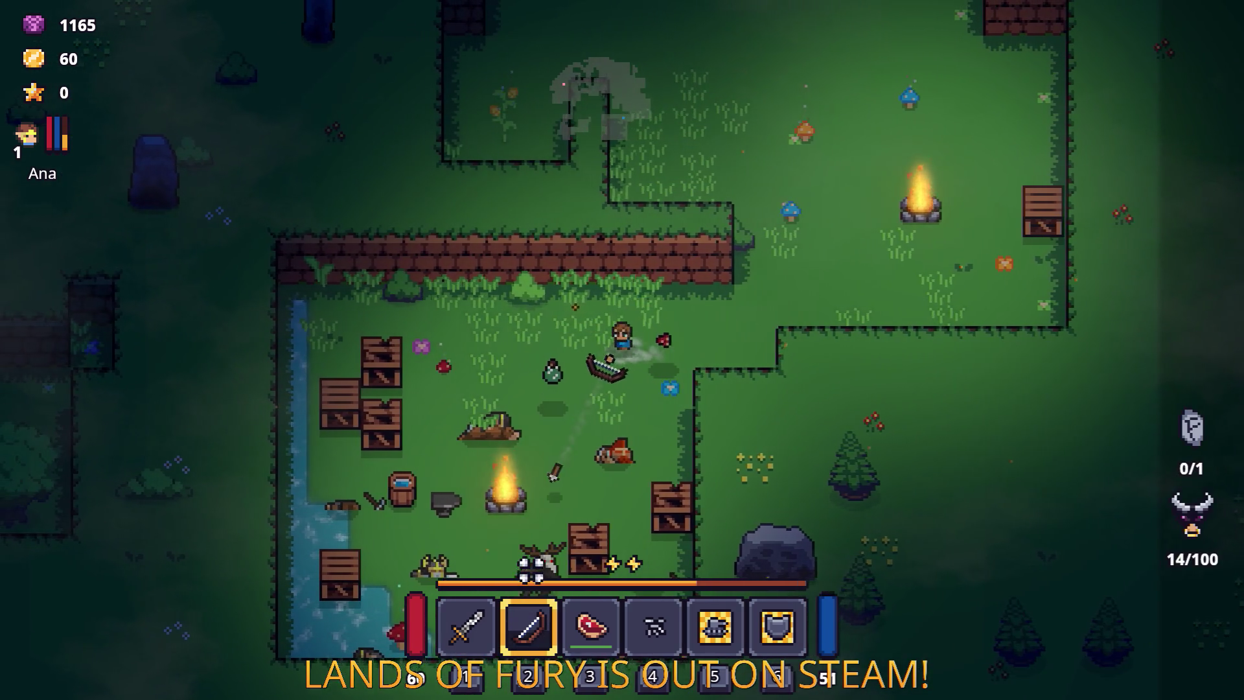
Step: Switch back to the sword and keep attacking the deer
{"action": "key", "text": "s"}
{"action": "key", "text": "a"}
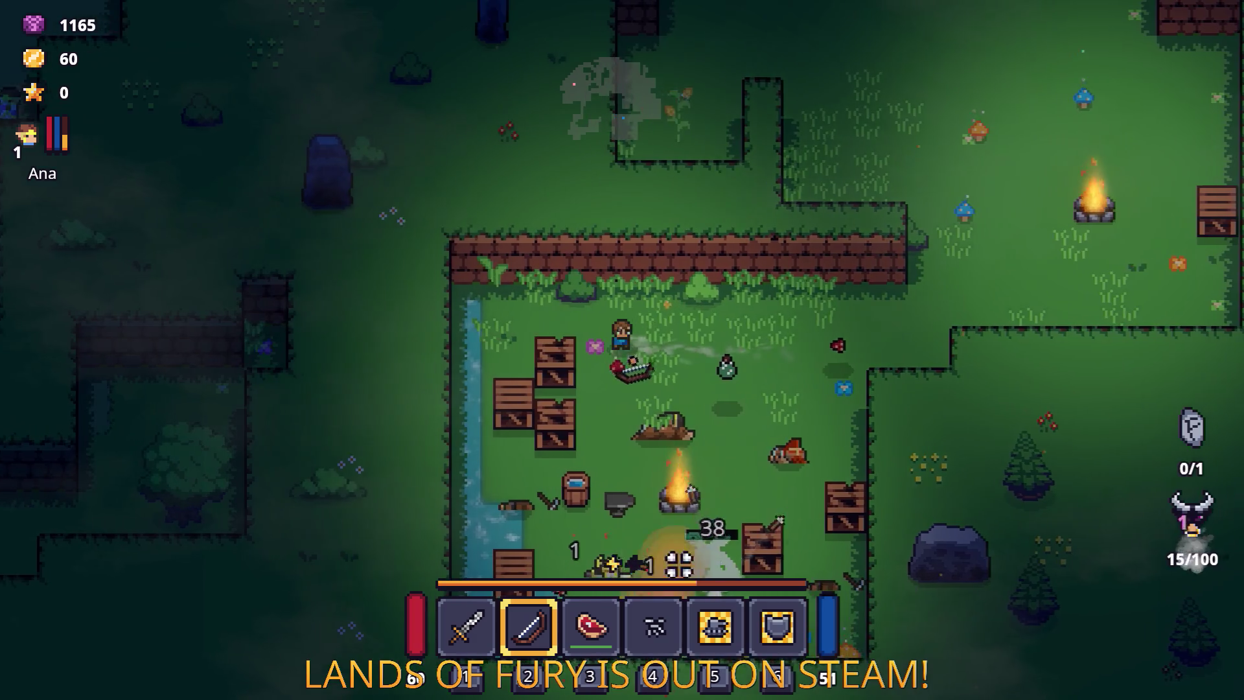
{"action": "key", "text": "1"}
{"action": "left_click", "coordinate": [616, 463]}
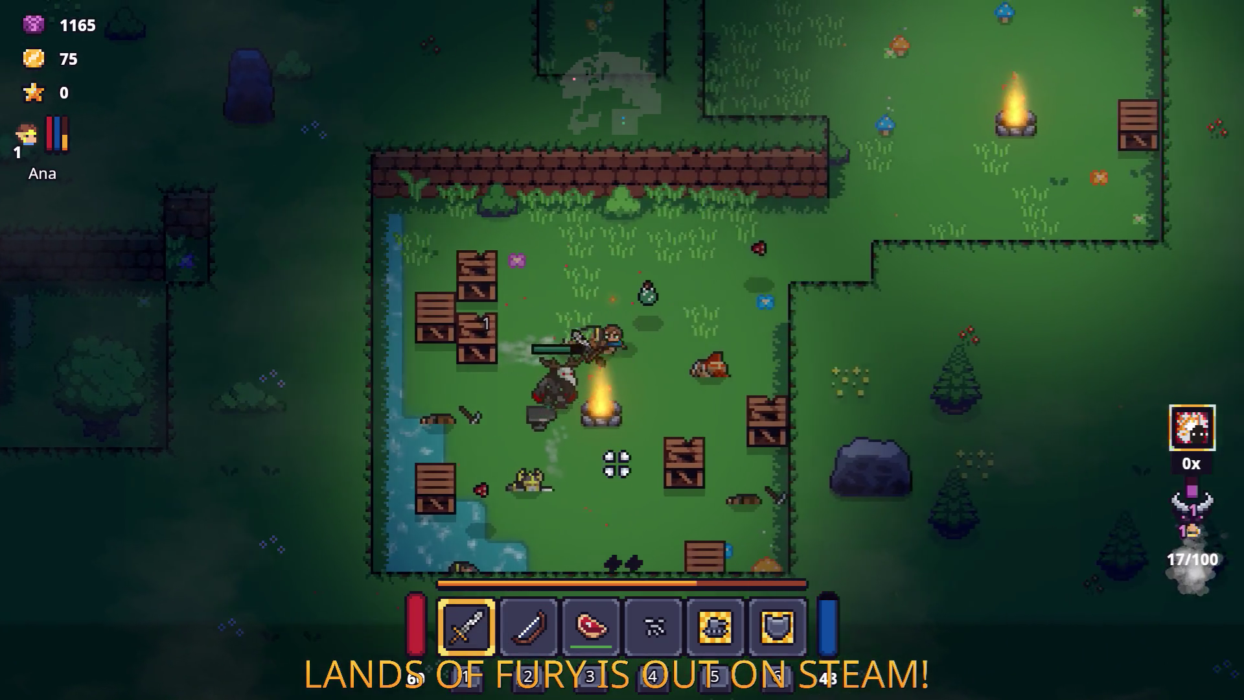
{"action": "key", "text": "w"}
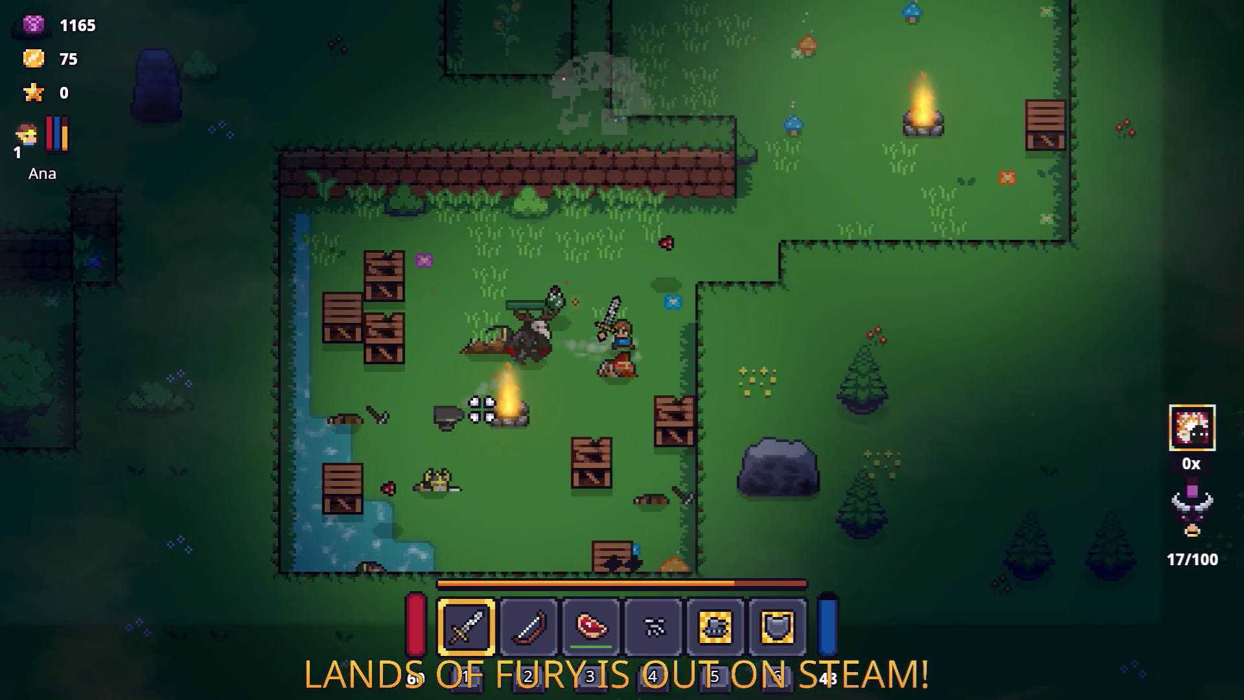
{"action": "left_click", "coordinate": [494, 381]}
{"action": "left_click", "coordinate": [751, 420]}
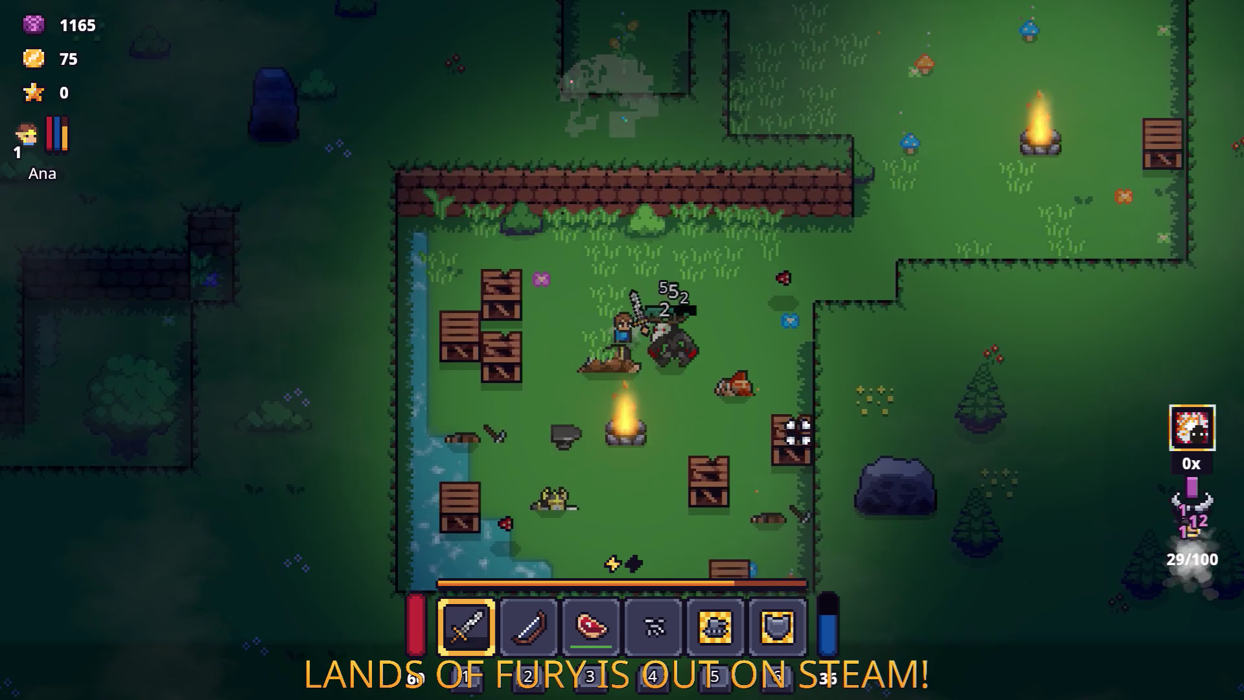
{"action": "key", "text": "s"}
{"action": "left_click", "coordinate": [814, 325]}
{"action": "key", "text": "d"}
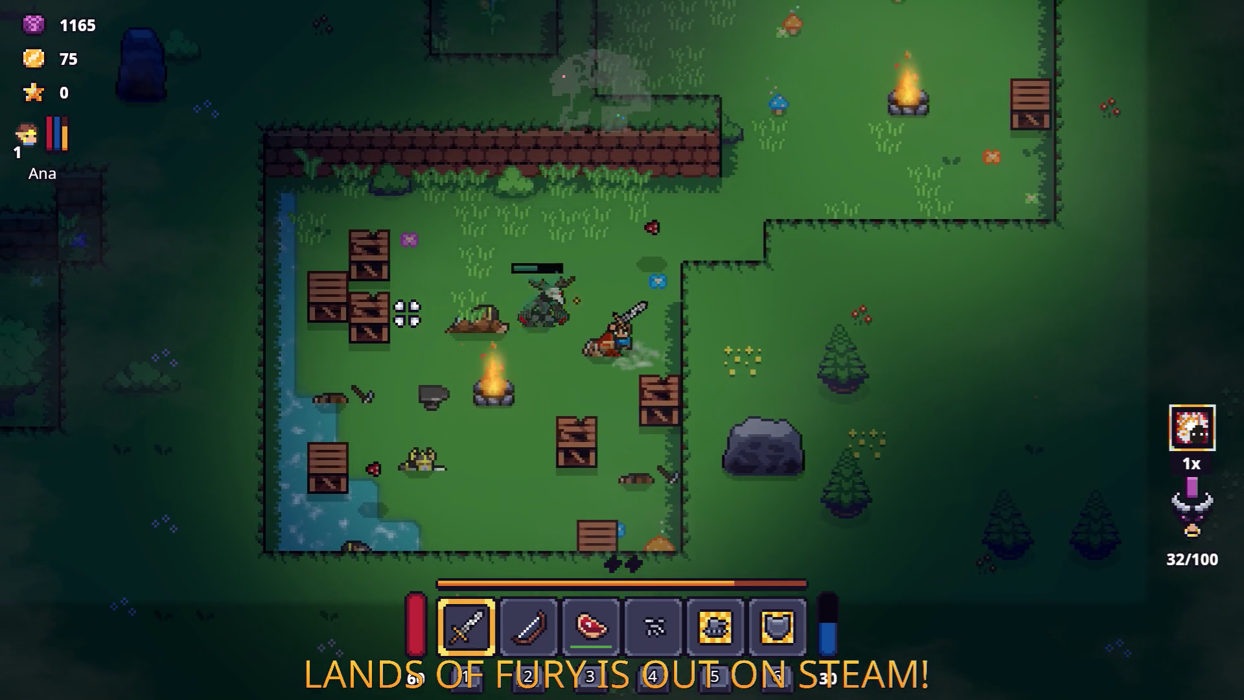
{"action": "key", "text": "w"}
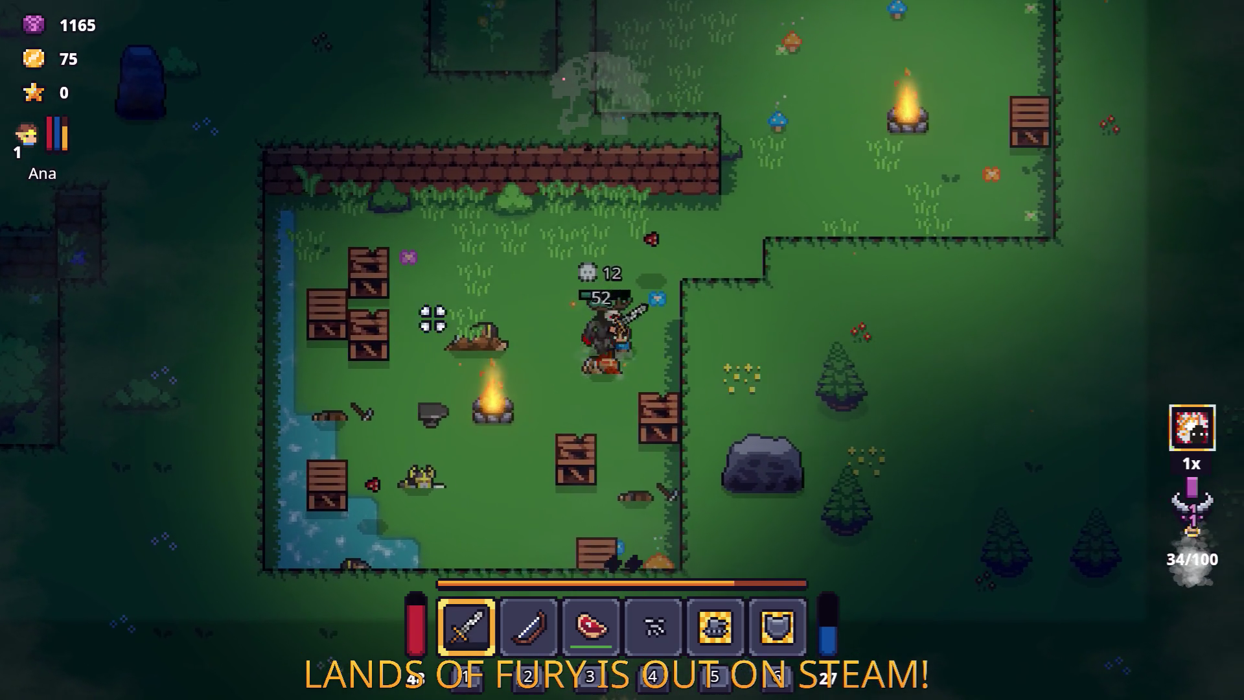
{"action": "left_click", "coordinate": [713, 479]}
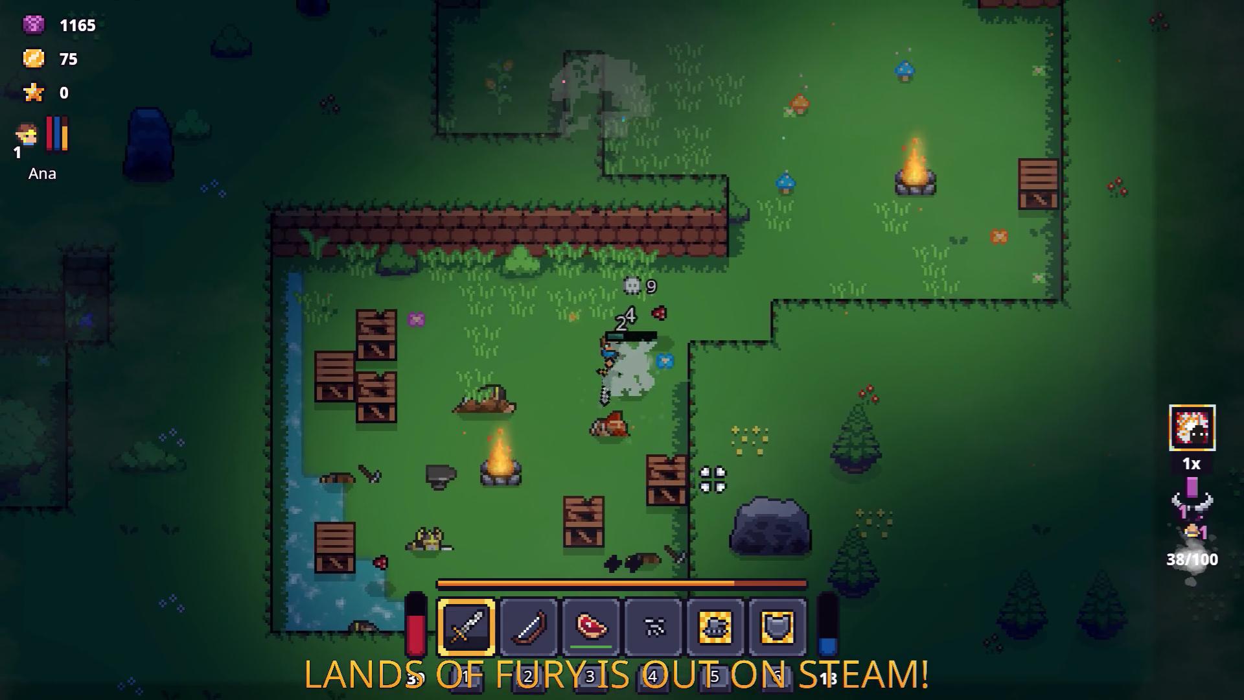
Step: Fight the horned creature with the sword while circling around it
{"action": "key", "text": "a"}
{"action": "left_click", "coordinate": [636, 328]}
{"action": "left_click", "coordinate": [658, 288]}
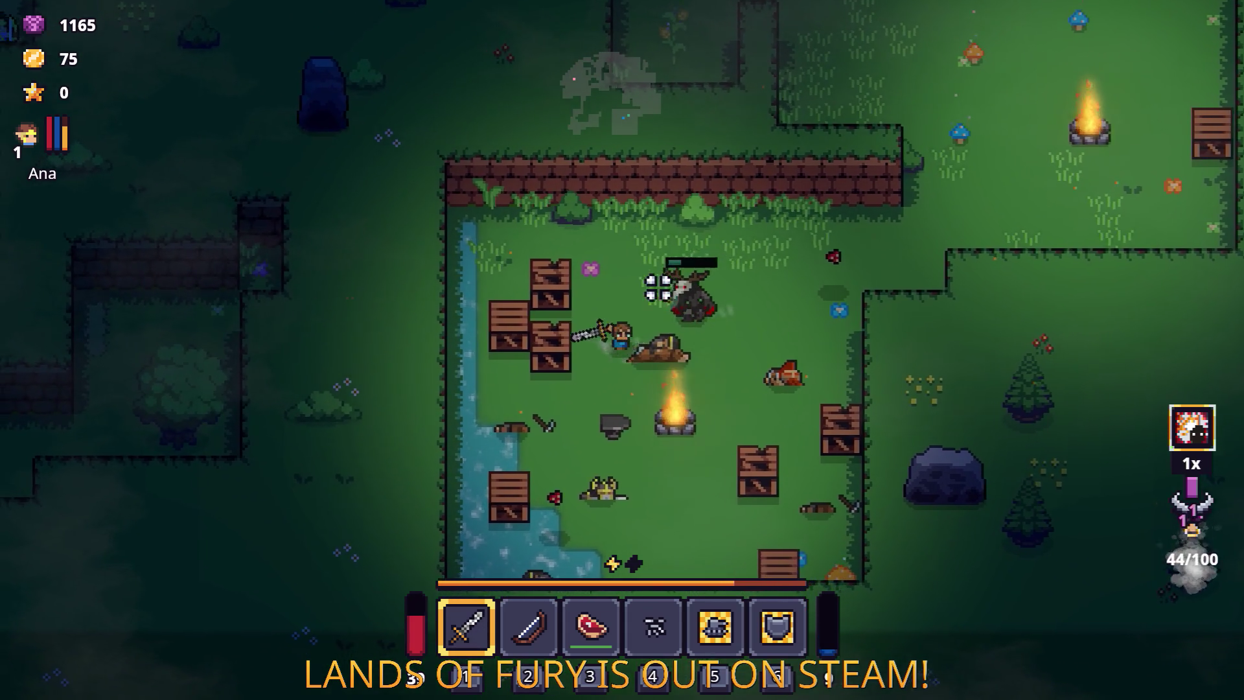
{"action": "key", "text": "s"}
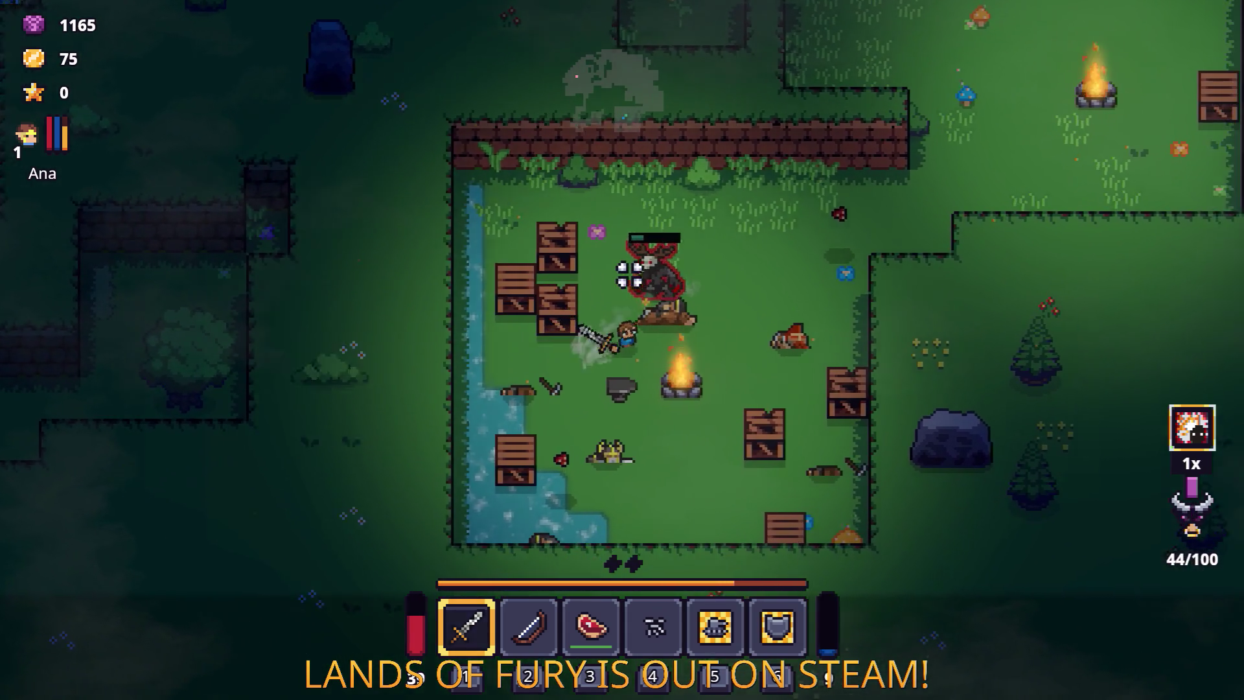
{"action": "key", "text": "d"}
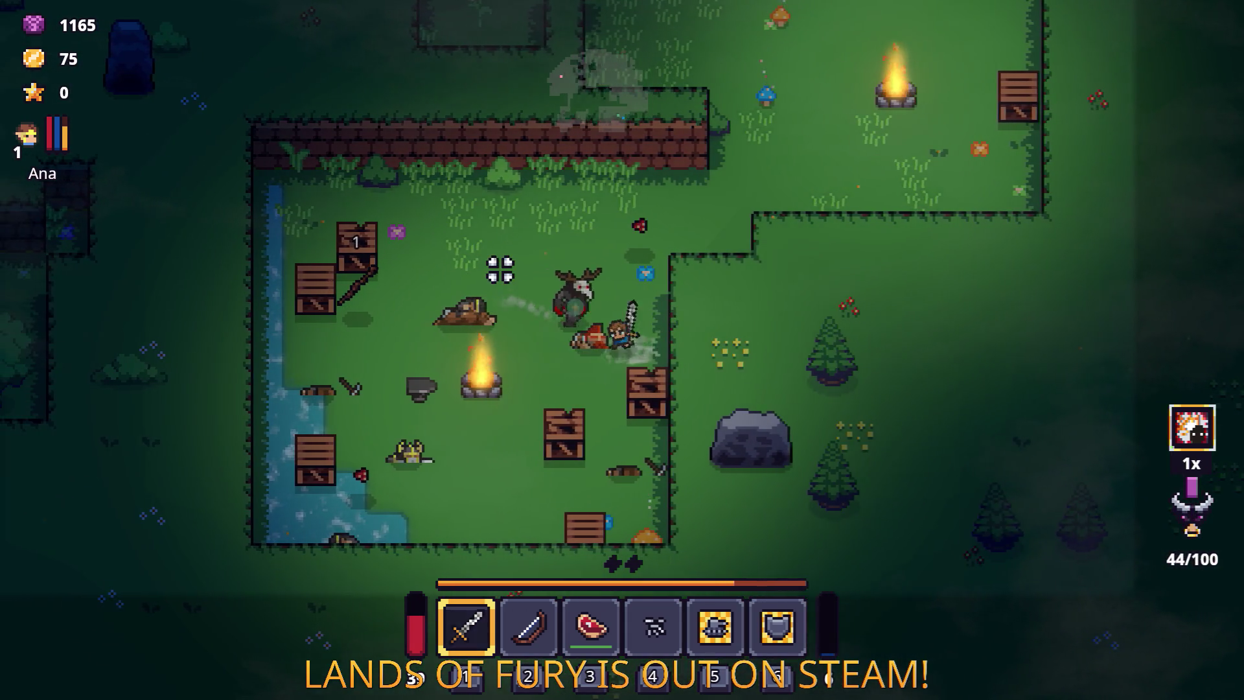
{"action": "key", "text": "a"}
{"action": "key", "text": "s"}
{"action": "left_click", "coordinate": [503, 270]}
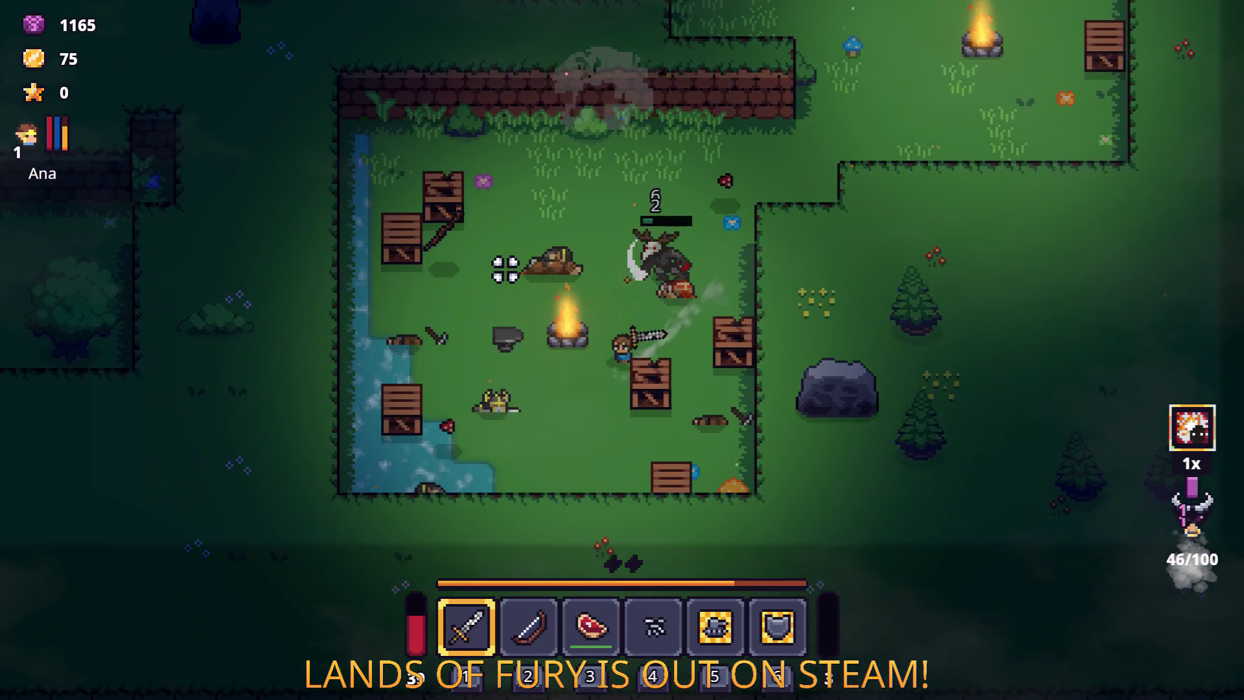
{"action": "key", "text": "w"}
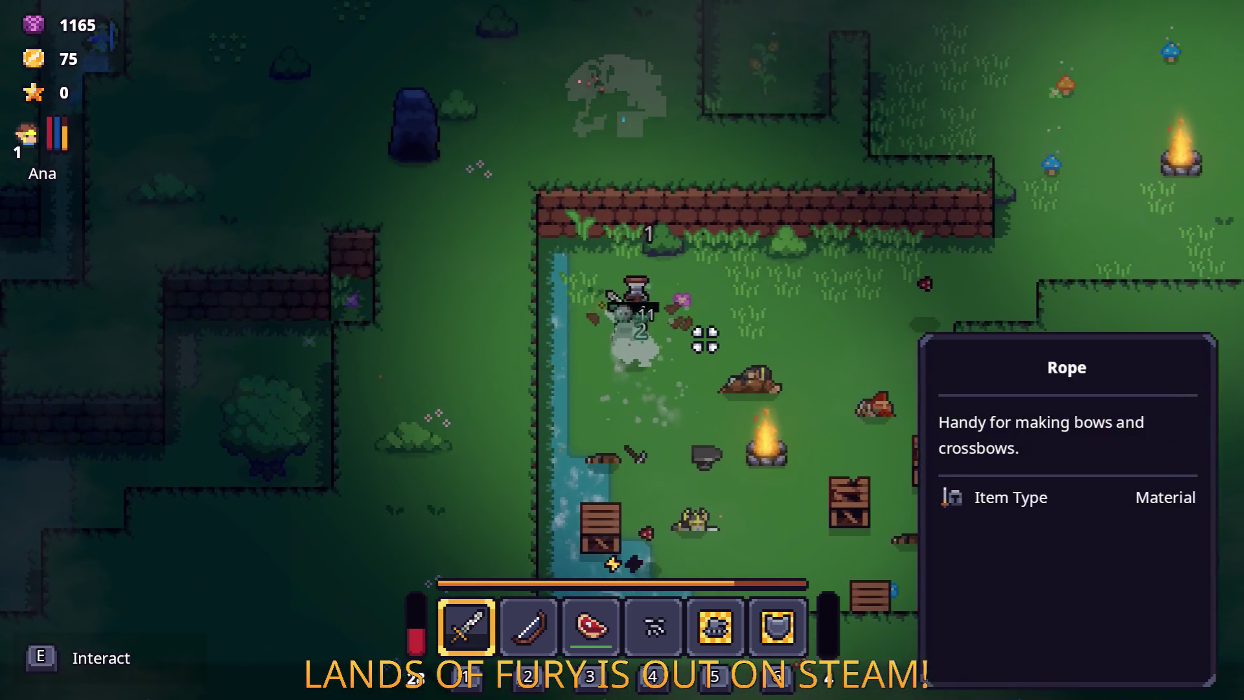
{"action": "left_click", "coordinate": [691, 342]}
Step: Walk right along the wall to collect the red spore
{"action": "key", "text": "d"}
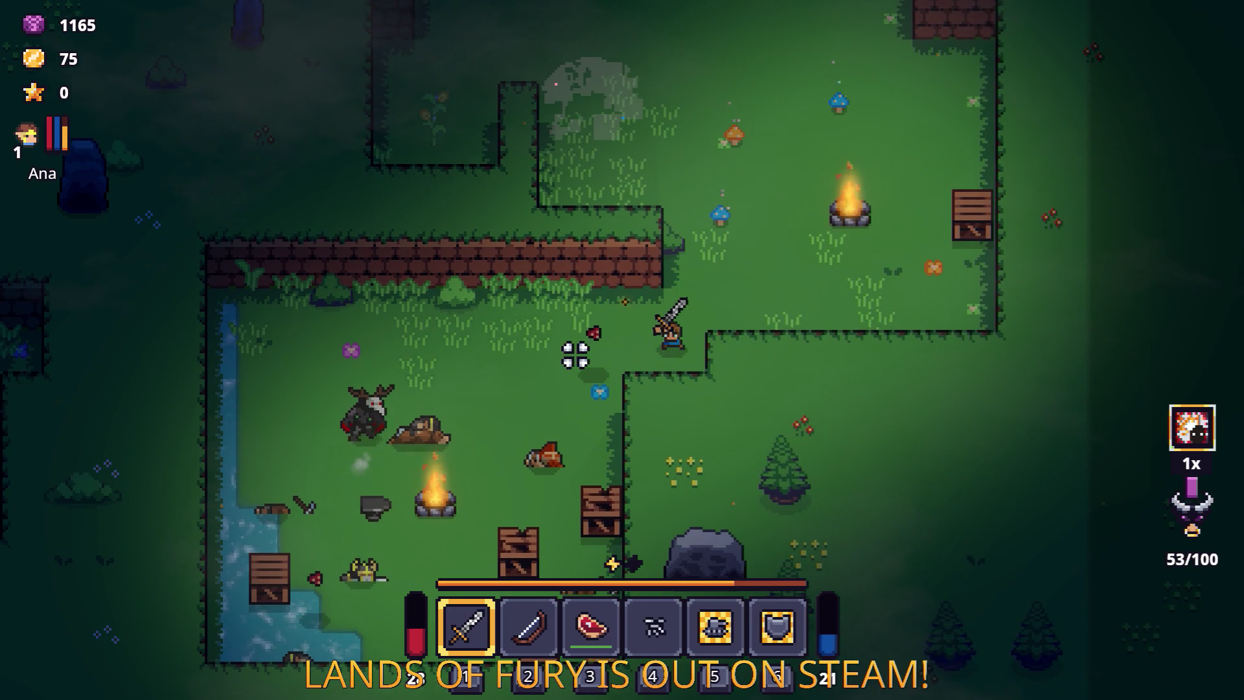
{"action": "key", "text": "d"}
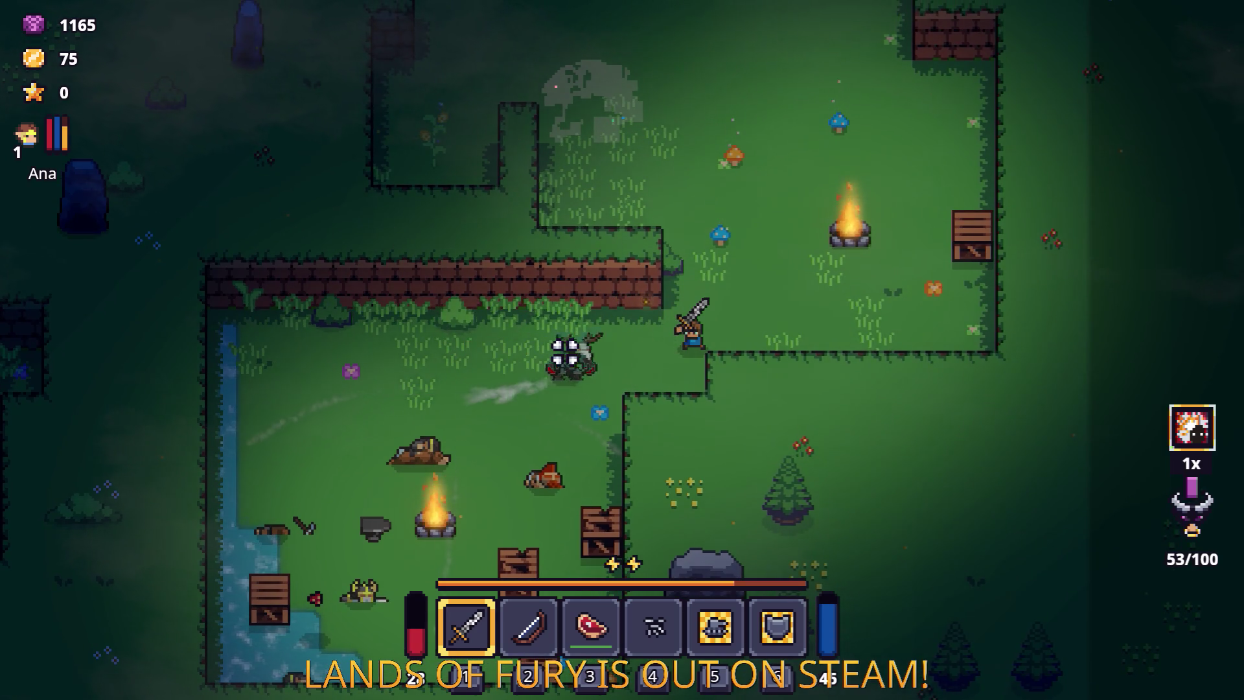
{"action": "key", "text": "w"}
{"action": "mouse_move", "coordinate": [964, 309]}
{"action": "key", "text": "w"}
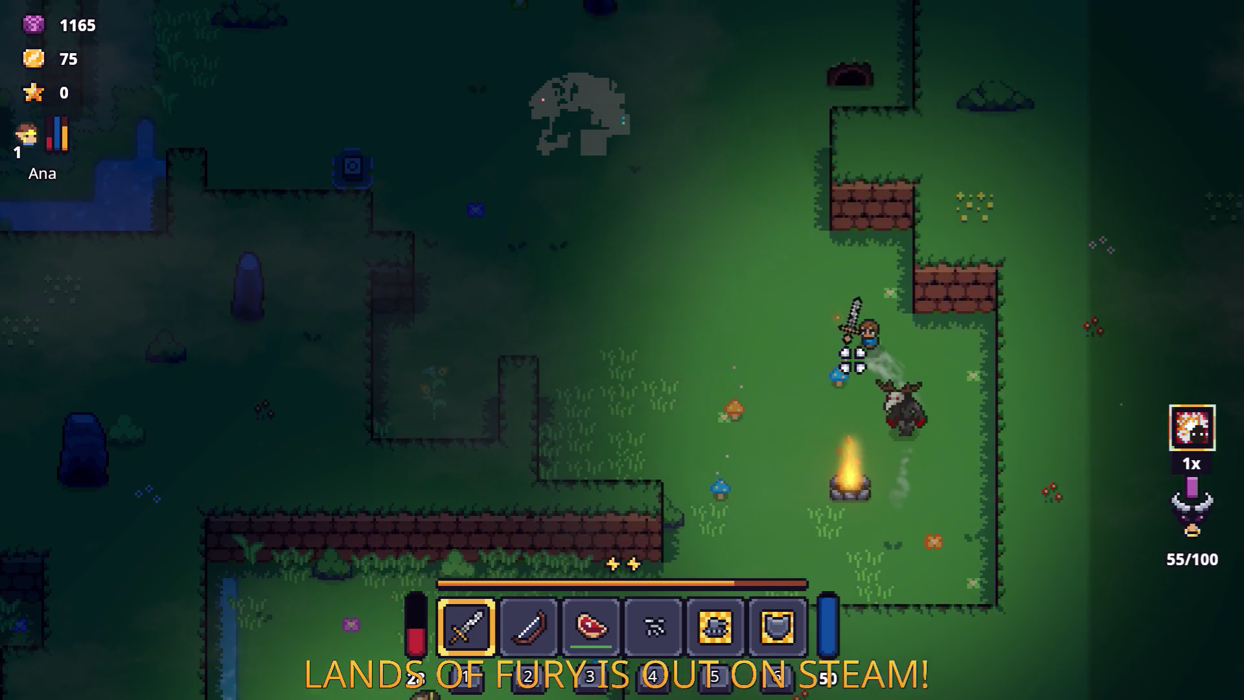
Step: Evade the pursuing horned creature and head down toward the walled camp
{"action": "key", "text": "a"}
{"action": "key", "text": "w"}
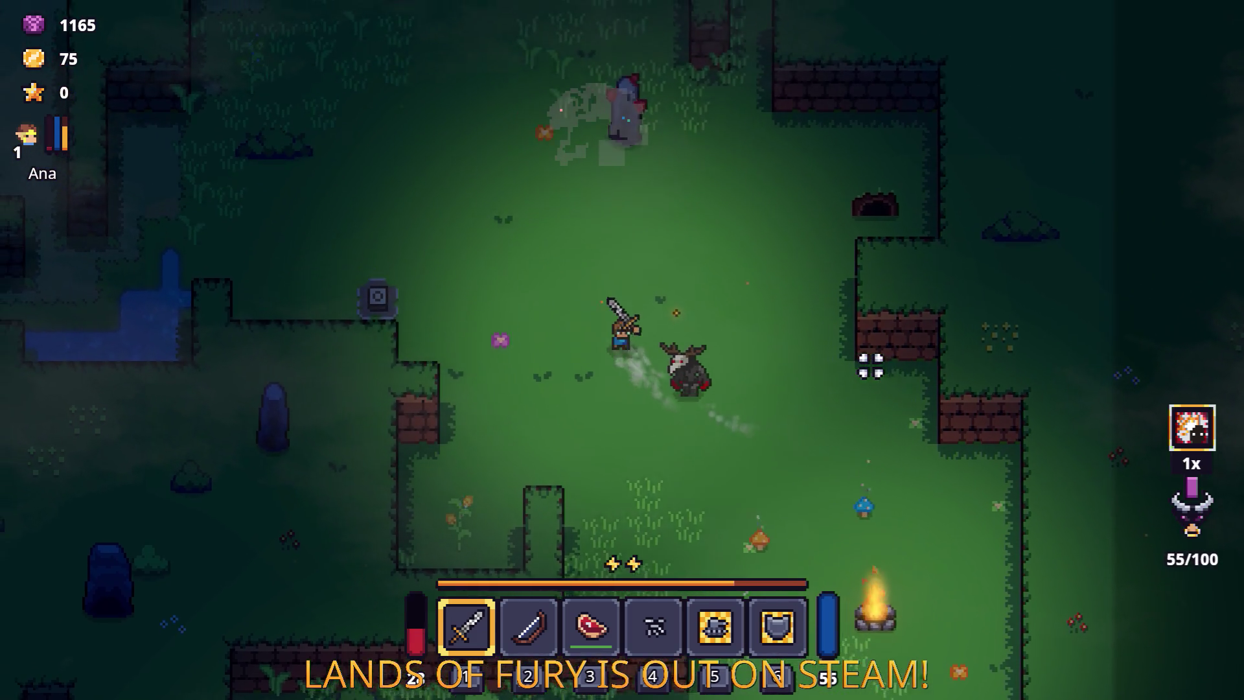
{"action": "key", "text": "w"}
{"action": "key", "text": "a"}
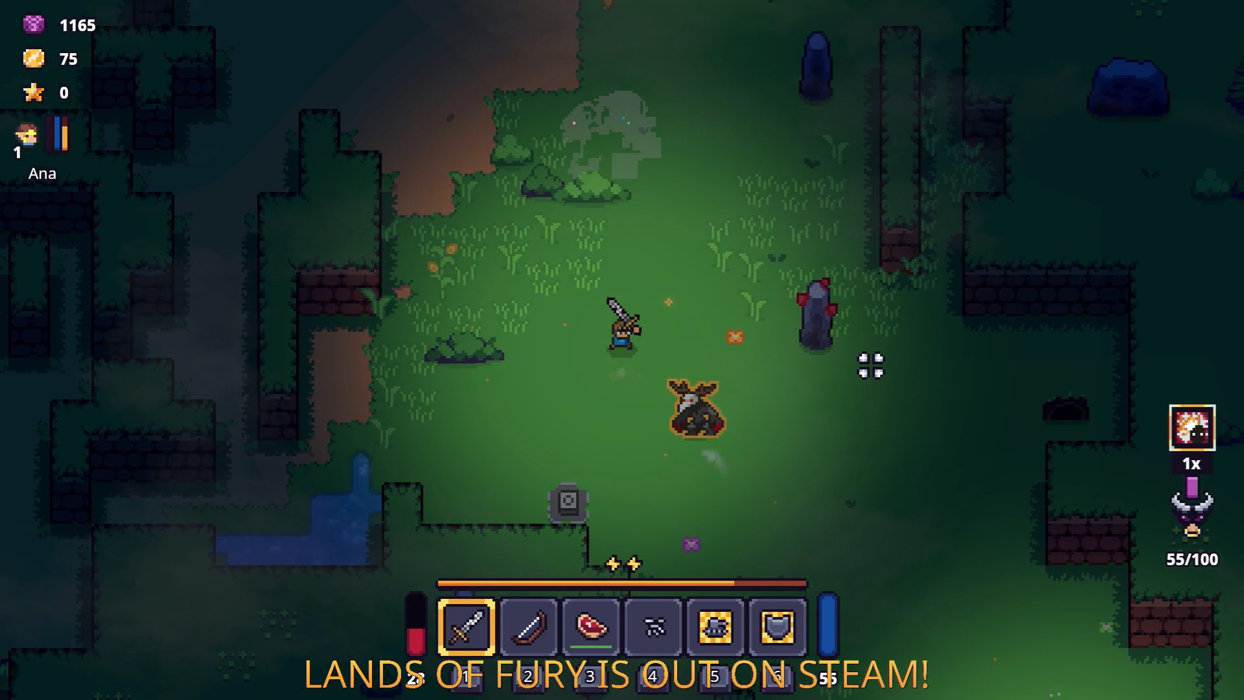
{"action": "key", "text": "d"}
{"action": "key", "text": "s"}
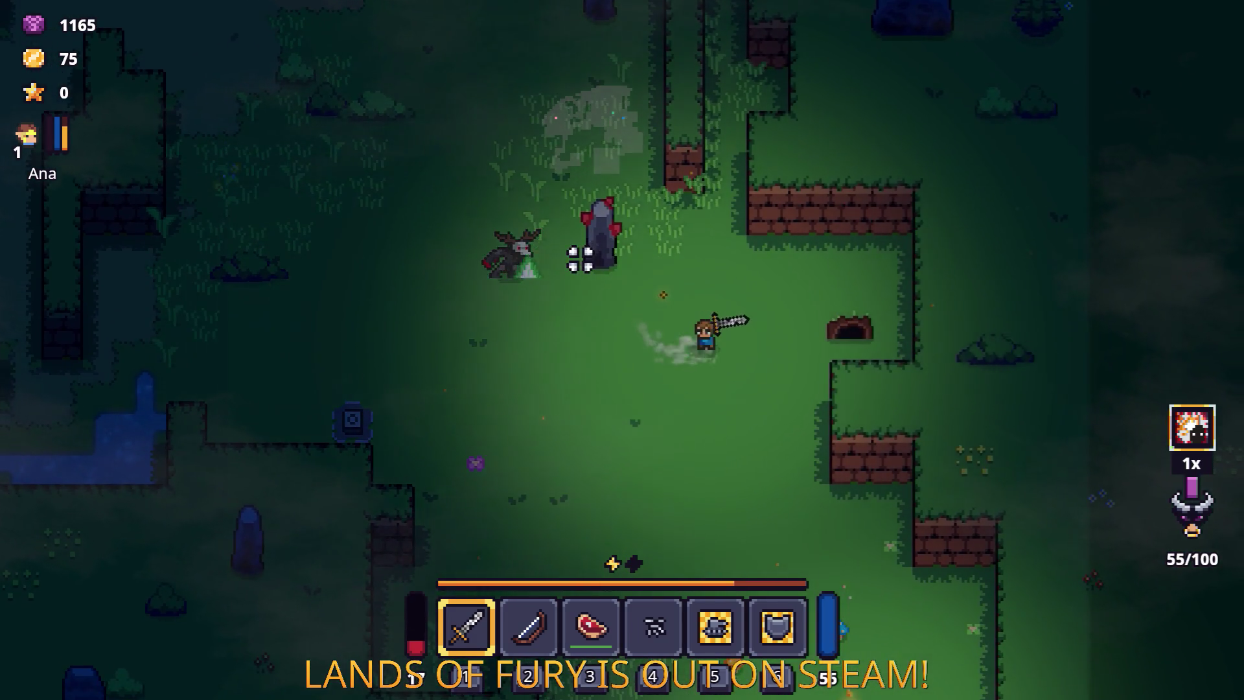
{"action": "key", "text": "d"}
{"action": "key", "text": "a"}
{"action": "key", "text": "s"}
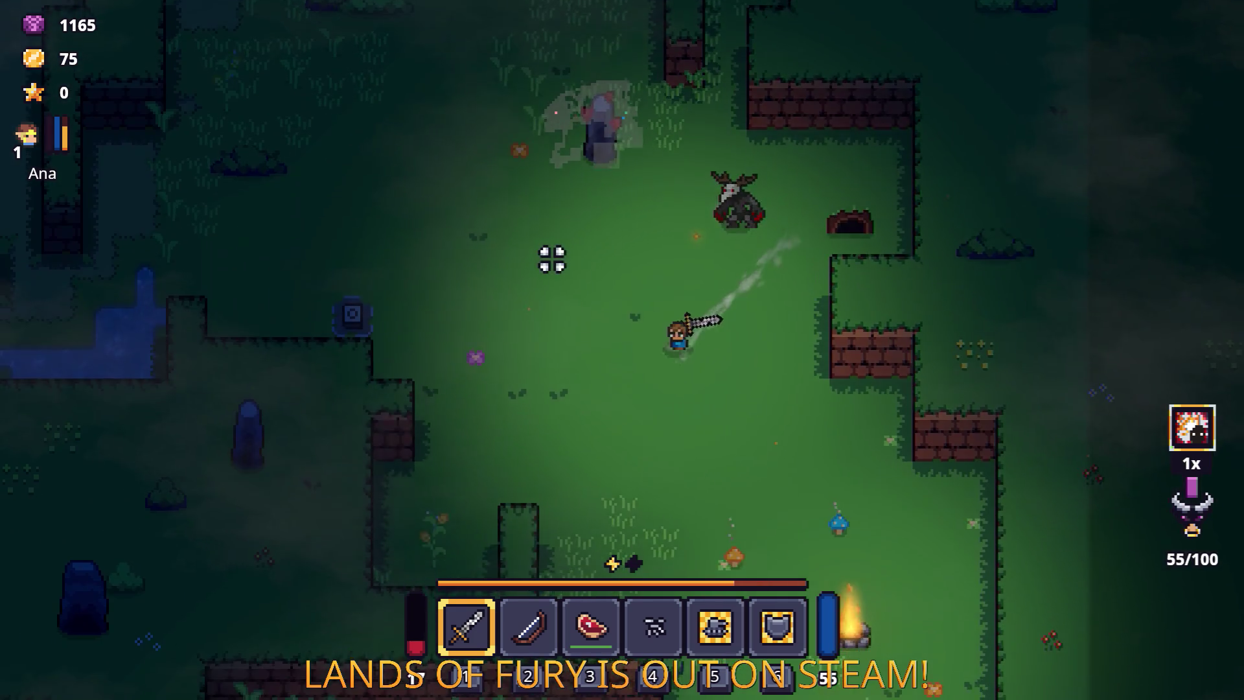
{"action": "key", "text": "2"}
{"action": "key", "text": "s"}
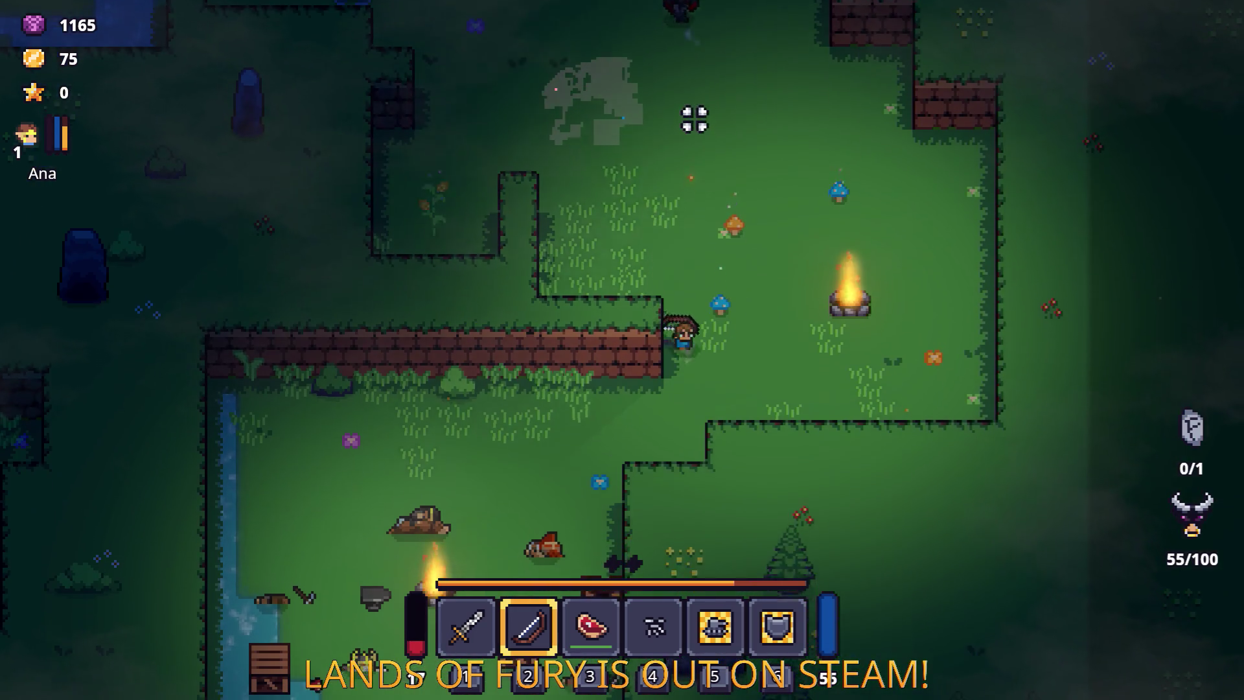
Step: Shoot down all the camp enemies with the bow
{"action": "key", "text": "a"}
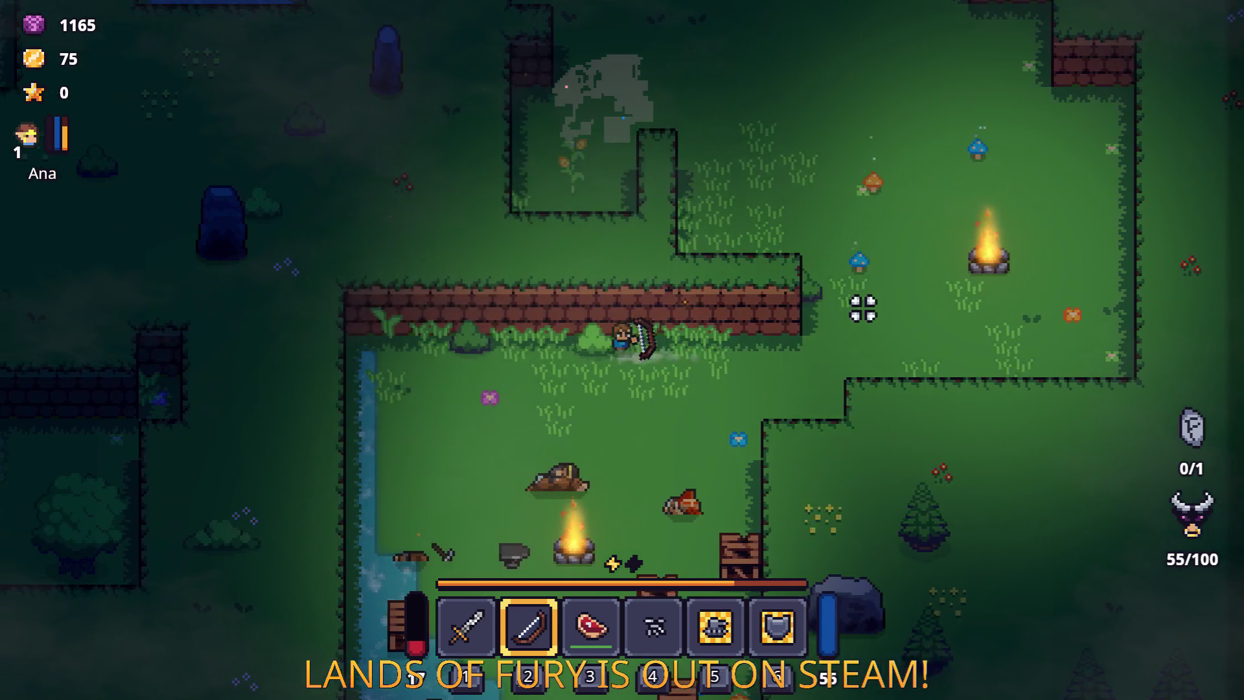
{"action": "key", "text": "a"}
{"action": "left_click", "coordinate": [989, 336]}
{"action": "left_click", "coordinate": [1021, 355]}
{"action": "left_click", "coordinate": [972, 344]}
{"action": "key", "text": "s"}
{"action": "key", "text": "s"}
{"action": "left_click", "coordinate": [727, 214]}
{"action": "left_click", "coordinate": [697, 205]}
{"action": "left_click", "coordinate": [683, 206]}
{"action": "left_click", "coordinate": [703, 215]}
Step: Pick up the dropped book and switch to the sword
{"action": "key", "text": "w"}
{"action": "key", "text": "e"}
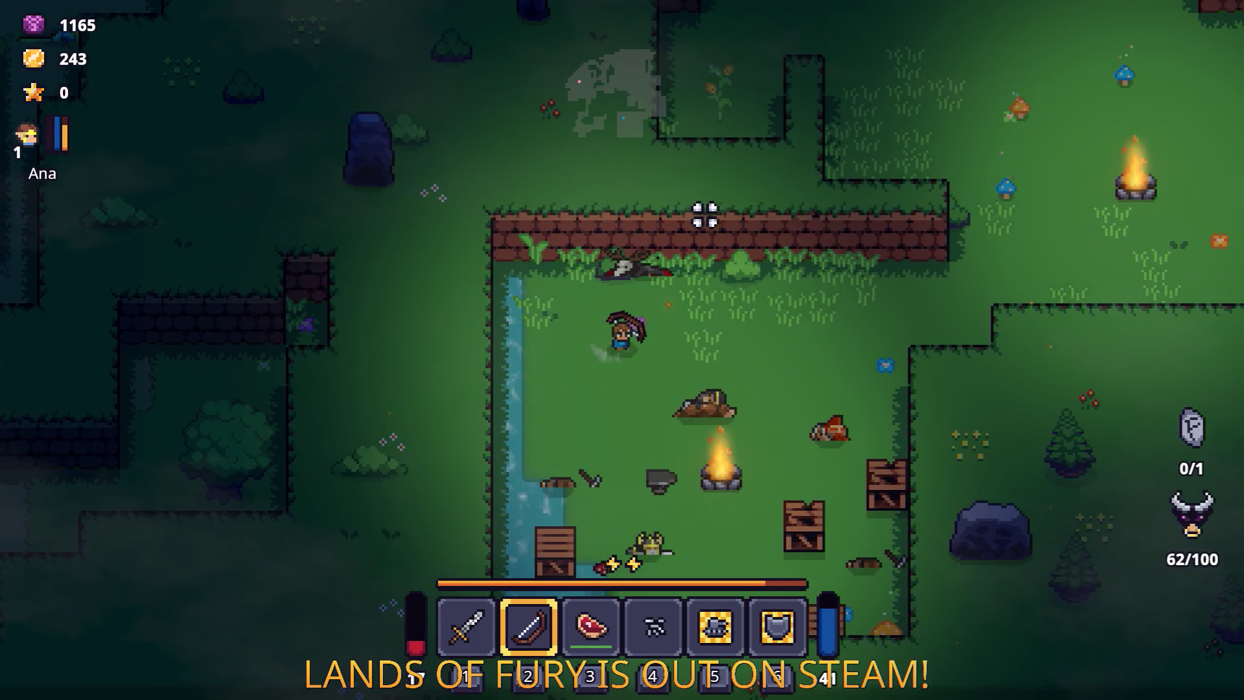
{"action": "key", "text": "d"}
{"action": "key", "text": "s"}
{"action": "key", "text": "1"}
Step: Smash the camp's crates with the sword while crossing the camp
{"action": "key", "text": "d"}
{"action": "left_click", "coordinate": [697, 419]}
{"action": "left_click", "coordinate": [710, 361]}
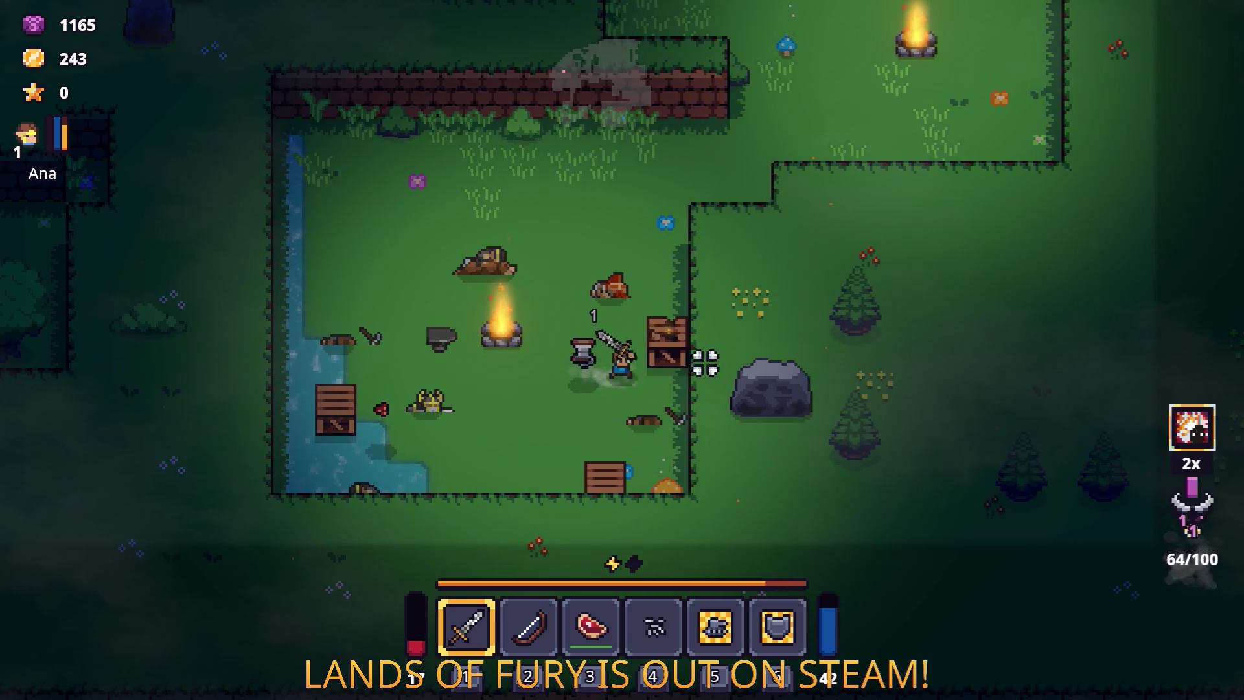
{"action": "left_click", "coordinate": [816, 329]}
{"action": "key", "text": "d"}
{"action": "key", "text": "s"}
{"action": "left_click", "coordinate": [718, 370]}
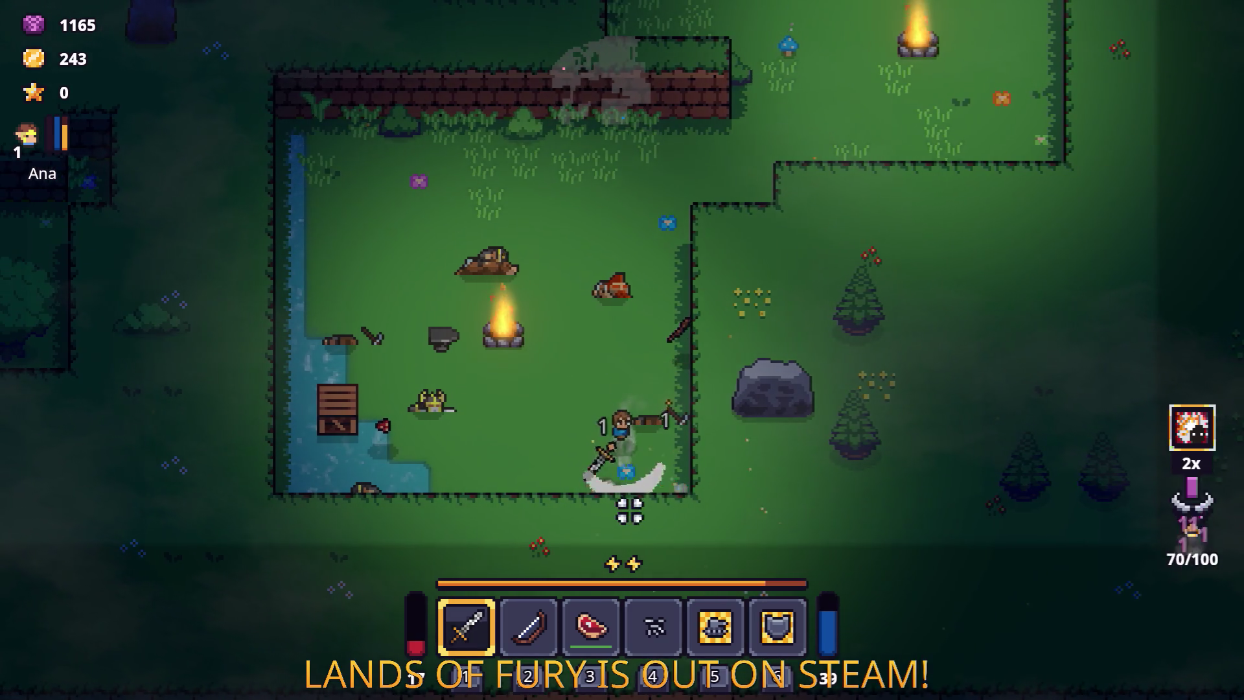
{"action": "key", "text": "a"}
{"action": "key", "text": "w"}
{"action": "left_click", "coordinate": [527, 402]}
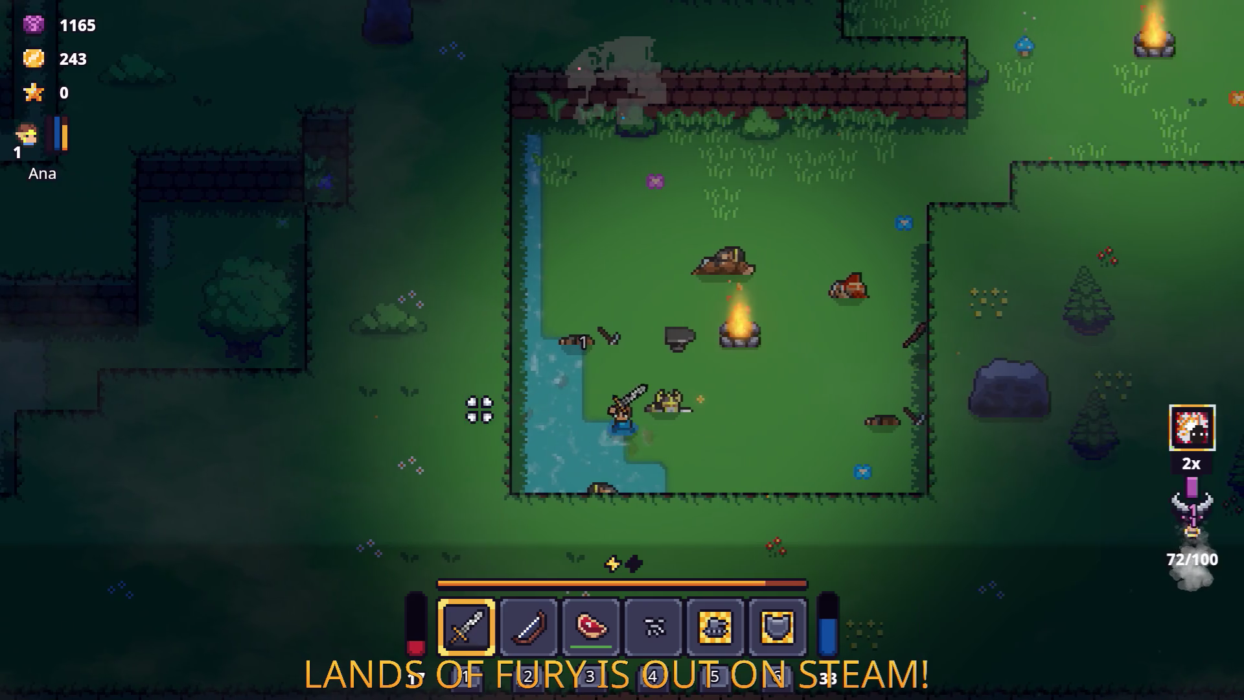
Step: Leave the camp past the campfire and head into the forest around the stone pillar
{"action": "key", "text": "w"}
{"action": "key", "text": "d"}
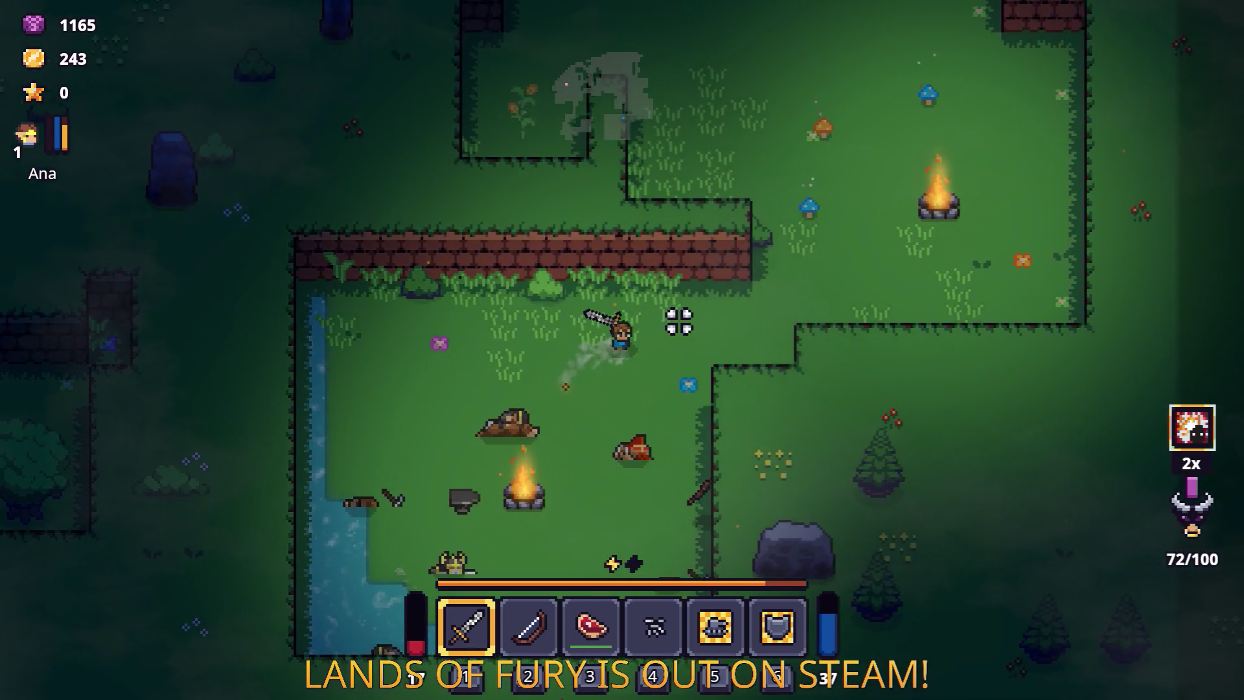
{"action": "key", "text": "w"}
{"action": "key", "text": "d"}
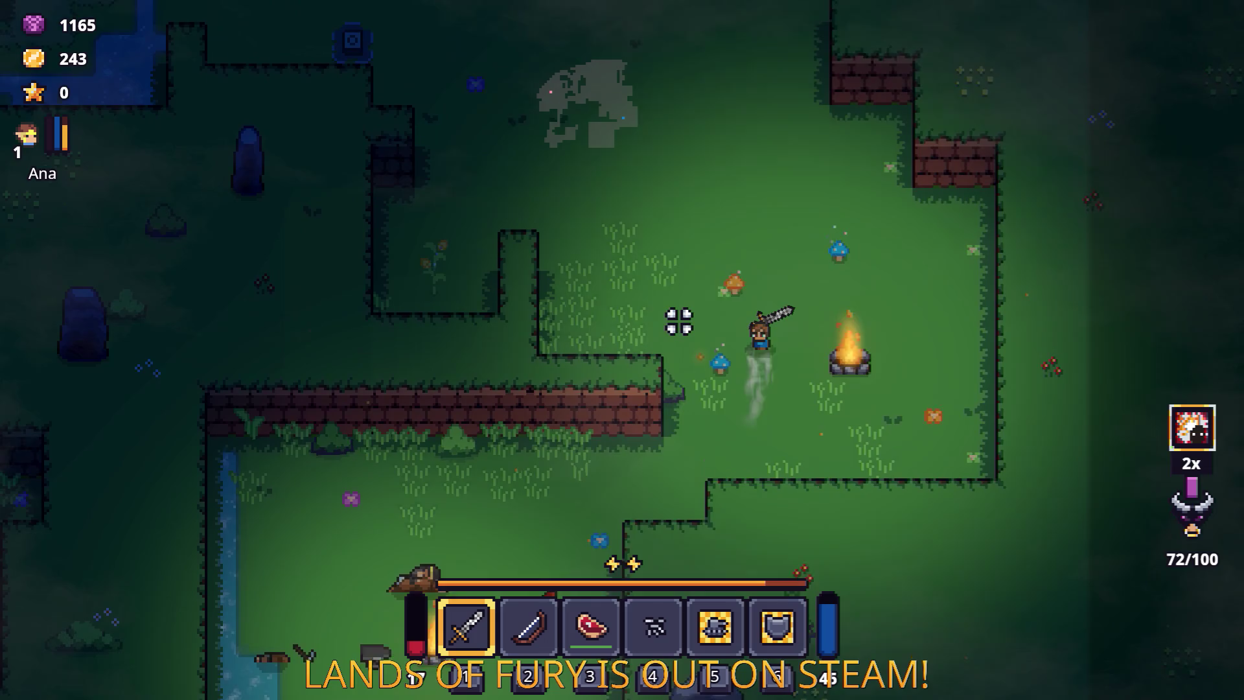
{"action": "key", "text": "a"}
{"action": "key", "text": "s"}
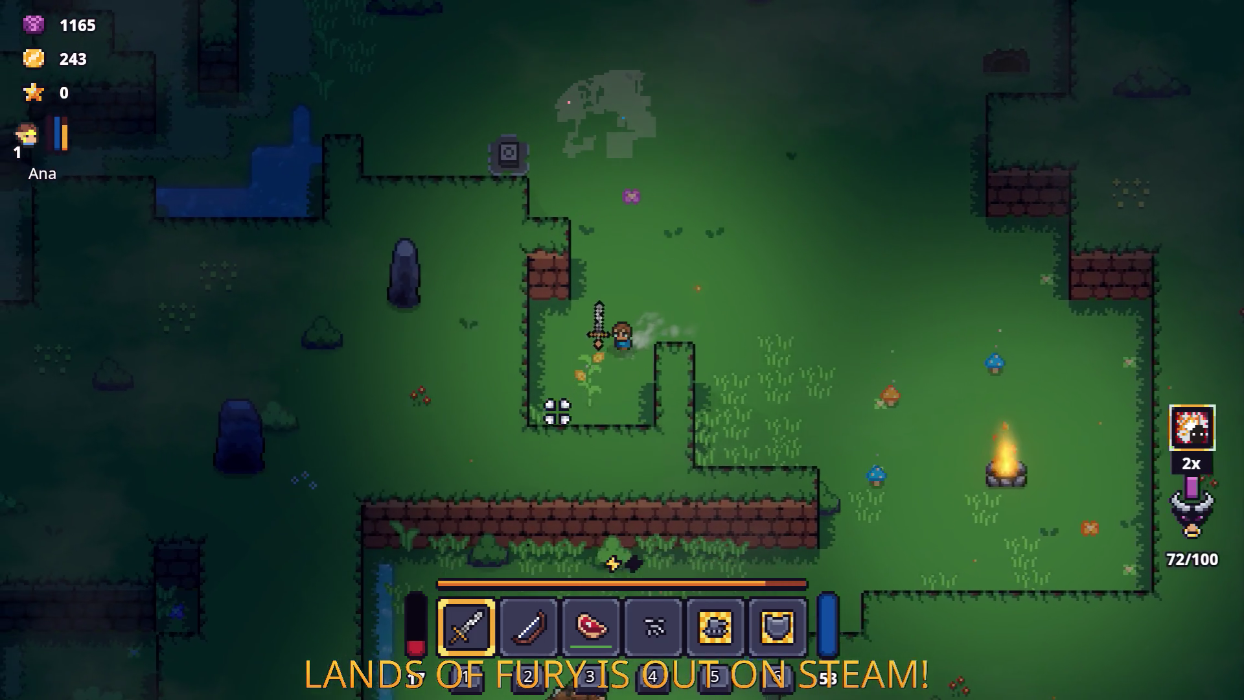
{"action": "key", "text": "w"}
{"action": "key", "text": "a"}
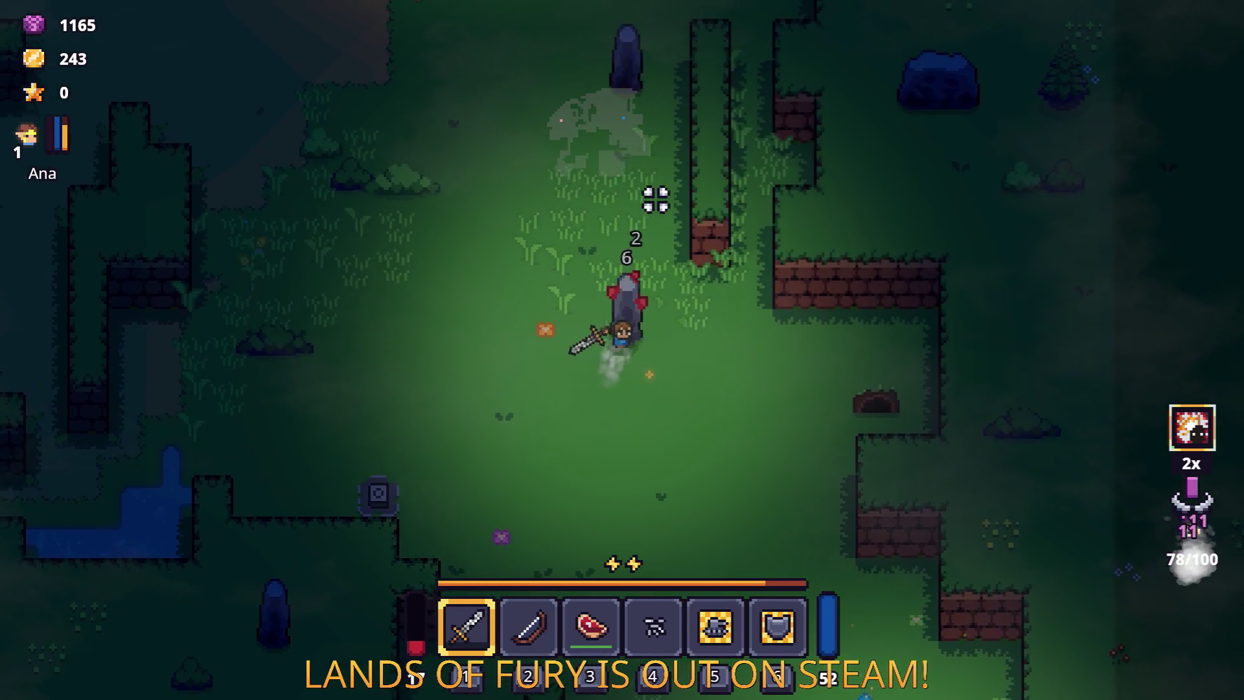
Step: Dash north through the forest to the bandits' dirt-path campfire
{"action": "key", "text": "w"}
{"action": "key", "text": "space"}
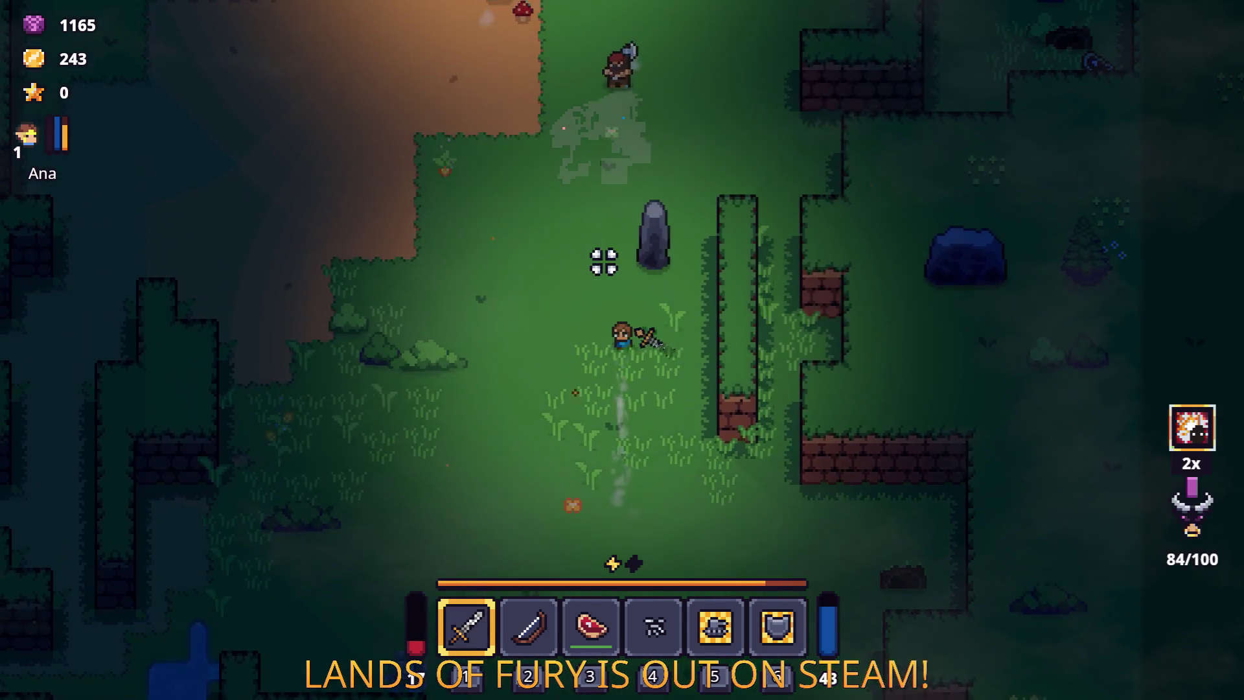
{"action": "key", "text": "w"}
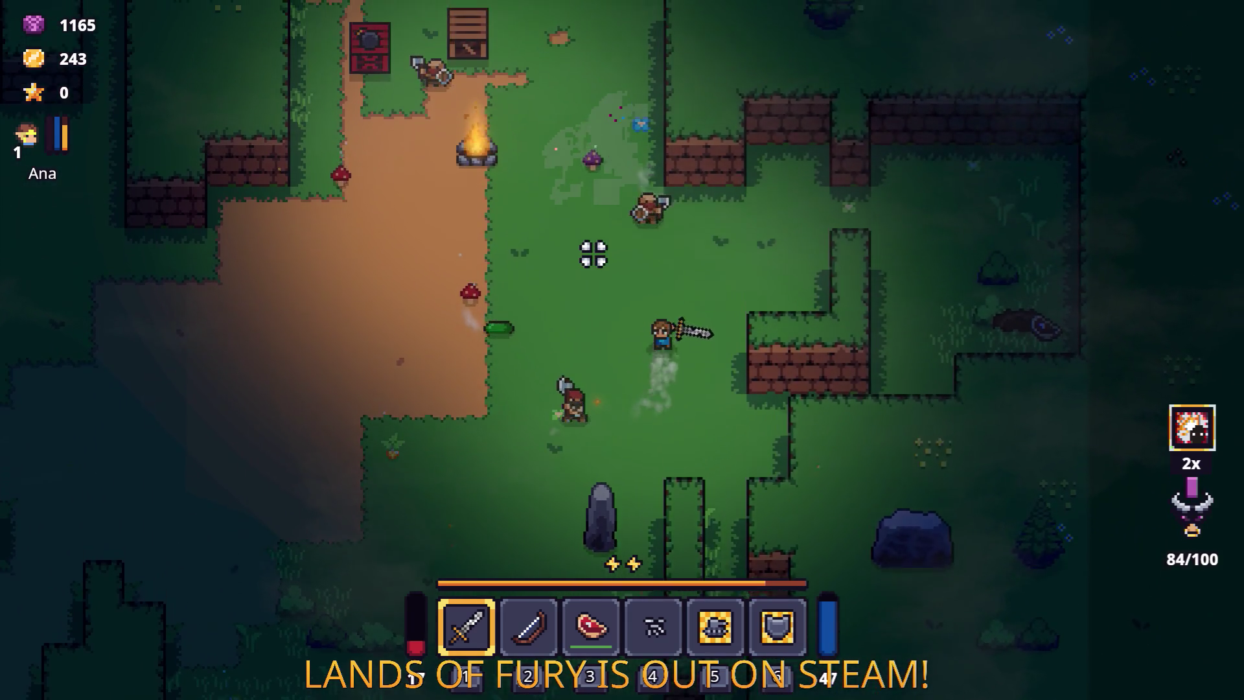
{"action": "key", "text": "a"}
{"action": "key", "text": "2"}
{"action": "key", "text": "a"}
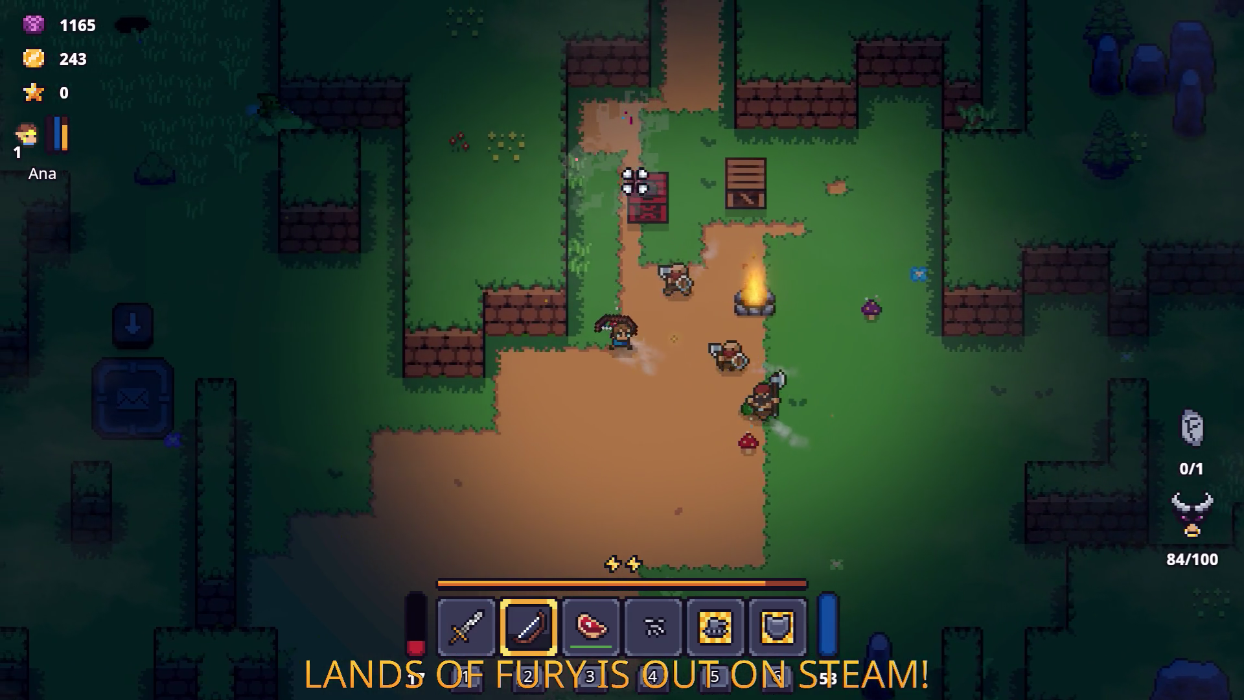
Step: Ready the sword and circle the campfire, dashing east past the bandits
{"action": "key", "text": "a"}
{"action": "key", "text": "1"}
{"action": "key", "text": "s"}
{"action": "key", "text": "d"}
{"action": "key", "text": "space"}
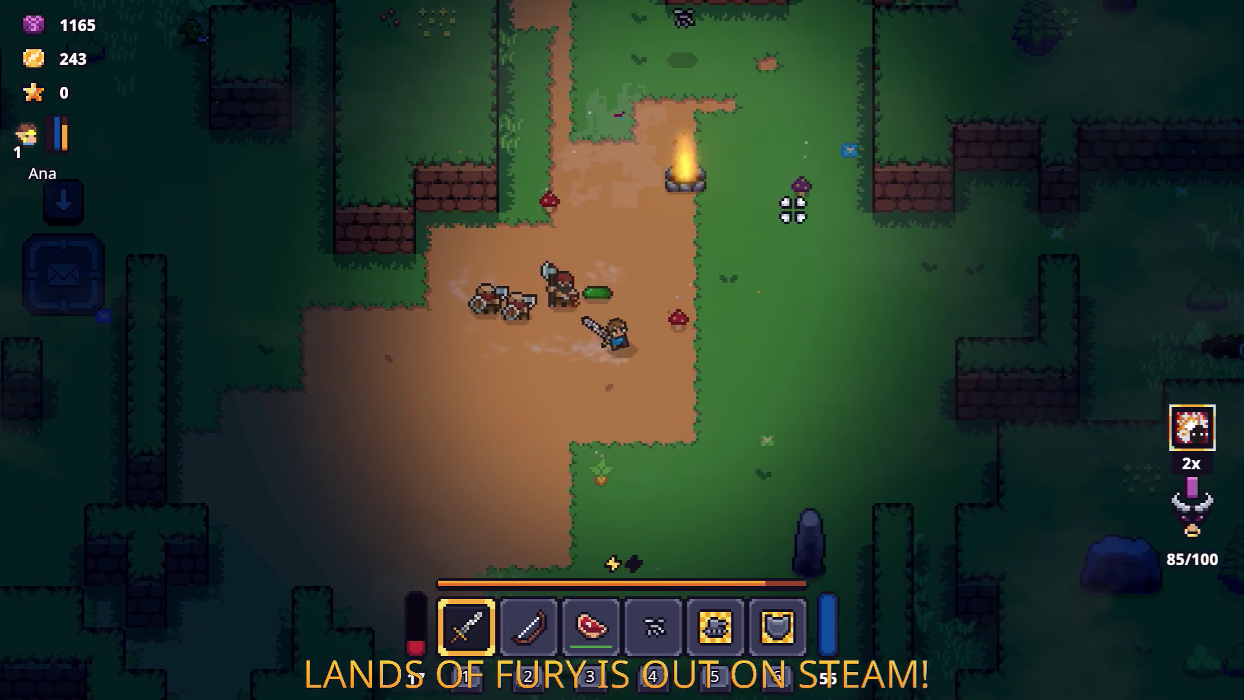
{"action": "key", "text": "w"}
{"action": "key", "text": "d"}
{"action": "key", "text": "a"}
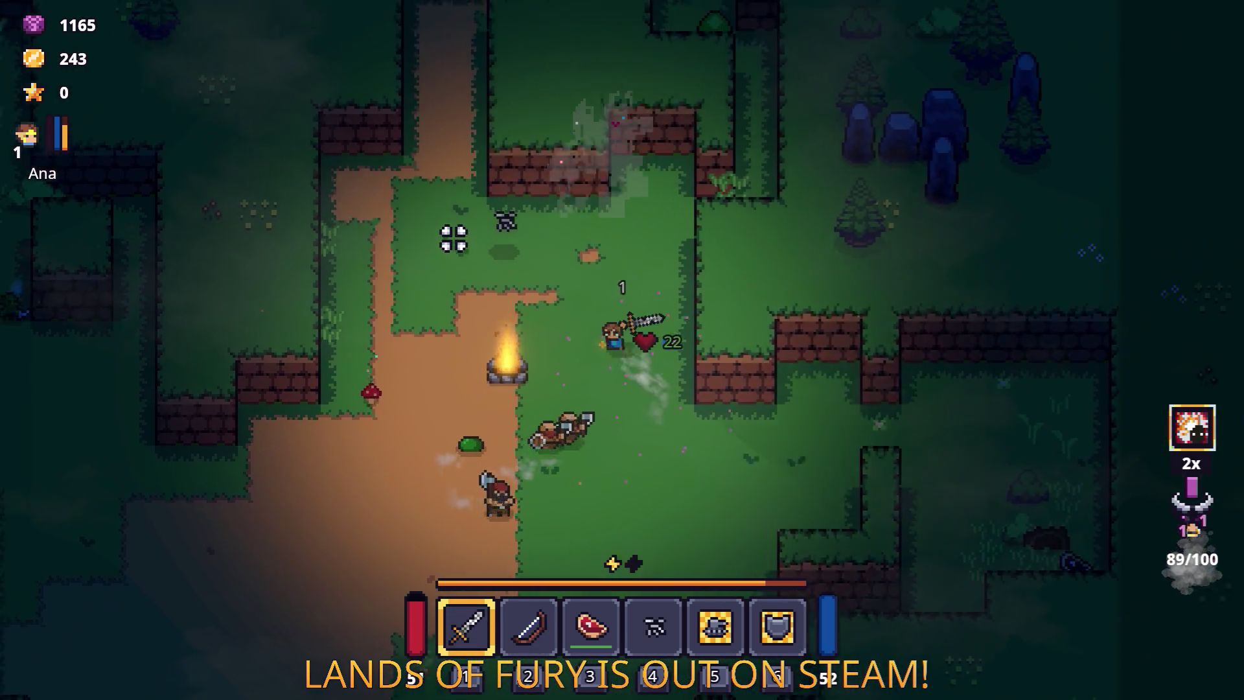
{"action": "key", "text": "a"}
{"action": "key", "text": "s"}
Step: Defeat the campfire bandits with the sword, then pause the game
{"action": "left_click", "coordinate": [544, 381]}
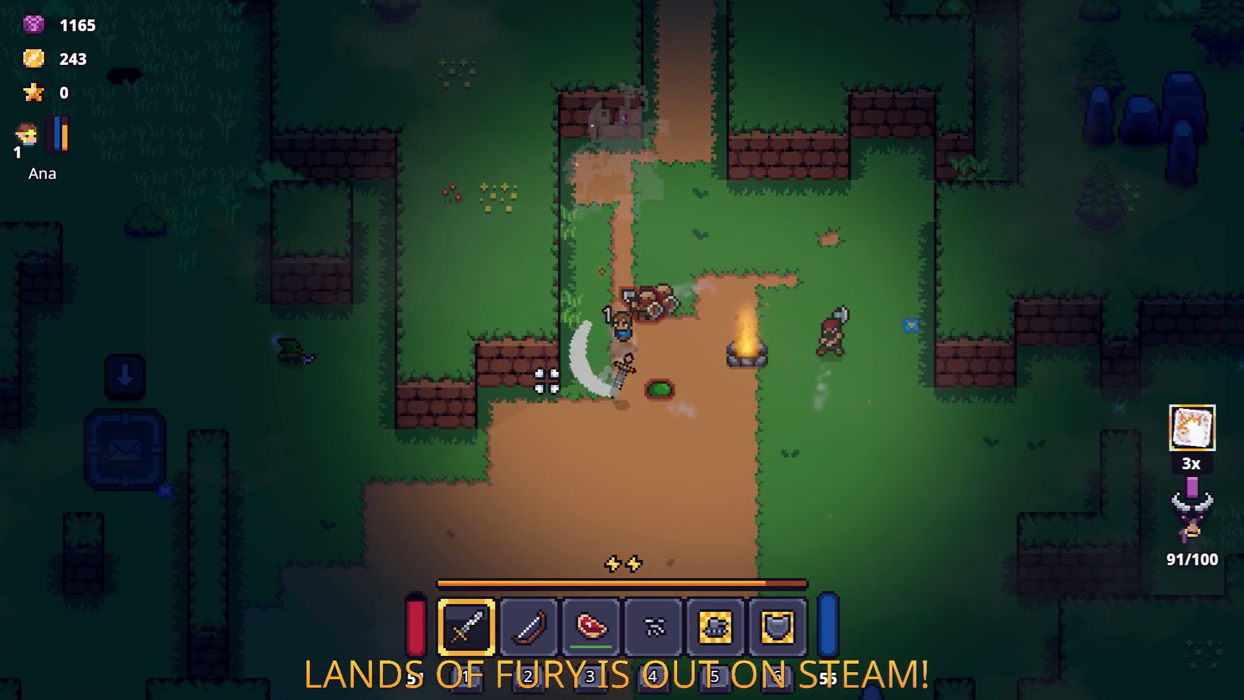
{"action": "key", "text": "s"}
{"action": "left_click", "coordinate": [667, 117]}
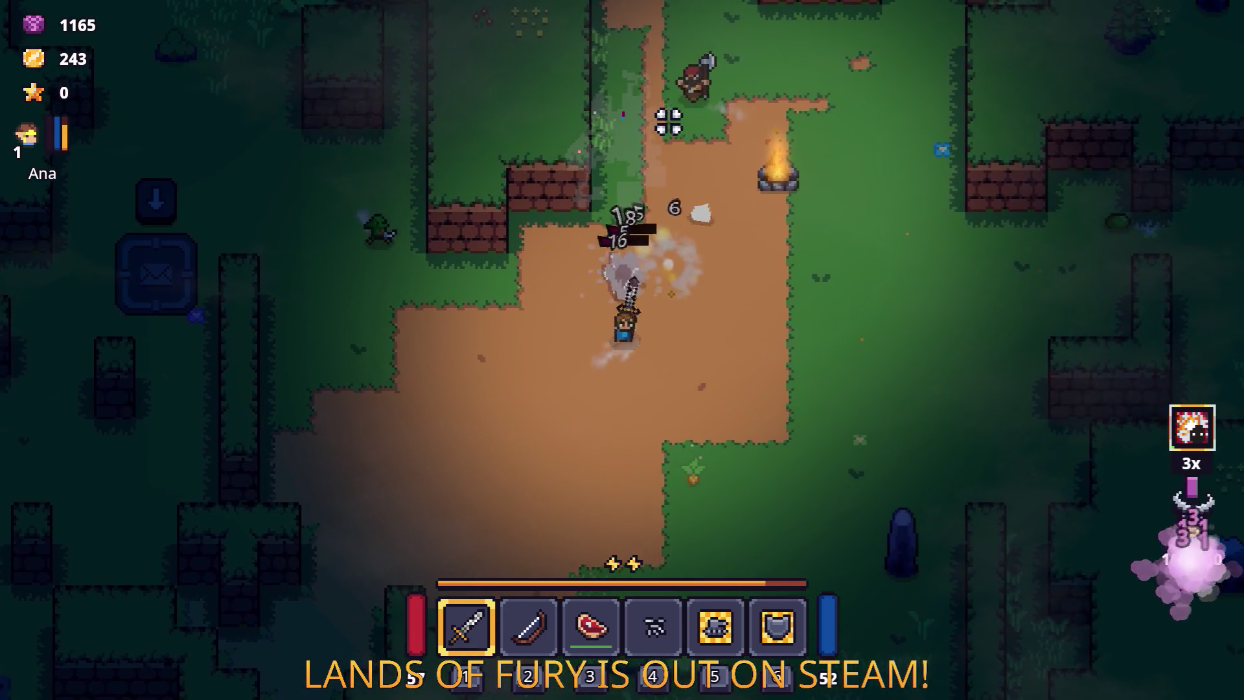
{"action": "key", "text": "d"}
{"action": "key", "text": "d"}
{"action": "key", "text": "s"}
{"action": "key", "text": "d"}
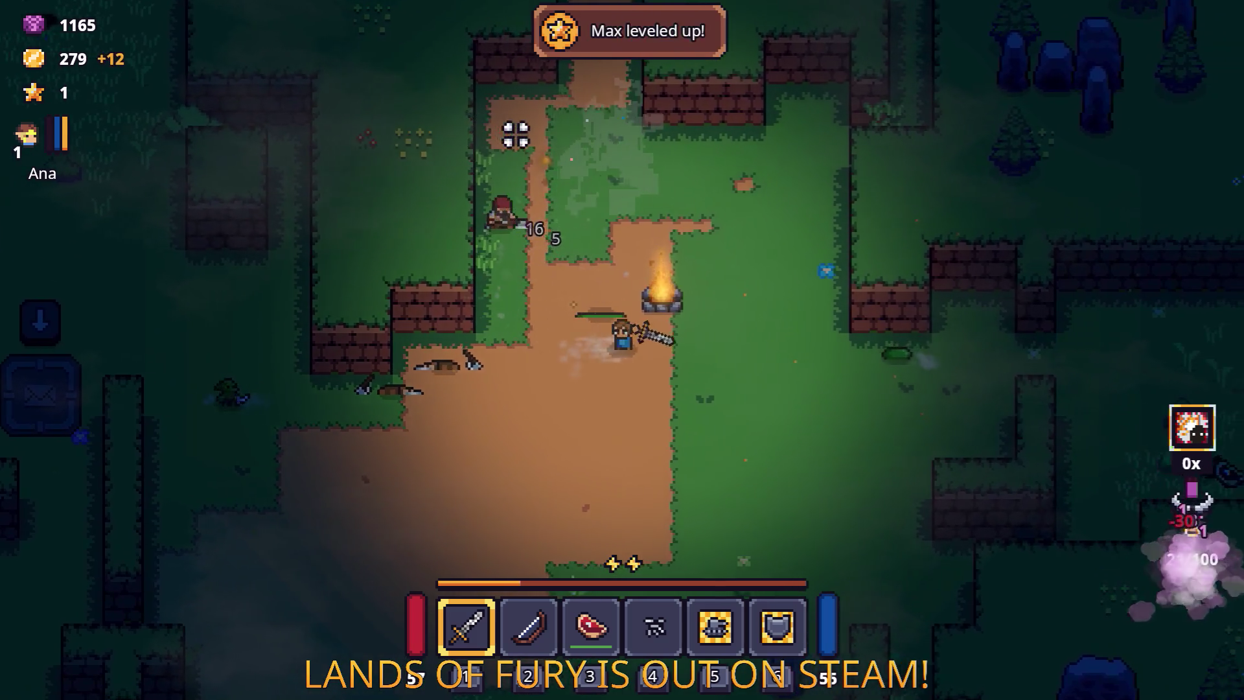
{"action": "key", "text": "d"}
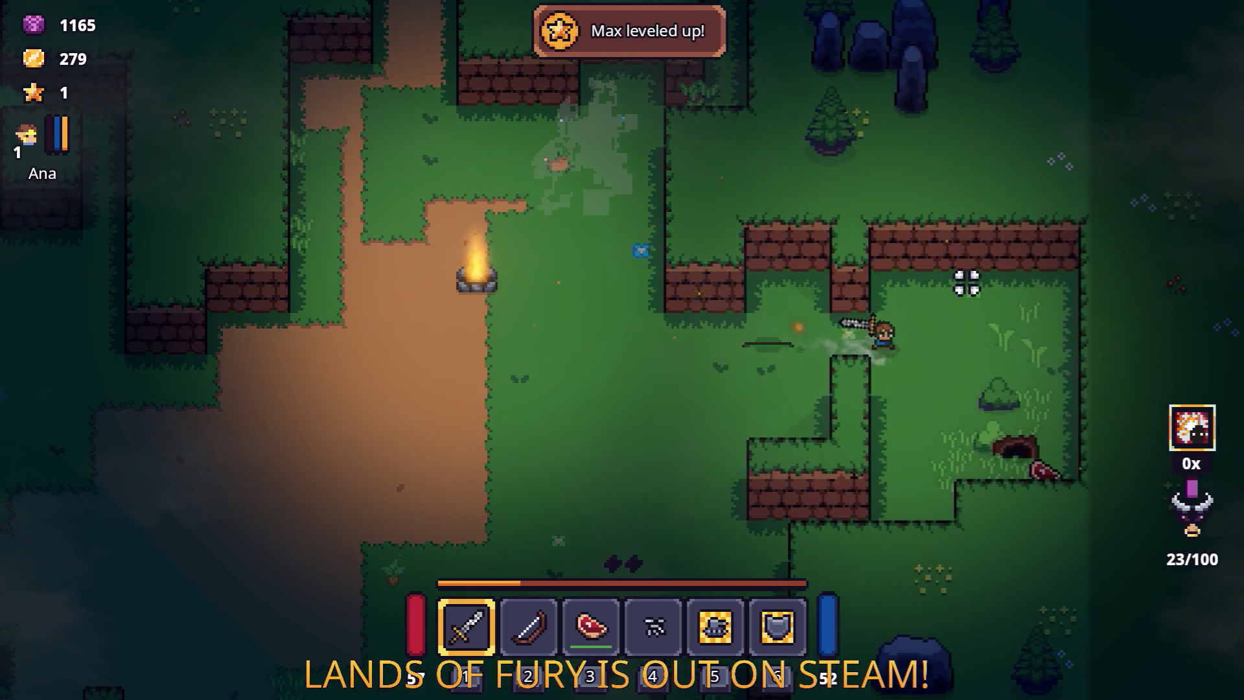
{"action": "left_click", "coordinate": [1050, 321]}
{"action": "key", "text": "s"}
{"action": "key", "text": "d"}
{"action": "key", "text": "a"}
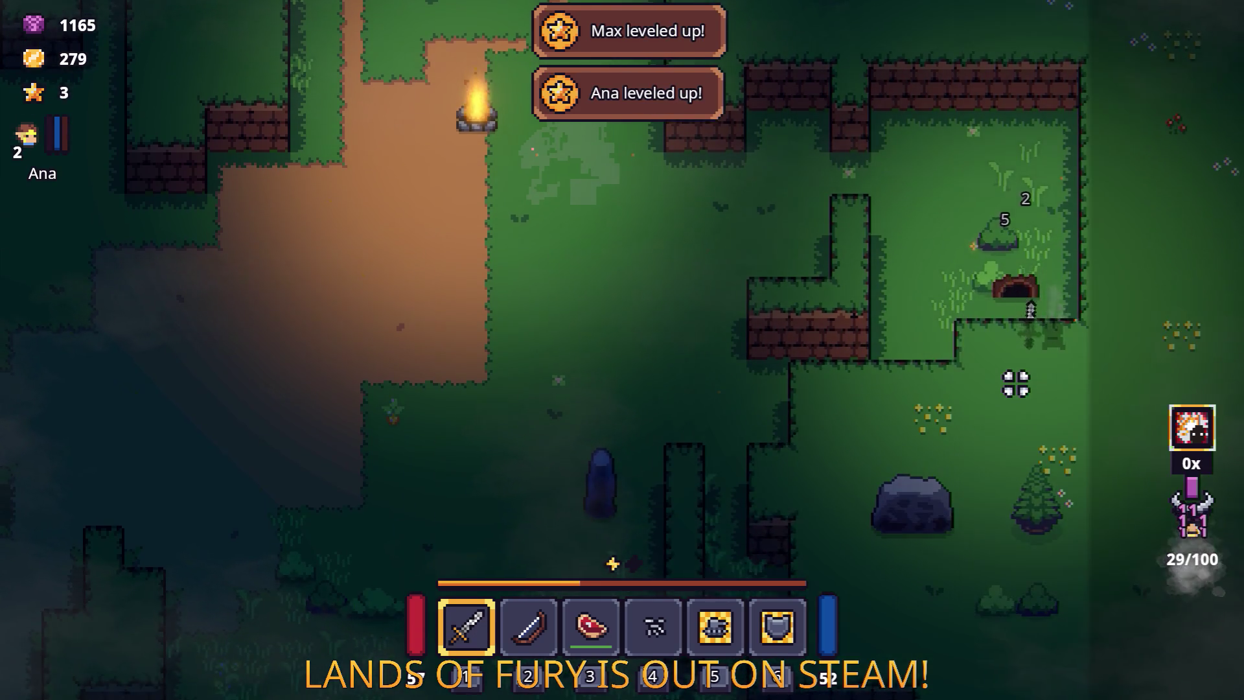
{"action": "key", "text": "Escape"}
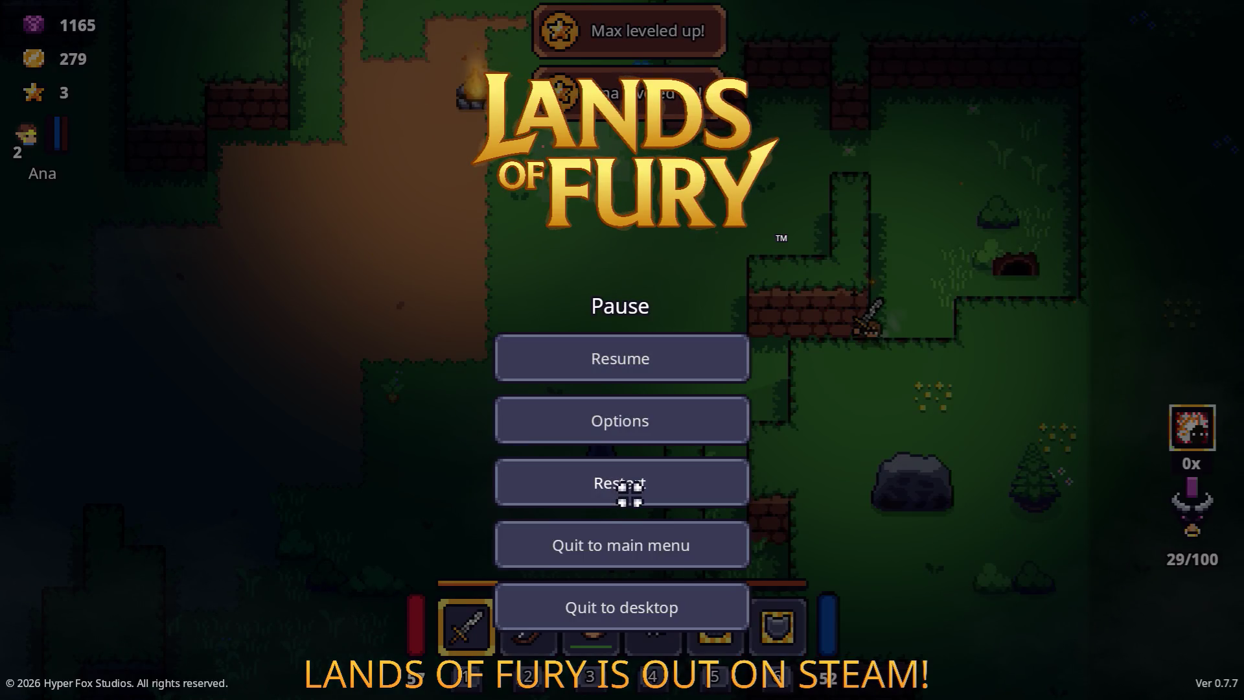
Step: Restart the run, walk through the portal into Elderglade Forest to look around, then pause
{"action": "left_click", "coordinate": [628, 495]}
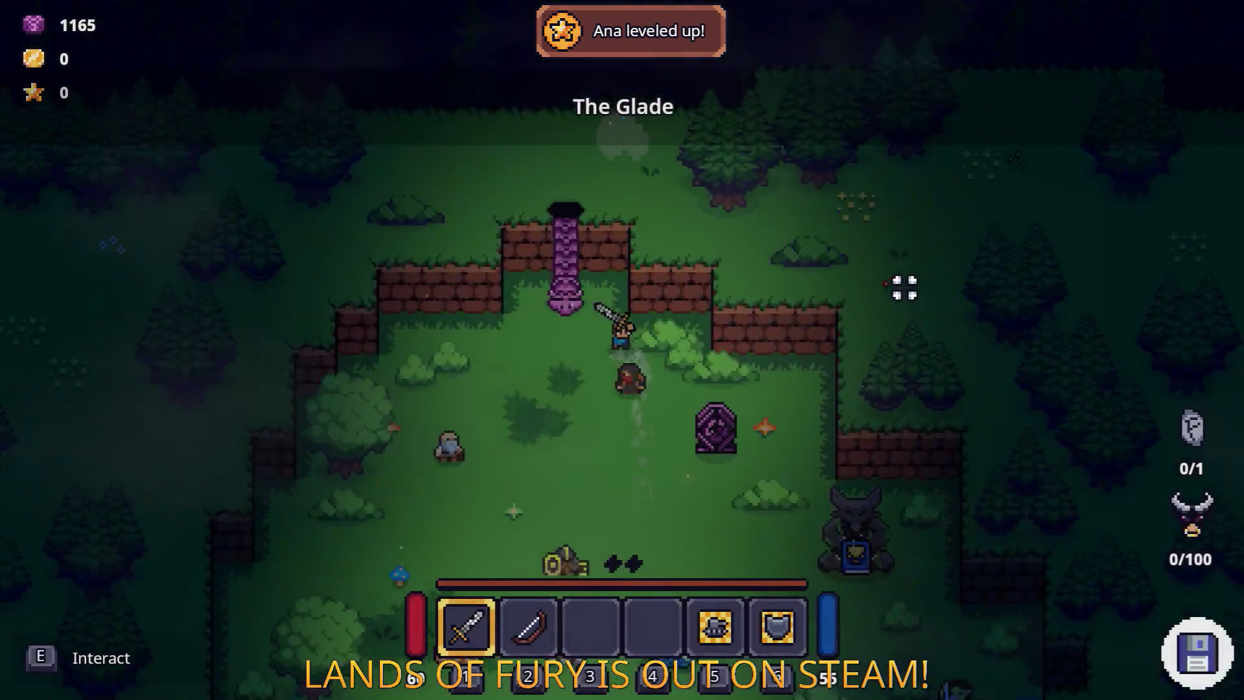
{"action": "key", "text": "a"}
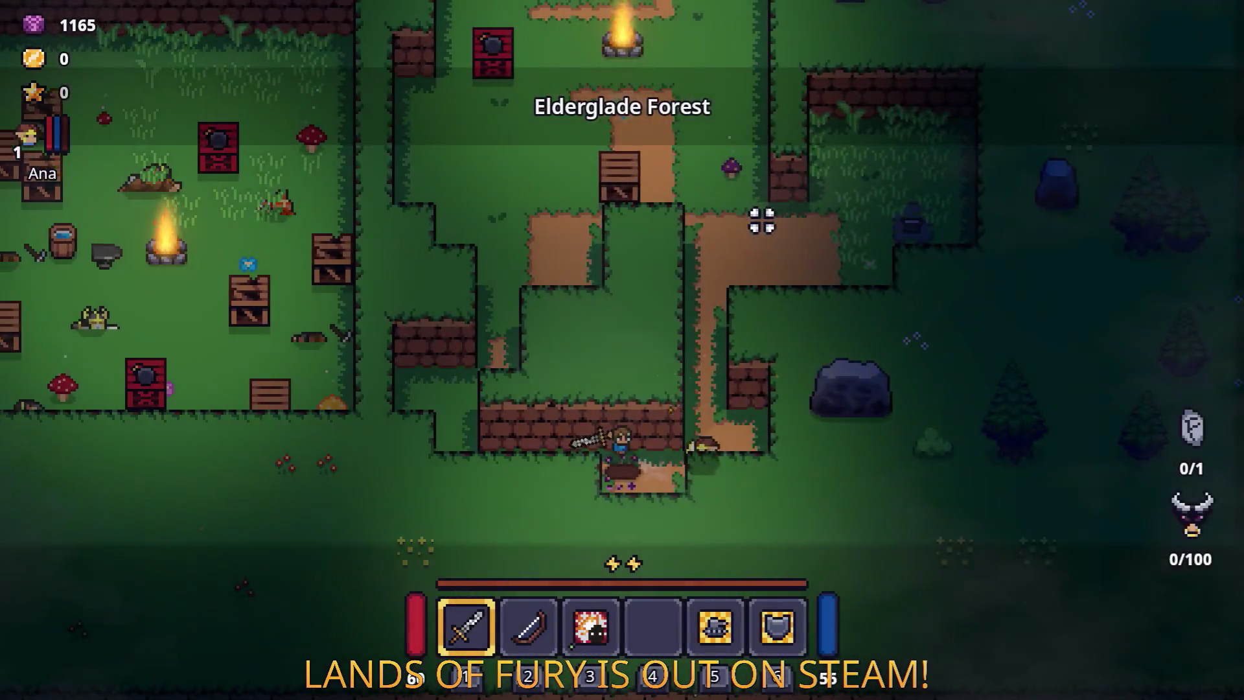
{"action": "key", "text": "a"}
{"action": "key", "text": "w"}
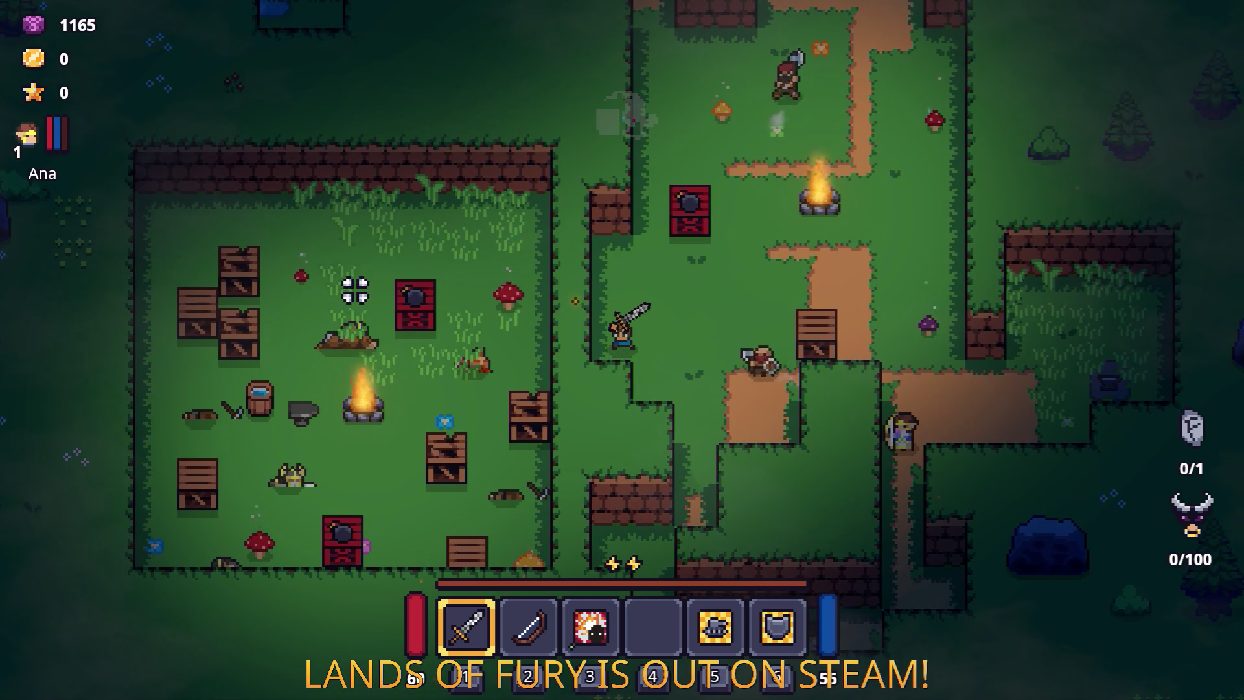
{"action": "key", "text": "d"}
{"action": "key", "text": "Escape"}
Step: Restart again, take the portal into the forest, walk toward the dirt clearing, and restart once more
{"action": "left_click", "coordinate": [611, 480]}
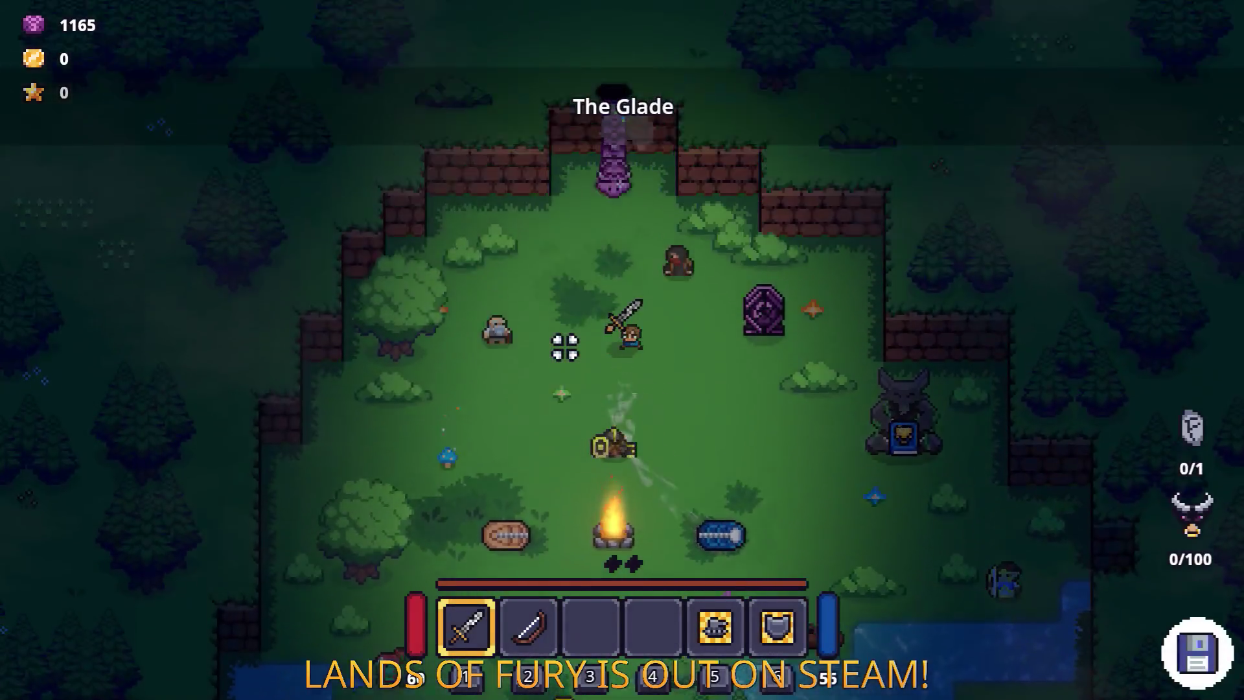
{"action": "key", "text": "w"}
{"action": "key", "text": "e"}
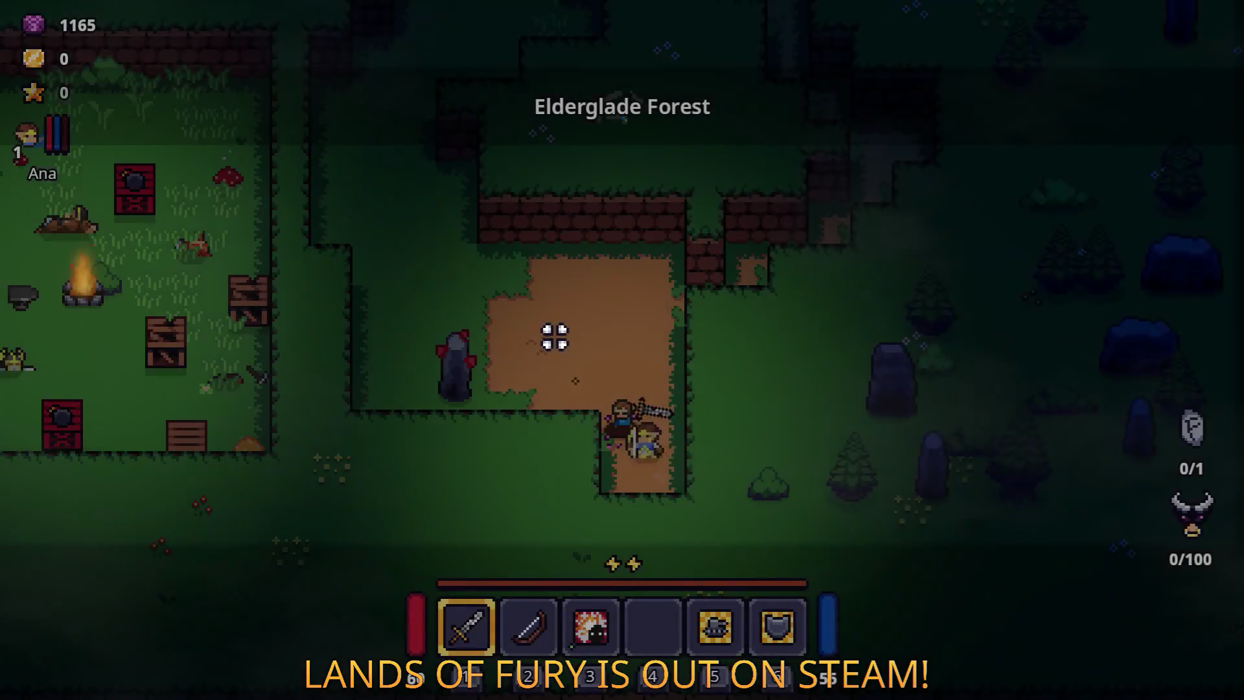
{"action": "key", "text": "w"}
{"action": "key", "text": "a"}
{"action": "key", "text": "Escape"}
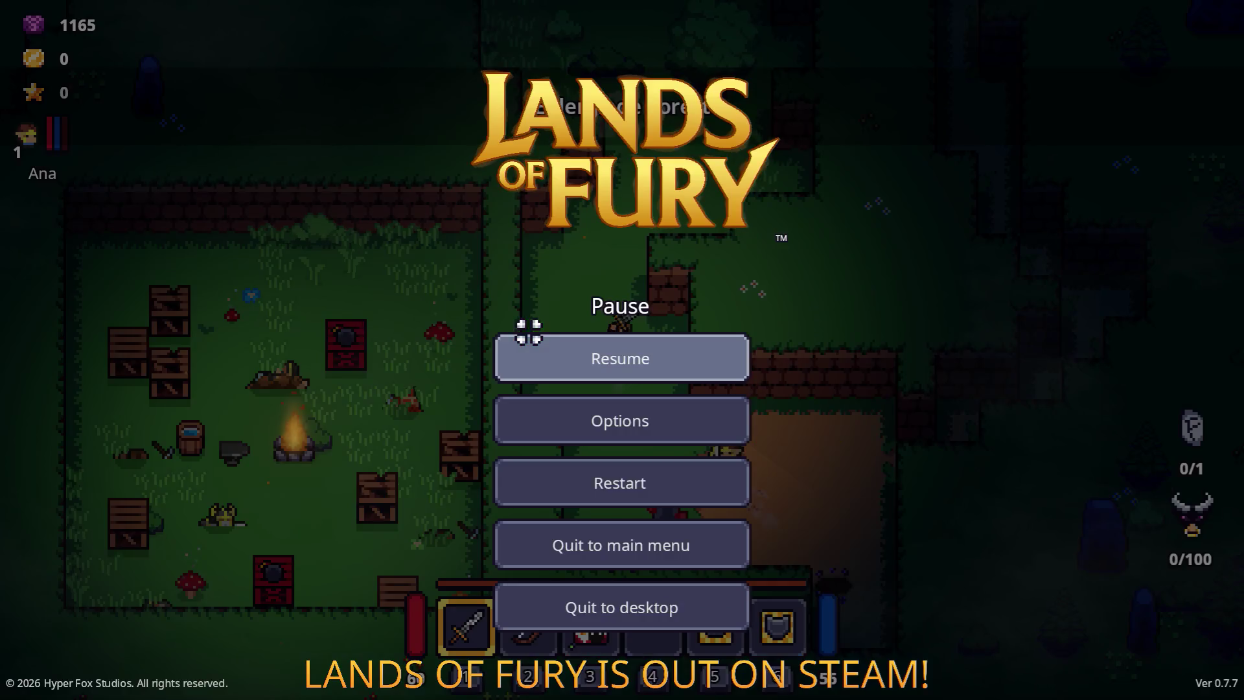
{"action": "left_click", "coordinate": [609, 480]}
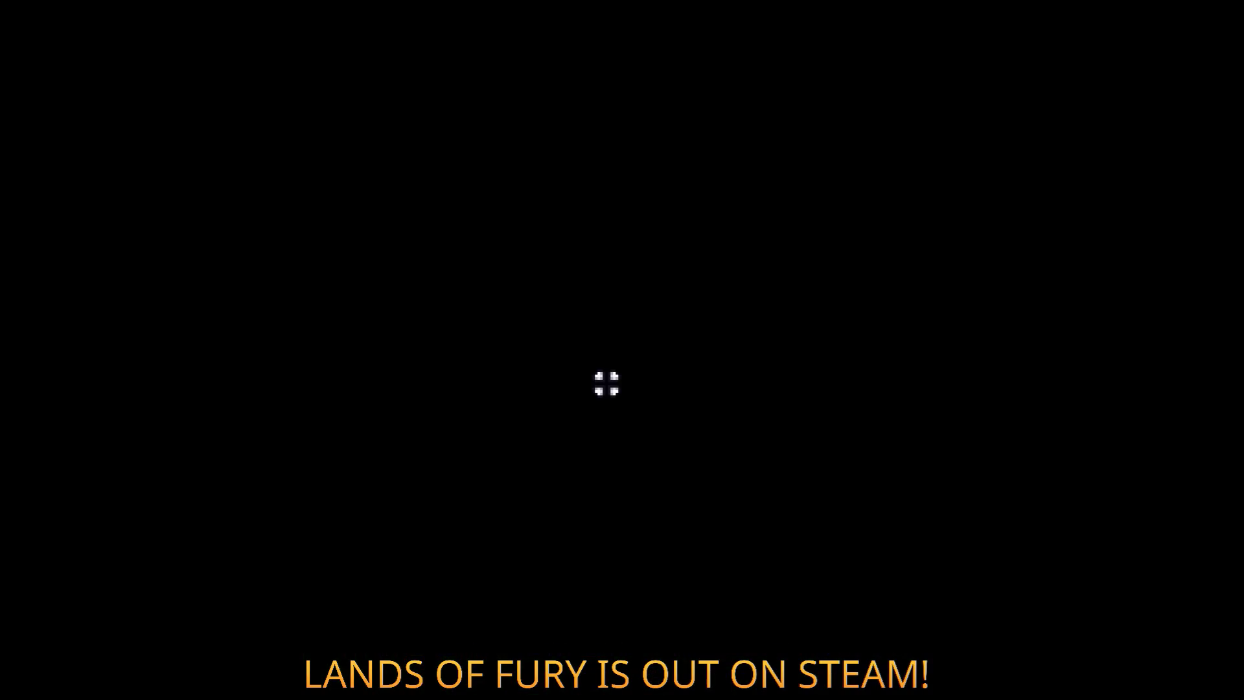
Step: Check the sealed-room settings in the Godot editor, then return and resume the game
{"action": "key", "text": "Escape"}
{"action": "key", "text": "alt+Tab"}
{"action": "key", "text": "alt+Tab"}
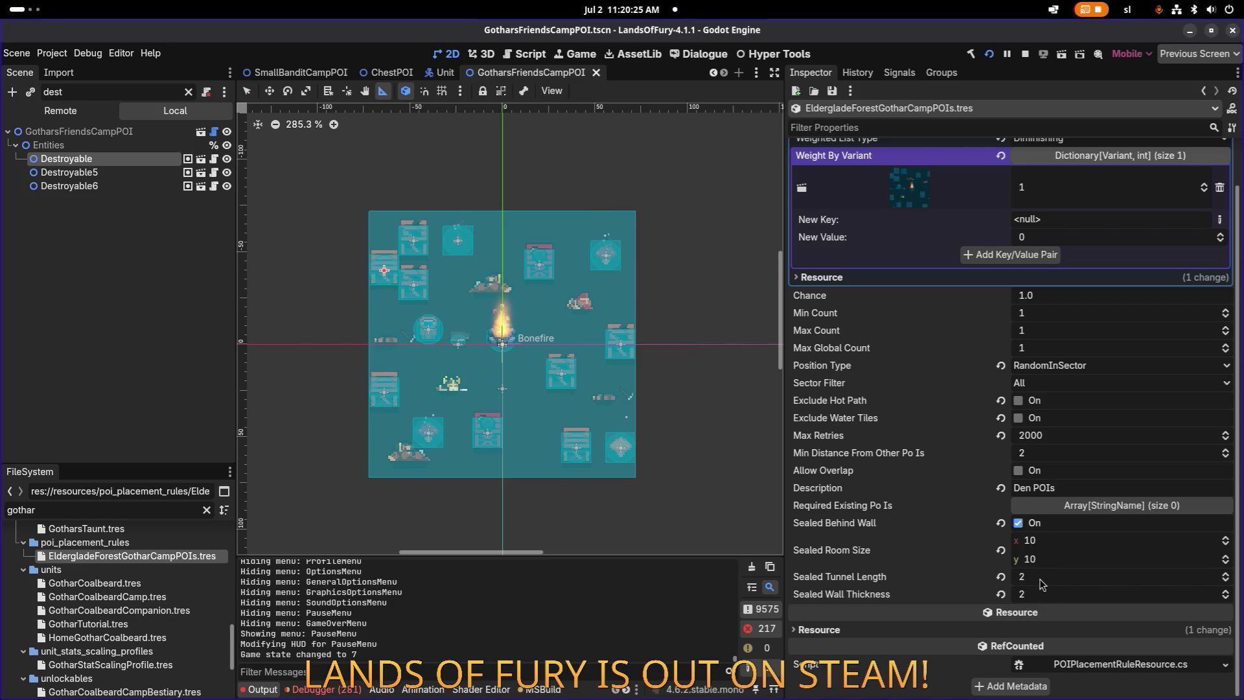
{"action": "key", "text": "alt+Tab"}
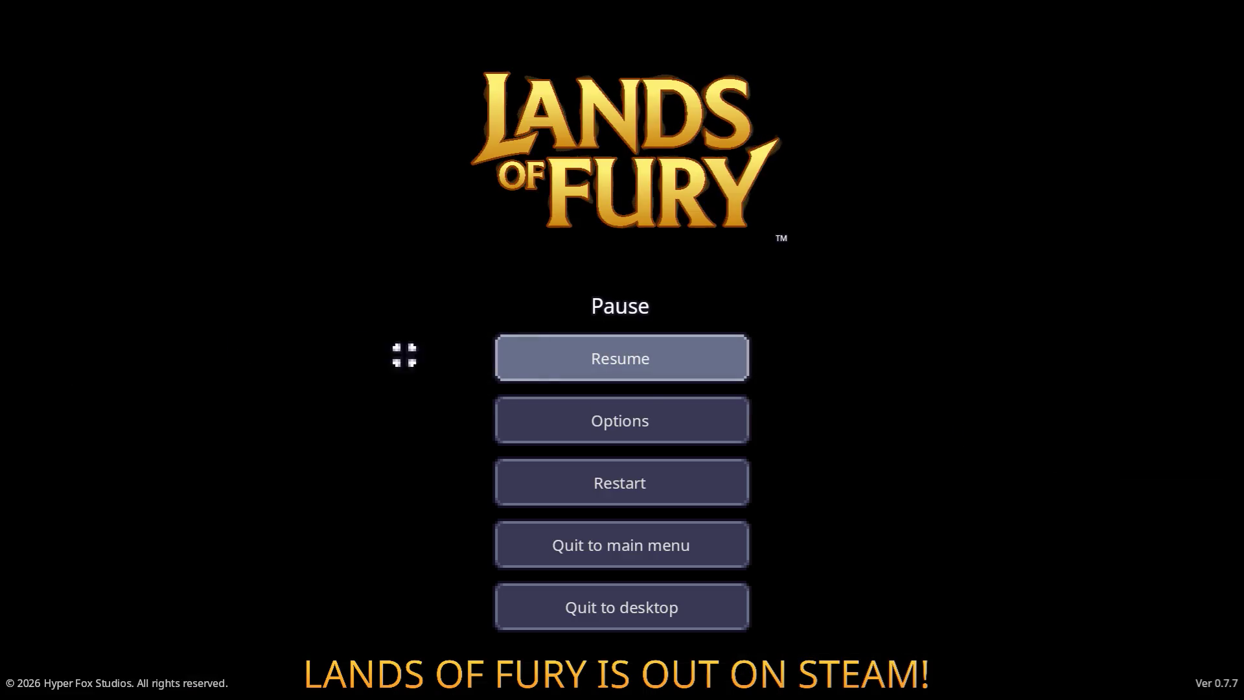
{"action": "left_click", "coordinate": [570, 355]}
Step: Take the purple portal into Elderglade Forest and head north through the brick wall gap
{"action": "key", "text": "w"}
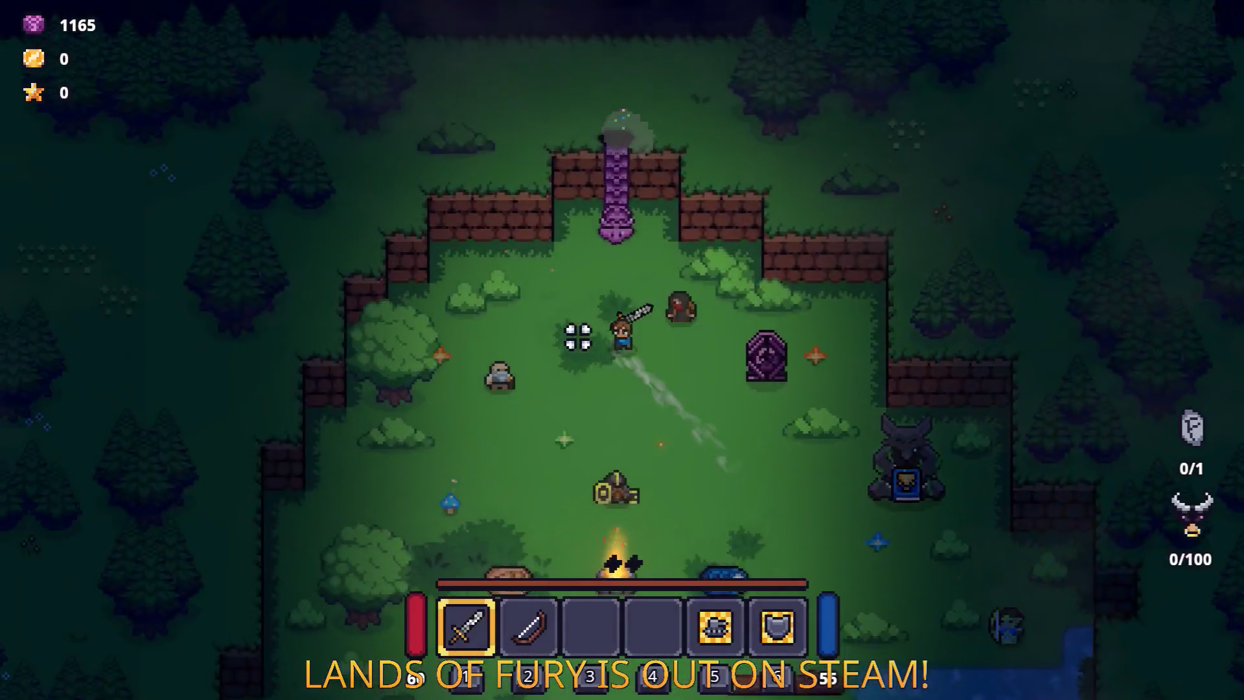
{"action": "key", "text": "e"}
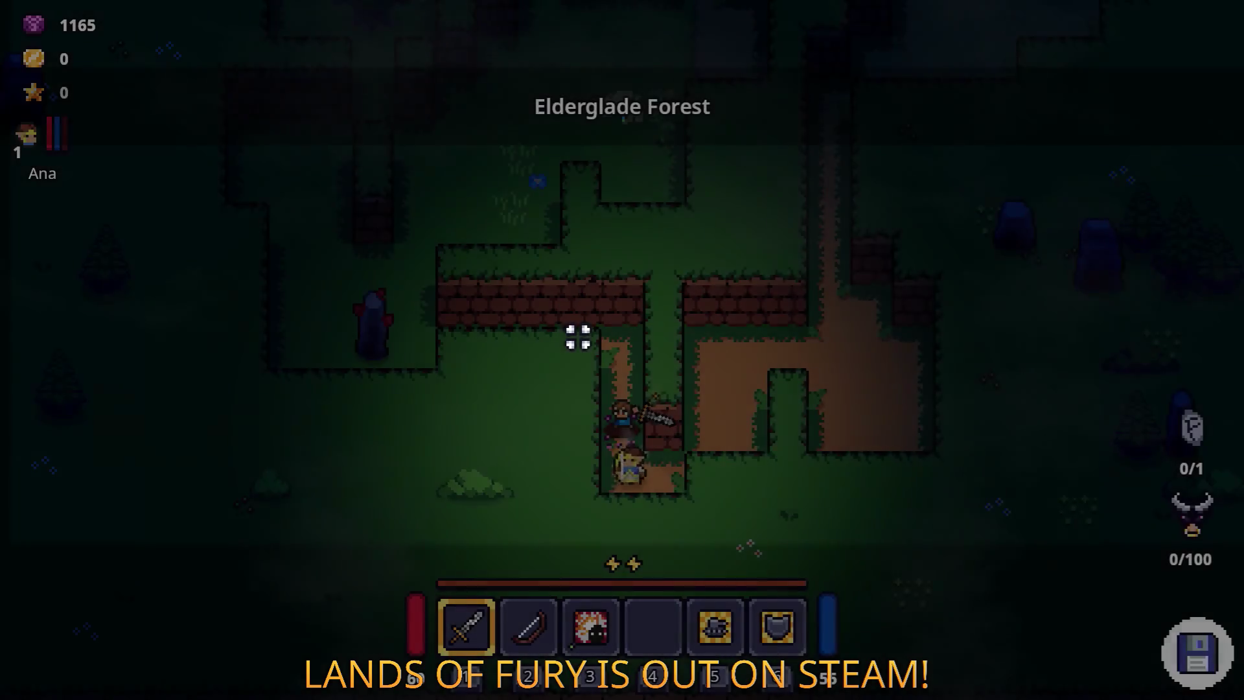
{"action": "key", "text": "a"}
{"action": "key", "text": "w"}
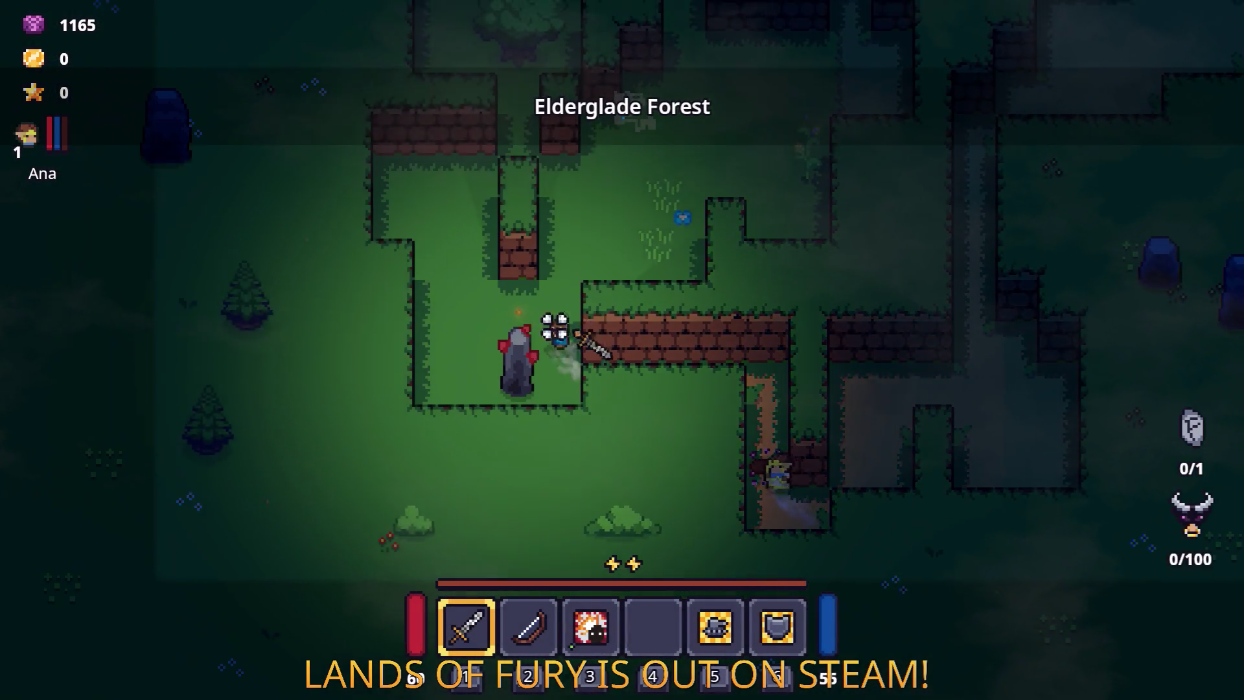
{"action": "key", "text": "w"}
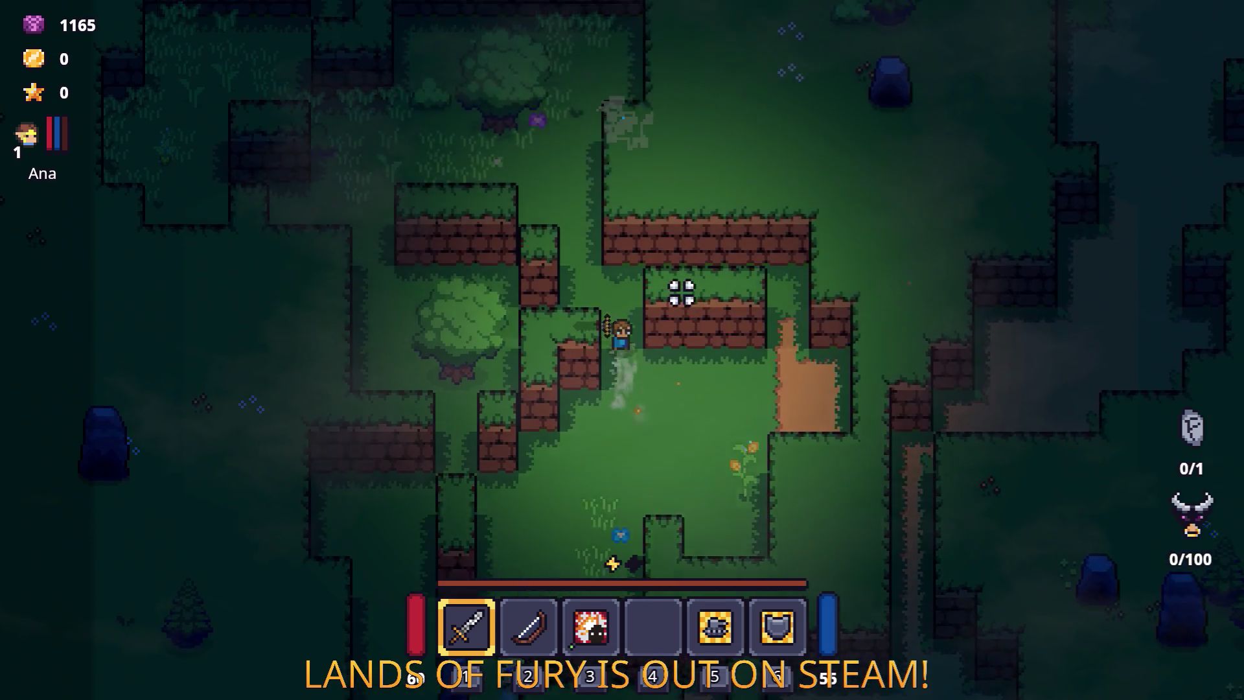
{"action": "key", "text": "a"}
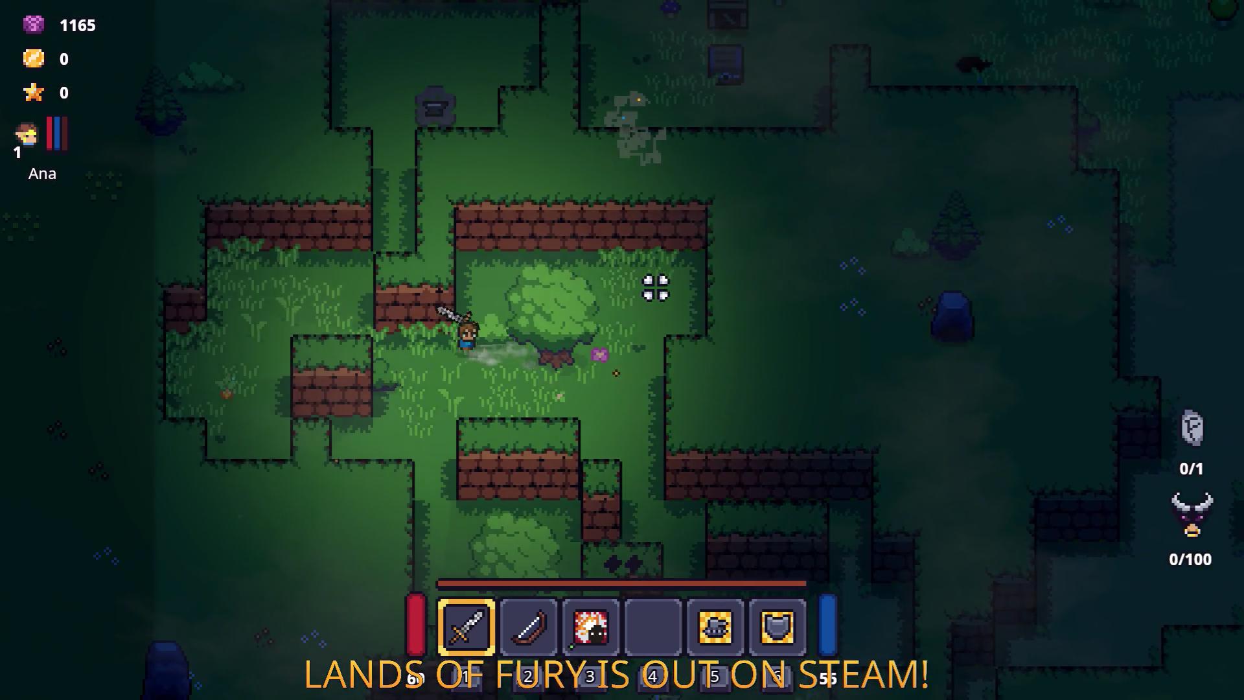
{"action": "key", "text": "w"}
{"action": "key", "text": "w"}
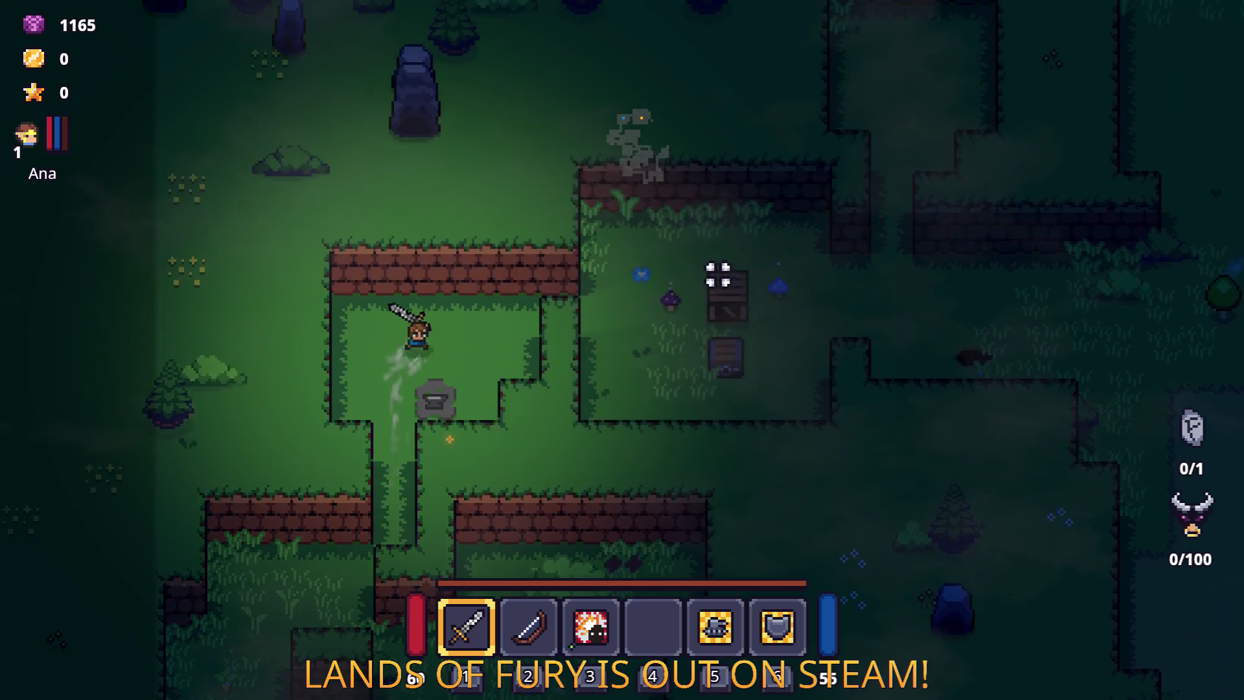
{"action": "key", "text": "d"}
{"action": "key", "text": "d"}
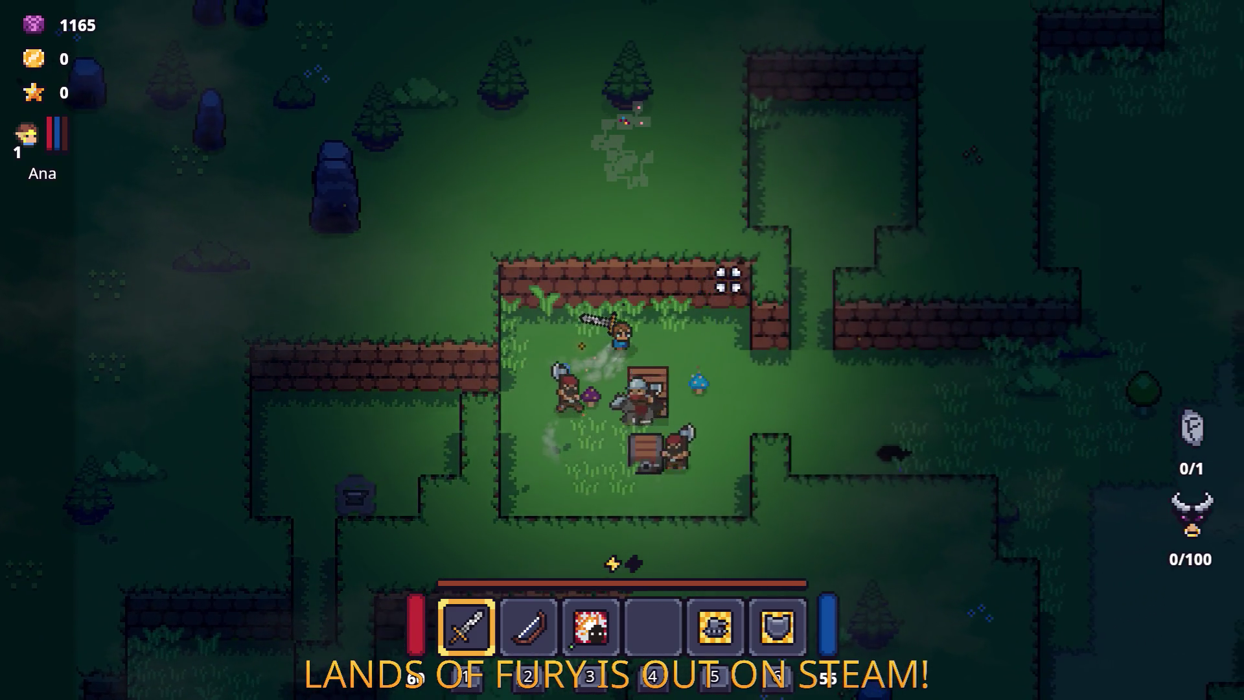
Step: Move north-east into the campfire and crates camp and check the inventory gear
{"action": "key", "text": "w"}
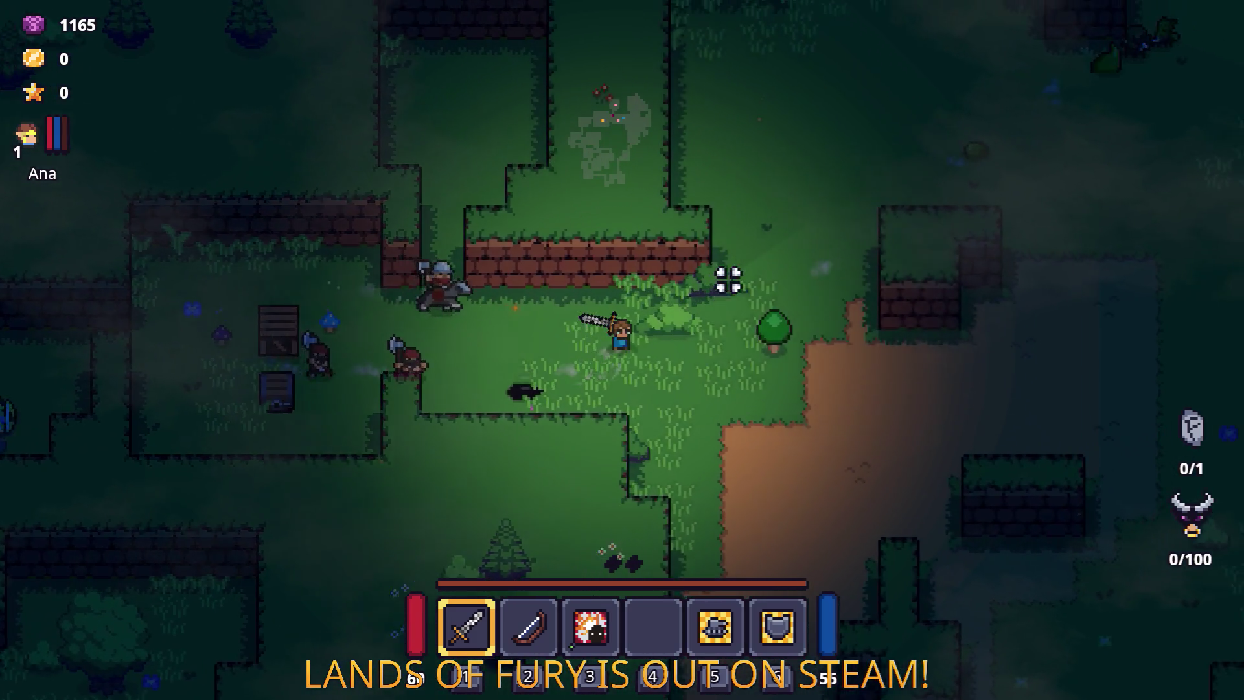
{"action": "key", "text": "w"}
{"action": "key", "text": "d"}
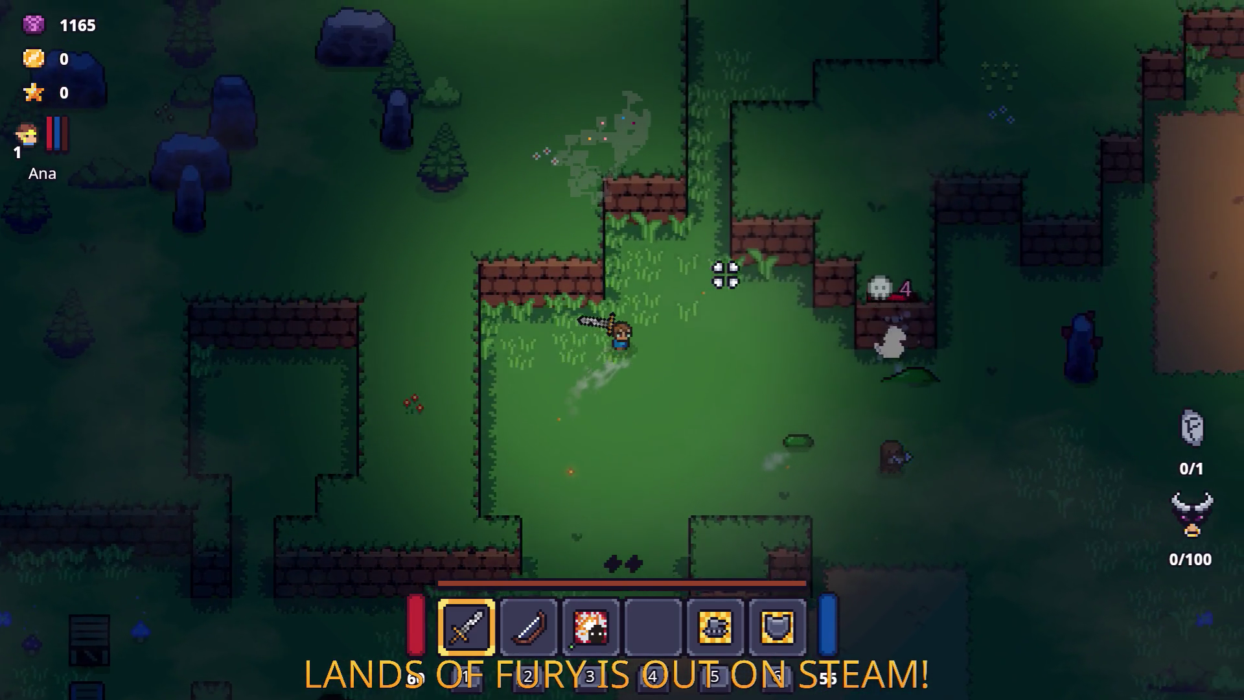
{"action": "key", "text": "w"}
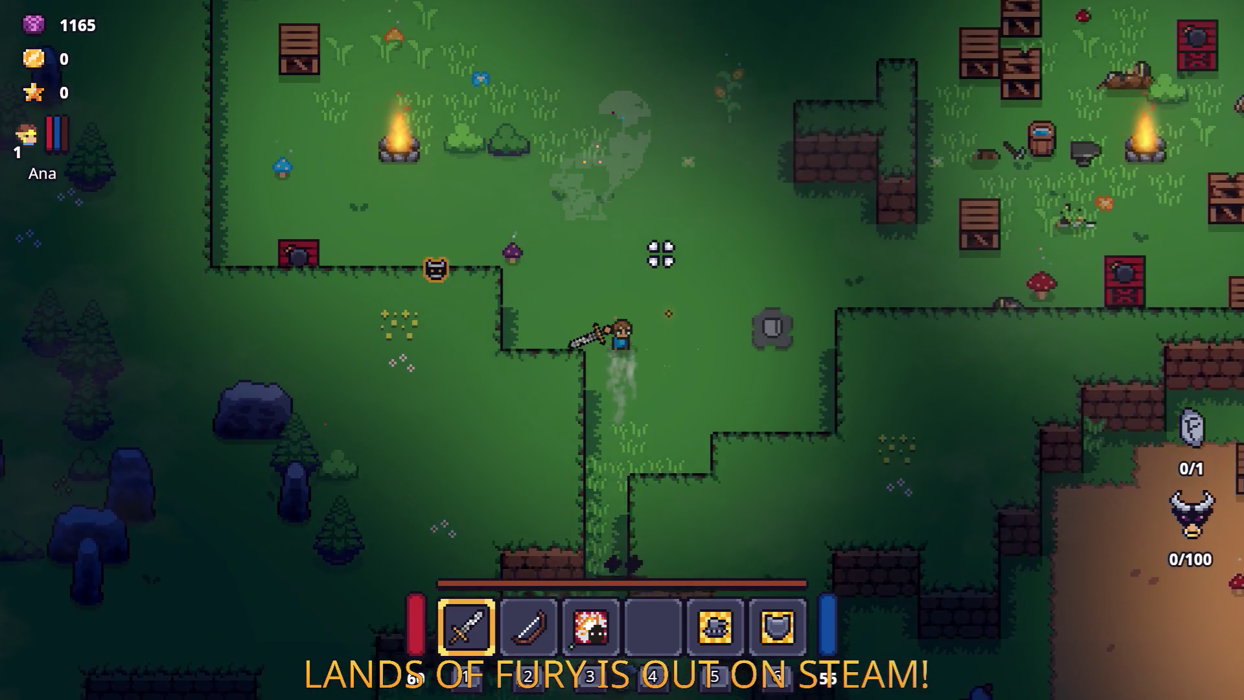
{"action": "key", "text": "d"}
{"action": "key", "text": "d"}
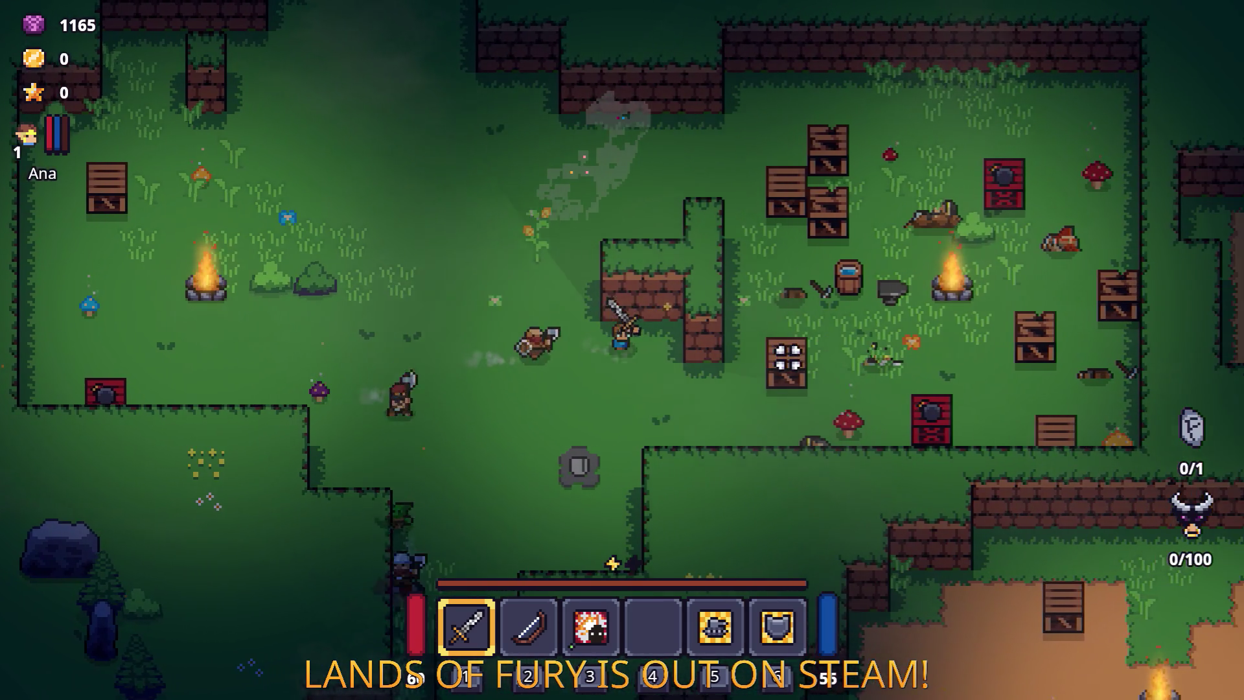
{"action": "key", "text": "i"}
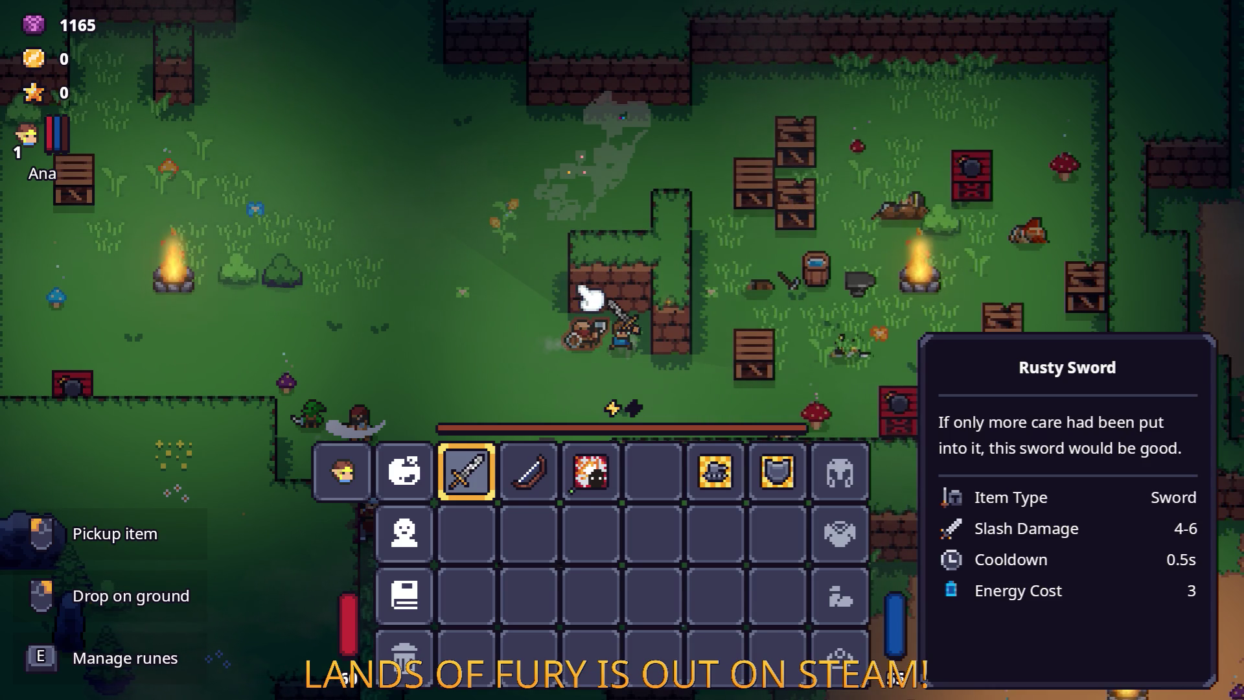
{"action": "key", "text": "i"}
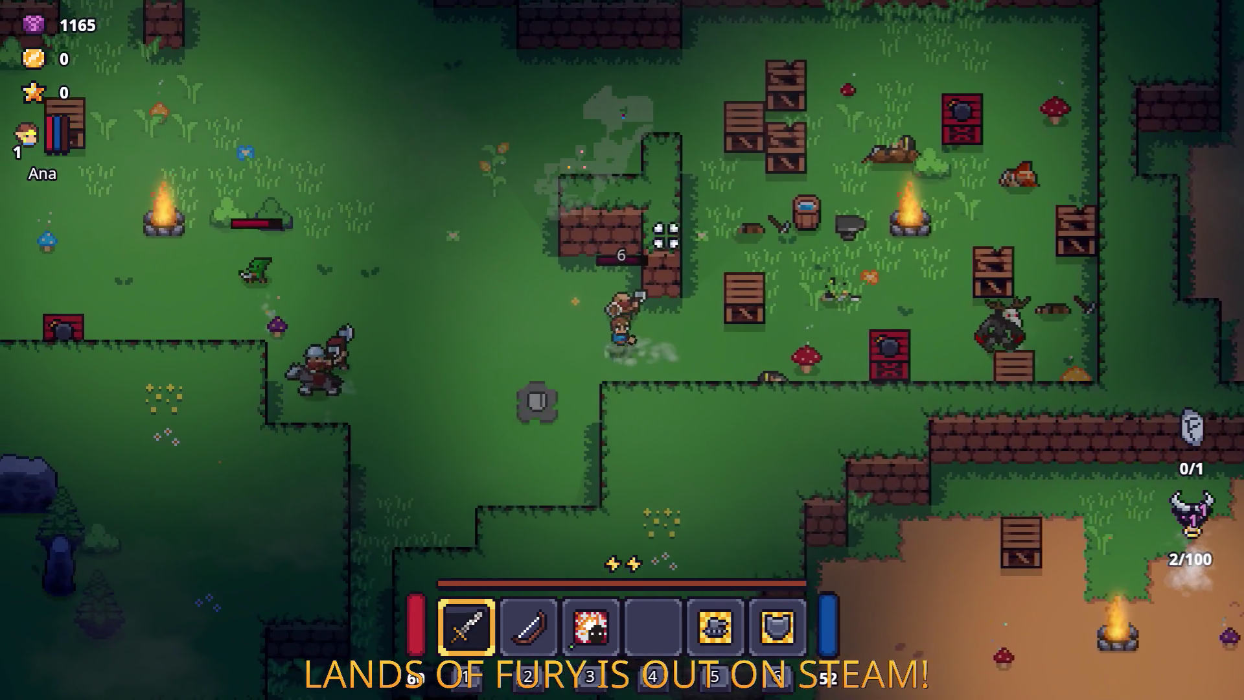
Step: Fight the bandits and the deer enemy in the camp, then pause the game
{"action": "left_click", "coordinate": [834, 233]}
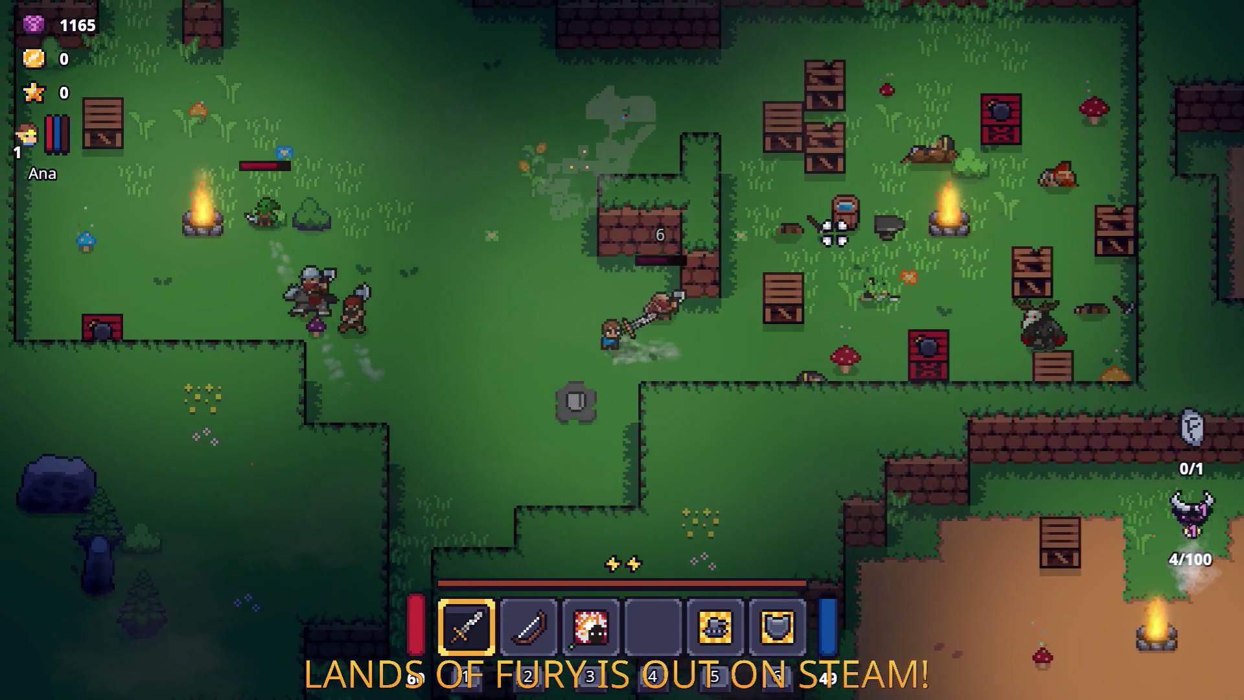
{"action": "left_click", "coordinate": [653, 261]}
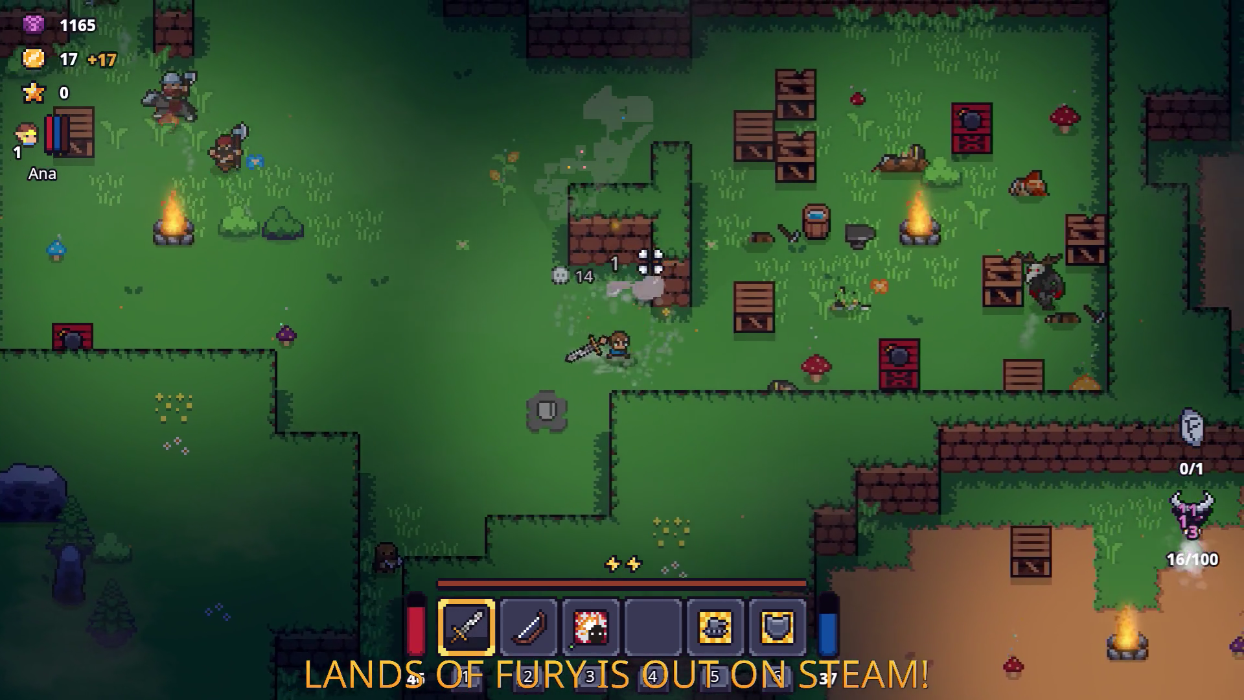
{"action": "key", "text": "d"}
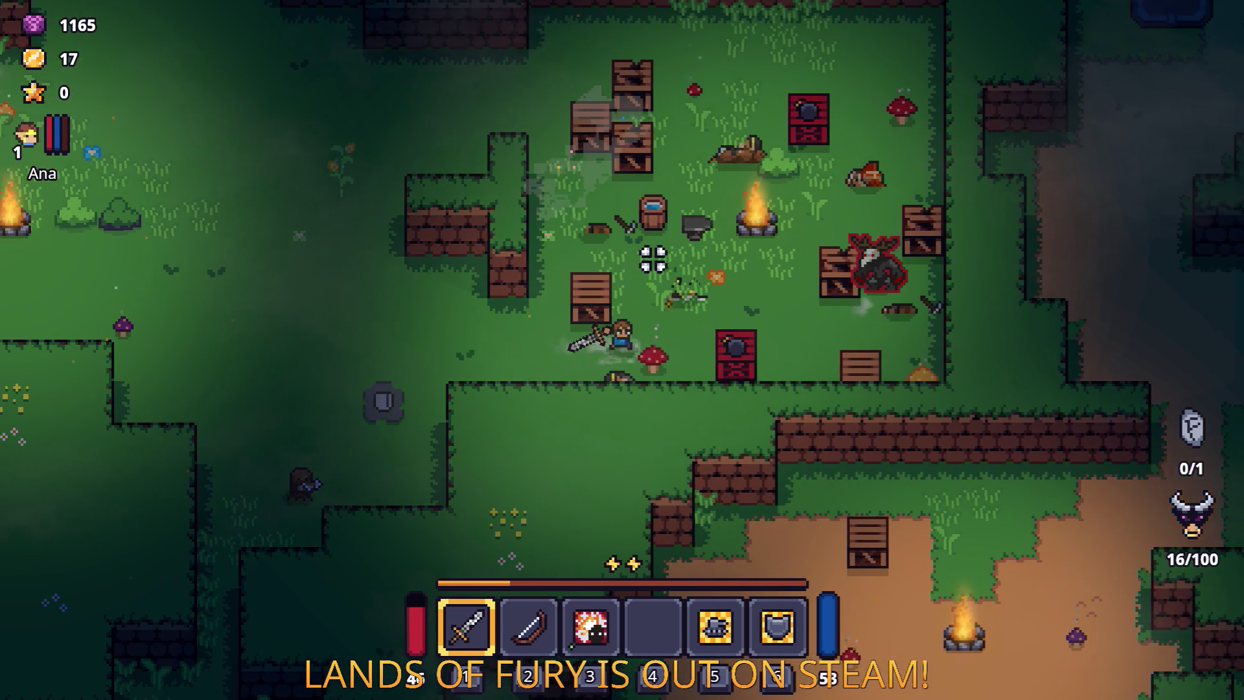
{"action": "key", "text": "a"}
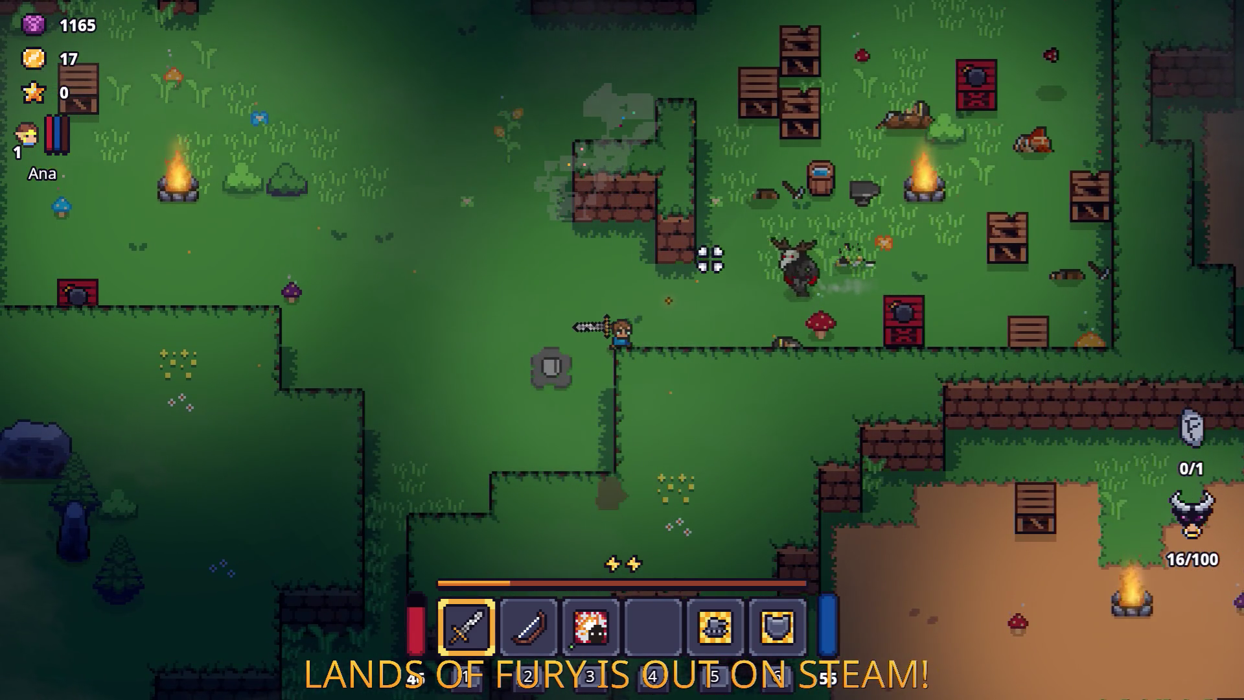
{"action": "key", "text": "d"}
{"action": "left_click", "coordinate": [705, 267]}
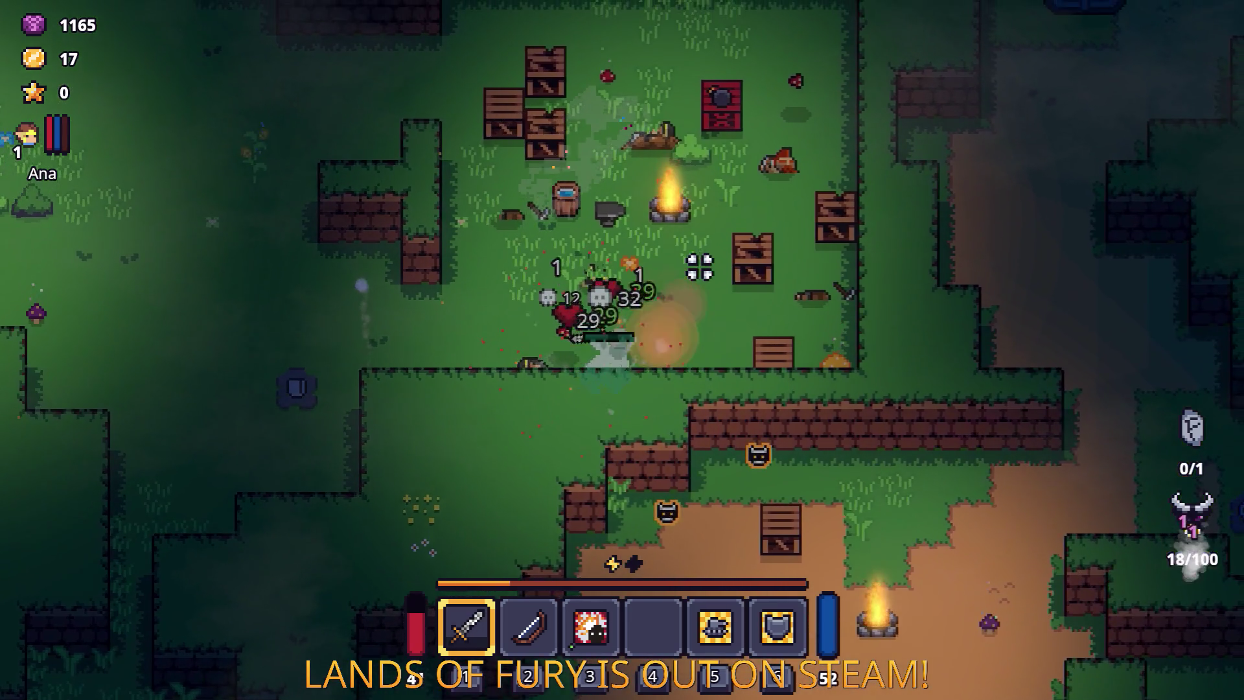
{"action": "key", "text": "w"}
{"action": "key", "text": "a"}
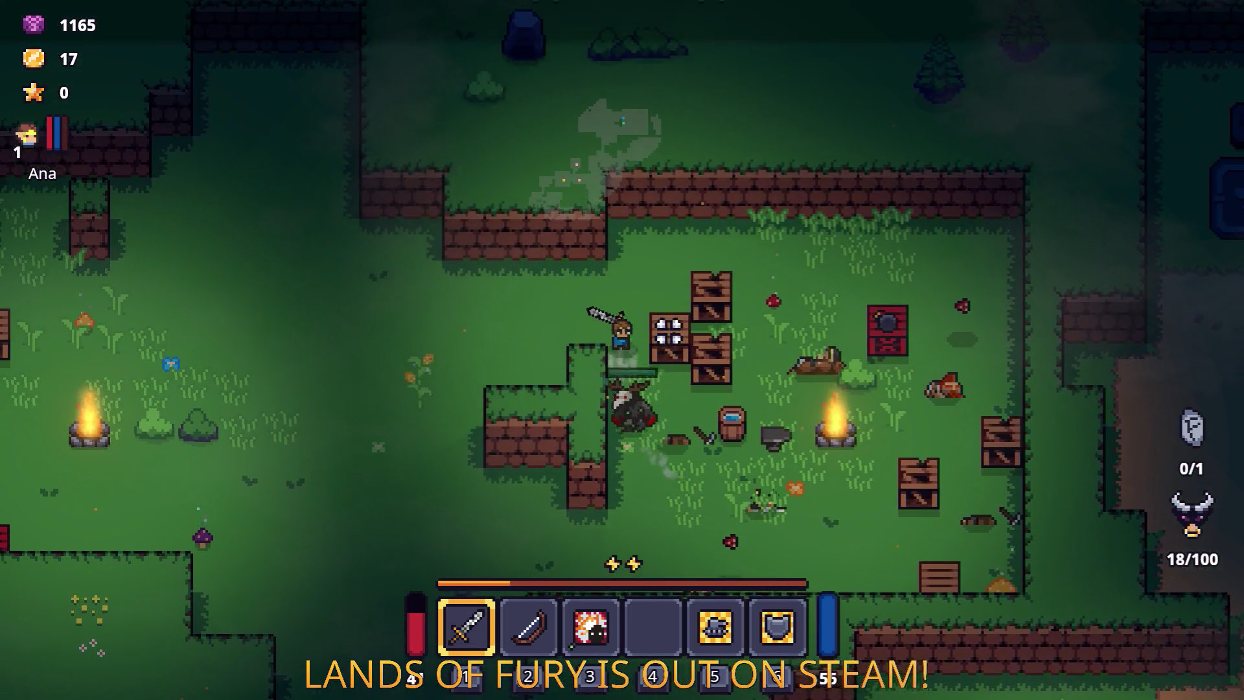
{"action": "key", "text": "d"}
{"action": "key", "text": "Escape"}
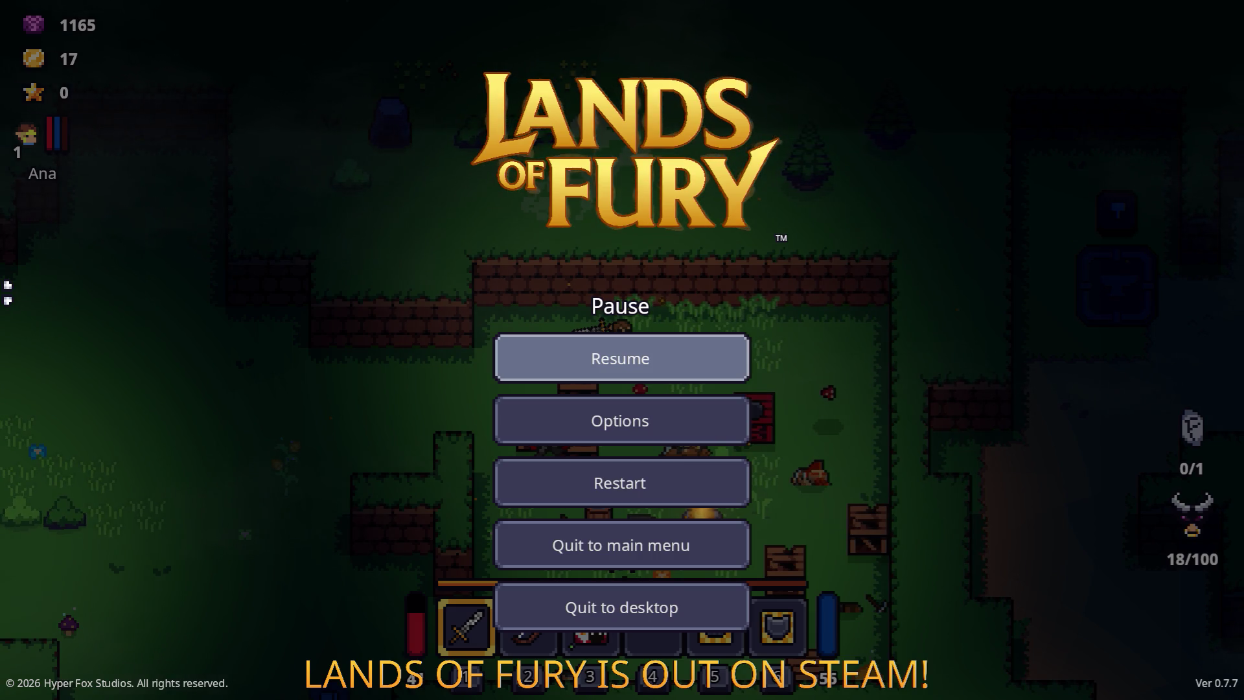
Step: In Godot, measure the width of the camp scene on the canvas
{"action": "key", "text": "alt+Tab"}
{"action": "key", "text": "alt+Tab"}
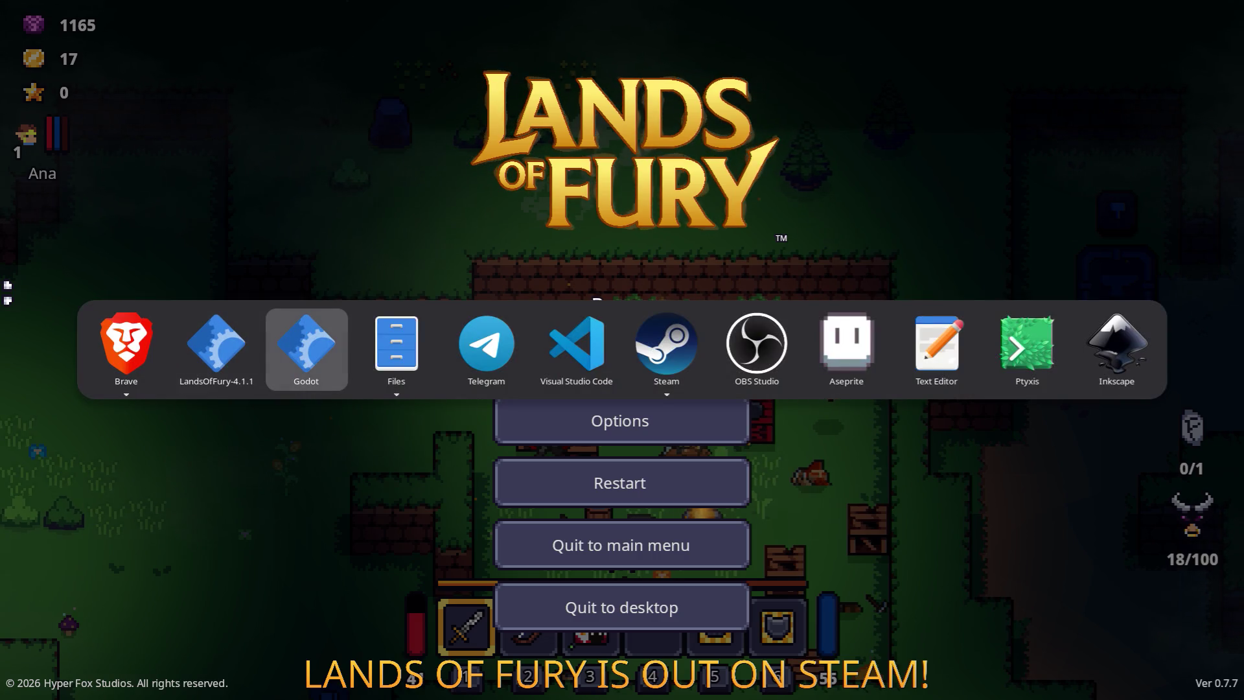
{"action": "key", "text": "alt+shift+Tab"}
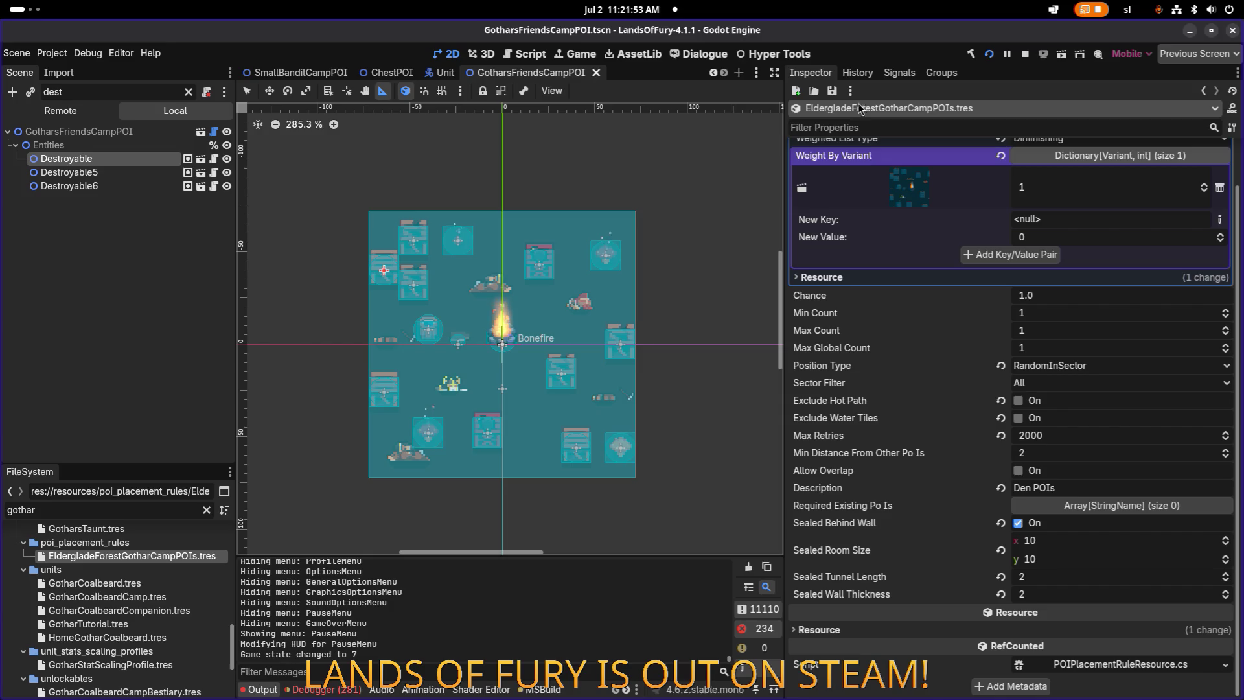
{"action": "left_click", "coordinate": [383, 91]}
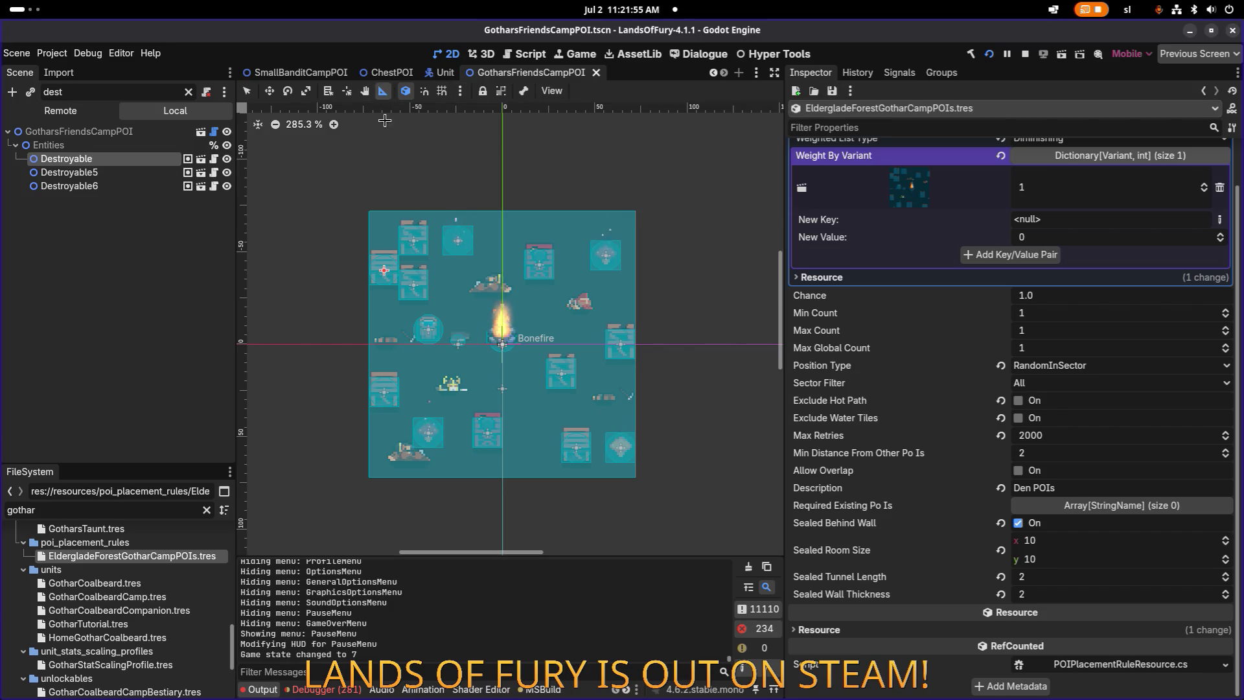
{"action": "left_click_drag", "start_coordinate": [369, 209], "coordinate": [640, 208]}
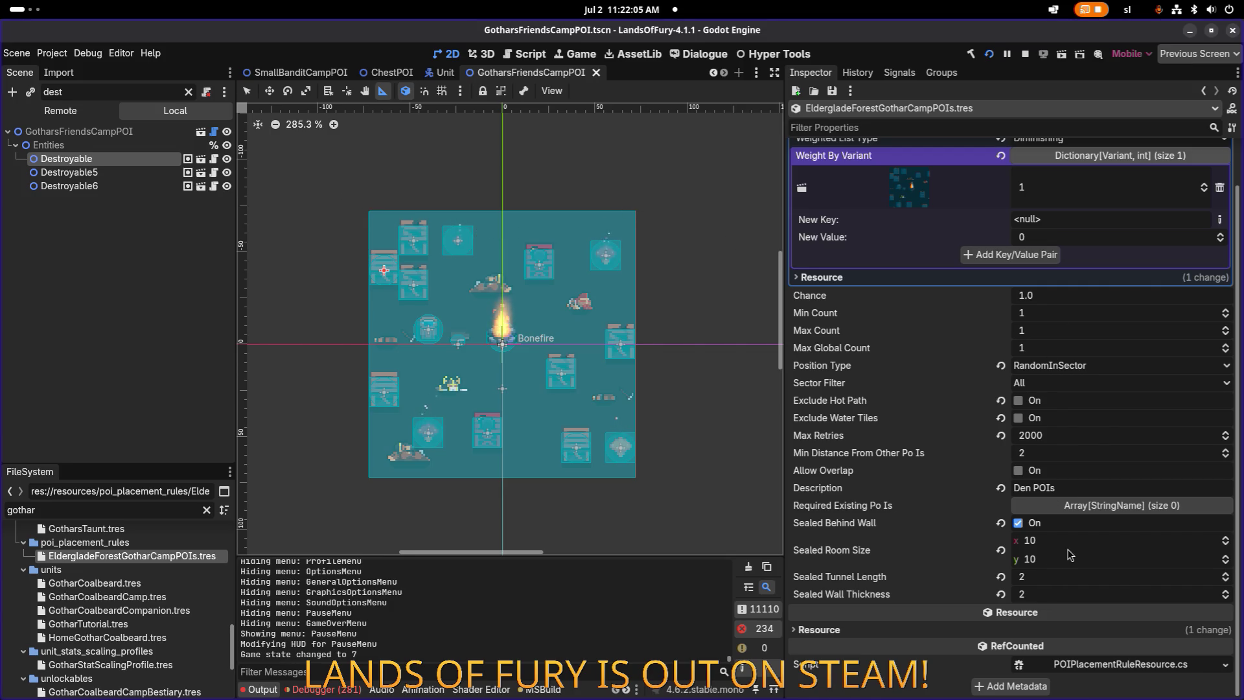
Step: Set Sealed Room Size to 9 by 9, save, and relaunch the game
{"action": "left_click", "coordinate": [1172, 545]}
{"action": "type", "text": "9"}
{"action": "key", "text": "Tab"}
{"action": "type", "text": "9"}
{"action": "key", "text": "ctrl+s"}
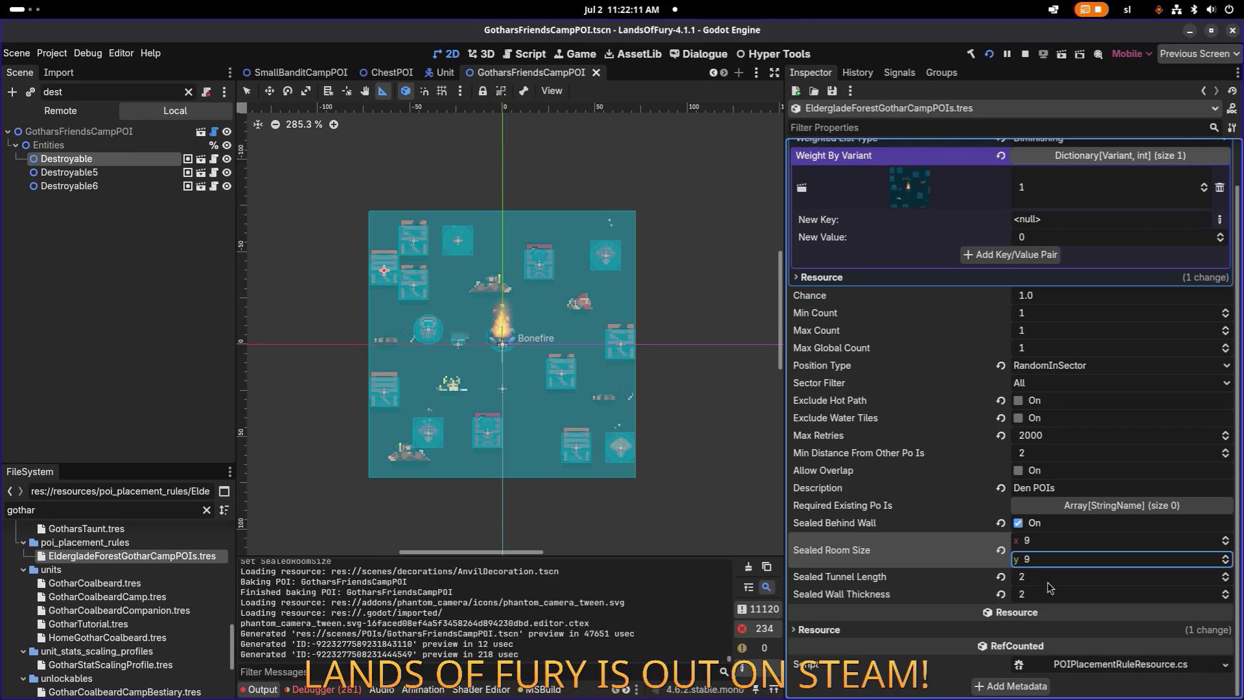
{"action": "left_click", "coordinate": [990, 55]}
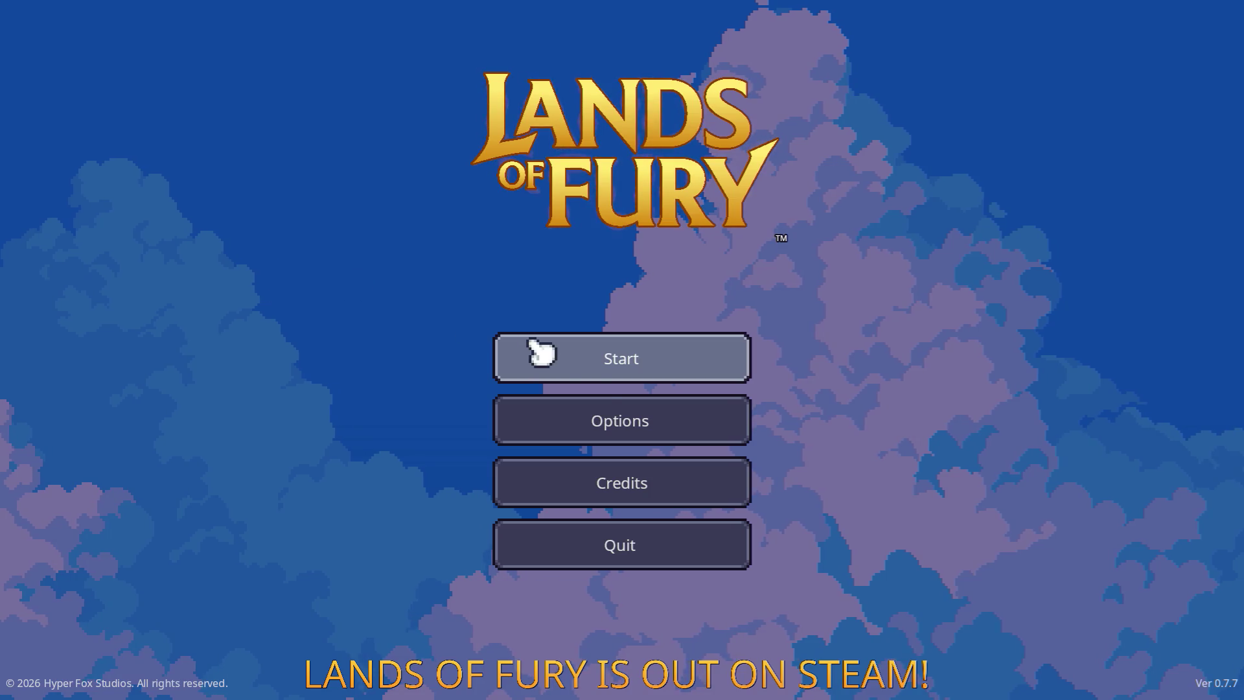
Step: Start with the first saved profile and take the glade portal into Elderglade Forest
{"action": "left_click", "coordinate": [542, 353]}
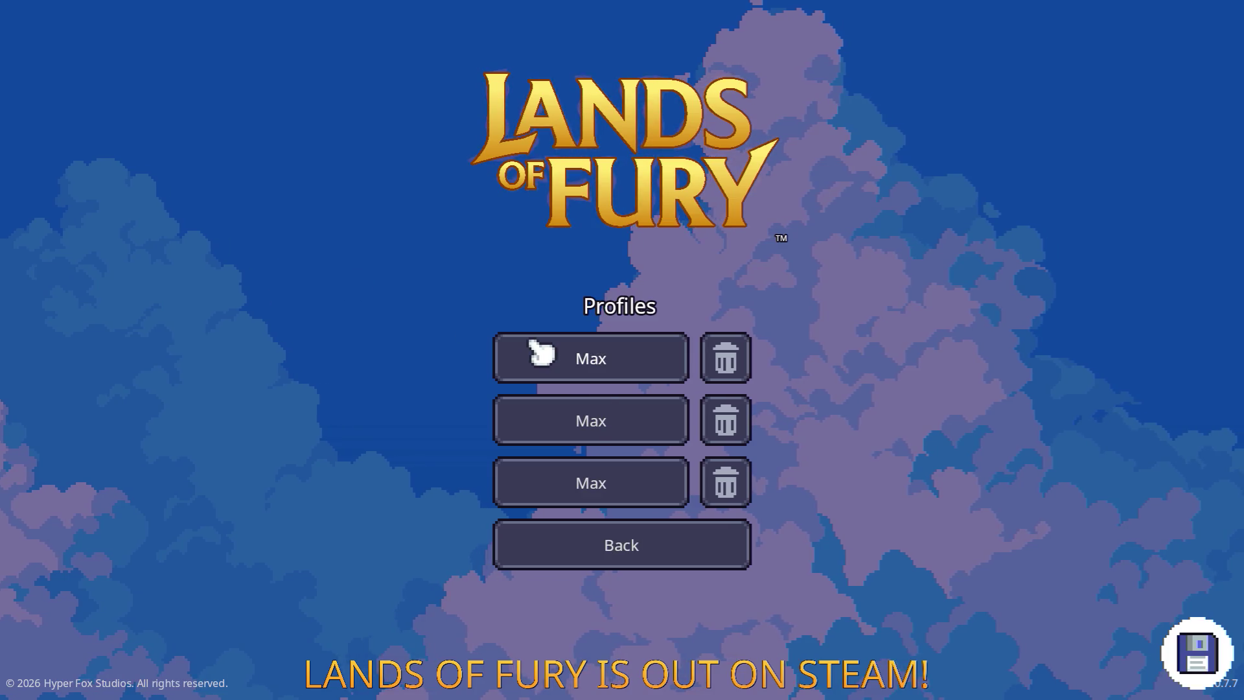
{"action": "left_click", "coordinate": [542, 353]}
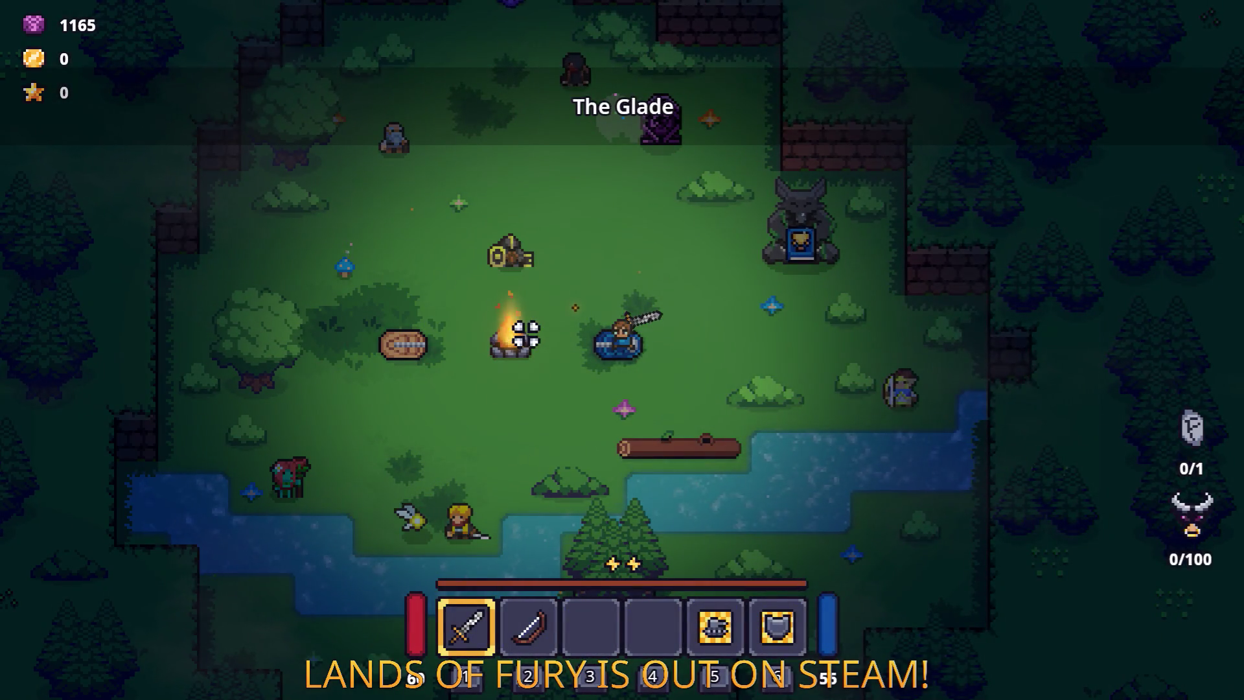
{"action": "key", "text": "w"}
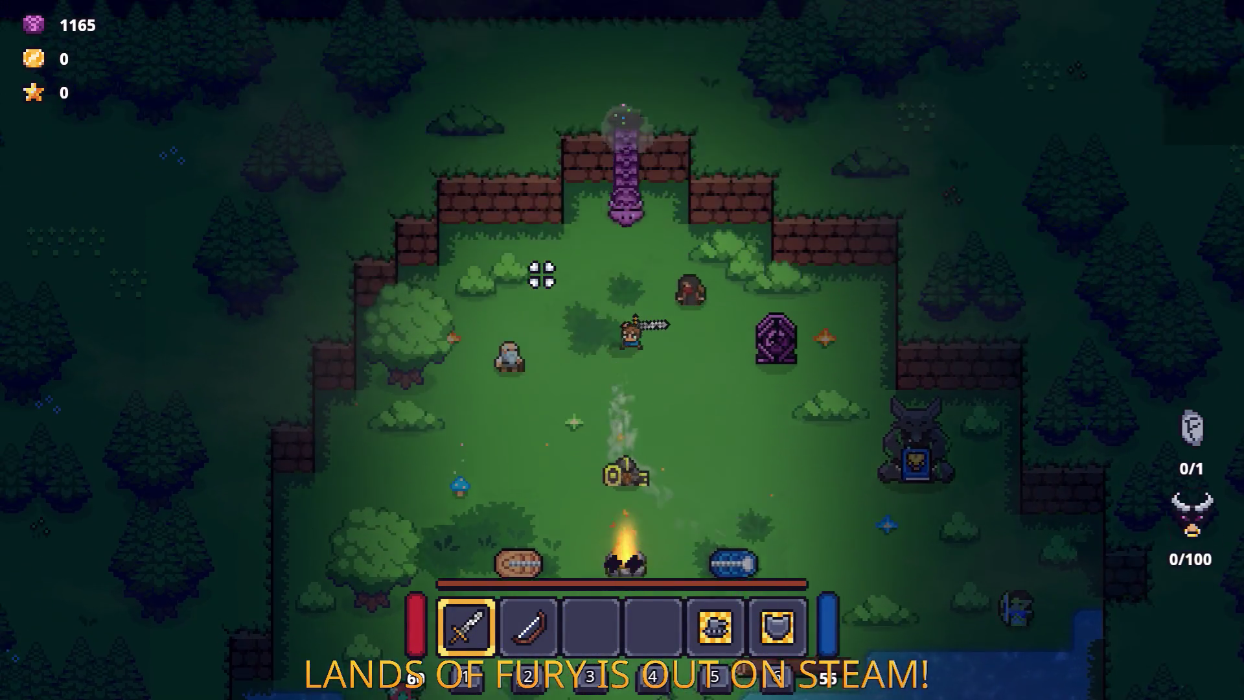
{"action": "key", "text": "e"}
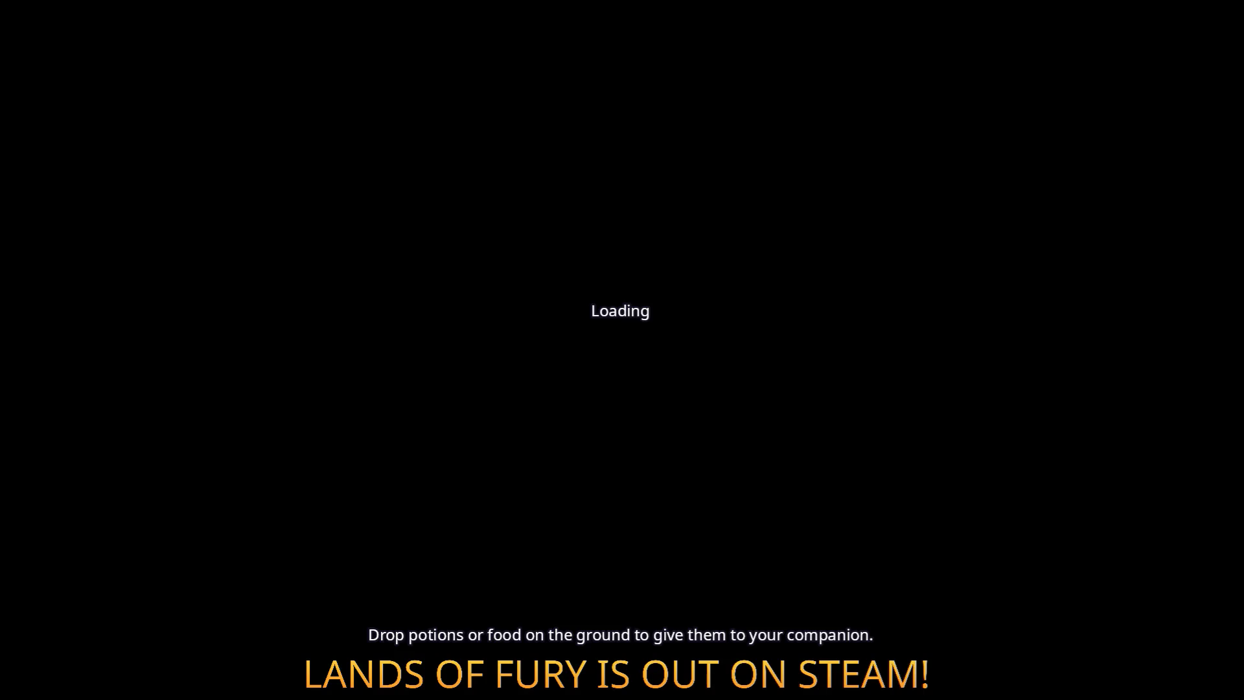
Step: Walk to the campfire clearing and kill the enemy by the campfire
{"action": "key", "text": "w"}
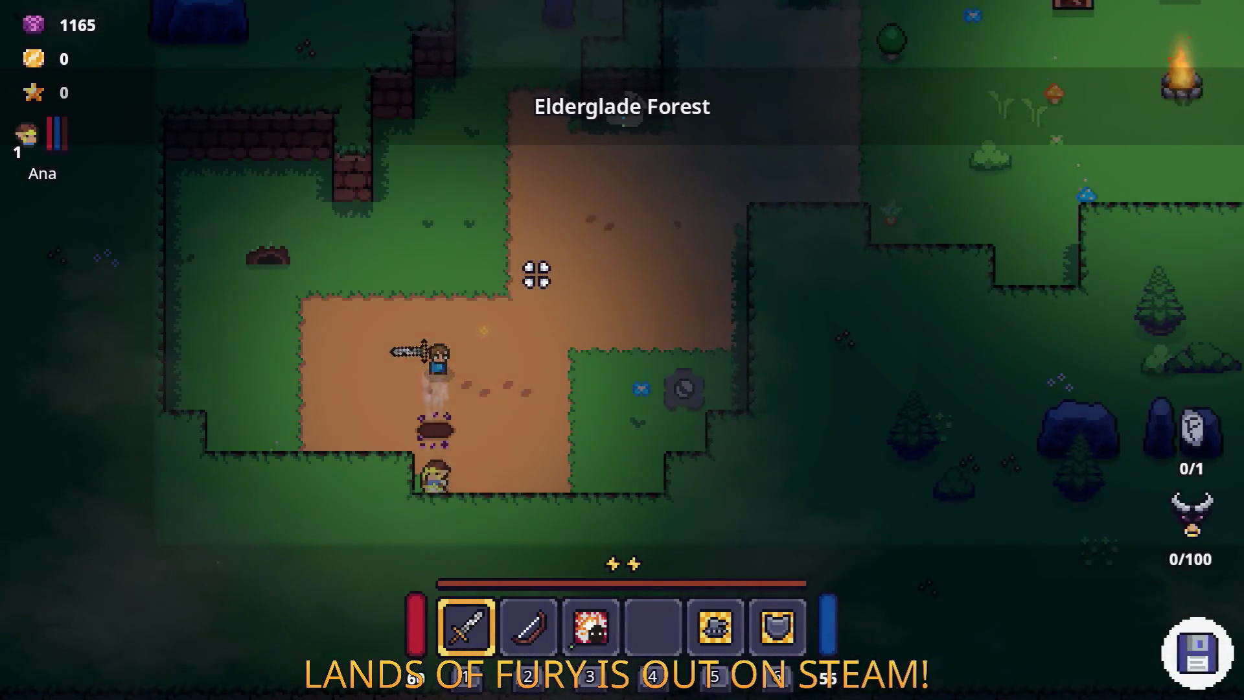
{"action": "key", "text": "d"}
{"action": "key", "text": "w"}
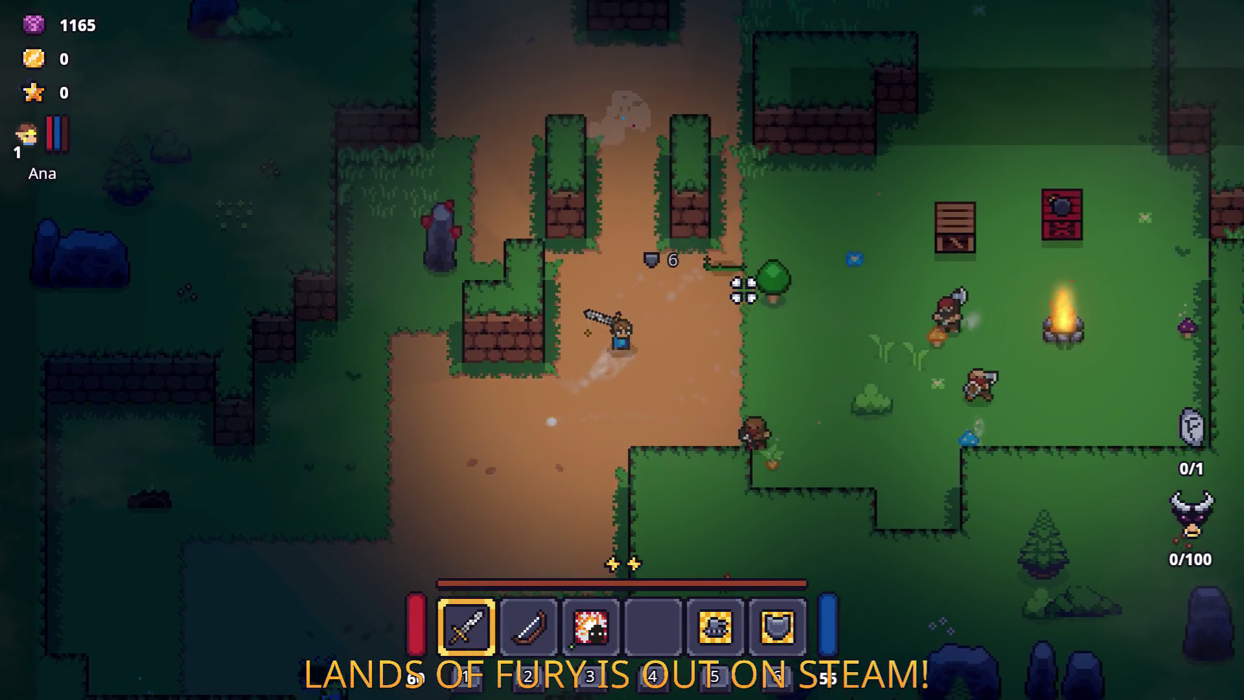
{"action": "key", "text": "d"}
{"action": "key", "text": "s"}
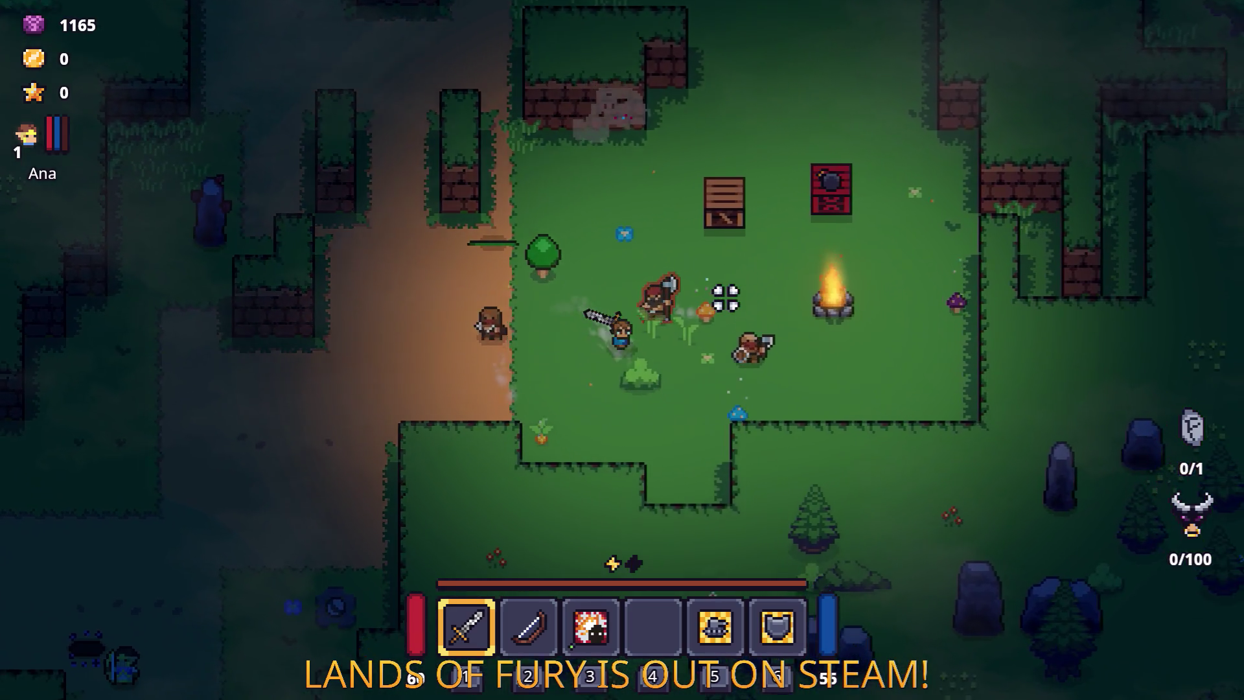
{"action": "left_click", "coordinate": [461, 272]}
{"action": "key", "text": "d"}
{"action": "left_click", "coordinate": [428, 259]}
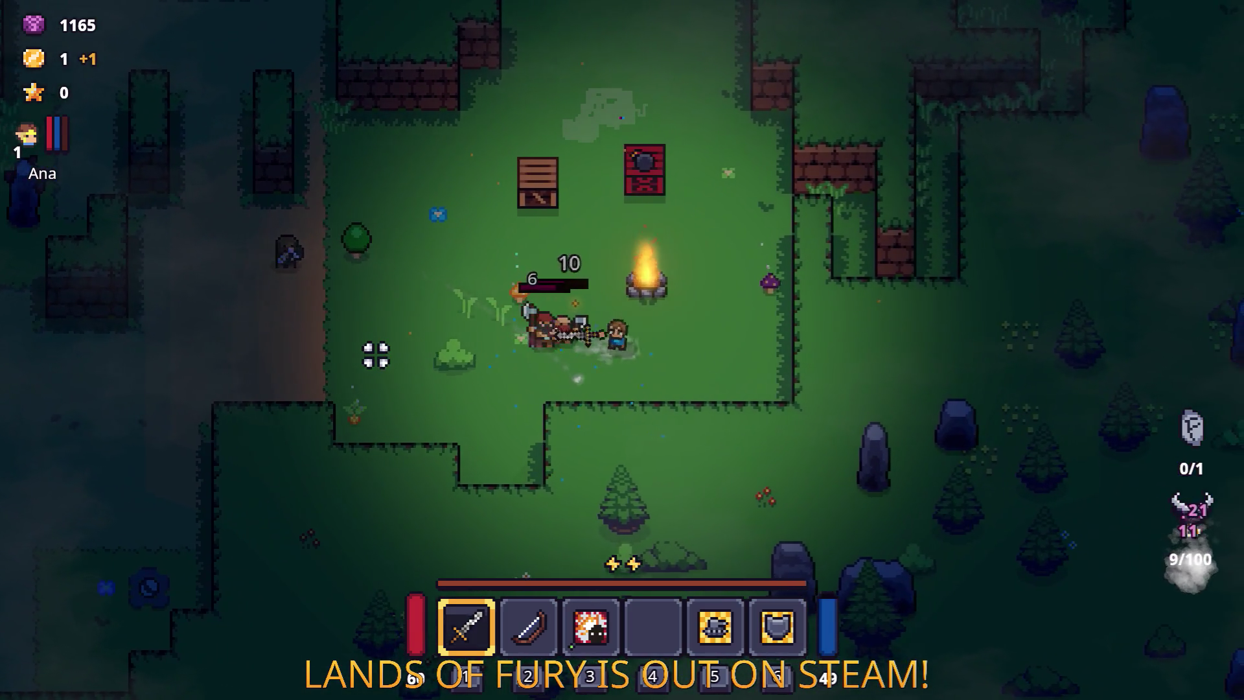
{"action": "left_click", "coordinate": [375, 354]}
{"action": "left_click", "coordinate": [375, 354]}
Step: Collect the dropped loot and chop down the small tree
{"action": "key", "text": "a"}
{"action": "key", "text": "w"}
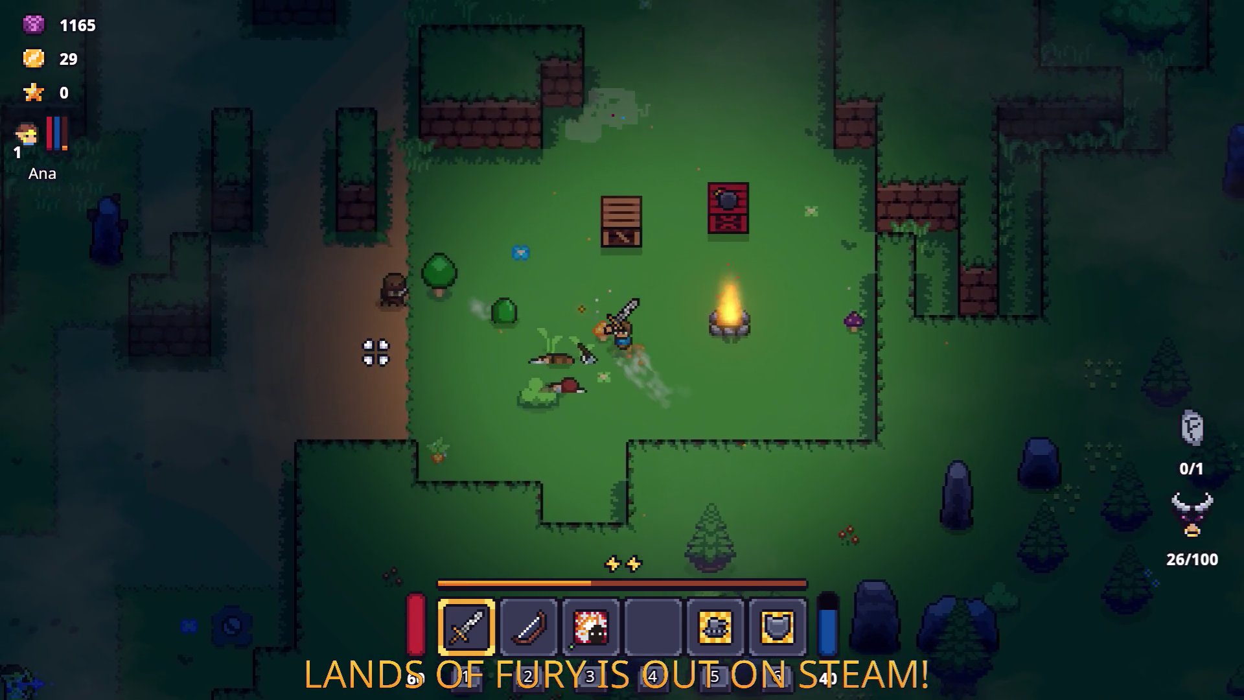
{"action": "key", "text": "w"}
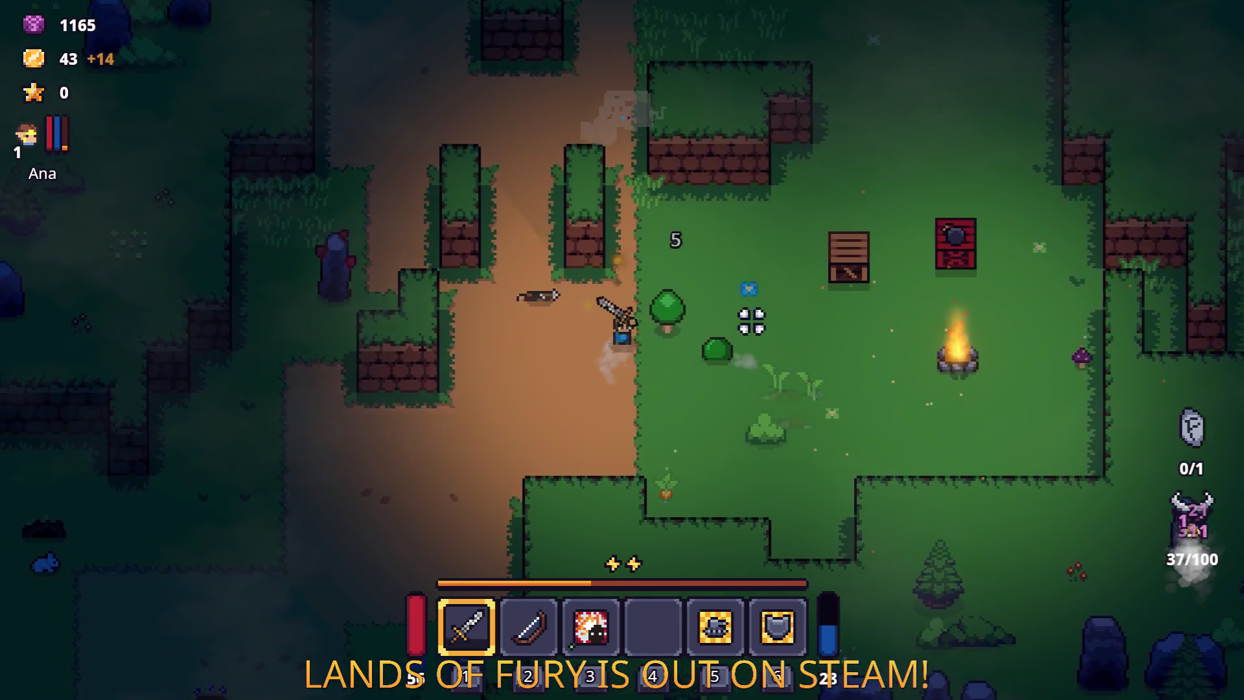
{"action": "left_click", "coordinate": [638, 427]}
{"action": "key", "text": "a"}
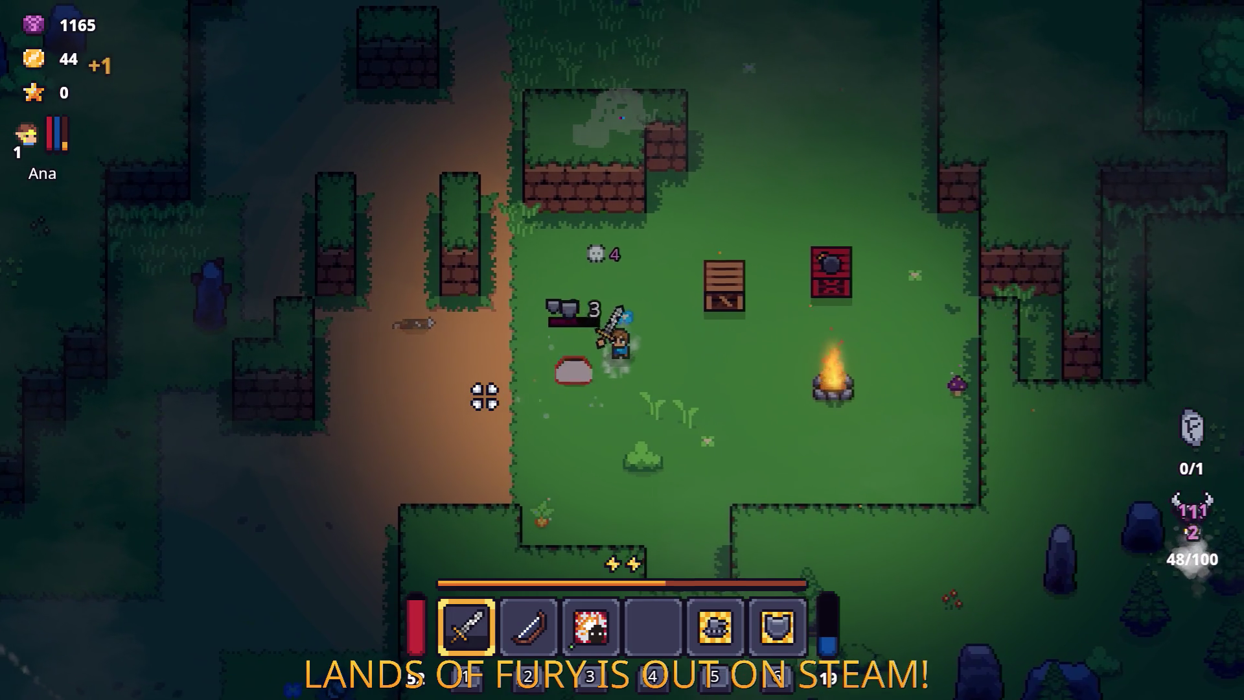
Step: Socket the Berserk Blast Rune into the sword's empty rune slot
{"action": "key", "text": "i"}
{"action": "key", "text": "e"}
{"action": "left_click", "coordinate": [527, 360]}
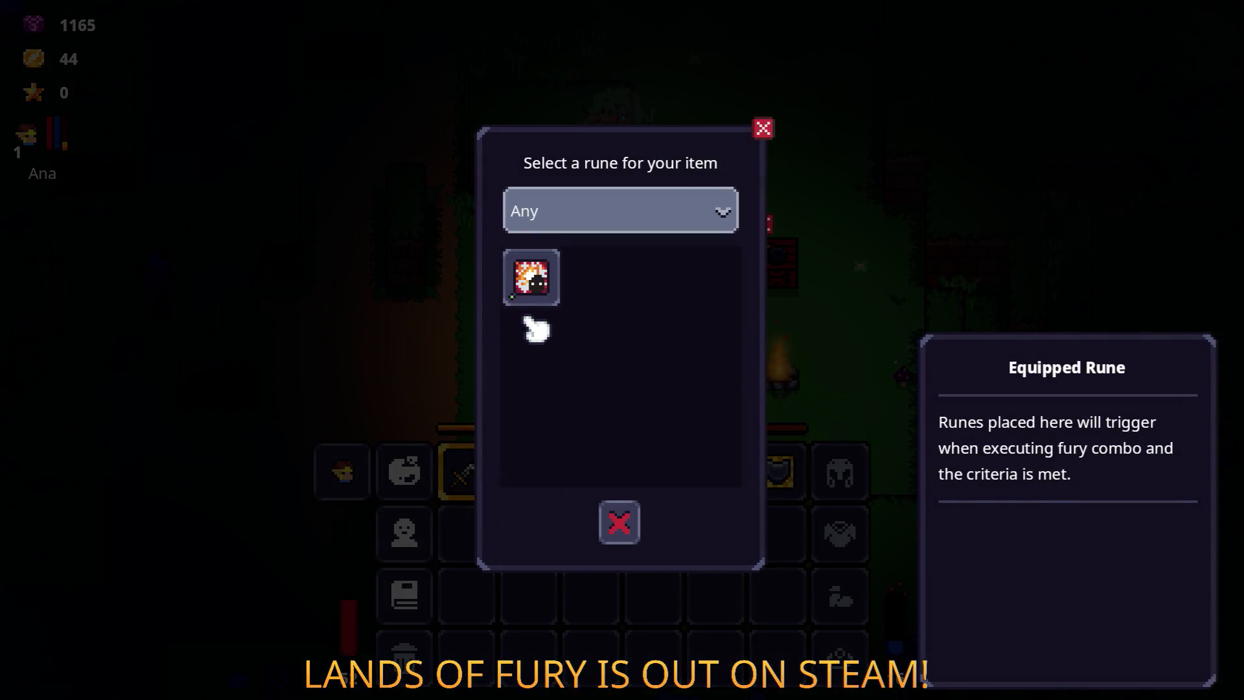
{"action": "left_click", "coordinate": [528, 275]}
{"action": "key", "text": "Escape"}
{"action": "key", "text": "i"}
Step: Smash the wooden crates, then head far north through the forest
{"action": "left_click", "coordinate": [480, 289]}
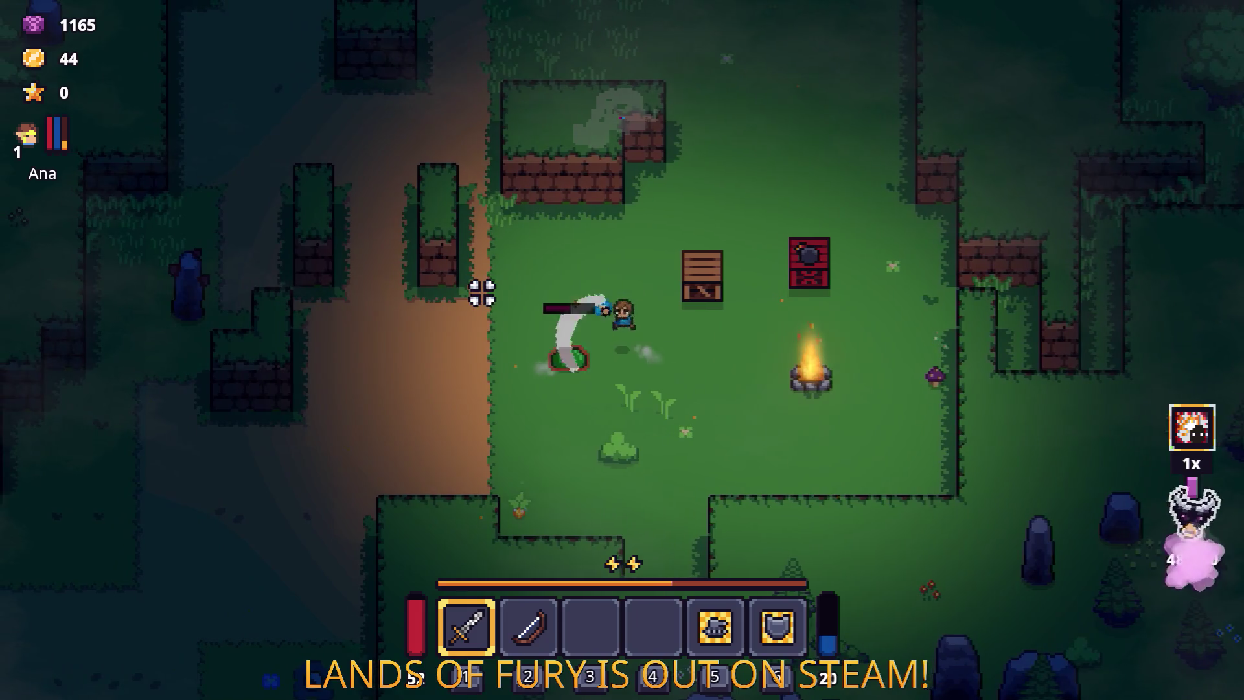
{"action": "left_click", "coordinate": [706, 253]}
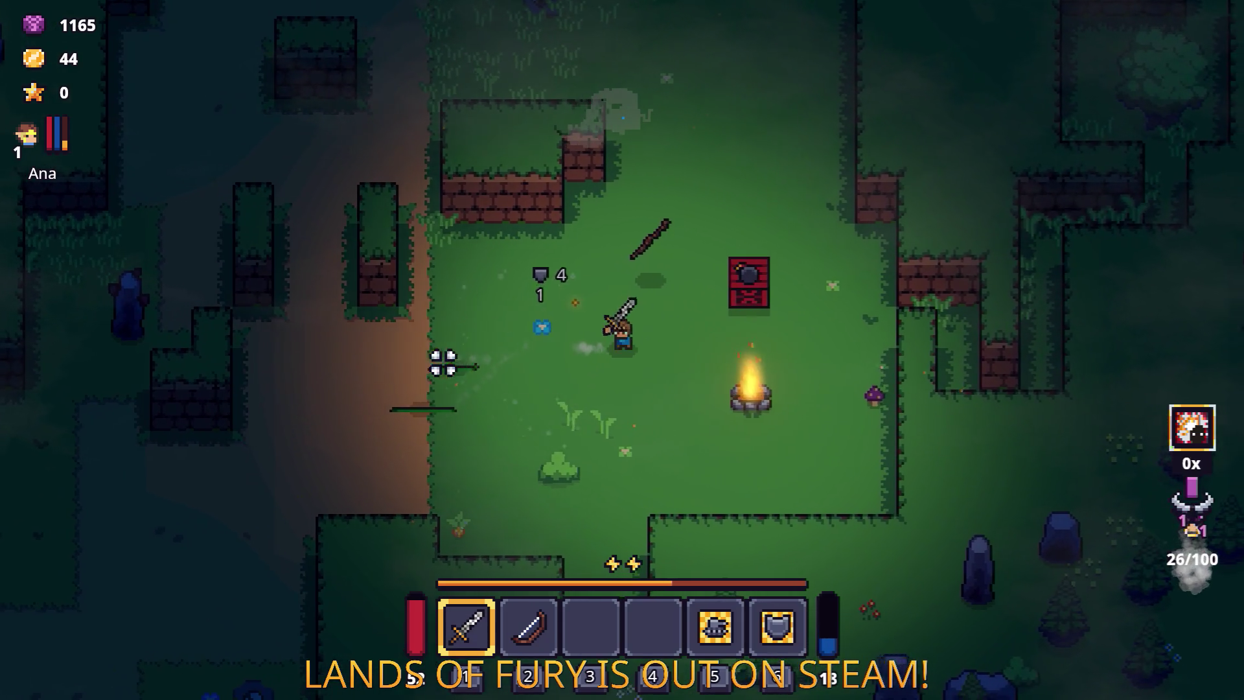
{"action": "key", "text": "d"}
{"action": "key", "text": "w"}
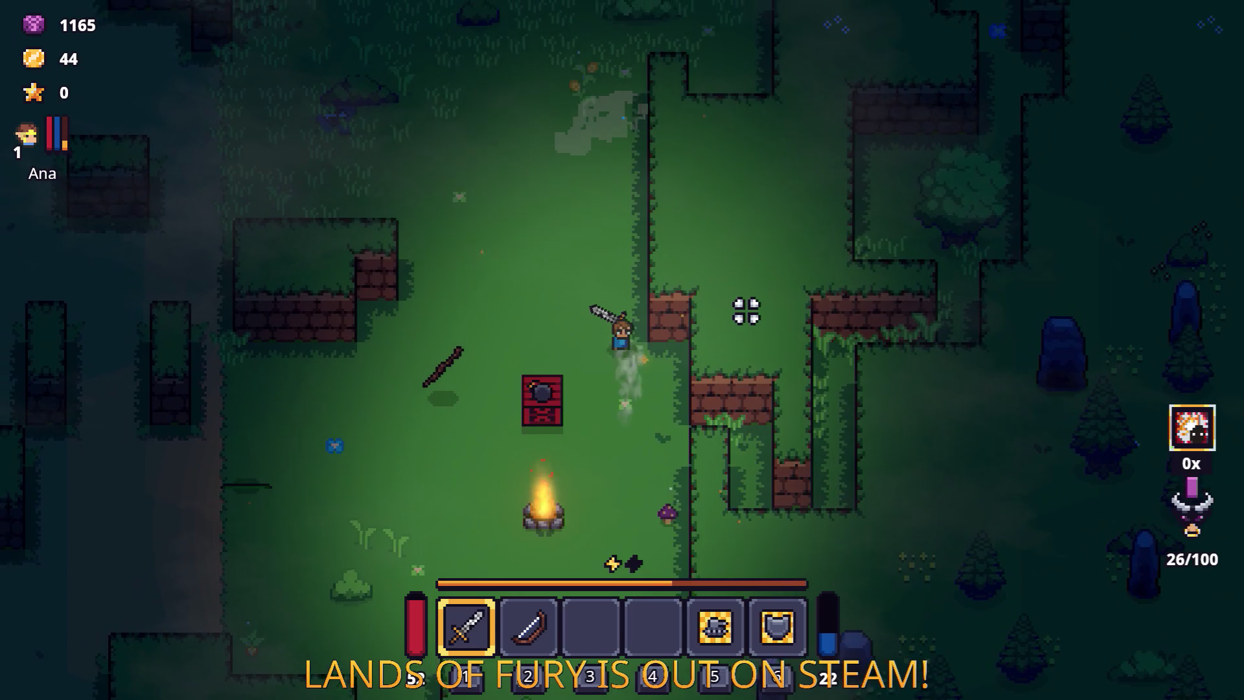
{"action": "key", "text": "w"}
{"action": "key", "text": "w"}
{"action": "key", "text": "d"}
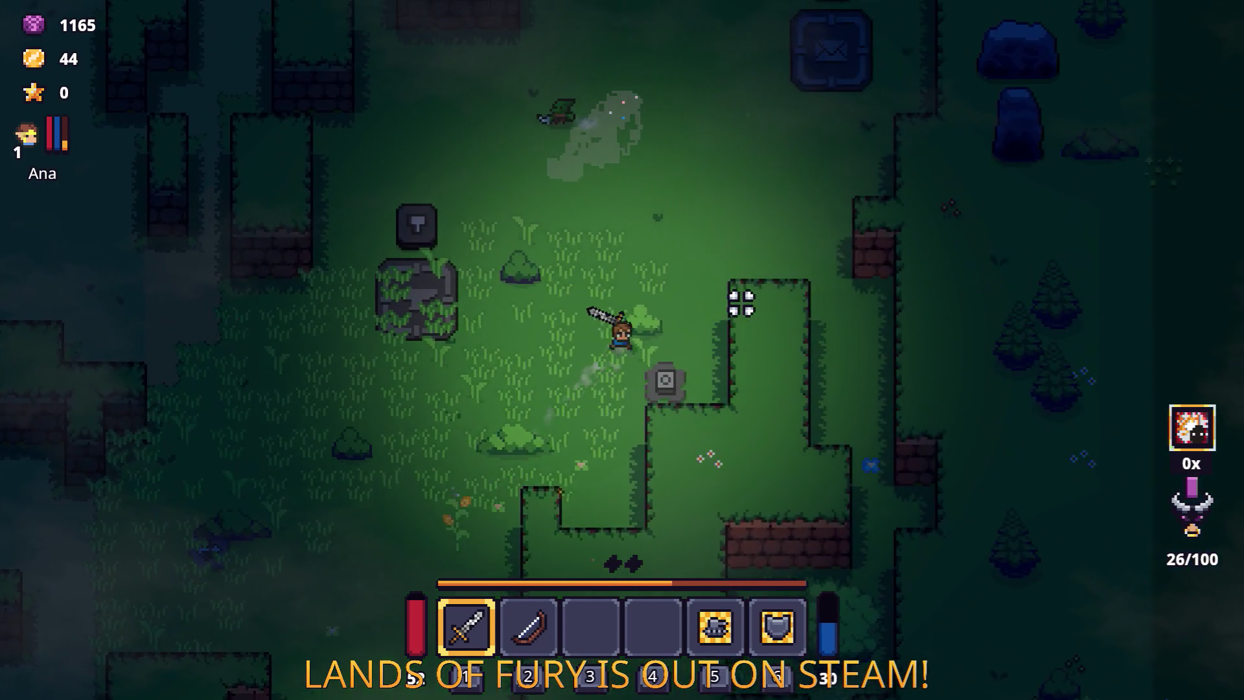
{"action": "key", "text": "w"}
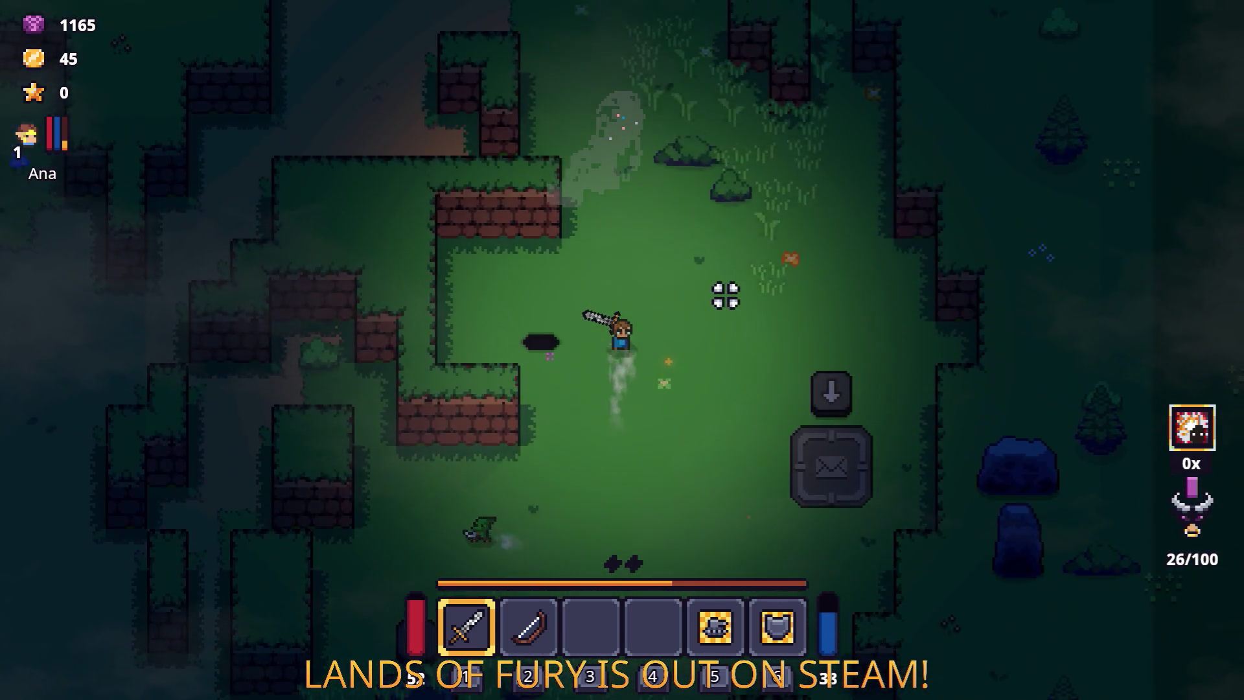
{"action": "key", "text": "w"}
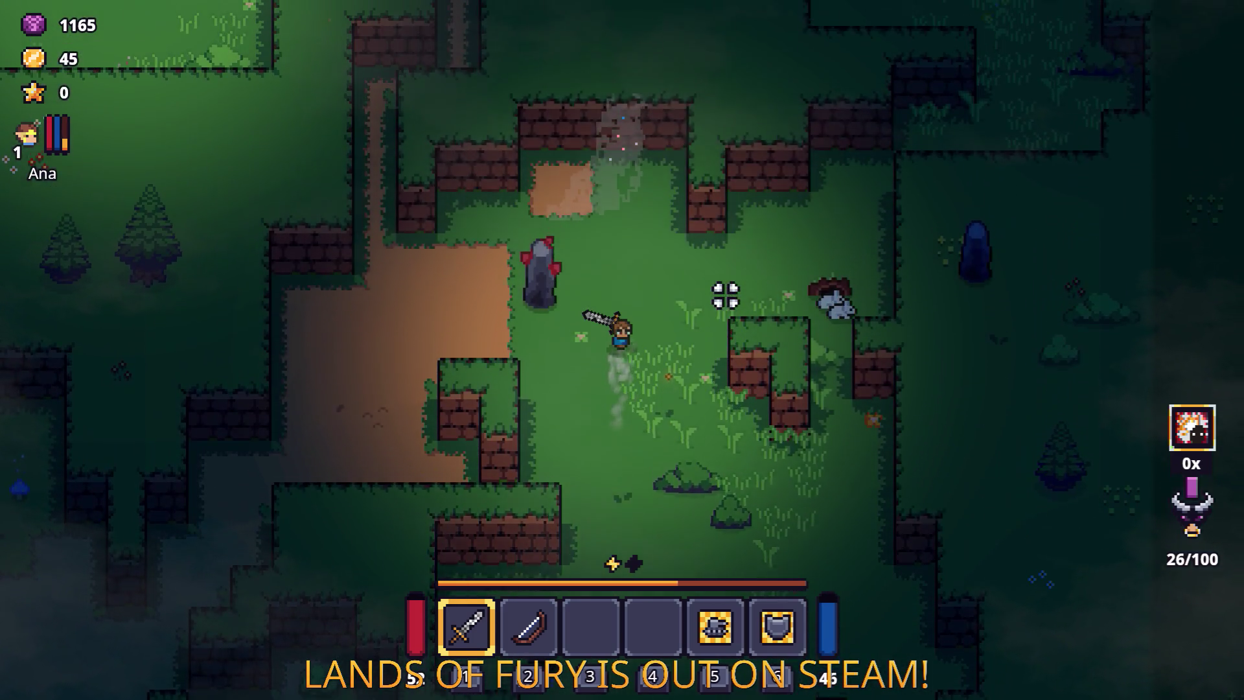
Step: Walk down-left into the next camp, past its chest
{"action": "key", "text": "s"}
{"action": "key", "text": "a"}
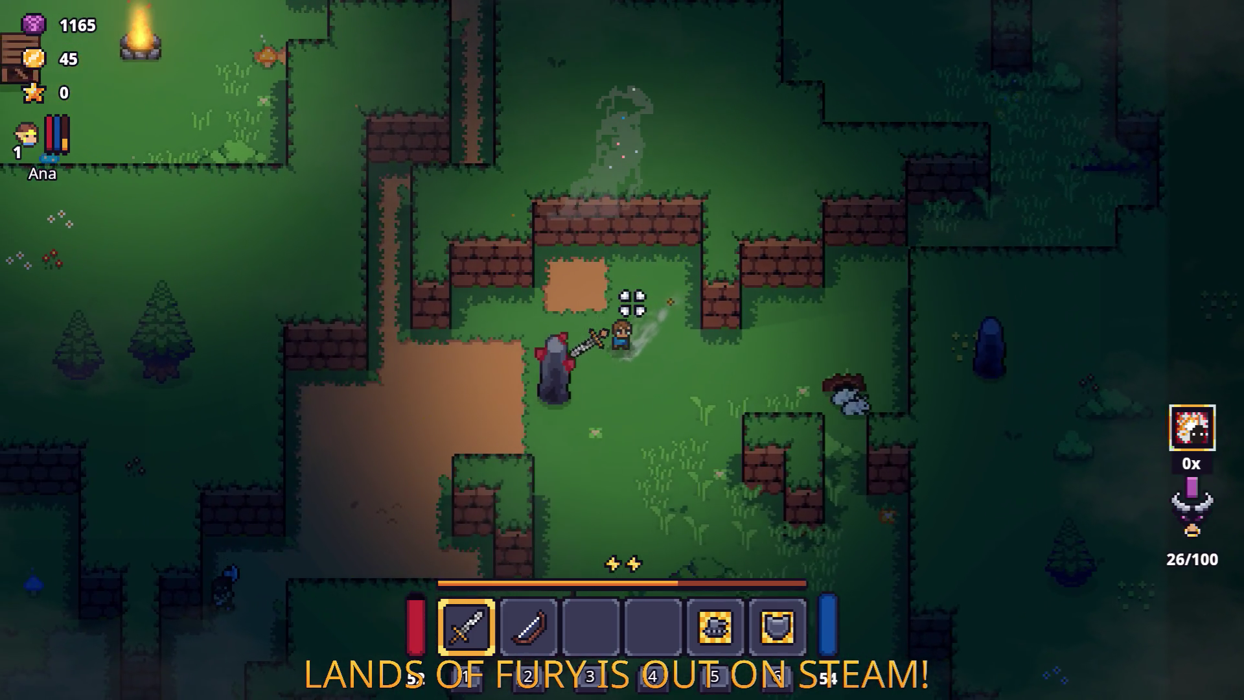
{"action": "key", "text": "s"}
{"action": "key", "text": "a"}
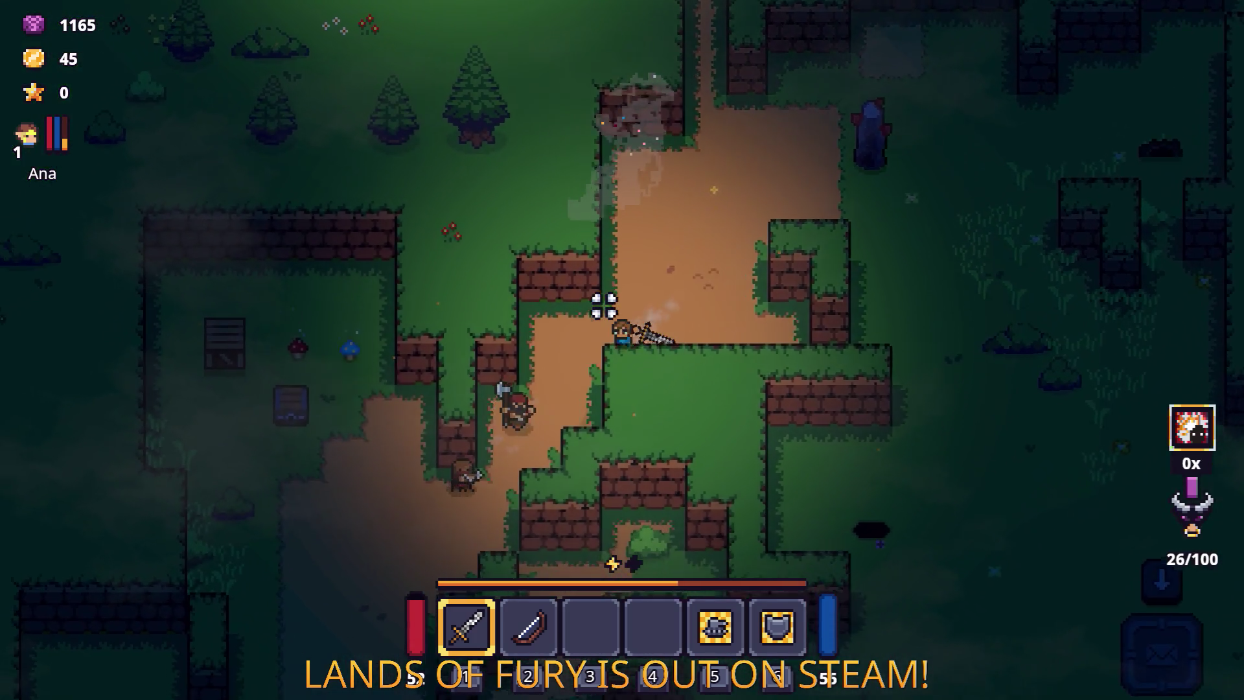
{"action": "key", "text": "w"}
{"action": "key", "text": "a"}
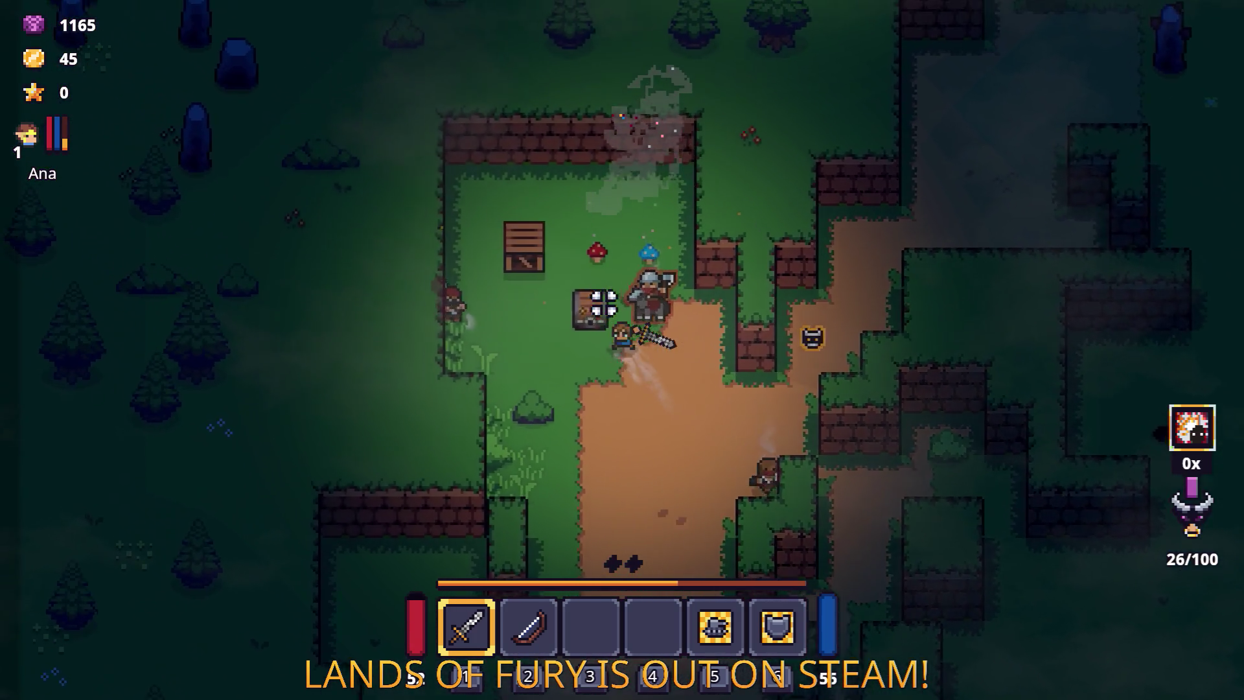
{"action": "key", "text": "s"}
Step: Switch to the mace and clear the camp enemies
{"action": "key", "text": "Tab"}
{"action": "key", "text": "Tab"}
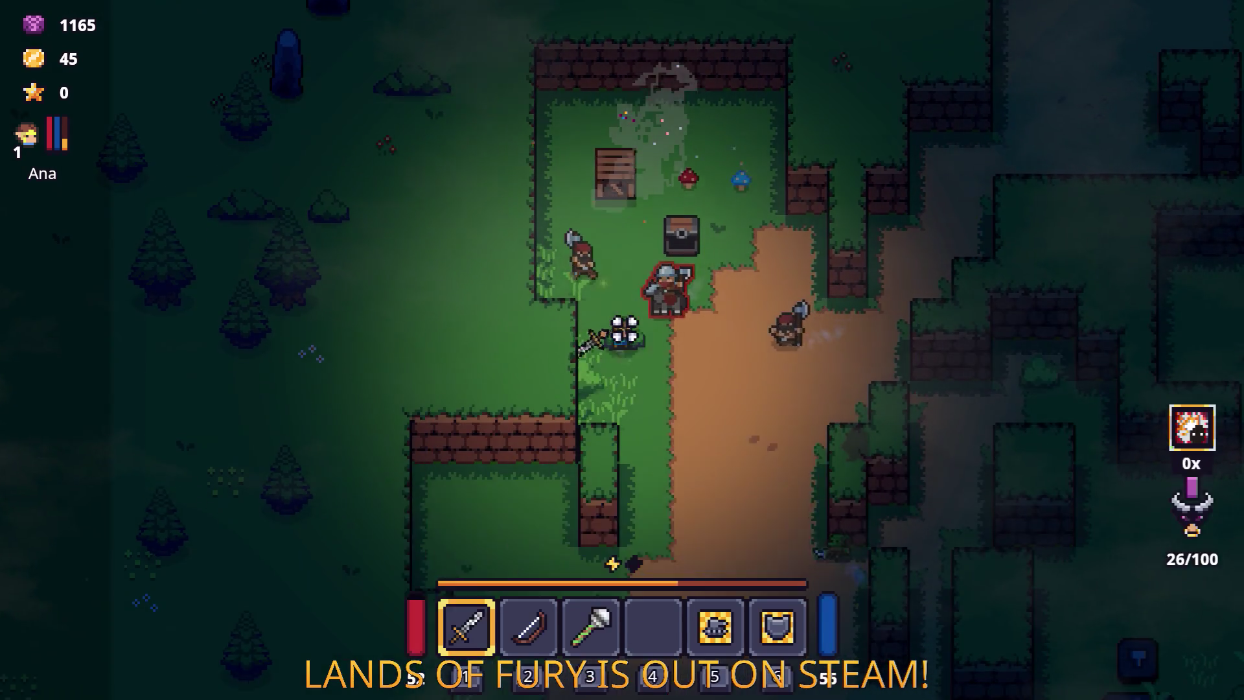
{"action": "key", "text": "3"}
{"action": "key", "text": "s"}
{"action": "key", "text": "d"}
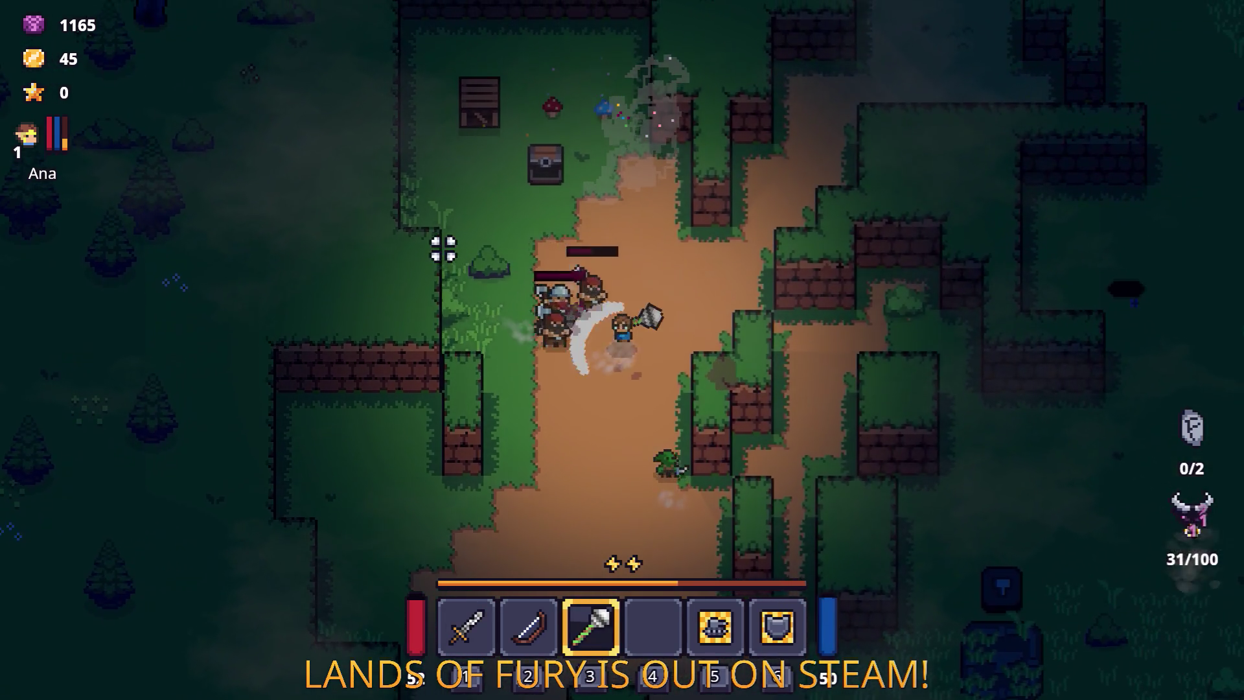
{"action": "left_click", "coordinate": [425, 311]}
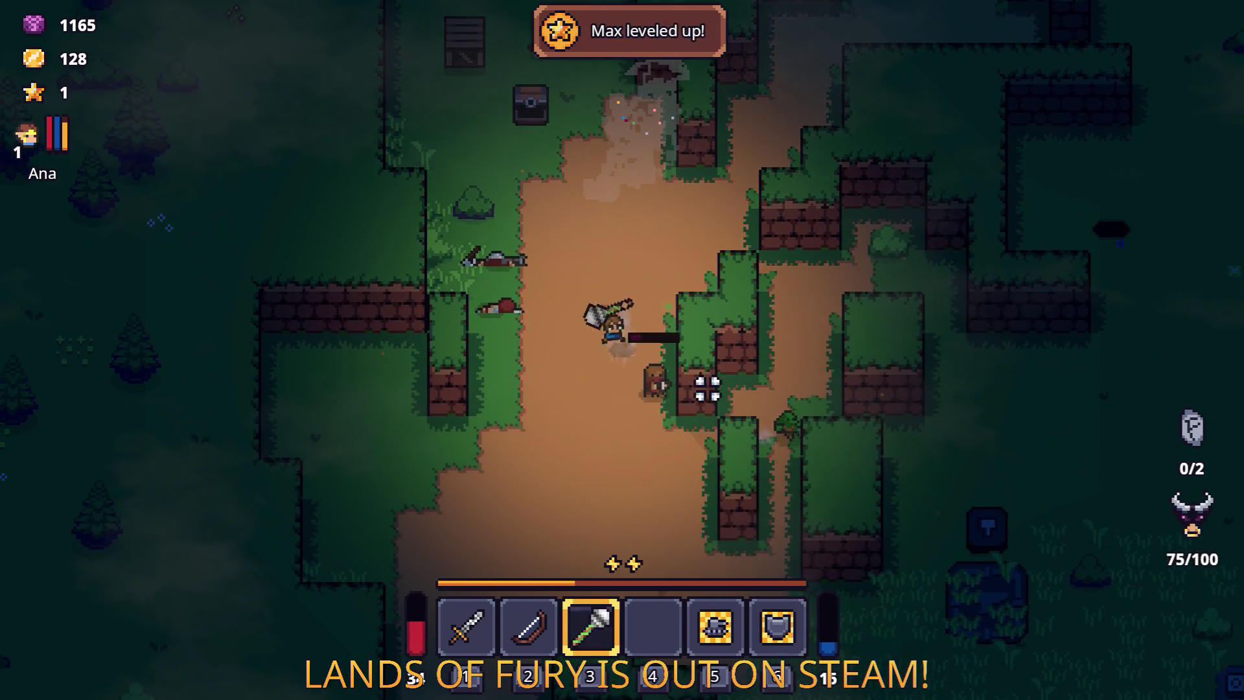
{"action": "key", "text": "s"}
{"action": "left_click", "coordinate": [707, 389]}
Step: Dash away and follow the dirt path north-east
{"action": "key", "text": "w"}
{"action": "key", "text": "d"}
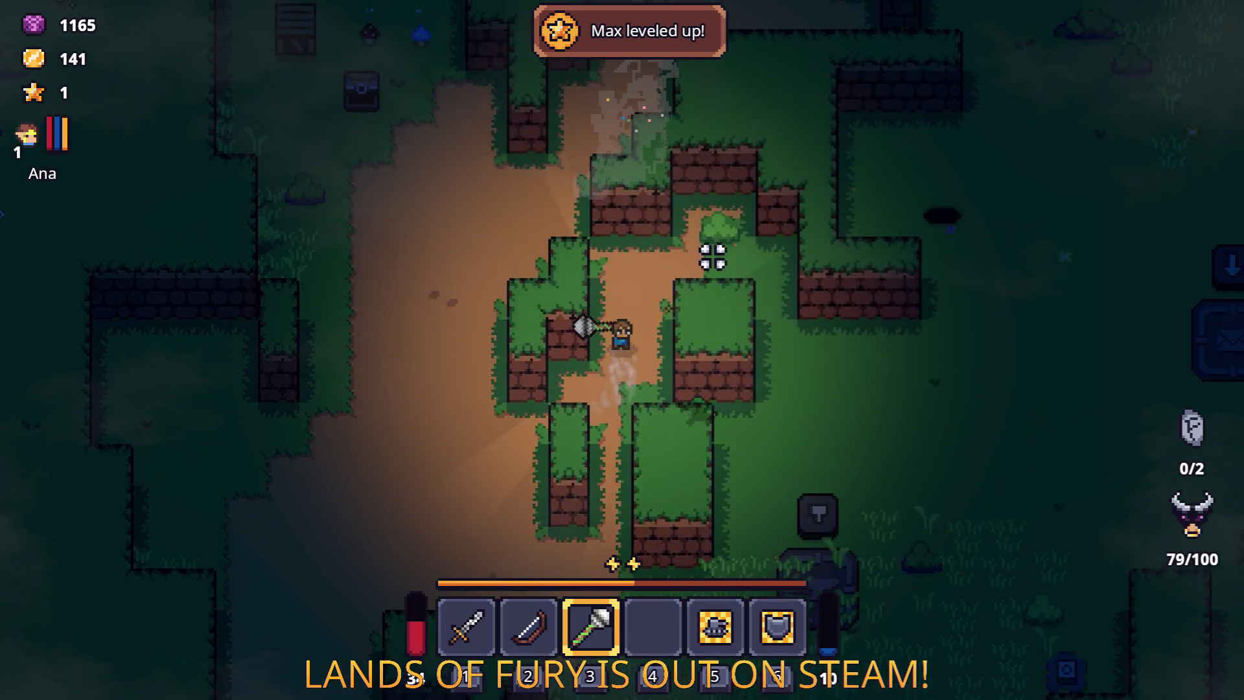
{"action": "key", "text": "w"}
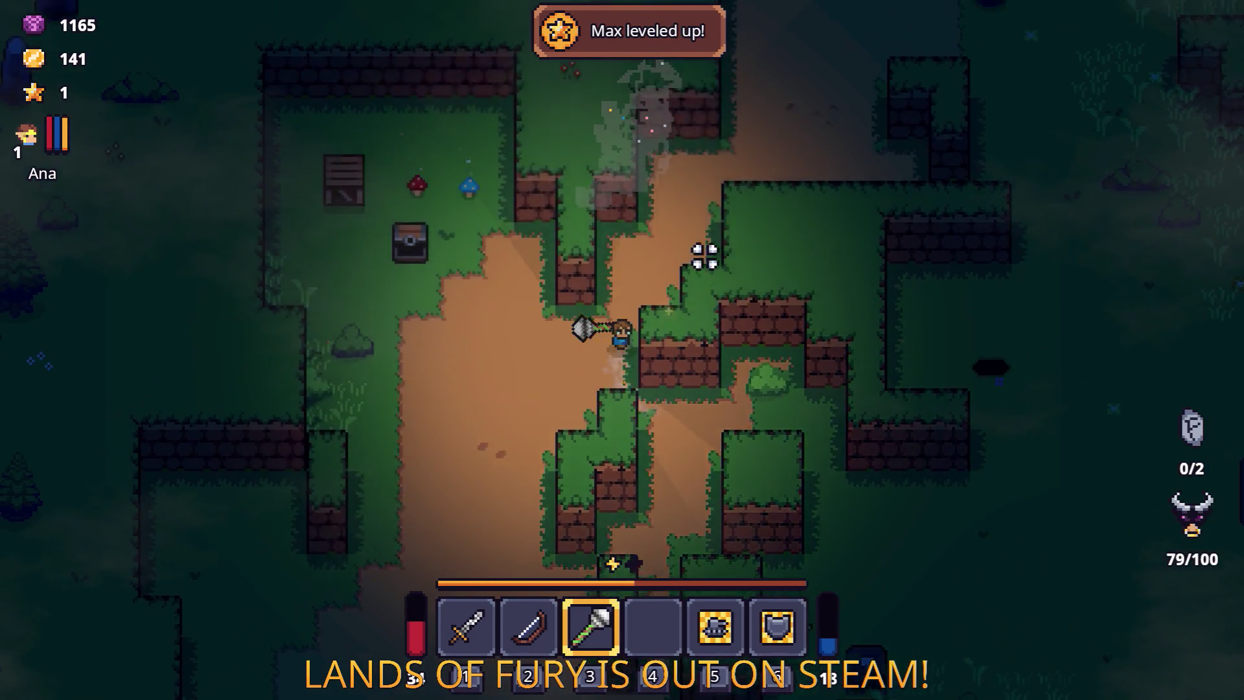
{"action": "key", "text": "d"}
{"action": "key", "text": "w"}
{"action": "key", "text": "d"}
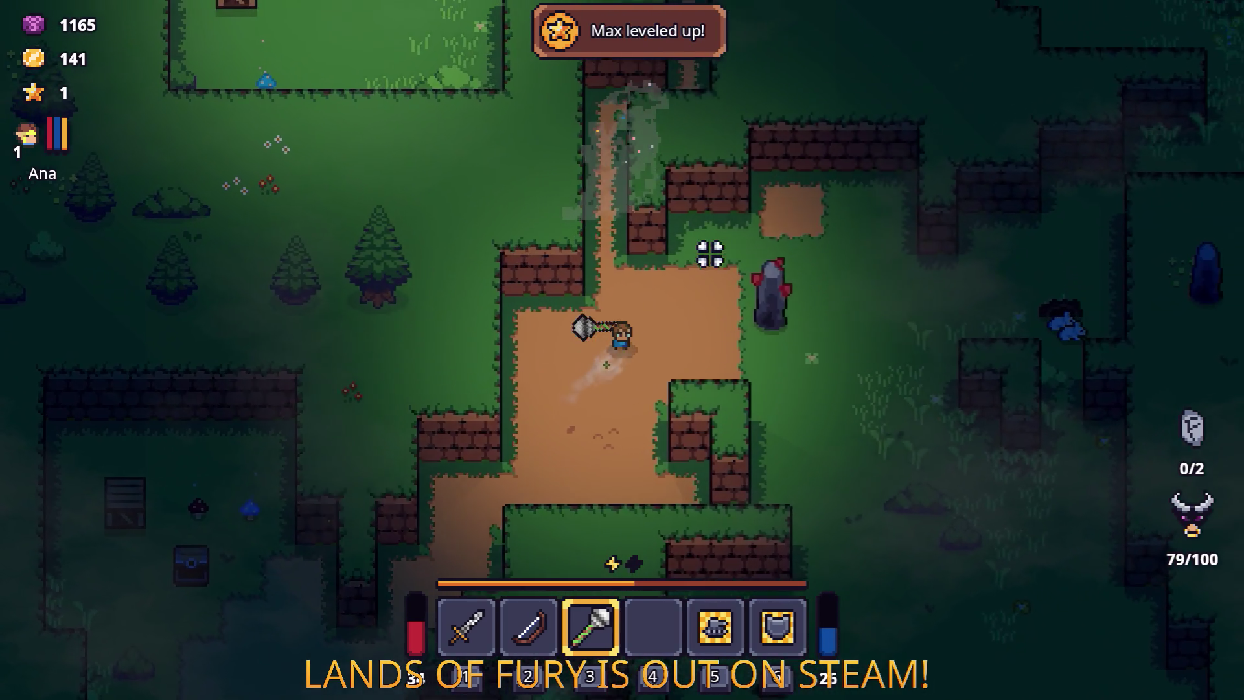
{"action": "key", "text": "w"}
{"action": "key", "text": "d"}
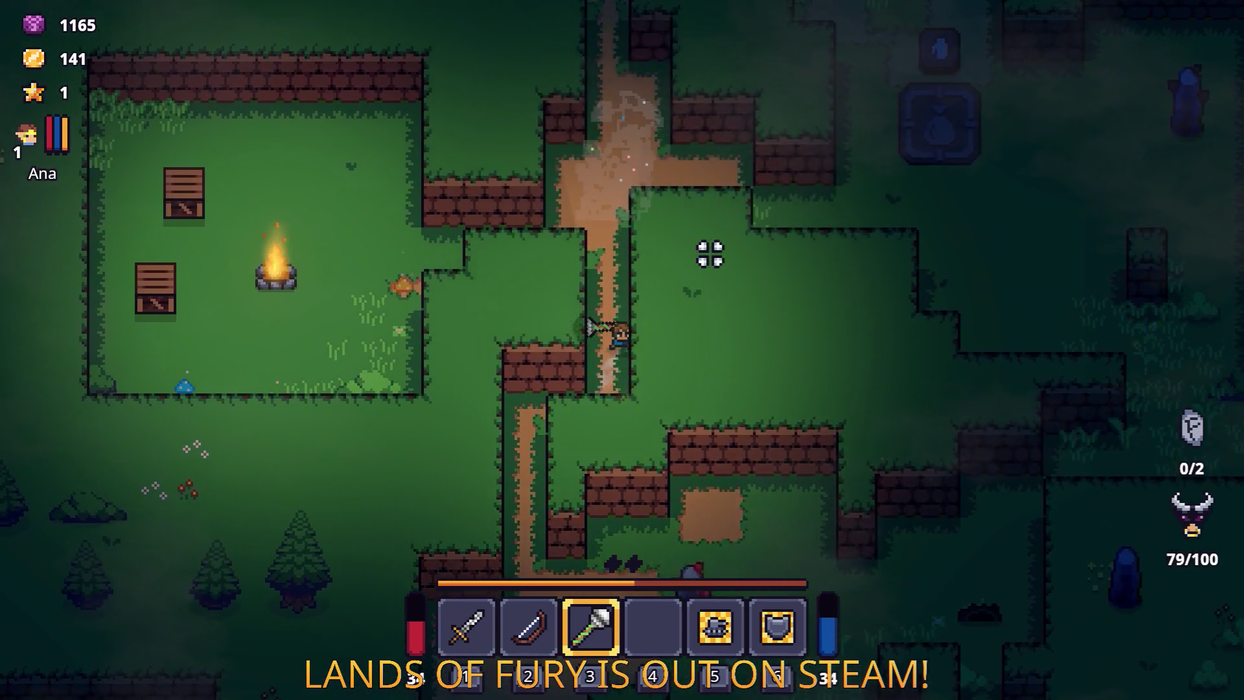
{"action": "key", "text": "w"}
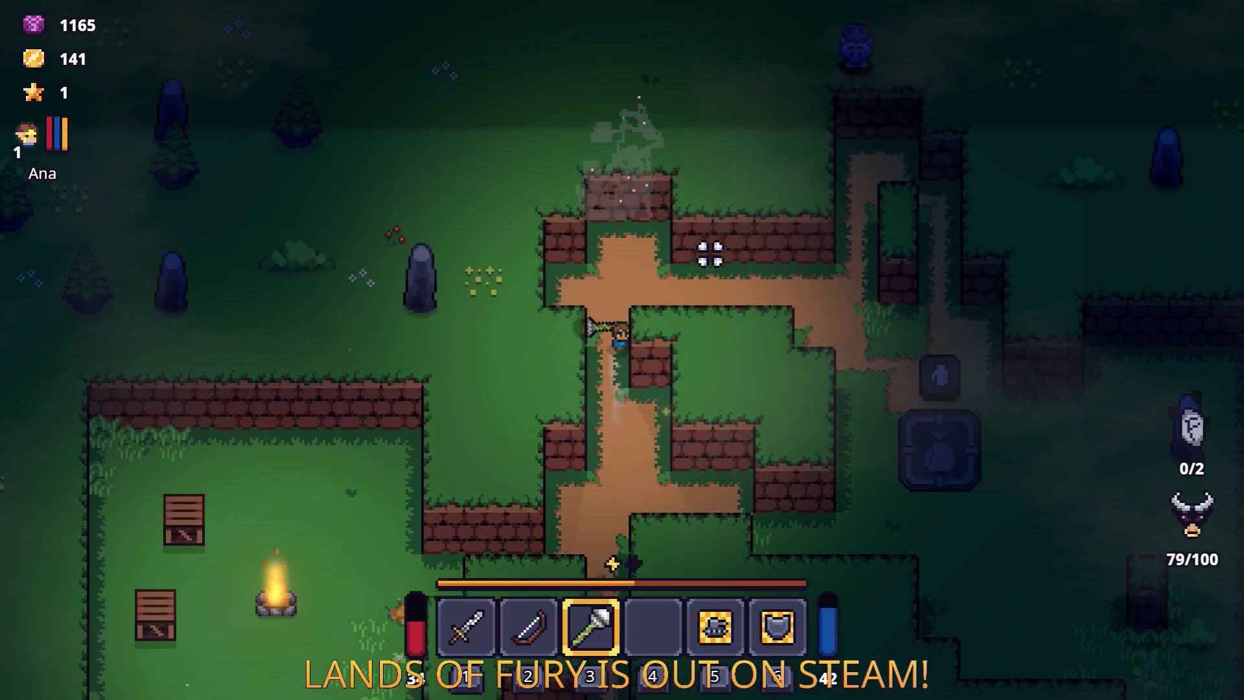
{"action": "key", "text": "d"}
Step: Walk past the stone pedestal, through the brick wall gap and mailbox, into tall grass
{"action": "key", "text": "s"}
{"action": "key", "text": "d"}
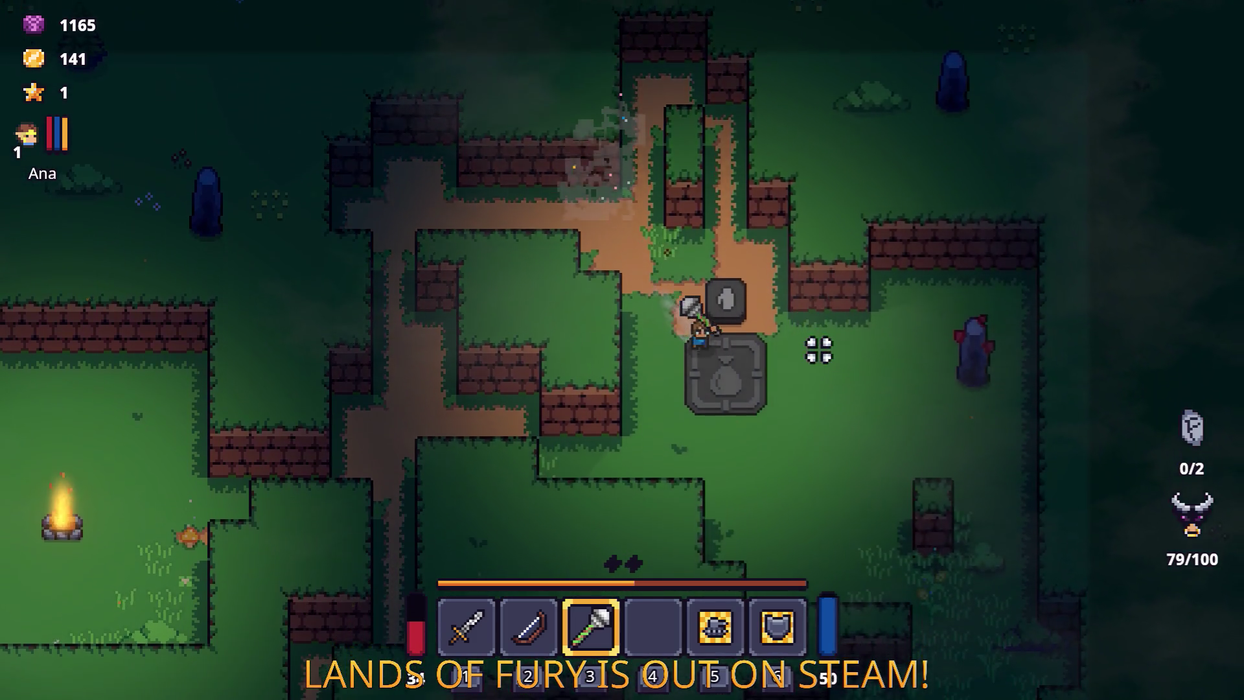
{"action": "key", "text": "s"}
{"action": "key", "text": "d"}
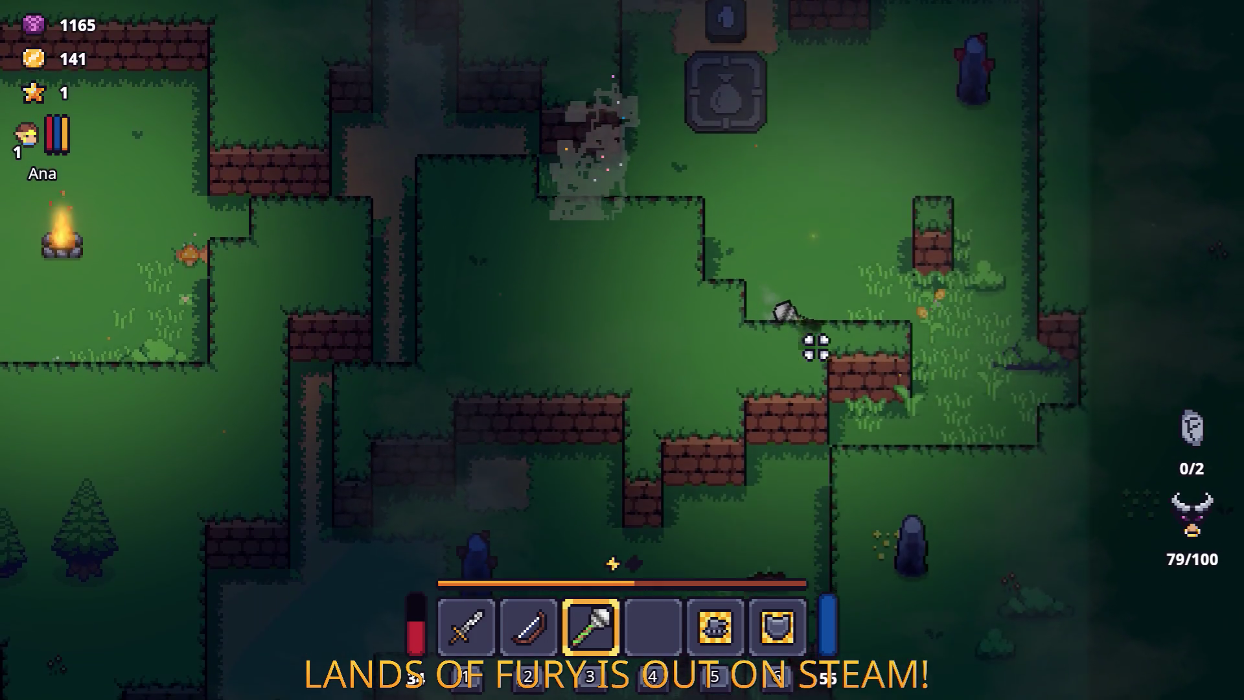
{"action": "key", "text": "a"}
{"action": "key", "text": "s"}
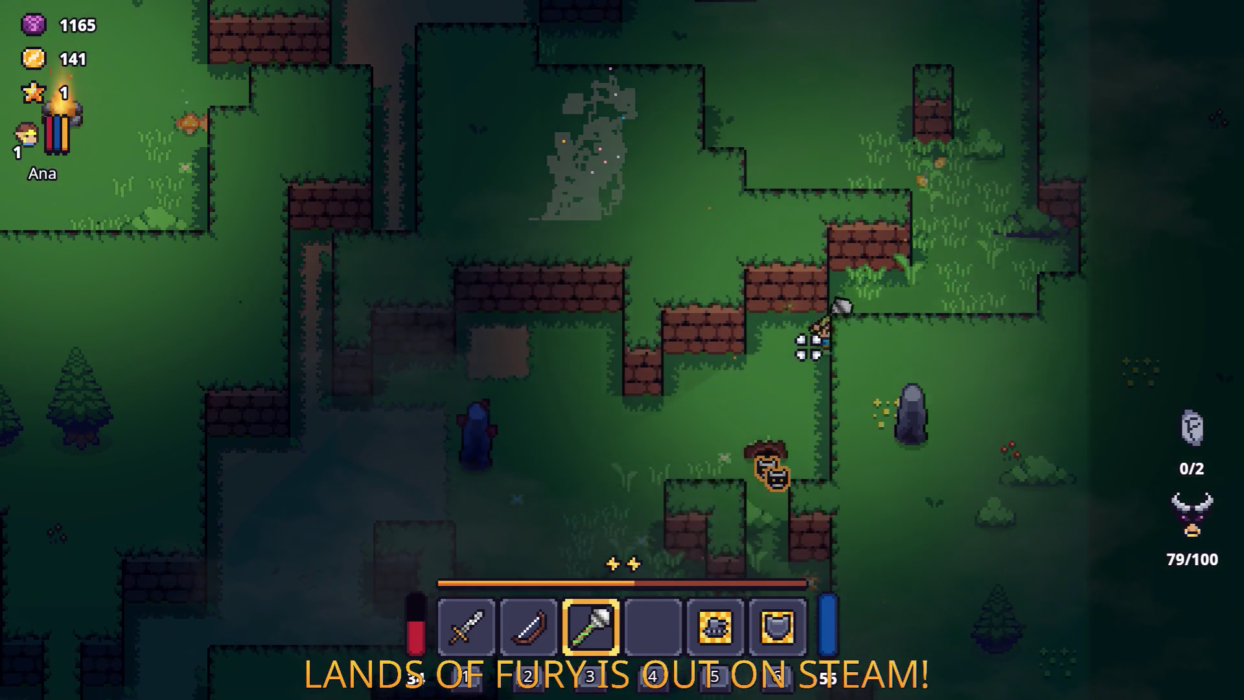
{"action": "key", "text": "s"}
{"action": "key", "text": "a"}
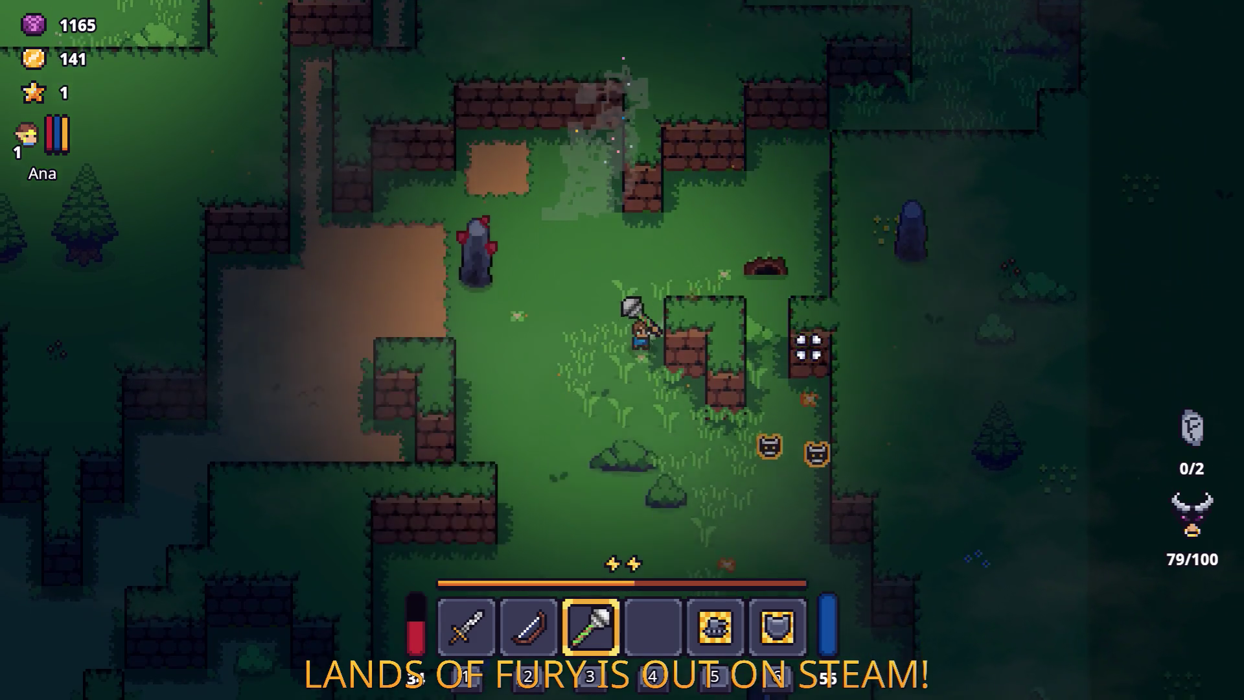
{"action": "key", "text": "s"}
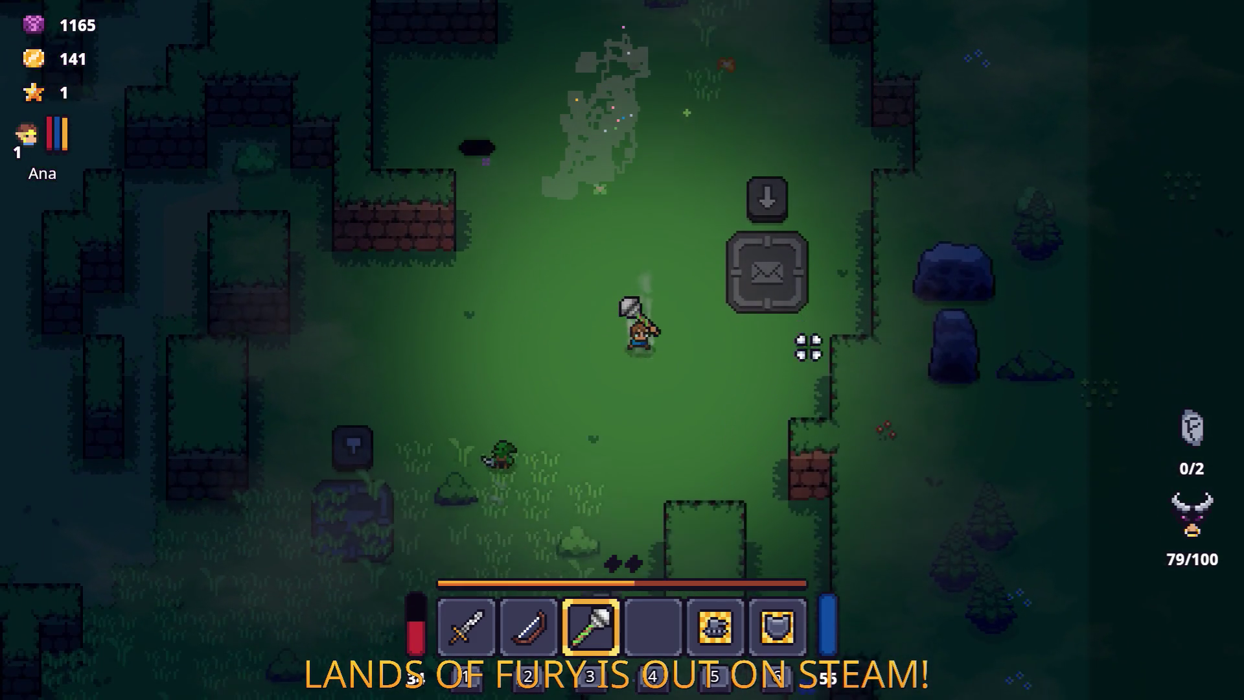
{"action": "key", "text": "s"}
{"action": "key", "text": "a"}
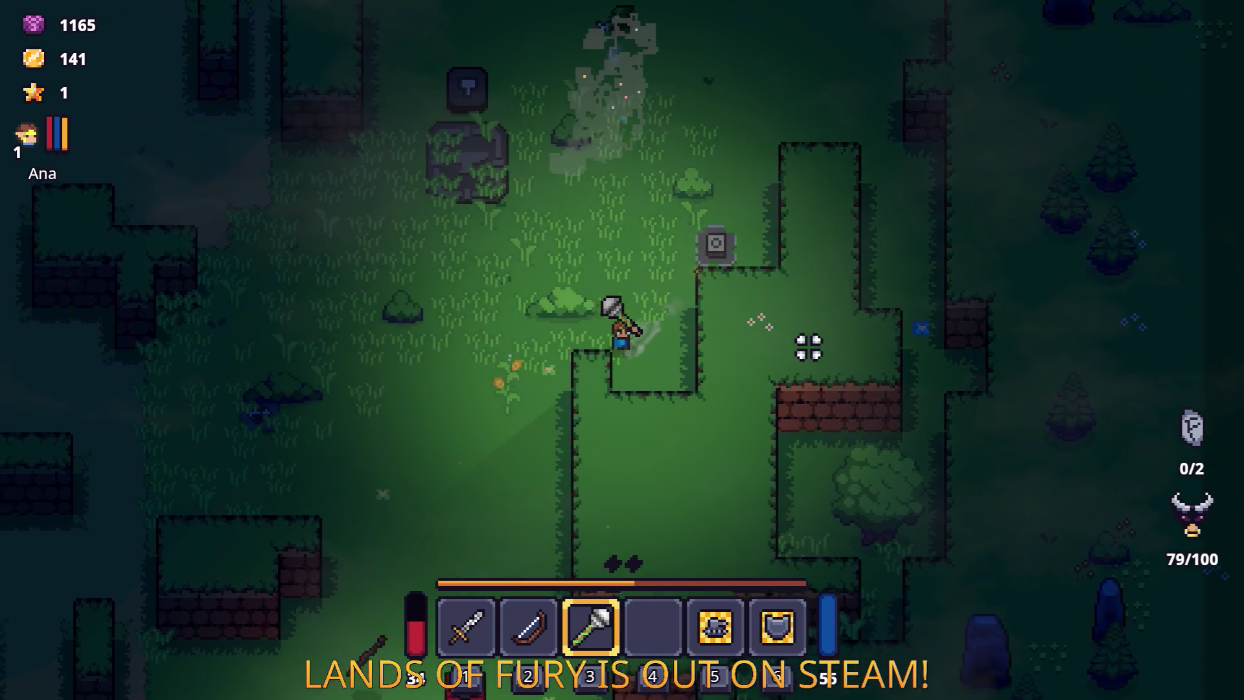
Step: Circle past the campfire and up the dirt path to the chest and crate, then pause
{"action": "key", "text": "s"}
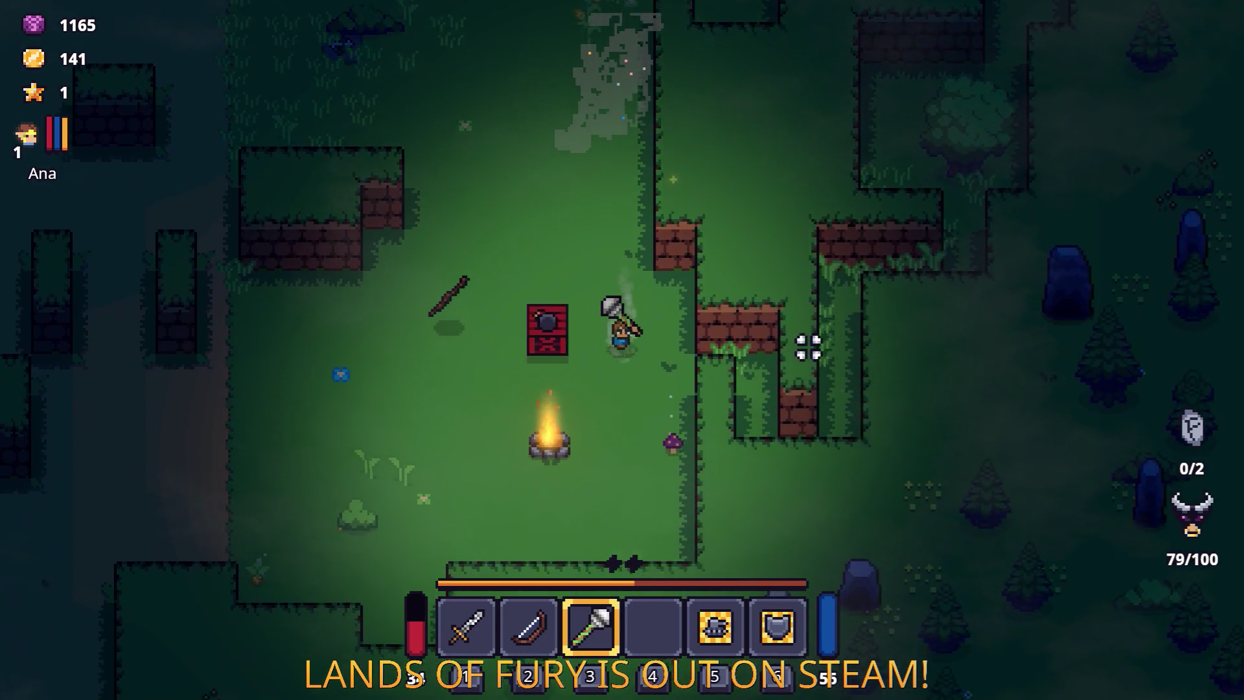
{"action": "key", "text": "a"}
{"action": "key", "text": "s"}
{"action": "key", "text": "a"}
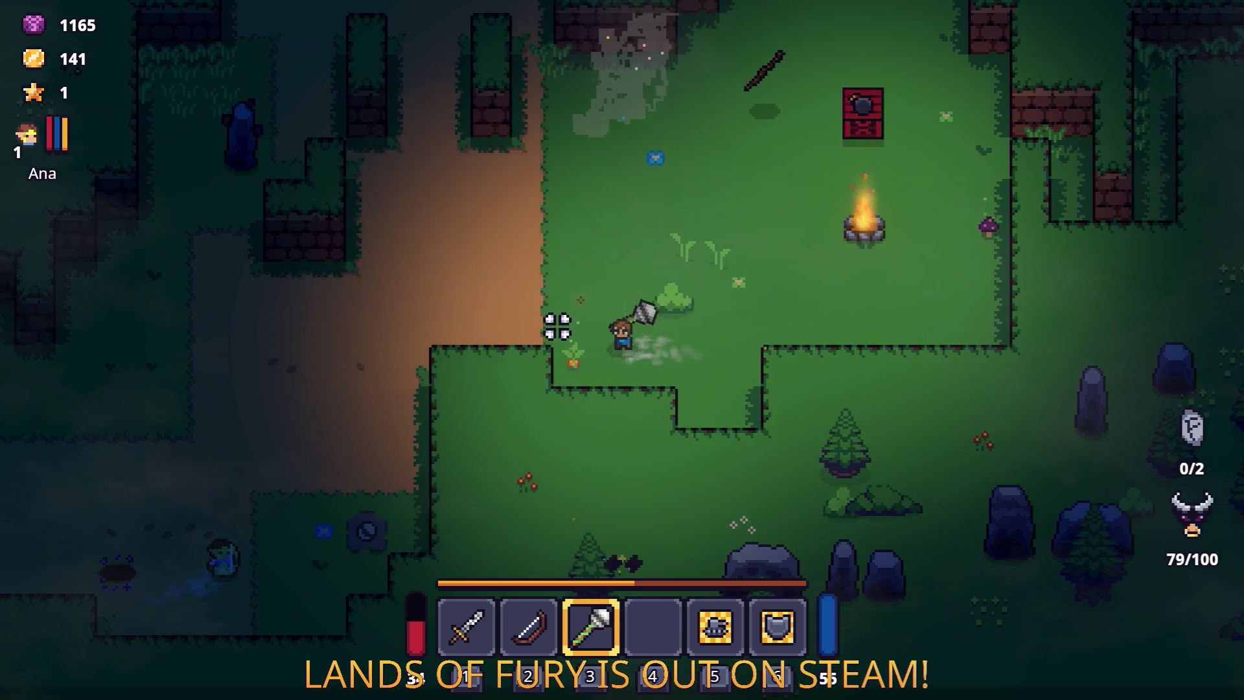
{"action": "key", "text": "a"}
{"action": "key", "text": "w"}
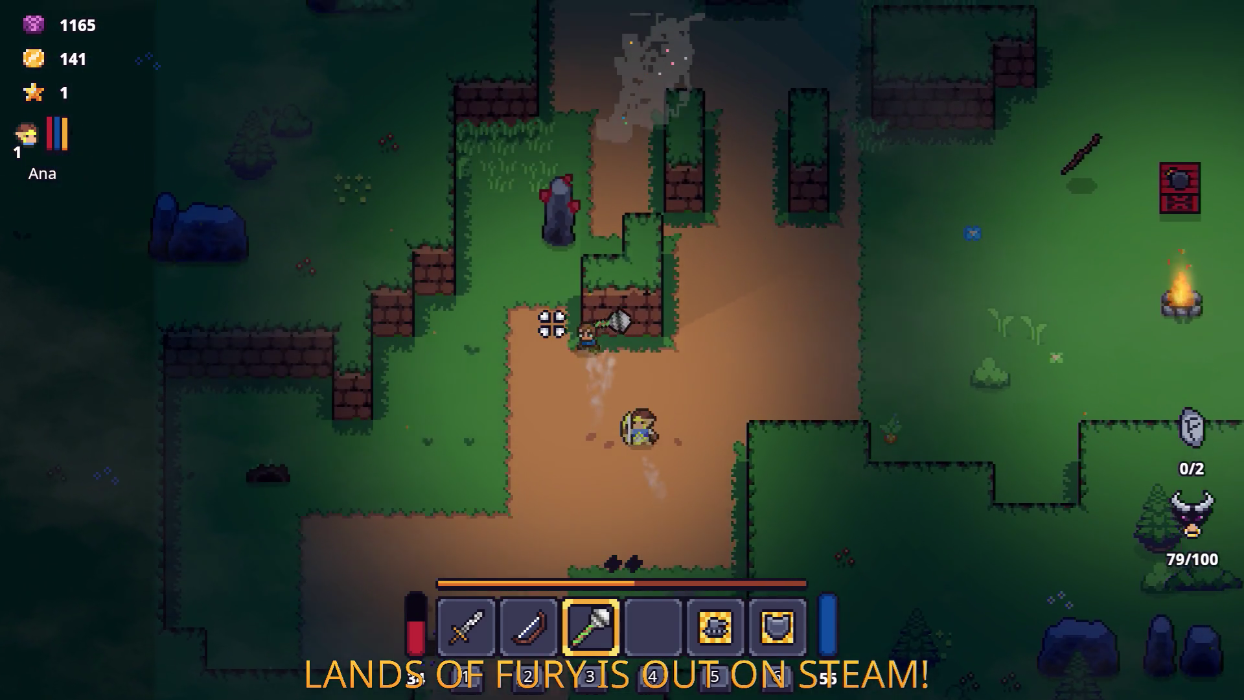
{"action": "key", "text": "w"}
{"action": "key", "text": "d"}
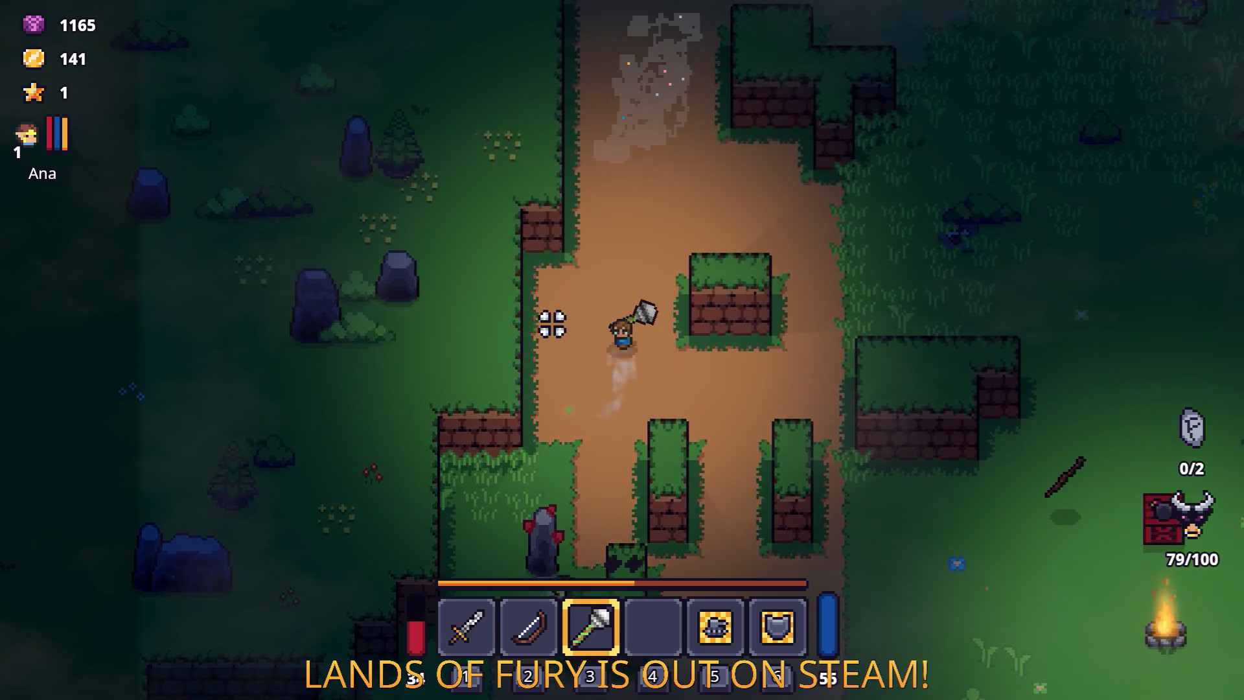
{"action": "key", "text": "w"}
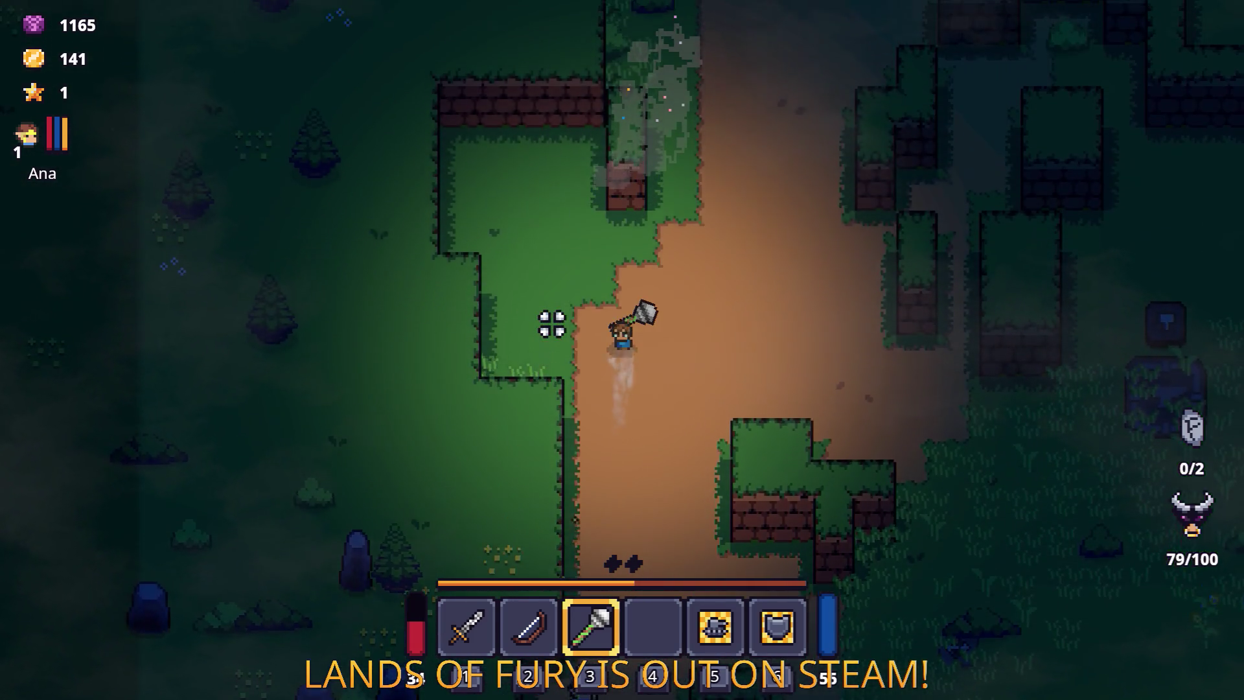
{"action": "key", "text": "w"}
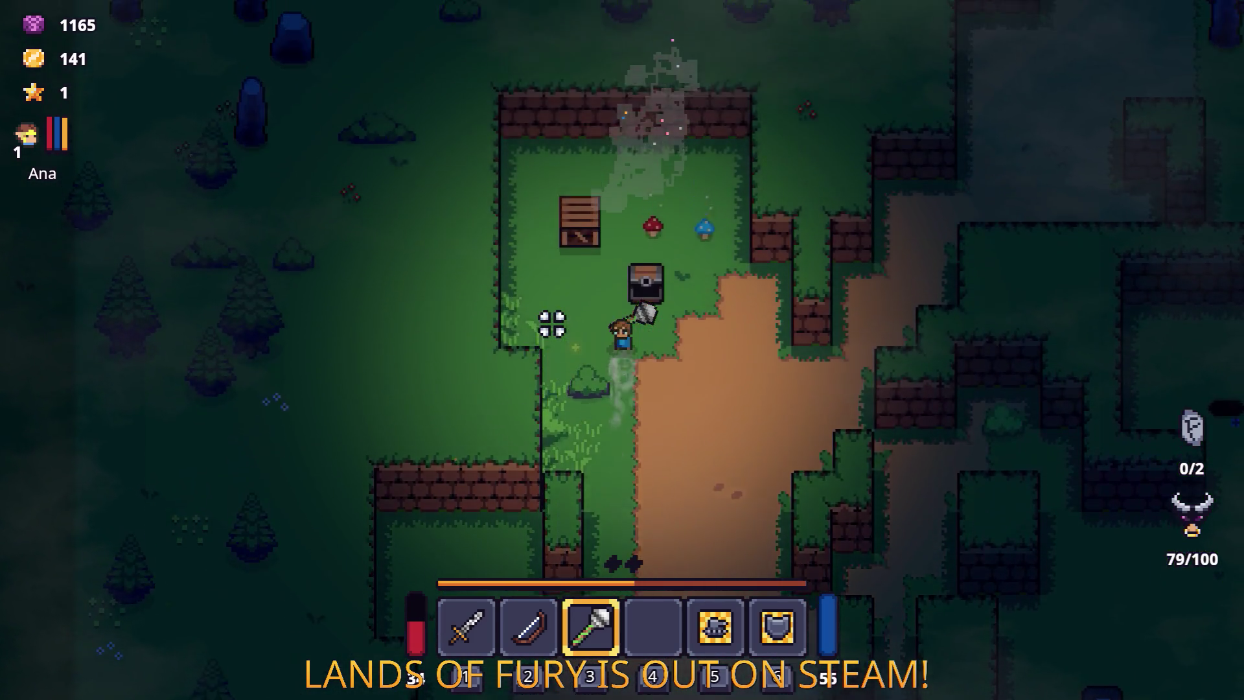
{"action": "key", "text": "Escape"}
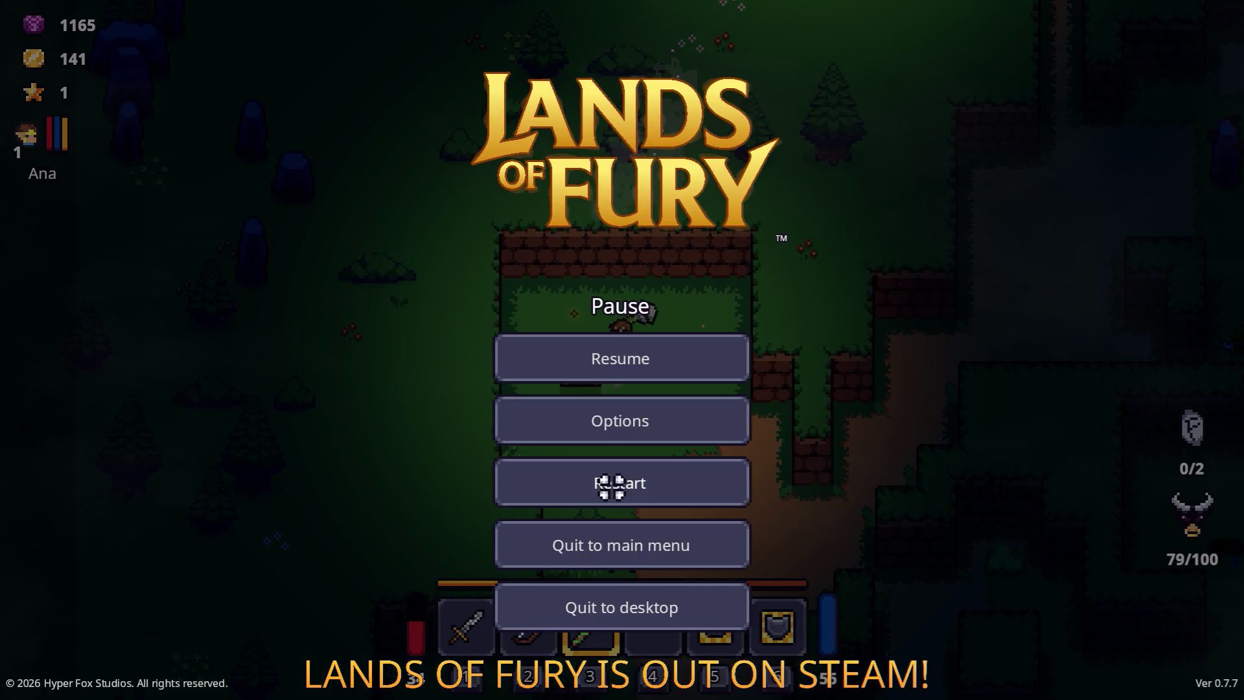
Step: Restart the run and go through The Glade's purple portal into Elderglade Forest
{"action": "left_click", "coordinate": [611, 480]}
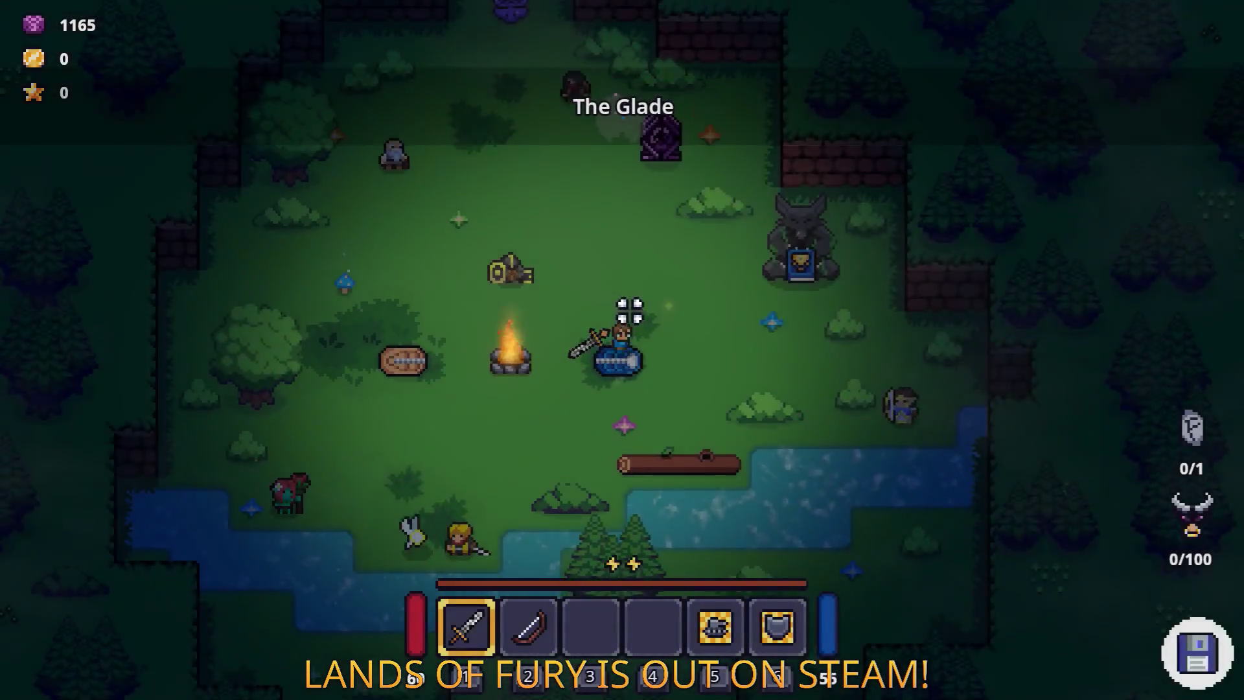
{"action": "key", "text": "w"}
{"action": "key", "text": "a"}
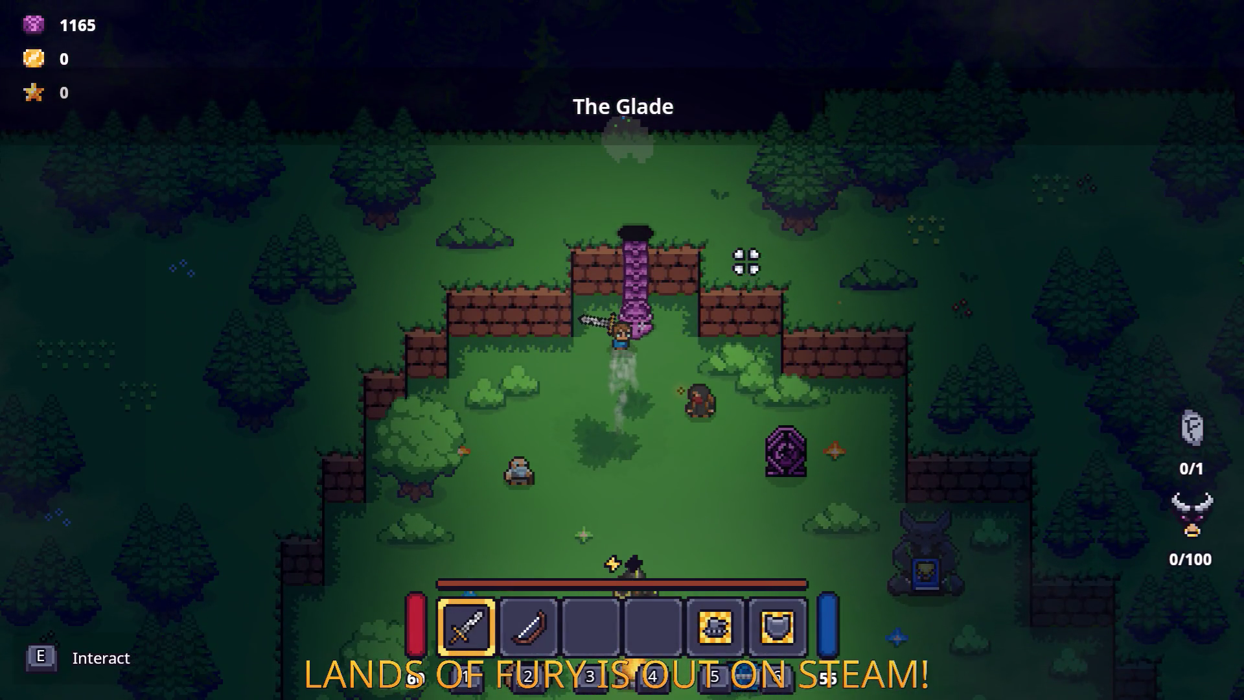
{"action": "key", "text": "e"}
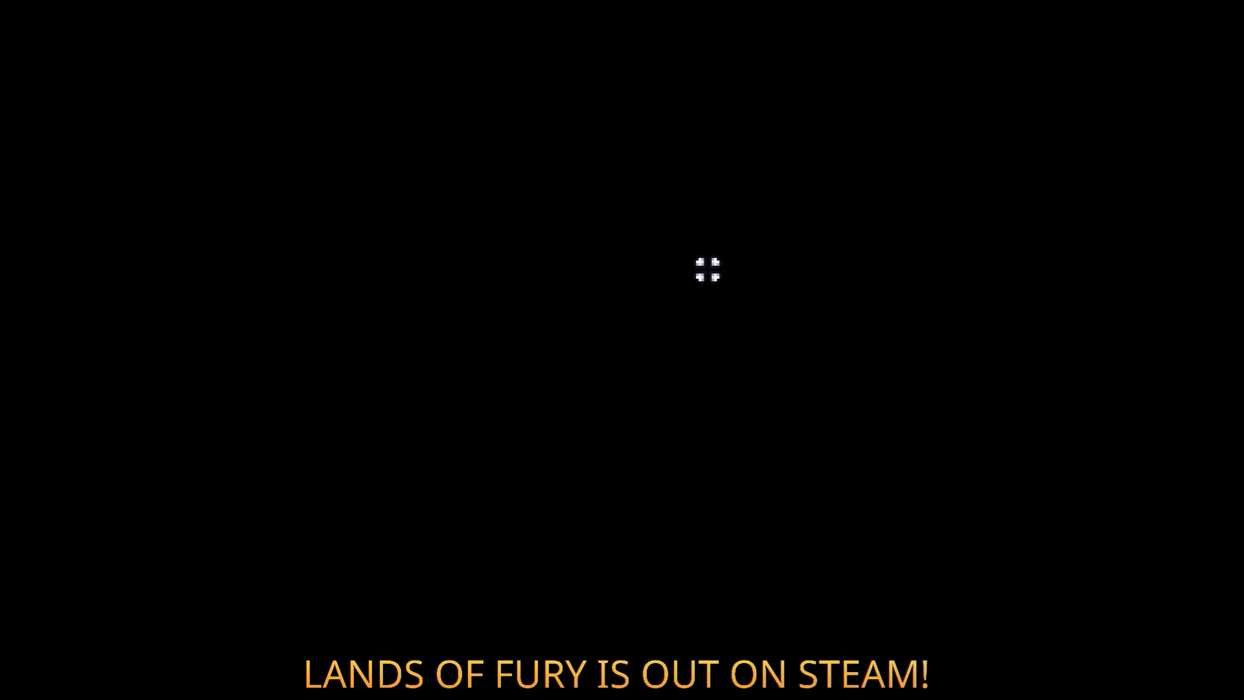
{"action": "key", "text": "w"}
{"action": "key", "text": "d"}
{"action": "key", "text": "d"}
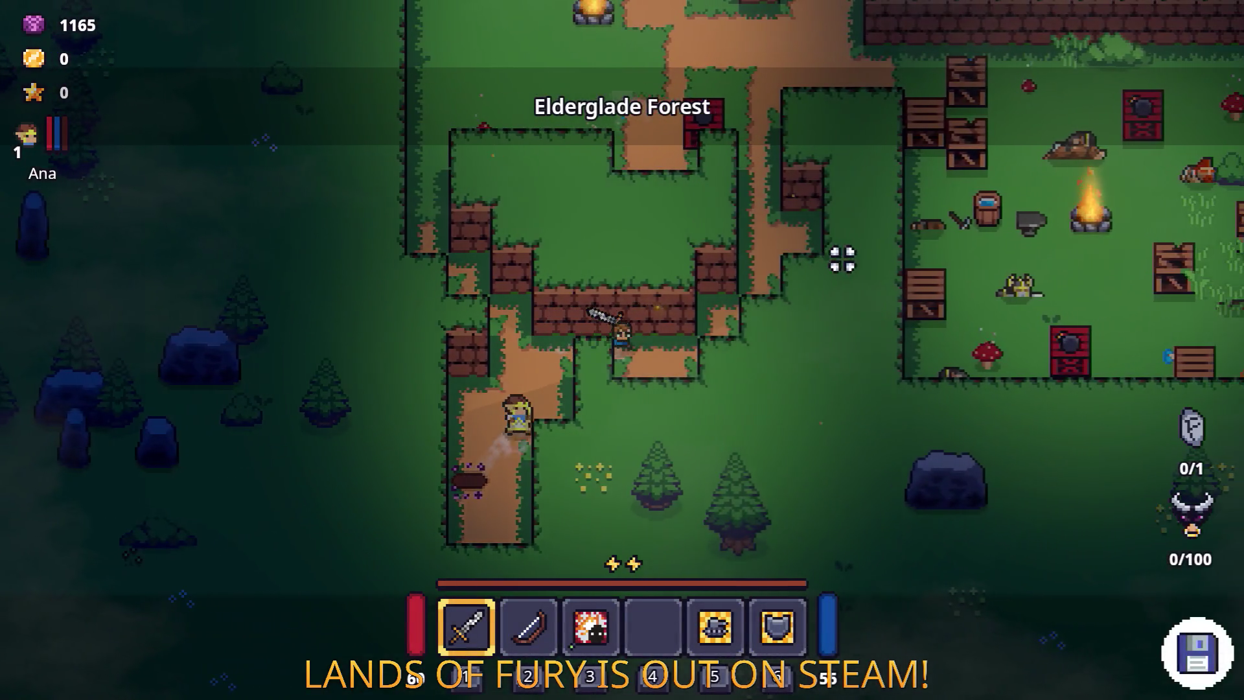
Step: Walk around the brick wall to the forest camp, then pause and quit back to the editor
{"action": "key", "text": "w"}
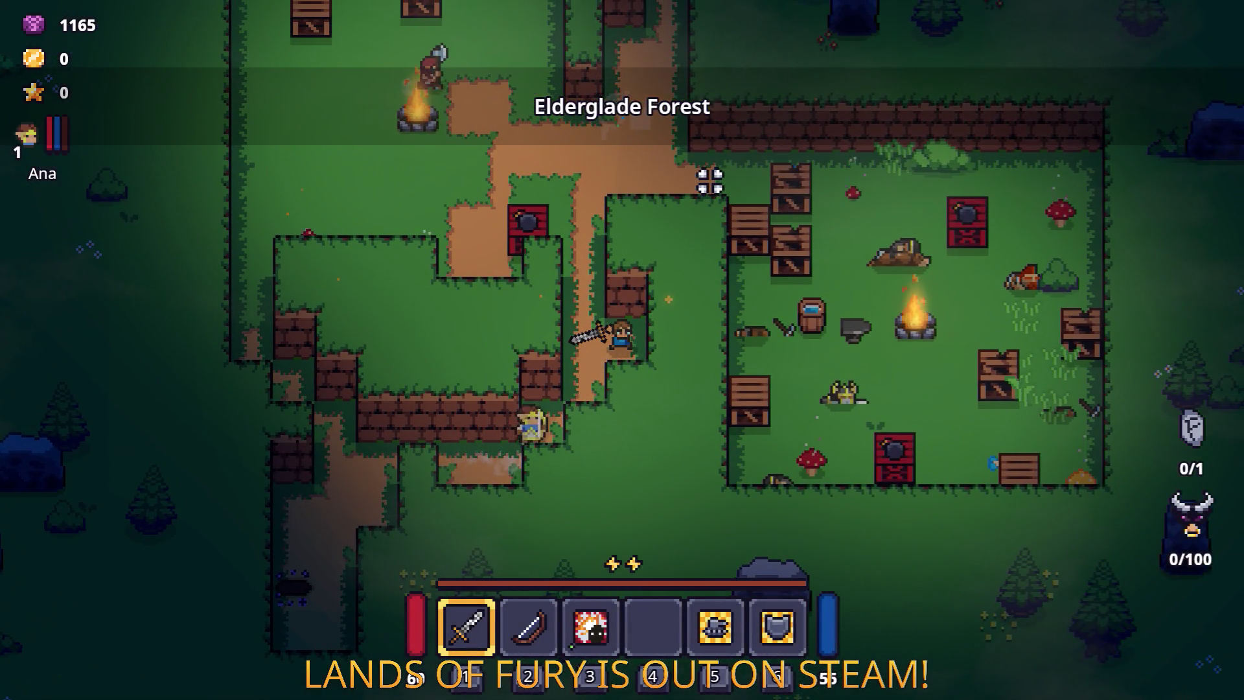
{"action": "key", "text": "d"}
{"action": "key", "text": "w"}
{"action": "key", "text": "a"}
{"action": "key", "text": "w"}
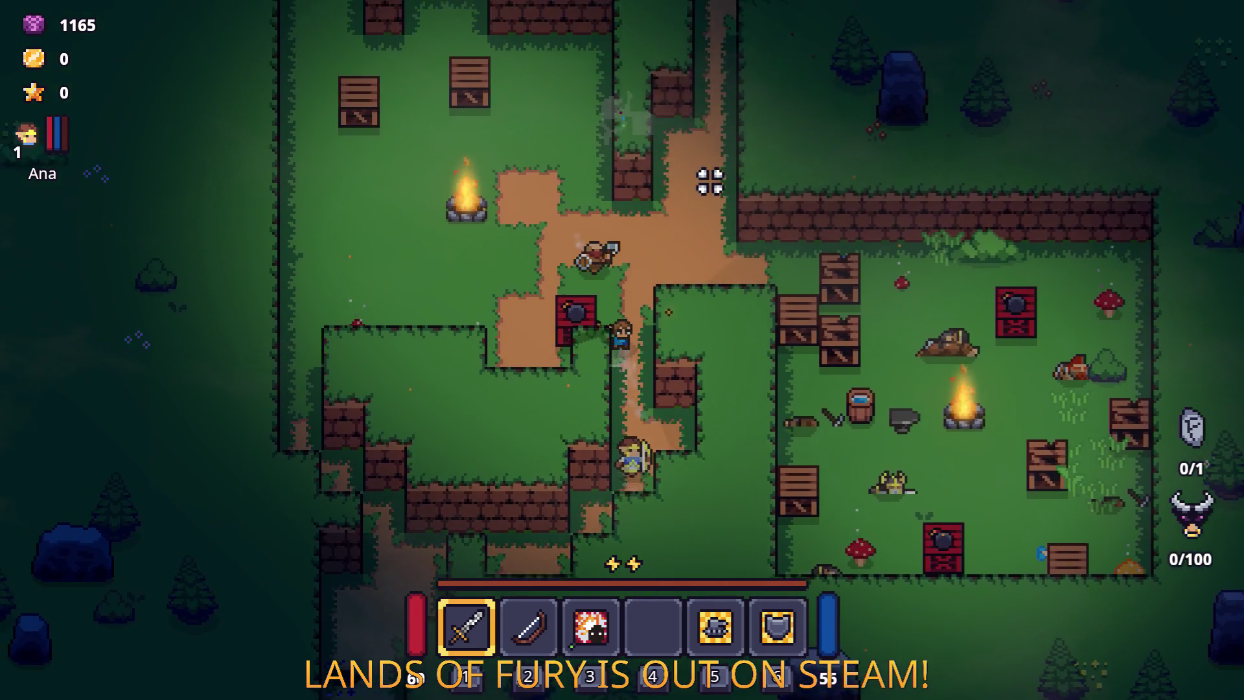
{"action": "key", "text": "d"}
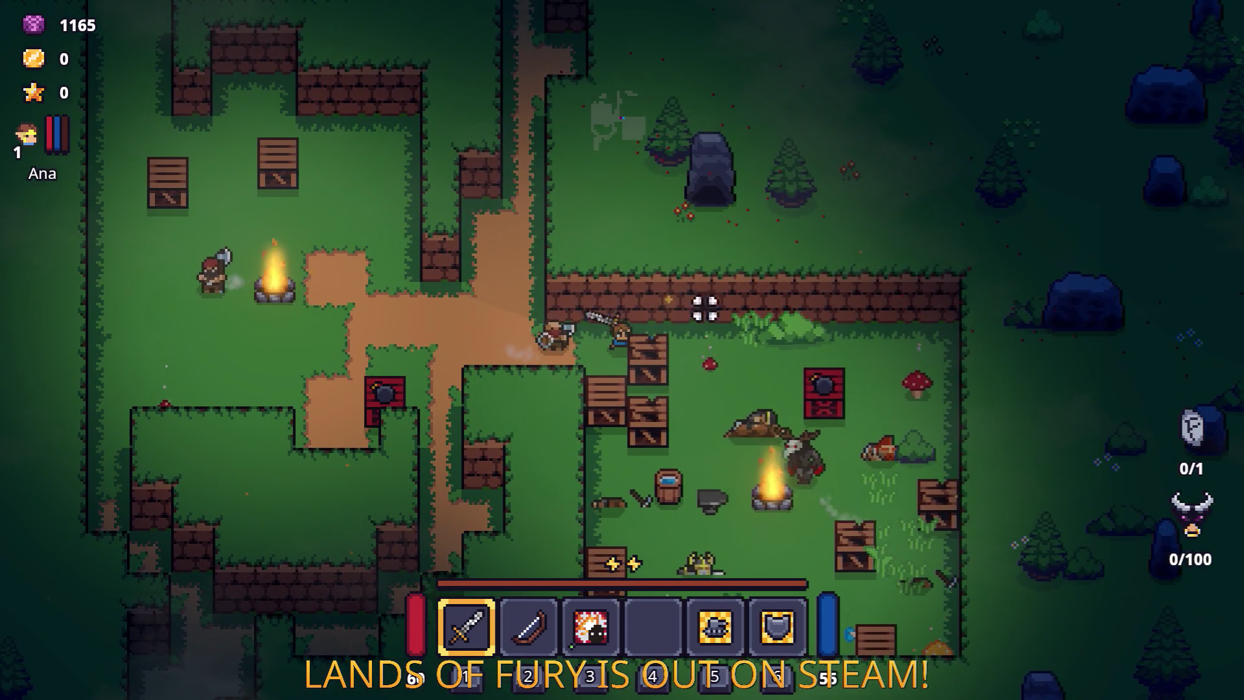
{"action": "key", "text": "Escape"}
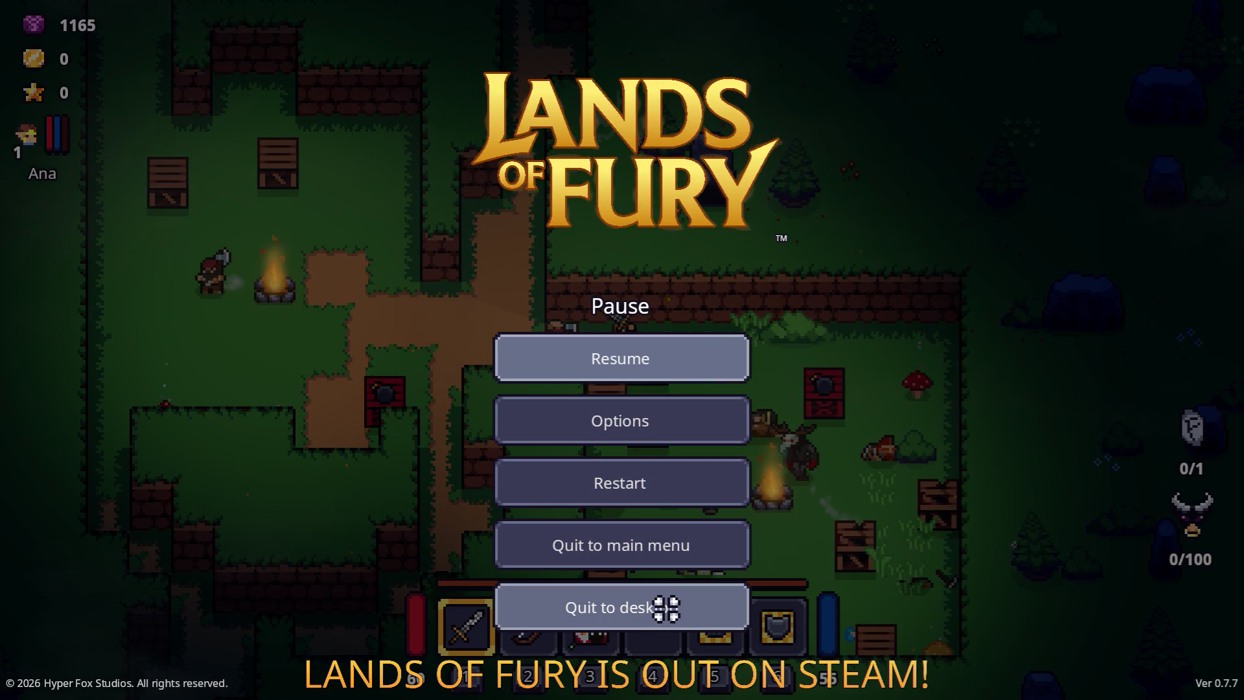
{"action": "left_click", "coordinate": [666, 608]}
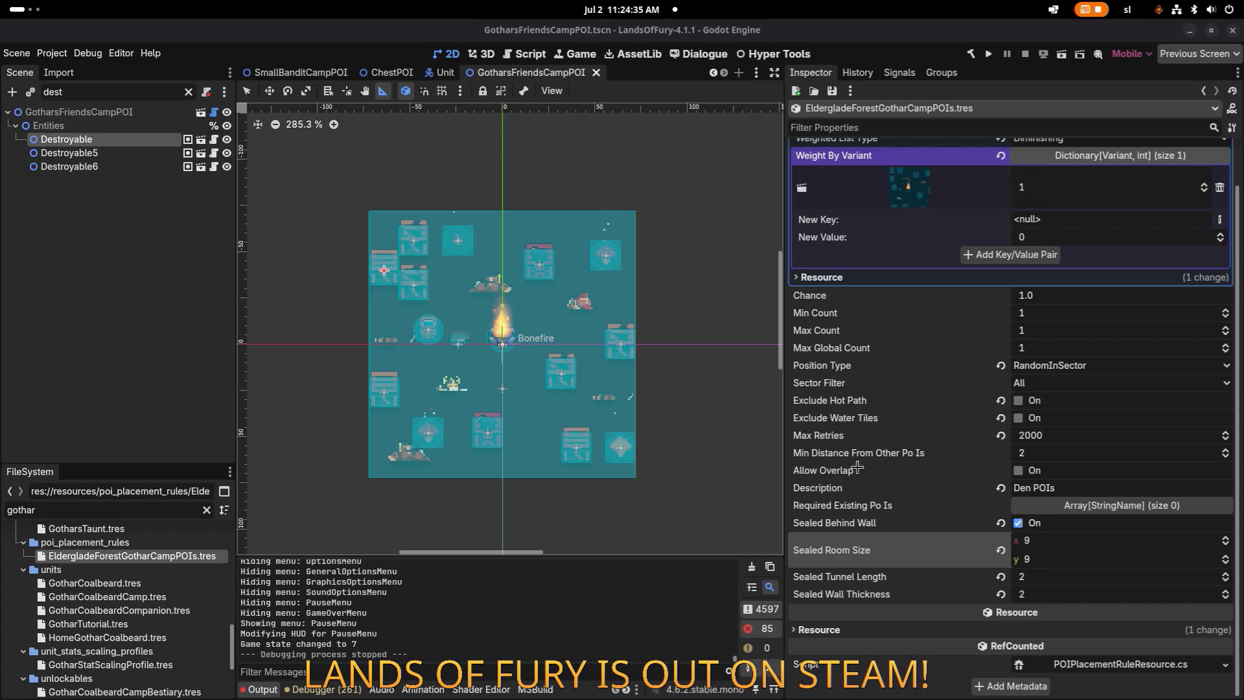
Step: Set the Gothar camp rule's Sealed Room Size to x 10, y 10 and save the resource
{"action": "left_click", "coordinate": [1072, 539]}
{"action": "type", "text": "10"}
{"action": "key", "text": "Return"}
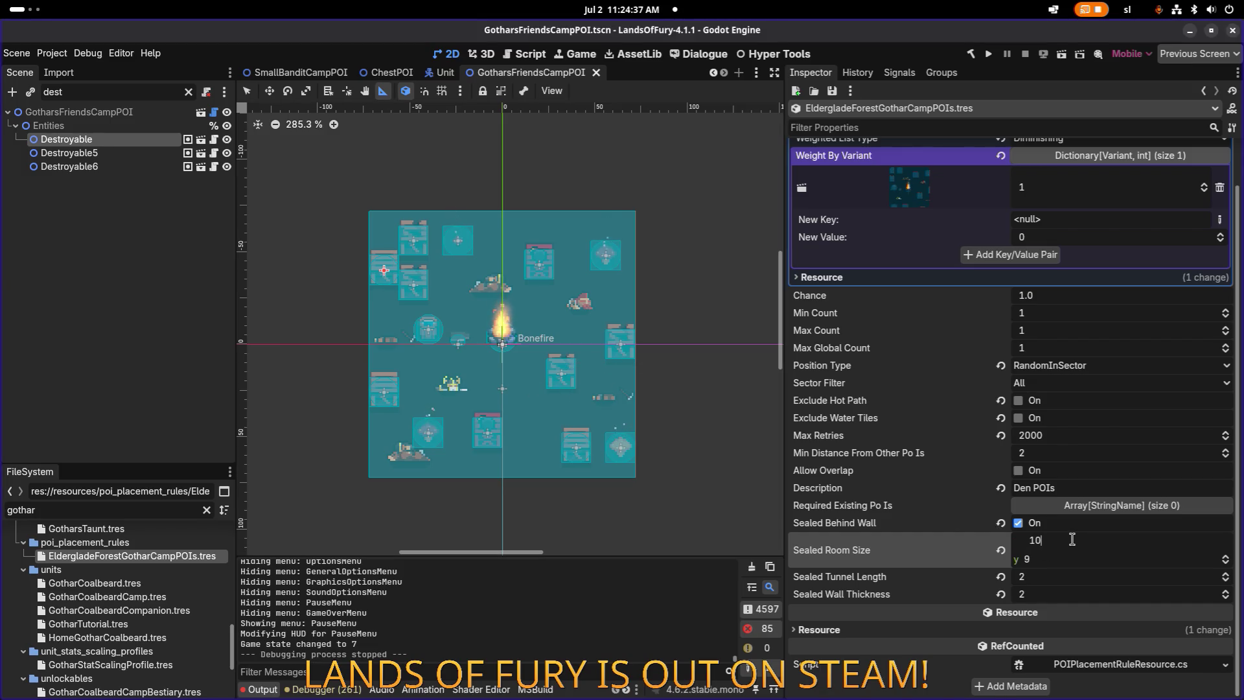
{"action": "key", "text": "Tab"}
{"action": "type", "text": "10"}
{"action": "key", "text": "ctrl+s"}
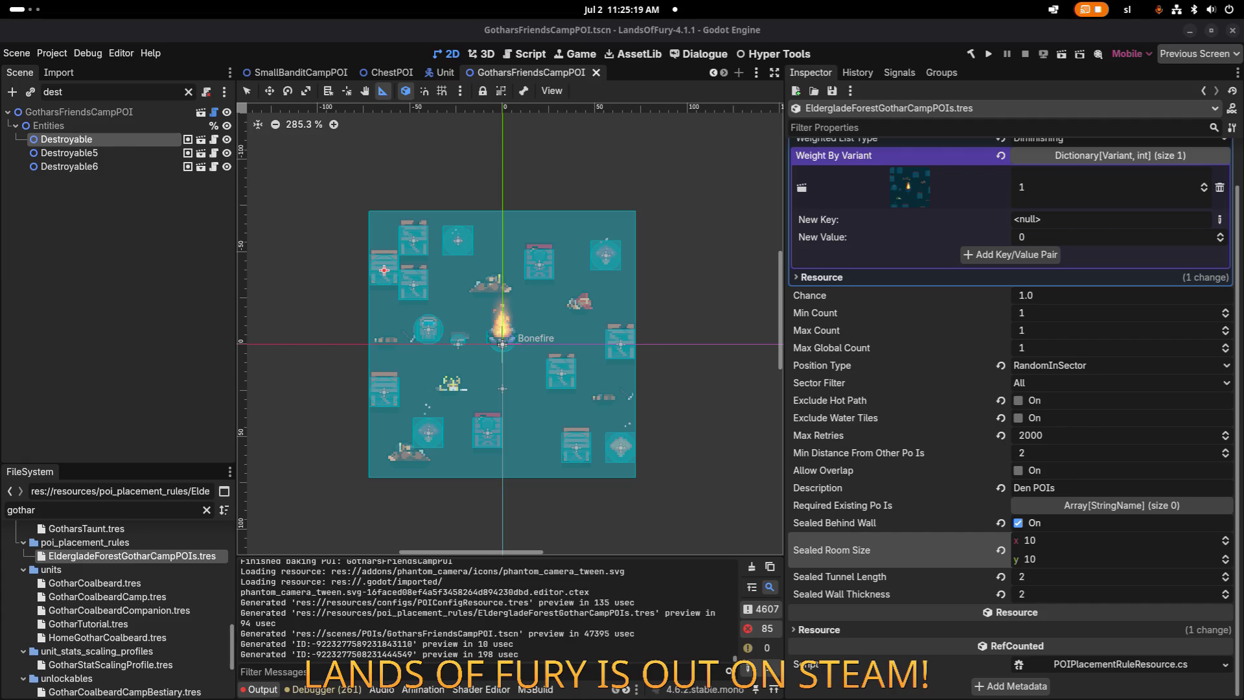
{"action": "key", "text": "alt+Tab"}
{"action": "key", "text": "alt+Tab"}
{"action": "key", "text": "alt+Tab"}
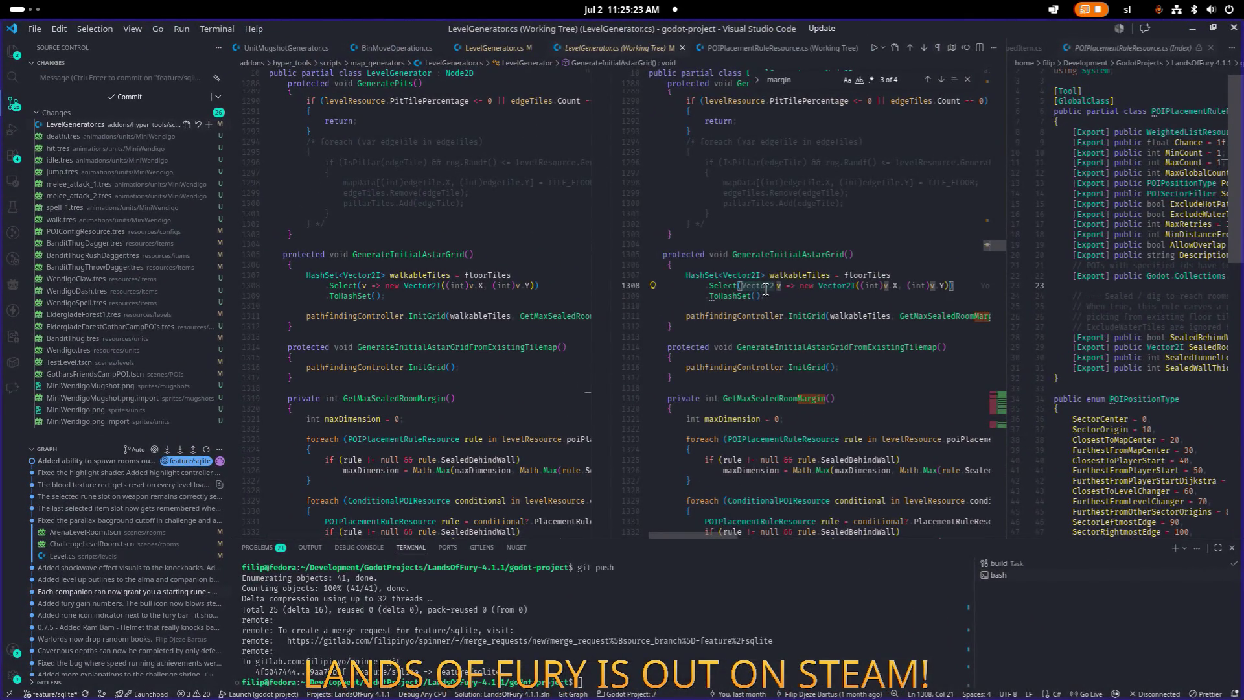
Step: Open POIPlacementRuleResource.cs at line 30's sealed-room fields and select the whole file
{"action": "key", "text": "ctrl+p"}
{"action": "type", "text": "poiplace"}
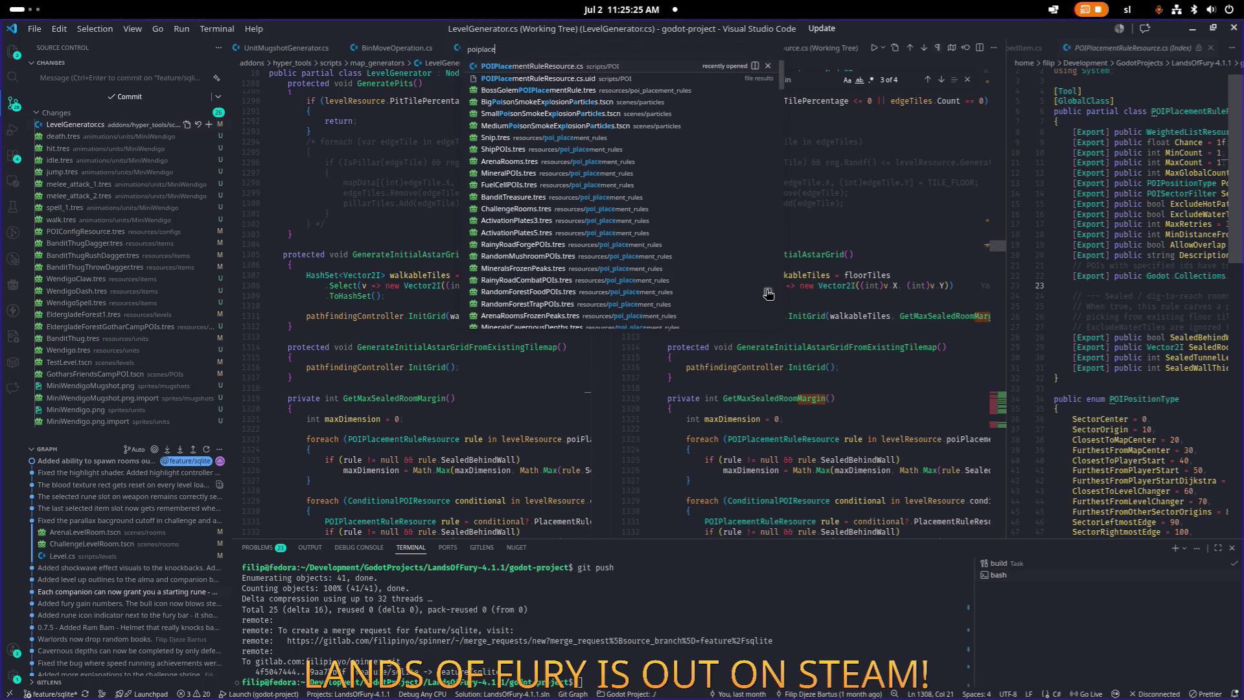
{"action": "key", "text": "Return"}
{"action": "scroll", "coordinate": [537, 350], "scroll_direction": "down", "scroll_amount": 1}
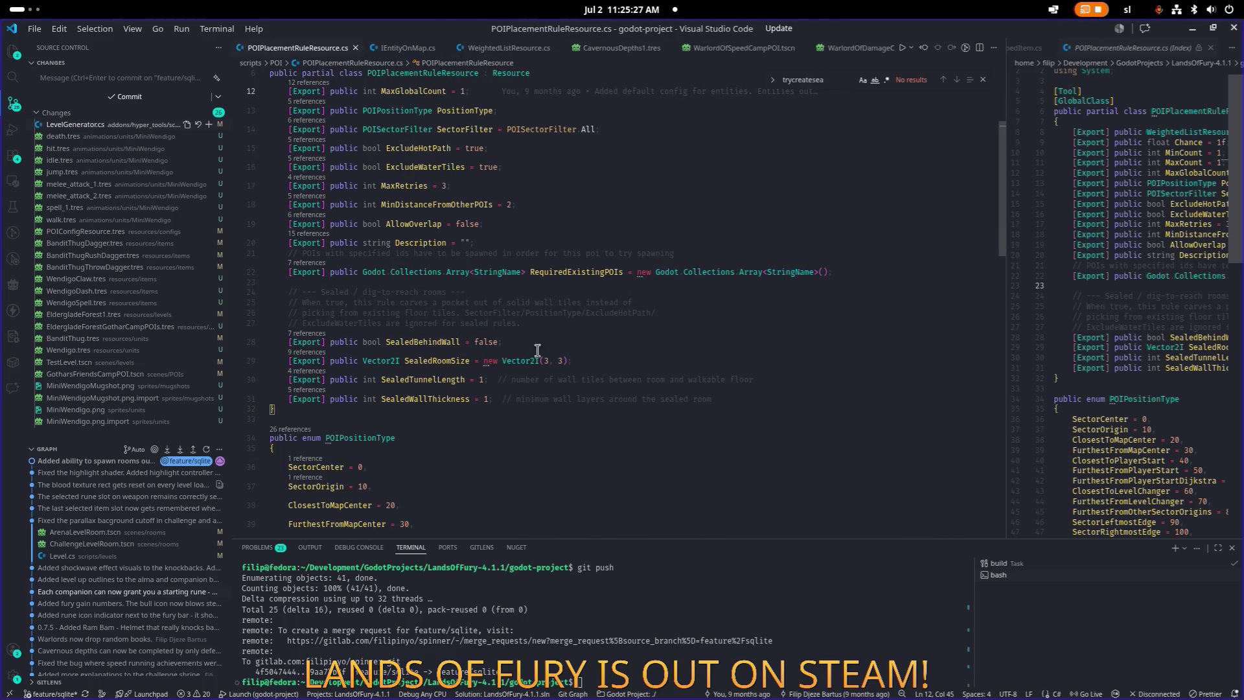
{"action": "left_click", "coordinate": [694, 370]}
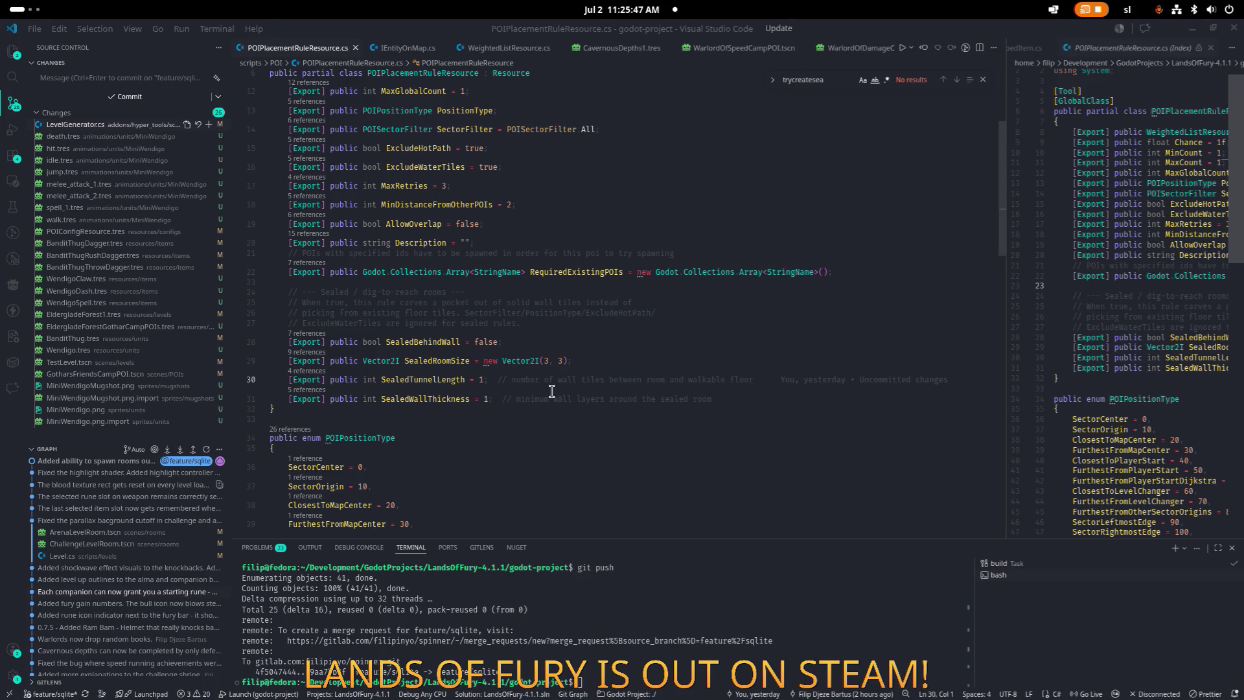
{"action": "key", "text": "ctrl+a"}
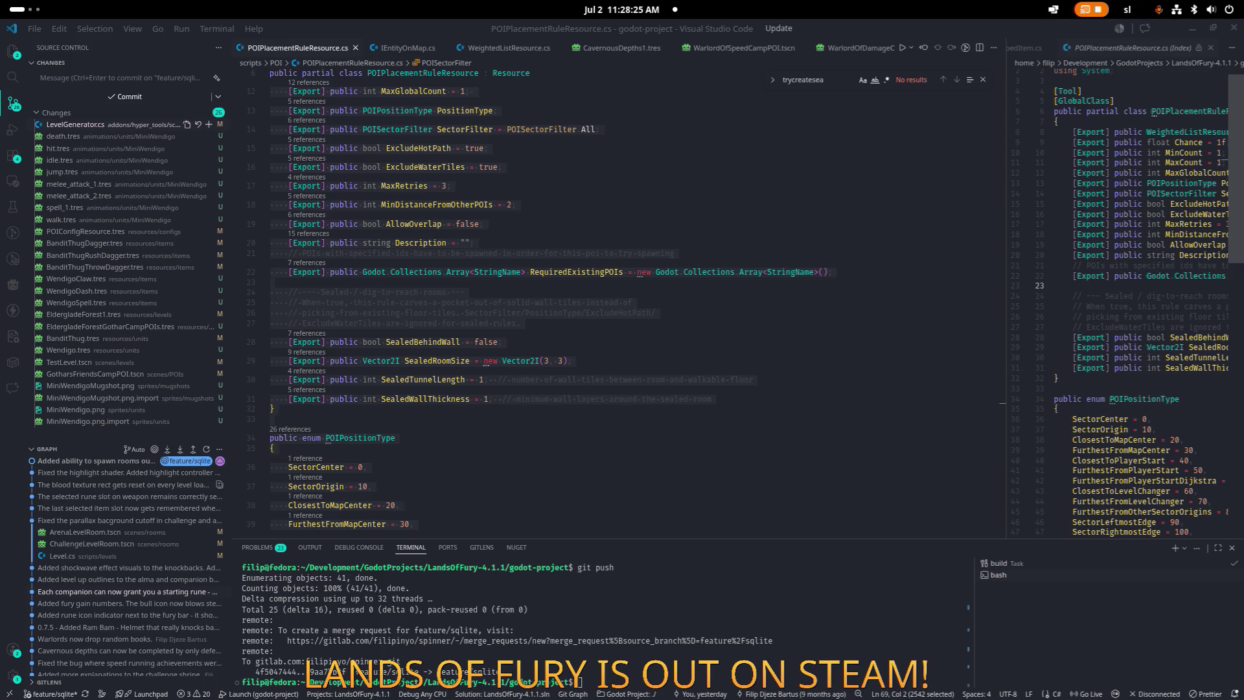
{"action": "key", "text": "alt+Tab"}
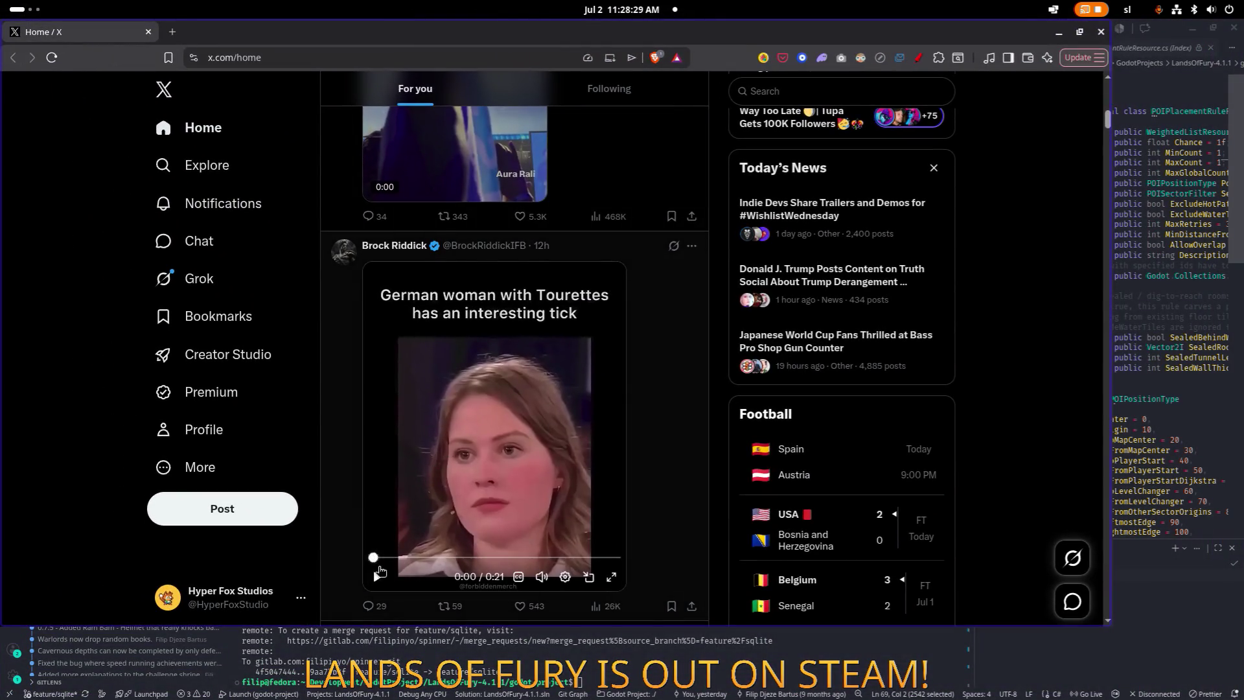
{"action": "left_click", "coordinate": [382, 579]}
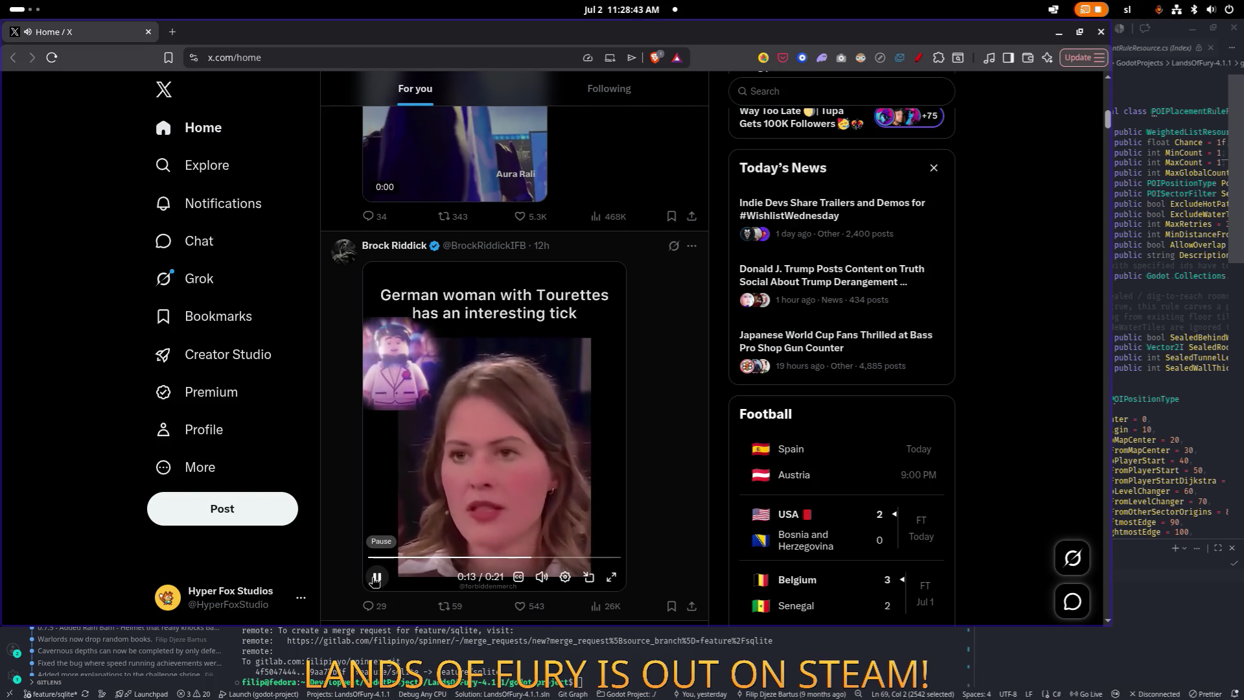
{"action": "scroll", "coordinate": [375, 581], "scroll_direction": "up", "scroll_amount": 1}
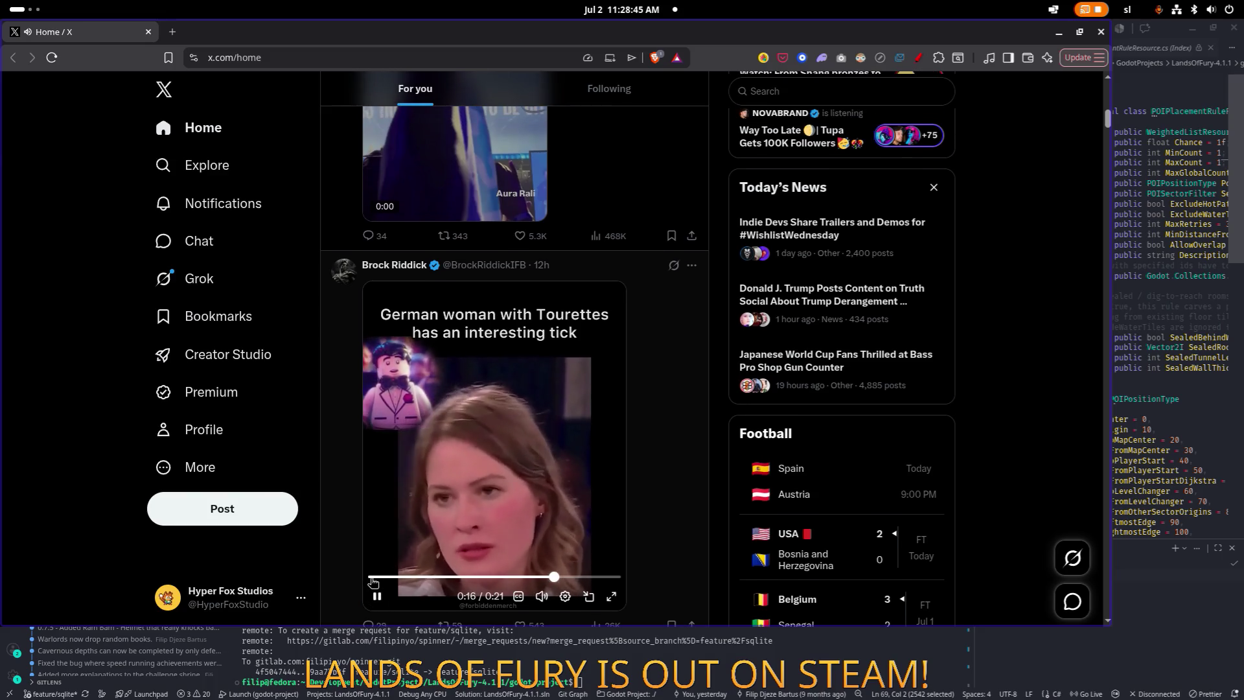
{"action": "scroll", "coordinate": [382, 524], "scroll_direction": "down", "scroll_amount": 1}
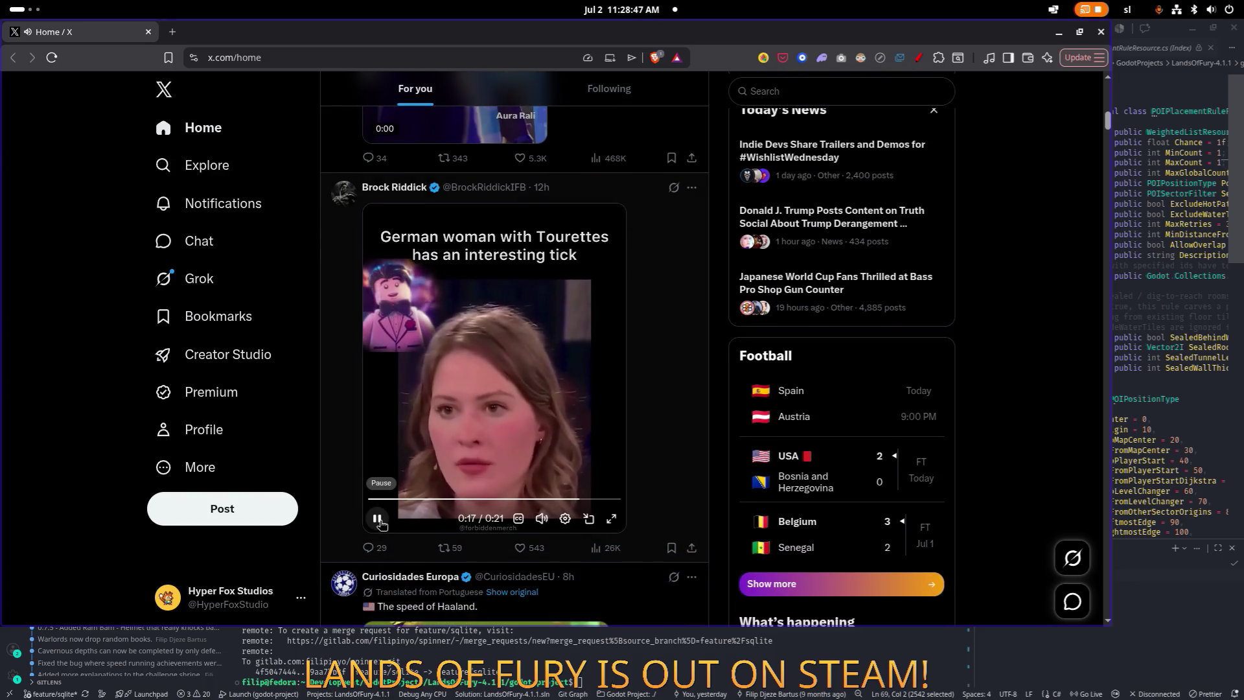
{"action": "left_click", "coordinate": [377, 519]}
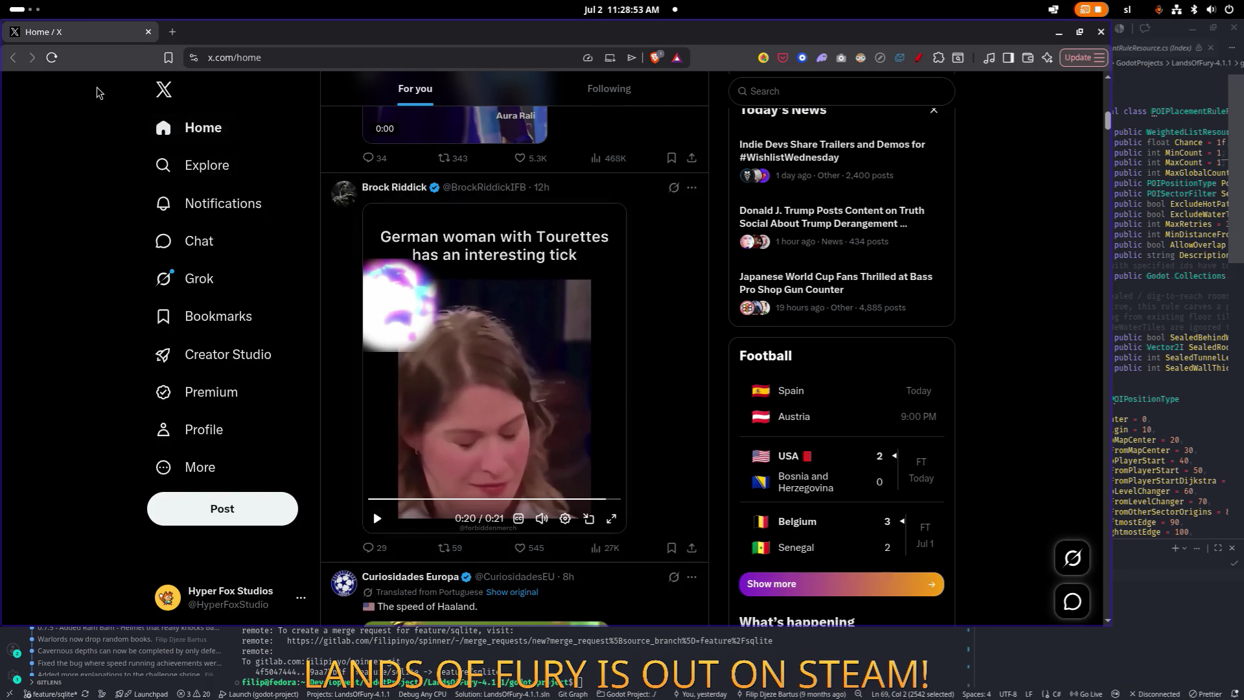
{"action": "middle_click", "coordinate": [96, 34]}
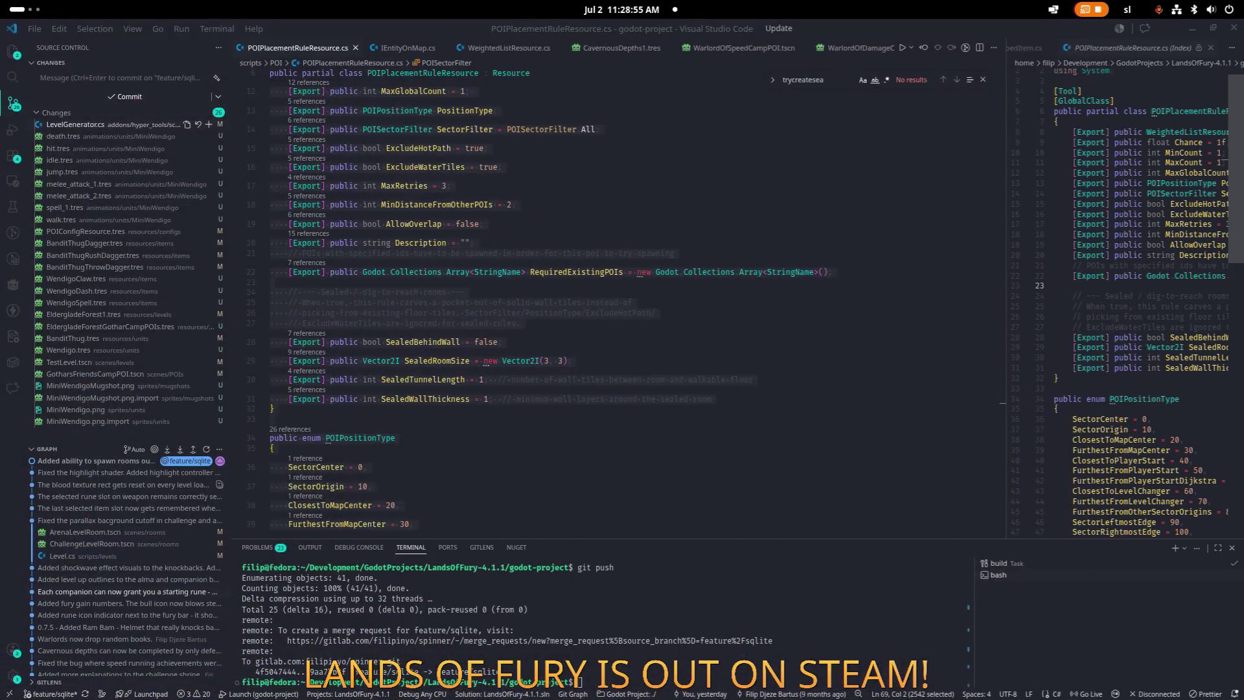